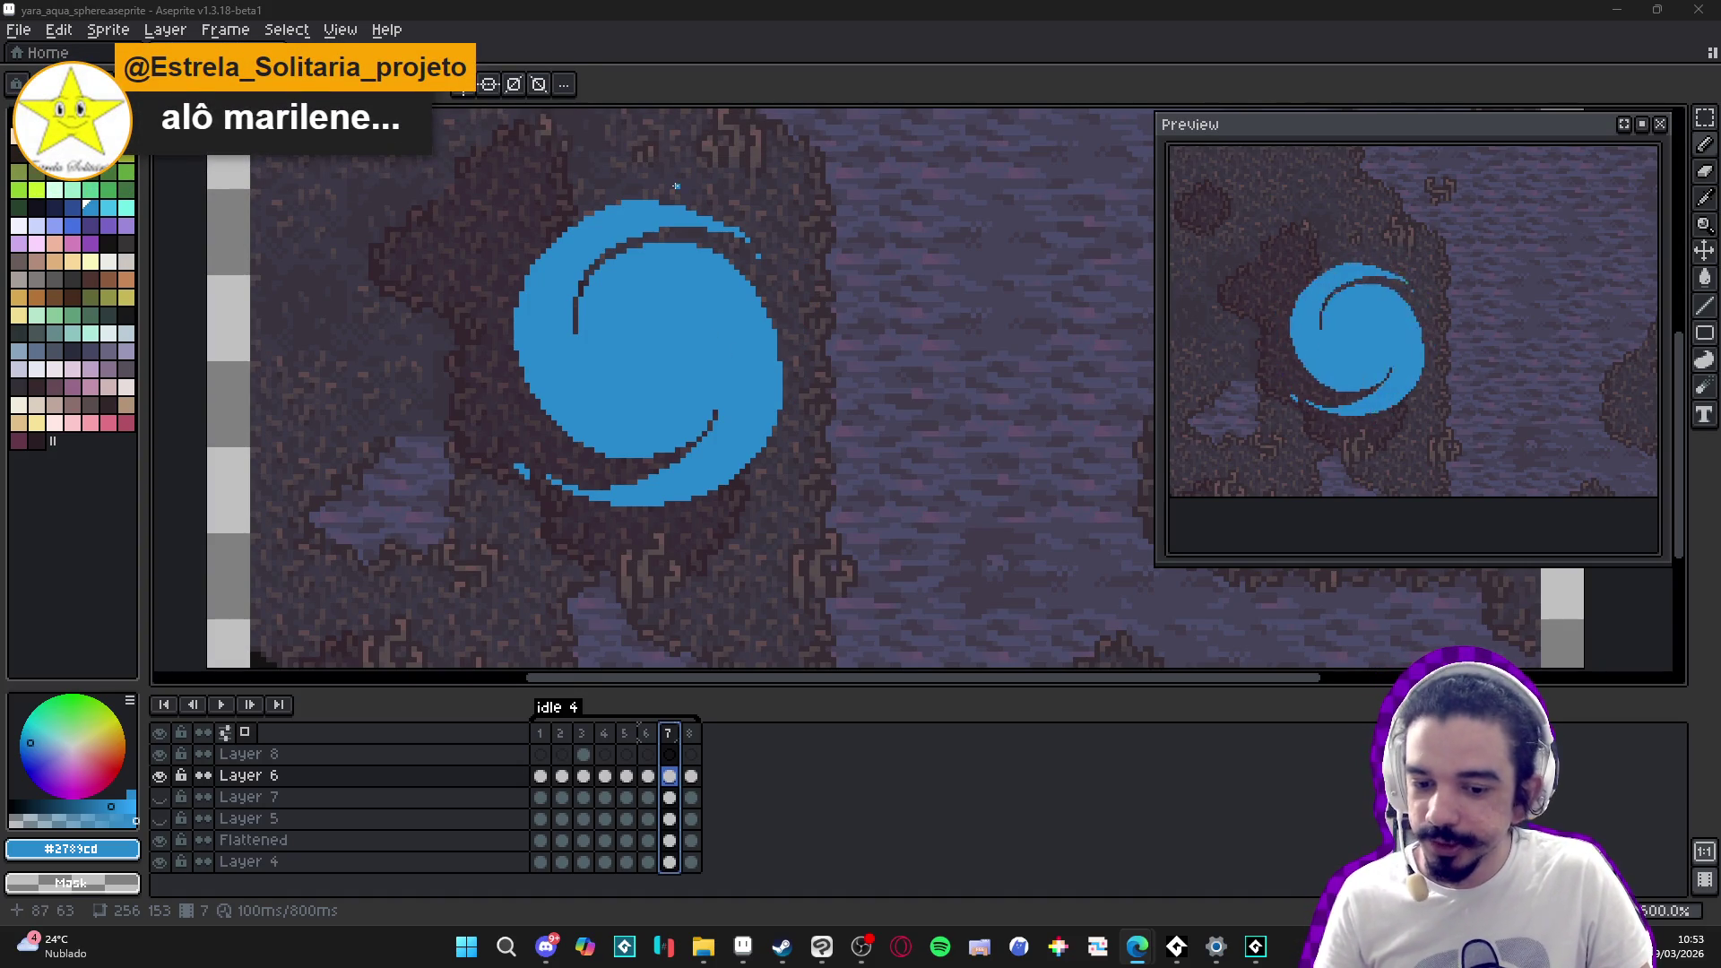
- Erase a stray pixel on frame 7's top swirl arc, then trim blue edge pixels off frame 6's swirl
{"action": "scroll", "coordinate": [675, 186], "scroll_direction": "up", "scroll_amount": 5}
{"action": "left_click", "coordinate": [704, 229]}
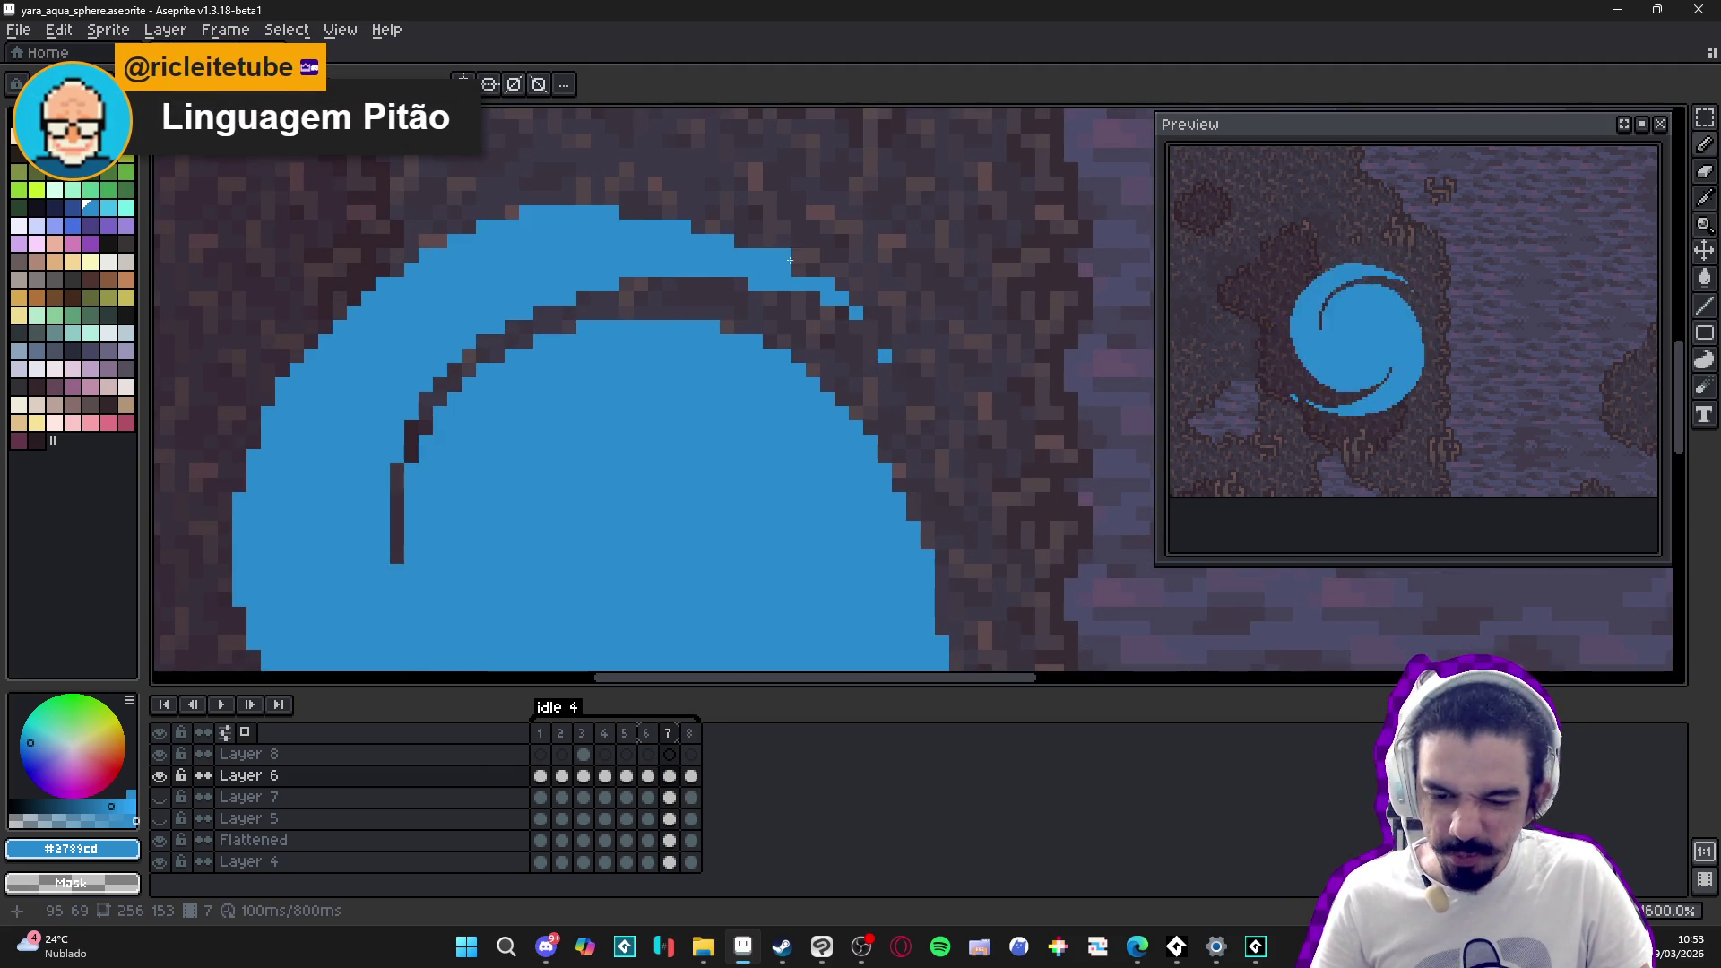
{"action": "scroll", "coordinate": [790, 260], "scroll_direction": "down", "scroll_amount": 5}
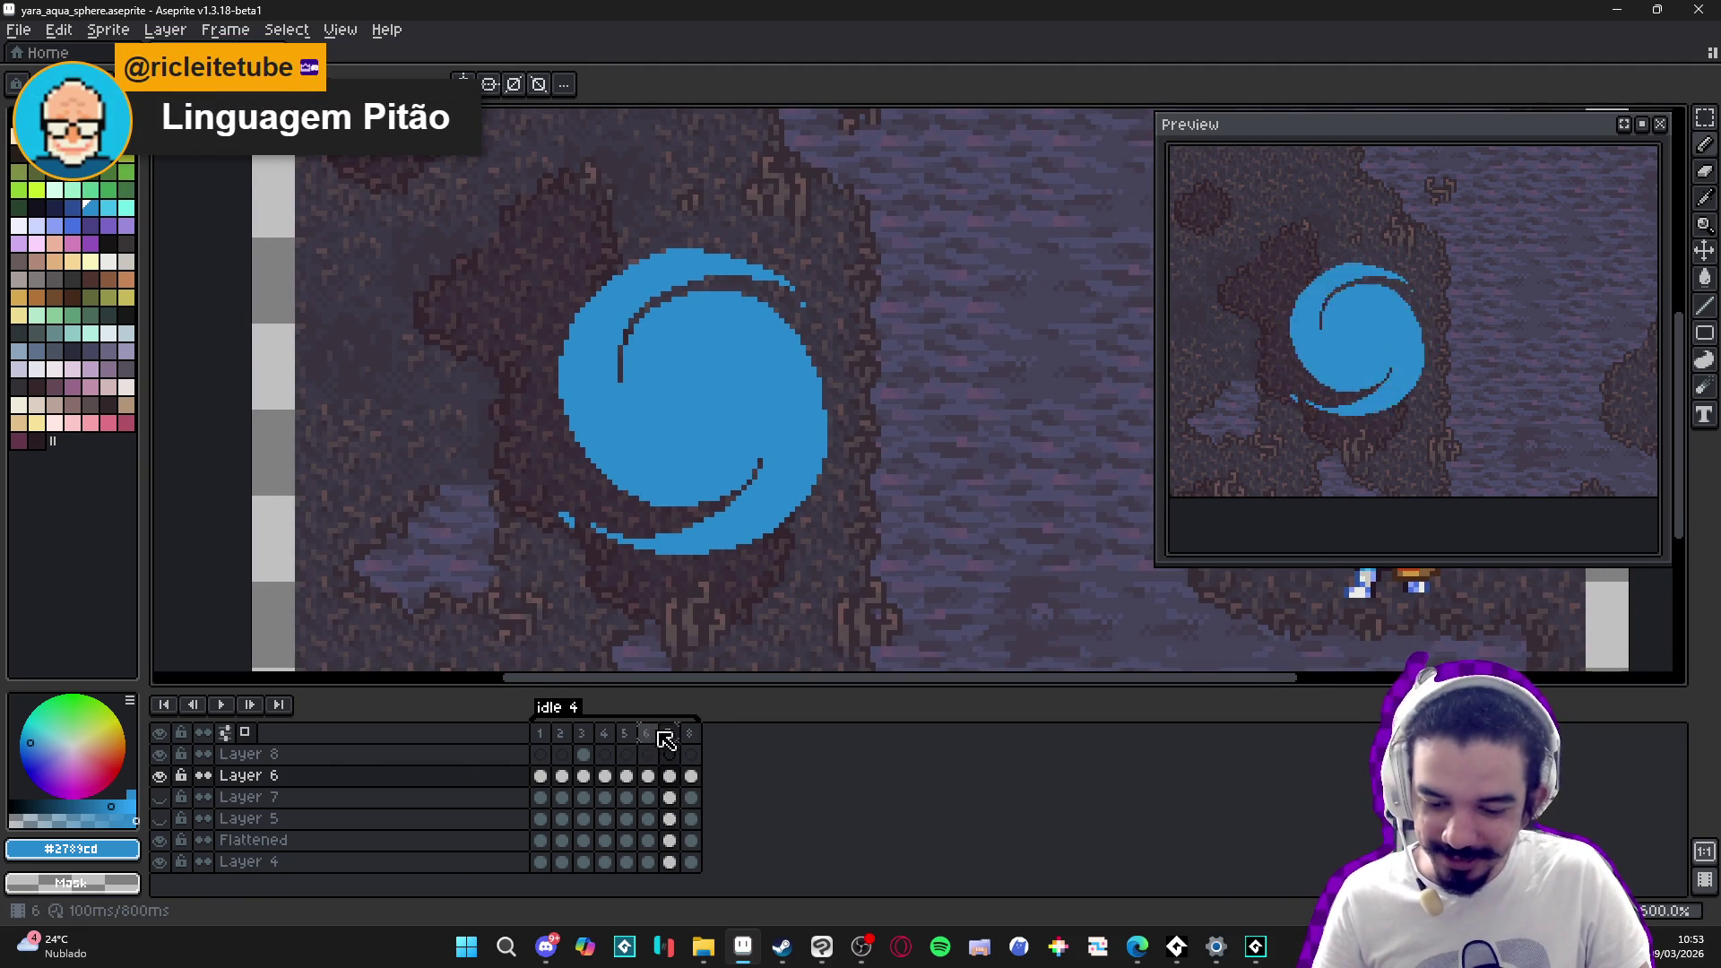
{"action": "scroll", "coordinate": [772, 321], "scroll_direction": "up", "scroll_amount": 7}
{"action": "left_click_drag", "start_coordinate": [773, 321], "coordinate": [743, 314]}
{"action": "left_click", "coordinate": [771, 342]}
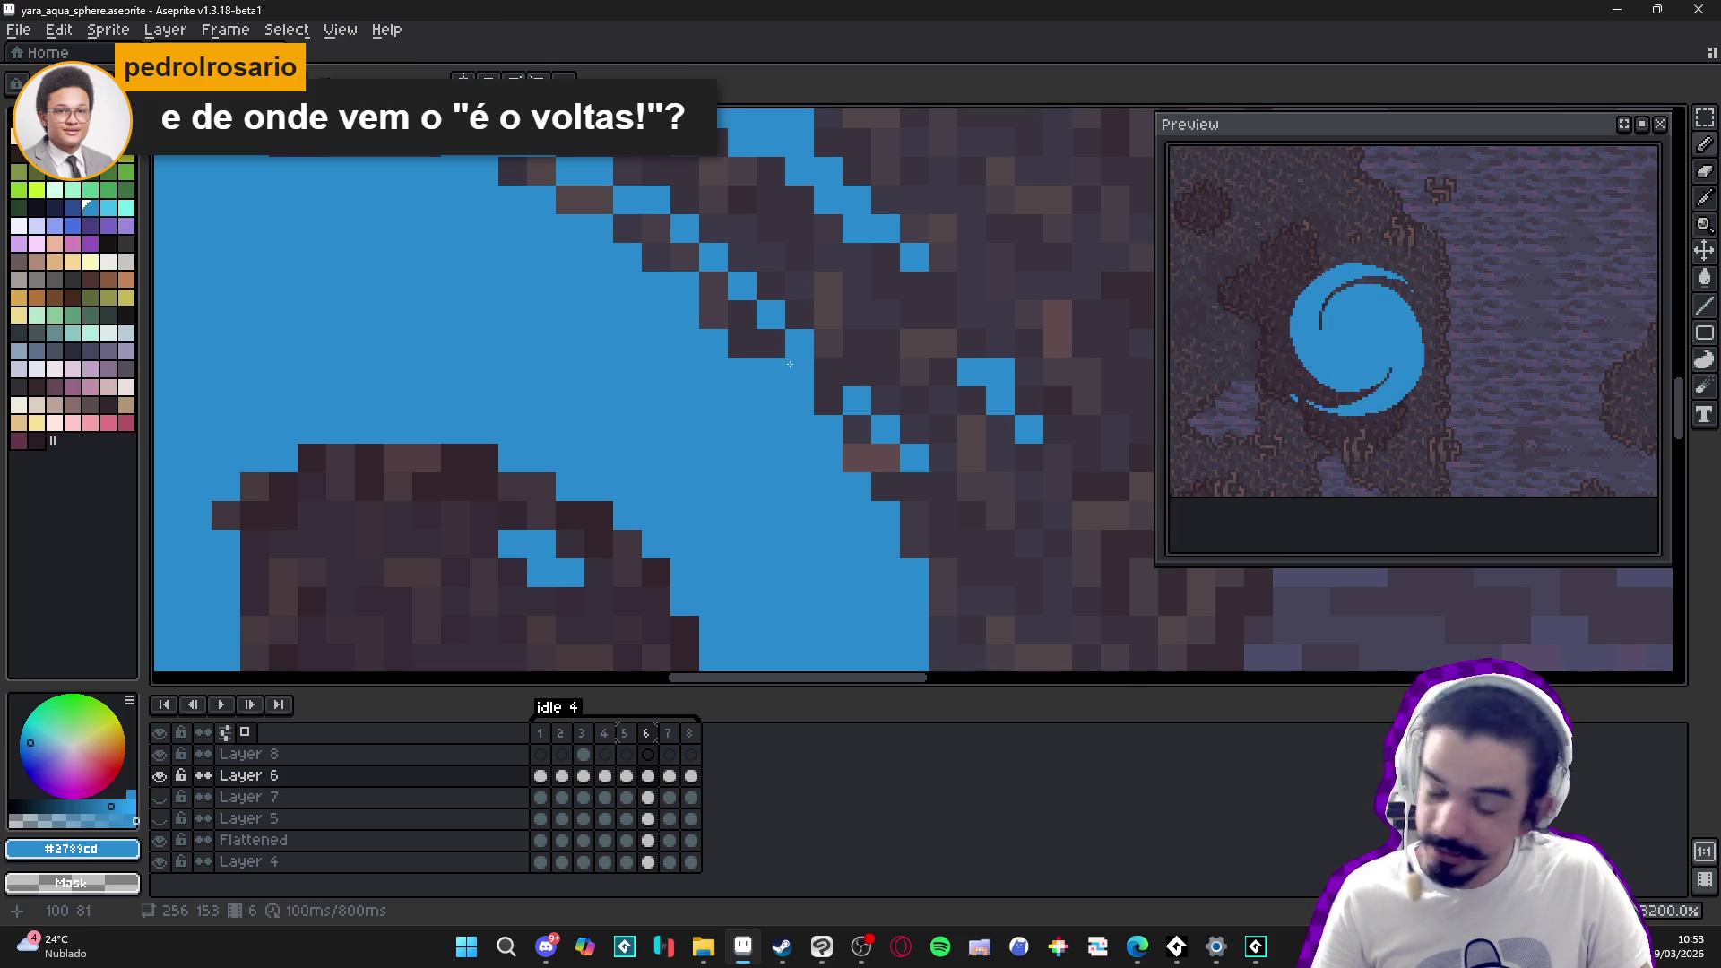
- Fill a gap in frame 6's upper-right swirl edge with blue and clear neighbouring edge pixels
{"action": "left_click", "coordinate": [796, 325]}
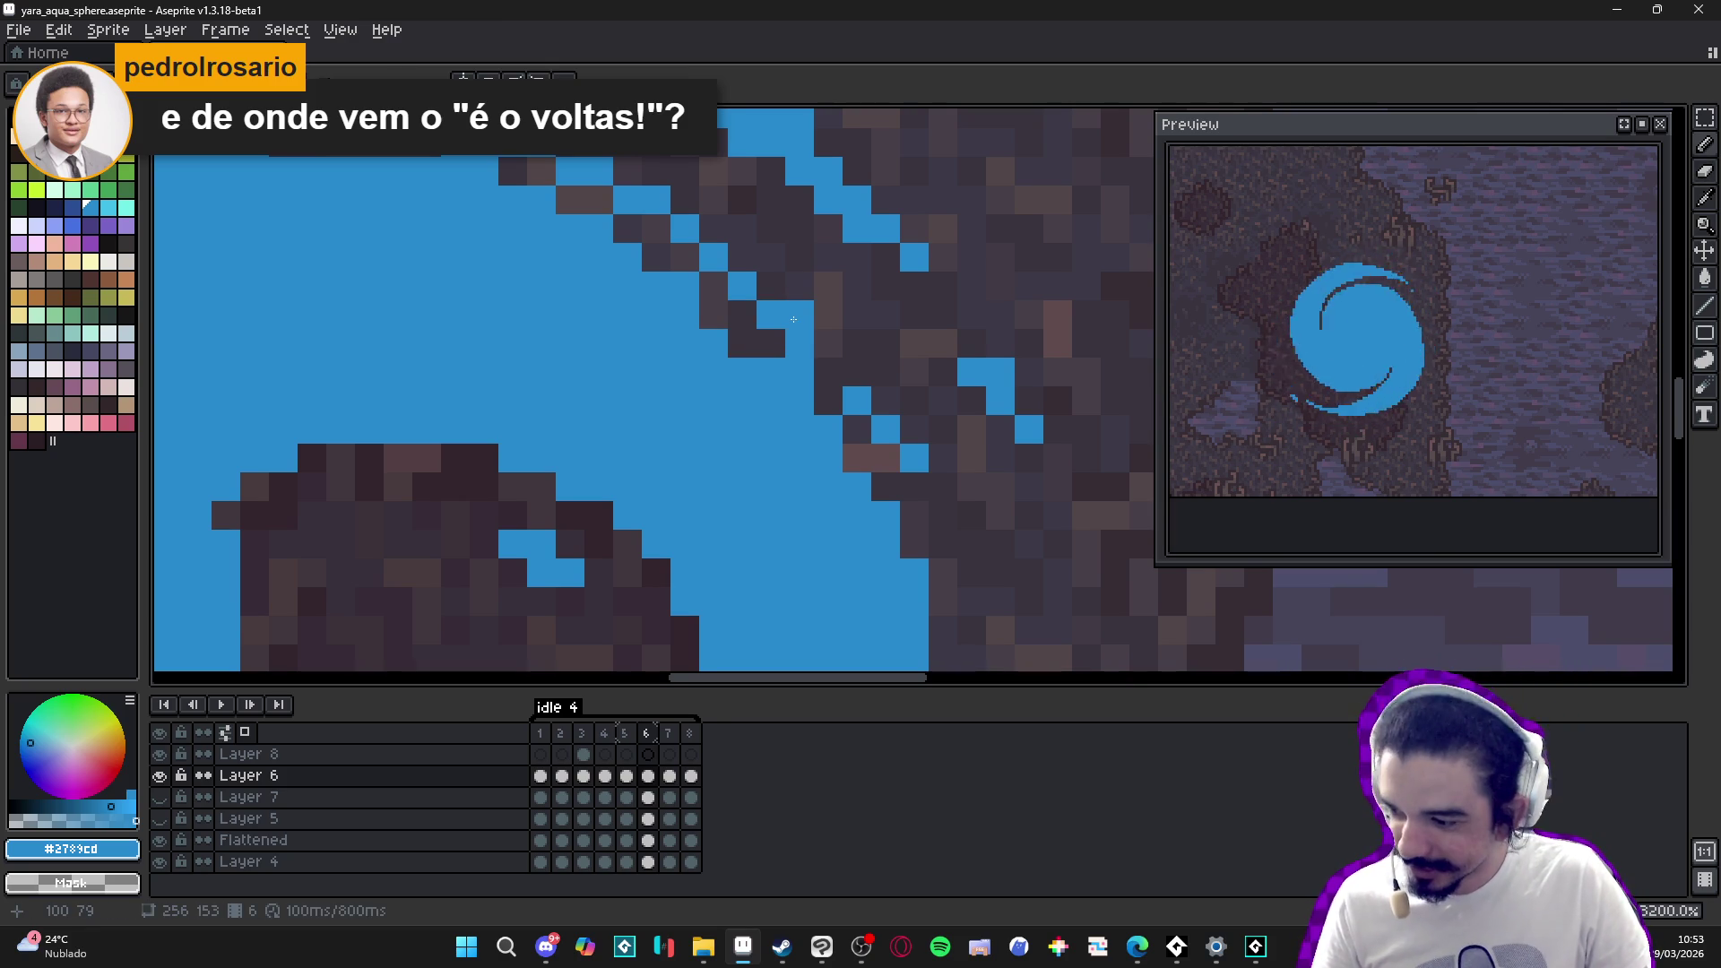
{"action": "right_click", "coordinate": [793, 320]}
{"action": "right_click", "coordinate": [769, 373]}
{"action": "scroll", "coordinate": [768, 377], "scroll_direction": "down", "scroll_amount": 4}
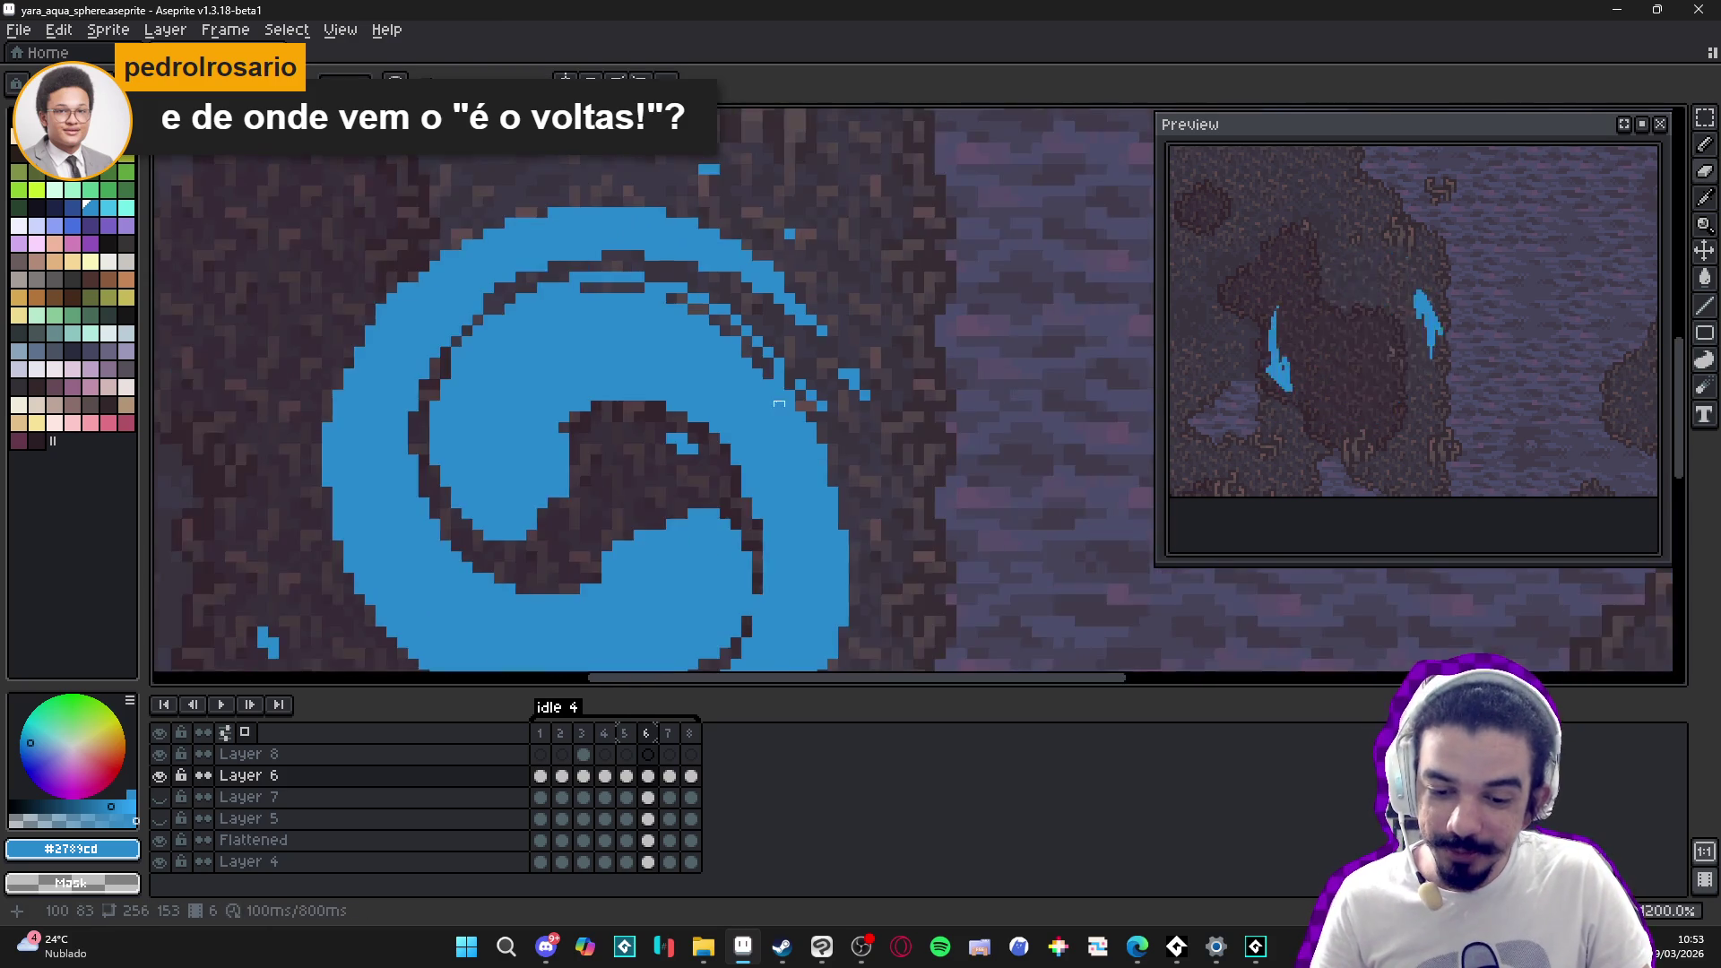
{"action": "scroll", "coordinate": [766, 392], "scroll_direction": "up", "scroll_amount": 3}
{"action": "scroll", "coordinate": [766, 392], "scroll_direction": "down", "scroll_amount": 1}
{"action": "scroll", "coordinate": [765, 412], "scroll_direction": "down", "scroll_amount": 2}
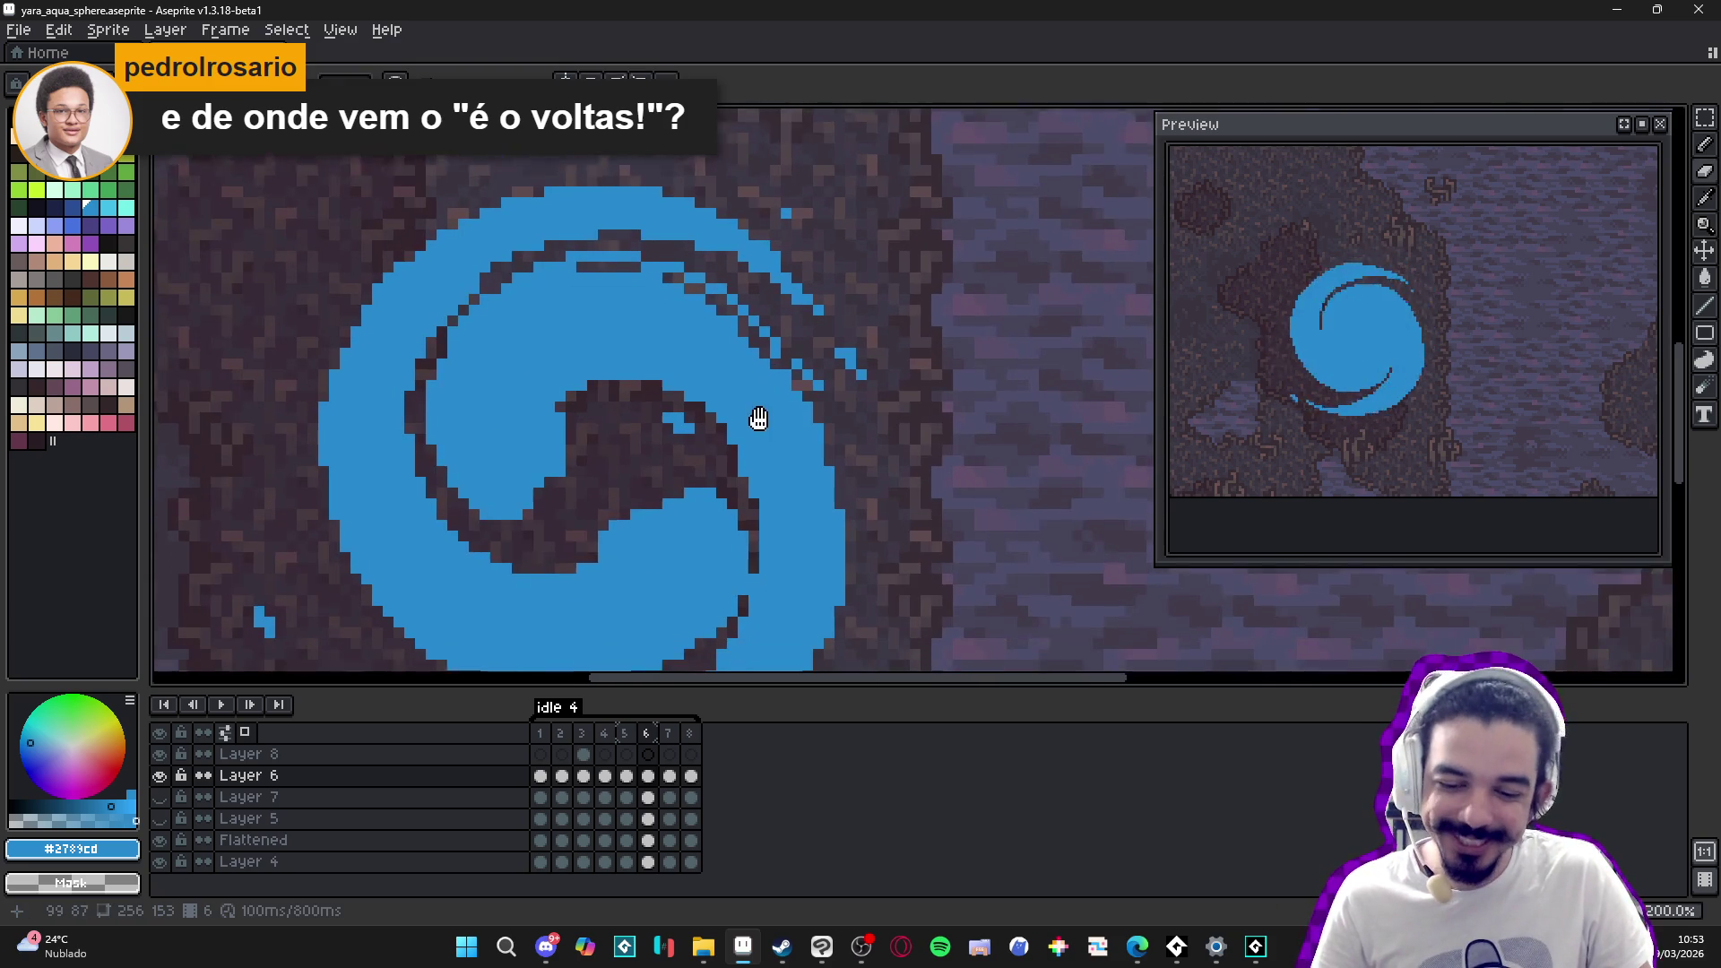
{"action": "scroll", "coordinate": [757, 419], "scroll_direction": "up", "scroll_amount": 1}
{"action": "key", "text": "alt"}
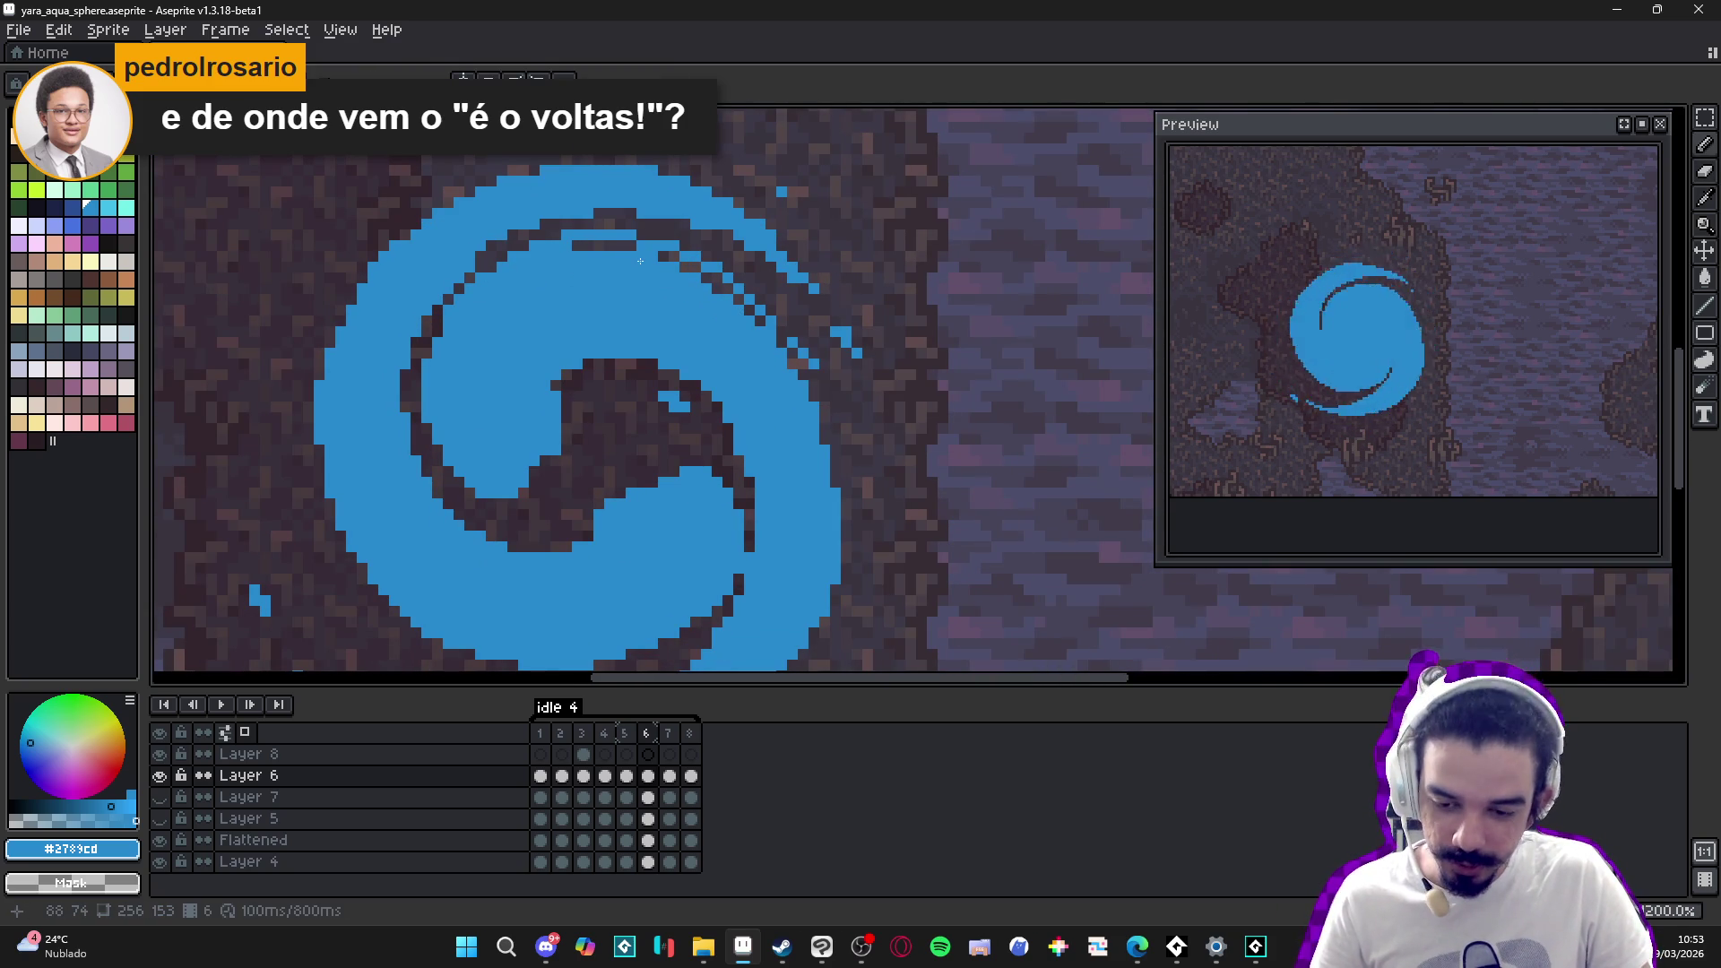
{"action": "scroll", "coordinate": [640, 261], "scroll_direction": "down", "scroll_amount": 2}
{"action": "scroll", "coordinate": [728, 290], "scroll_direction": "up", "scroll_amount": 3}
- Erase two stray blue pixels beside the swirl's outer arc
{"action": "key", "text": "e"}
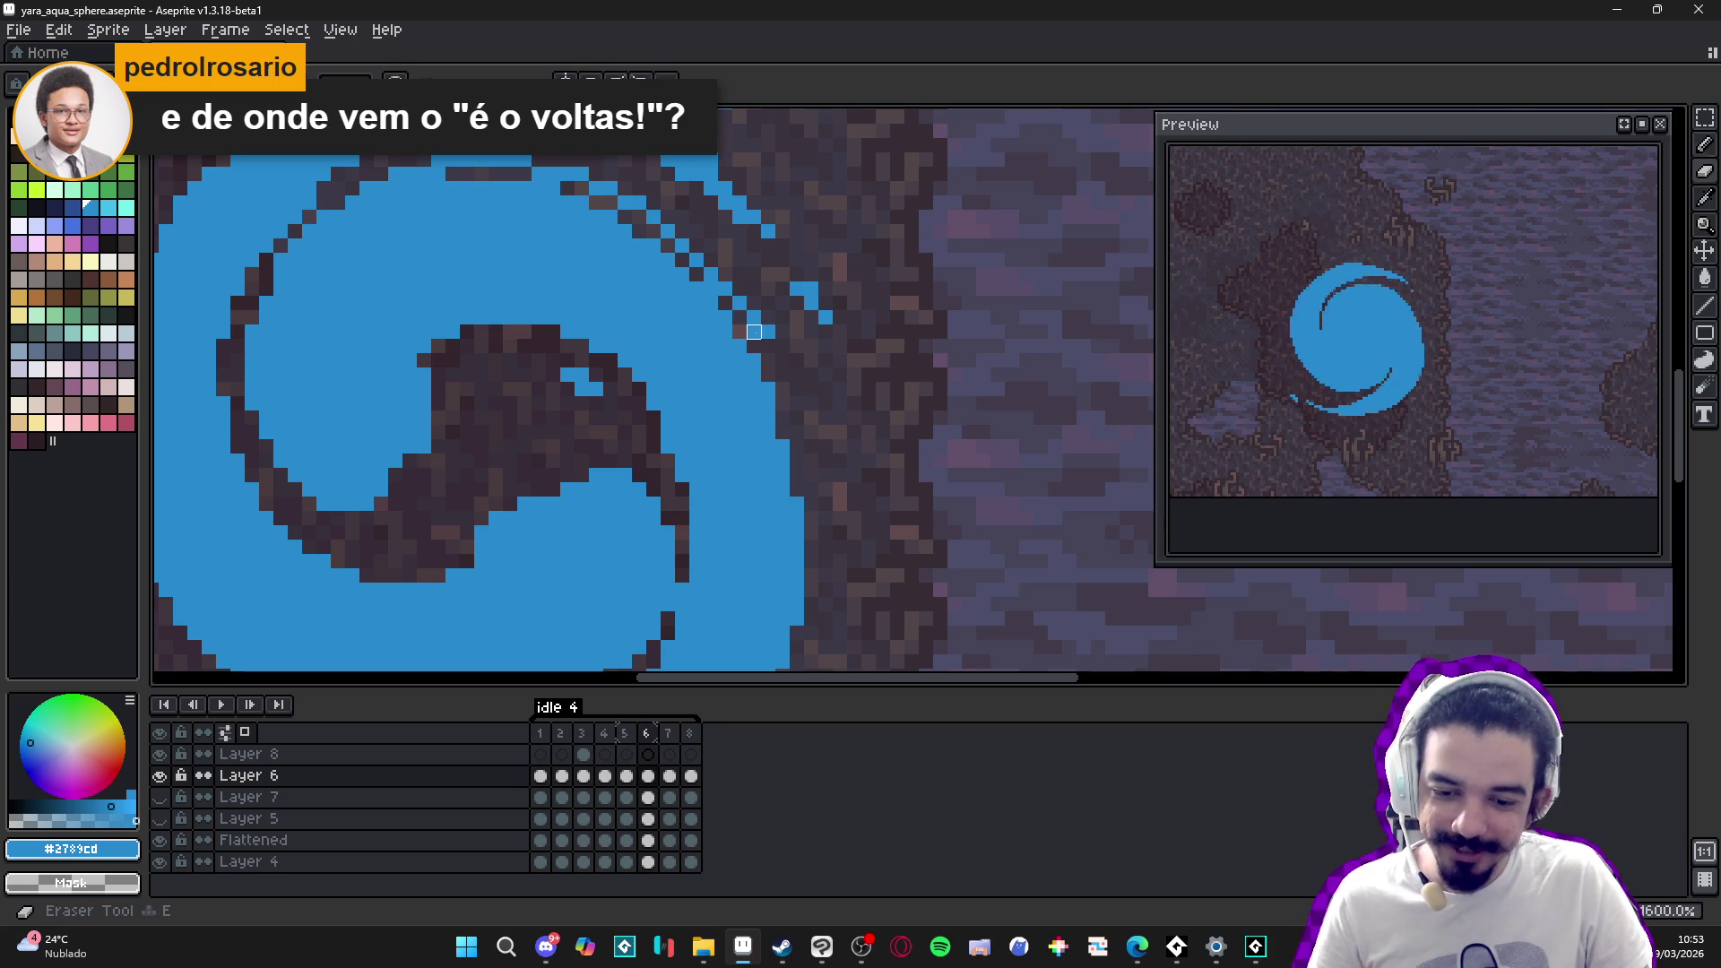
{"action": "scroll", "coordinate": [768, 356], "scroll_direction": "down", "scroll_amount": 4}
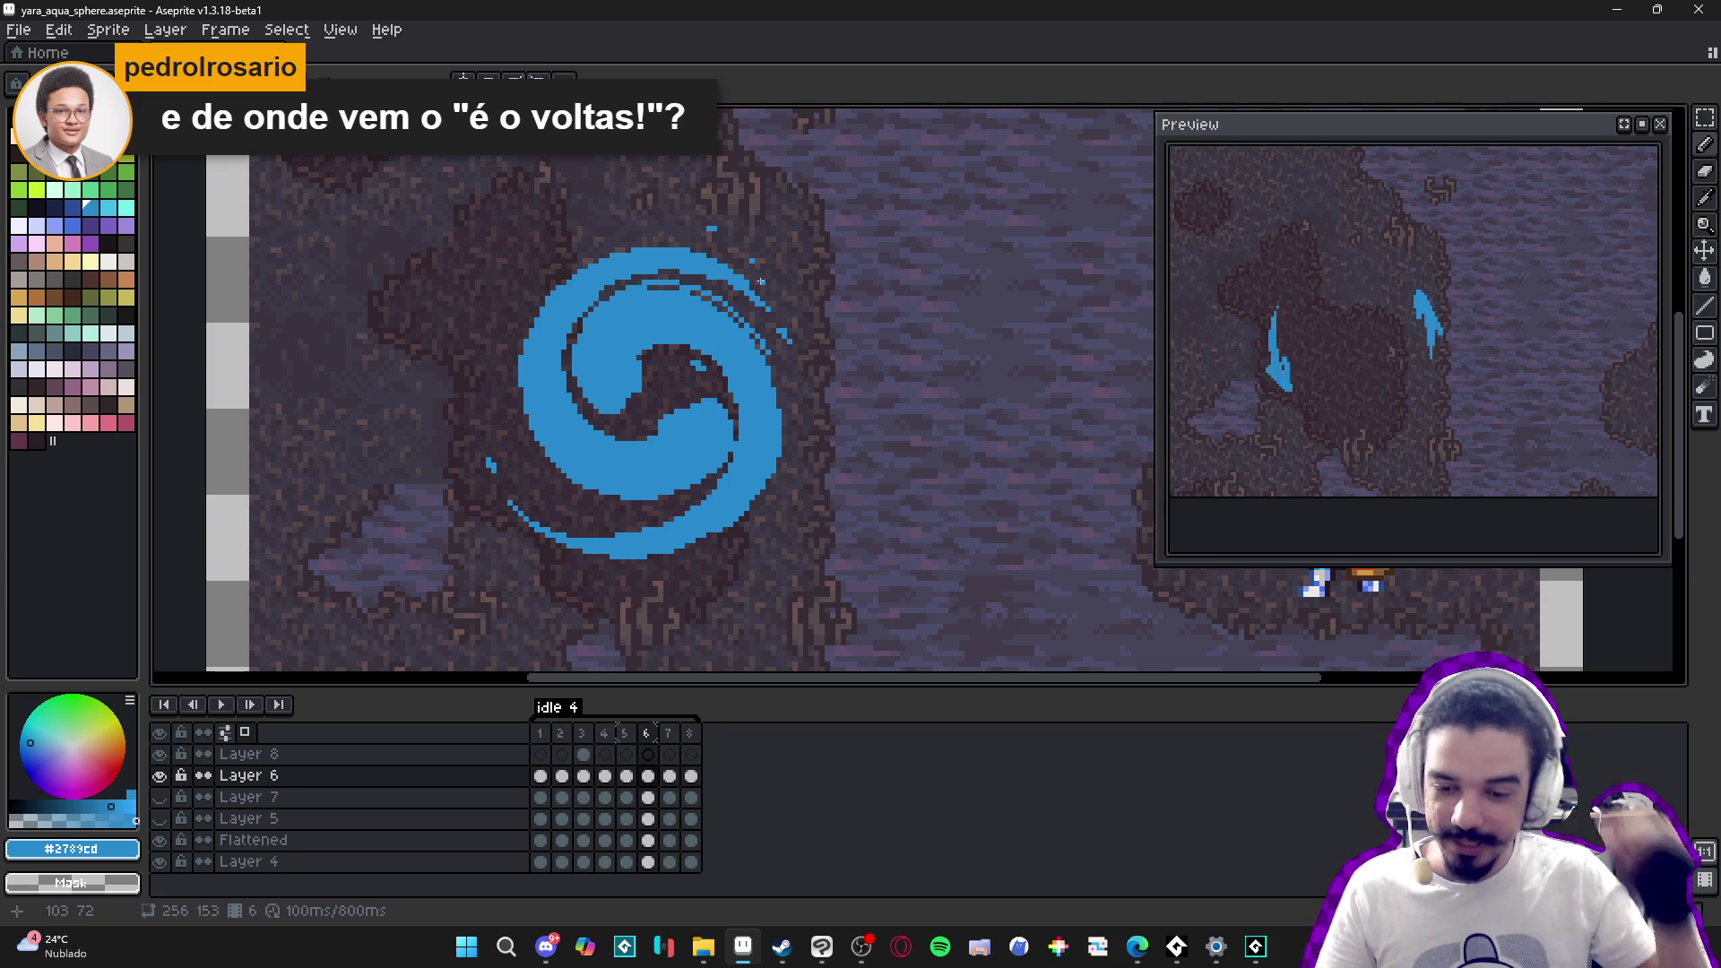
{"action": "scroll", "coordinate": [755, 294], "scroll_direction": "up", "scroll_amount": 4}
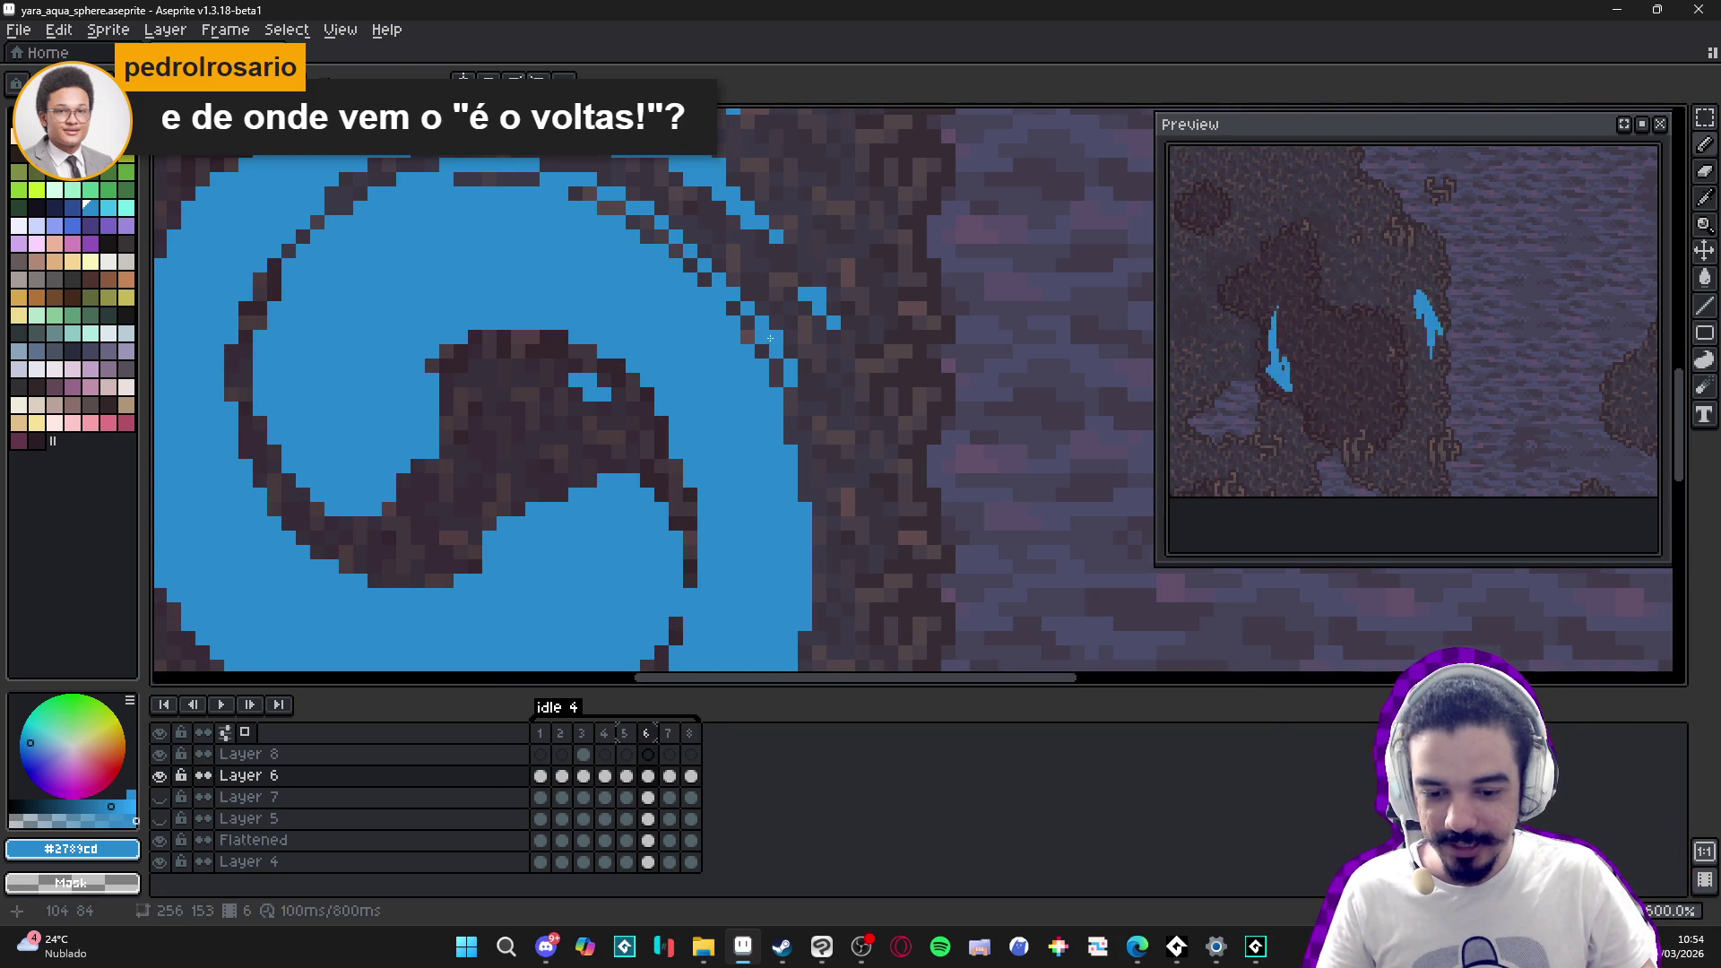
{"action": "key", "text": "e"}
{"action": "left_click", "coordinate": [791, 380]}
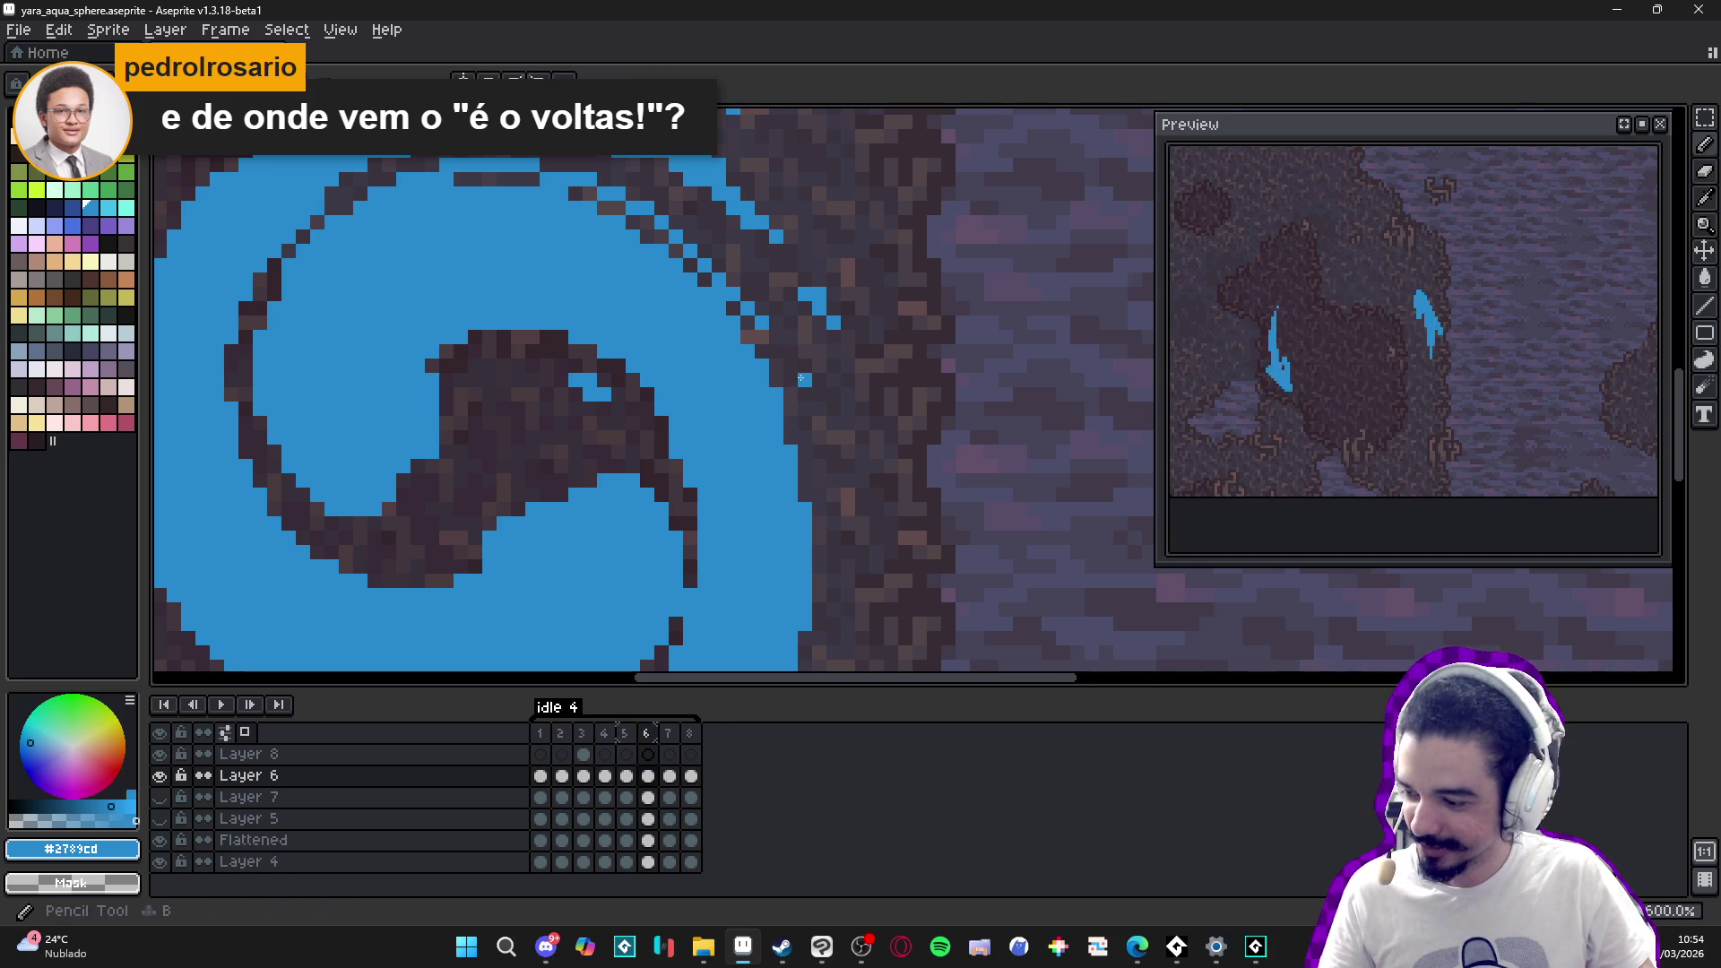
{"action": "left_click", "coordinate": [805, 363]}
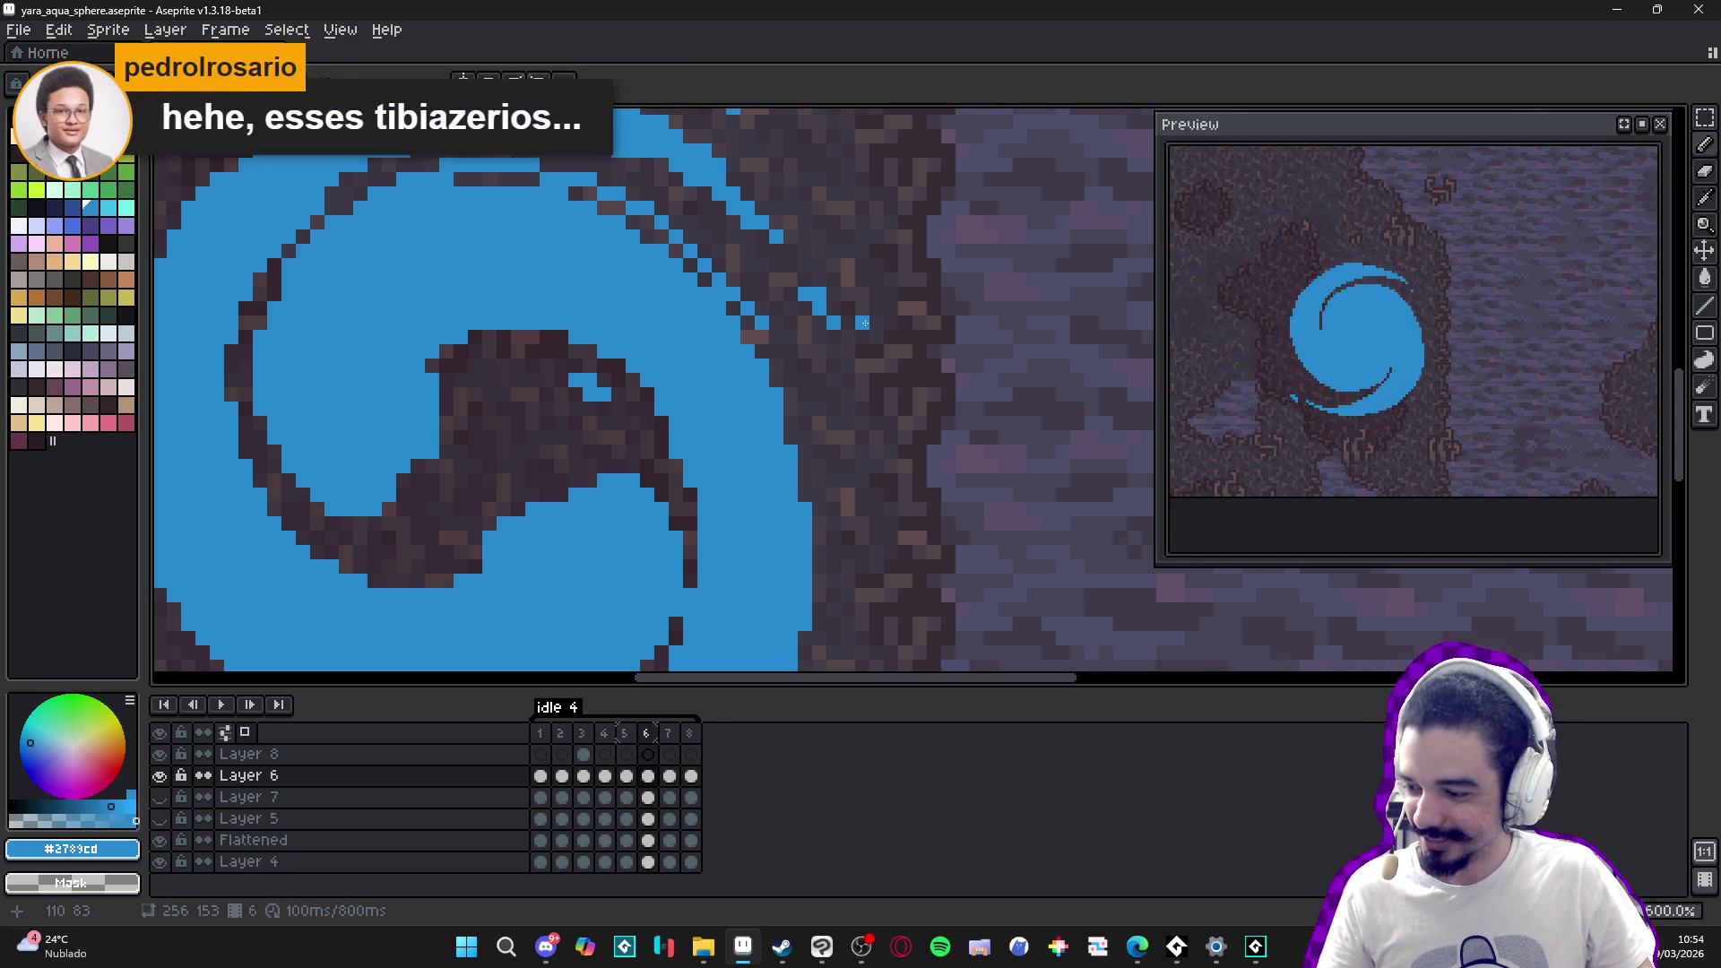
{"action": "scroll", "coordinate": [863, 323], "scroll_direction": "down", "scroll_amount": 3}
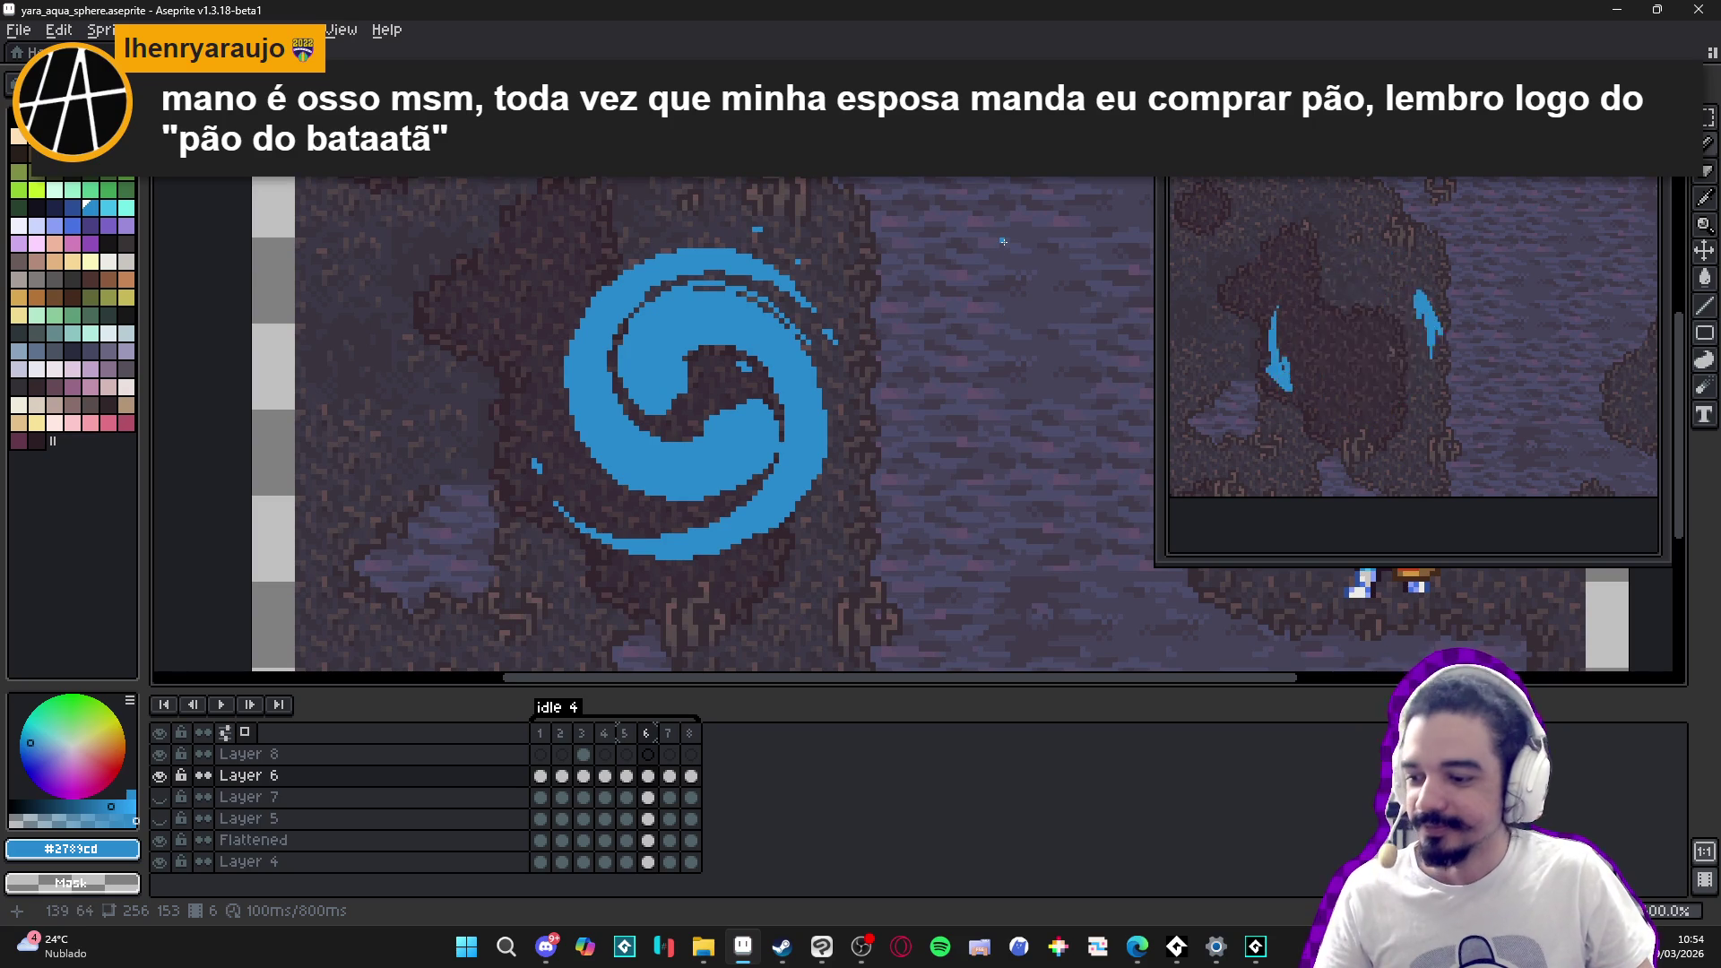
{"action": "scroll", "coordinate": [860, 293], "scroll_direction": "up", "scroll_amount": 3}
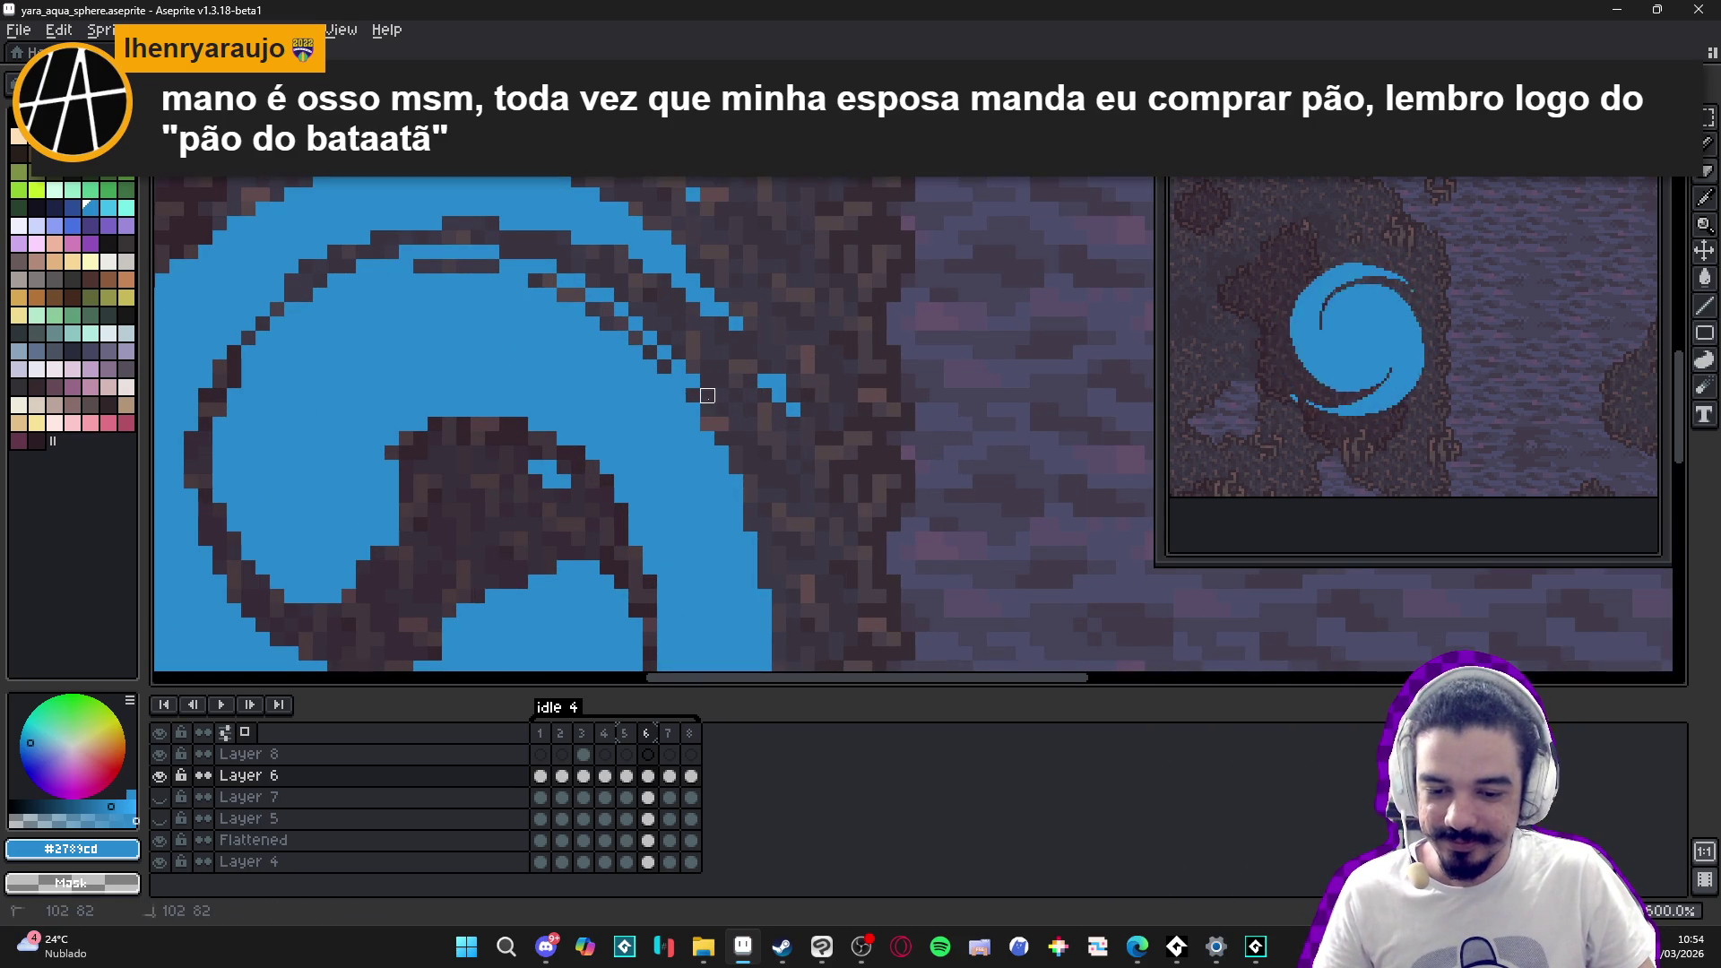
{"action": "scroll", "coordinate": [730, 390], "scroll_direction": "down", "scroll_amount": 2}
{"action": "scroll", "coordinate": [732, 393], "scroll_direction": "up", "scroll_amount": 2}
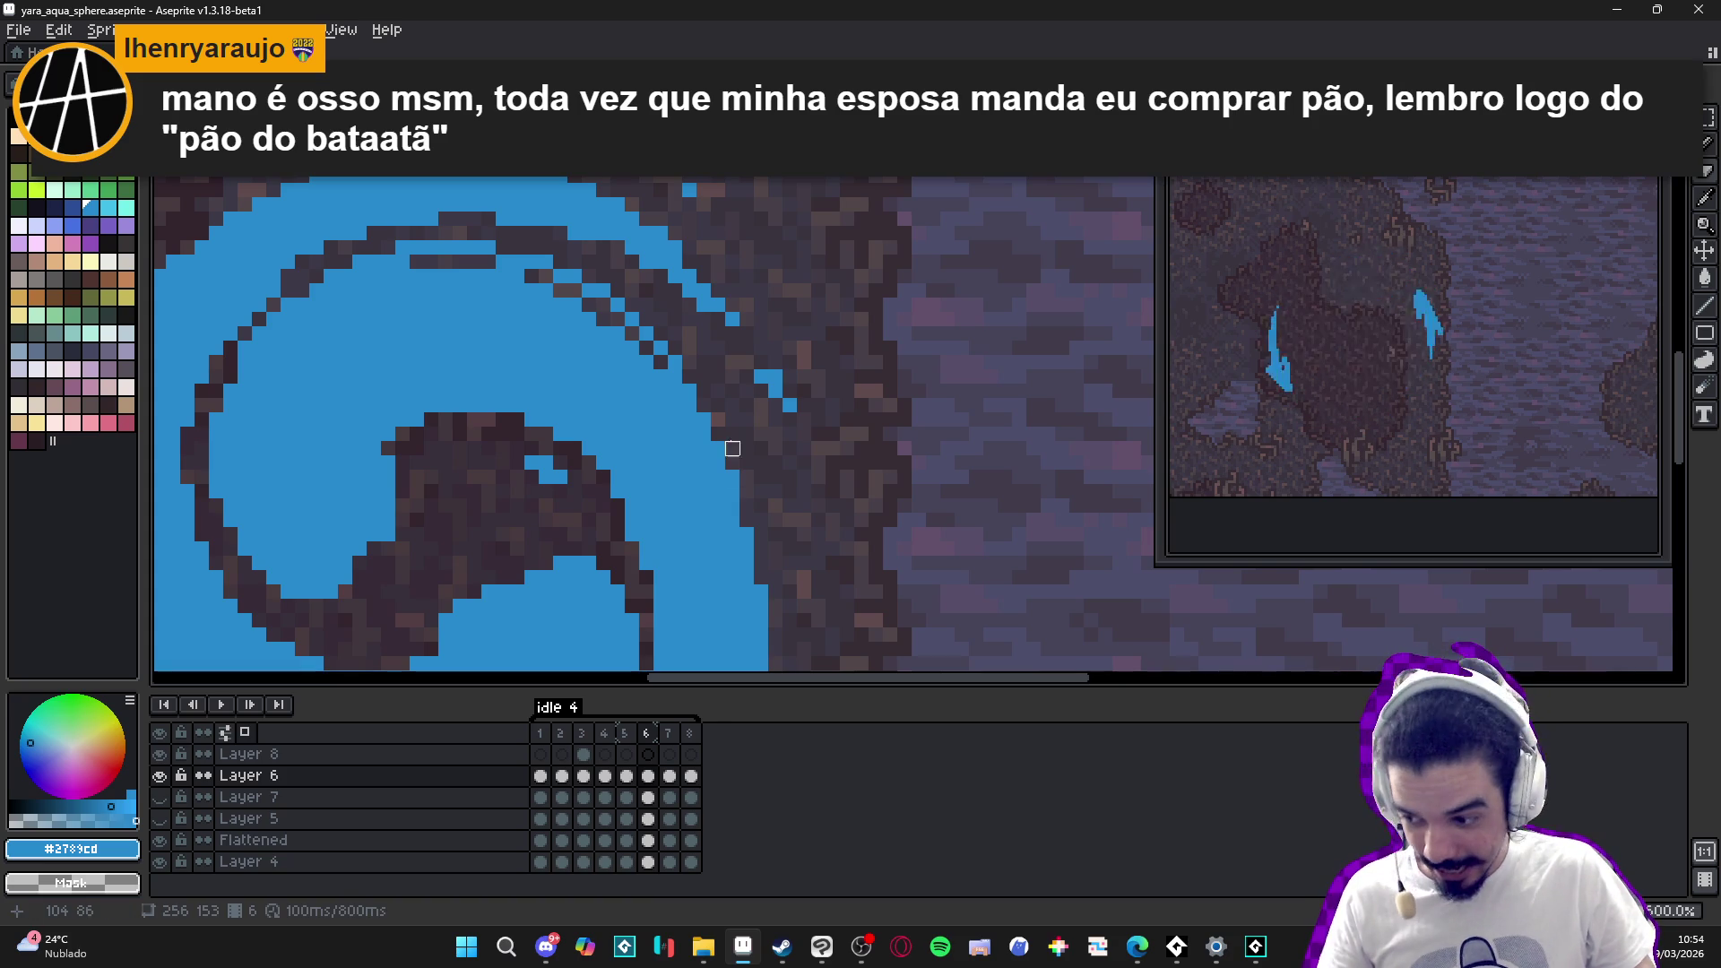
{"action": "scroll", "coordinate": [745, 466], "scroll_direction": "down", "scroll_amount": 2}
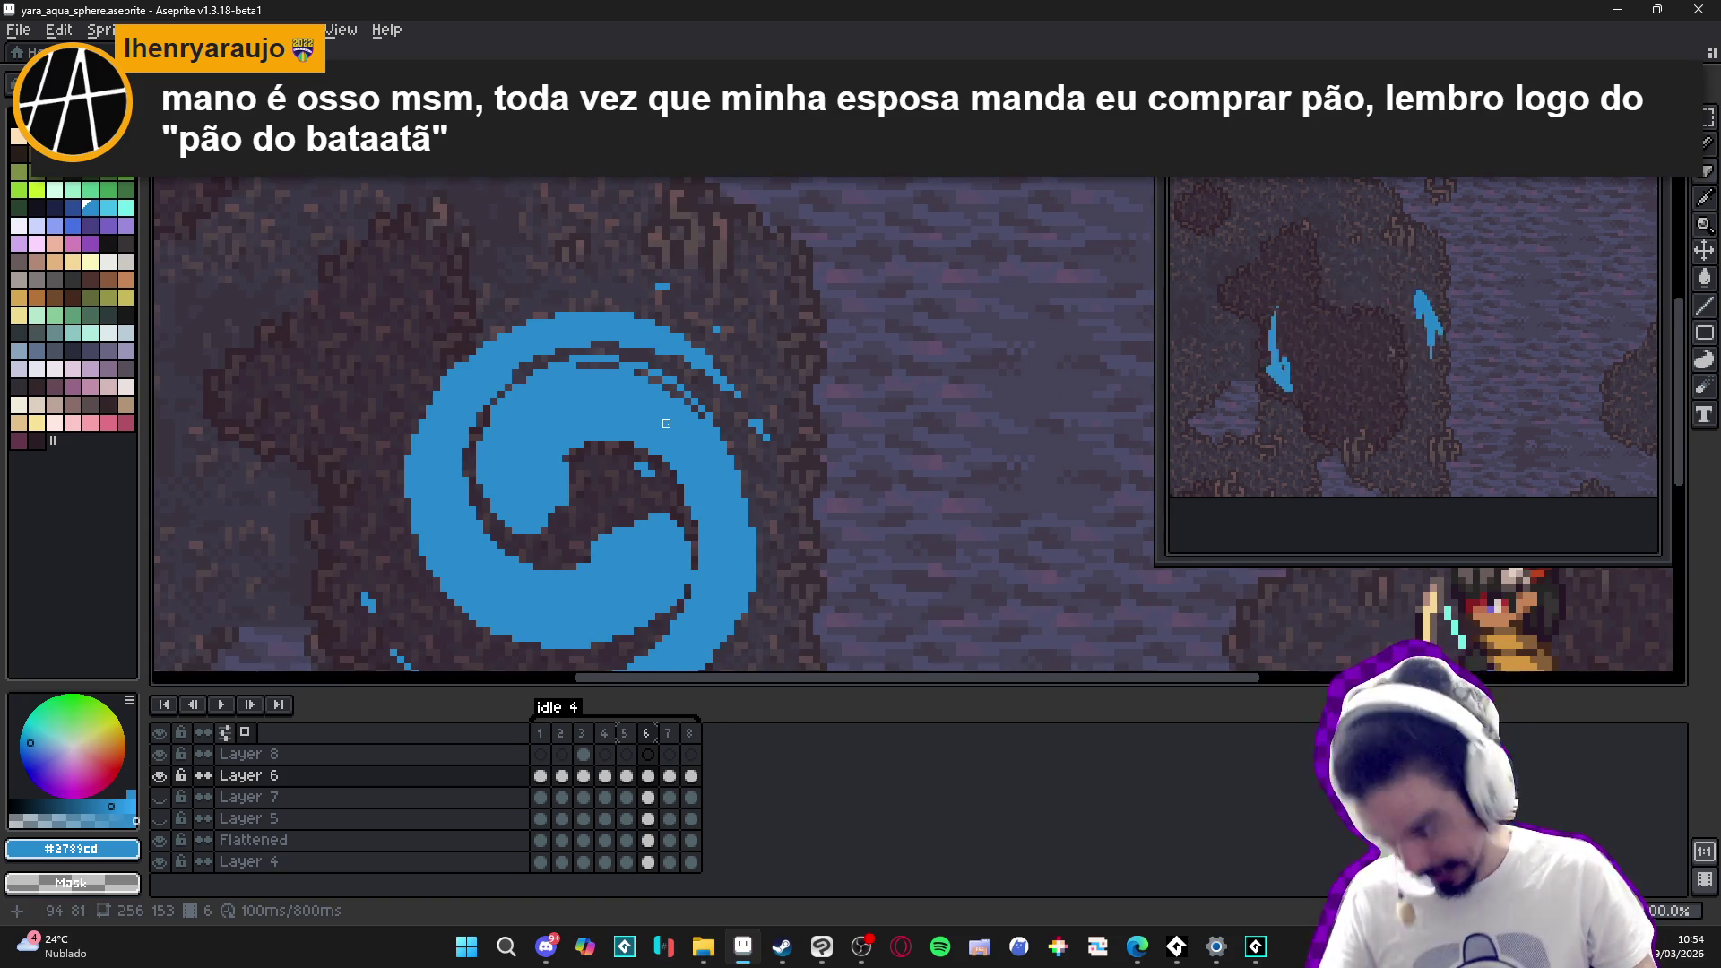
{"action": "scroll", "coordinate": [680, 416], "scroll_direction": "down", "scroll_amount": 2}
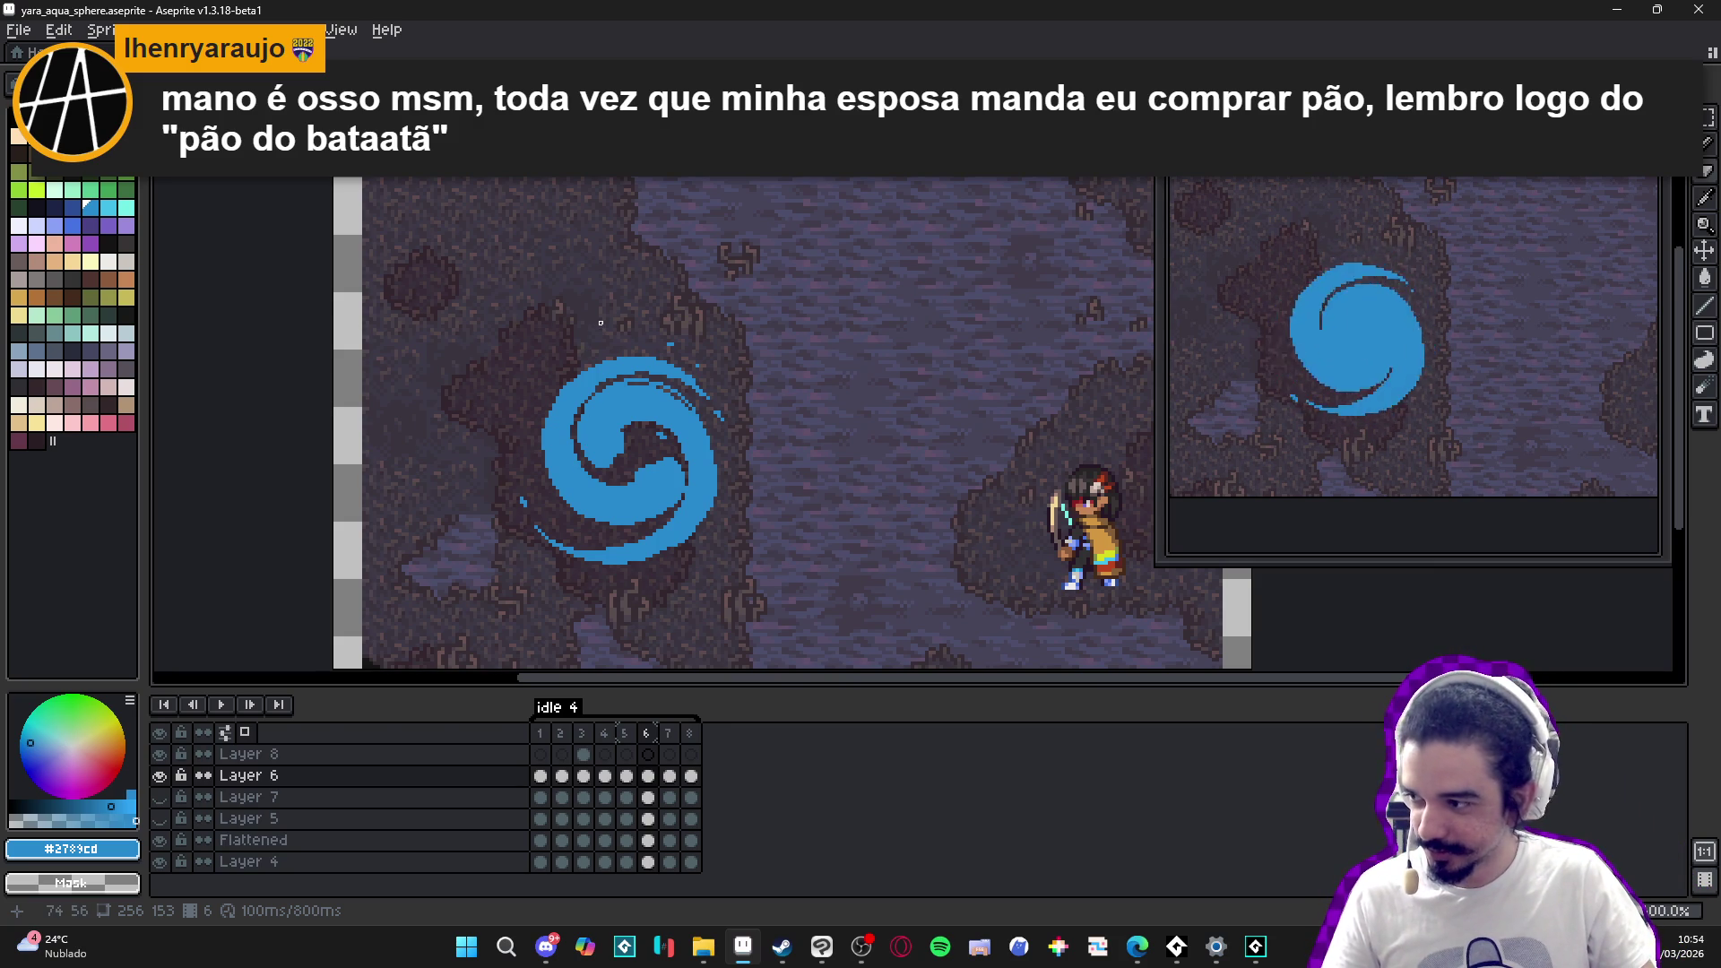
{"action": "left_click", "coordinate": [625, 734]}
{"action": "left_click", "coordinate": [647, 733]}
{"action": "scroll", "coordinate": [564, 500], "scroll_direction": "up", "scroll_amount": 2}
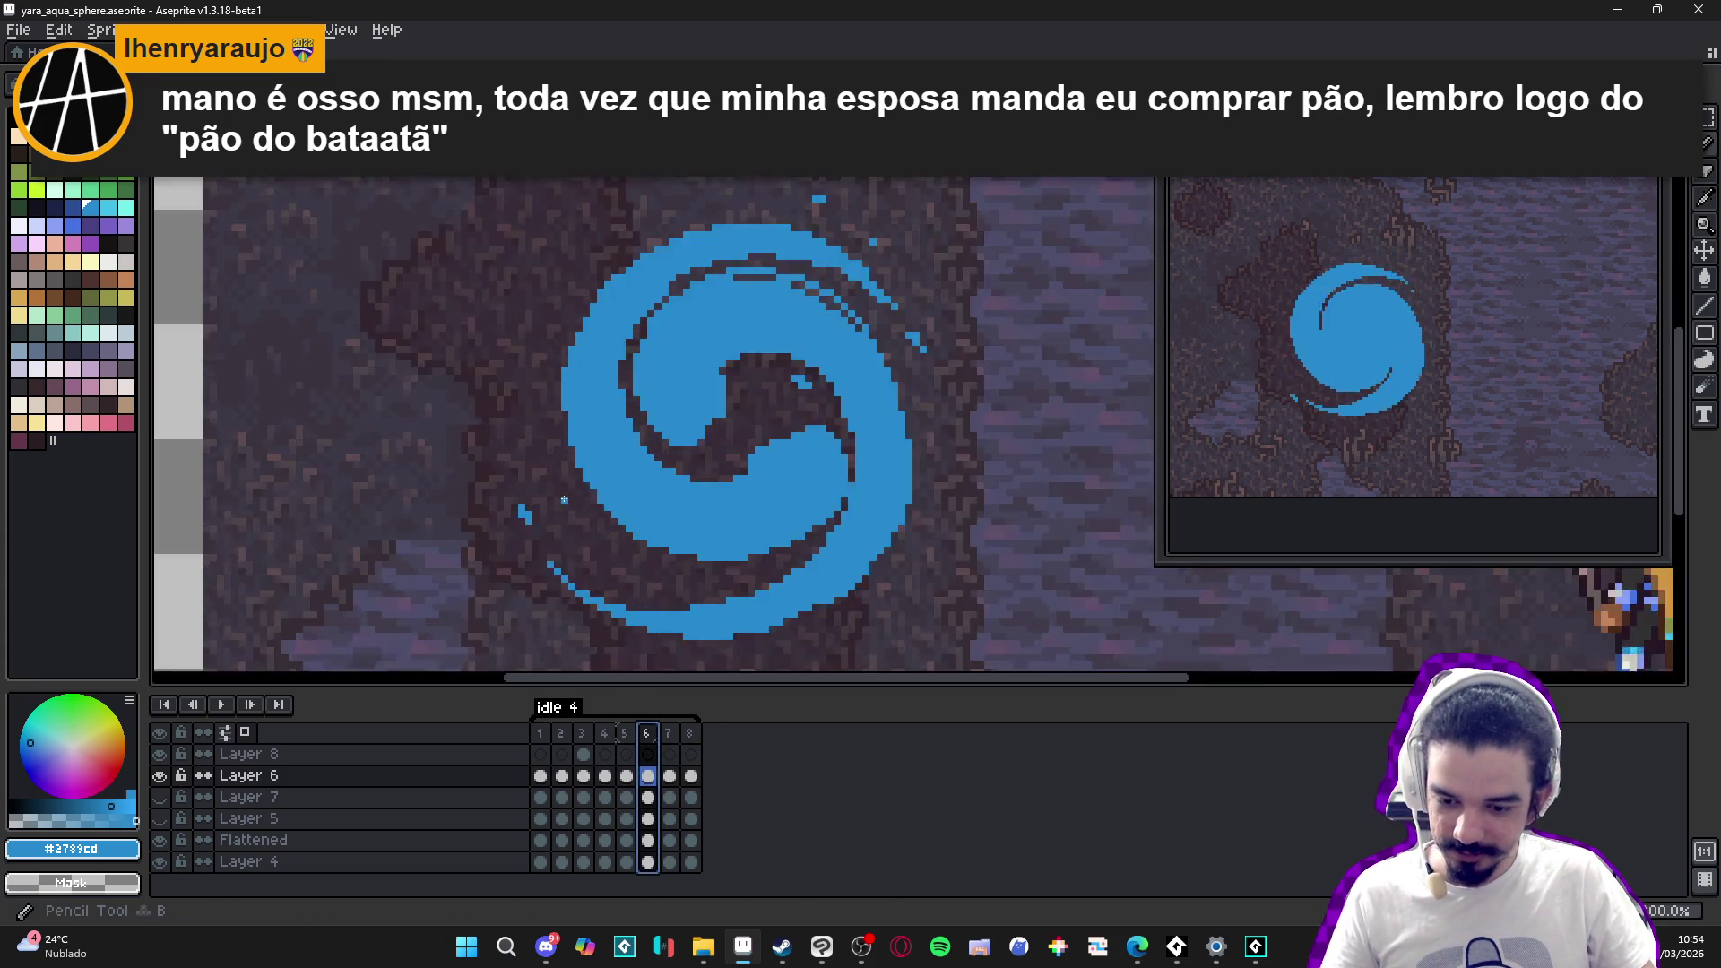
{"action": "scroll", "coordinate": [564, 499], "scroll_direction": "up", "scroll_amount": 2}
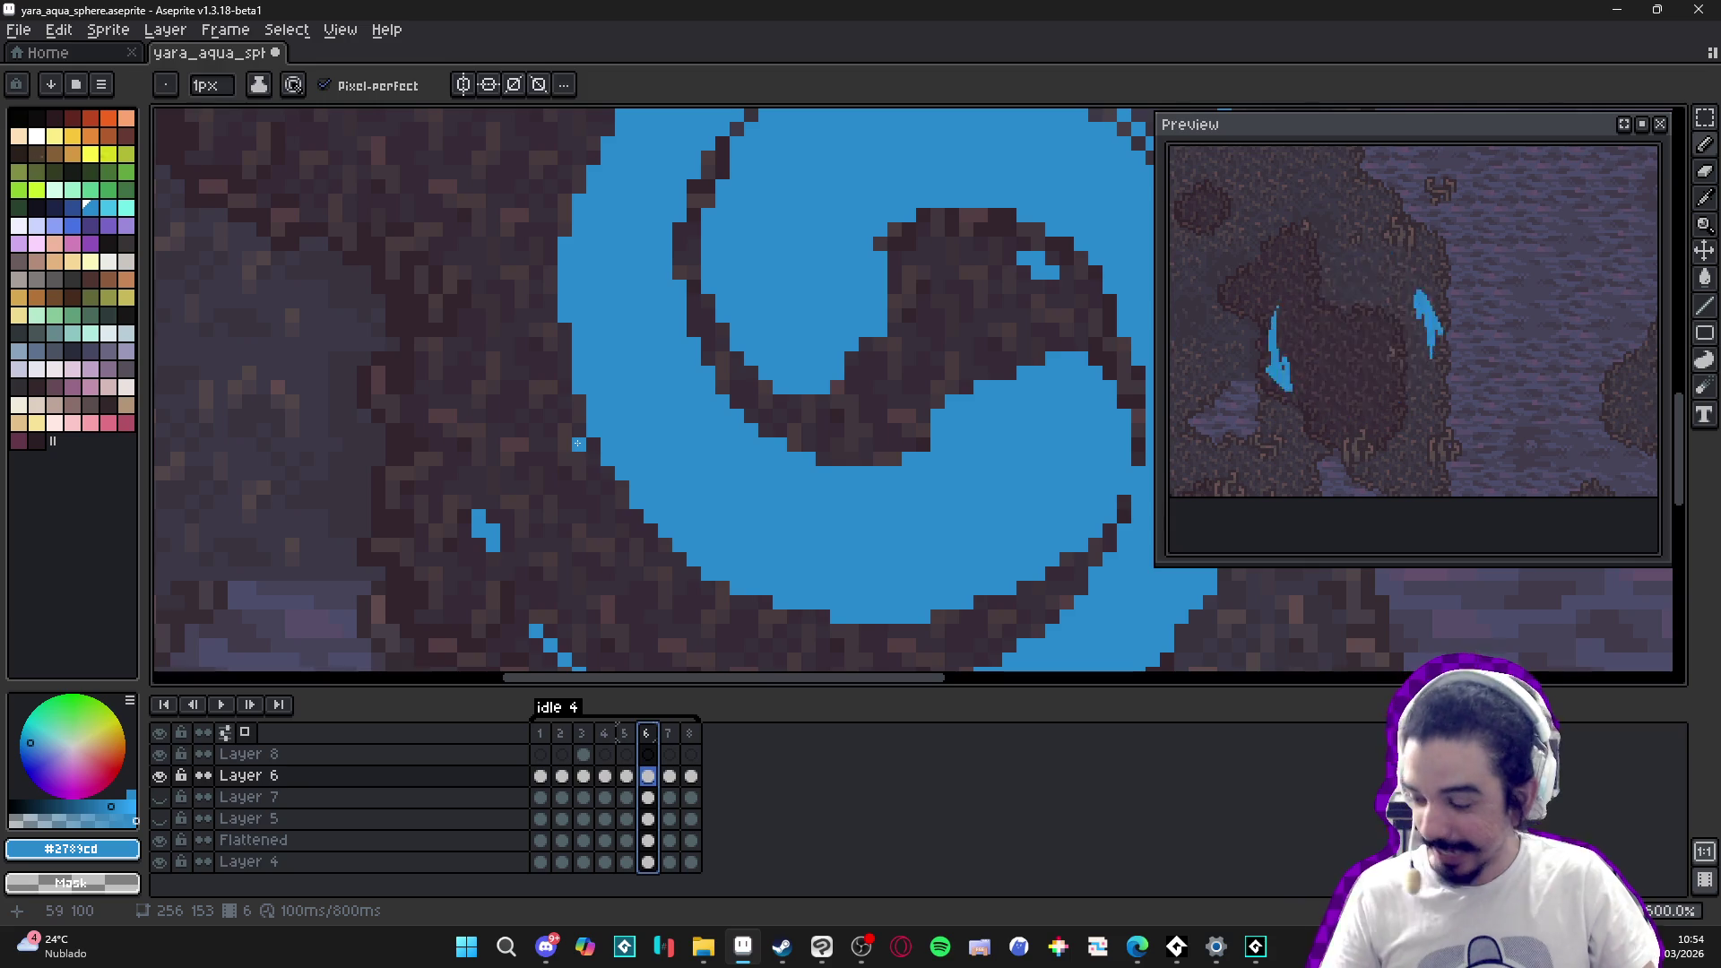
{"action": "scroll", "coordinate": [810, 408], "scroll_direction": "down", "scroll_amount": 2}
{"action": "scroll", "coordinate": [810, 409], "scroll_direction": "up", "scroll_amount": 9}
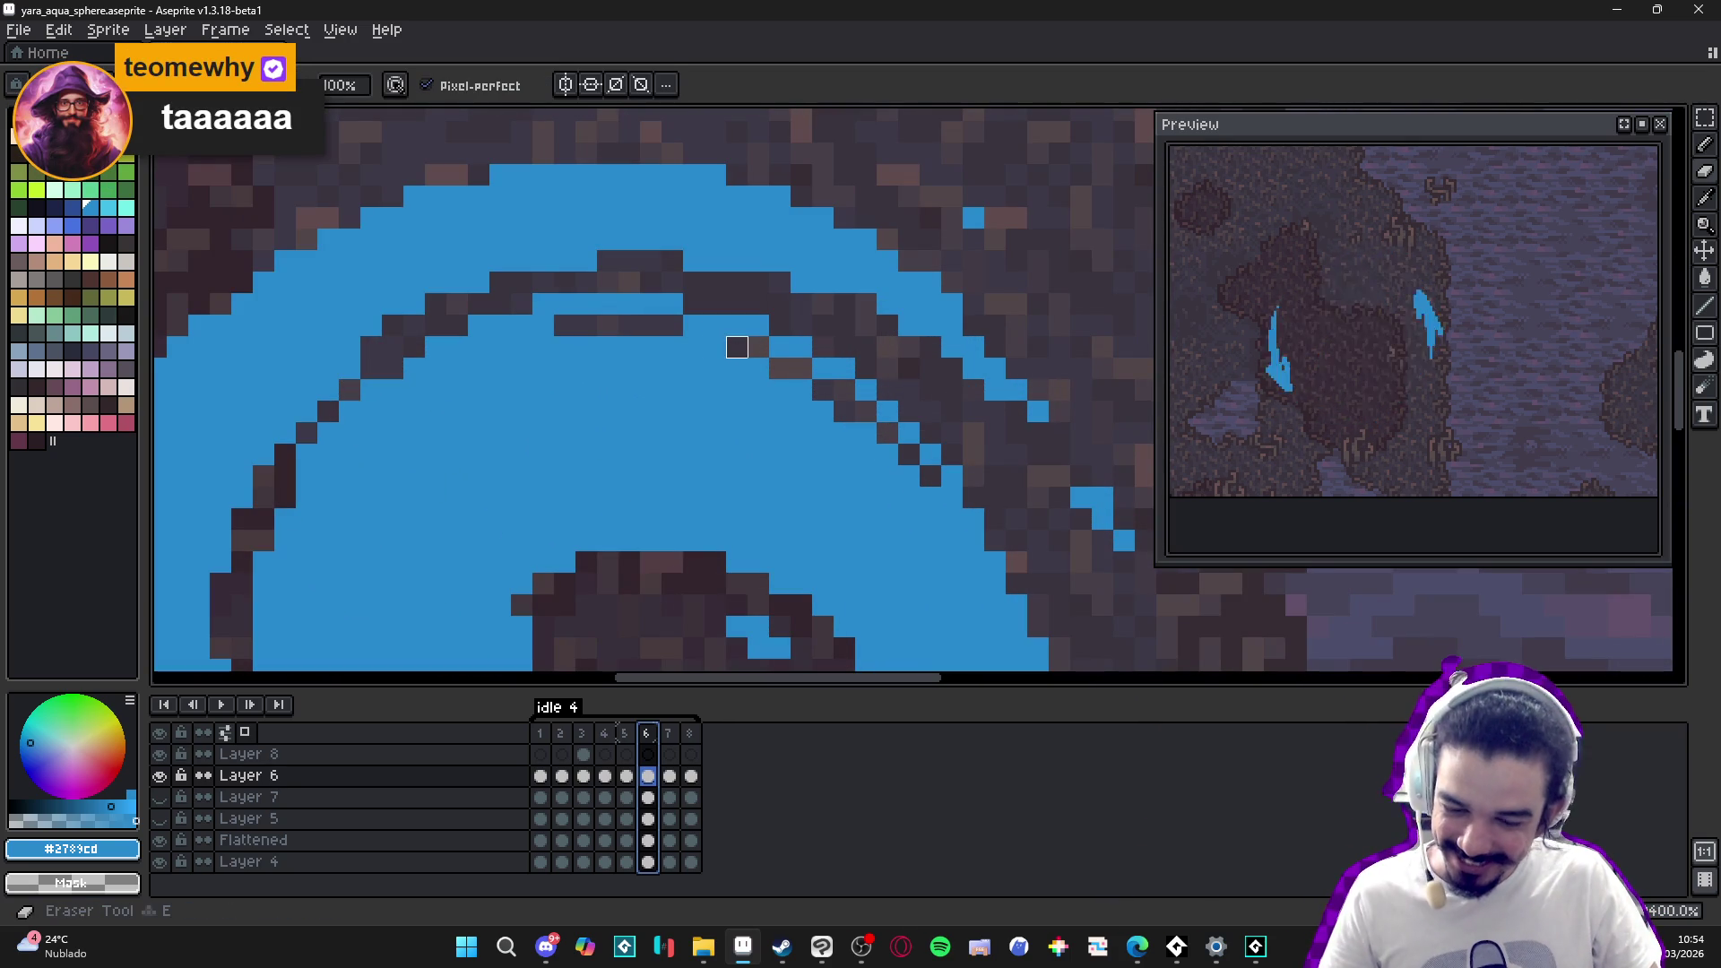
{"action": "scroll", "coordinate": [780, 347], "scroll_direction": "down", "scroll_amount": 3}
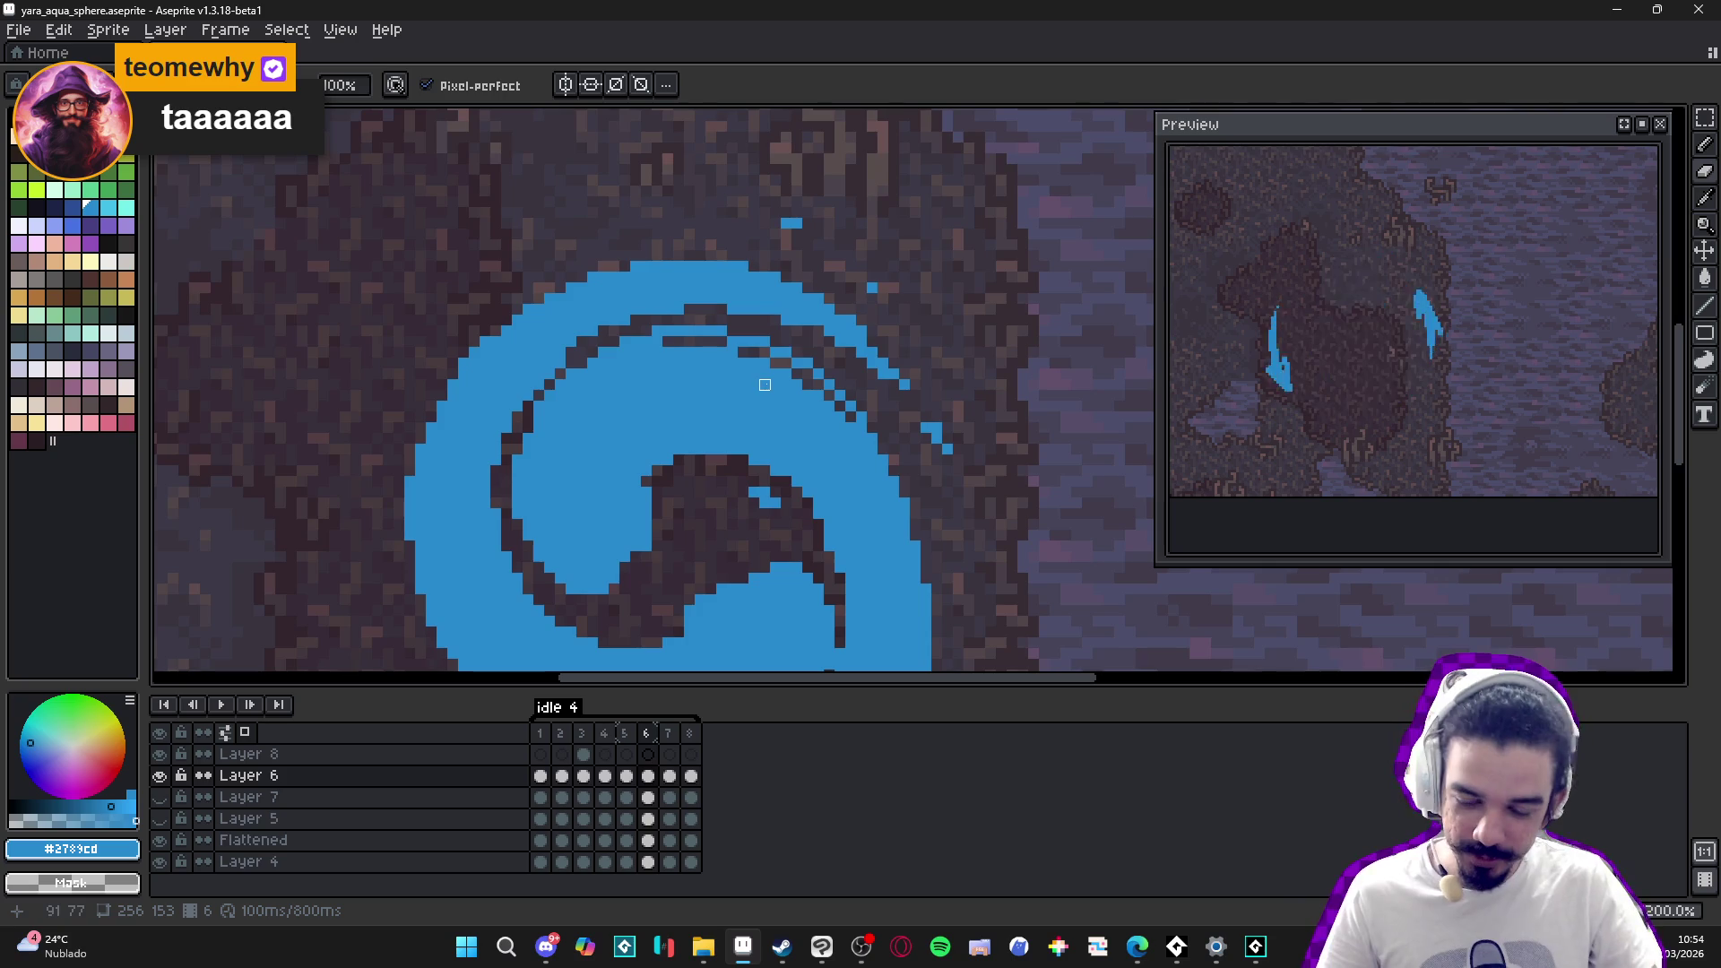
{"action": "scroll", "coordinate": [764, 384], "scroll_direction": "down", "scroll_amount": 3}
{"action": "scroll", "coordinate": [653, 488], "scroll_direction": "up", "scroll_amount": 3}
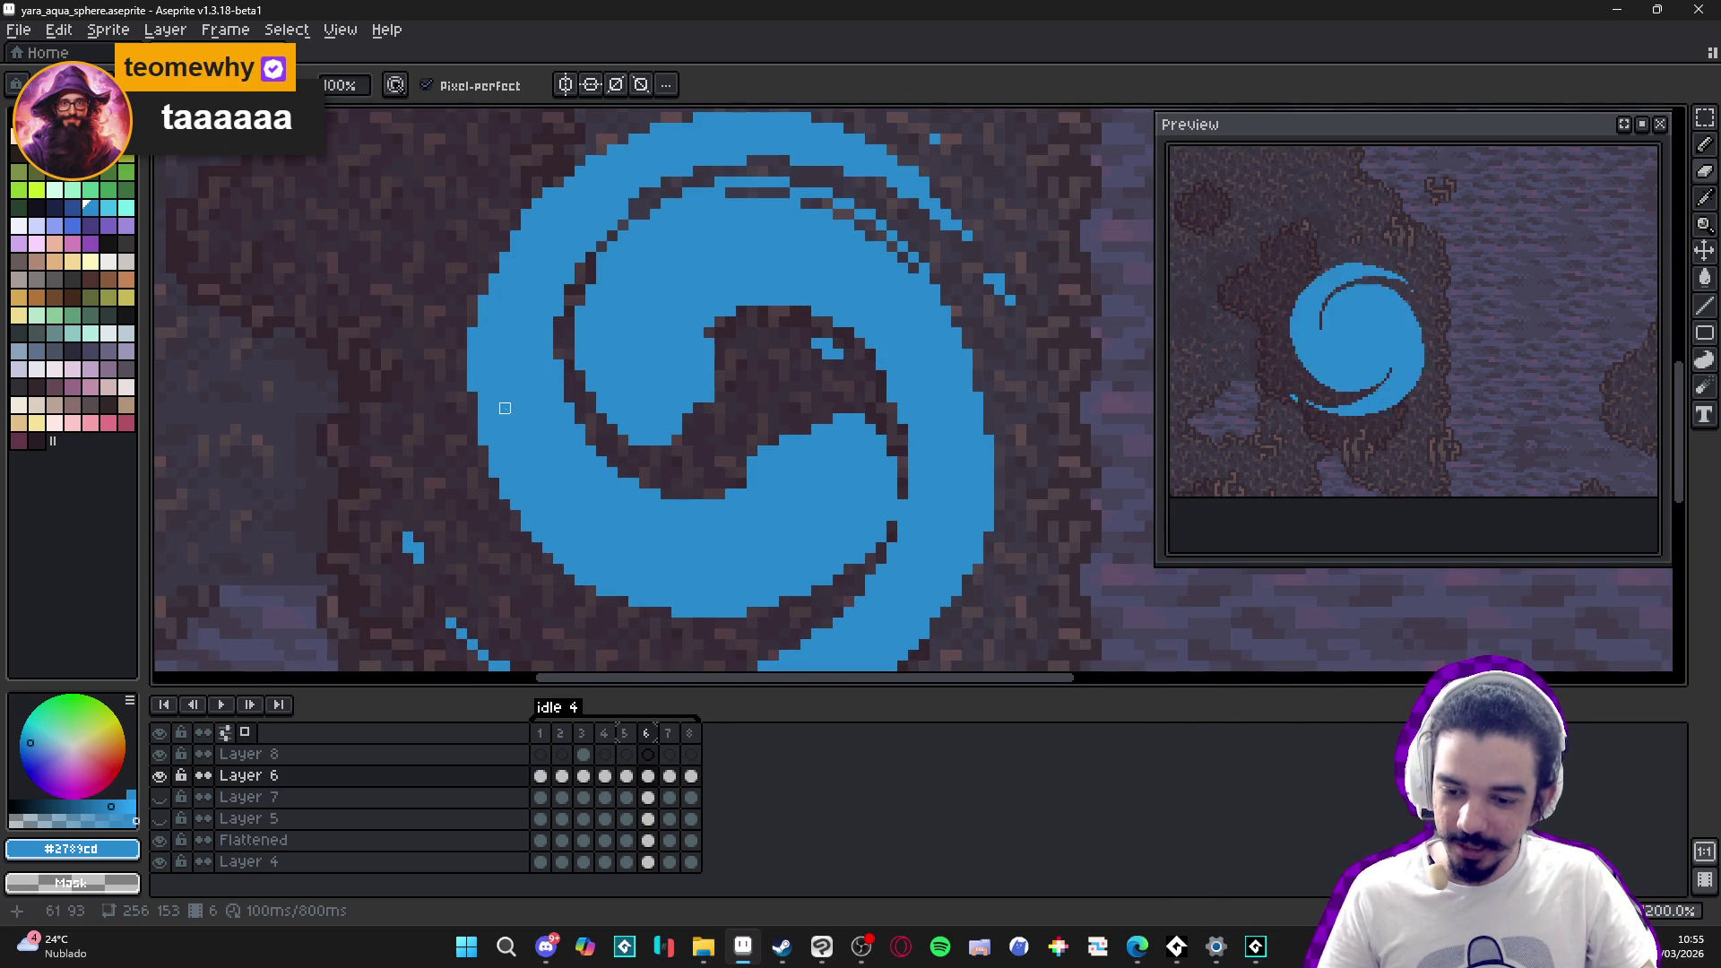
{"action": "key", "text": "b"}
{"action": "scroll", "coordinate": [538, 457], "scroll_direction": "down", "scroll_amount": 3}
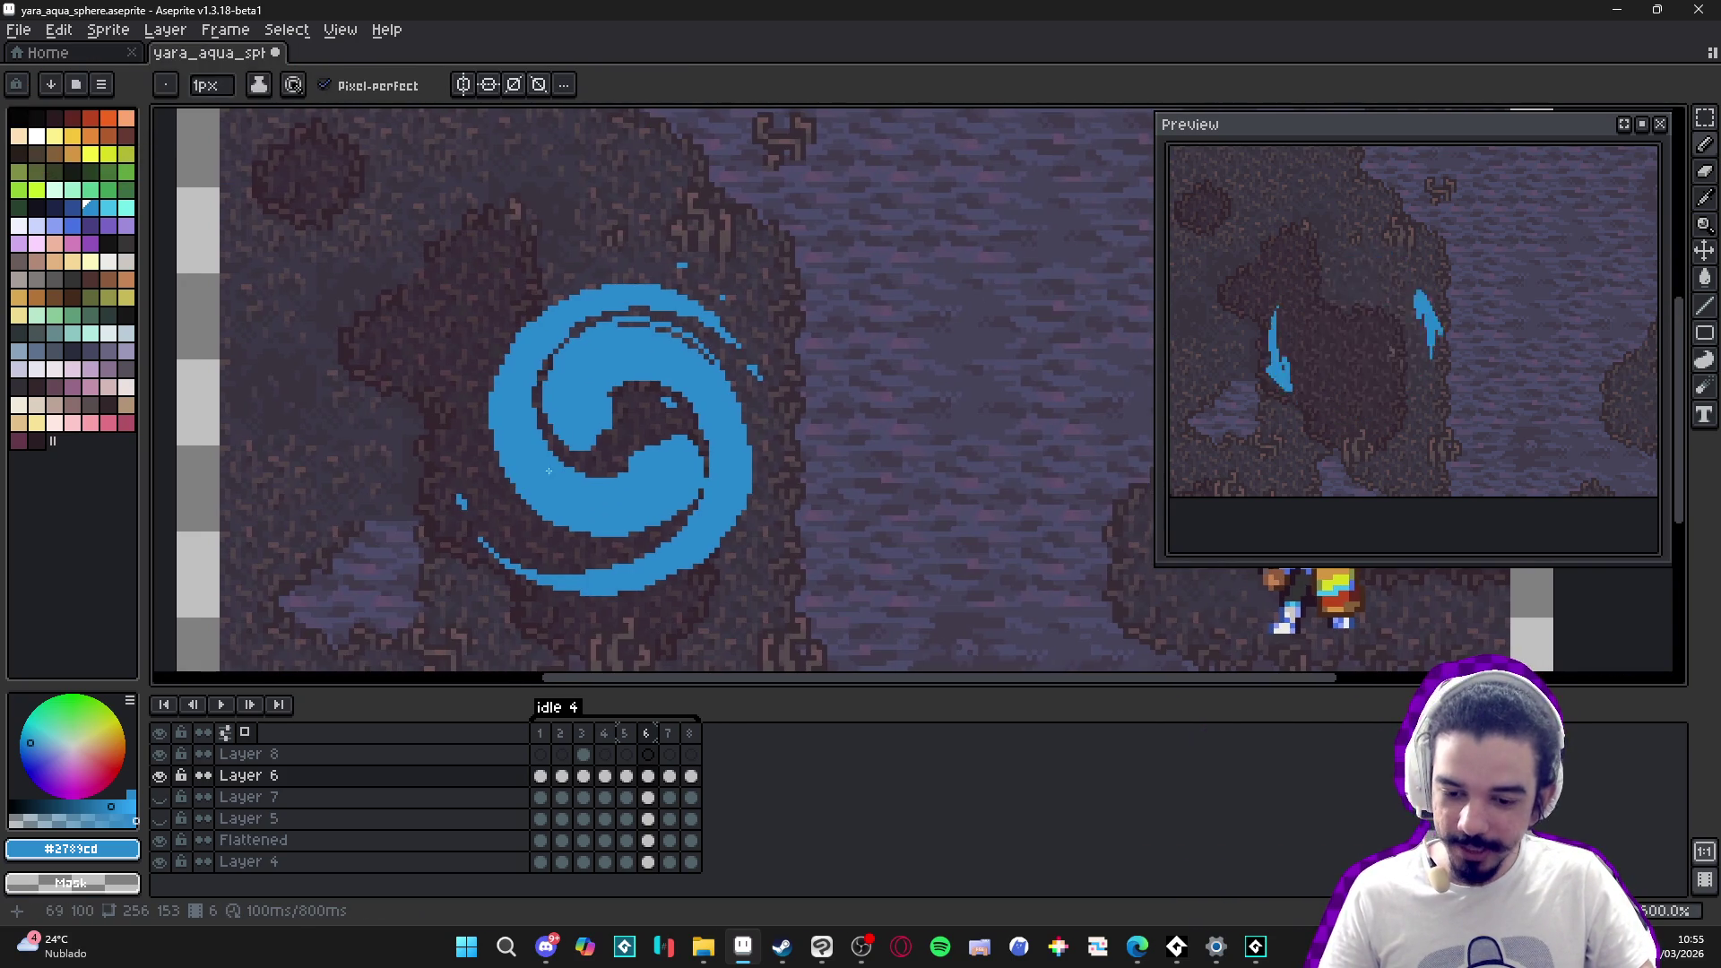
{"action": "scroll", "coordinate": [548, 470], "scroll_direction": "up", "scroll_amount": 3}
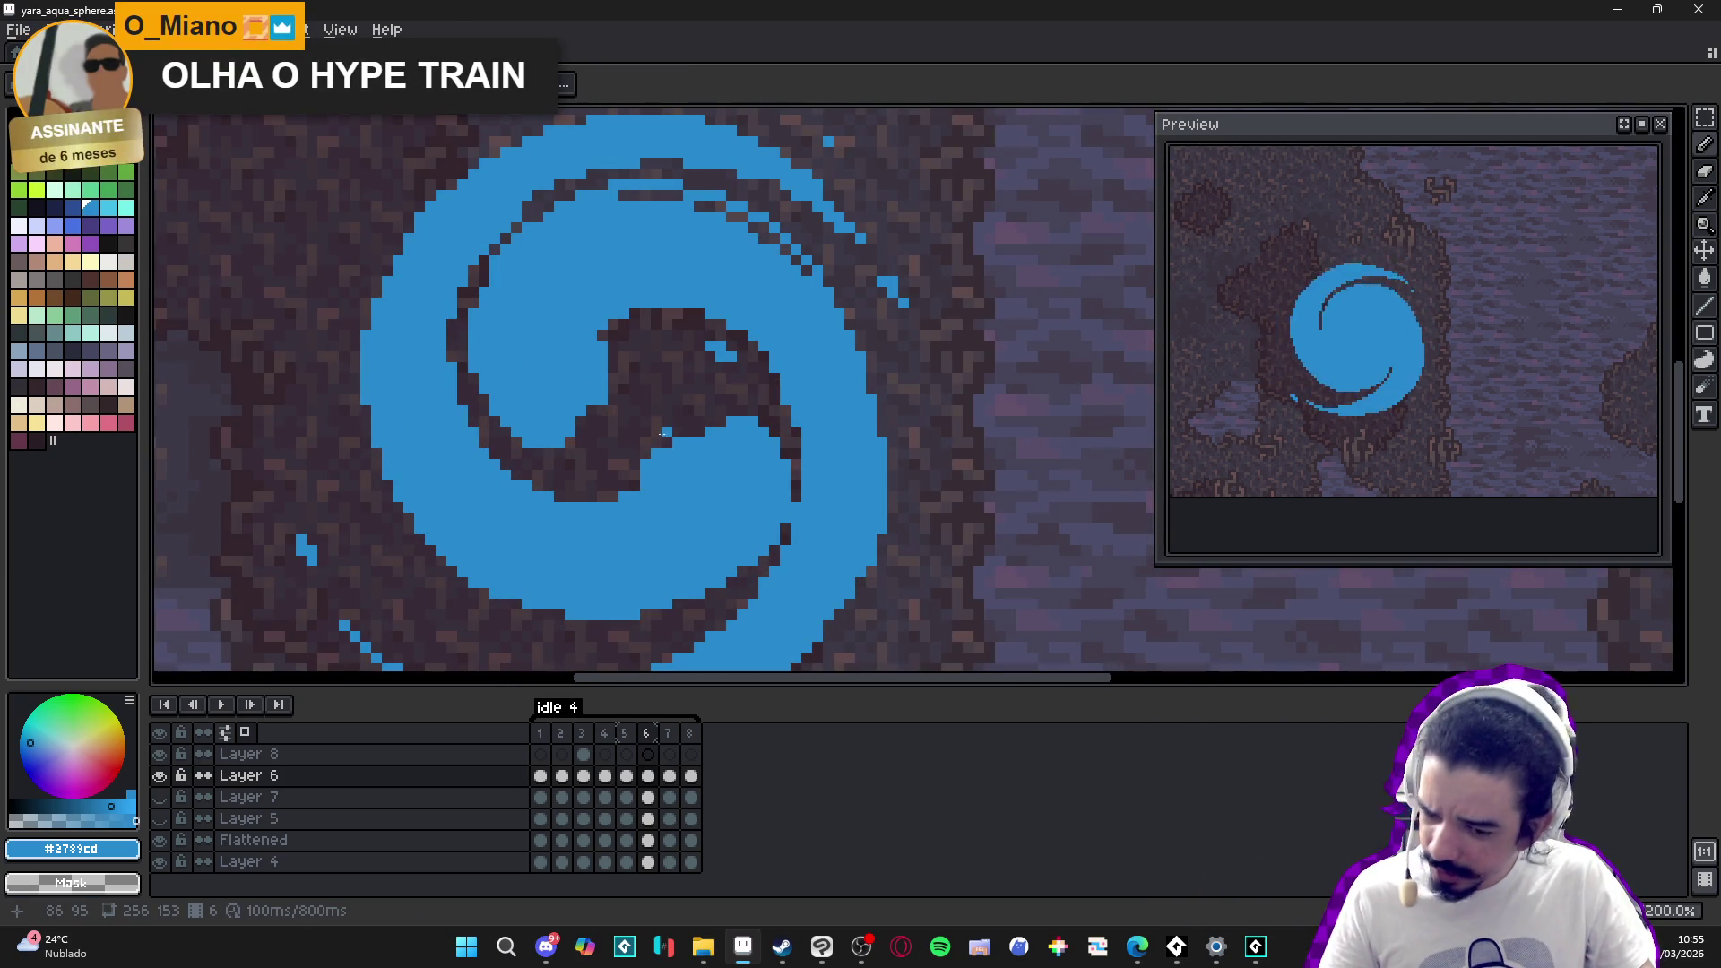
{"action": "scroll", "coordinate": [687, 422], "scroll_direction": "up", "scroll_amount": 1}
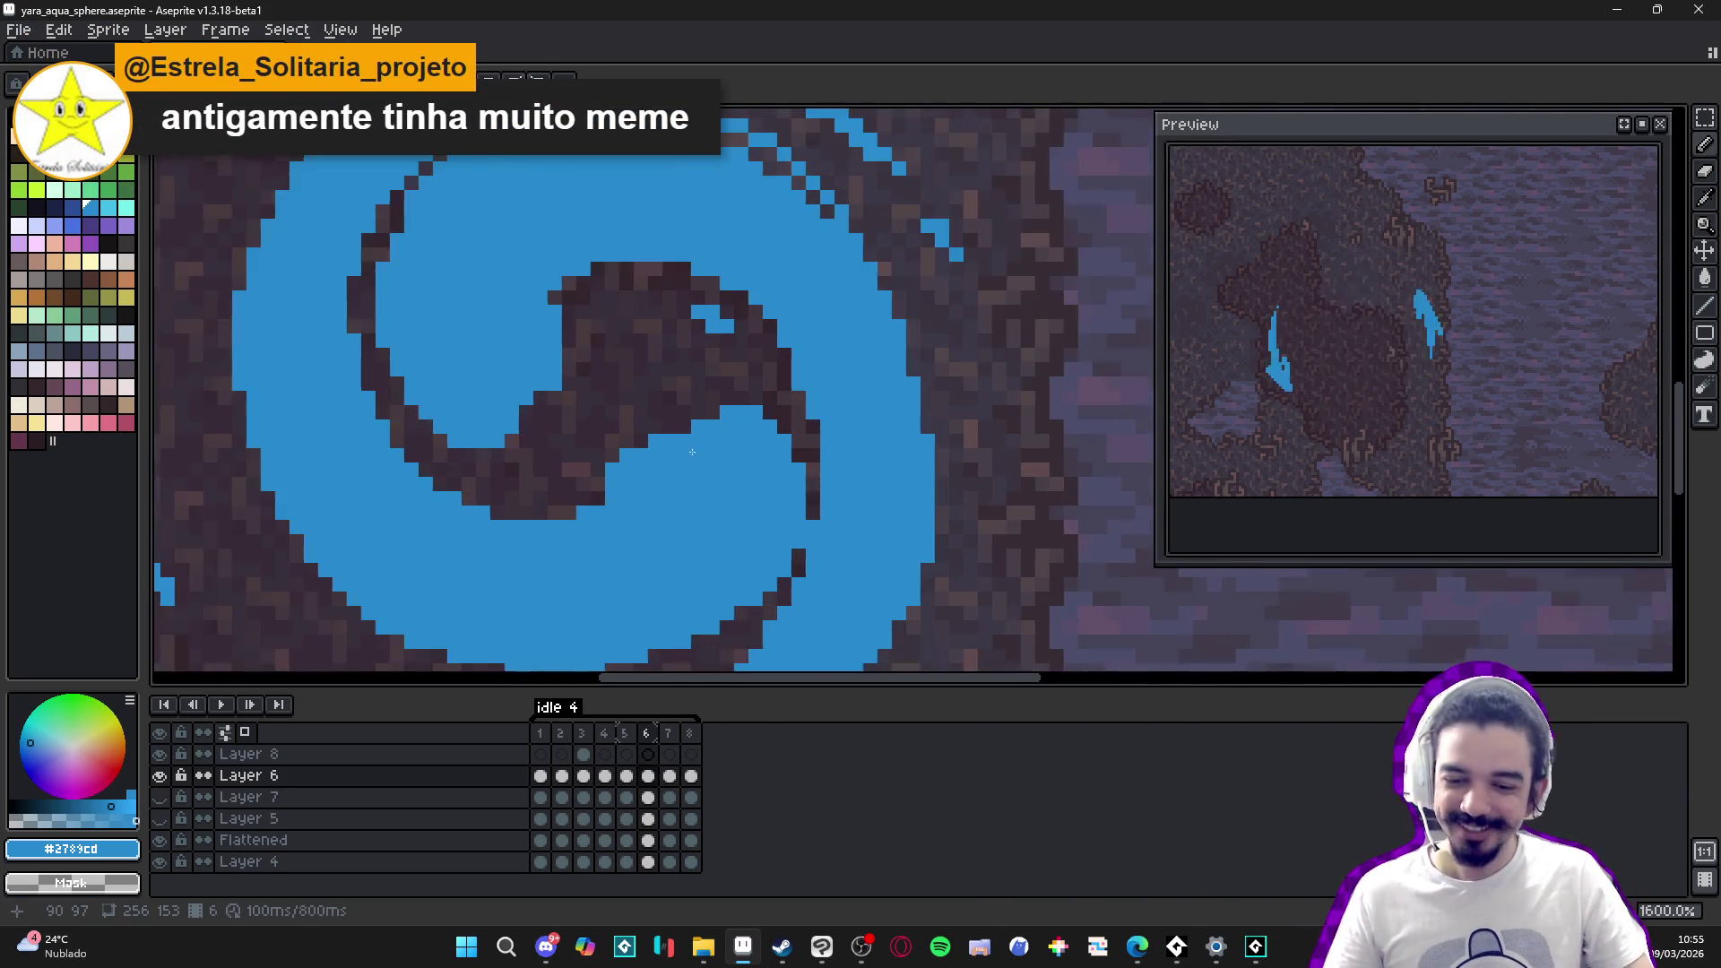
{"action": "scroll", "coordinate": [692, 452], "scroll_direction": "up", "scroll_amount": 1}
{"action": "scroll", "coordinate": [673, 413], "scroll_direction": "down", "scroll_amount": 1}
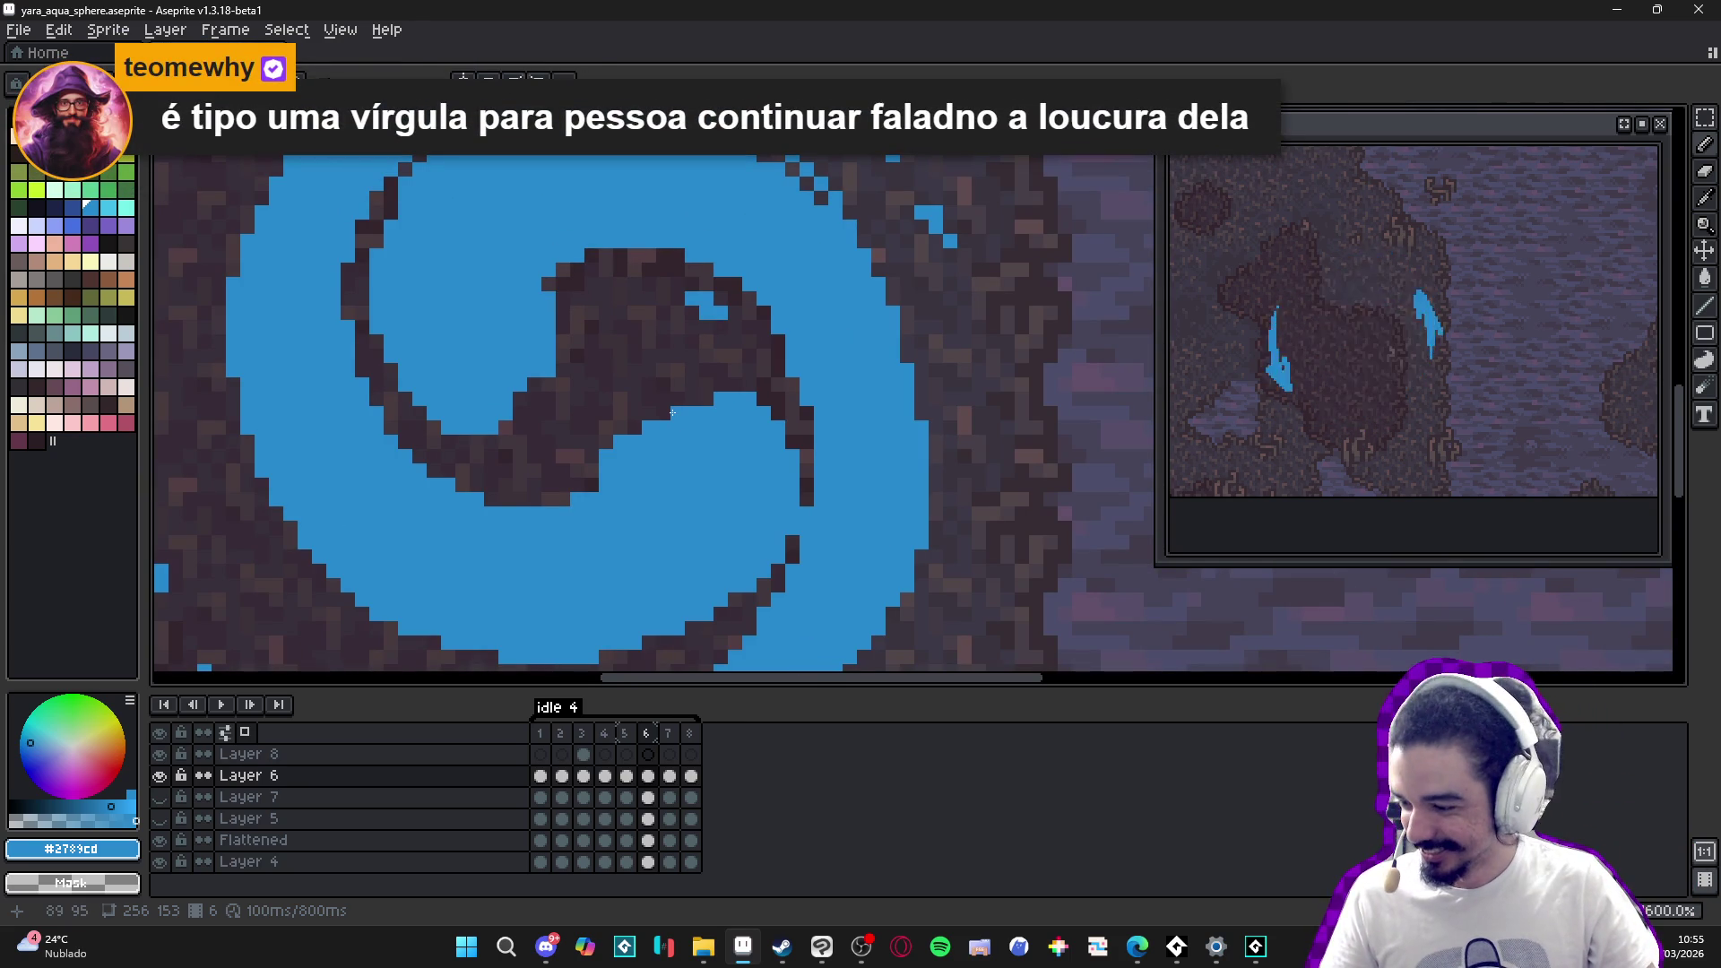
{"action": "scroll", "coordinate": [659, 384], "scroll_direction": "down", "scroll_amount": 2}
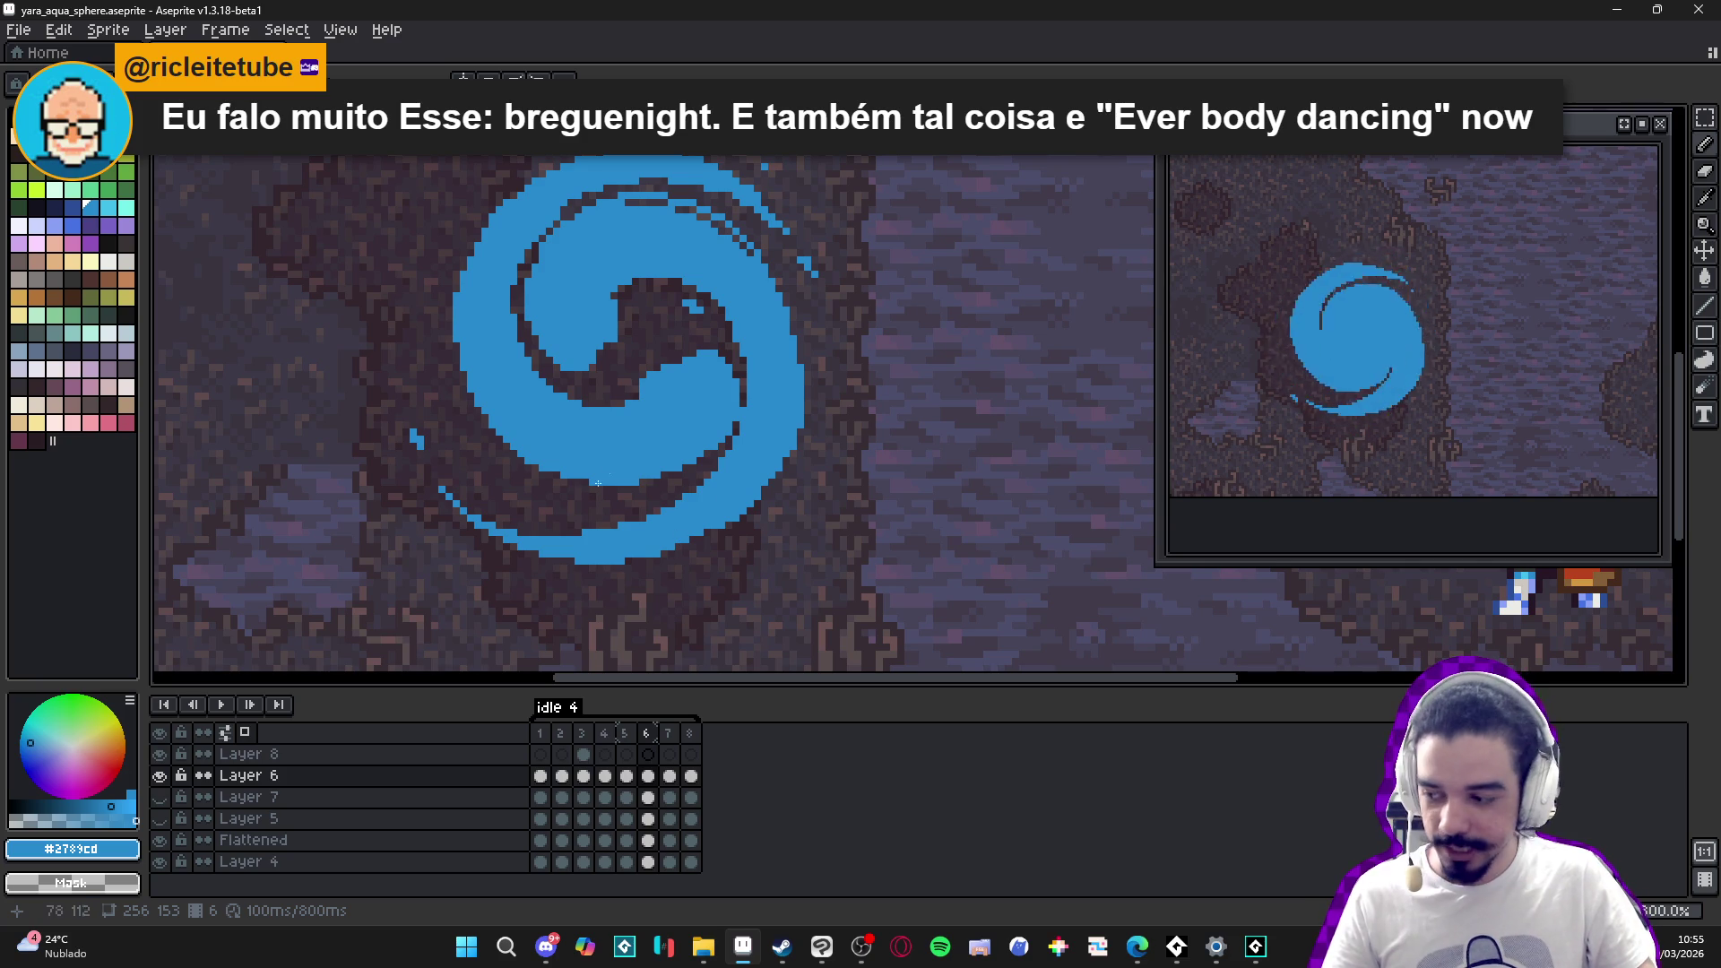
{"action": "scroll", "coordinate": [610, 511], "scroll_direction": "up", "scroll_amount": 4}
{"action": "key", "text": "e"}
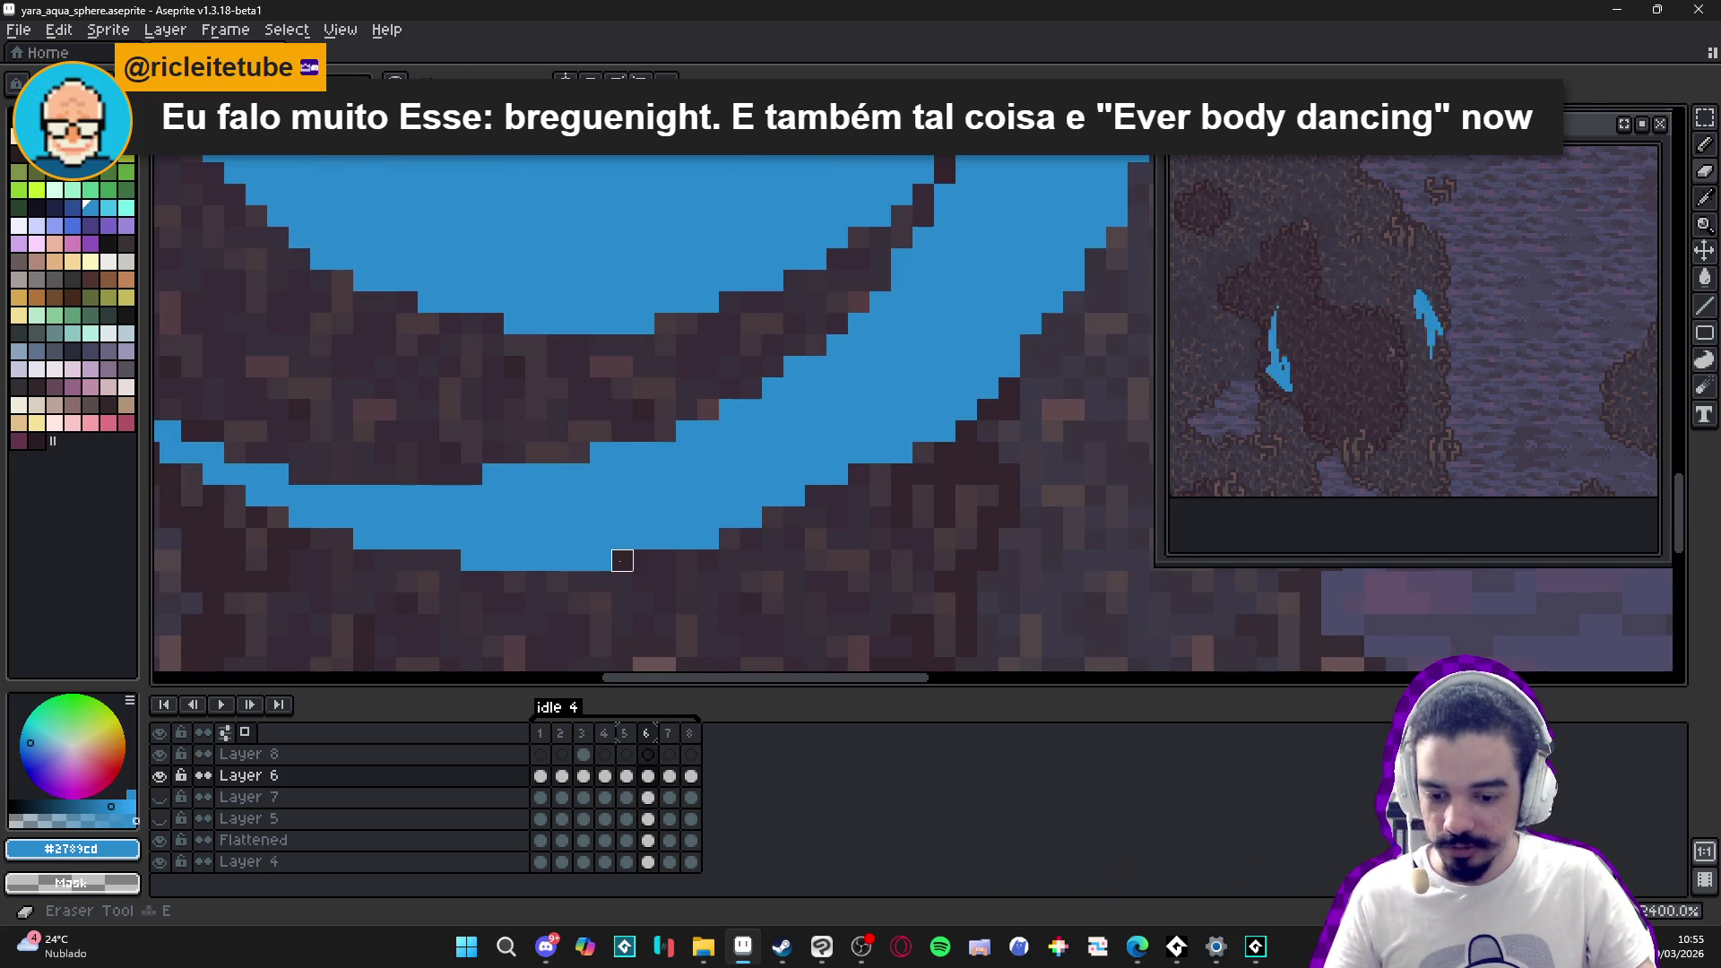
{"action": "scroll", "coordinate": [636, 583], "scroll_direction": "down", "scroll_amount": 4}
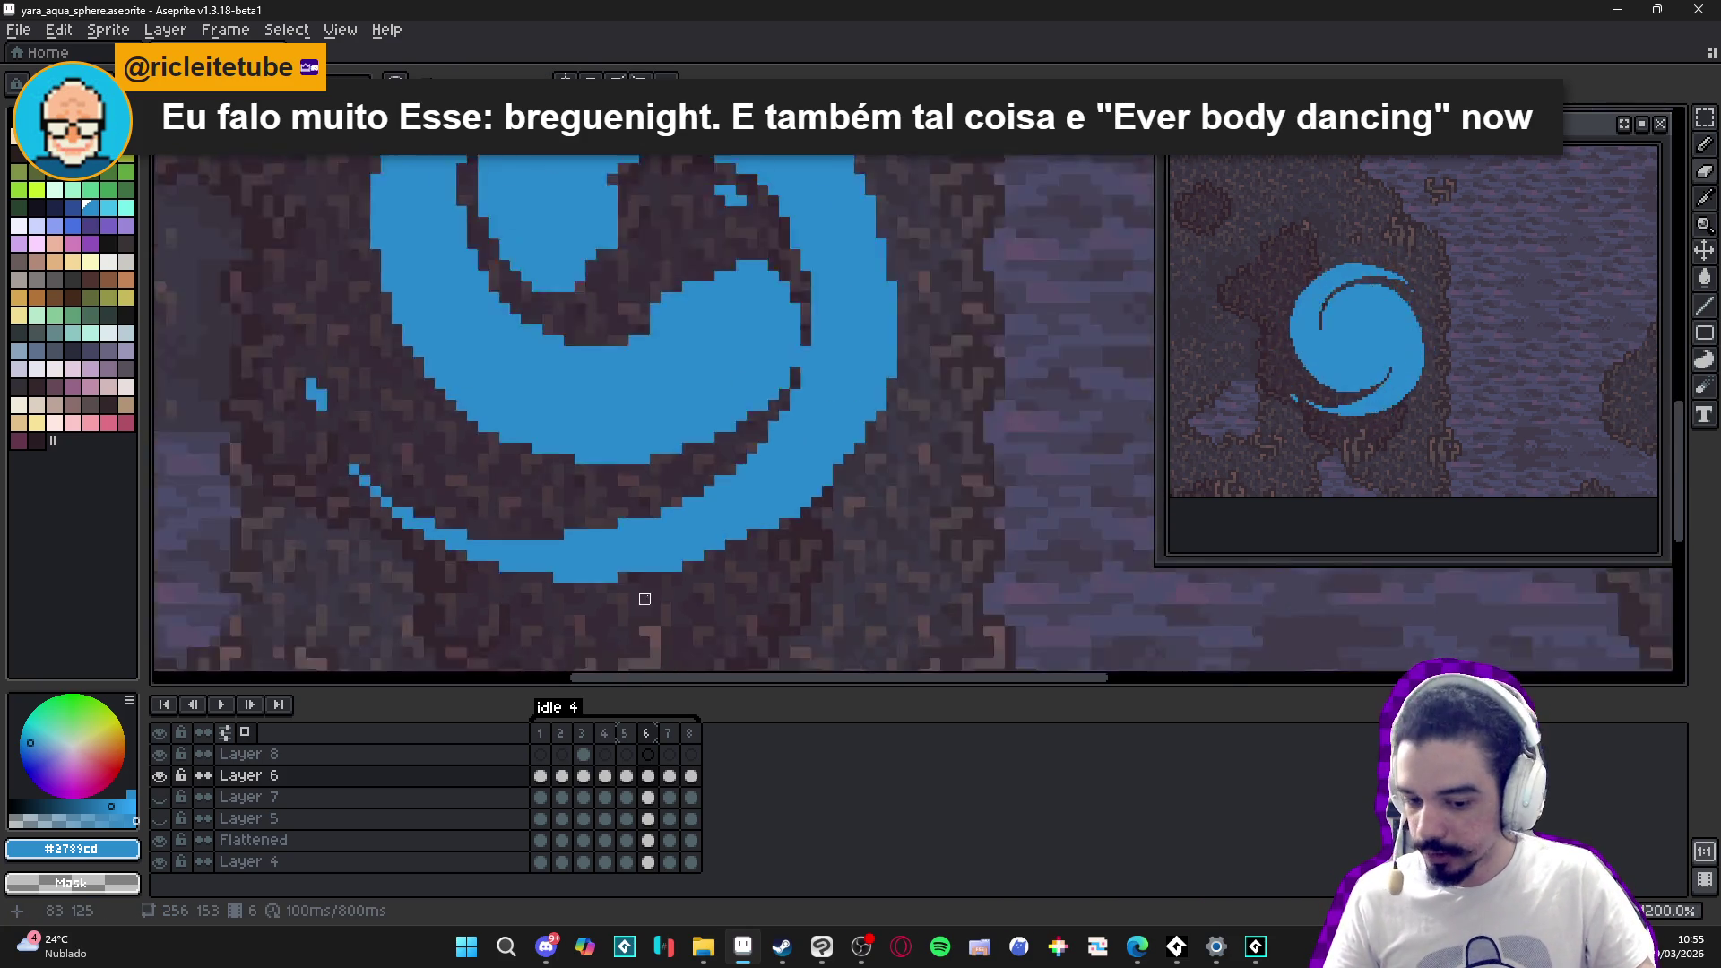
{"action": "scroll", "coordinate": [717, 562], "scroll_direction": "up", "scroll_amount": 3}
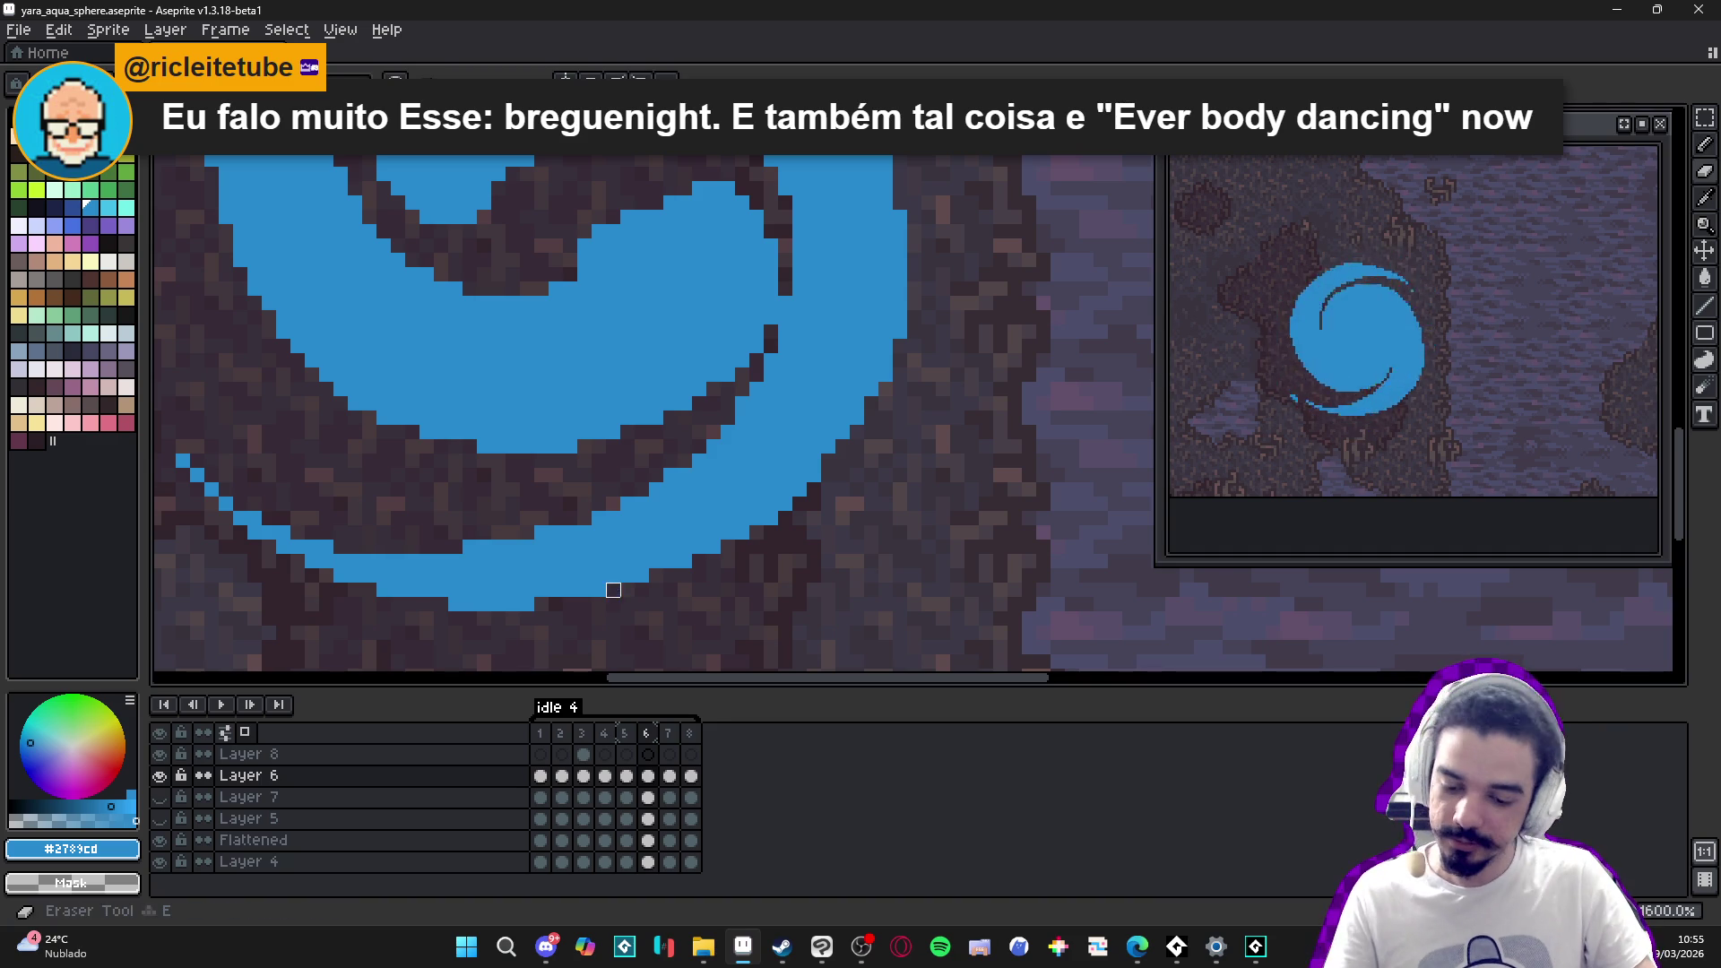
{"action": "scroll", "coordinate": [610, 587], "scroll_direction": "down", "scroll_amount": 2}
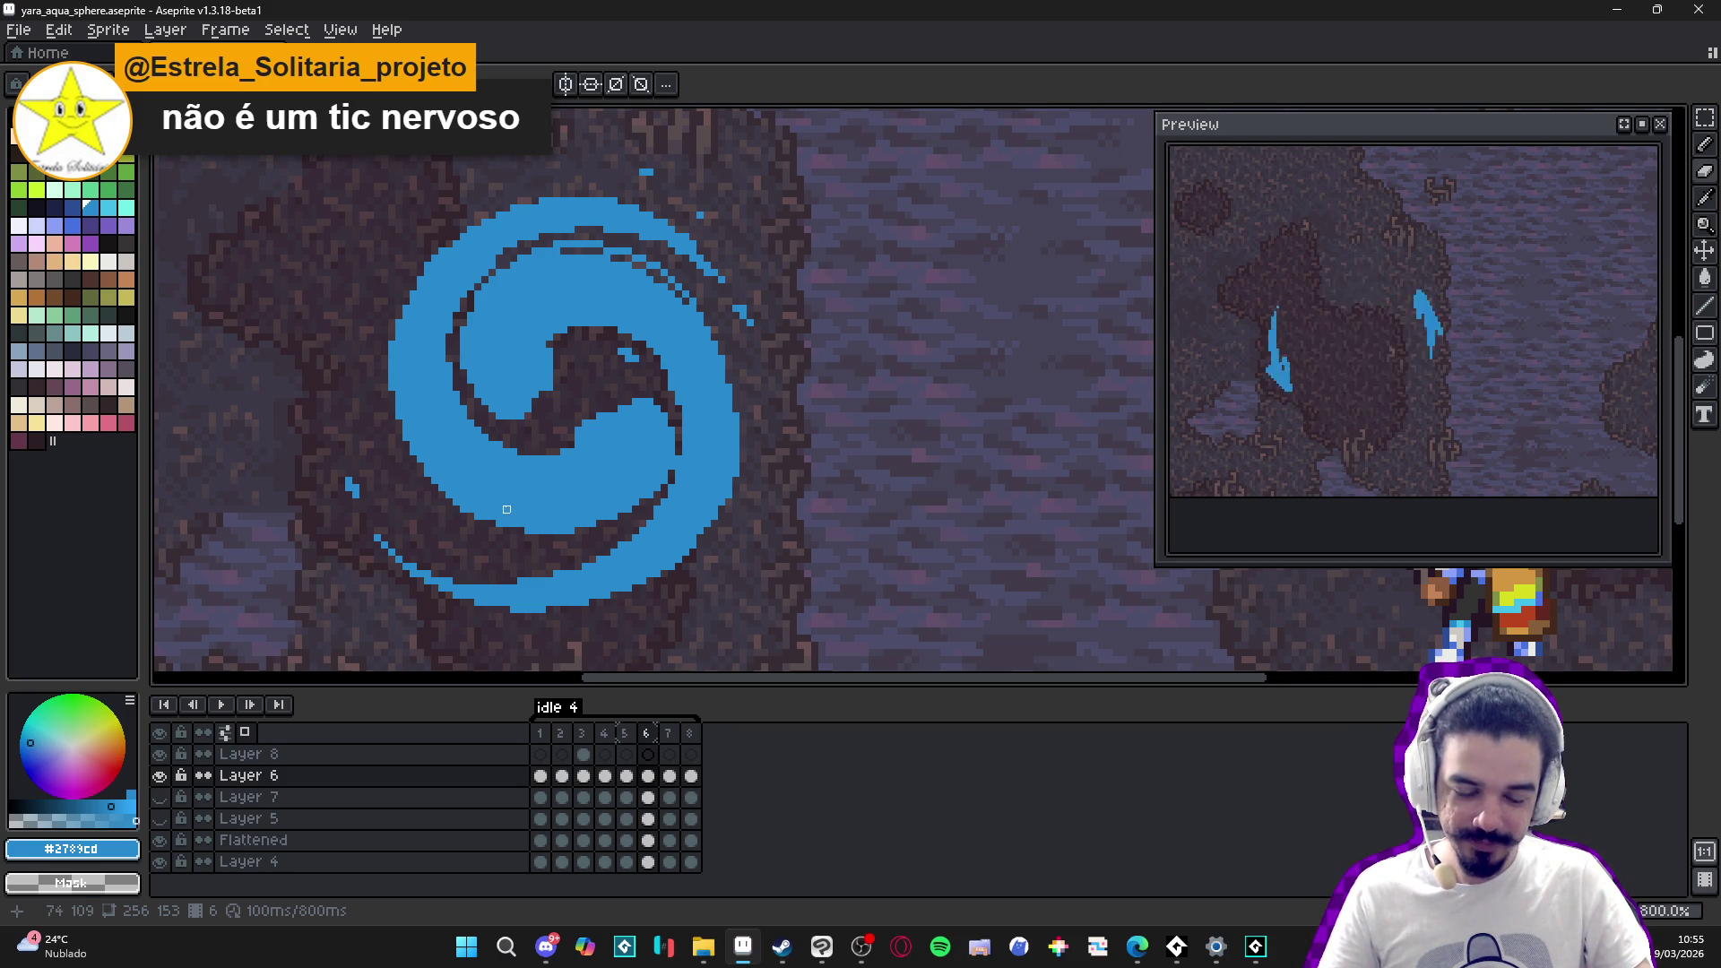
- Flip between frames 5 and 6 to compare the swirl, ending on frame 6
{"action": "left_click", "coordinate": [628, 735]}
{"action": "left_click", "coordinate": [651, 739]}
{"action": "left_click", "coordinate": [643, 735]}
{"action": "left_click", "coordinate": [645, 735]}
- Paint diagonal blue streaks into the swirl's lower-left gap and a vertical streak left of it
{"action": "scroll", "coordinate": [551, 550], "scroll_direction": "up", "scroll_amount": 2}
{"action": "left_click_drag", "start_coordinate": [550, 550], "coordinate": [717, 574]}
{"action": "left_click_drag", "start_coordinate": [511, 536], "coordinate": [438, 453]}
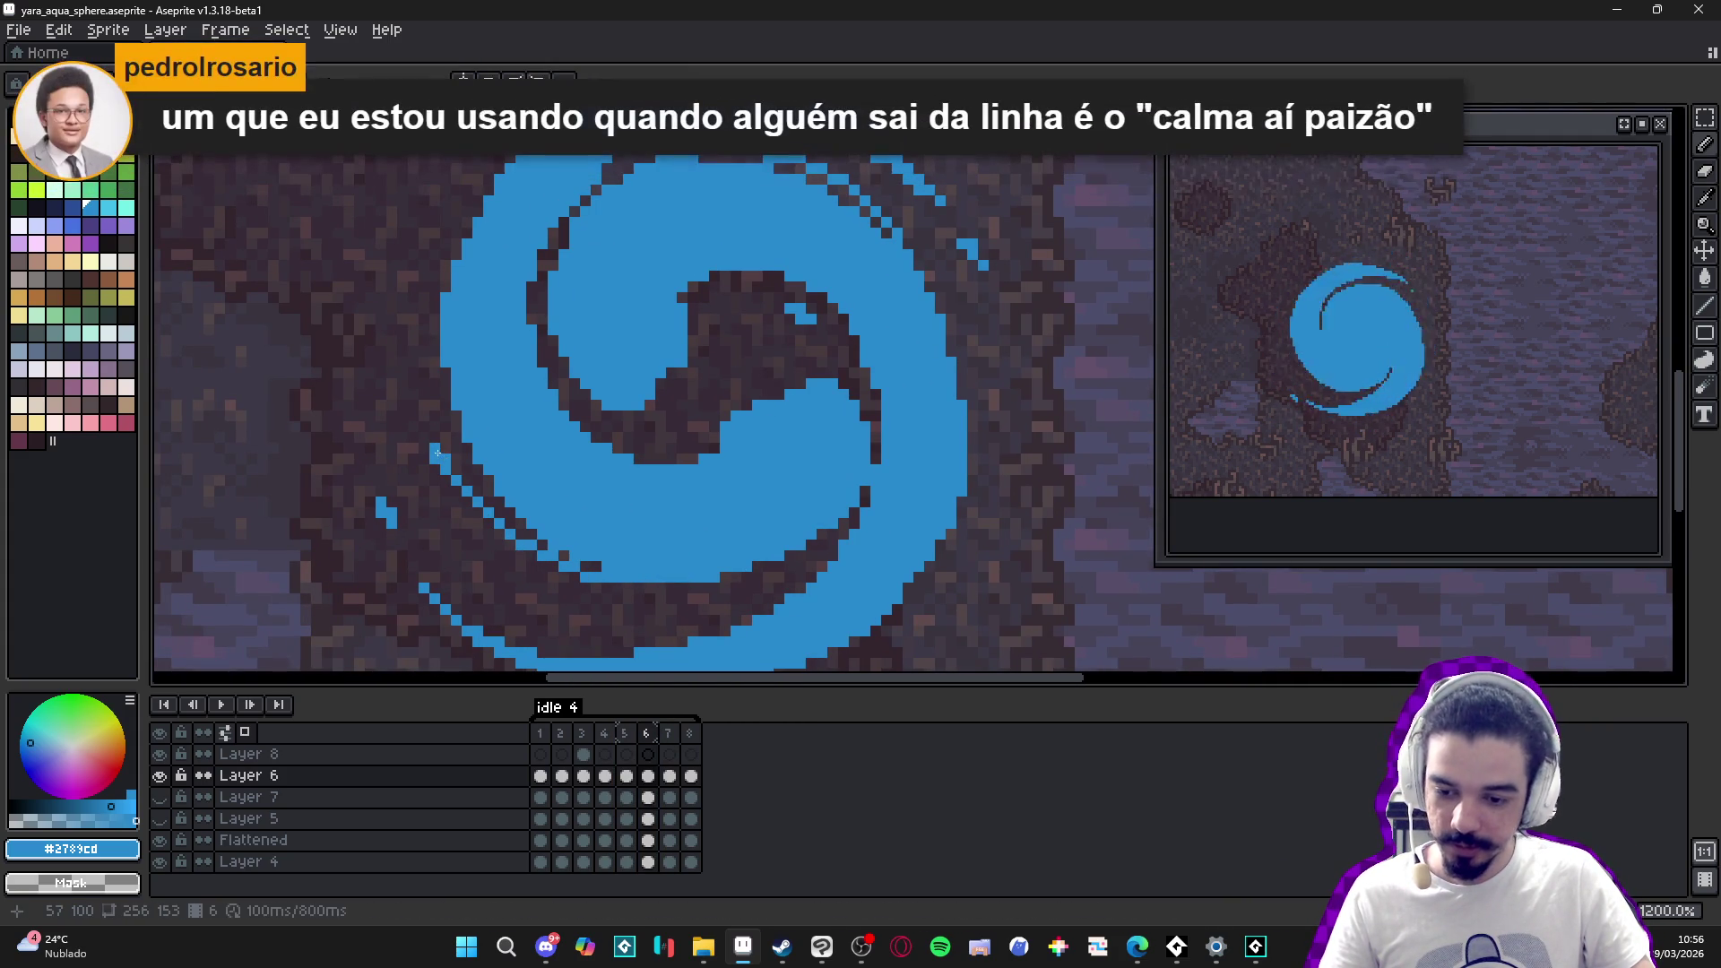
{"action": "left_click_drag", "start_coordinate": [550, 548], "coordinate": [467, 477]}
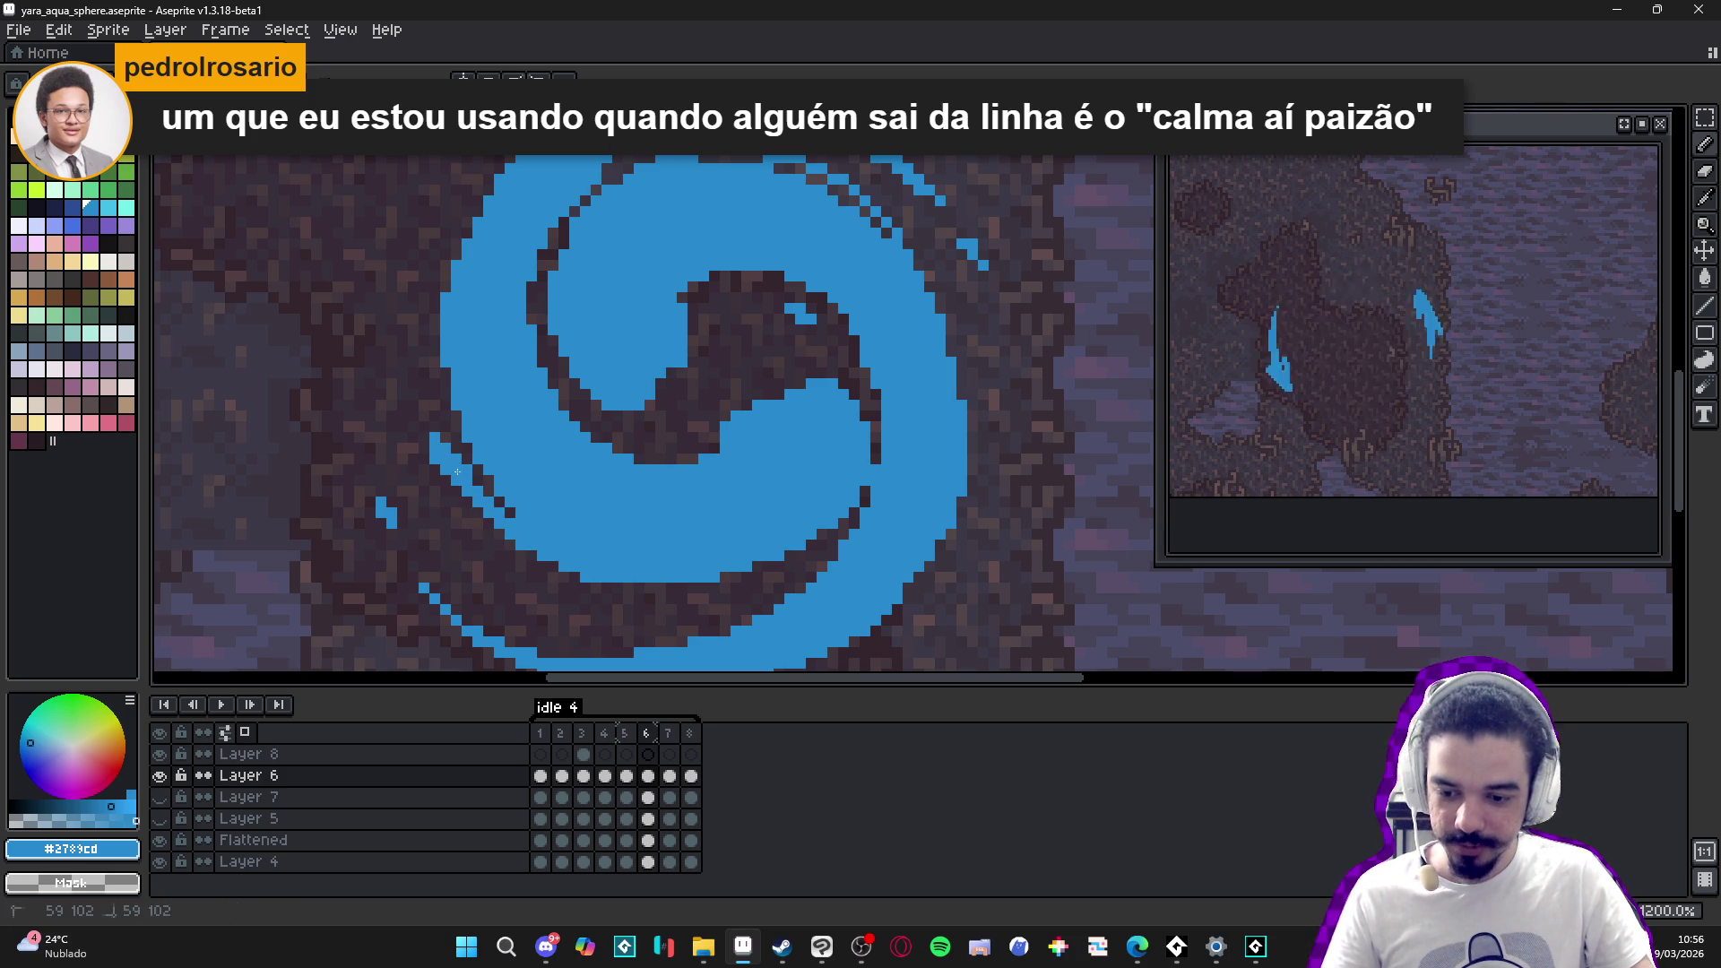
{"action": "key", "text": "e"}
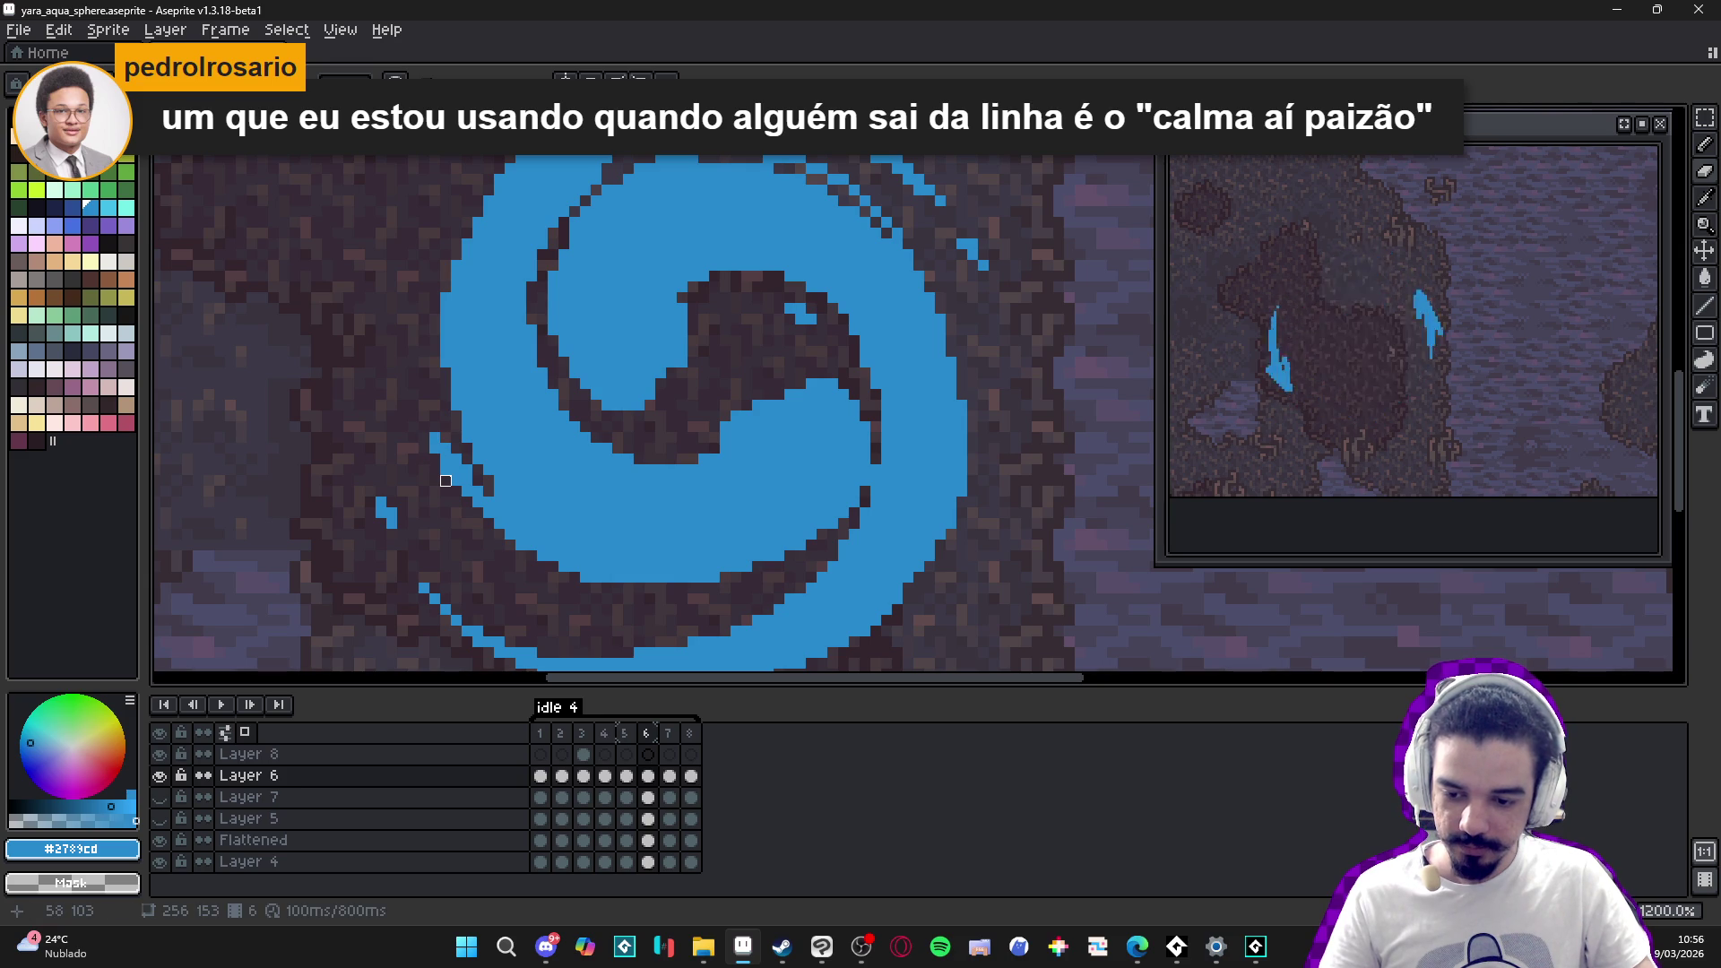
{"action": "key", "text": "e"}
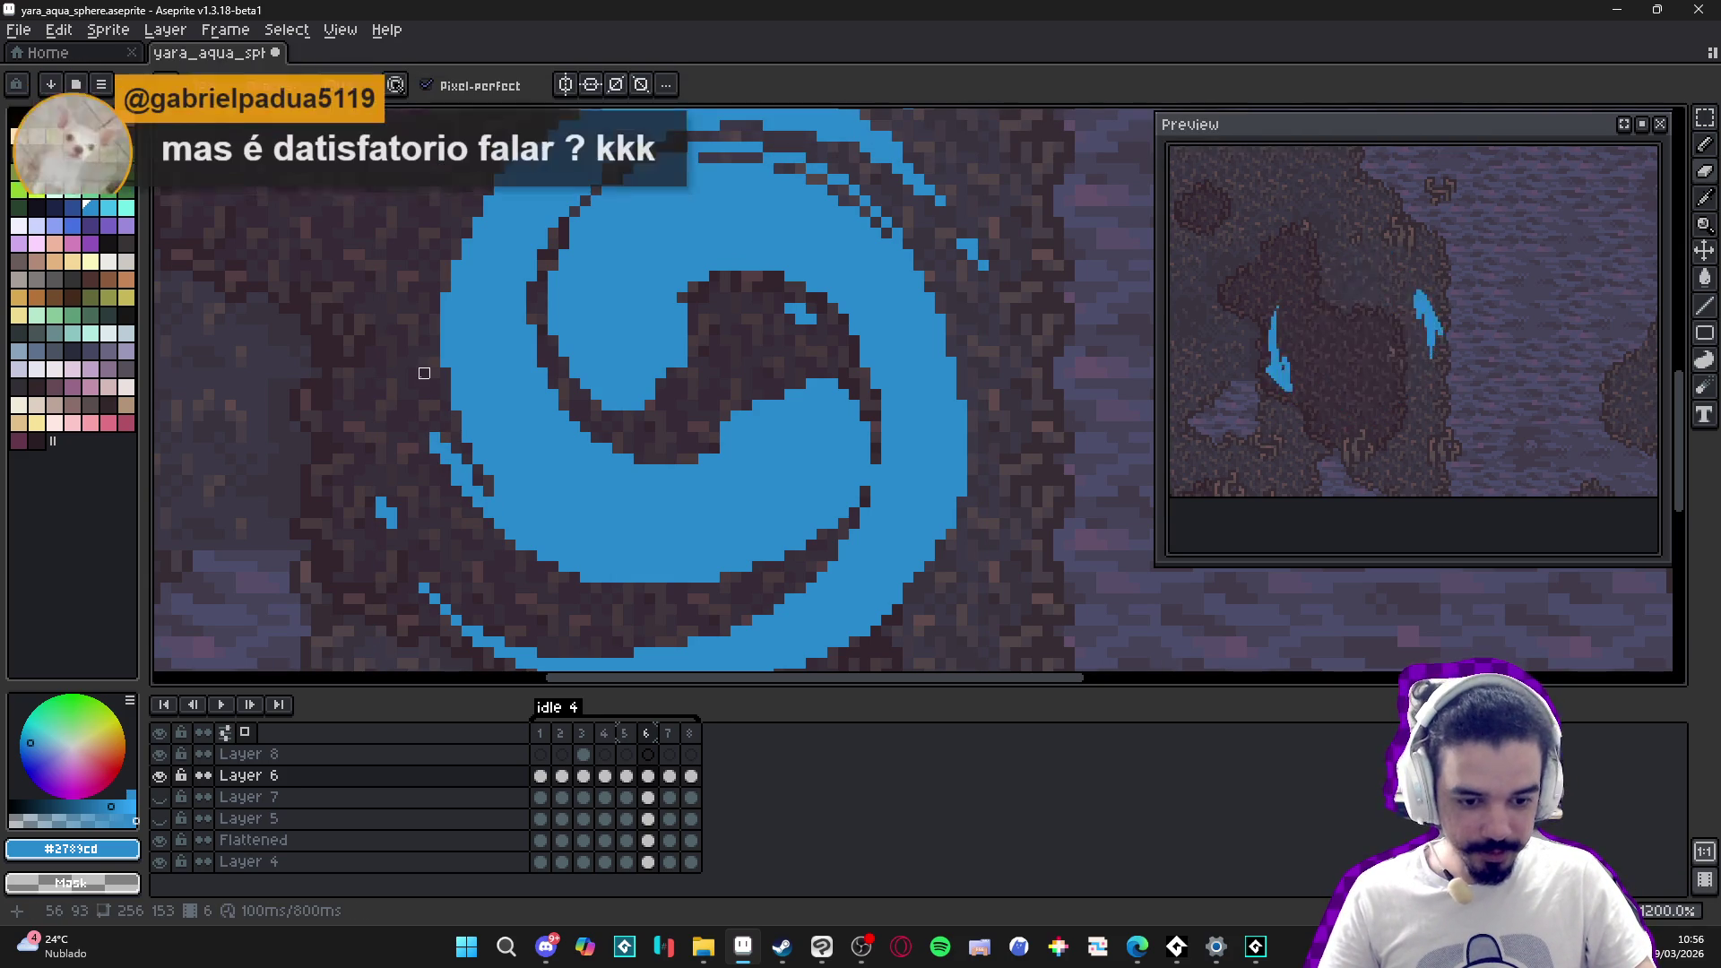
{"action": "key", "text": "b"}
{"action": "left_click_drag", "start_coordinate": [422, 419], "coordinate": [422, 374]}
- Erase stray blue pixels left of the swirl and zoom back out
{"action": "key", "text": "e"}
{"action": "left_click", "coordinate": [429, 447]}
{"action": "left_click", "coordinate": [435, 437]}
{"action": "key", "text": "b"}
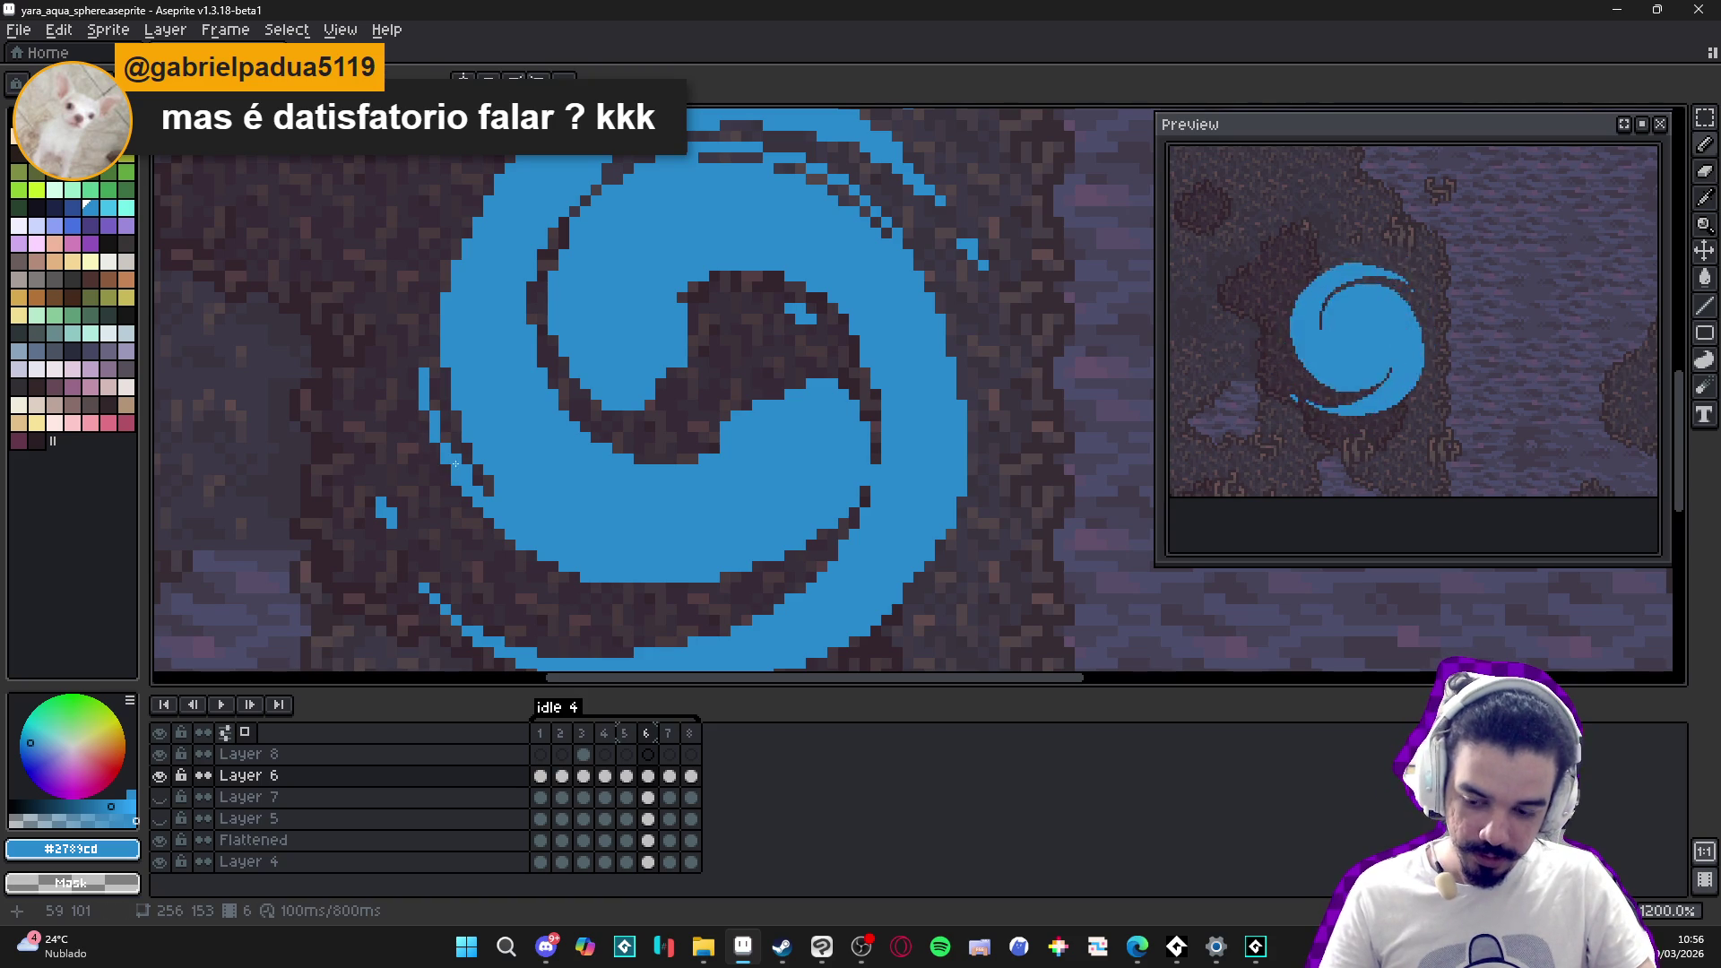
{"action": "key", "text": "e"}
{"action": "key", "text": "b"}
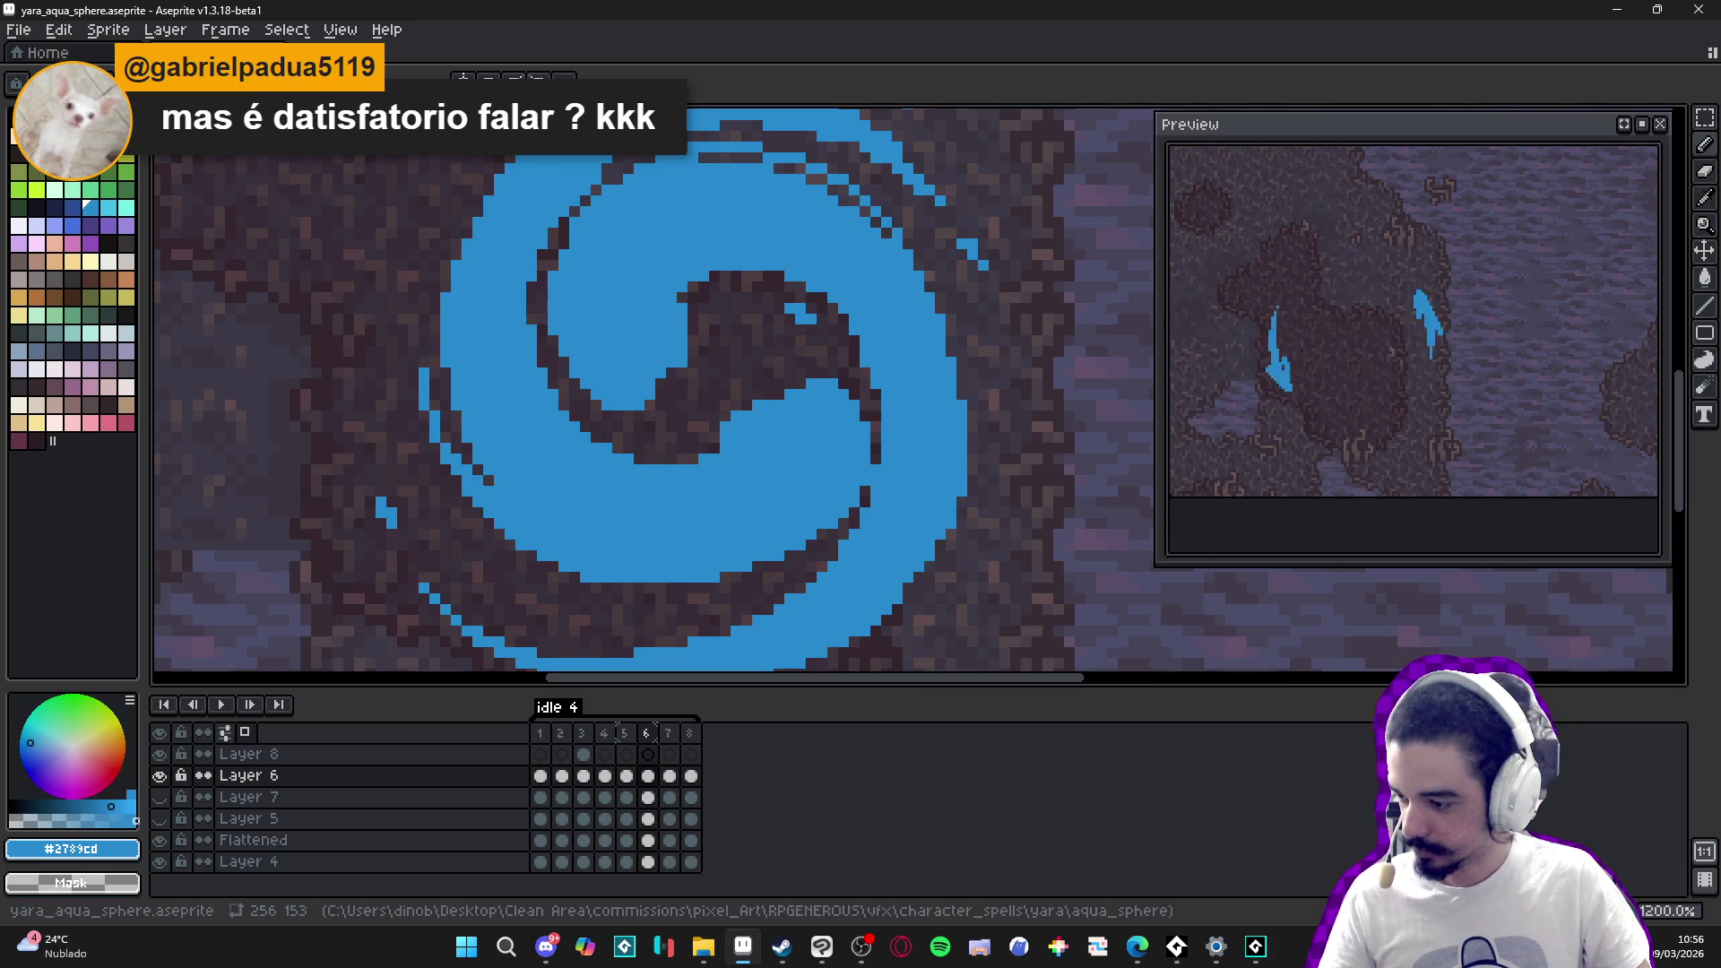
{"action": "scroll", "coordinate": [616, 530], "scroll_direction": "down", "scroll_amount": 3}
{"action": "scroll", "coordinate": [616, 530], "scroll_direction": "down", "scroll_amount": 1}
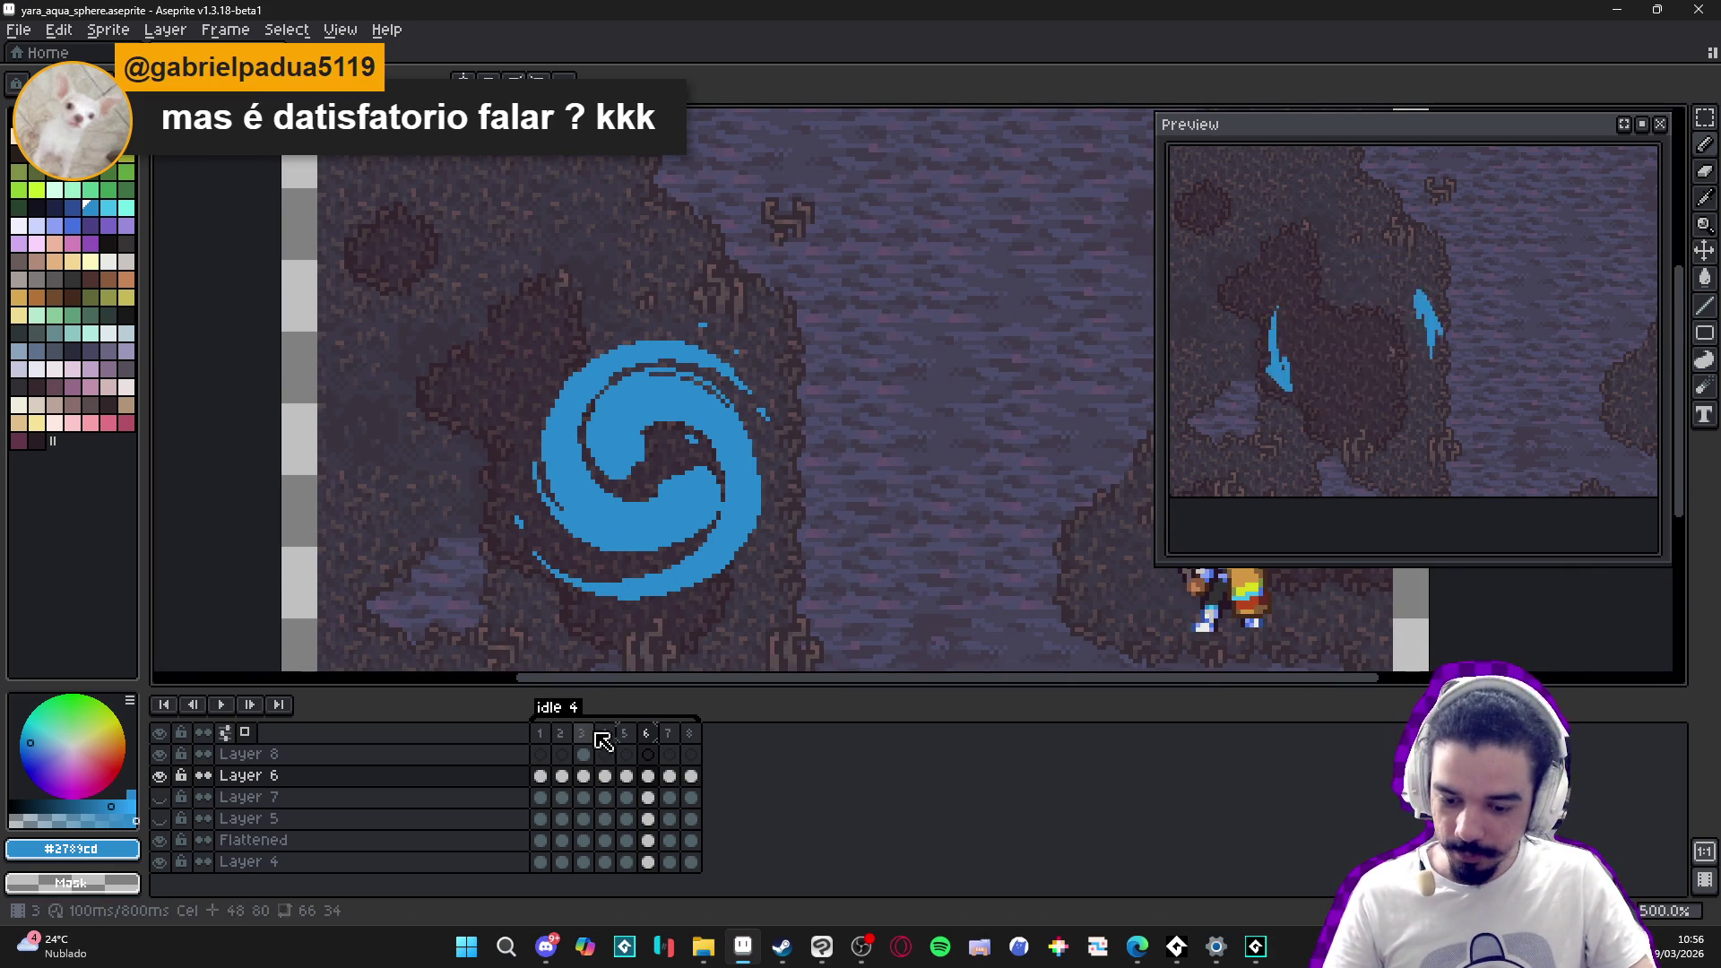
- Move from frame 6 to frame 7 with the Pencil tool active
{"action": "left_click", "coordinate": [647, 735]}
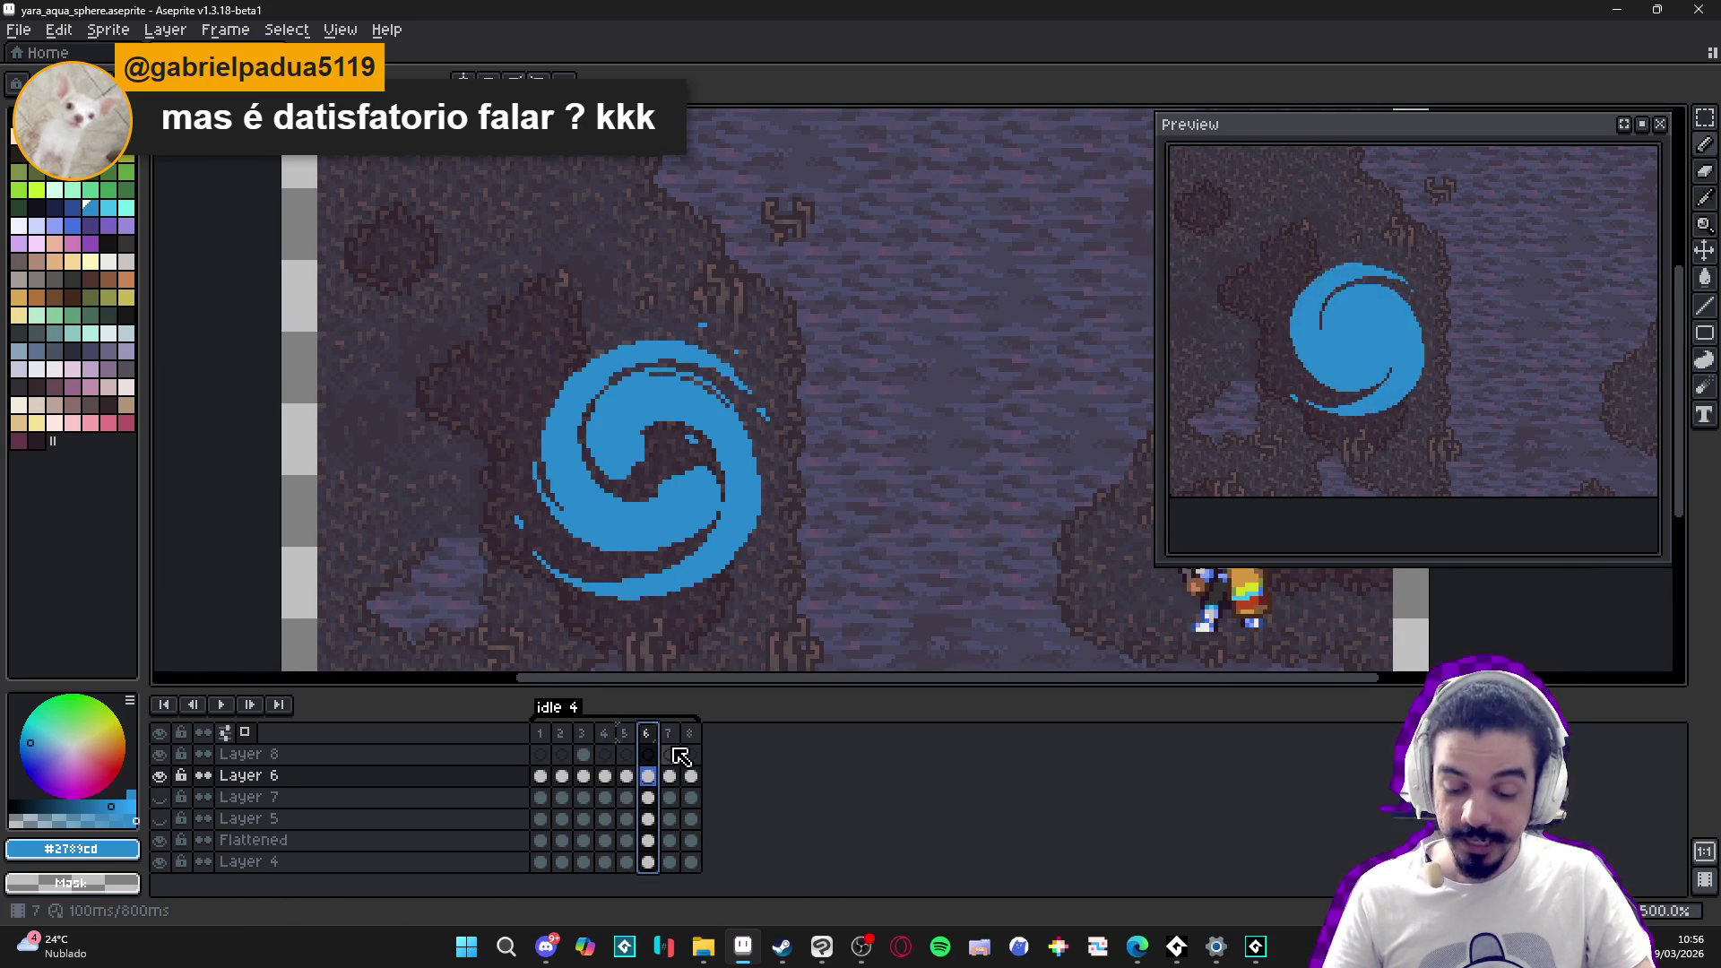
{"action": "left_click", "coordinate": [670, 735]}
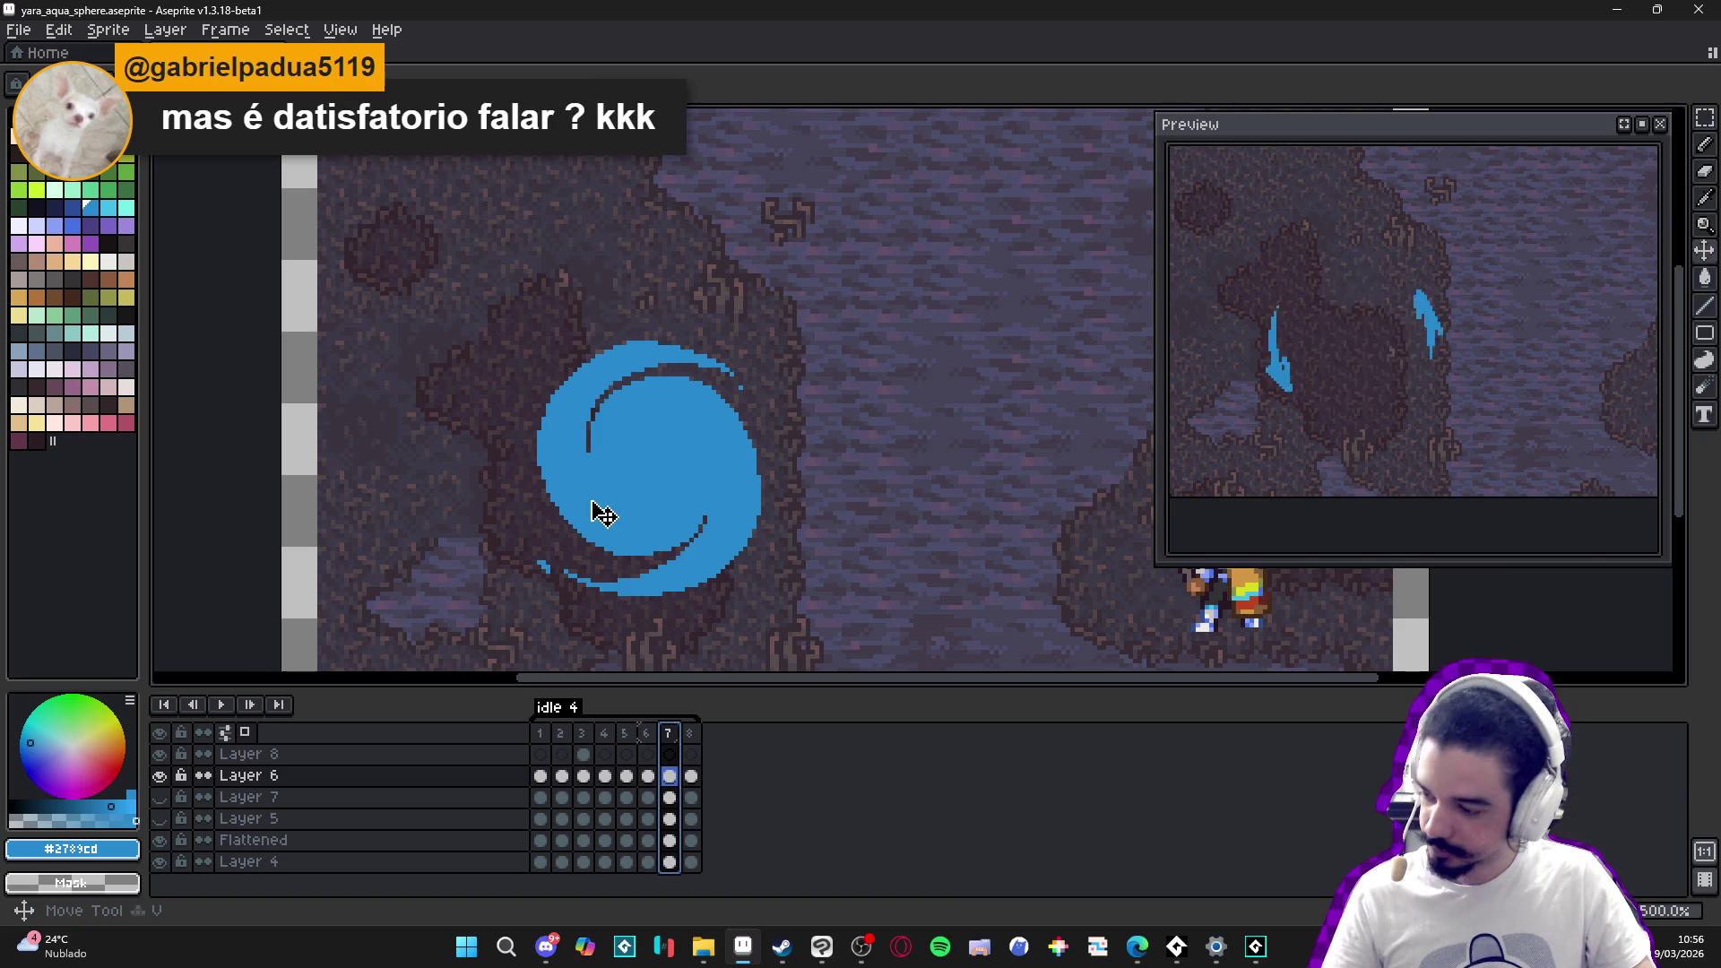
{"action": "key", "text": "b"}
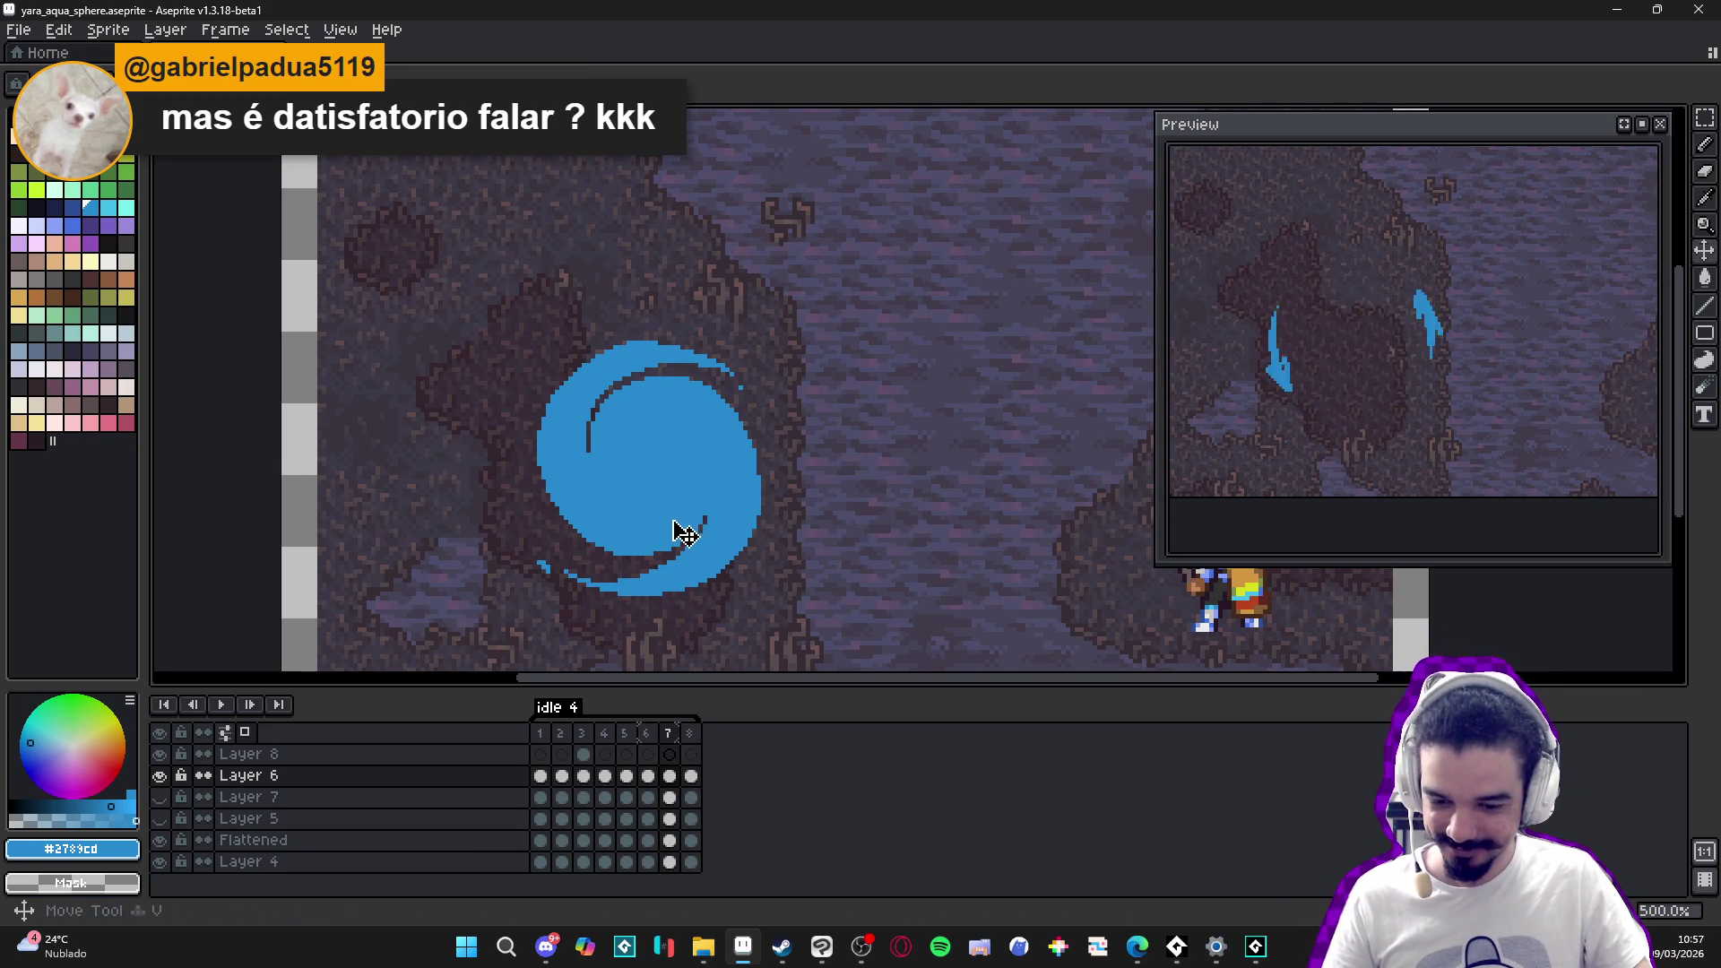
- Save yara_aqua_sphere.aseprite and hide Layer 4 to view the swirl on transparency
{"action": "scroll", "coordinate": [634, 536], "scroll_direction": "up", "scroll_amount": 1}
{"action": "key", "text": "ctrl+s"}
{"action": "scroll", "coordinate": [703, 503], "scroll_direction": "down", "scroll_amount": 1}
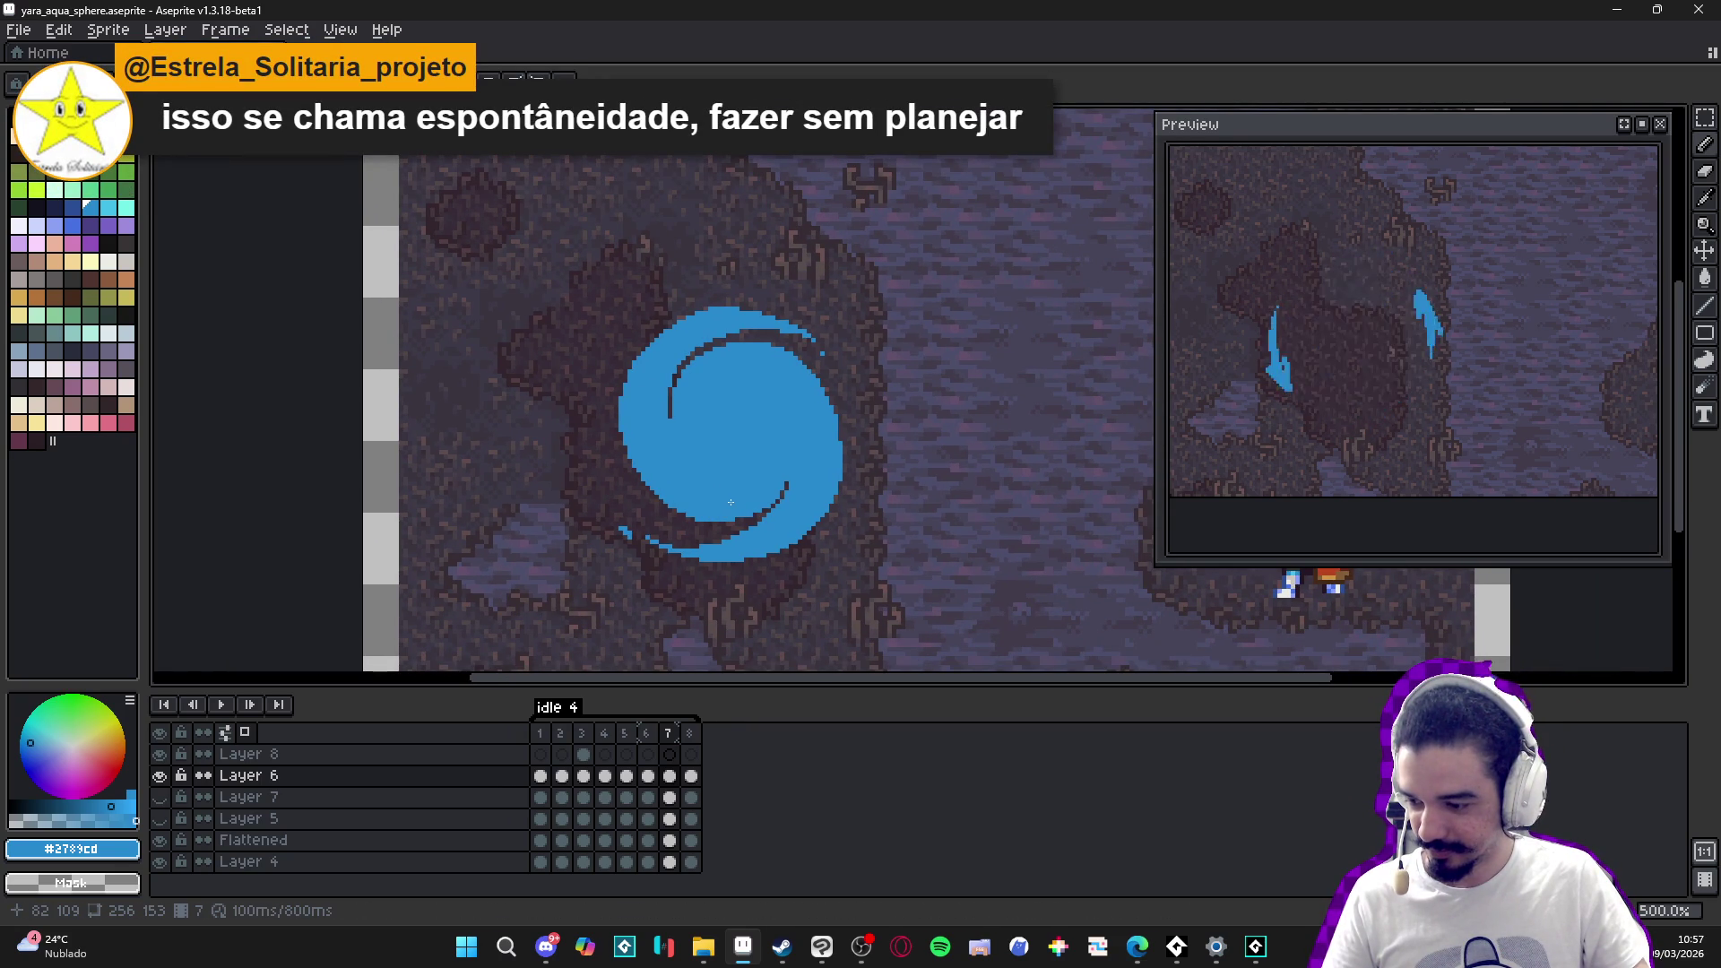
{"action": "scroll", "coordinate": [679, 516], "scroll_direction": "up", "scroll_amount": 2}
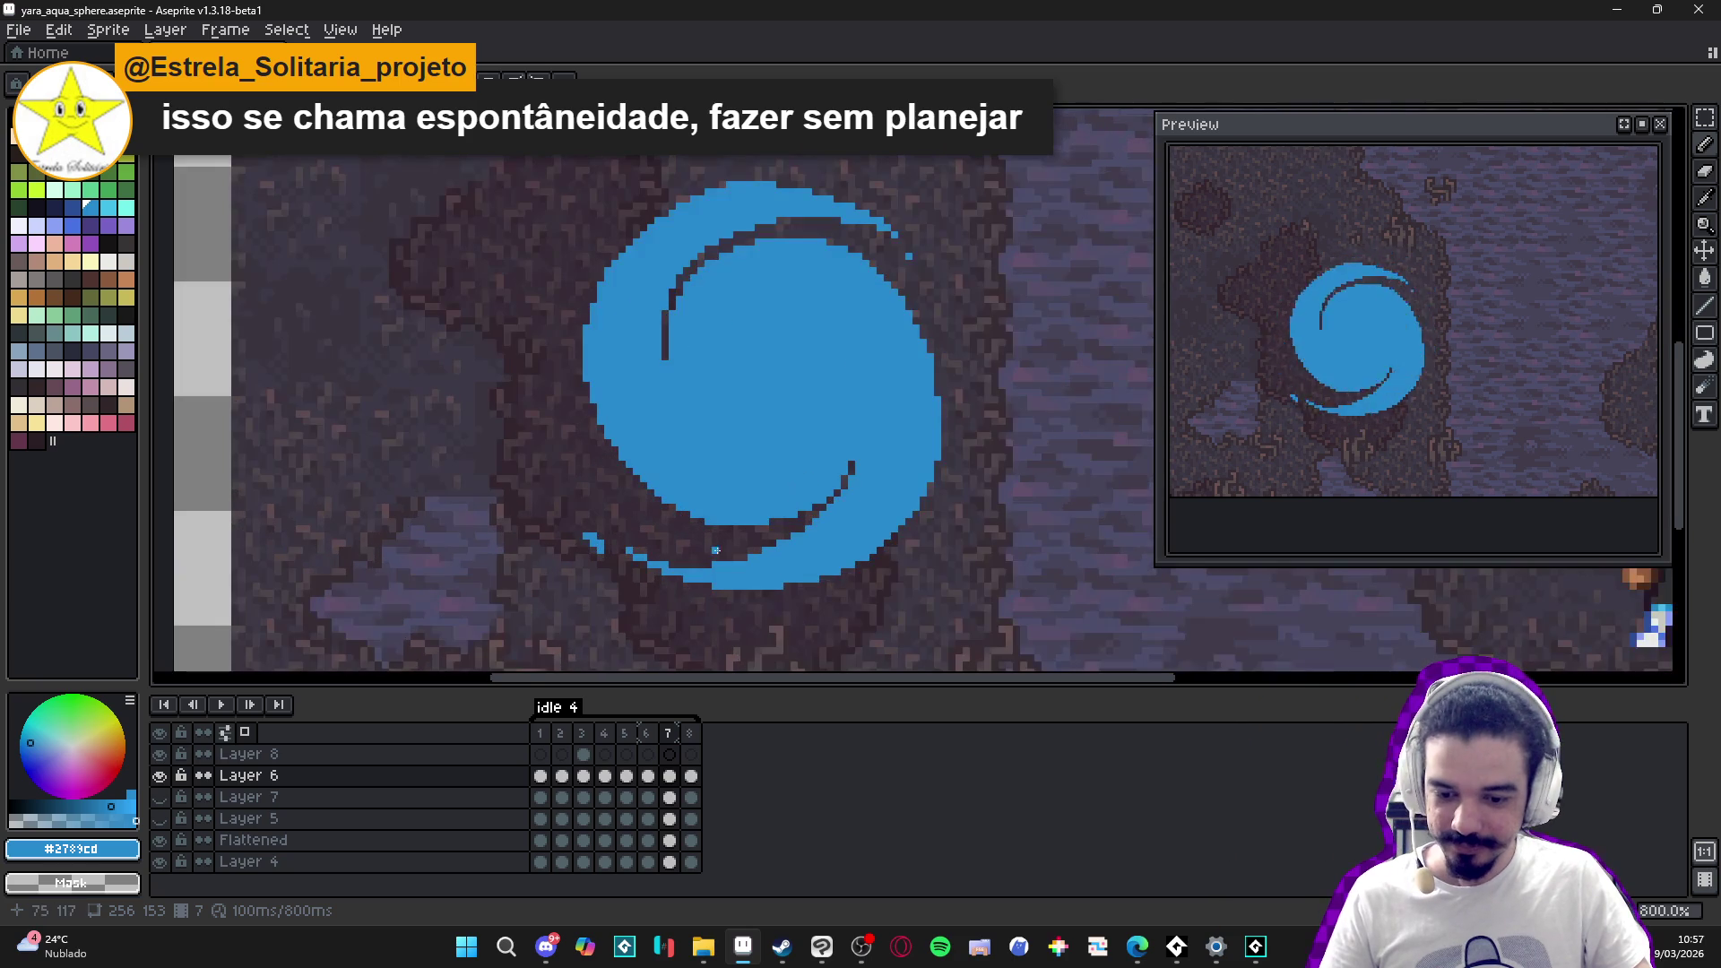
{"action": "left_click", "coordinate": [165, 862]}
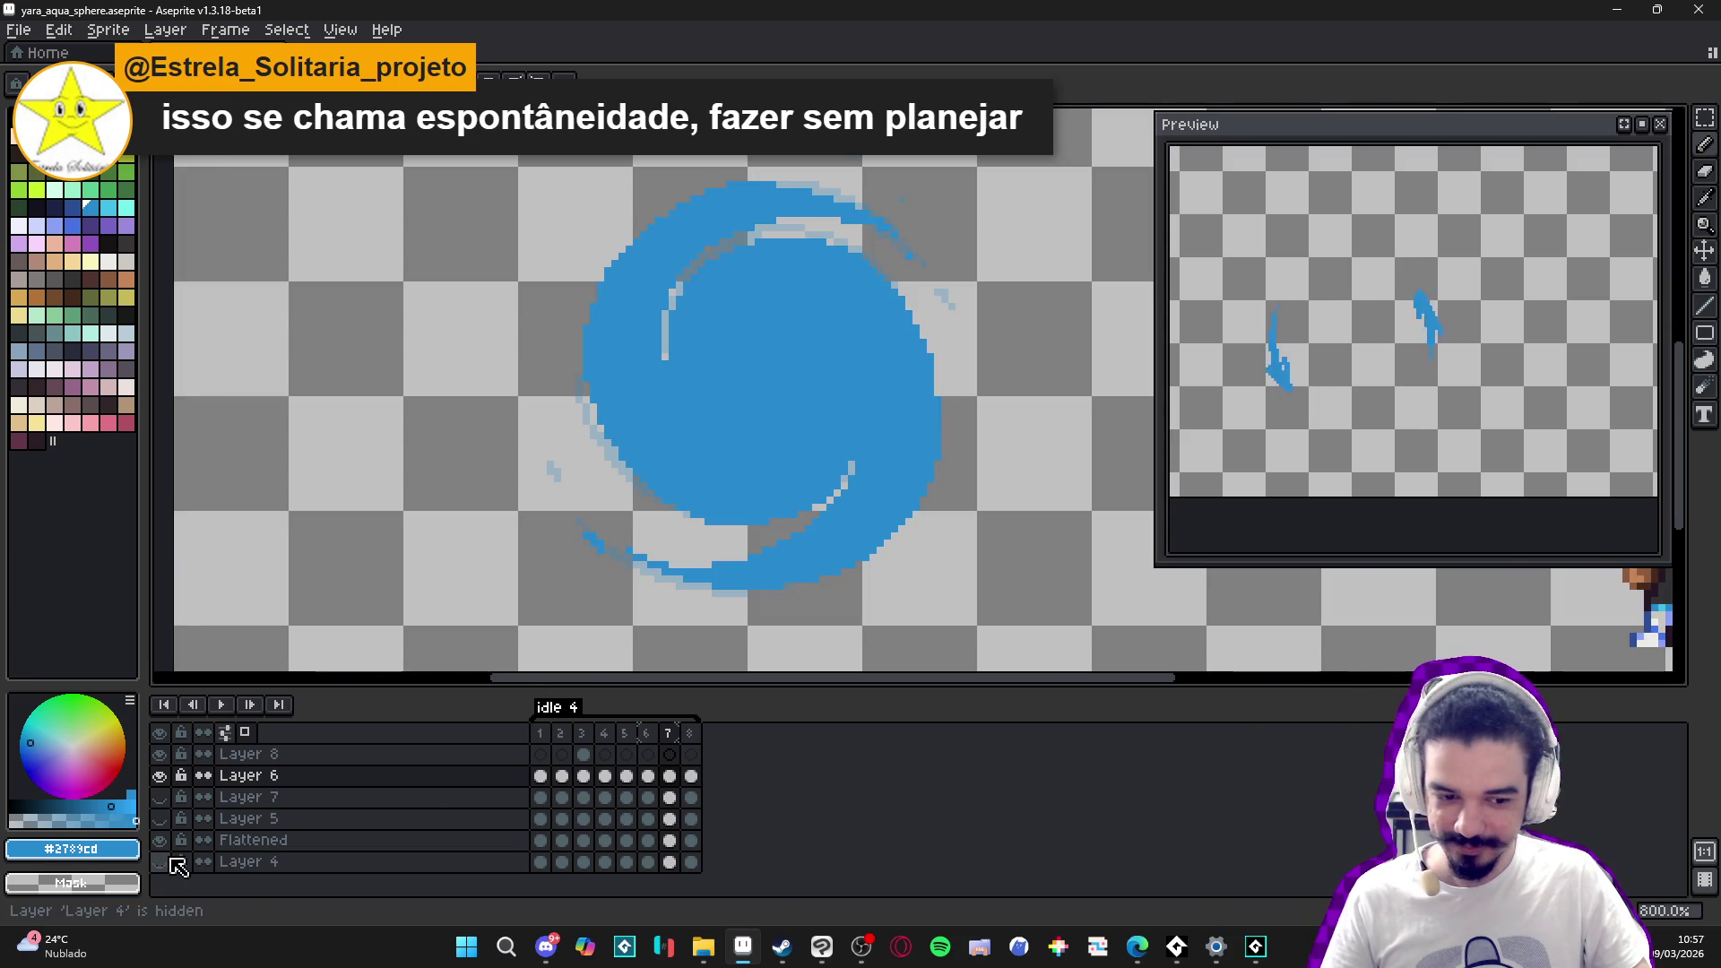
- Show Layer 4's rocky background again, glance at frame 6, and return to frame 7
{"action": "left_click", "coordinate": [161, 863]}
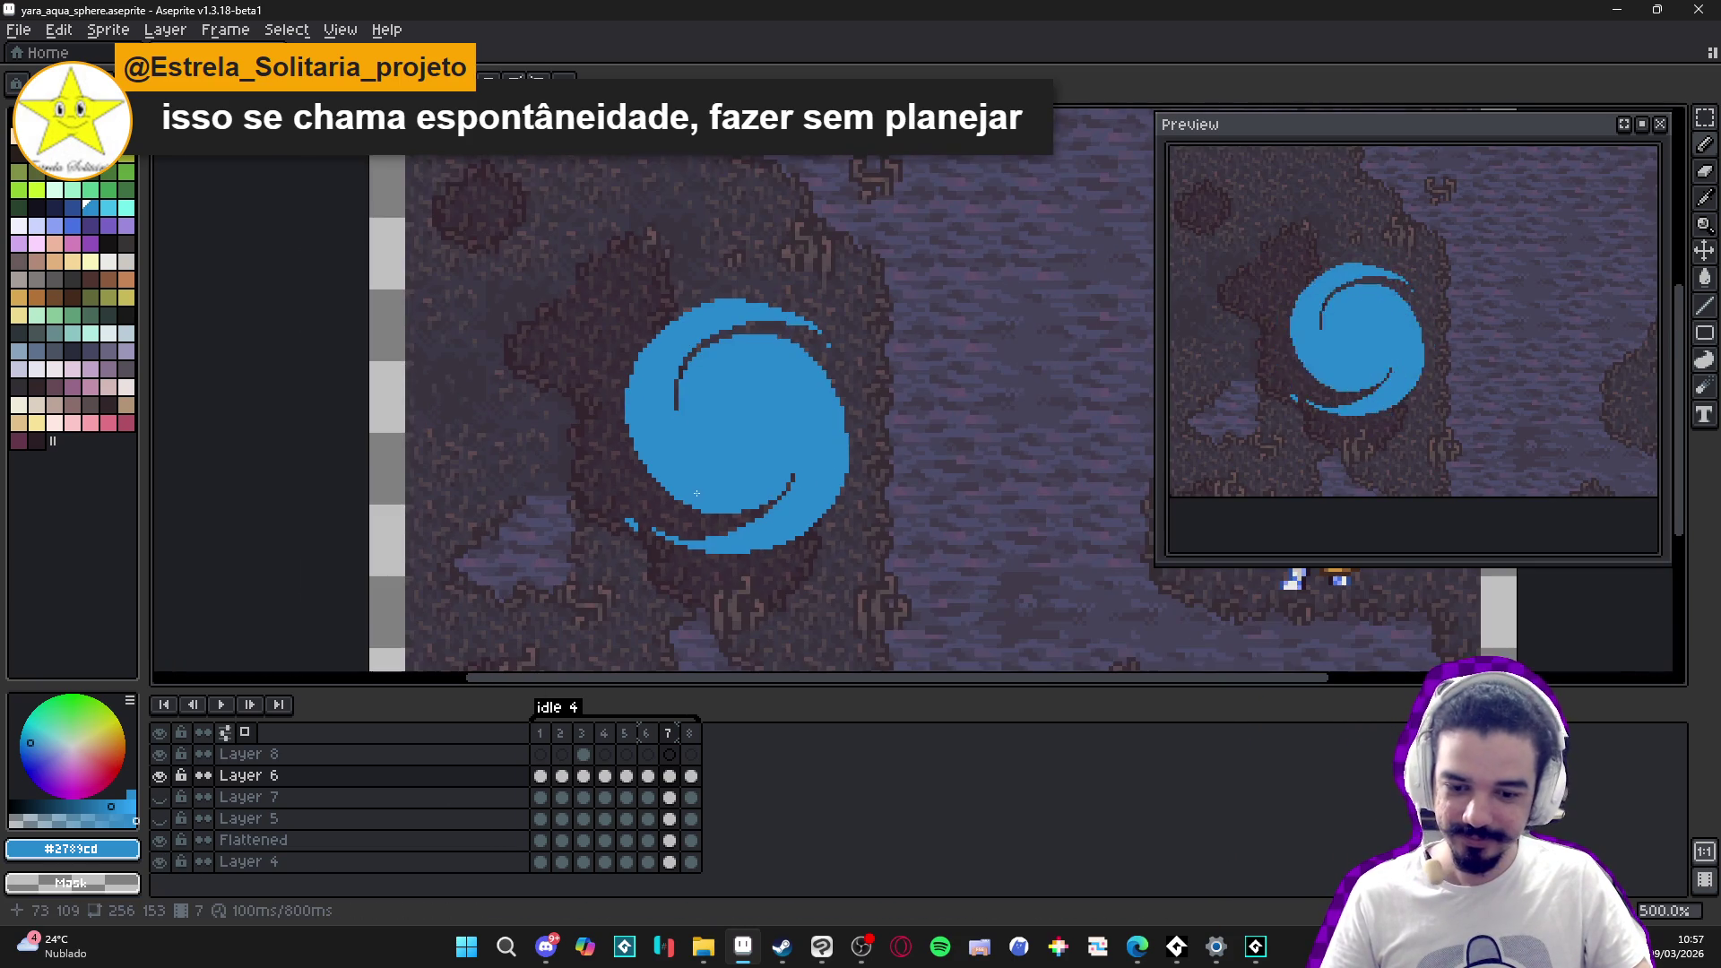
{"action": "scroll", "coordinate": [699, 494], "scroll_direction": "down", "scroll_amount": 2}
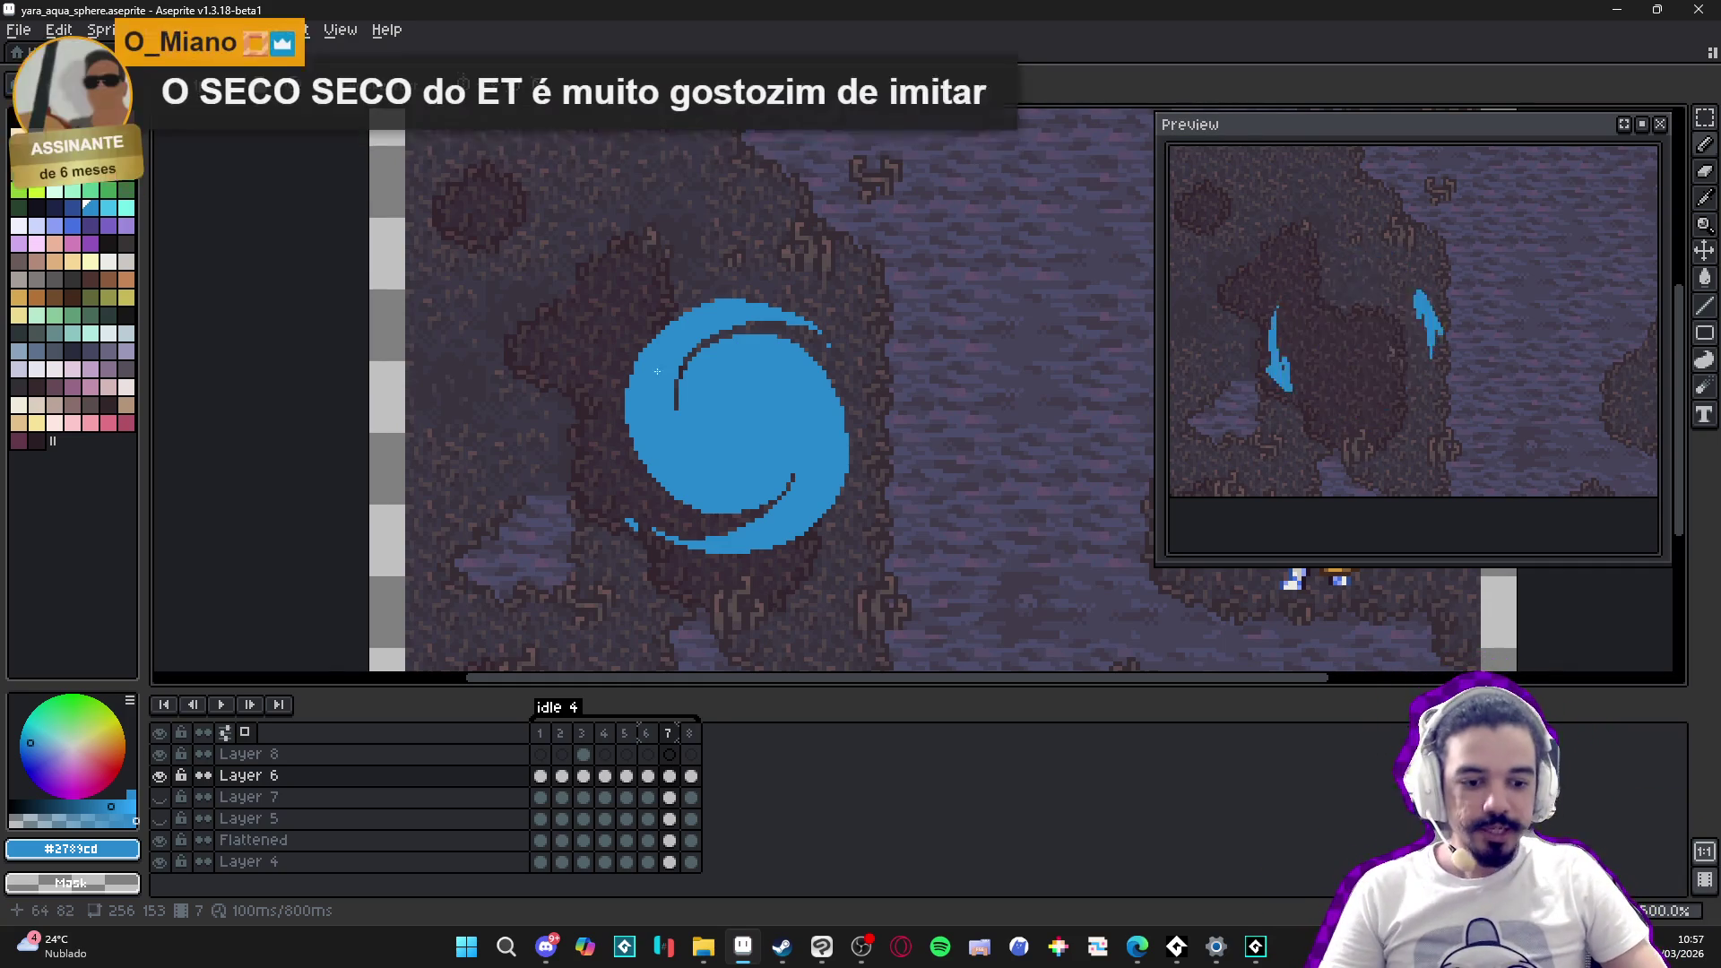
{"action": "left_click", "coordinate": [647, 733]}
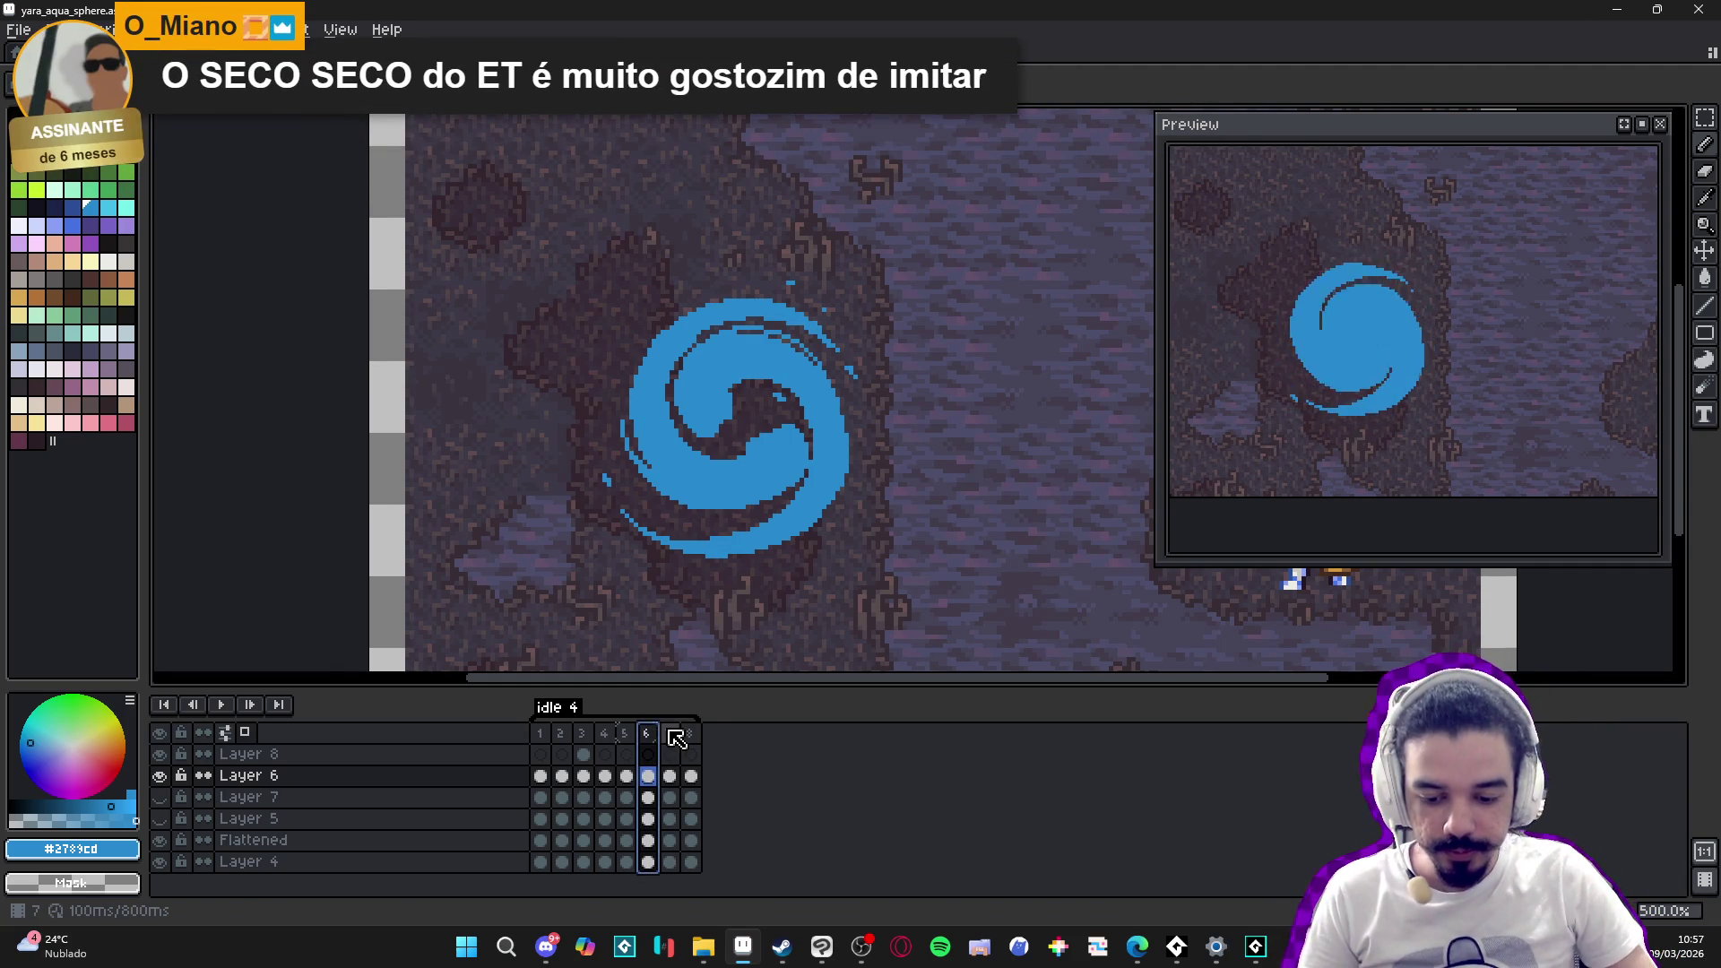
{"action": "left_click", "coordinate": [668, 734]}
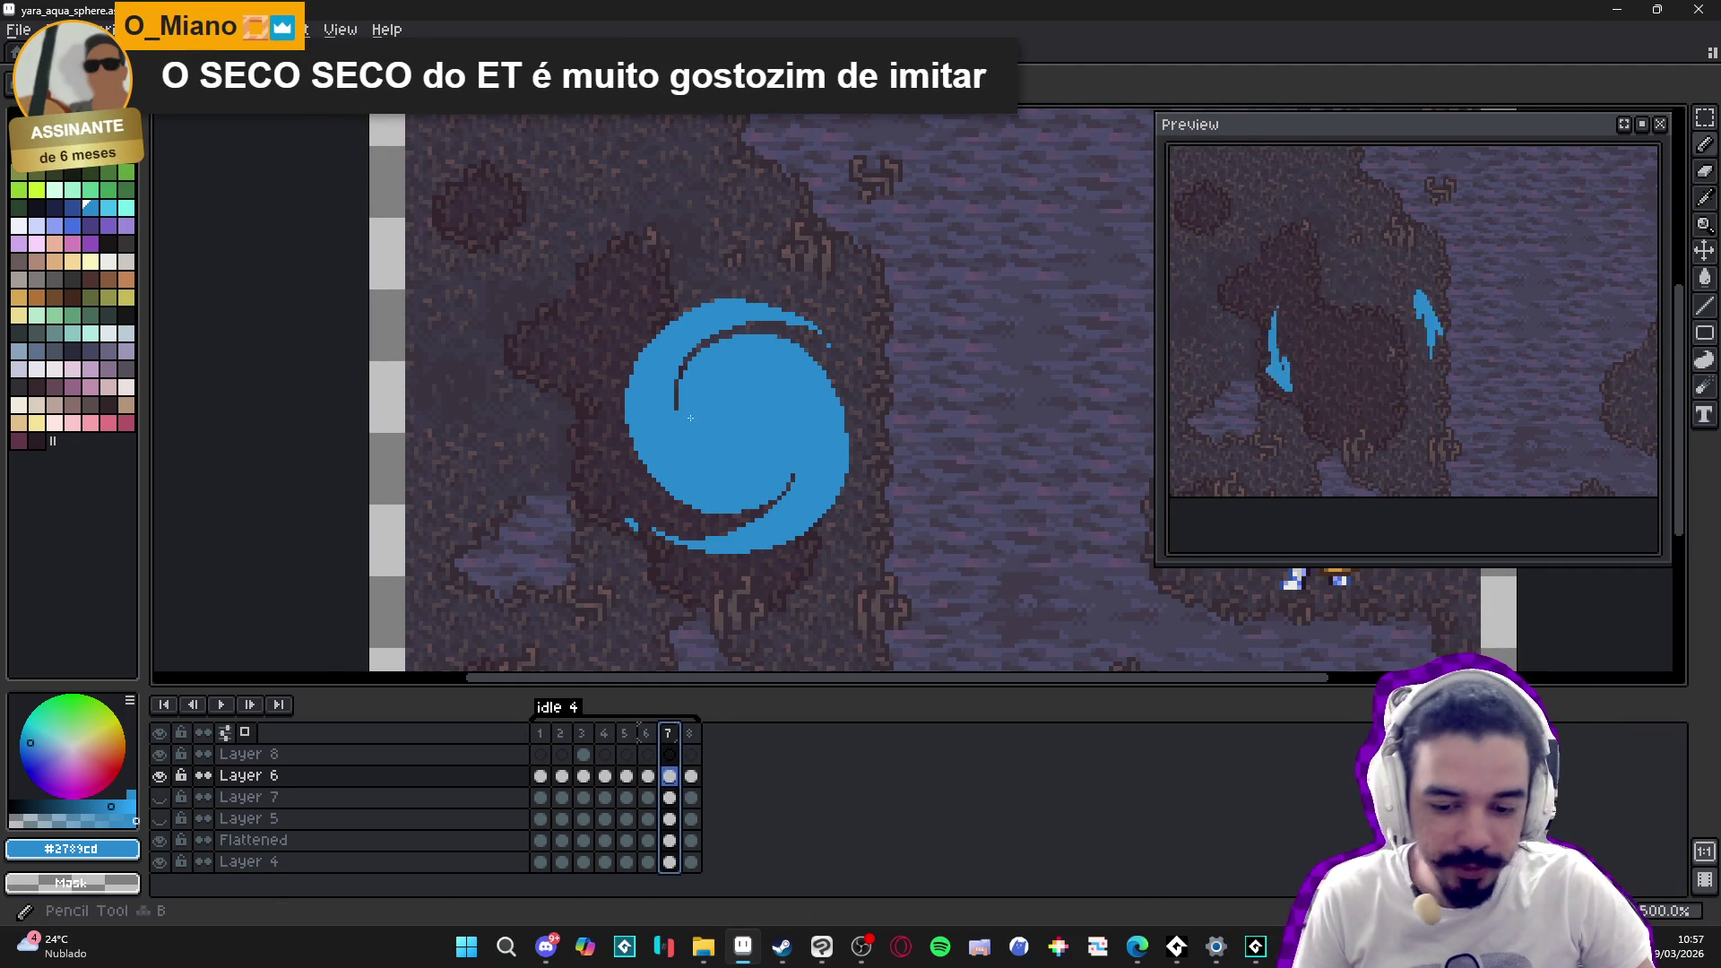
- Draw thin blue streaks along frame 7's lower-left and left edges, extending the left arc upward
{"action": "scroll", "coordinate": [688, 421], "scroll_direction": "up", "scroll_amount": 2}
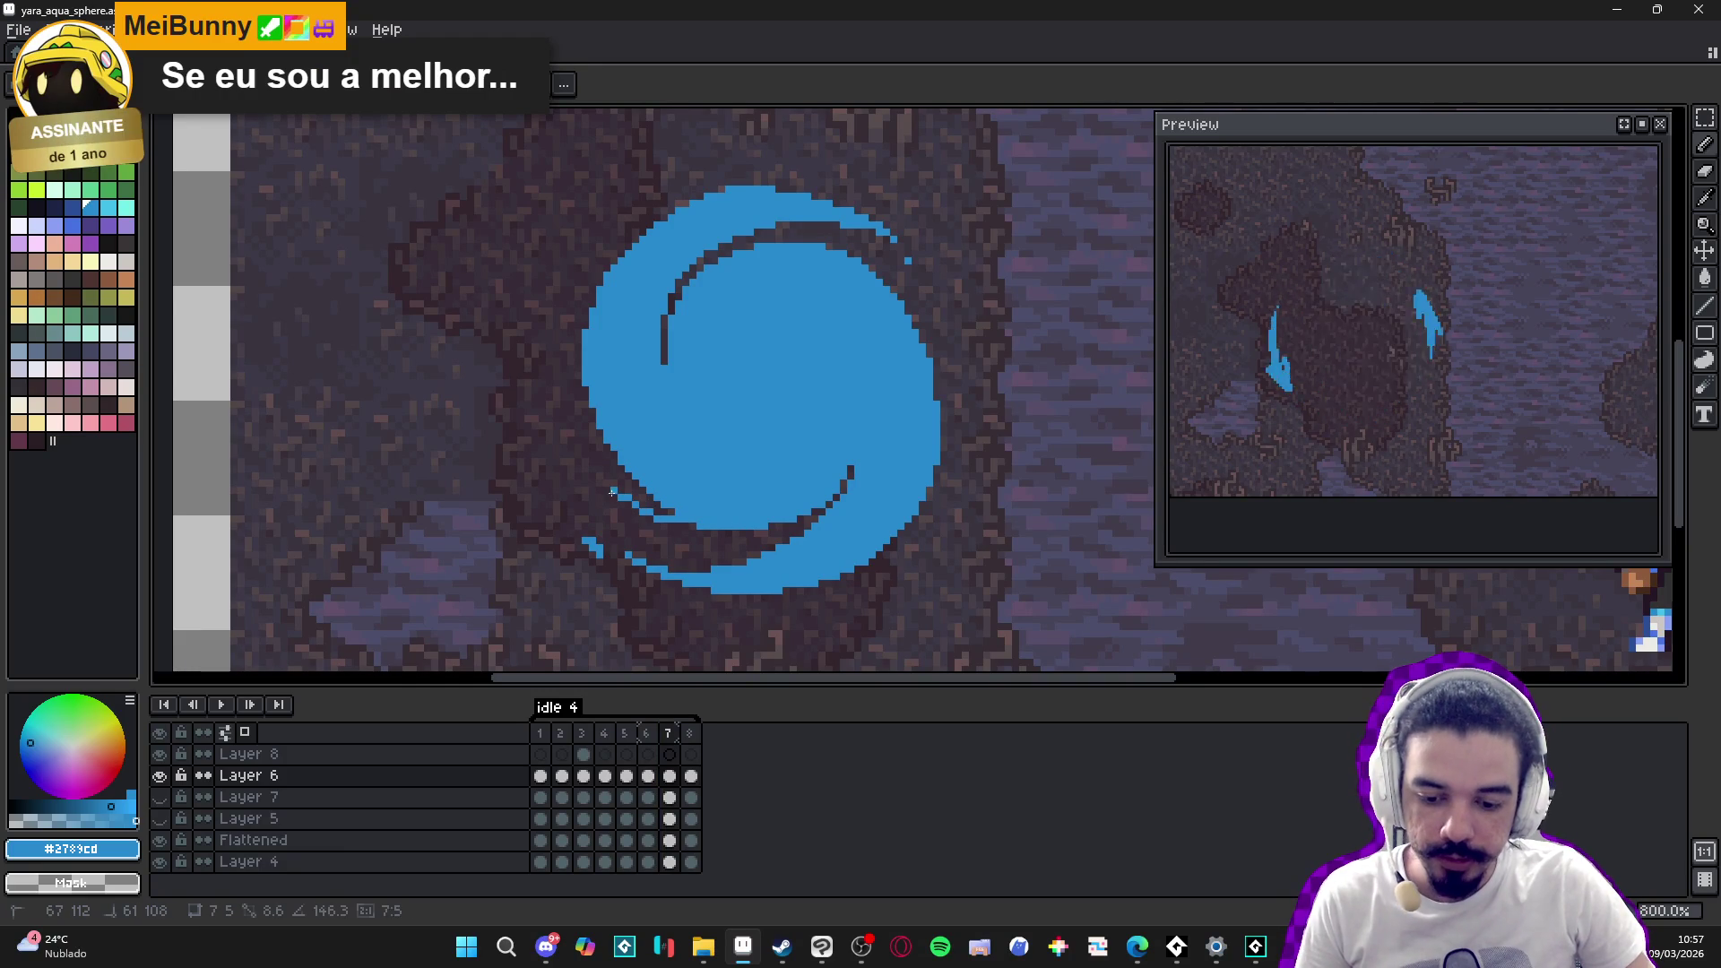
{"action": "left_click_drag", "start_coordinate": [656, 518], "coordinate": [567, 433]}
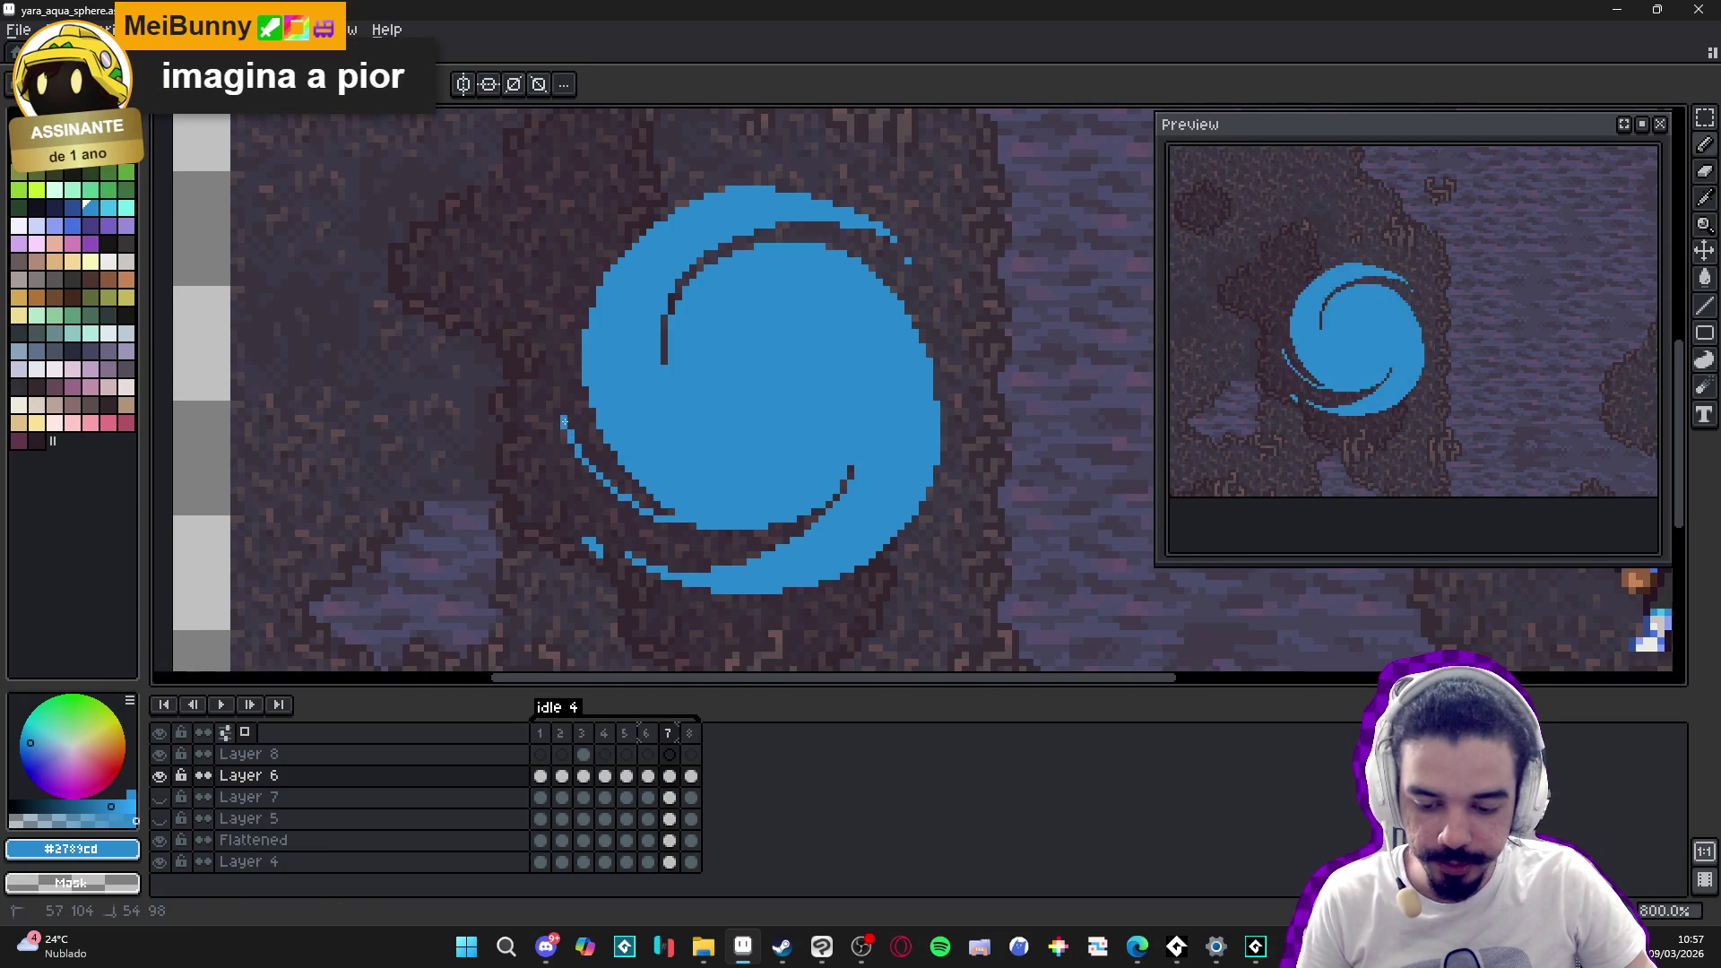
{"action": "left_click_drag", "start_coordinate": [556, 375], "coordinate": [576, 446]}
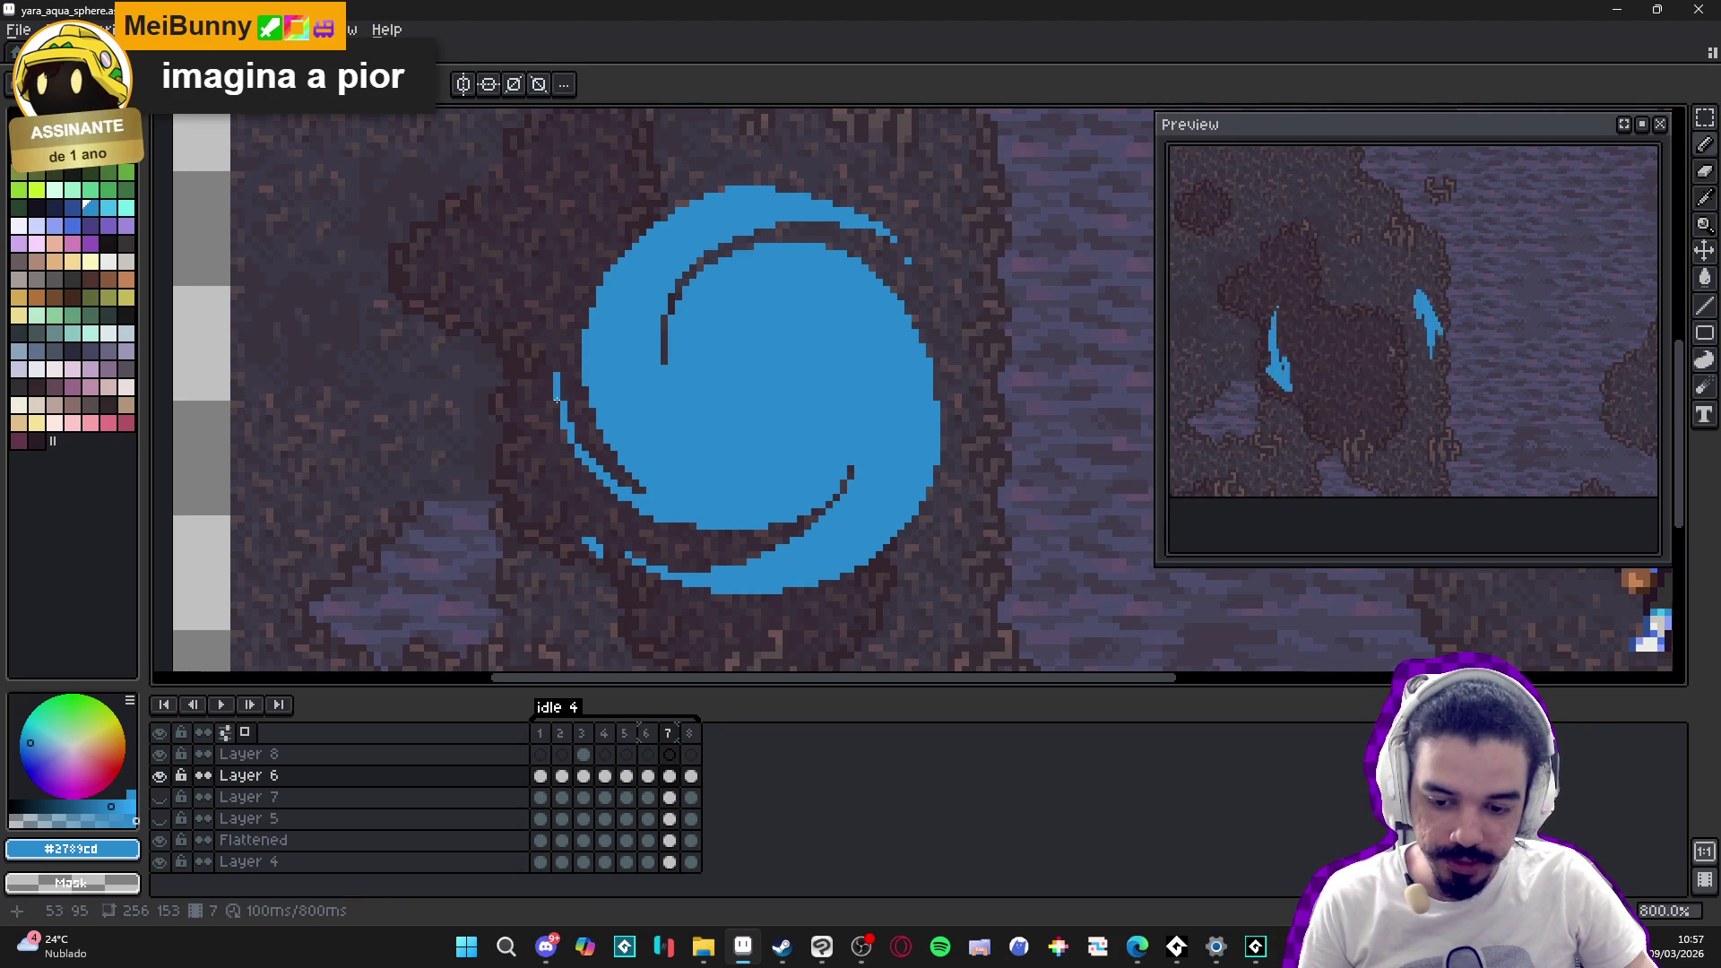
{"action": "left_click", "coordinate": [556, 369]}
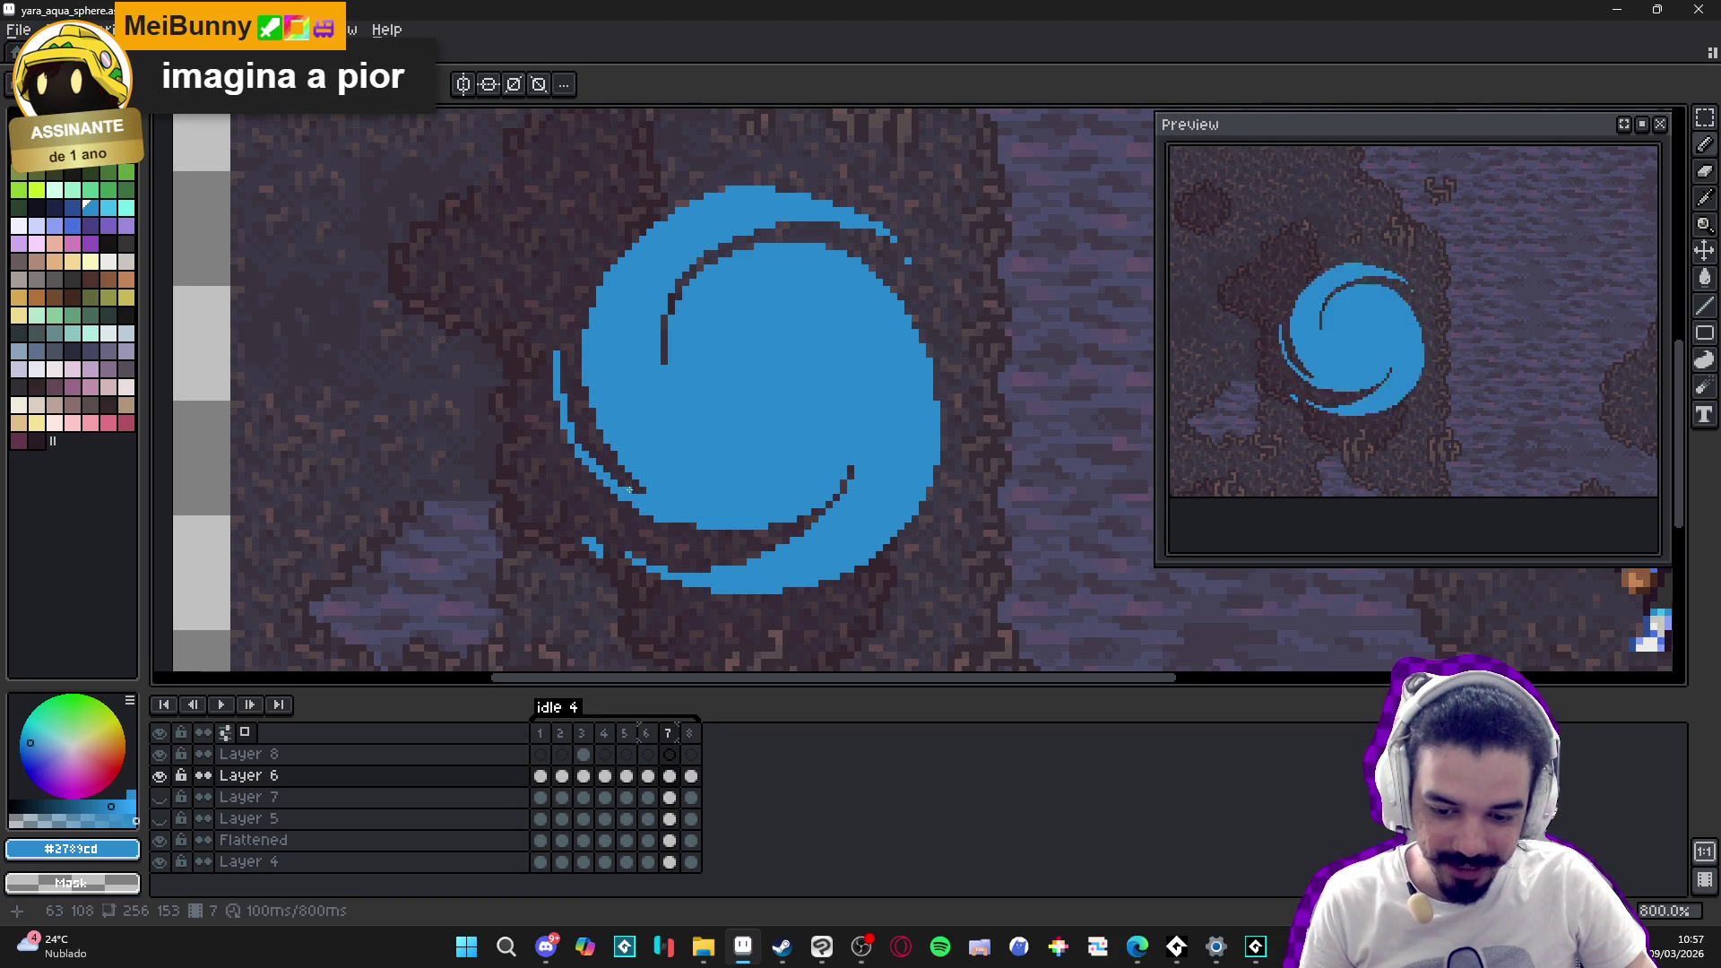
{"action": "key", "text": "e"}
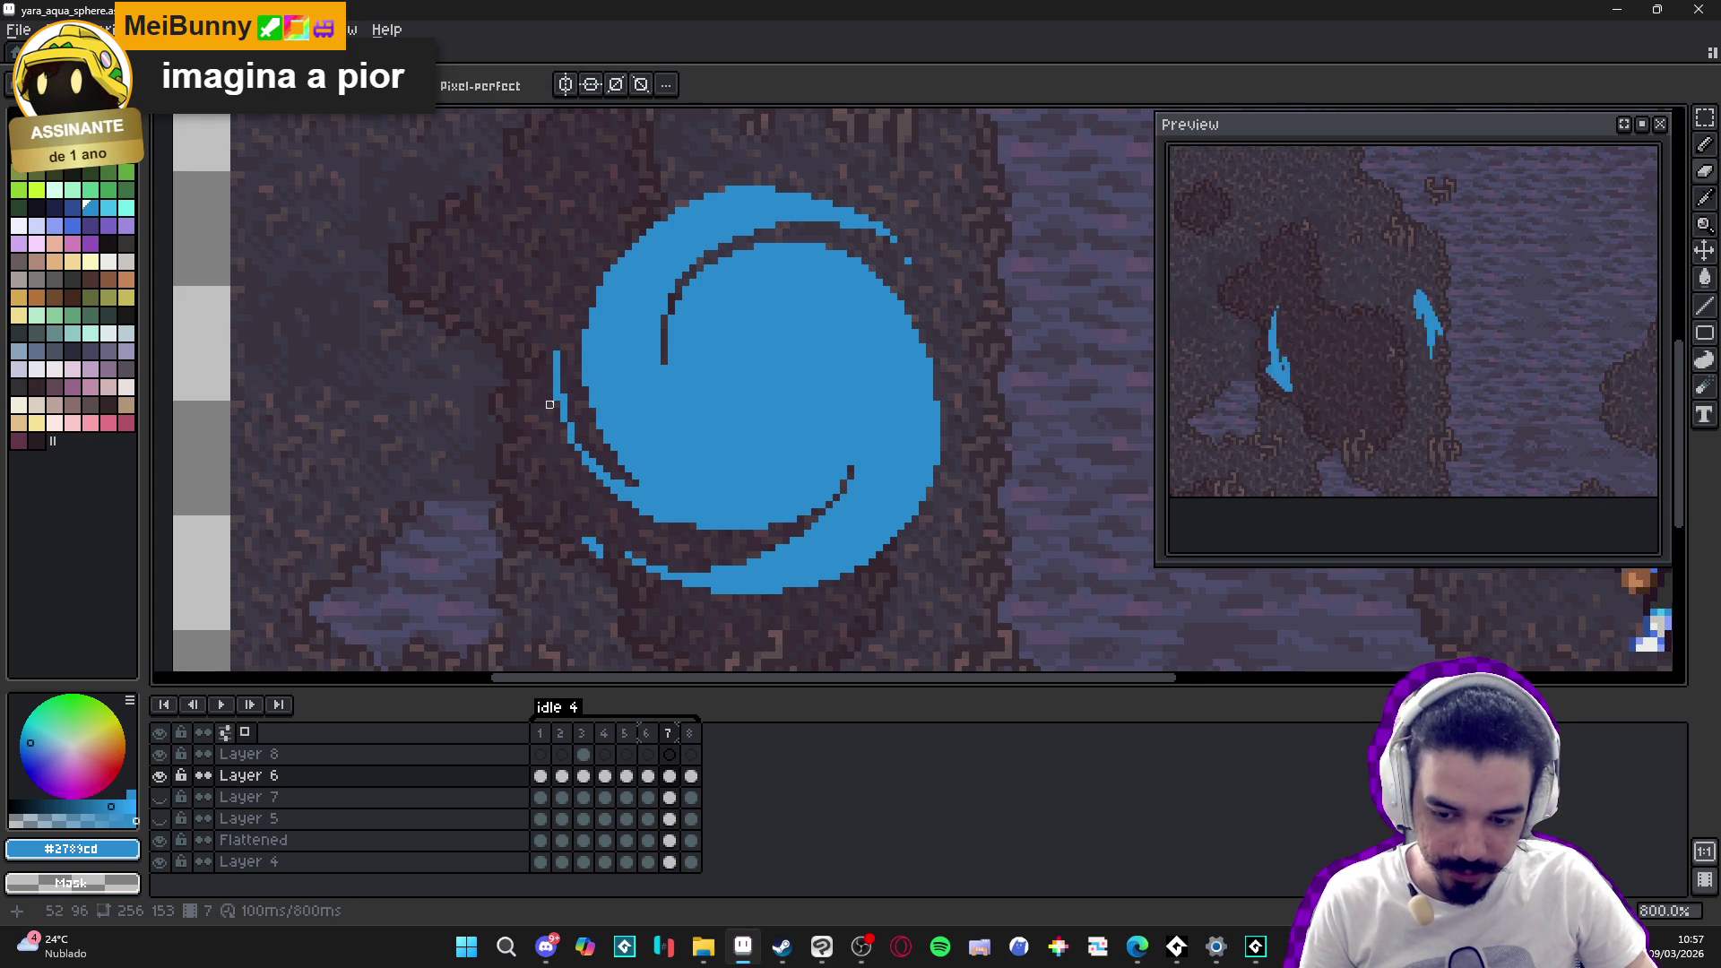
{"action": "key", "text": "b"}
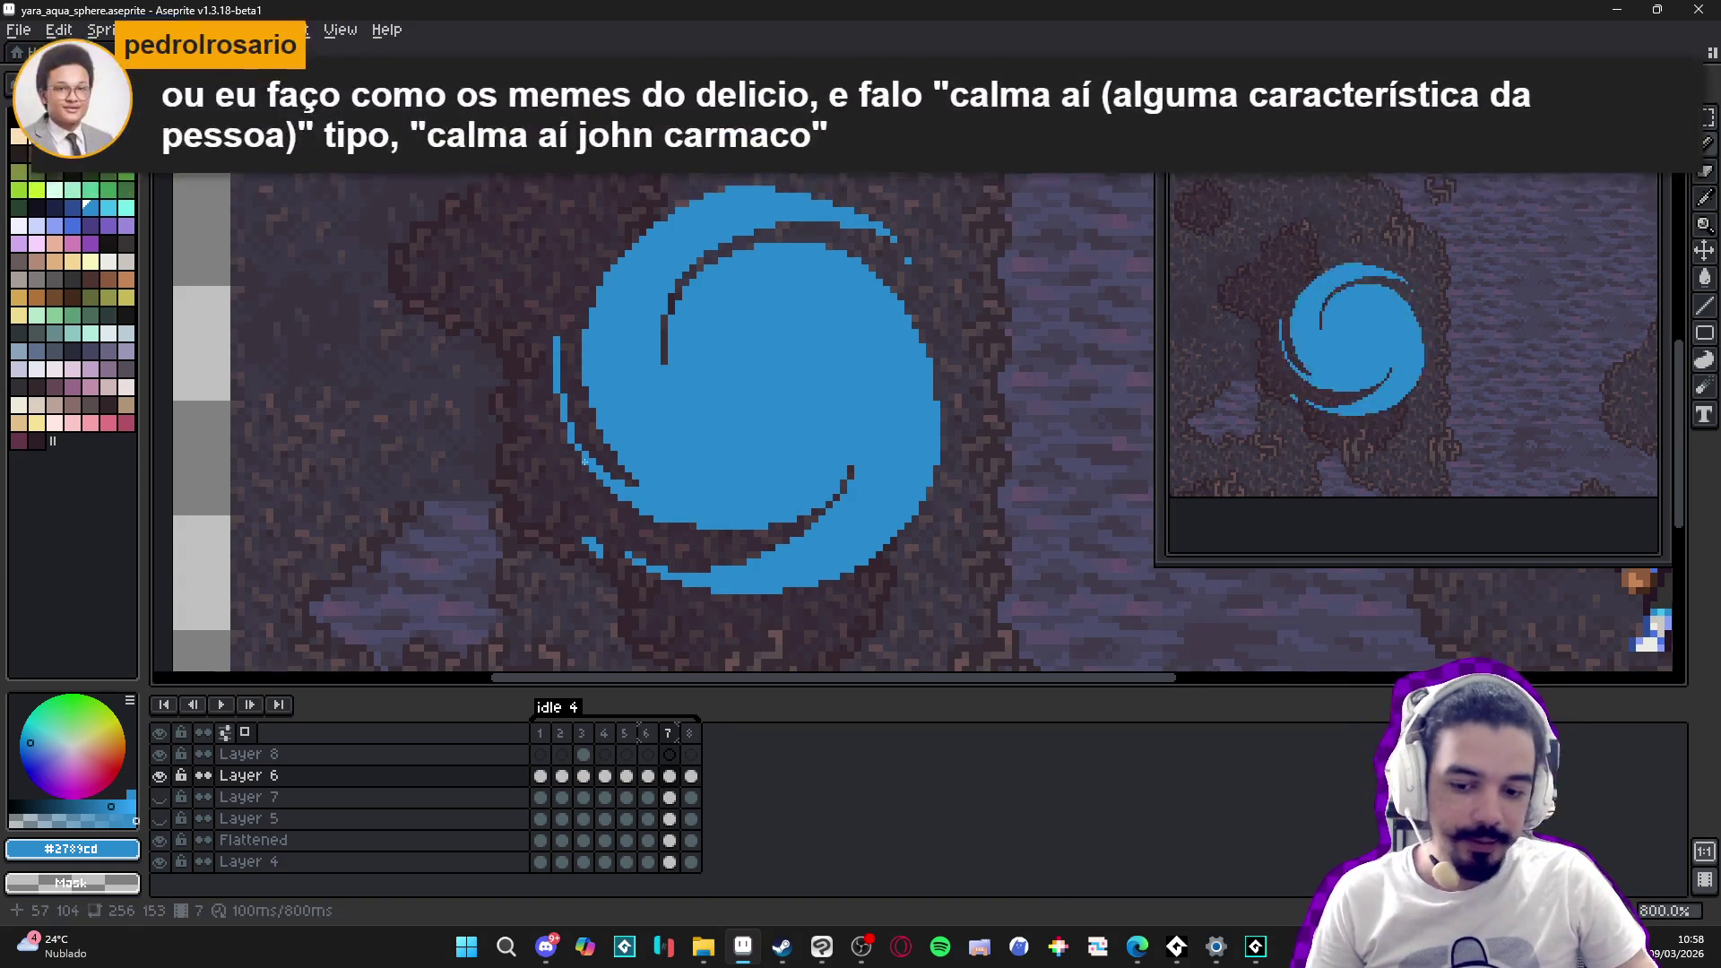
{"action": "scroll", "coordinate": [490, 444], "scroll_direction": "up", "scroll_amount": 5}
- Erase part of the blue column on the swirl's left tail
{"action": "left_click_drag", "start_coordinate": [490, 426], "coordinate": [470, 293]}
{"action": "scroll", "coordinate": [471, 293], "scroll_direction": "down", "scroll_amount": 5}
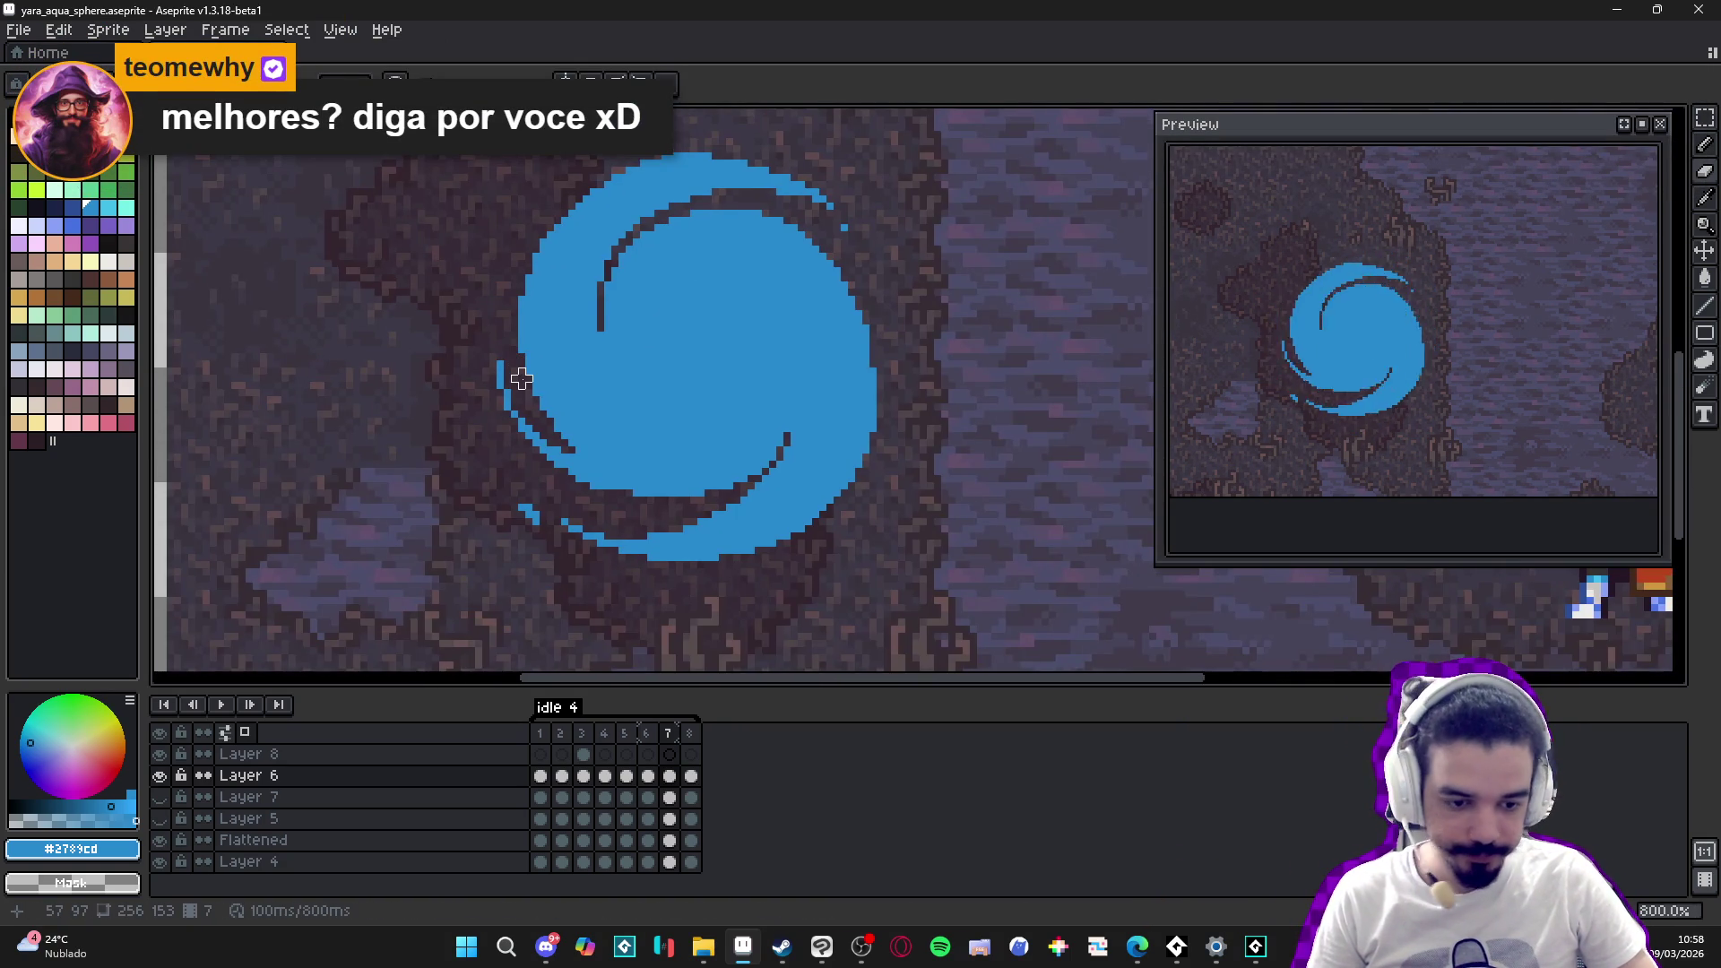
{"action": "scroll", "coordinate": [551, 474], "scroll_direction": "up", "scroll_amount": 3}
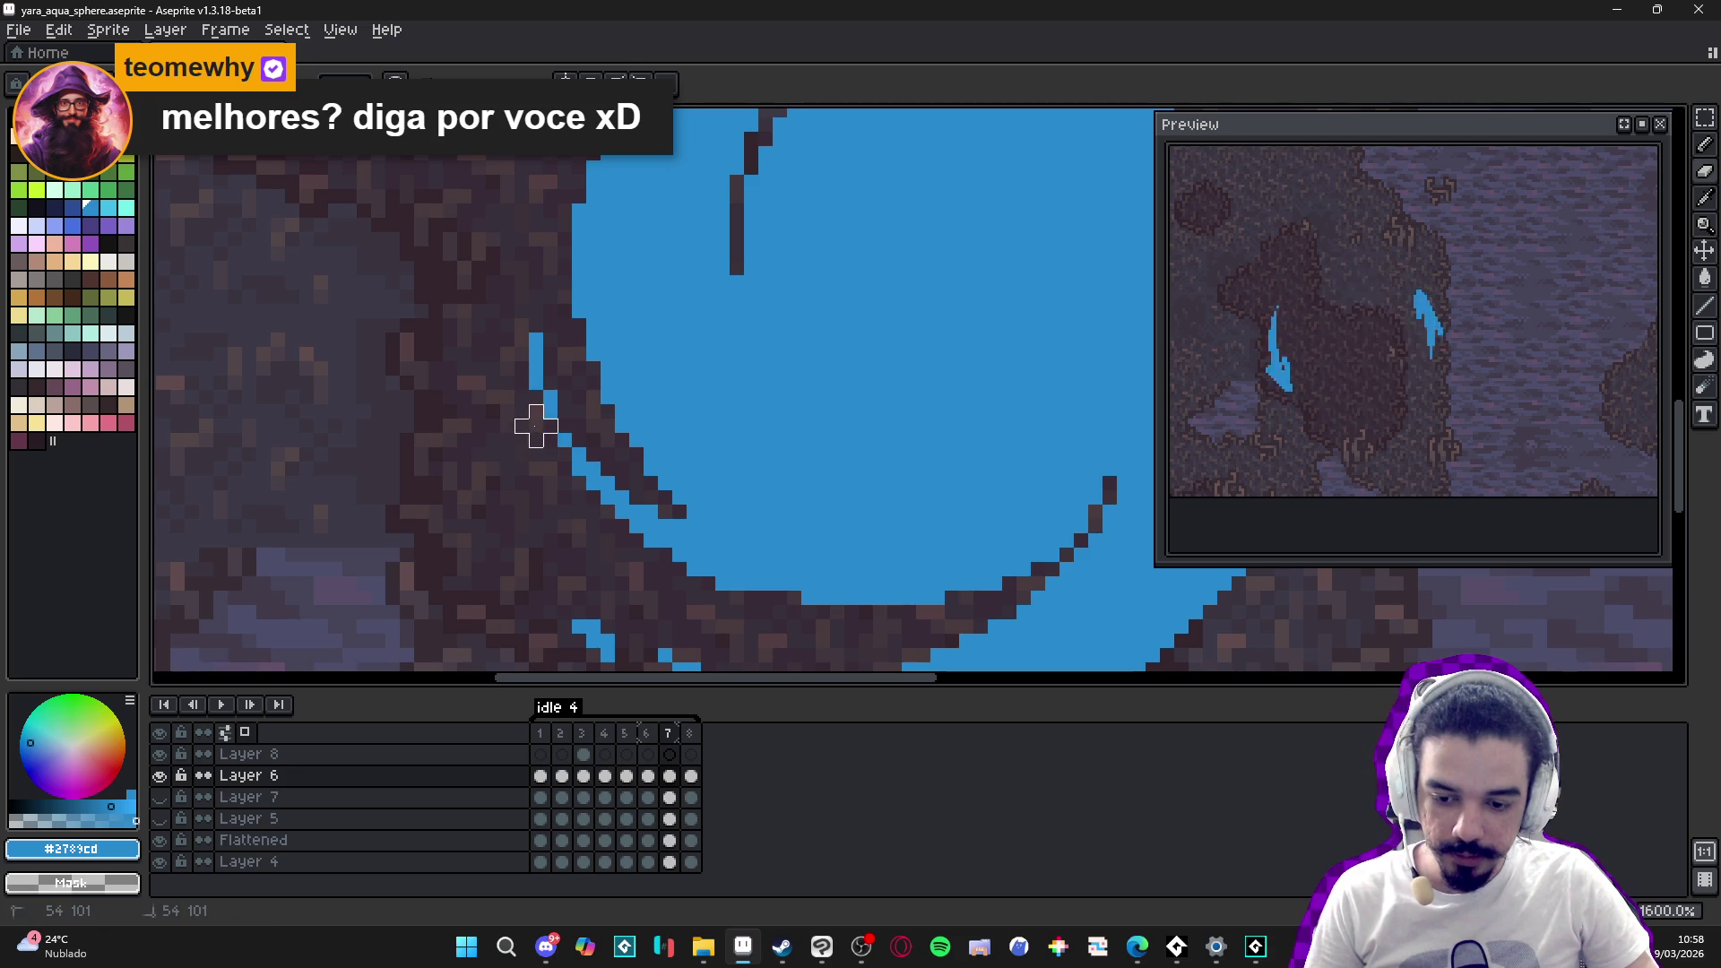
{"action": "key", "text": "e"}
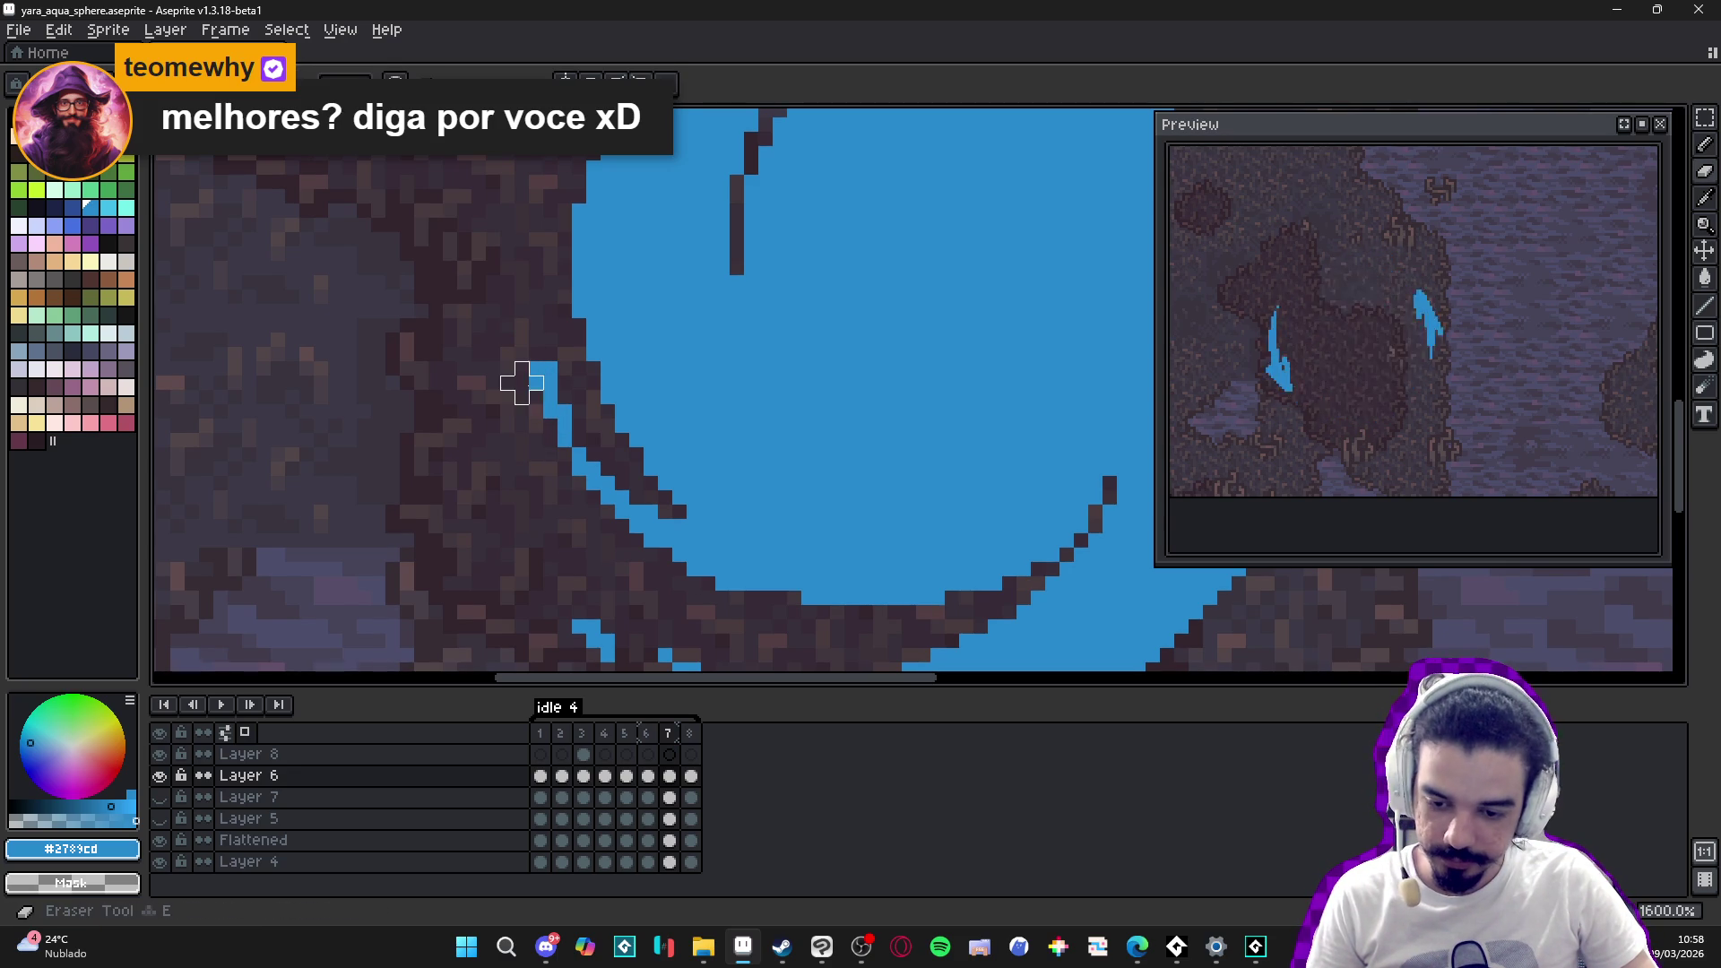
{"action": "scroll", "coordinate": [533, 380], "scroll_direction": "down", "scroll_amount": 3}
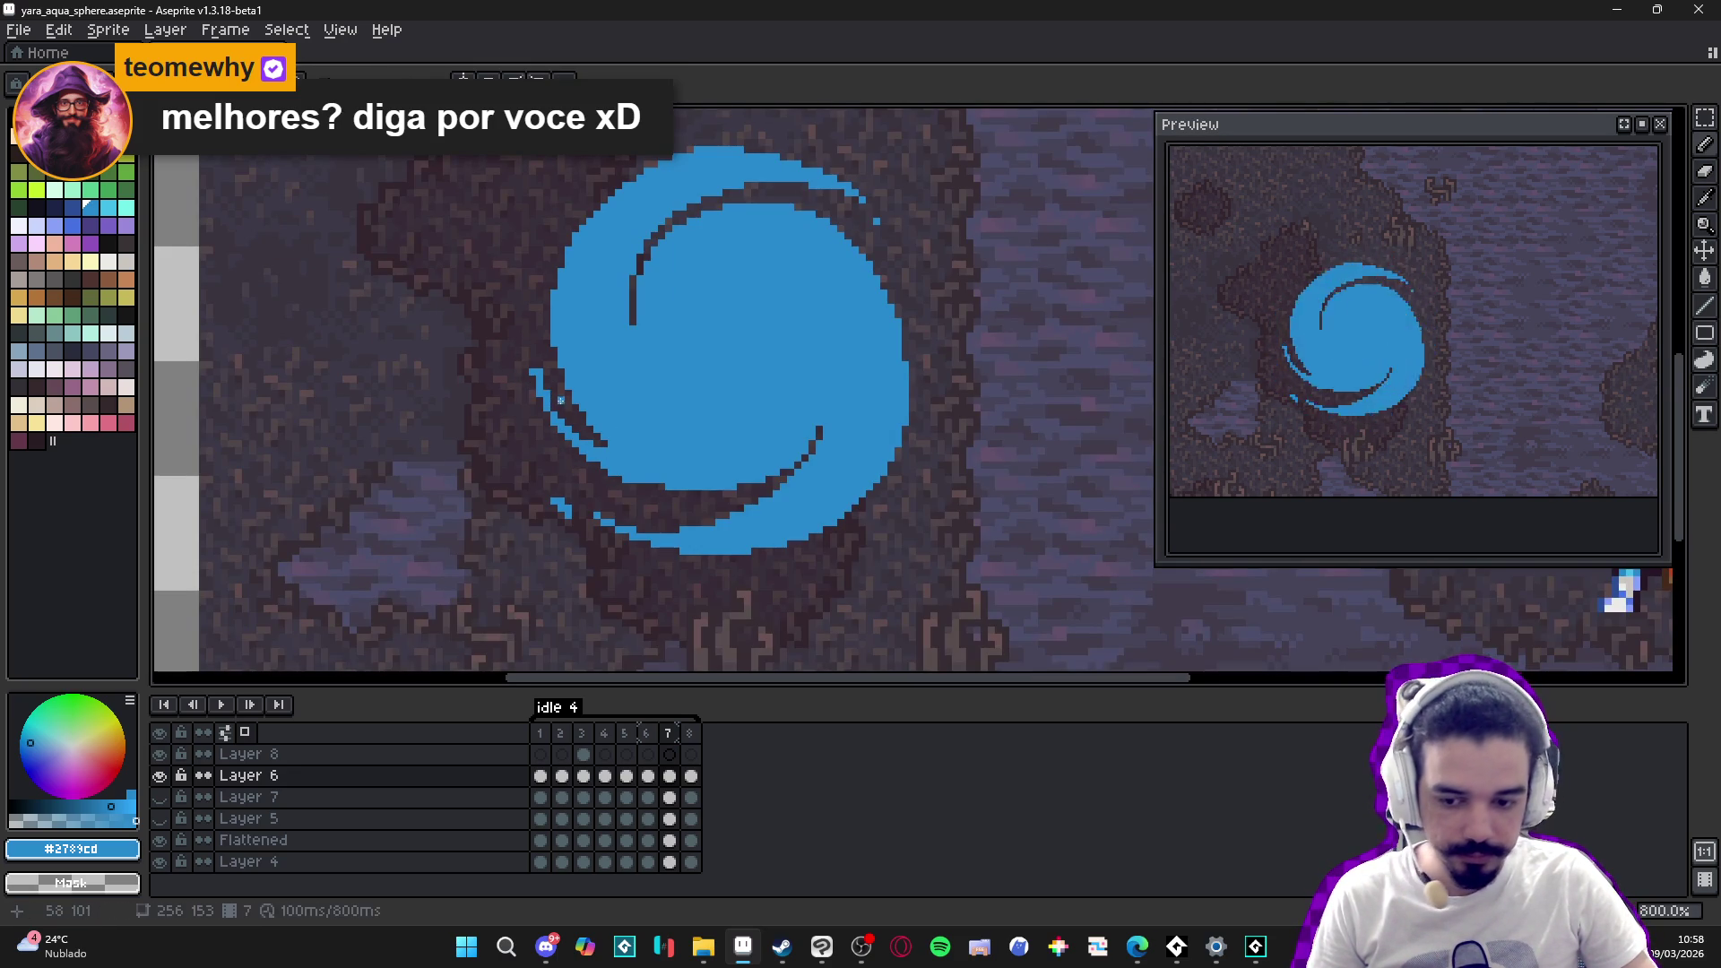
{"action": "scroll", "coordinate": [528, 378], "scroll_direction": "up", "scroll_amount": 3}
{"action": "scroll", "coordinate": [509, 348], "scroll_direction": "down", "scroll_amount": 5}
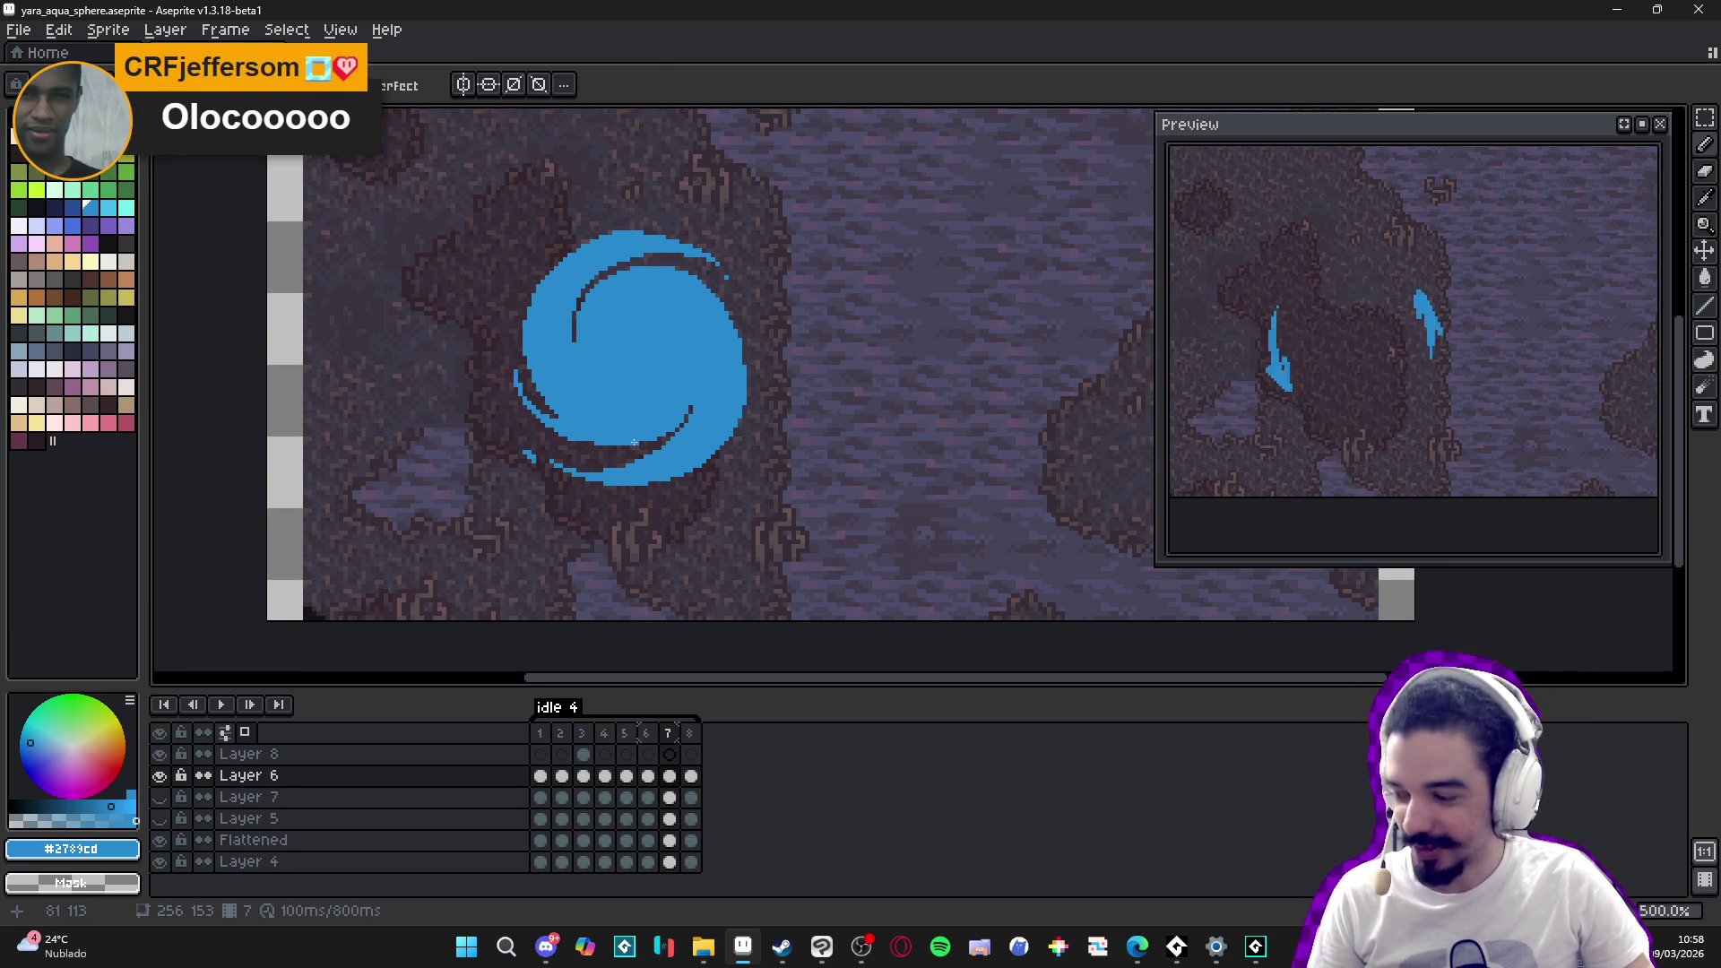
{"action": "scroll", "coordinate": [607, 435], "scroll_direction": "up", "scroll_amount": 5}
{"action": "scroll", "coordinate": [592, 441], "scroll_direction": "down", "scroll_amount": 4}
{"action": "scroll", "coordinate": [573, 448], "scroll_direction": "up", "scroll_amount": 3}
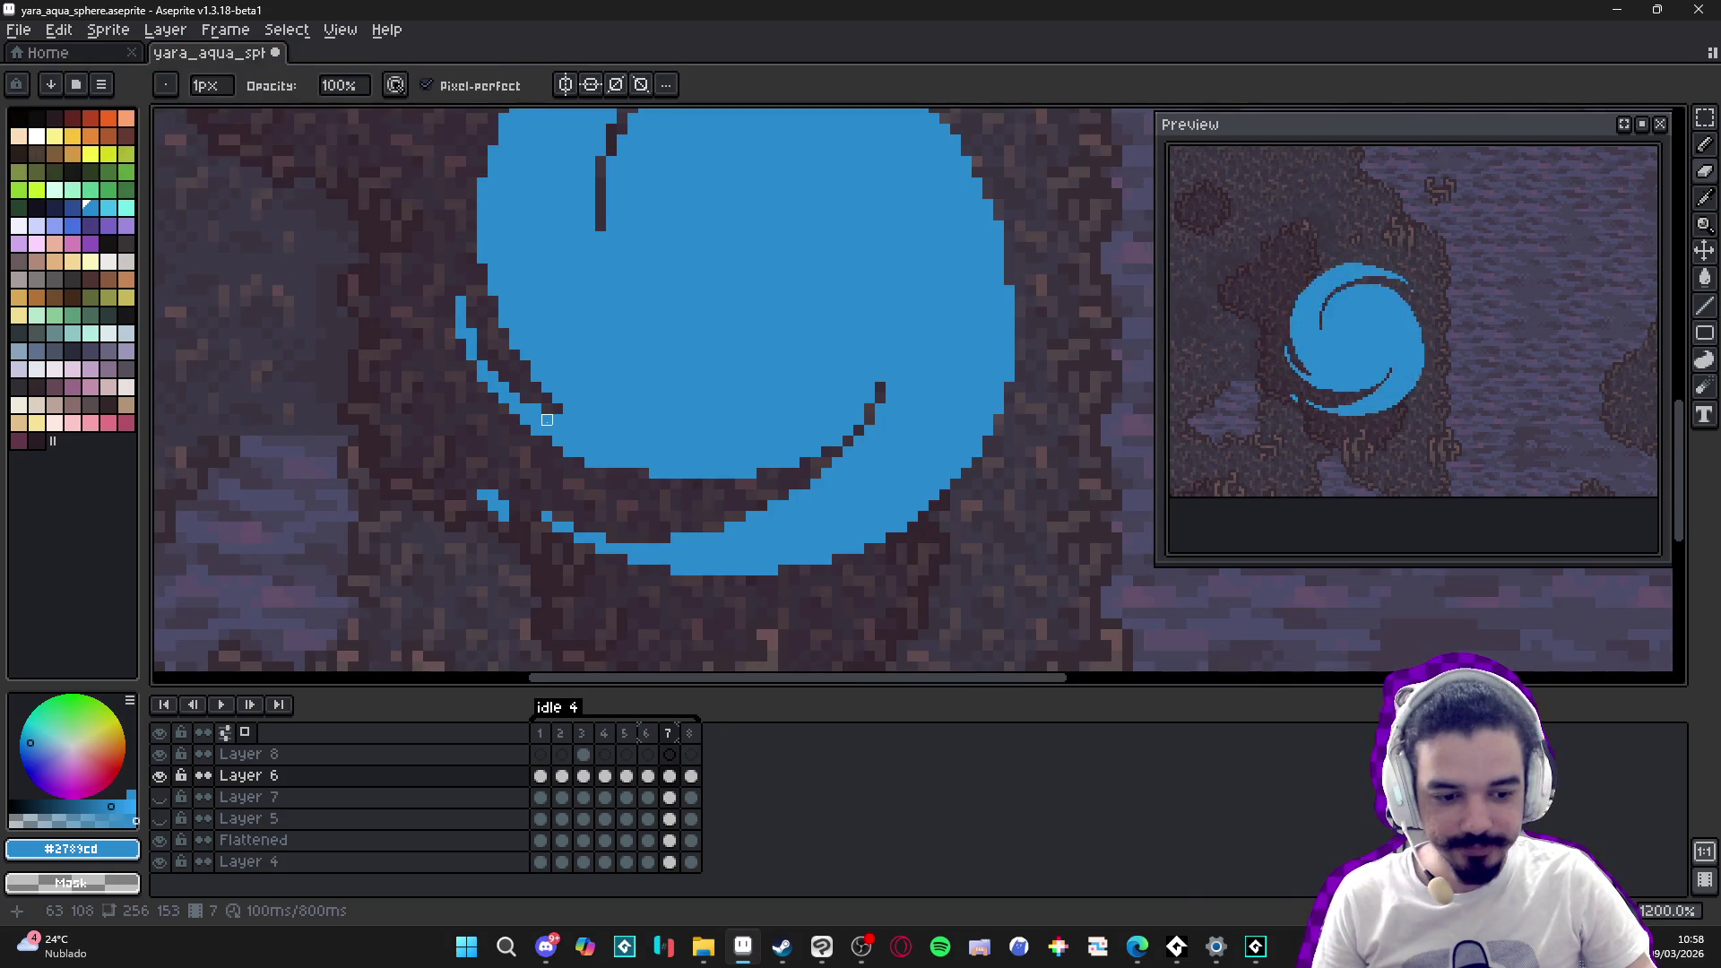
- Pan to the swirl's lower-left tail and add one blue pixel atop the thin column
{"action": "left_click_drag", "start_coordinate": [547, 420], "coordinate": [729, 493]}
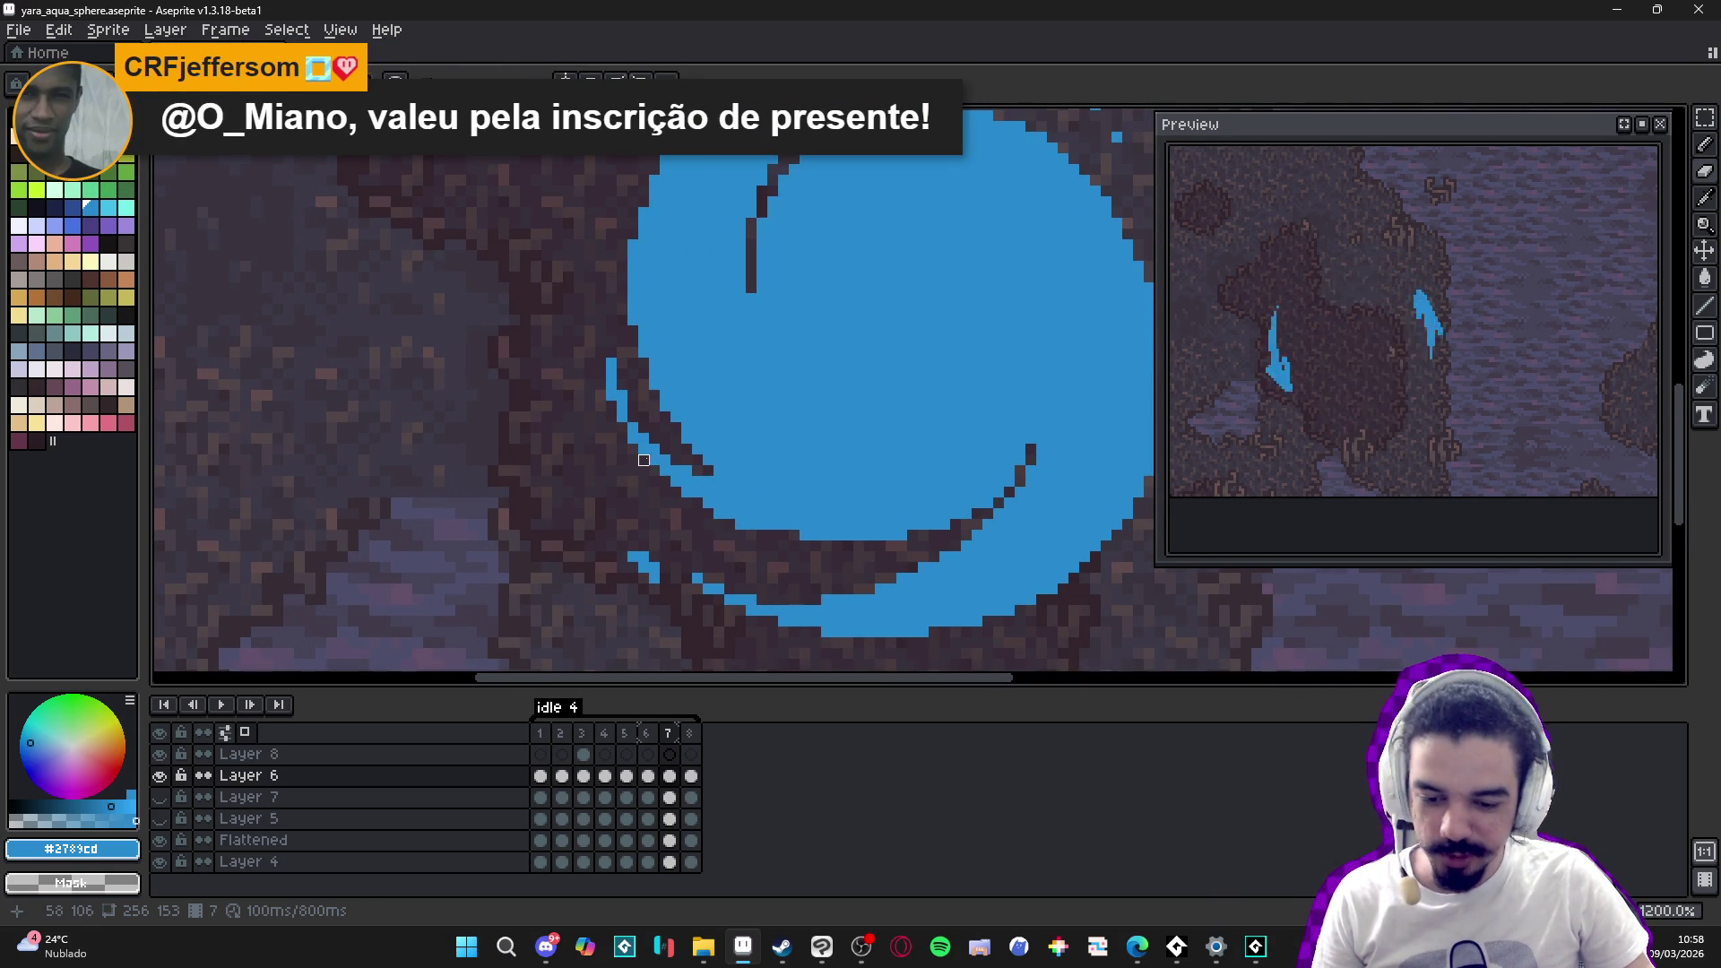
{"action": "scroll", "coordinate": [643, 460], "scroll_direction": "up", "scroll_amount": 3}
{"action": "scroll", "coordinate": [581, 339], "scroll_direction": "down", "scroll_amount": 5}
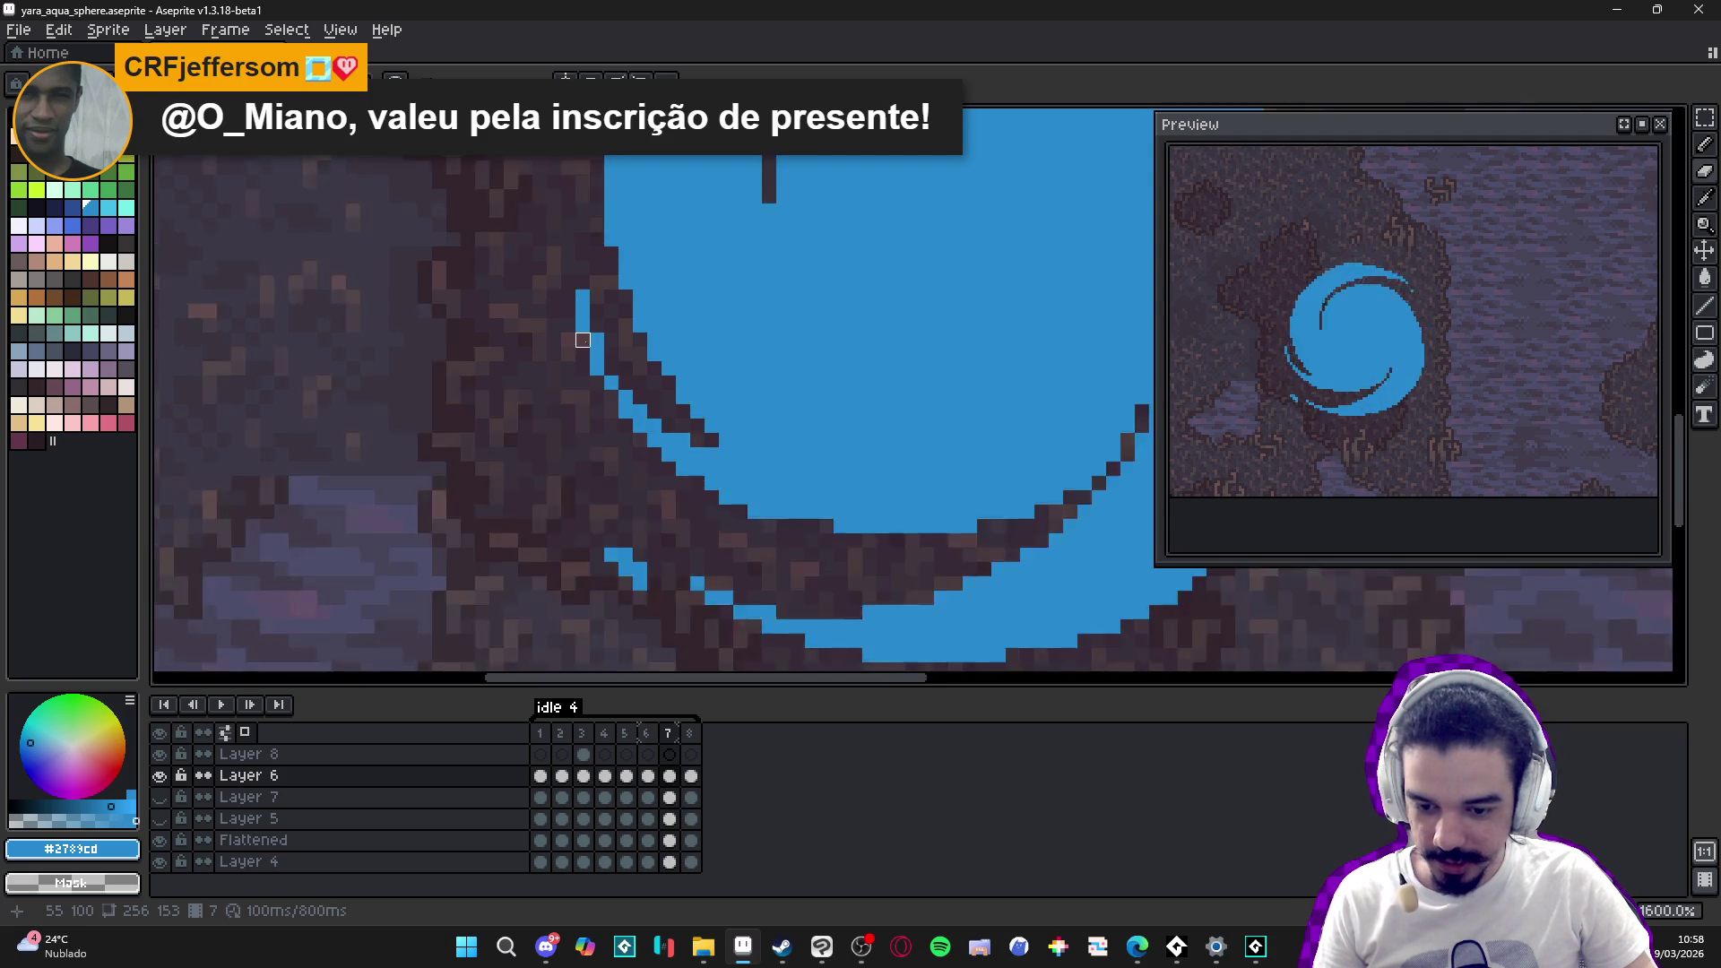
{"action": "scroll", "coordinate": [587, 337], "scroll_direction": "up", "scroll_amount": 4}
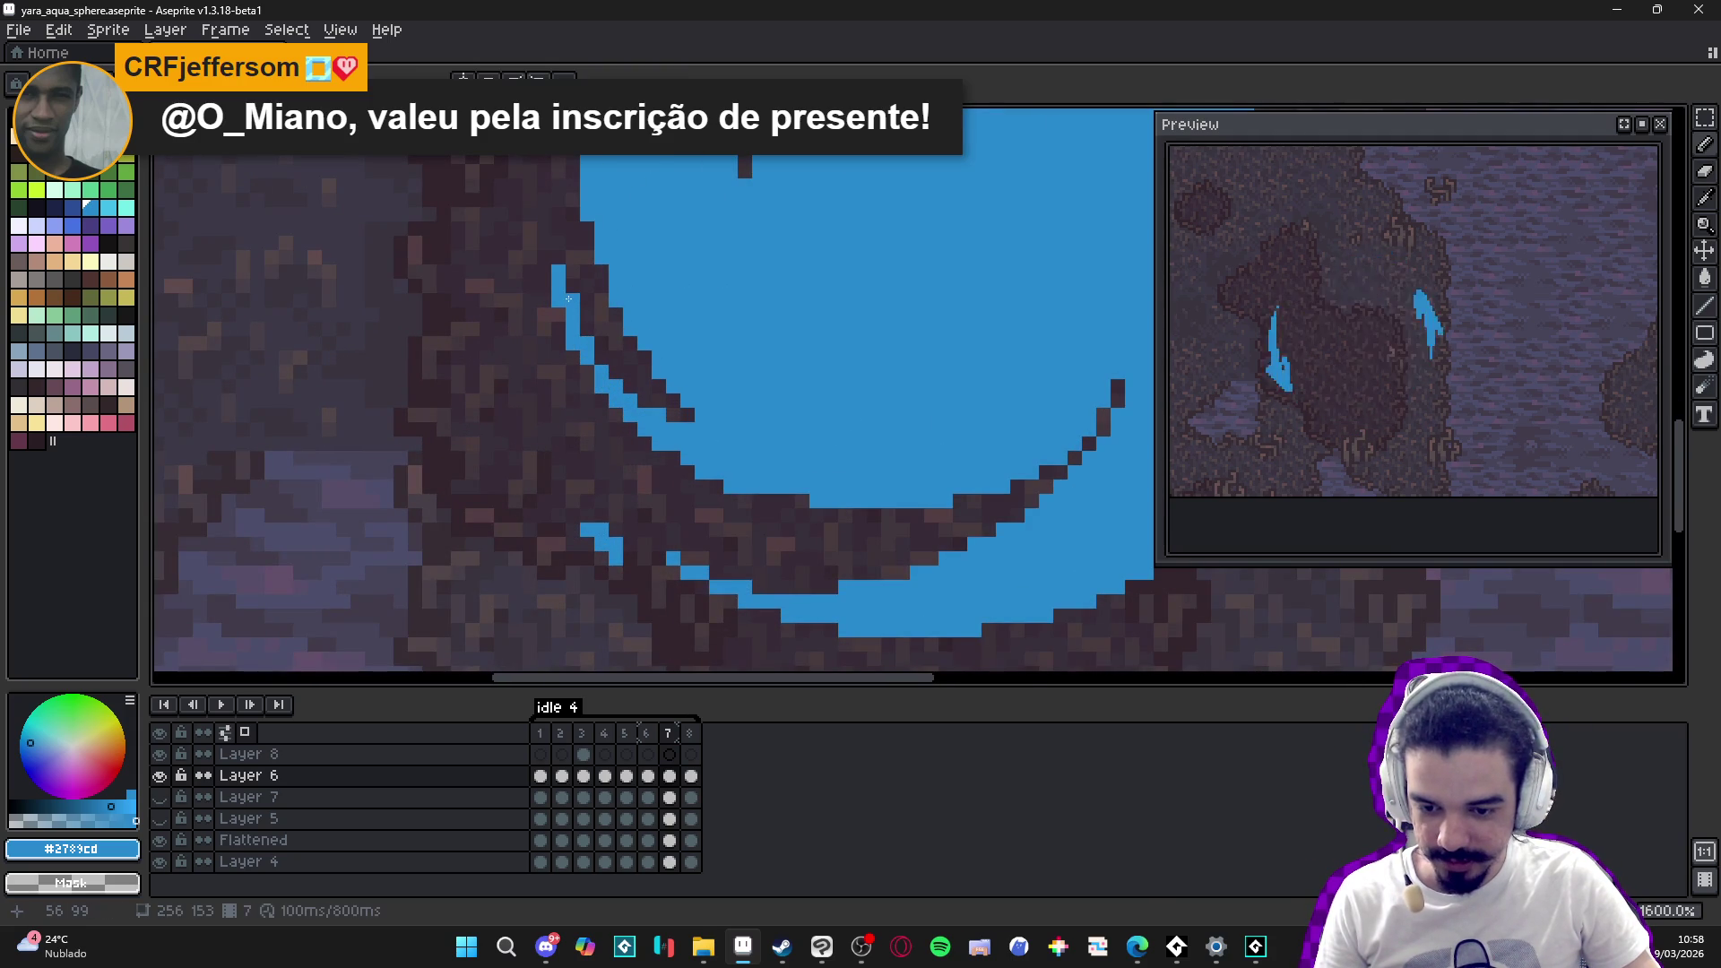
{"action": "left_click", "coordinate": [558, 257]}
{"action": "scroll", "coordinate": [558, 255], "scroll_direction": "down", "scroll_amount": 3}
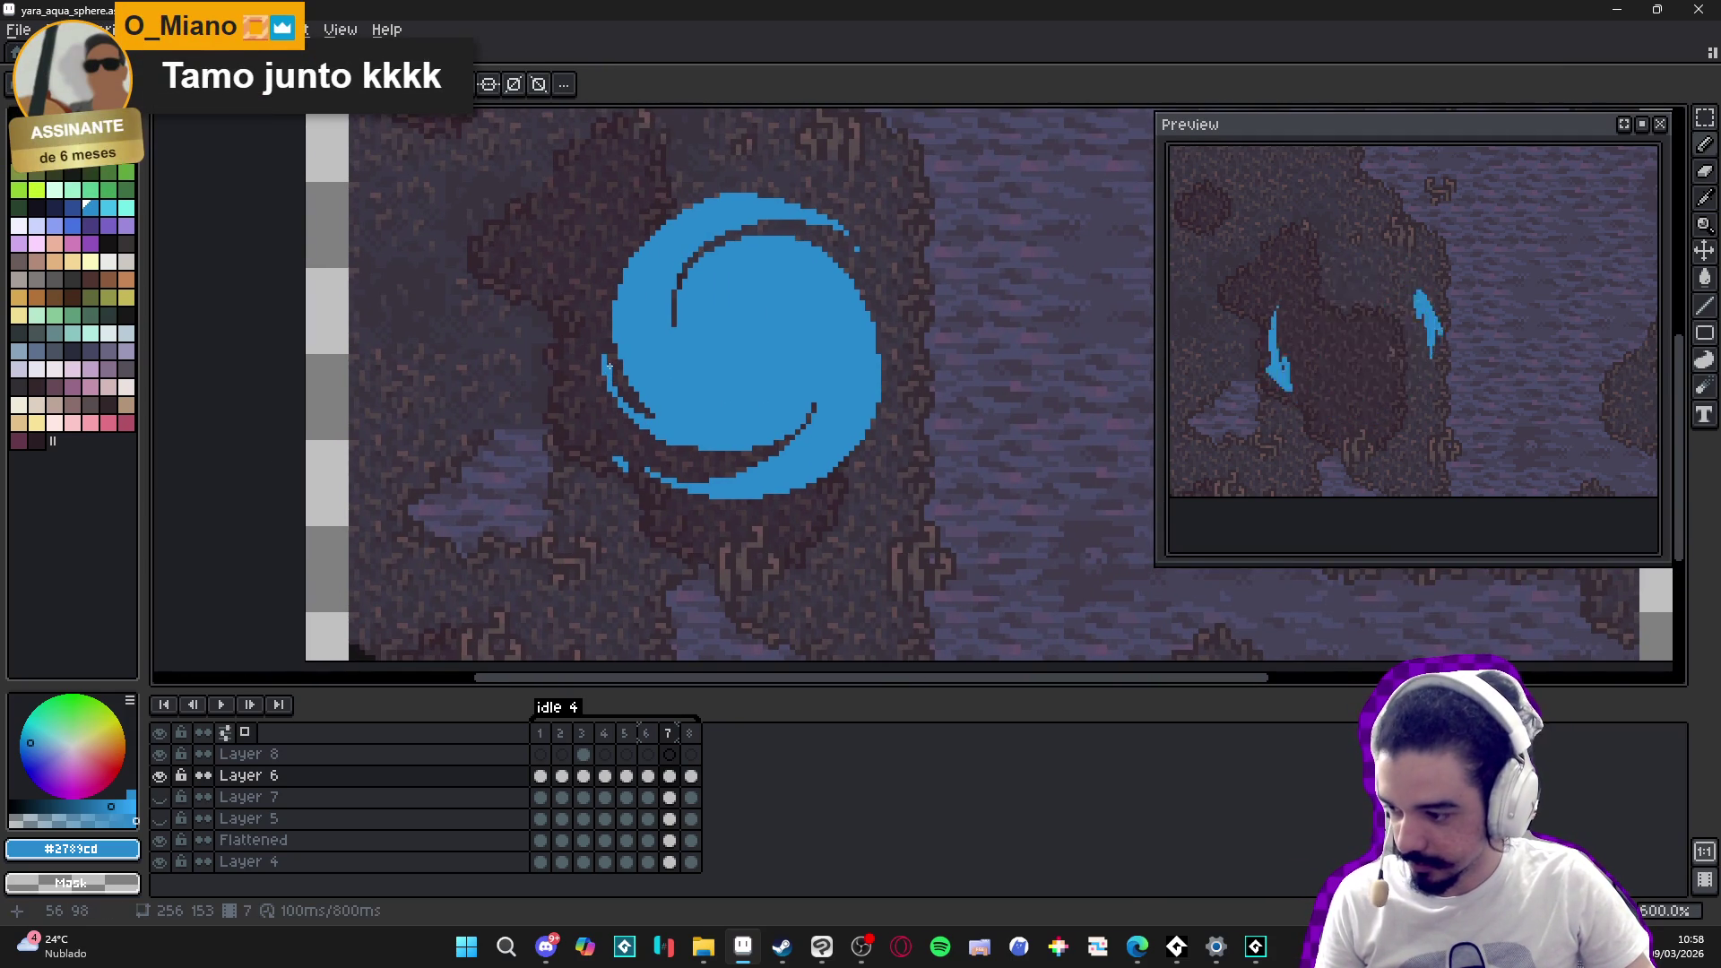
{"action": "scroll", "coordinate": [613, 371], "scroll_direction": "up", "scroll_amount": 1}
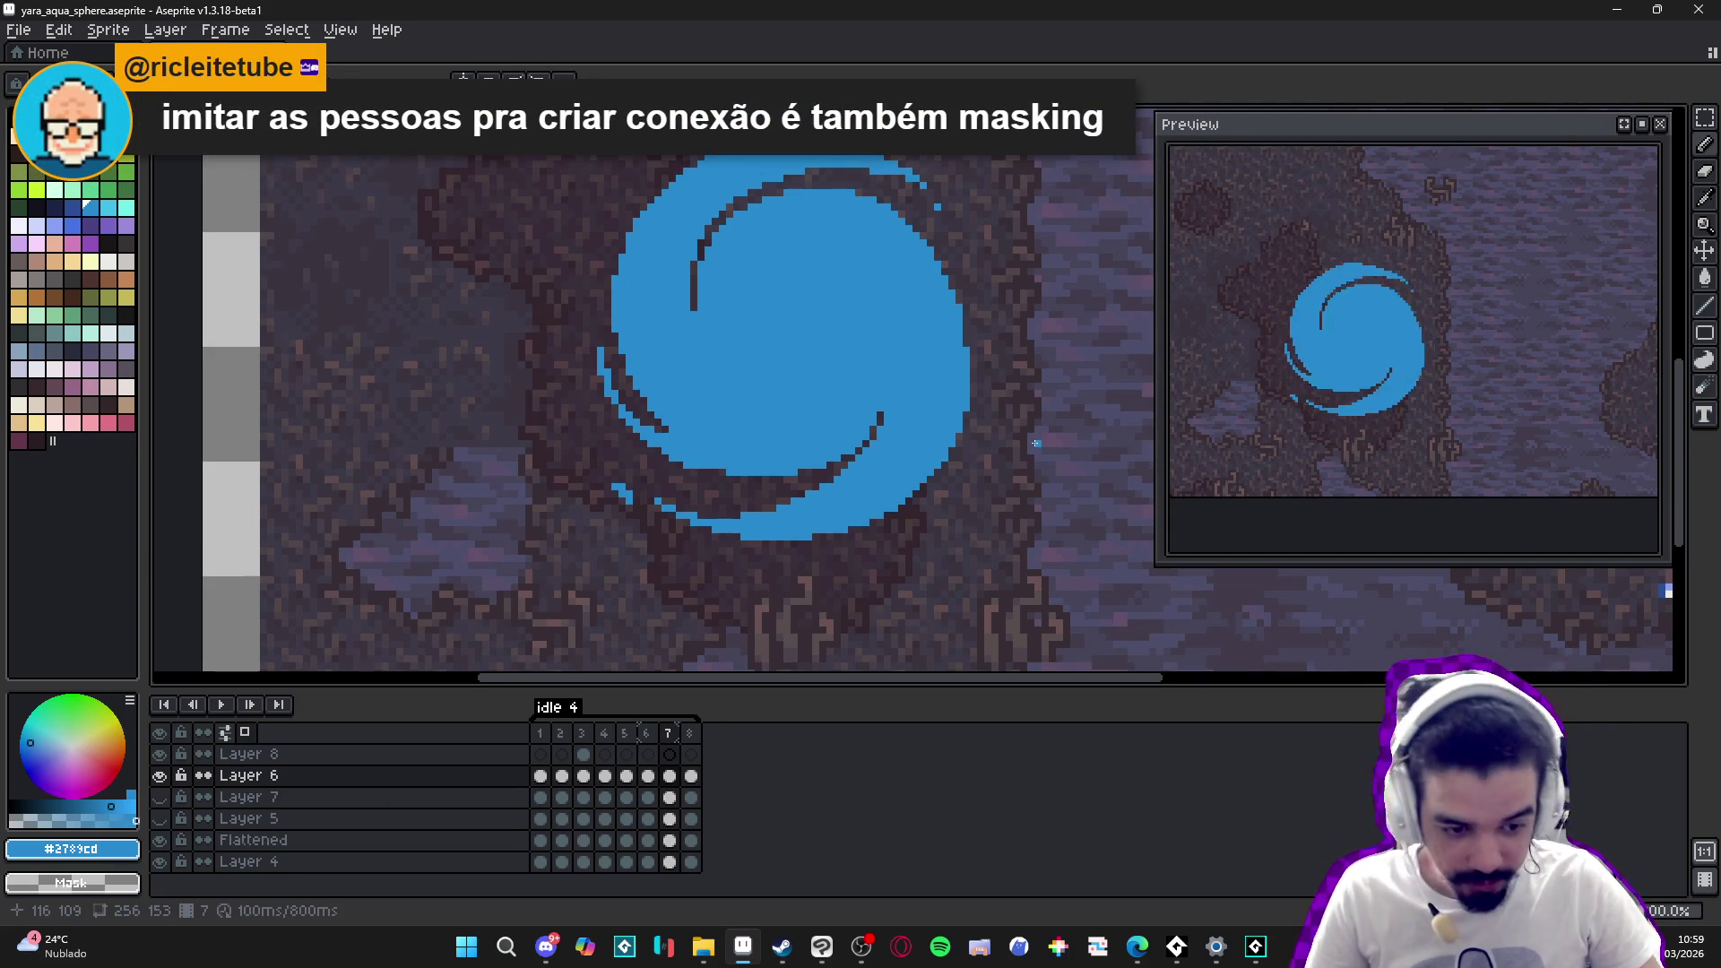
- Zoom out and select the character sprite on the Flattened layer
{"action": "scroll", "coordinate": [968, 488], "scroll_direction": "down", "scroll_amount": 2}
{"action": "scroll", "coordinate": [968, 489], "scroll_direction": "right", "scroll_amount": 5}
{"action": "scroll", "coordinate": [986, 493], "scroll_direction": "down", "scroll_amount": 1}
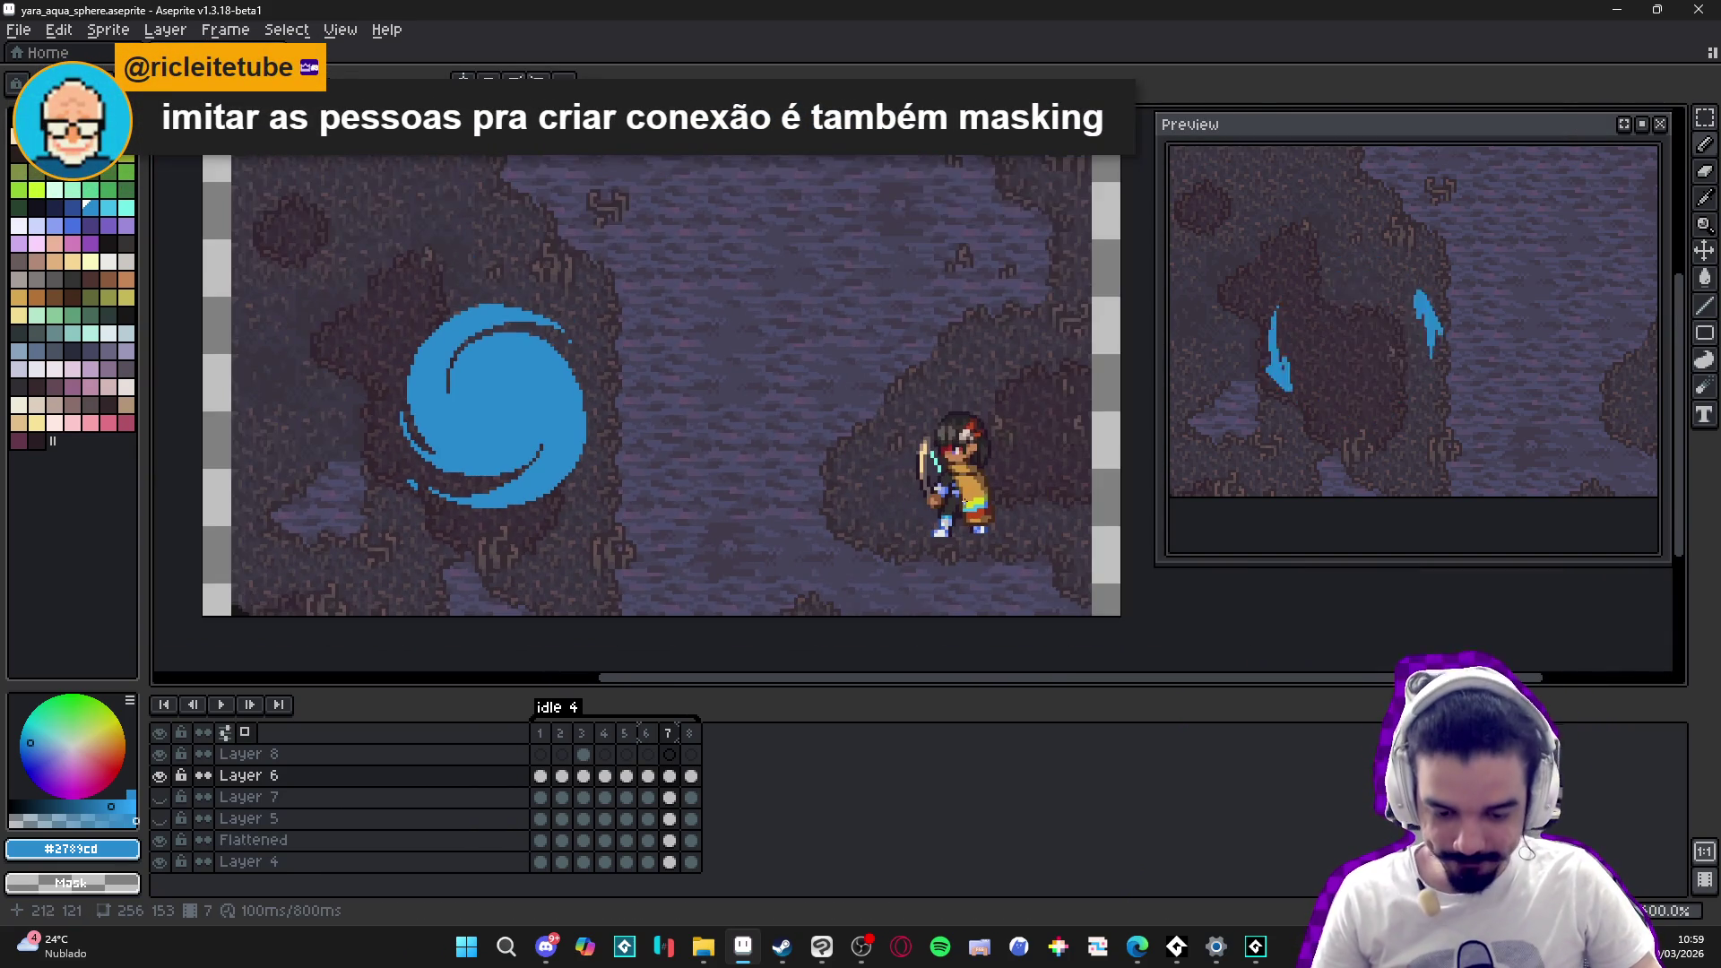
{"action": "left_click", "coordinate": [1000, 498]}
- Run the game in GameMaker with F5, attack the Sloth Blob, then open Zhe Wu's abilities
{"action": "key", "text": "alt+Tab"}
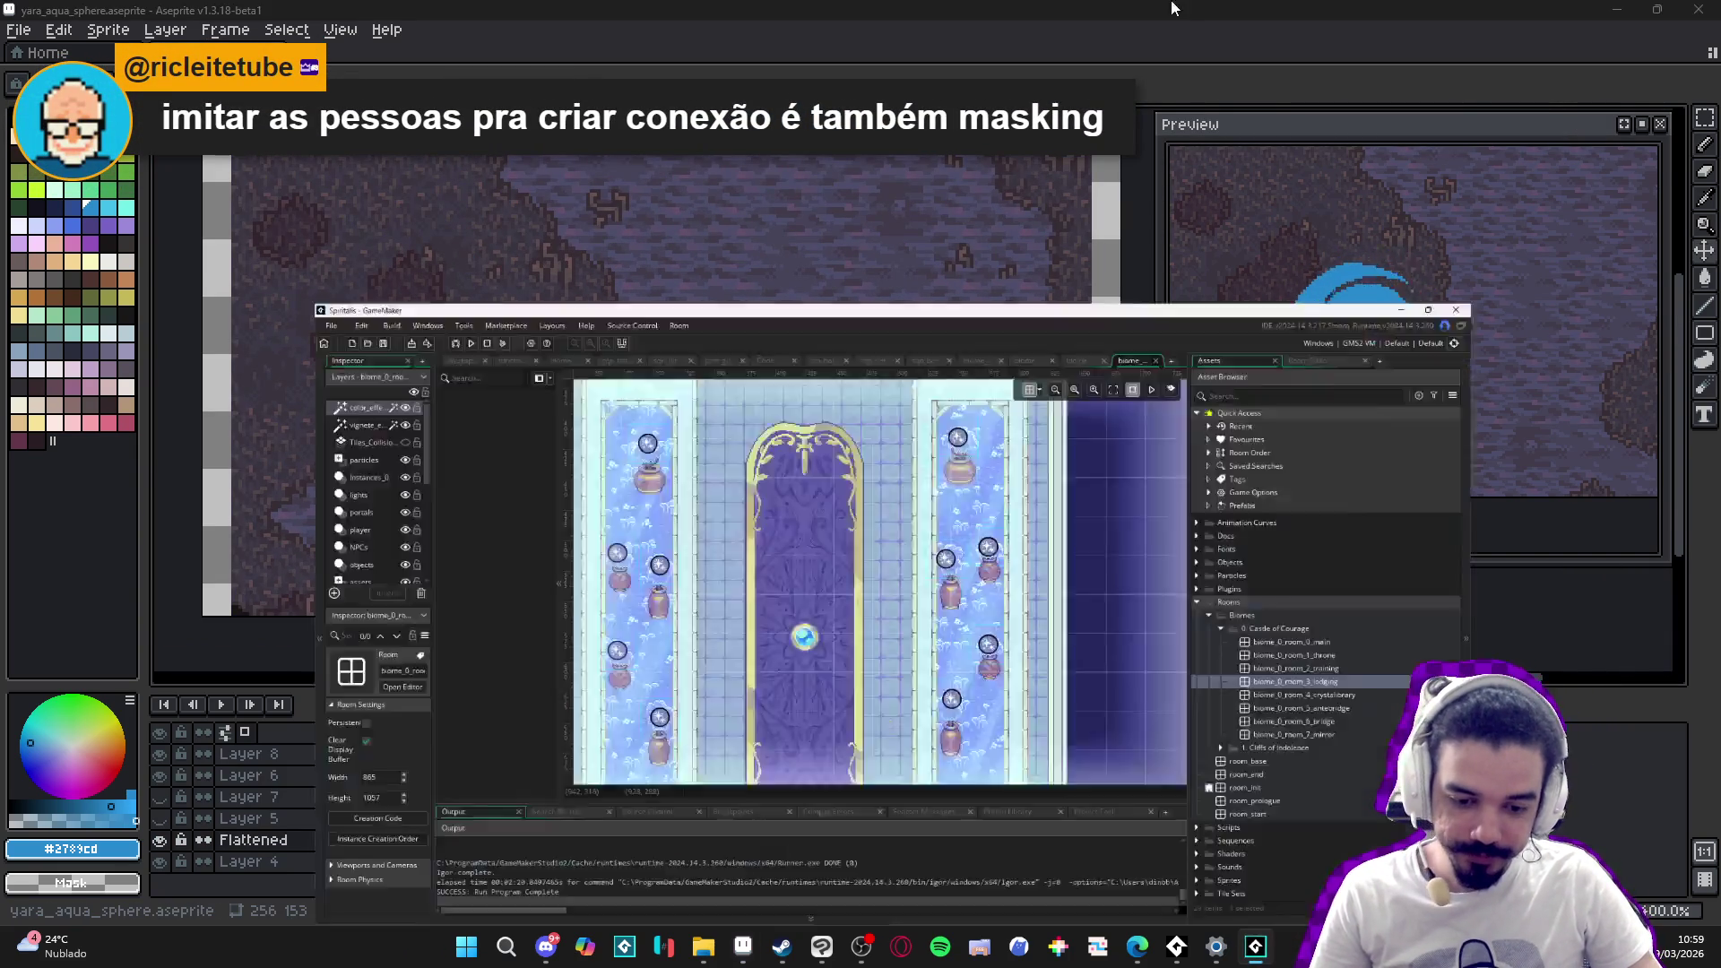
{"action": "key", "text": "F5"}
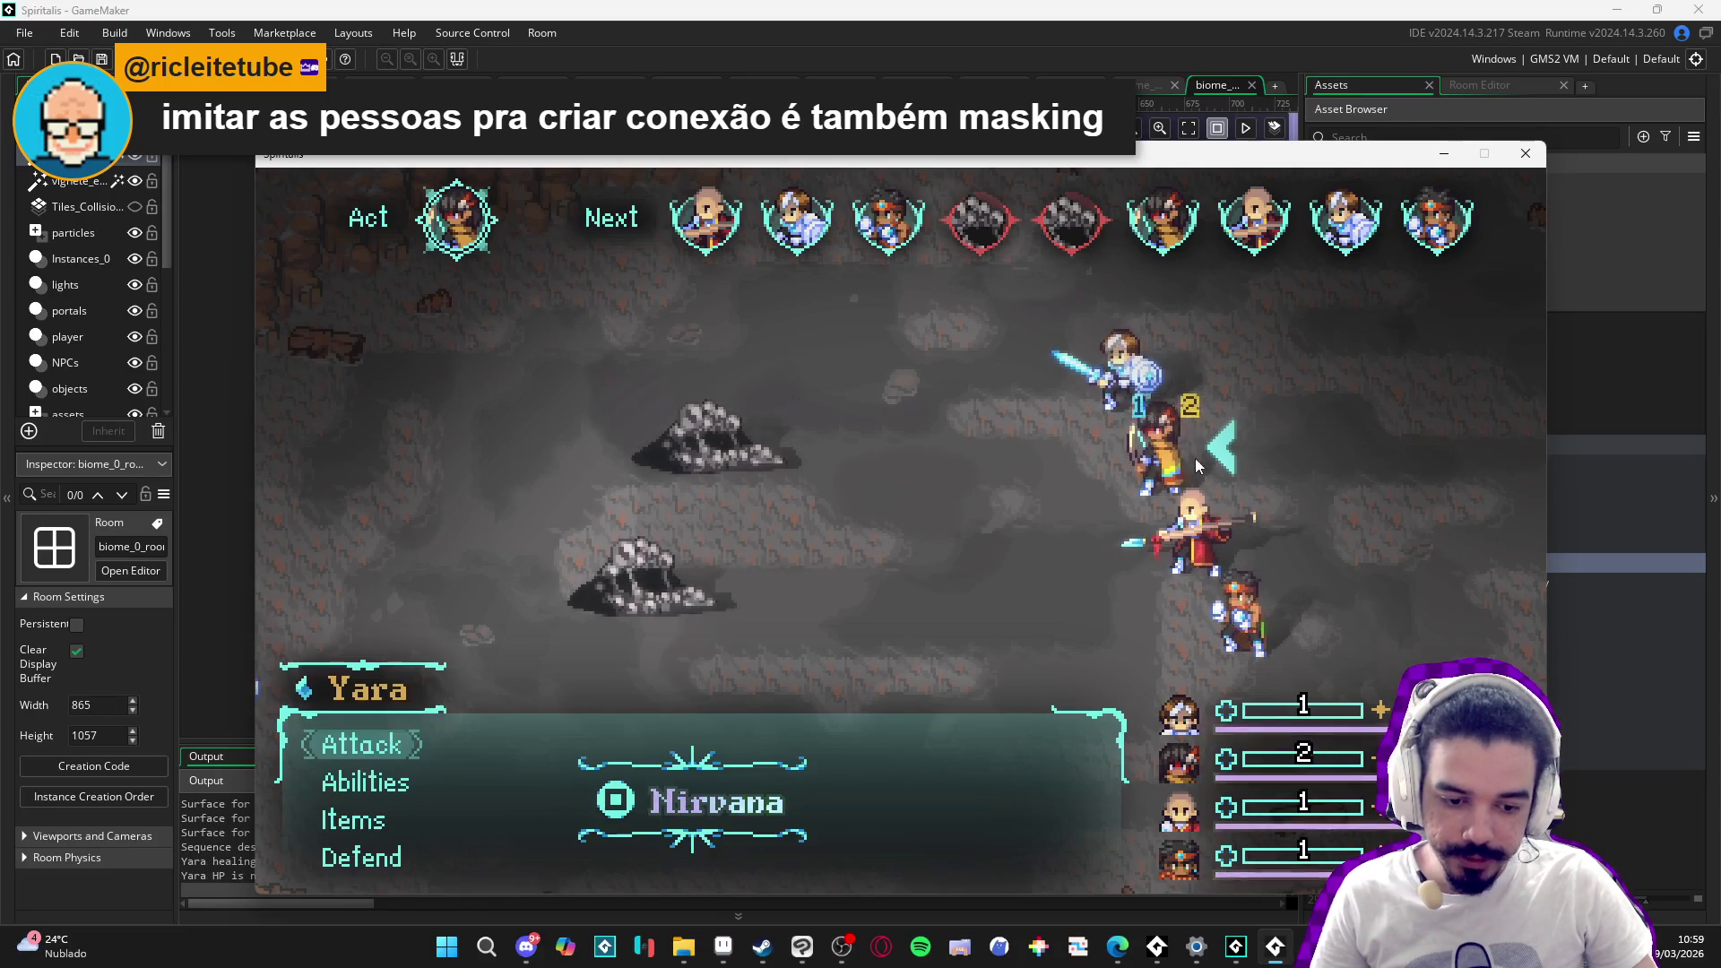
{"action": "key", "text": "Down"}
{"action": "key", "text": "Up"}
{"action": "key", "text": "Down"}
{"action": "key", "text": "Up"}
{"action": "key", "text": "Return"}
{"action": "key", "text": "Return"}
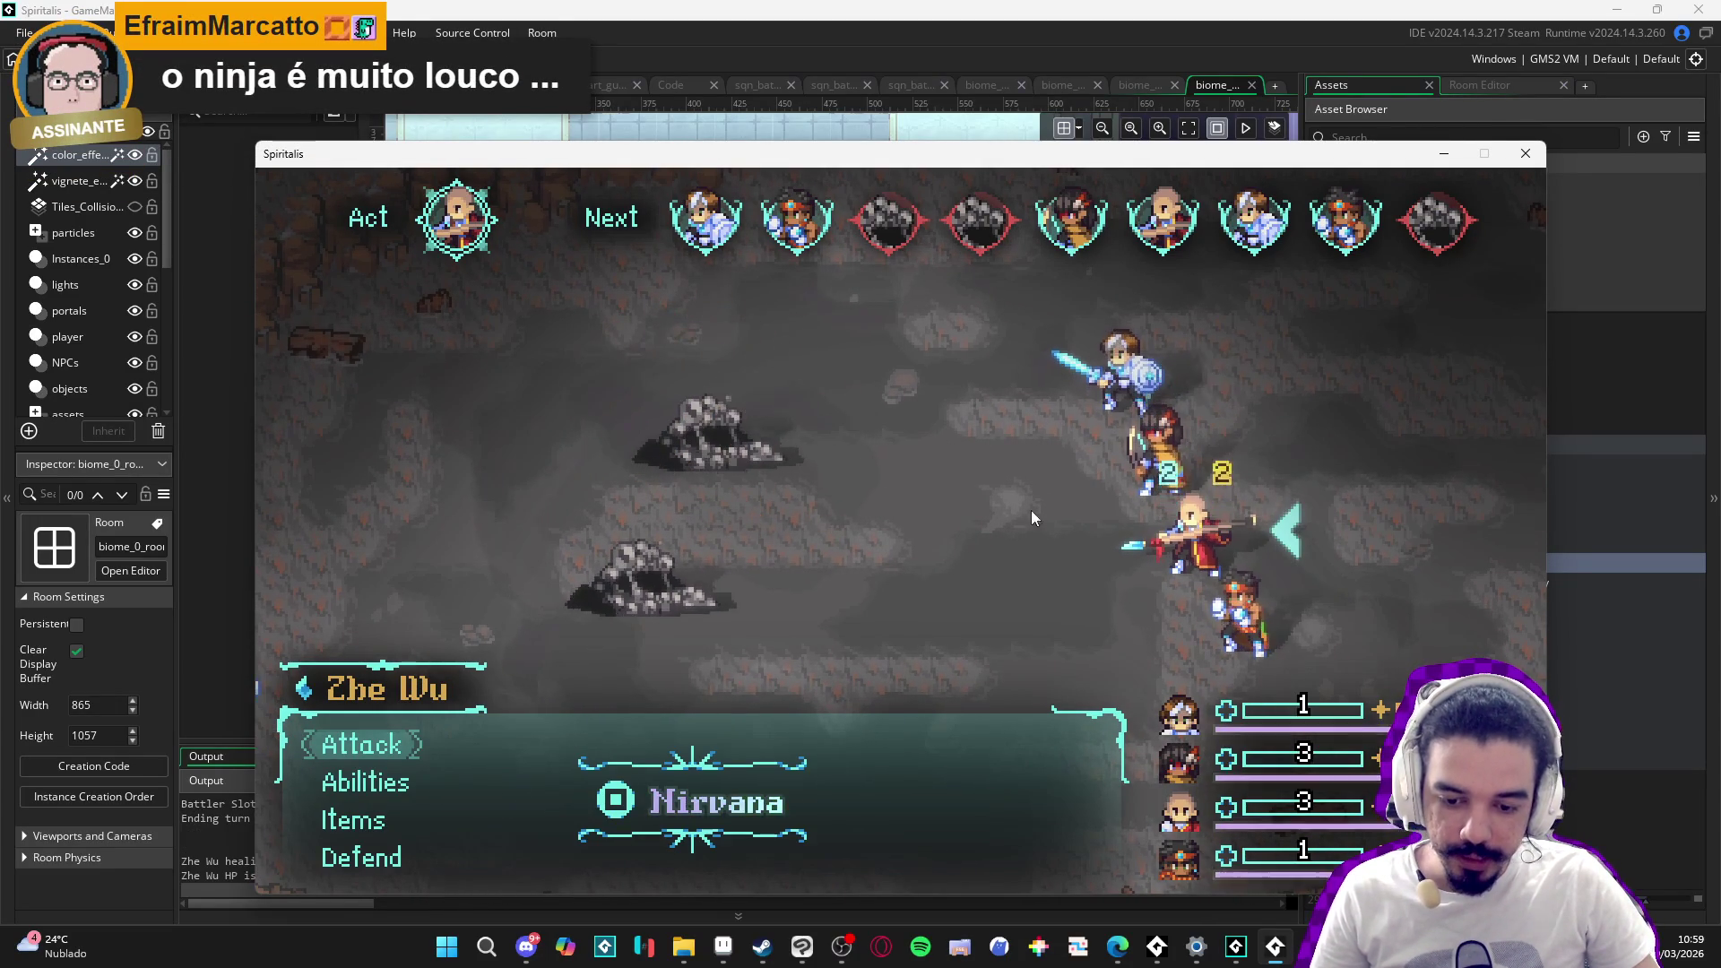
{"action": "key", "text": "Down"}
{"action": "key", "text": "Return"}
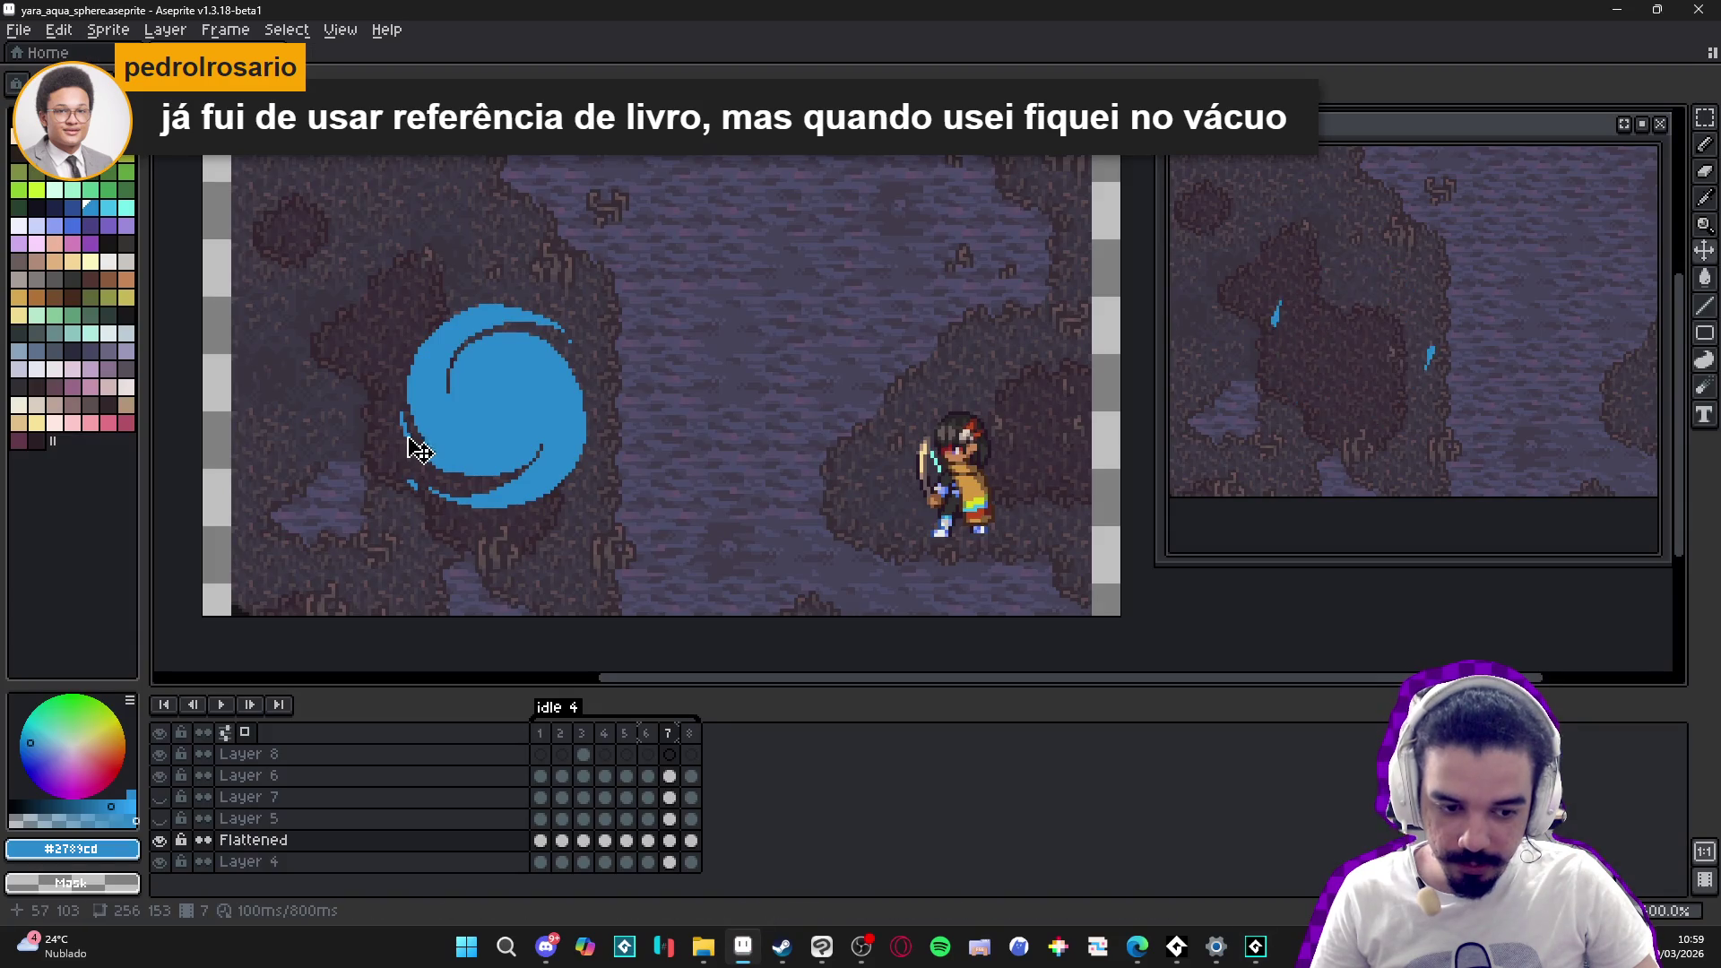
- Pan the Aseprite canvas to show the blue swirl beside the character
{"action": "left_click_drag", "start_coordinate": [411, 446], "coordinate": [574, 445]}
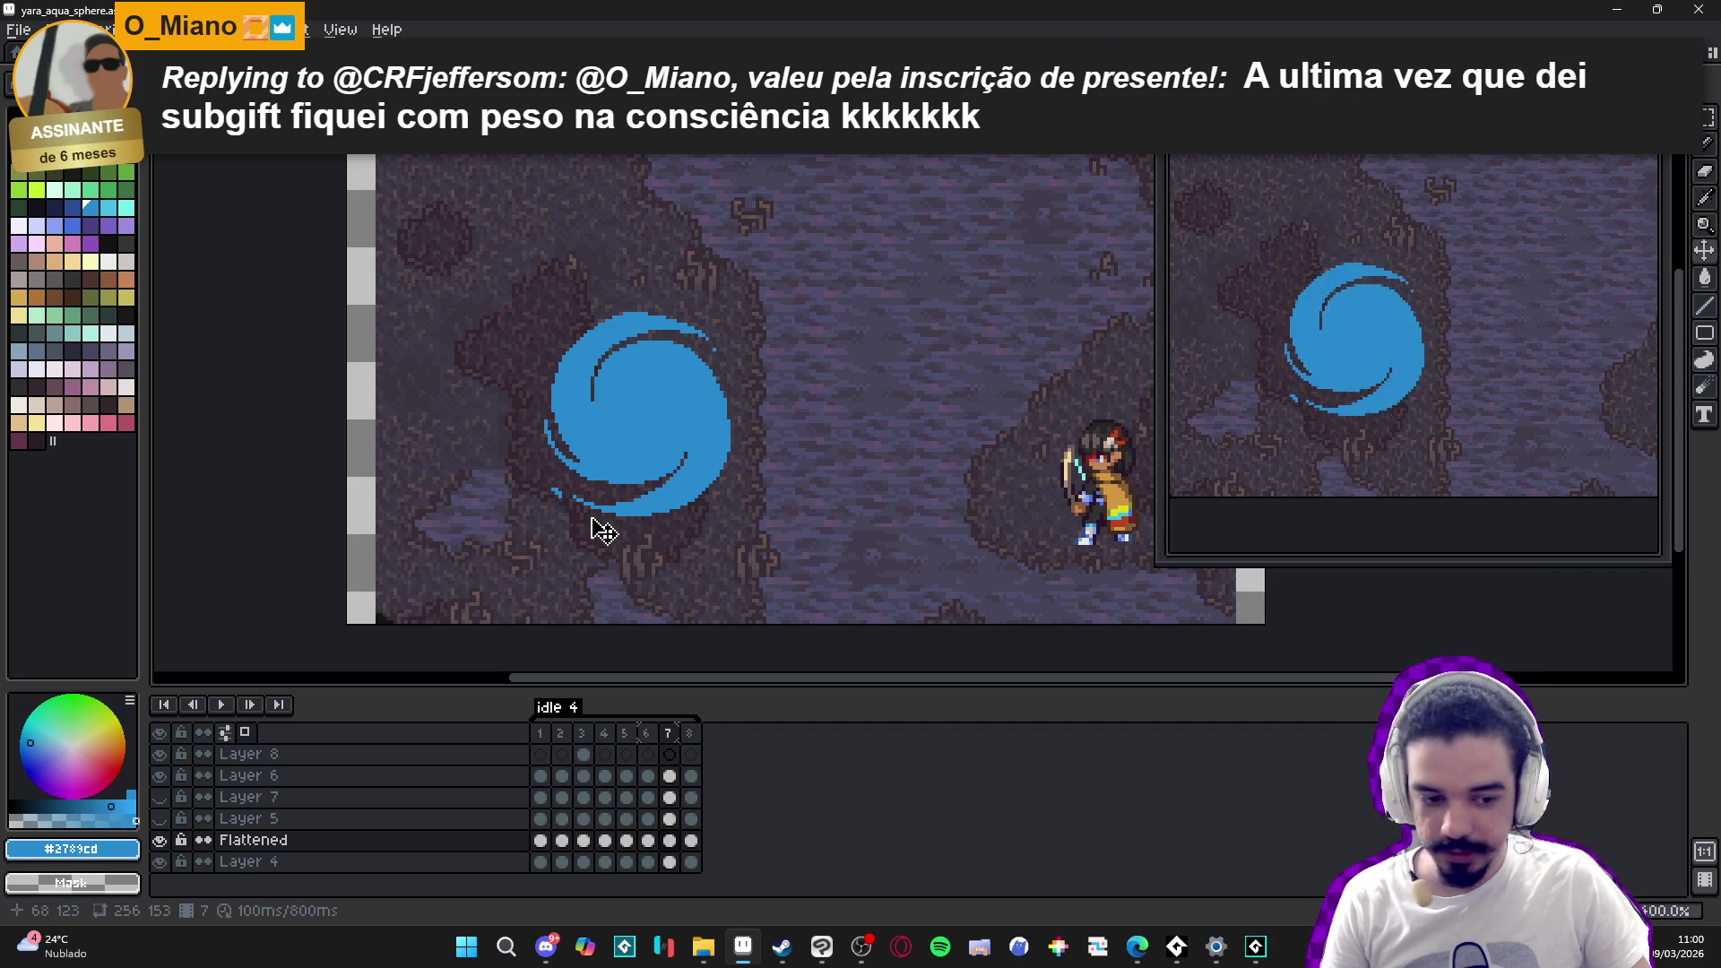
- Select Layer 6 and draw a straight blue line down the sphere's right edge
{"action": "left_click", "coordinate": [625, 480]}
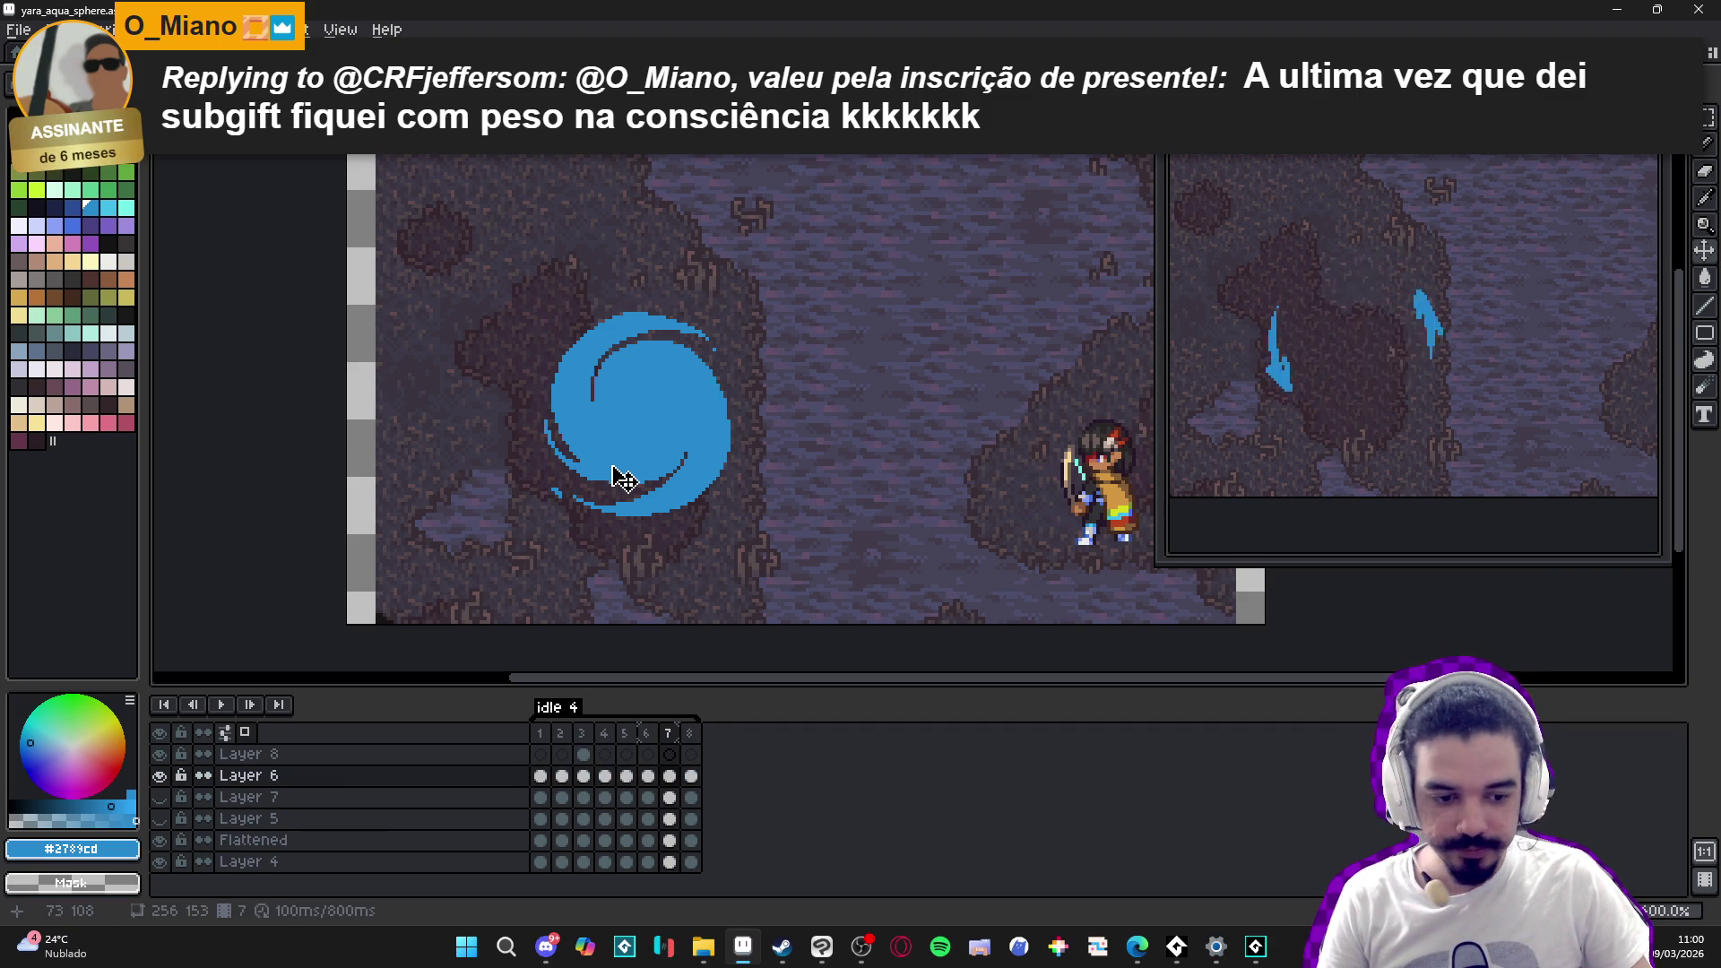
{"action": "scroll", "coordinate": [637, 404], "scroll_direction": "up", "scroll_amount": 2}
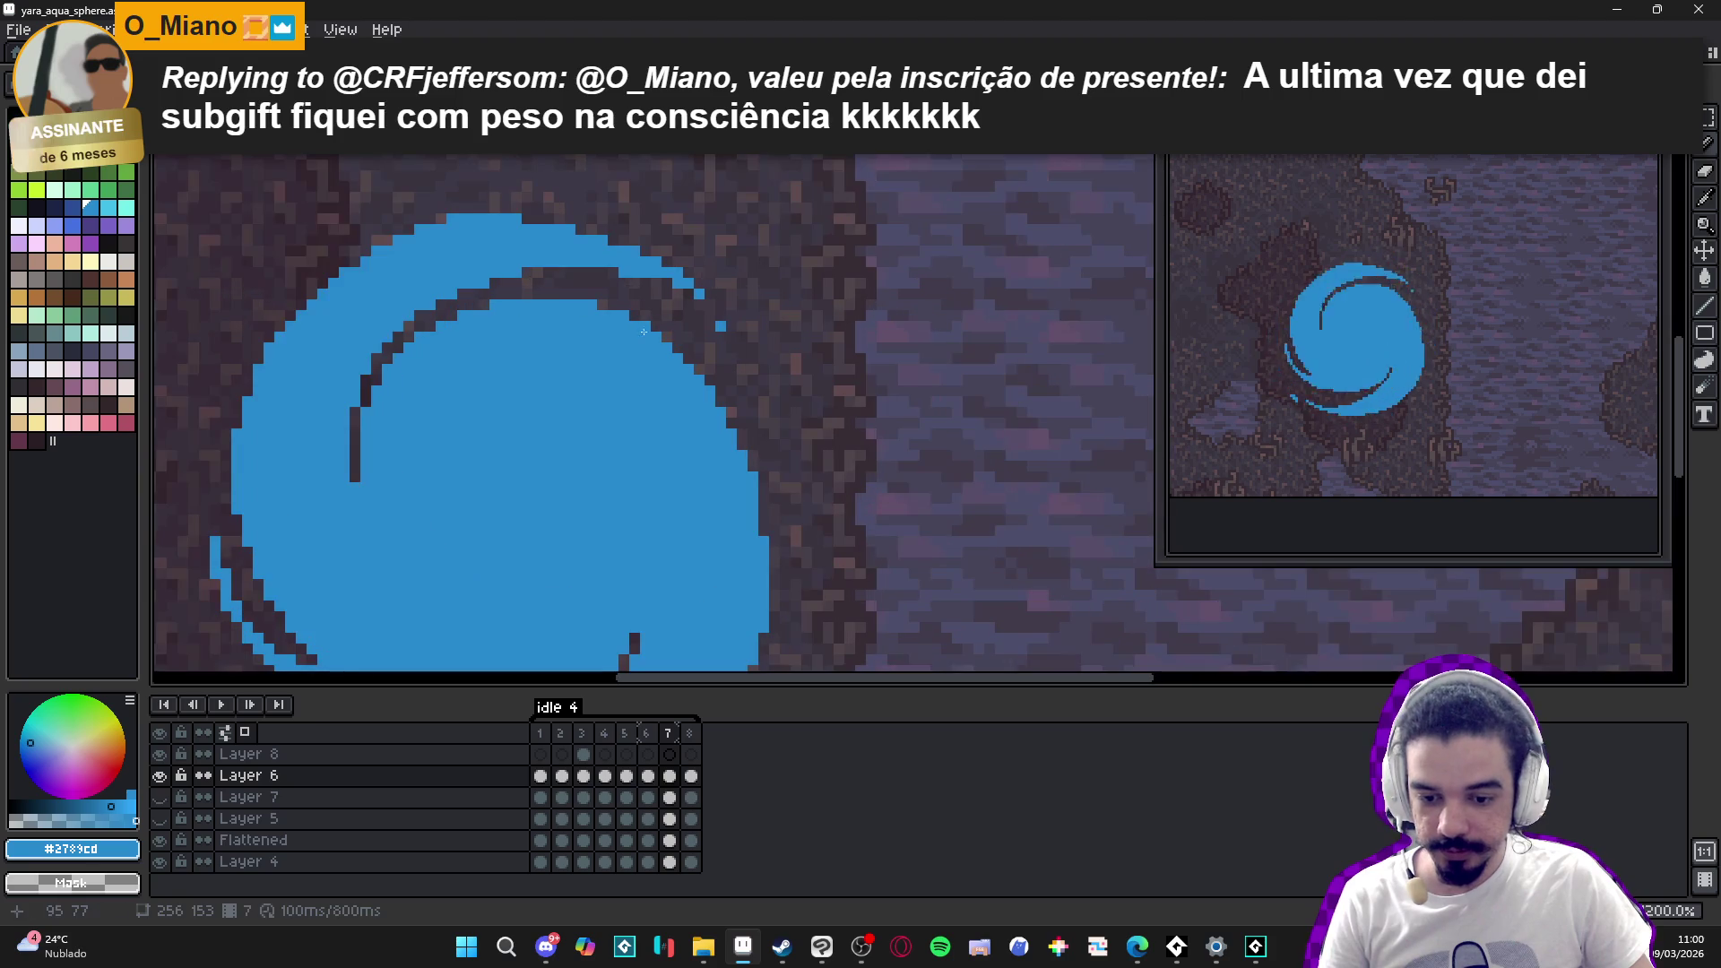
{"action": "scroll", "coordinate": [654, 335], "scroll_direction": "down", "scroll_amount": 1}
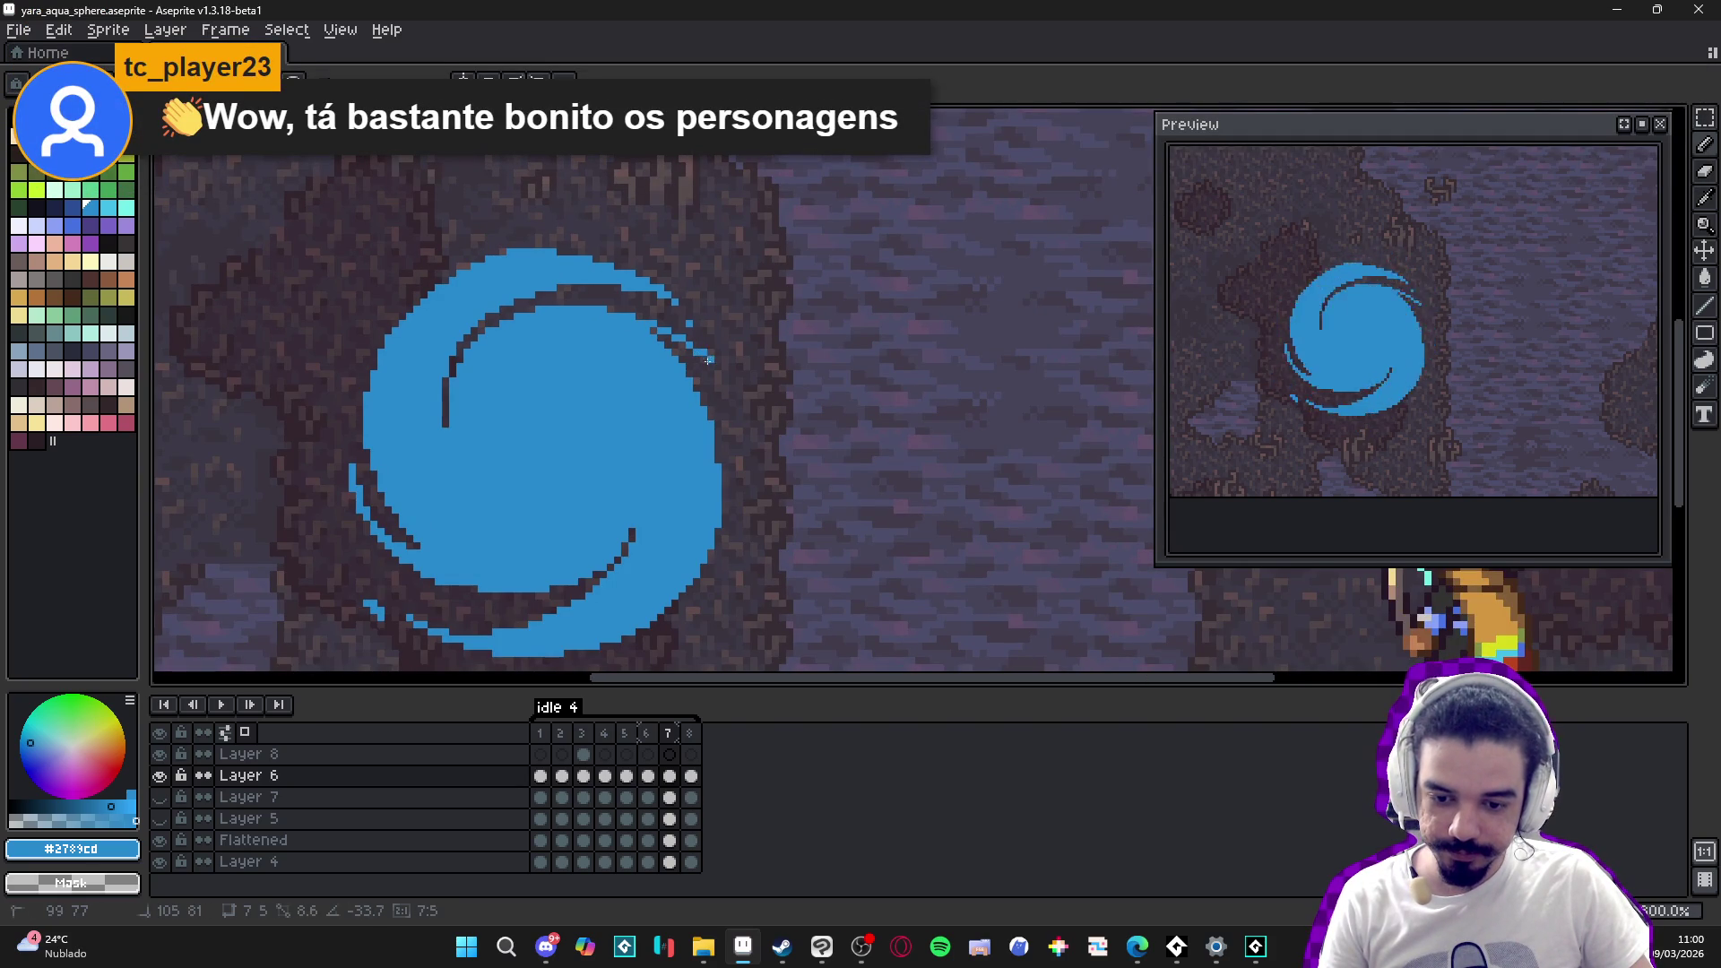
{"action": "left_click", "coordinate": [734, 441], "text": "shift"}
{"action": "left_click", "coordinate": [733, 490], "text": "shift"}
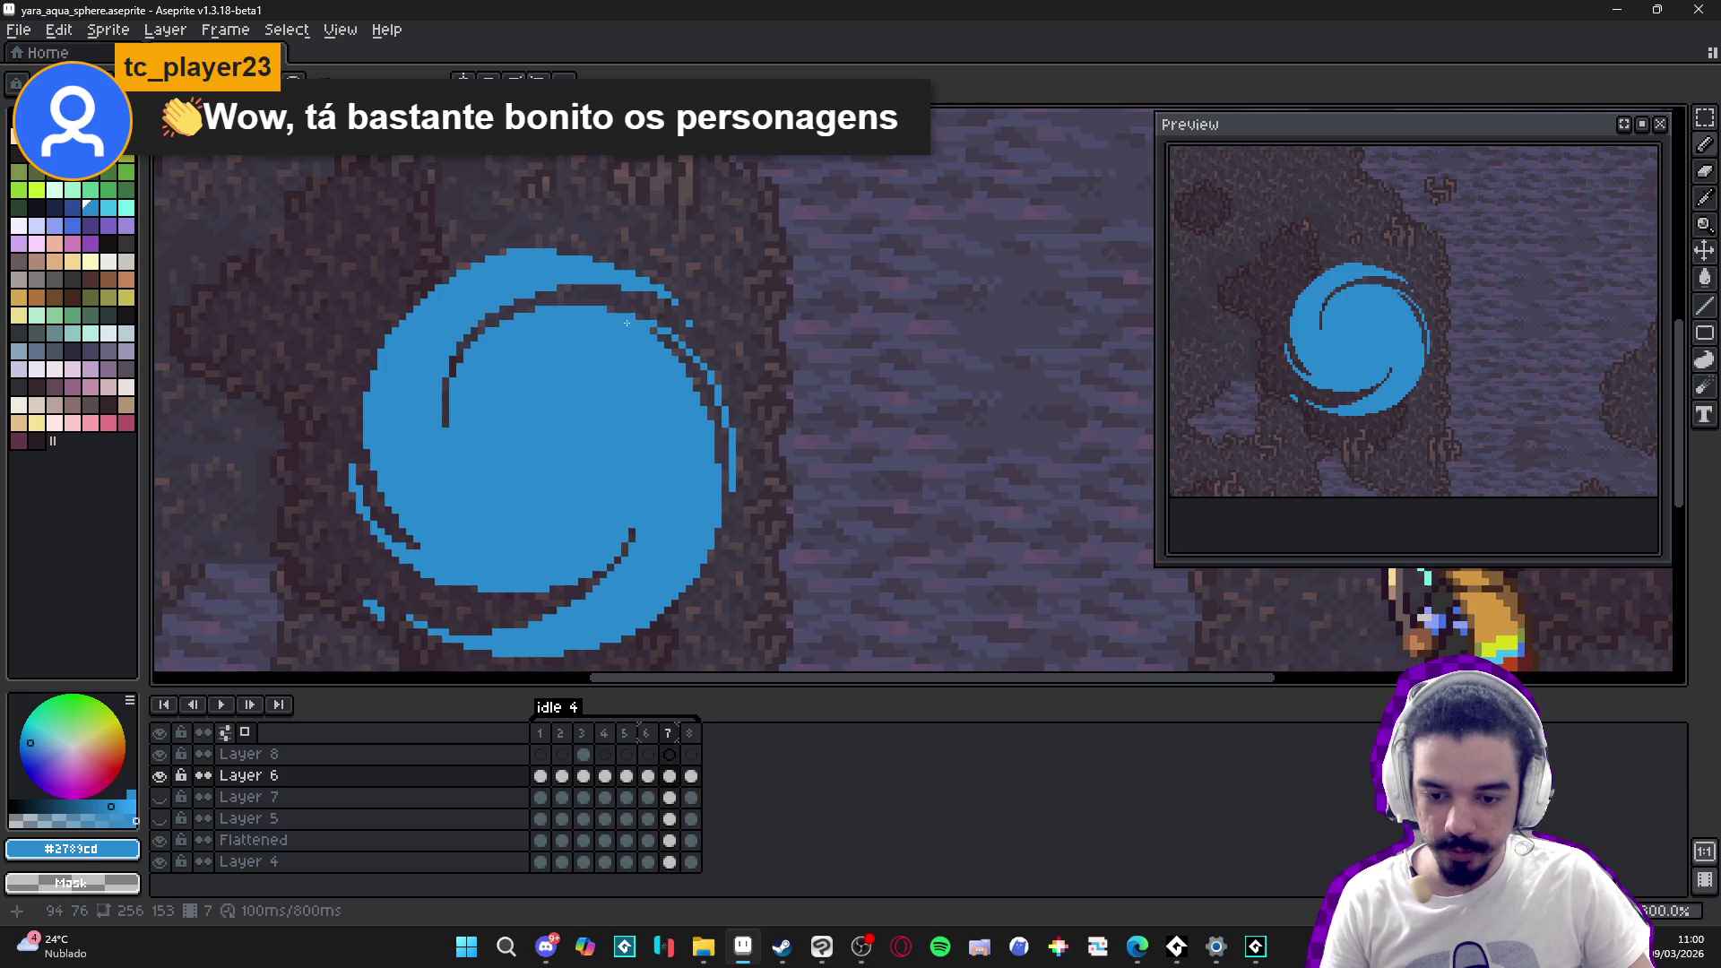
- Add a short blue stroke at the sphere's upper-right edge, then return to frame 7
{"action": "left_click", "coordinate": [683, 341], "text": "shift"}
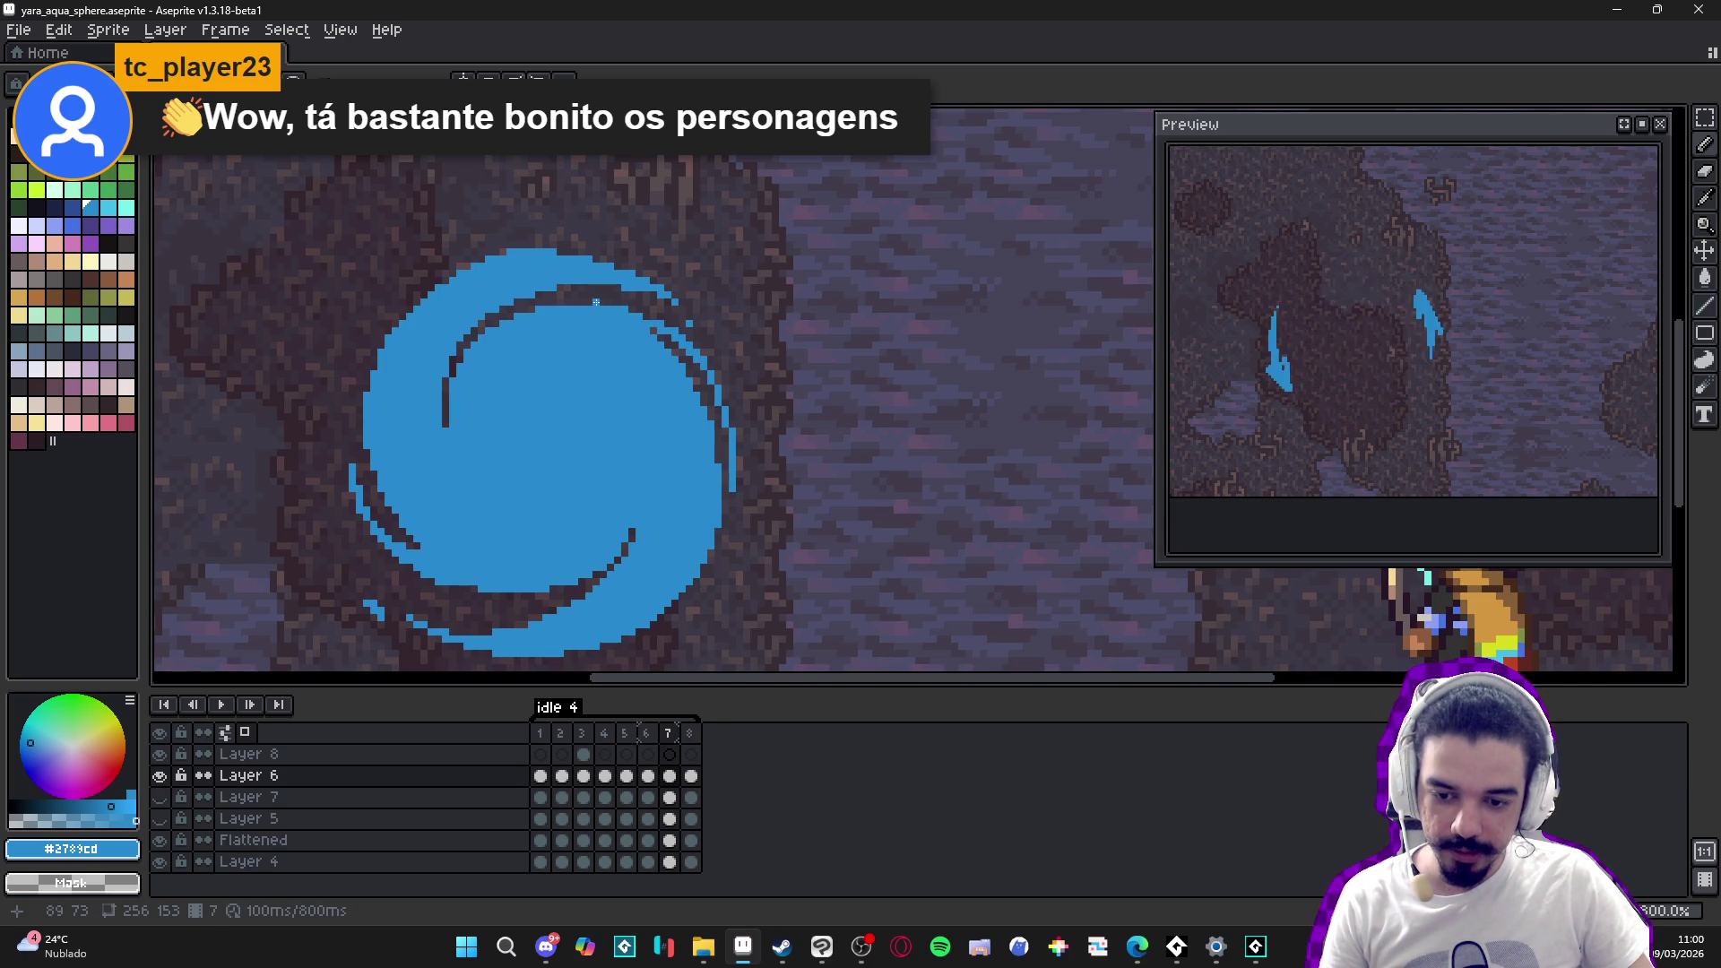
{"action": "scroll", "coordinate": [602, 313], "scroll_direction": "down", "scroll_amount": 1}
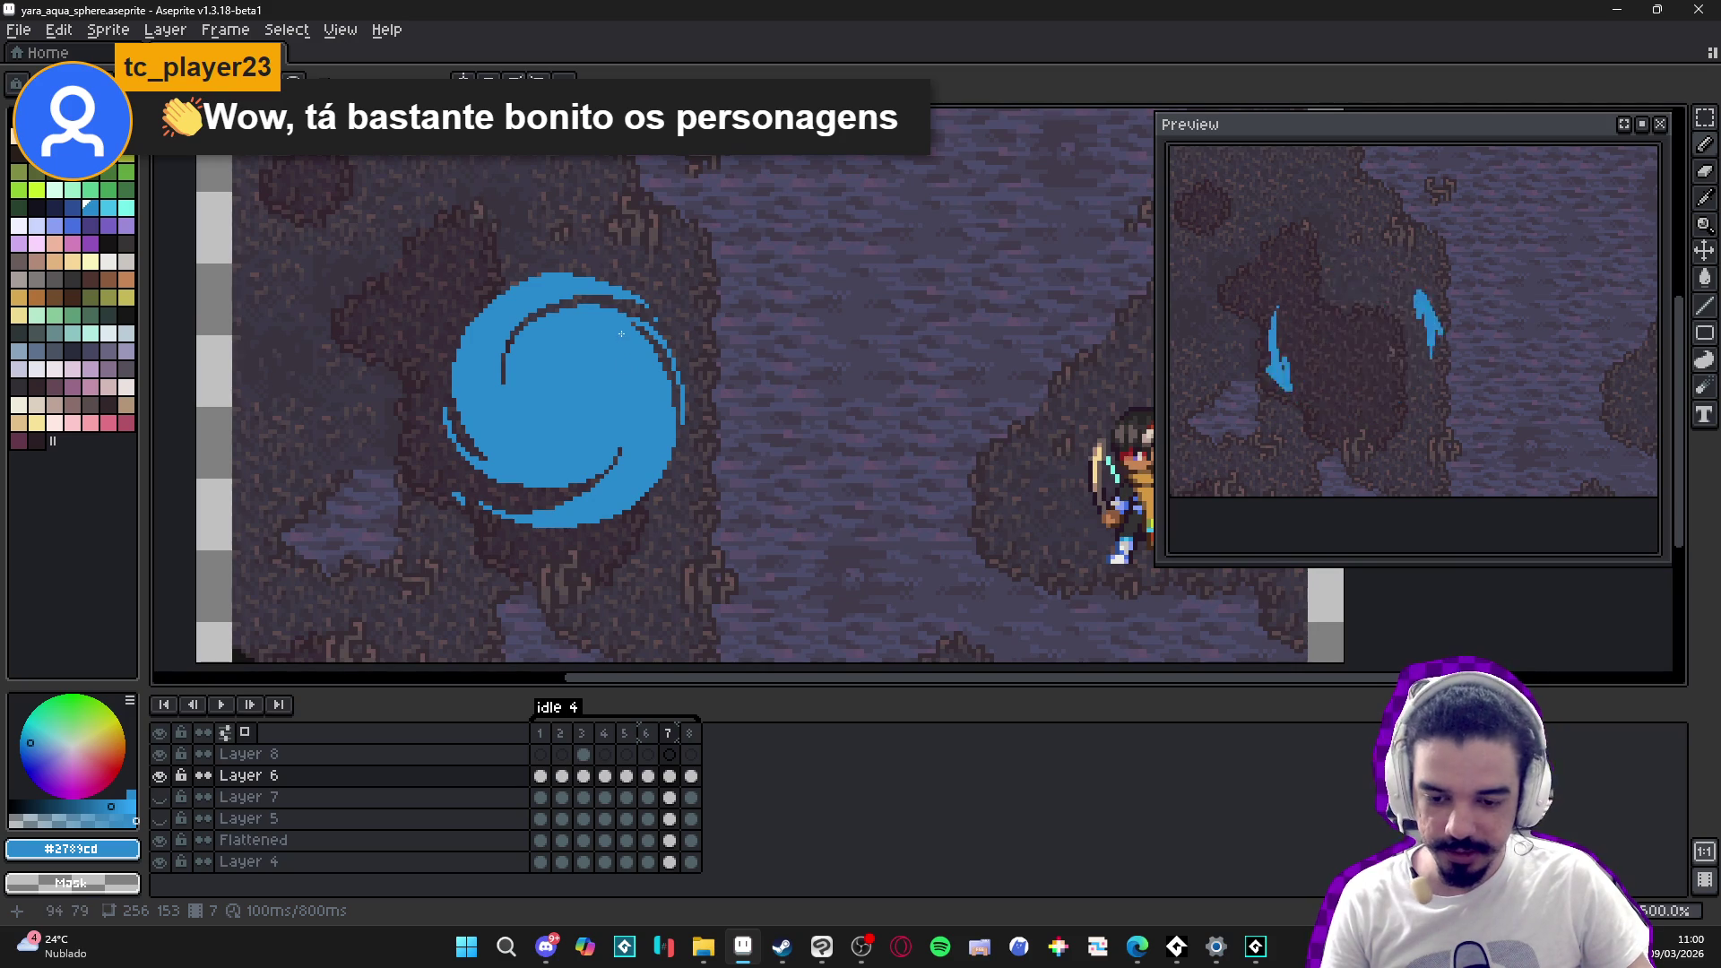
{"action": "scroll", "coordinate": [621, 333], "scroll_direction": "up", "scroll_amount": 5}
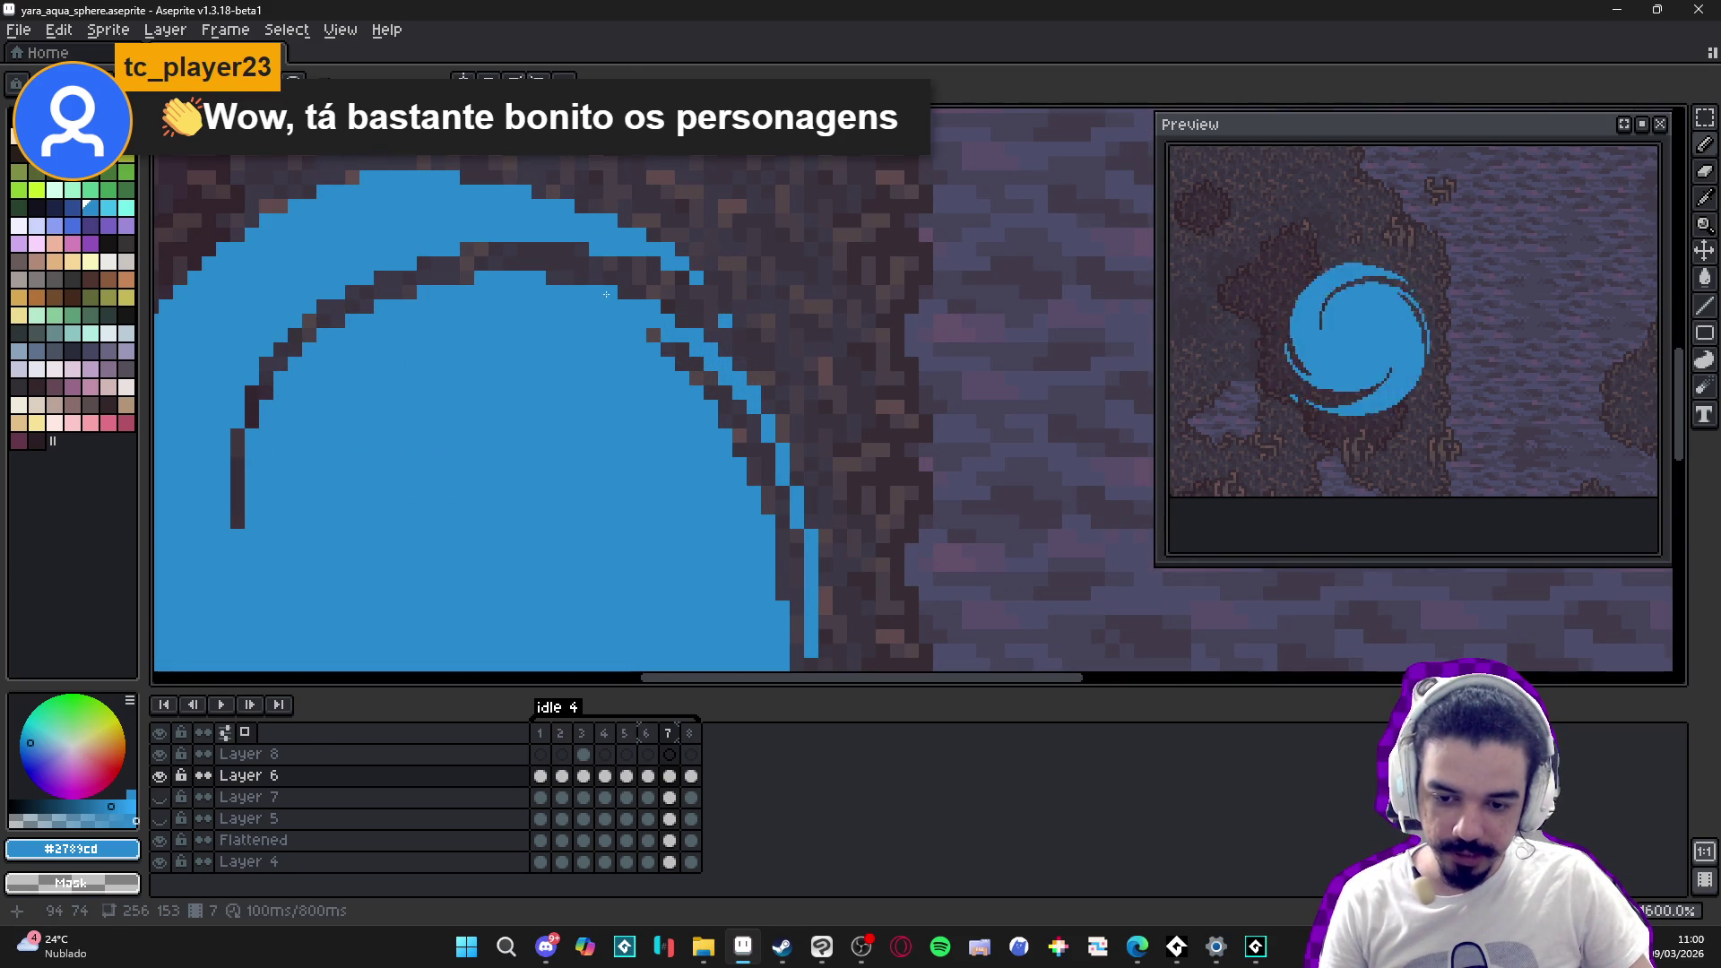
{"action": "scroll", "coordinate": [703, 332], "scroll_direction": "down", "scroll_amount": 4}
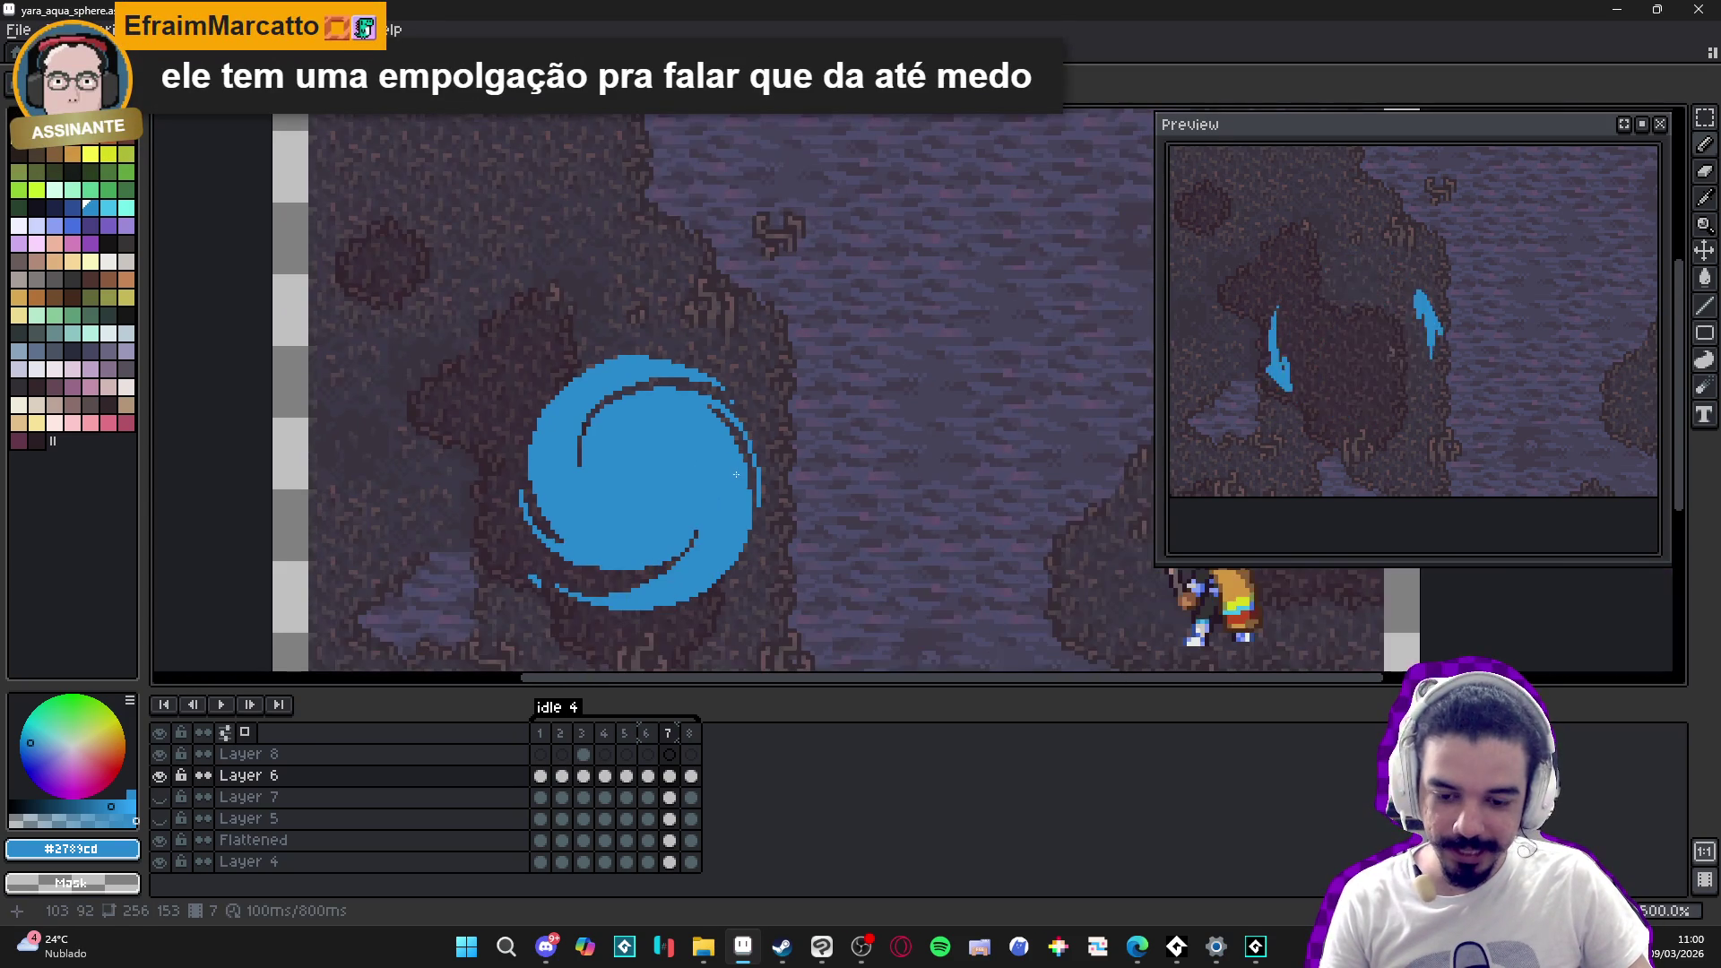
{"action": "scroll", "coordinate": [736, 473], "scroll_direction": "up", "scroll_amount": 4}
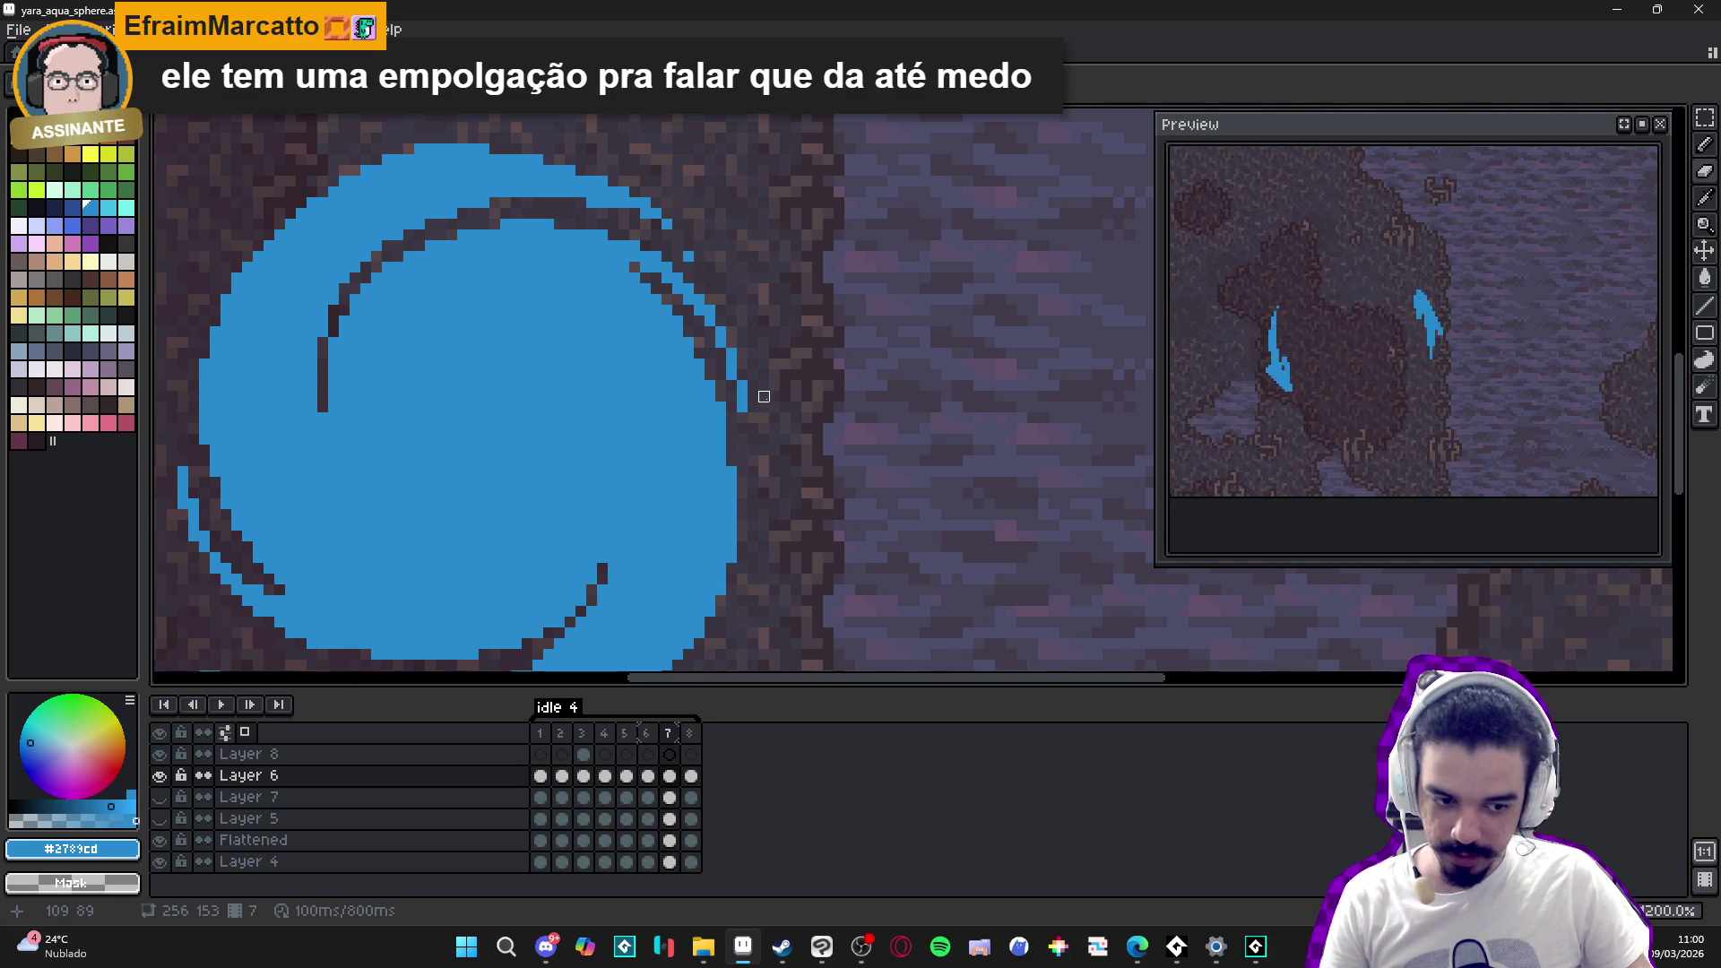
{"action": "scroll", "coordinate": [764, 396], "scroll_direction": "up", "scroll_amount": 2}
{"action": "scroll", "coordinate": [706, 319], "scroll_direction": "down", "scroll_amount": 2}
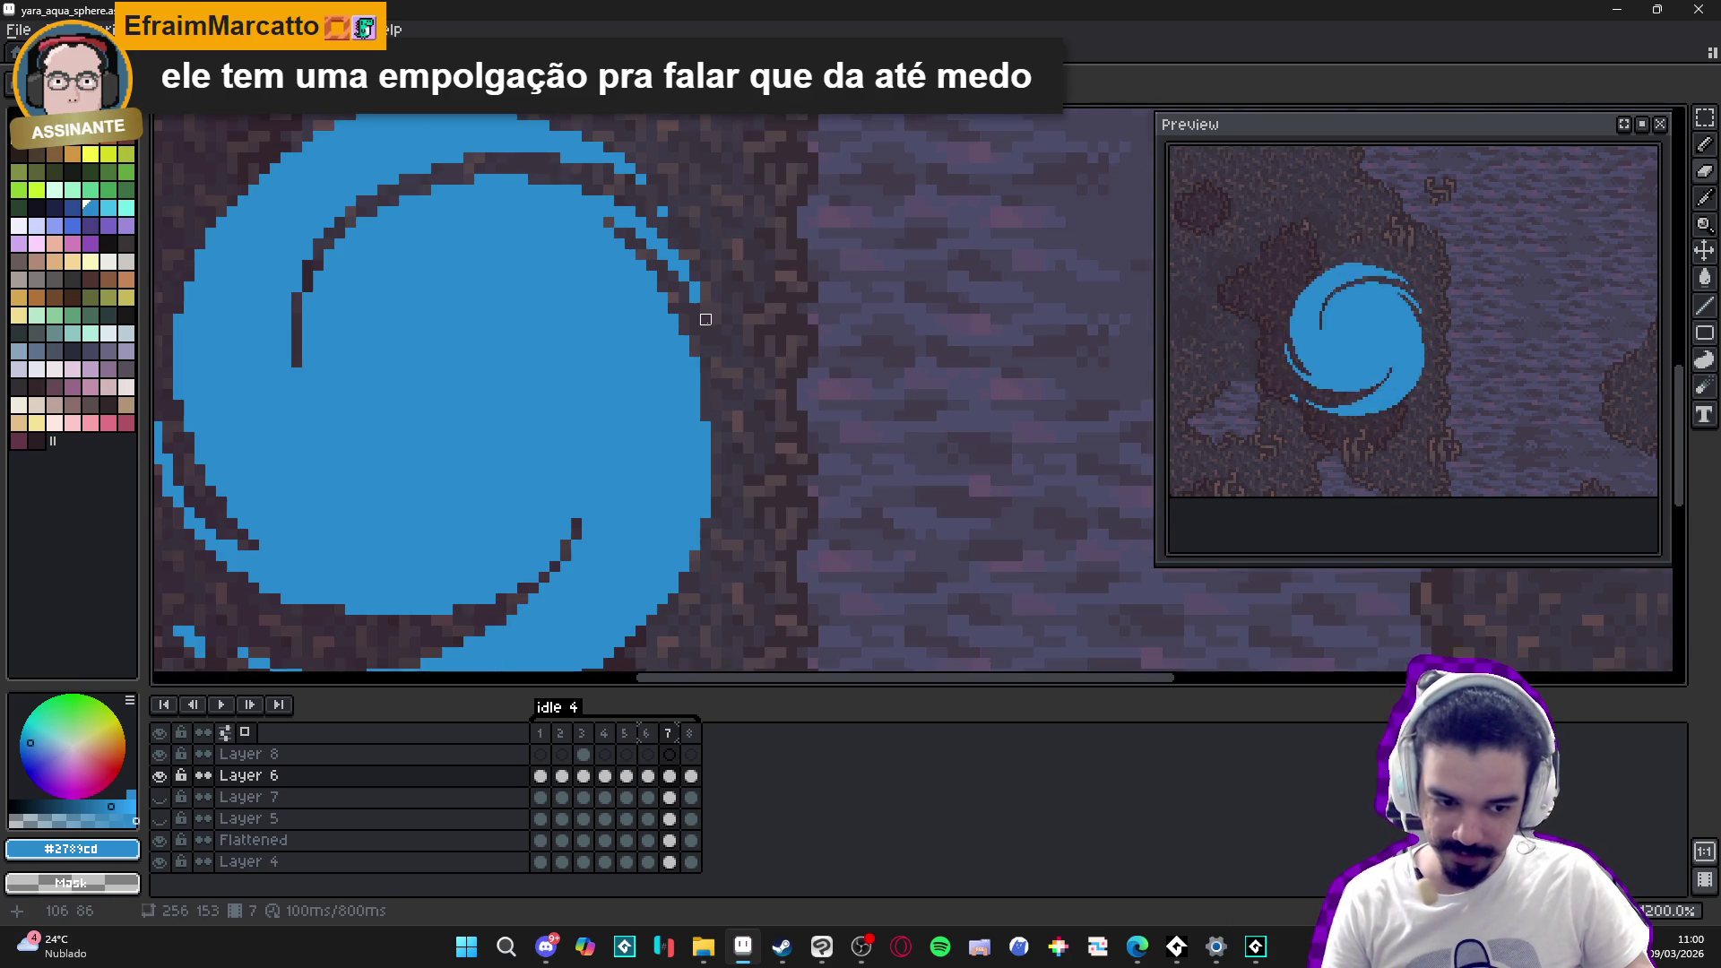
{"action": "scroll", "coordinate": [705, 319], "scroll_direction": "down", "scroll_amount": 4}
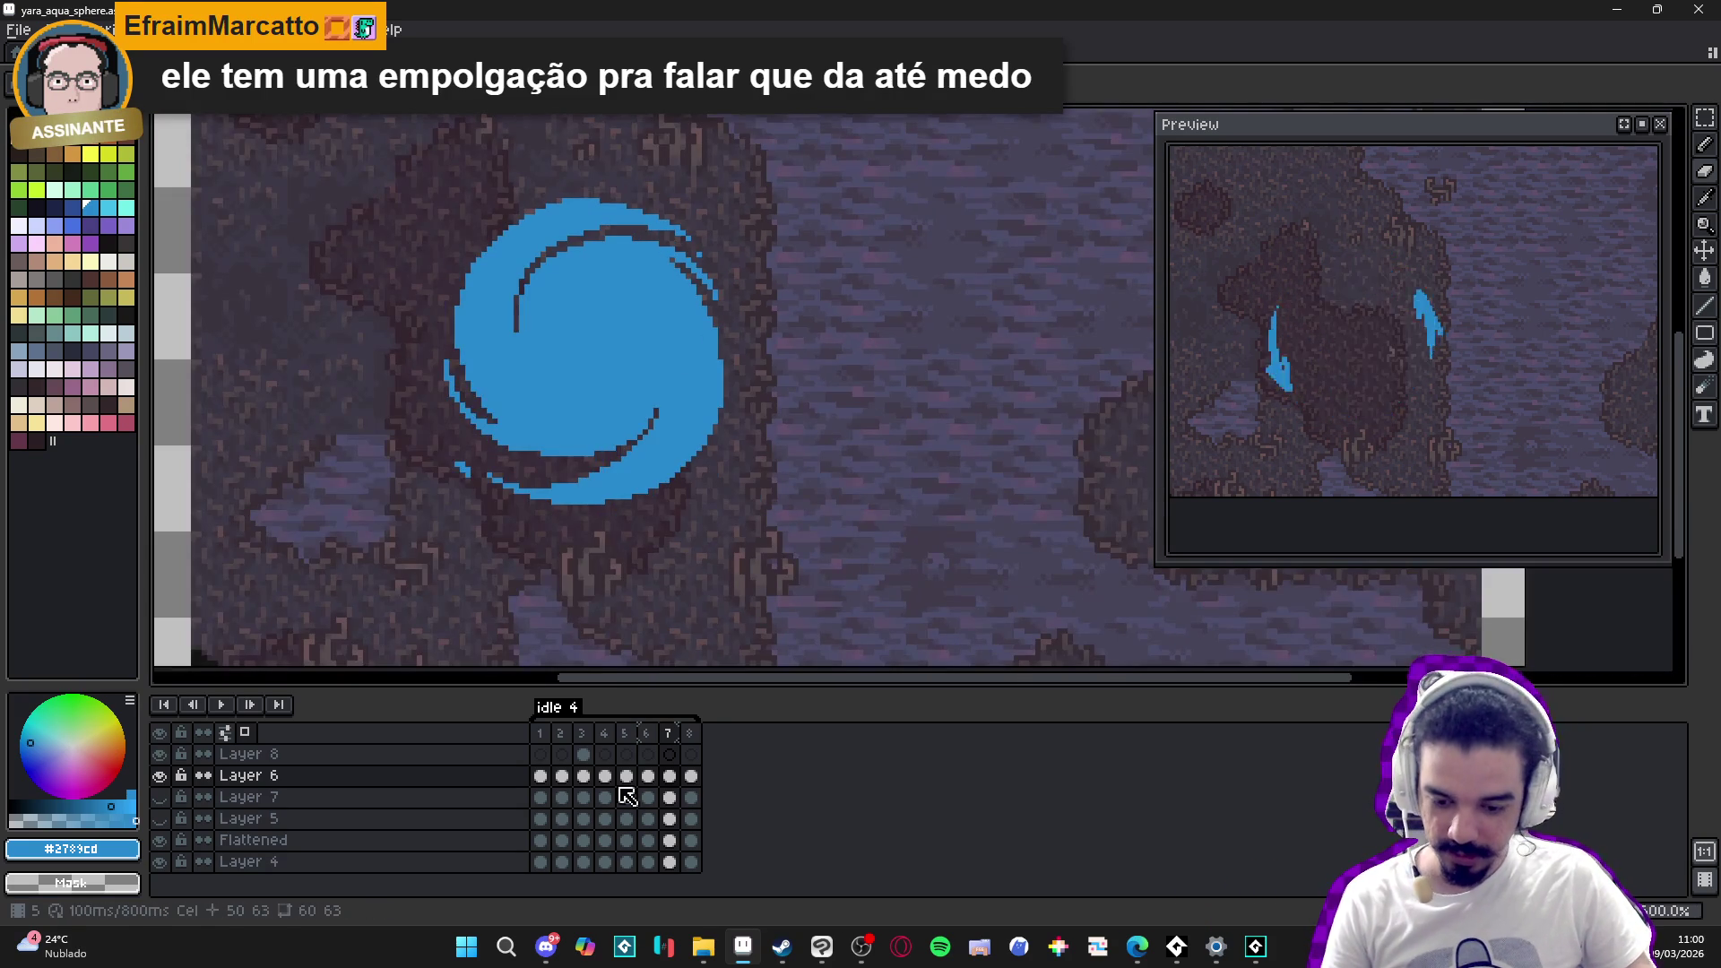
{"action": "left_click", "coordinate": [650, 735]}
- Compare swirl frames 7, 6, 7 and 8, ending on frame 8's solid blue circle
{"action": "left_click", "coordinate": [674, 741]}
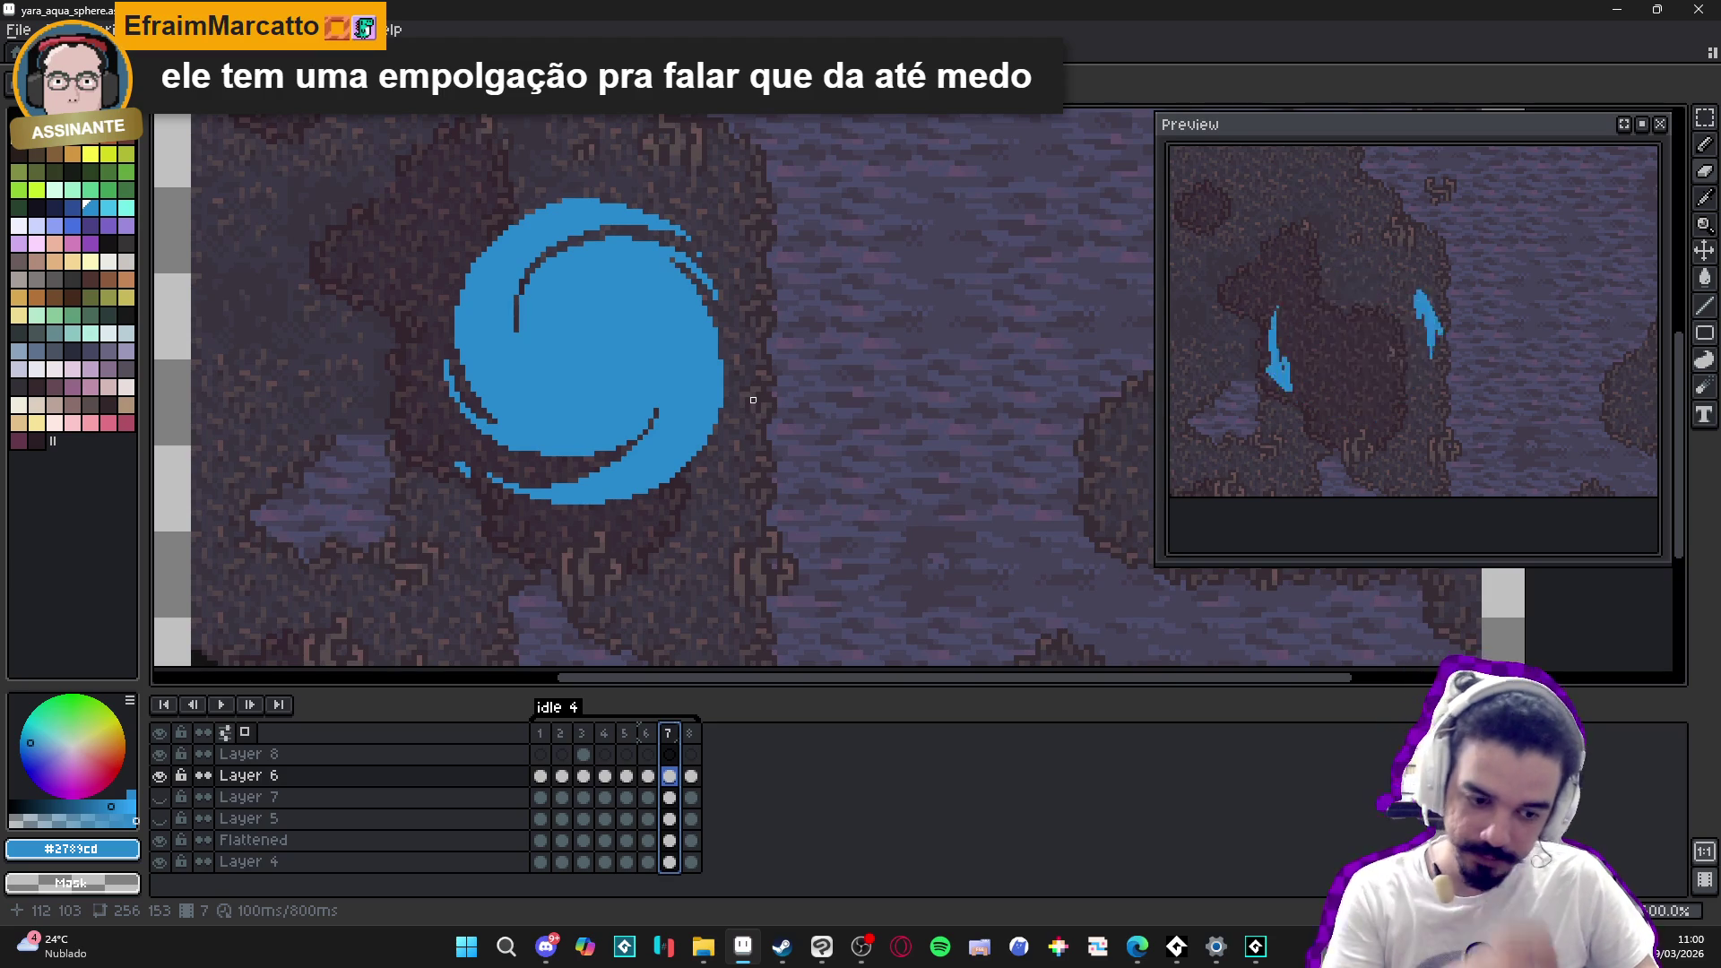
{"action": "left_click", "coordinate": [656, 733]}
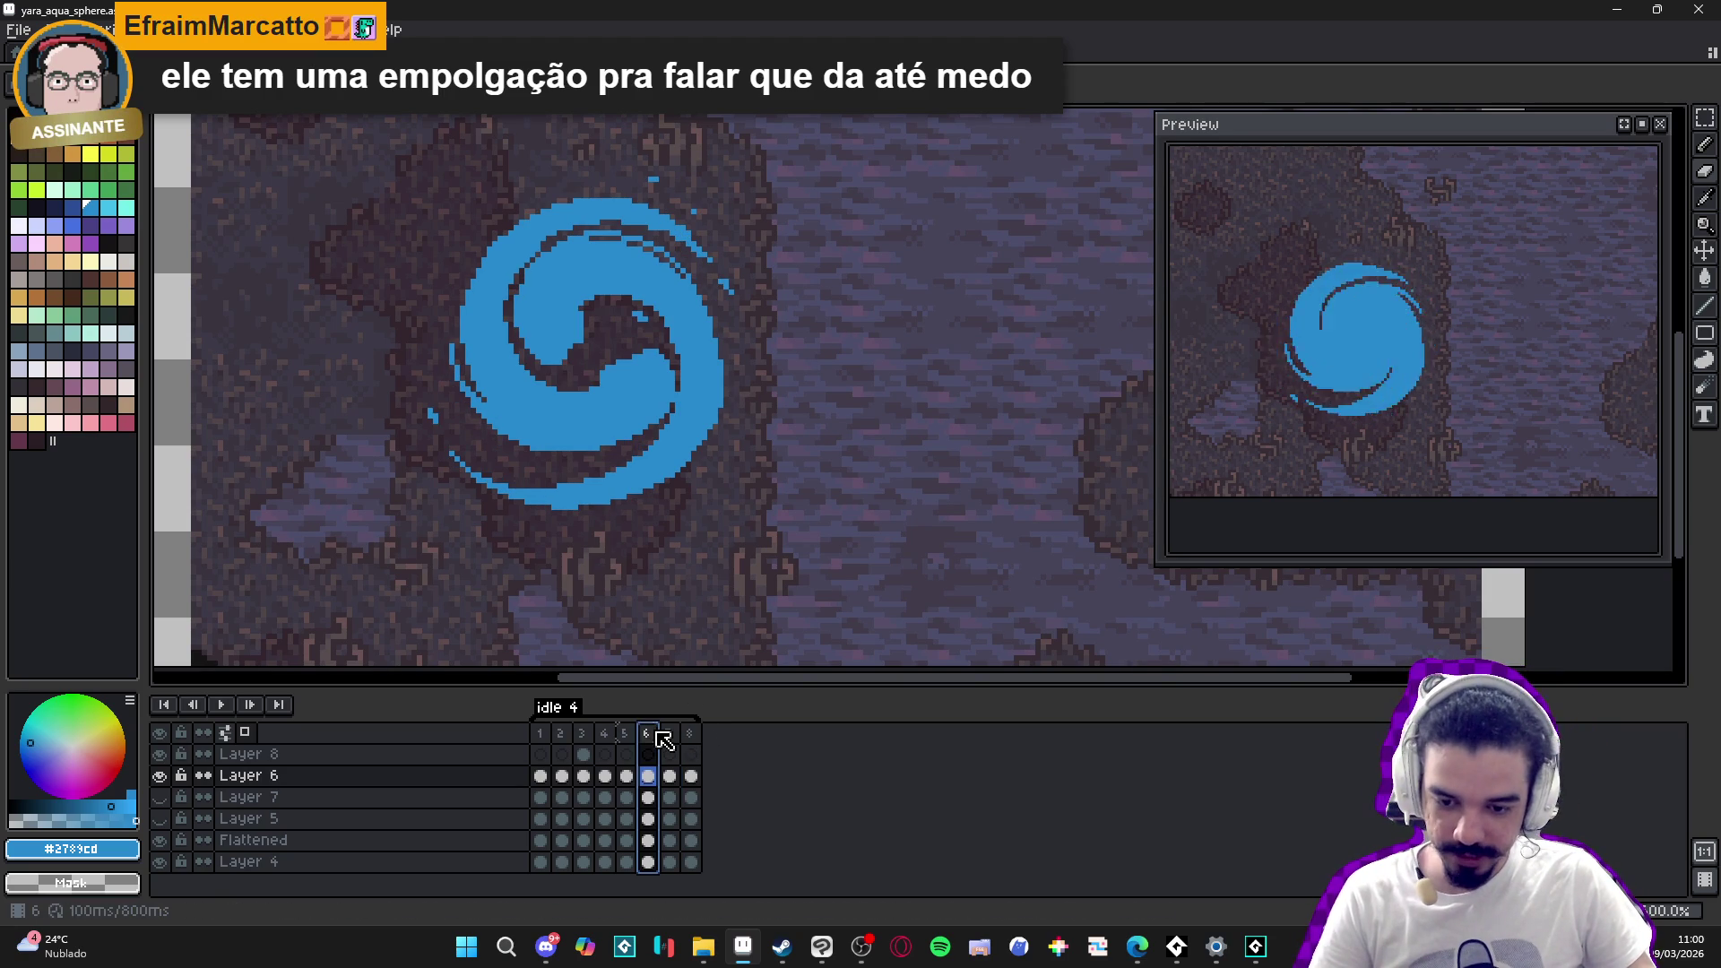
{"action": "left_click", "coordinate": [673, 745]}
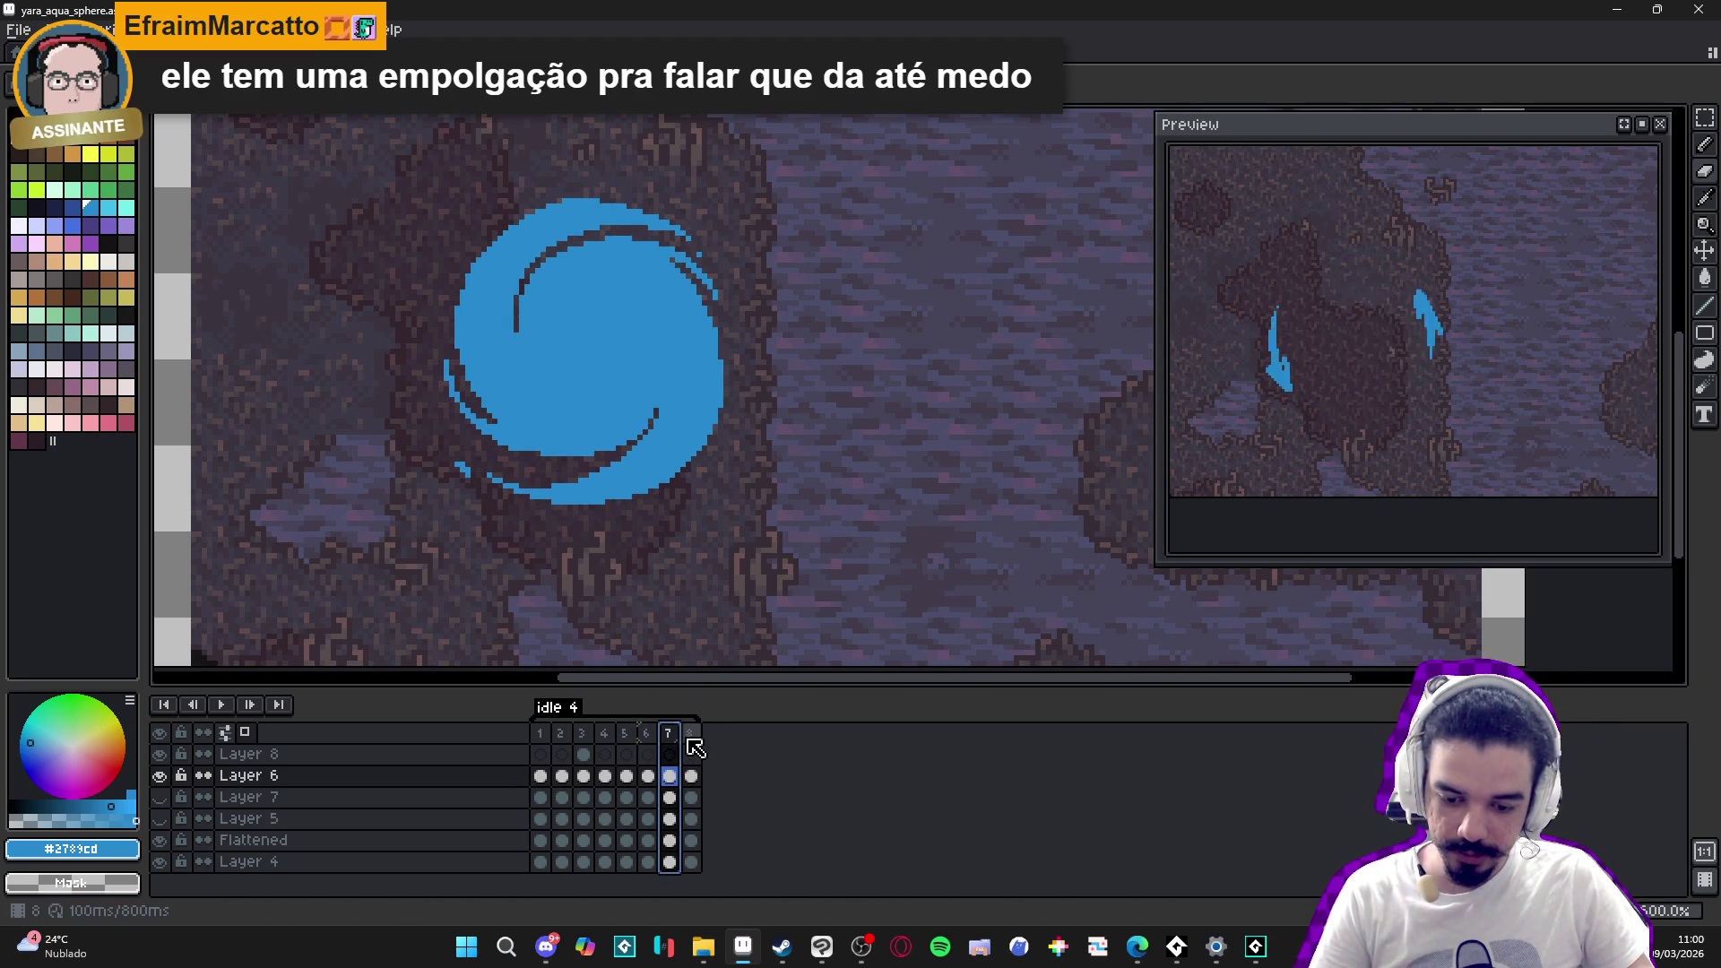
{"action": "left_click", "coordinate": [692, 739]}
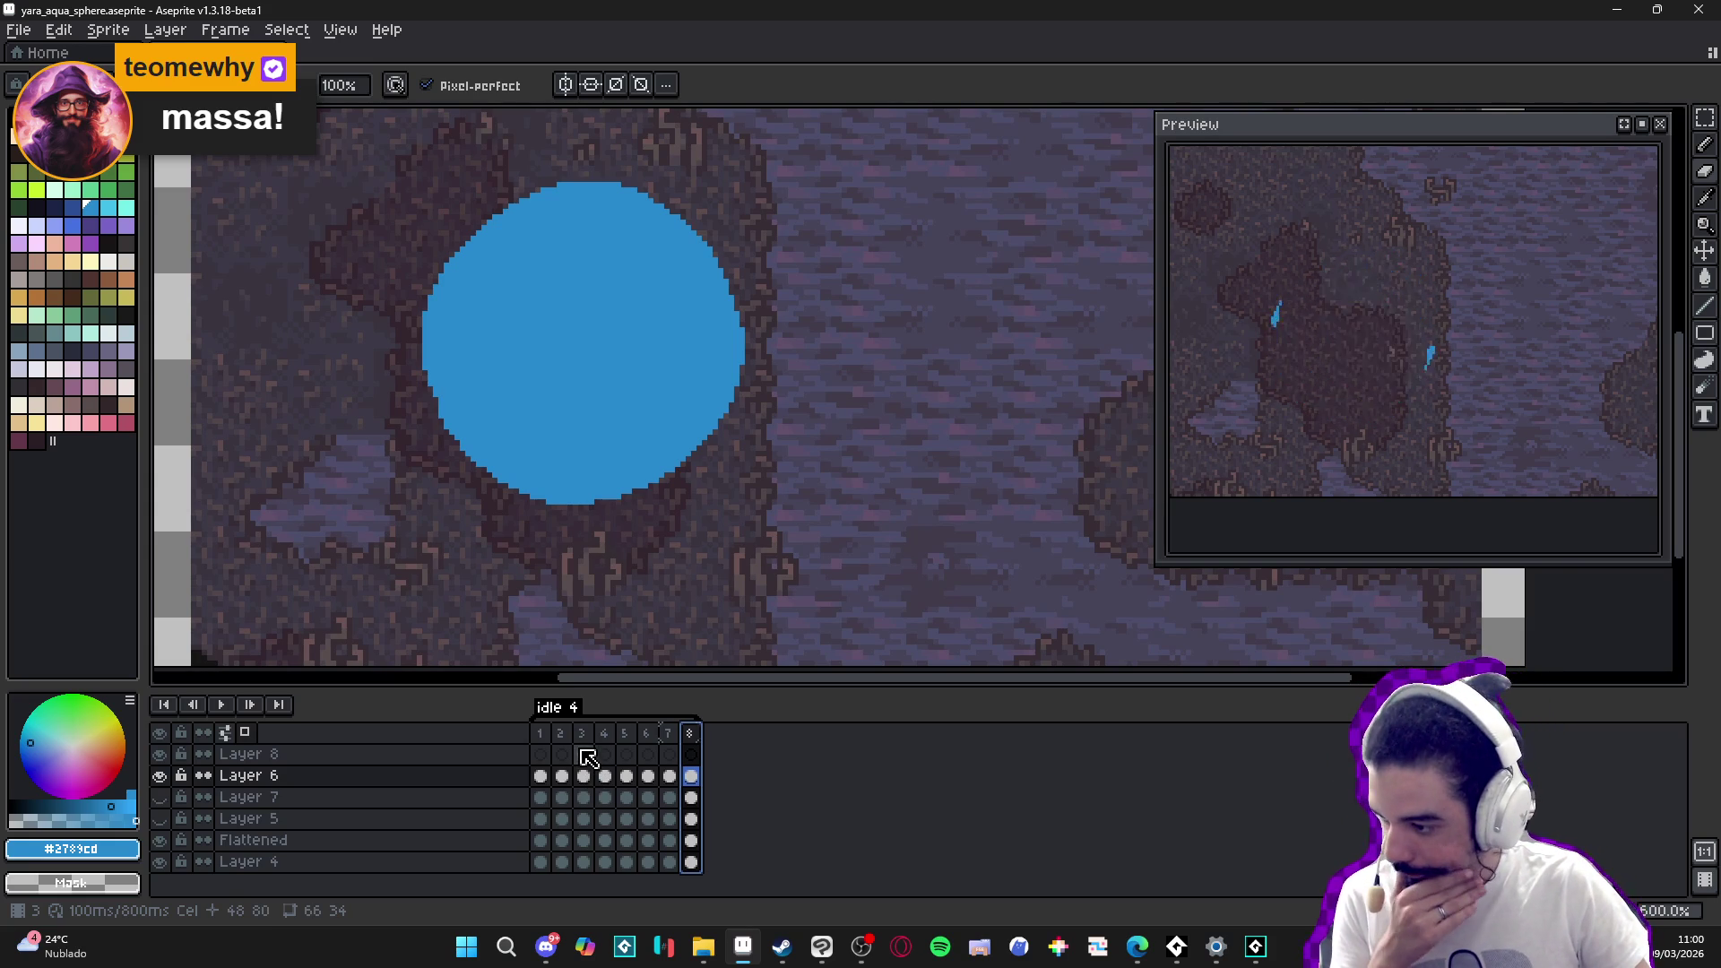
{"action": "left_click", "coordinate": [1256, 946]}
- Run the game with F5 and have Zhe Wu attack the Sloth Blob
{"action": "key", "text": "F5"}
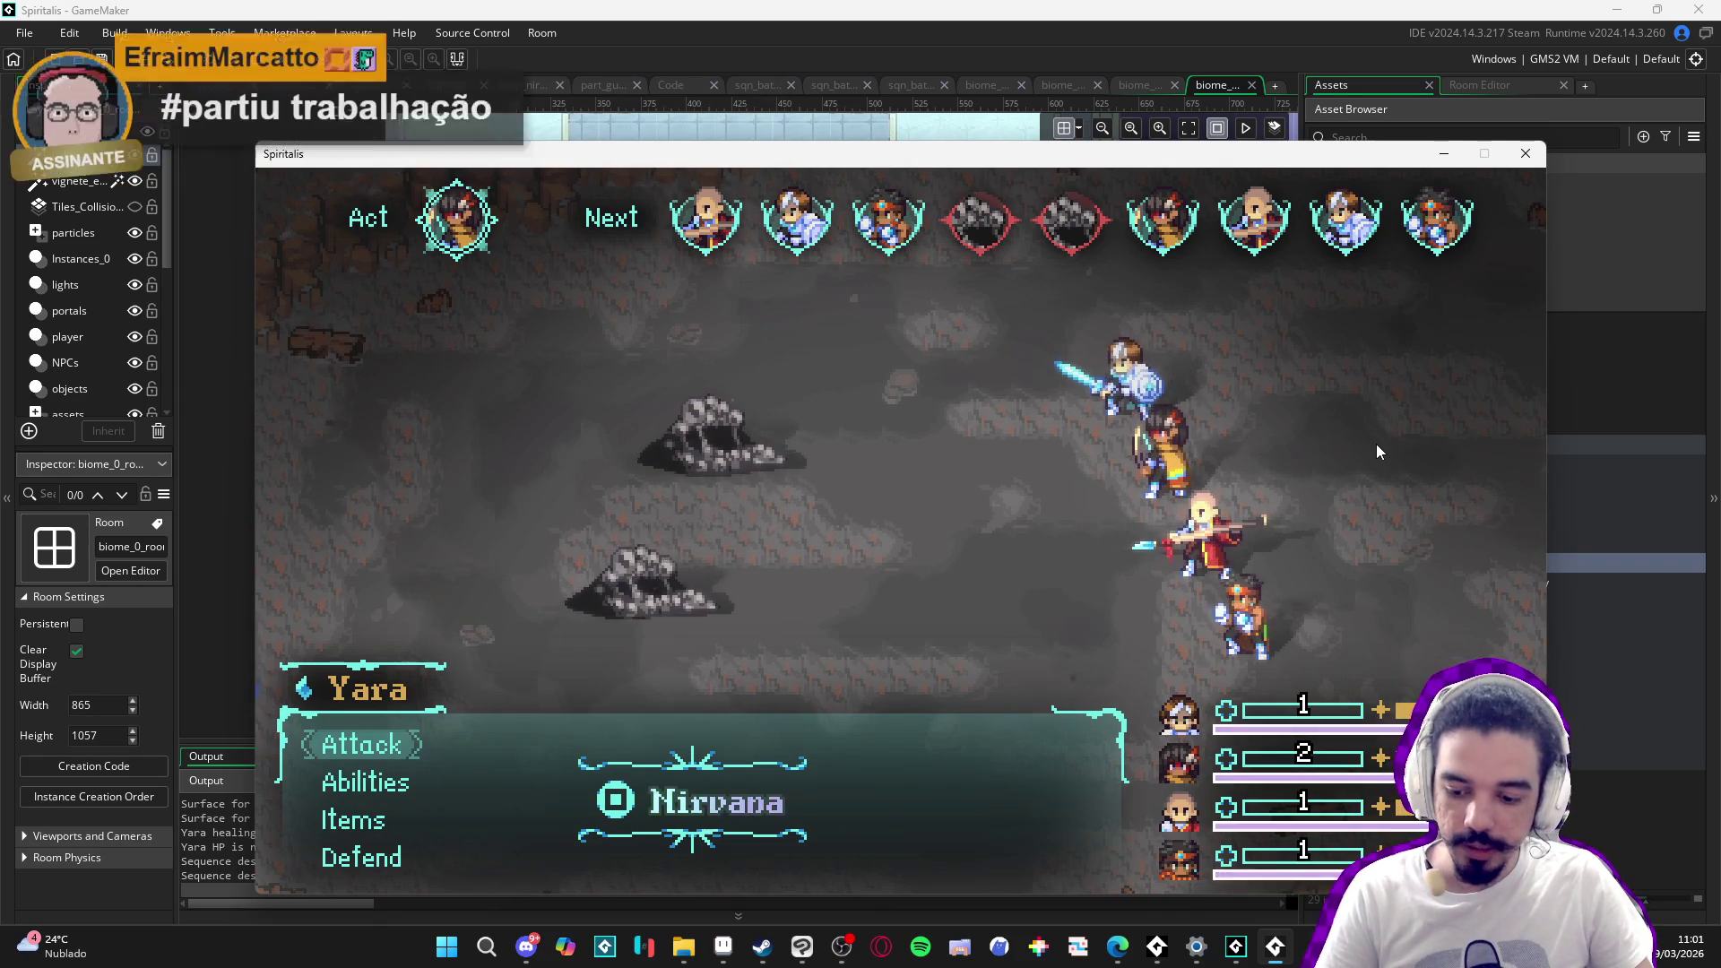
{"action": "key", "text": "Return"}
{"action": "key", "text": "Return"}
{"action": "key", "text": "Return"}
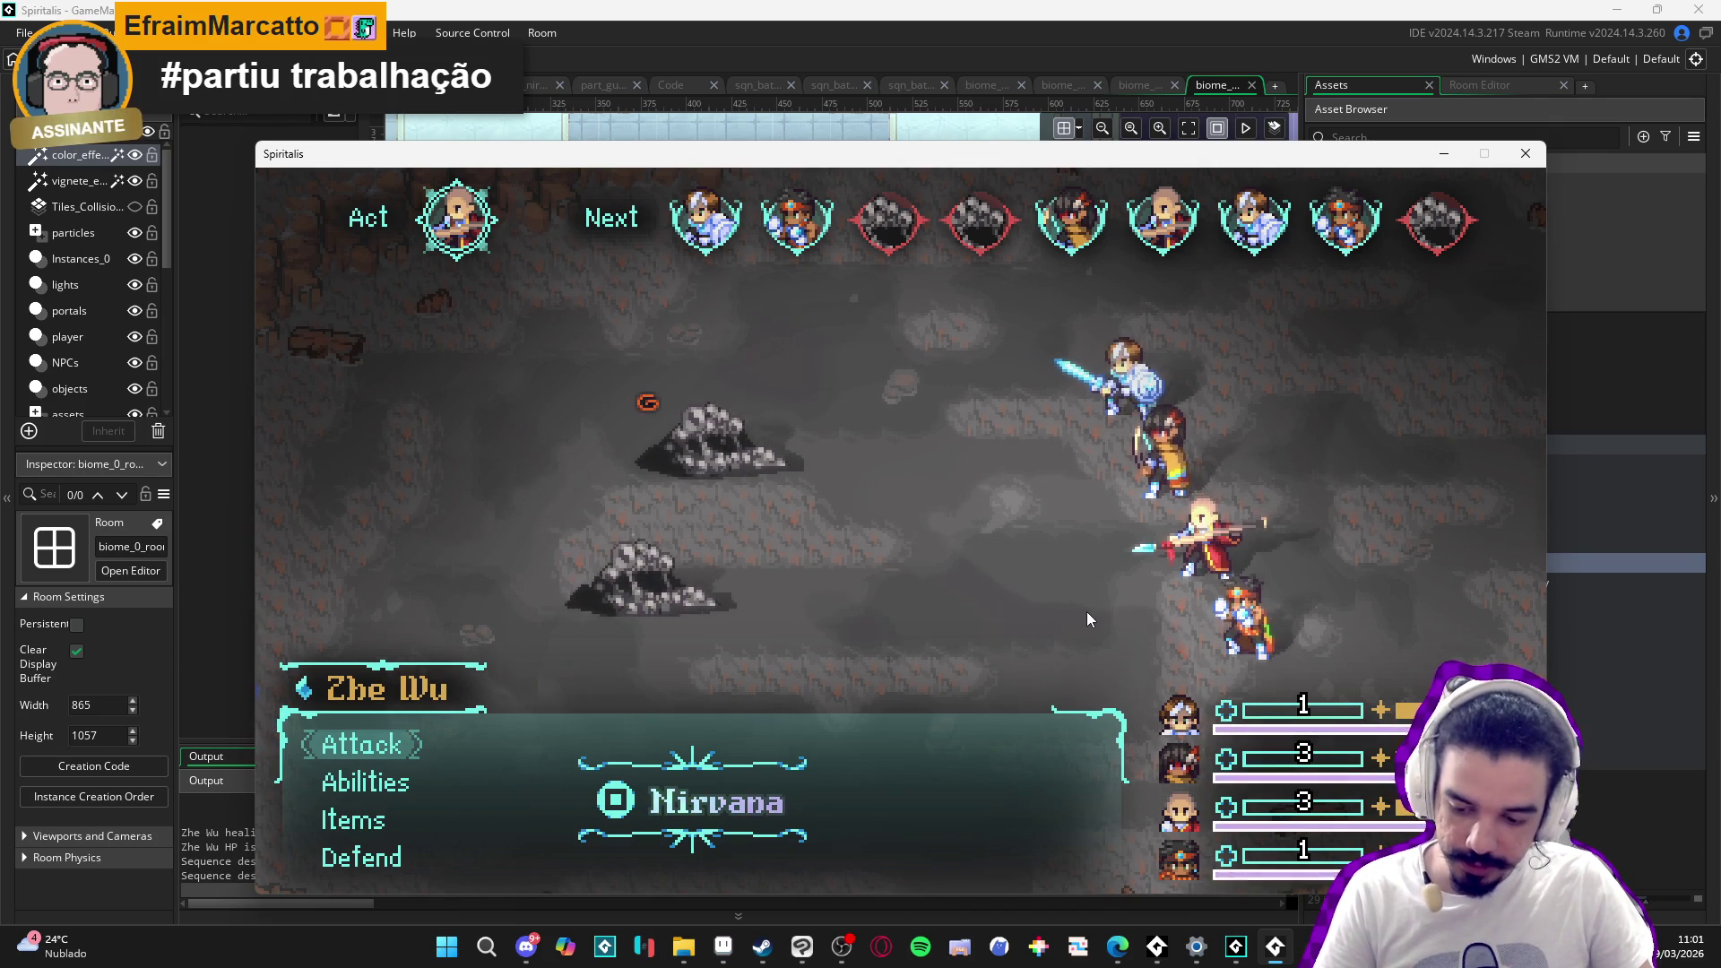
{"action": "key", "text": "Return"}
{"action": "key", "text": "Return"}
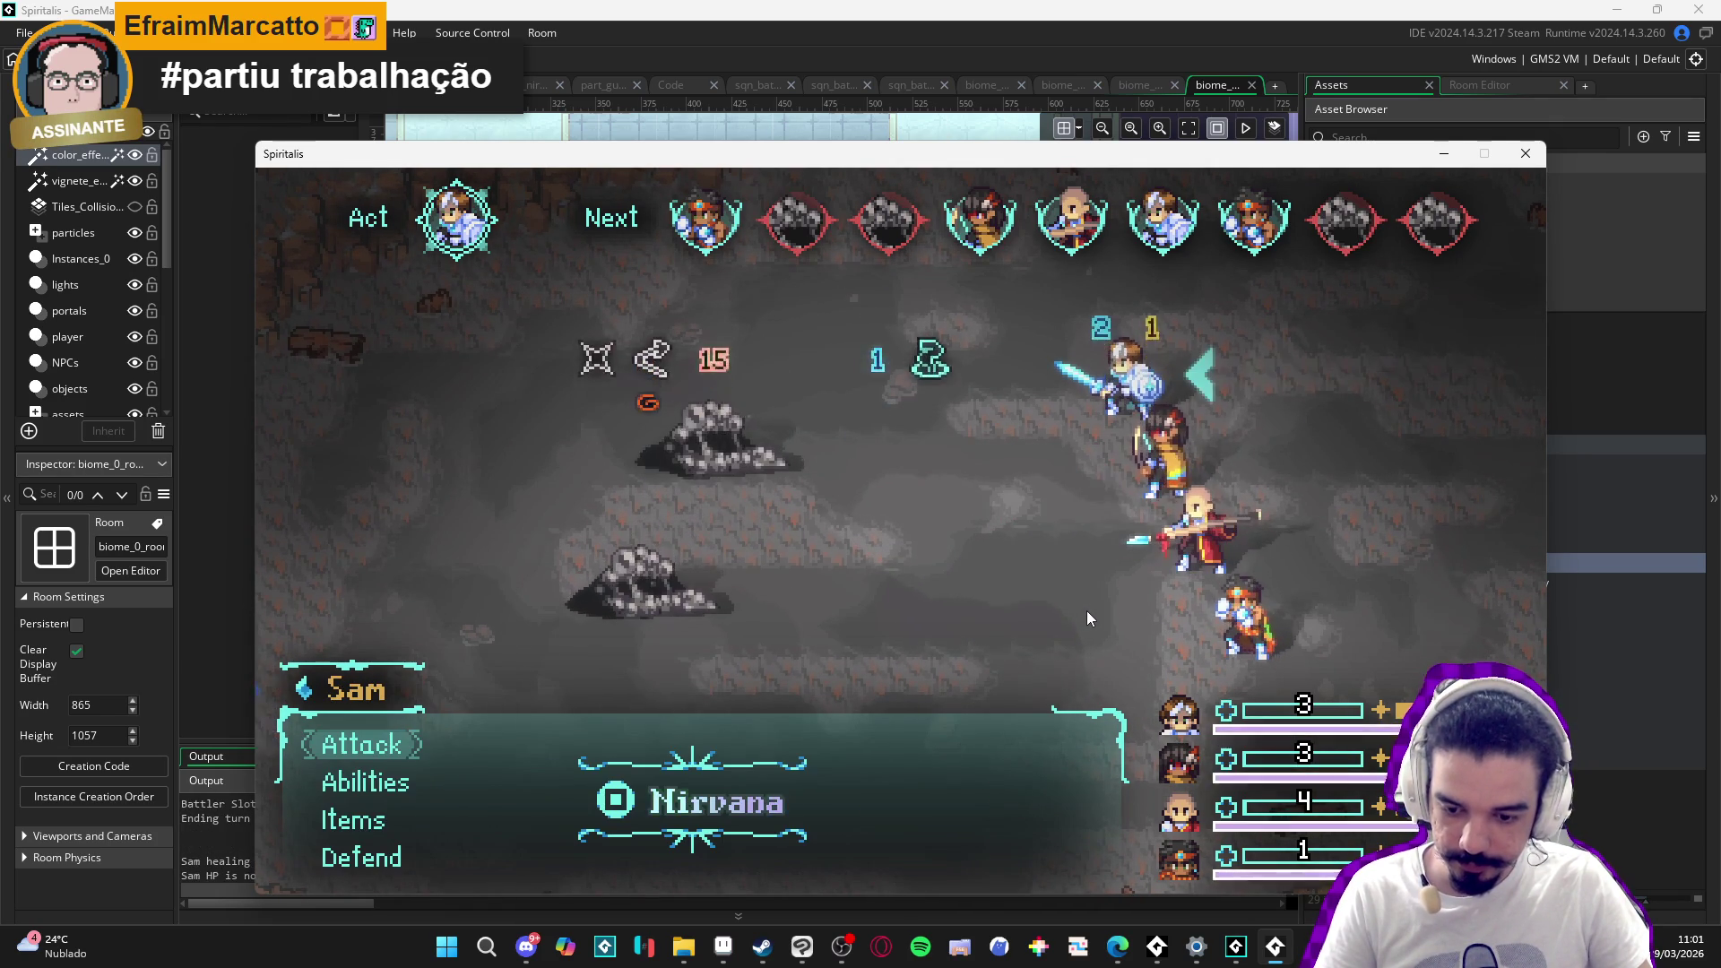
- Have Sam cast Cryoslash and Themba attack the Sloth Blob, then leave the game
{"action": "key", "text": "Down"}
{"action": "key", "text": "Return"}
{"action": "key", "text": "Down"}
{"action": "key", "text": "Up"}
{"action": "key", "text": "Return"}
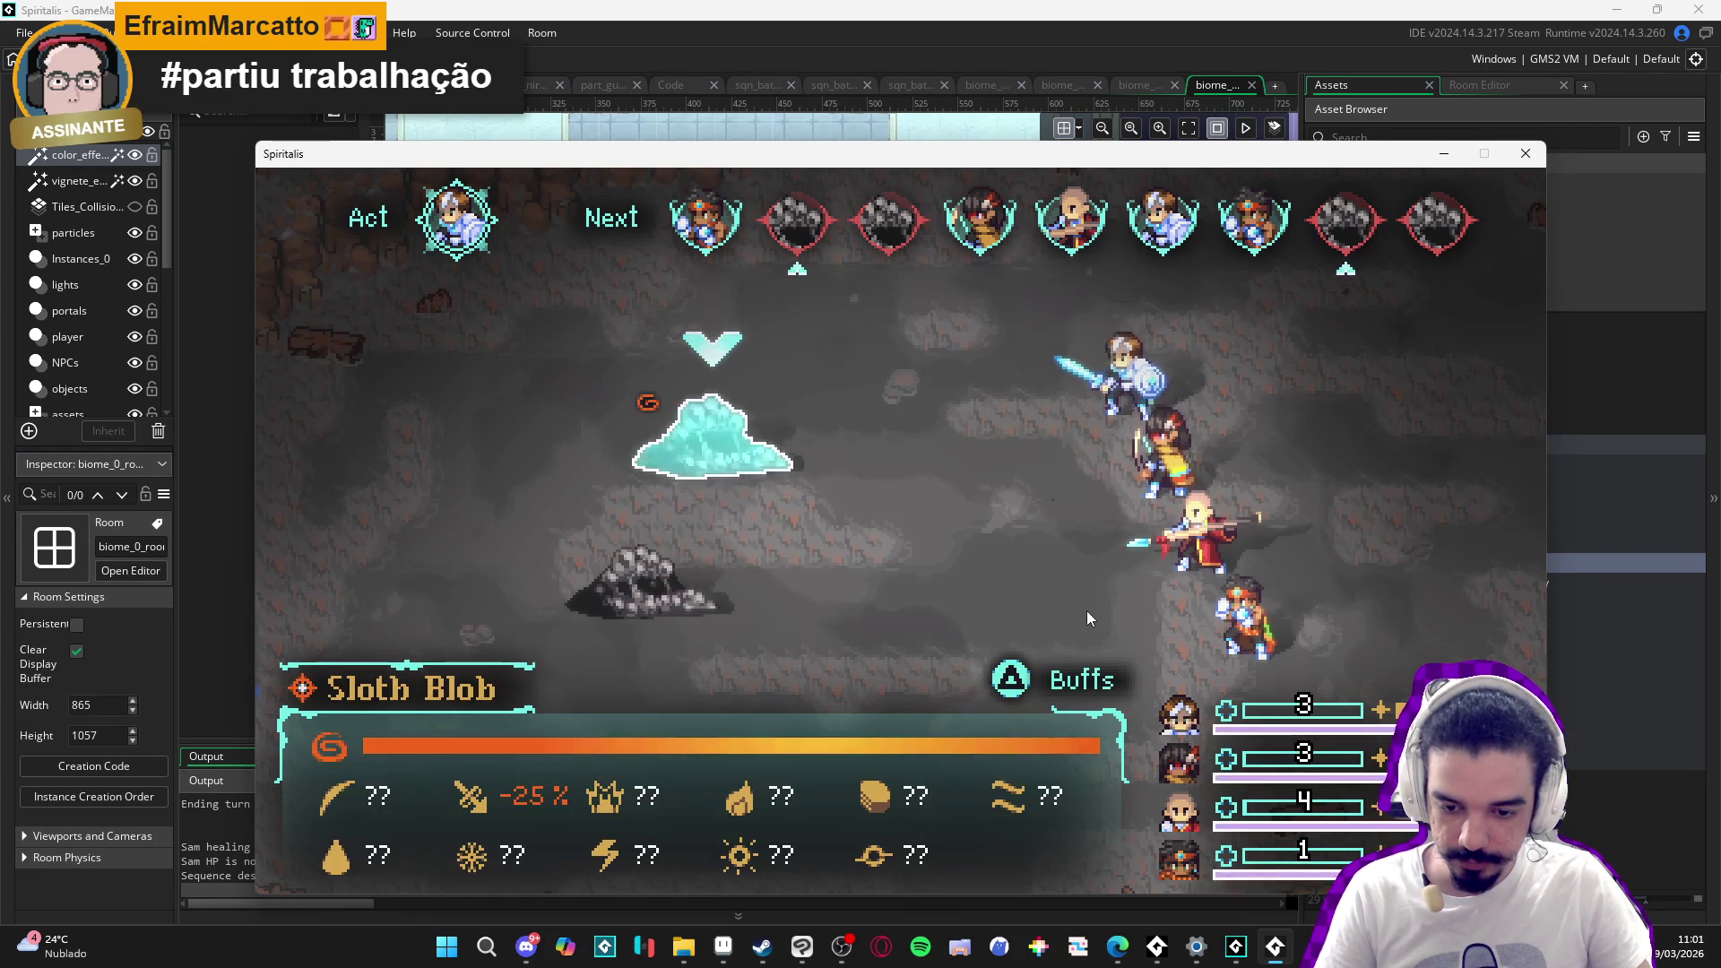
{"action": "key", "text": "Return"}
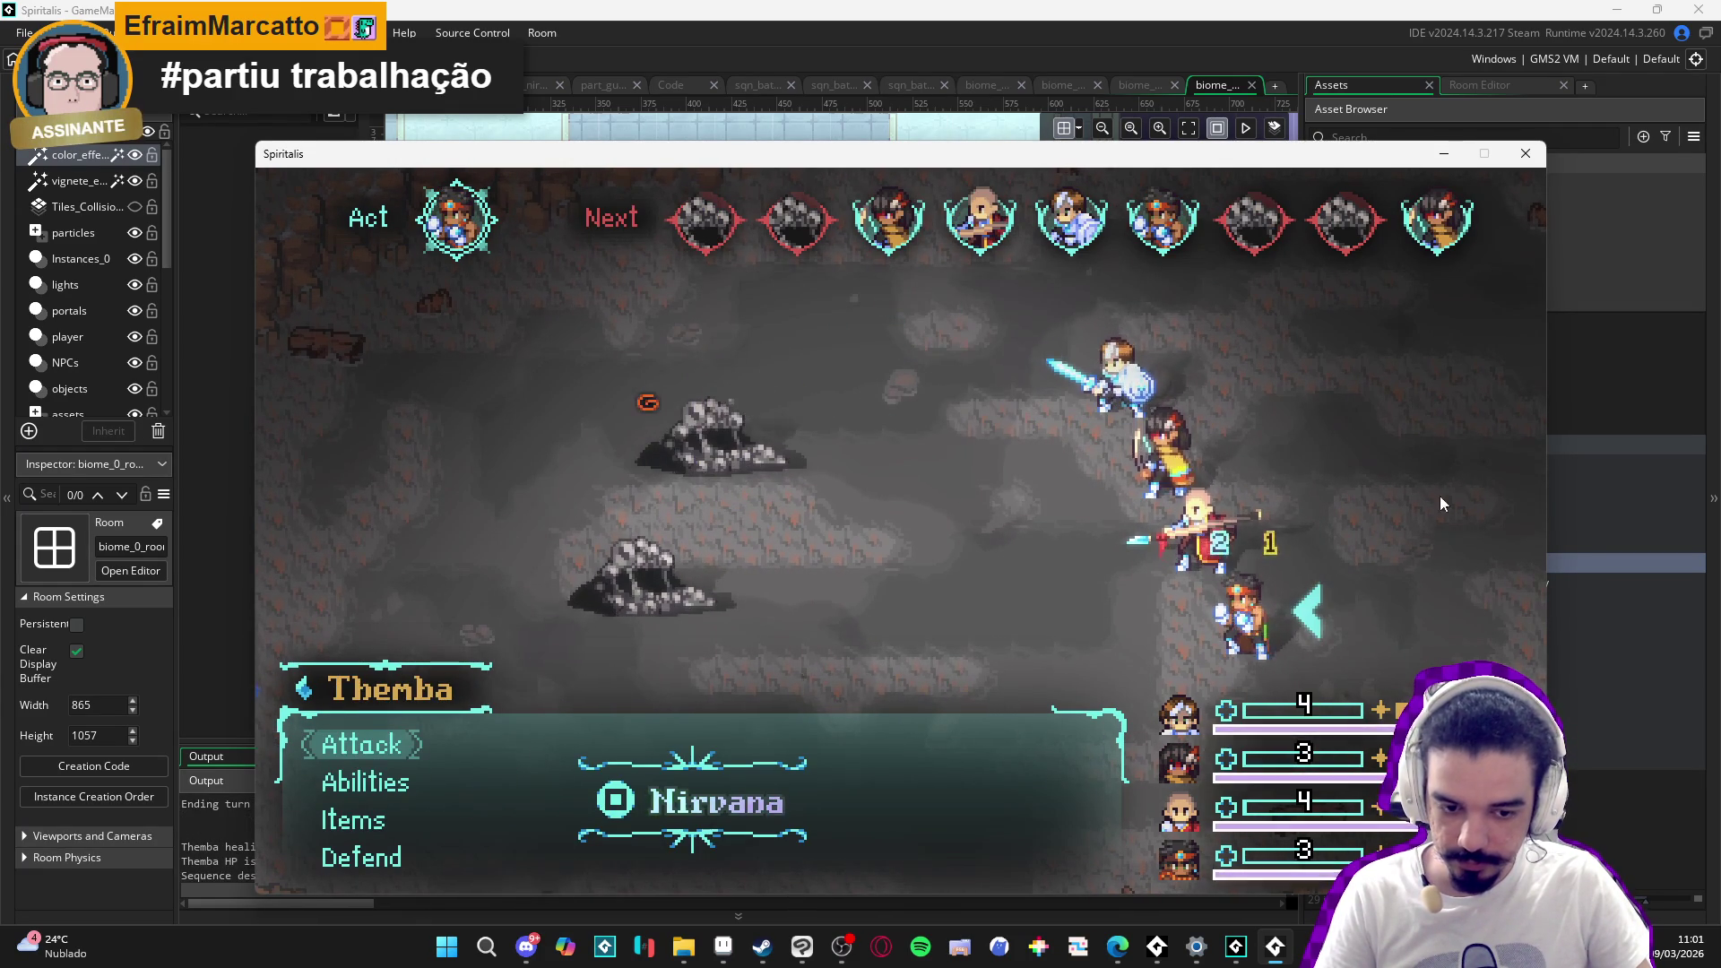
{"action": "key", "text": "Return"}
{"action": "key", "text": "Return"}
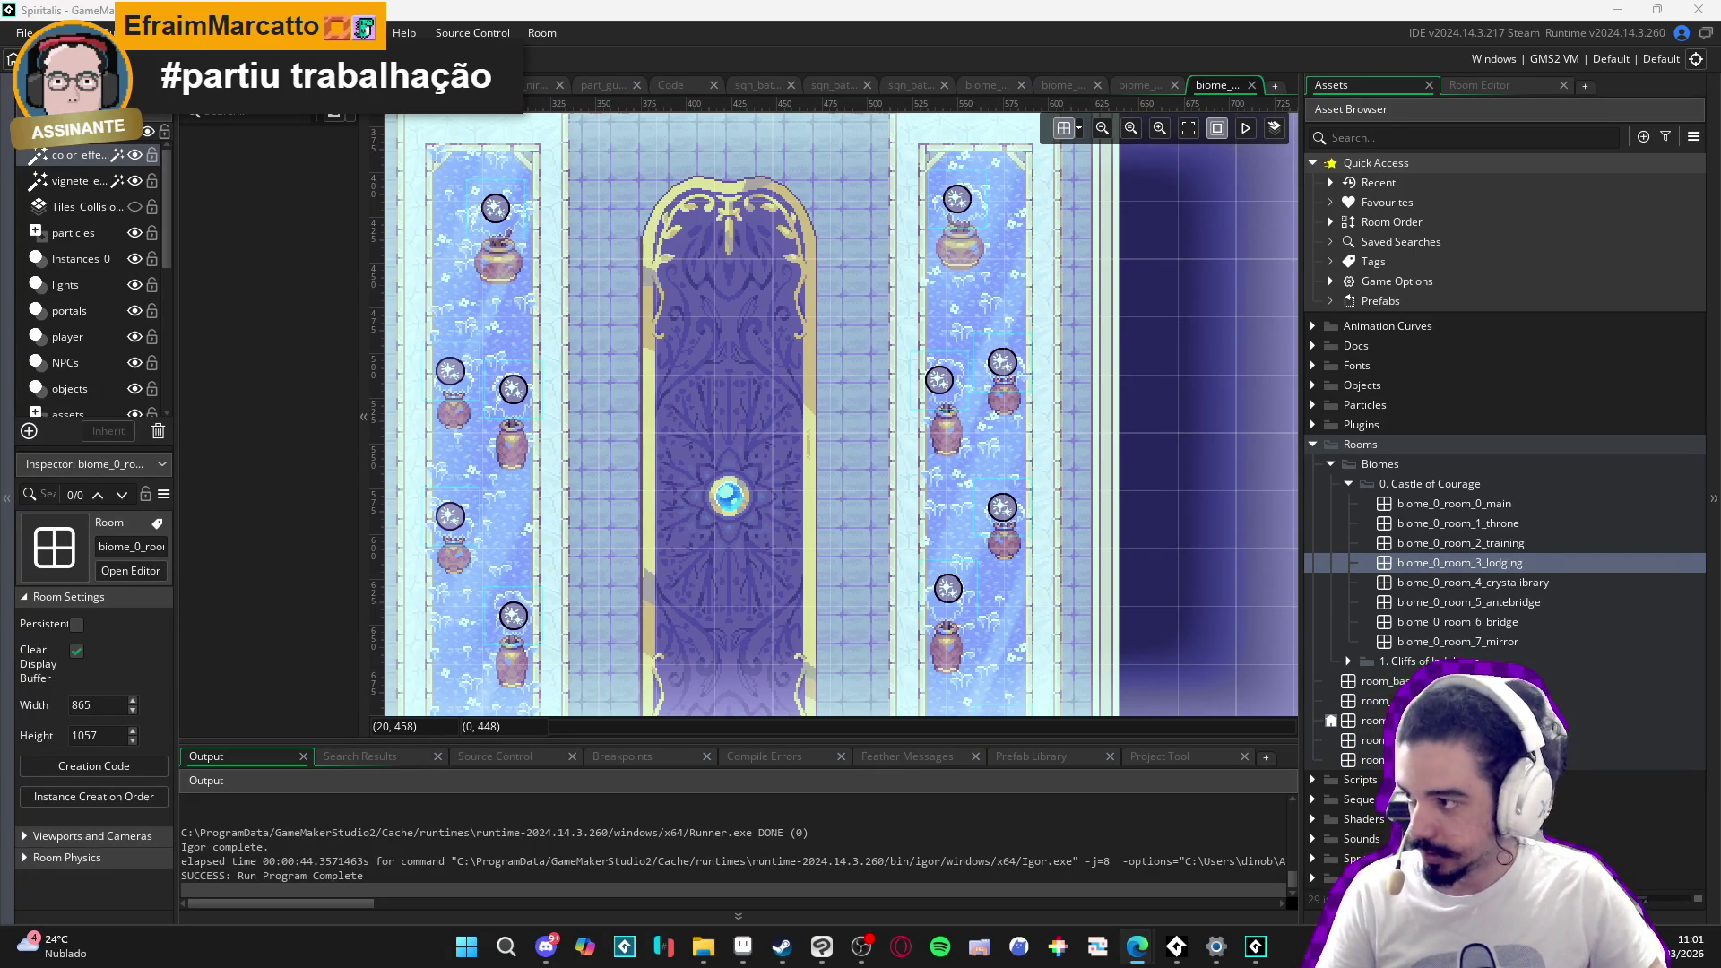
{"action": "key", "text": "alt+Tab"}
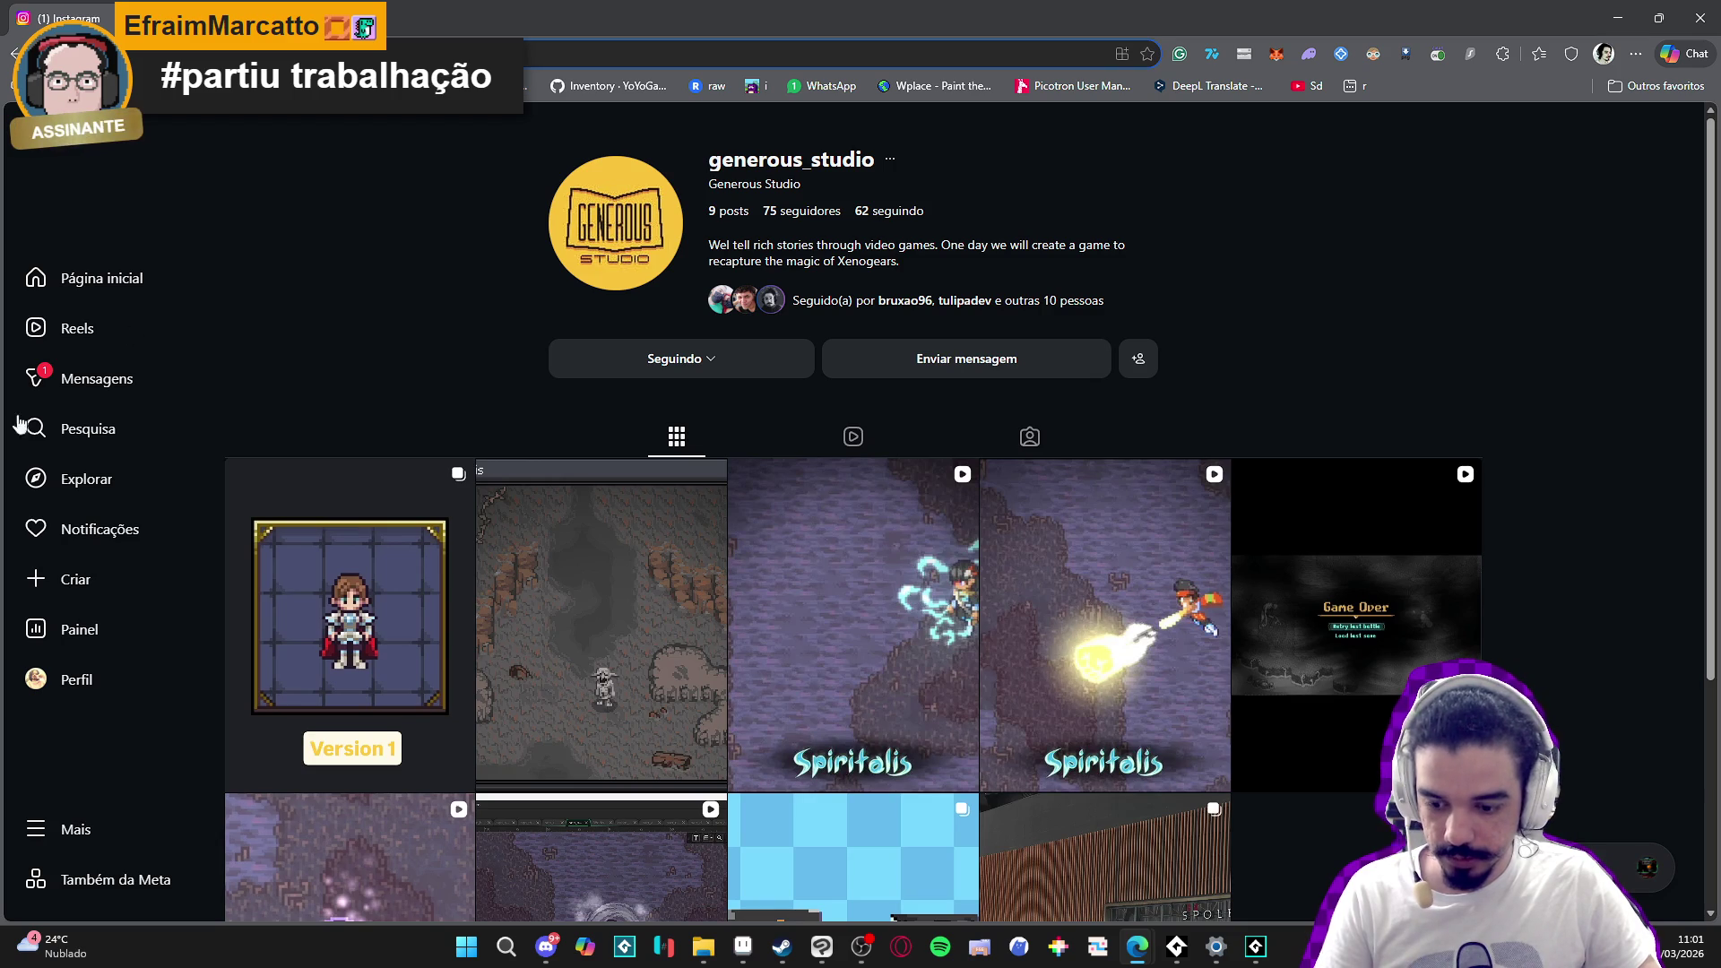
- Leave the studio's Instagram profile and return through GameMaker to the yara_aqua_sphere sprite in Aseprite
{"action": "scroll", "coordinate": [258, 301], "scroll_direction": "down", "scroll_amount": 2}
{"action": "scroll", "coordinate": [308, 294], "scroll_direction": "up", "scroll_amount": 2}
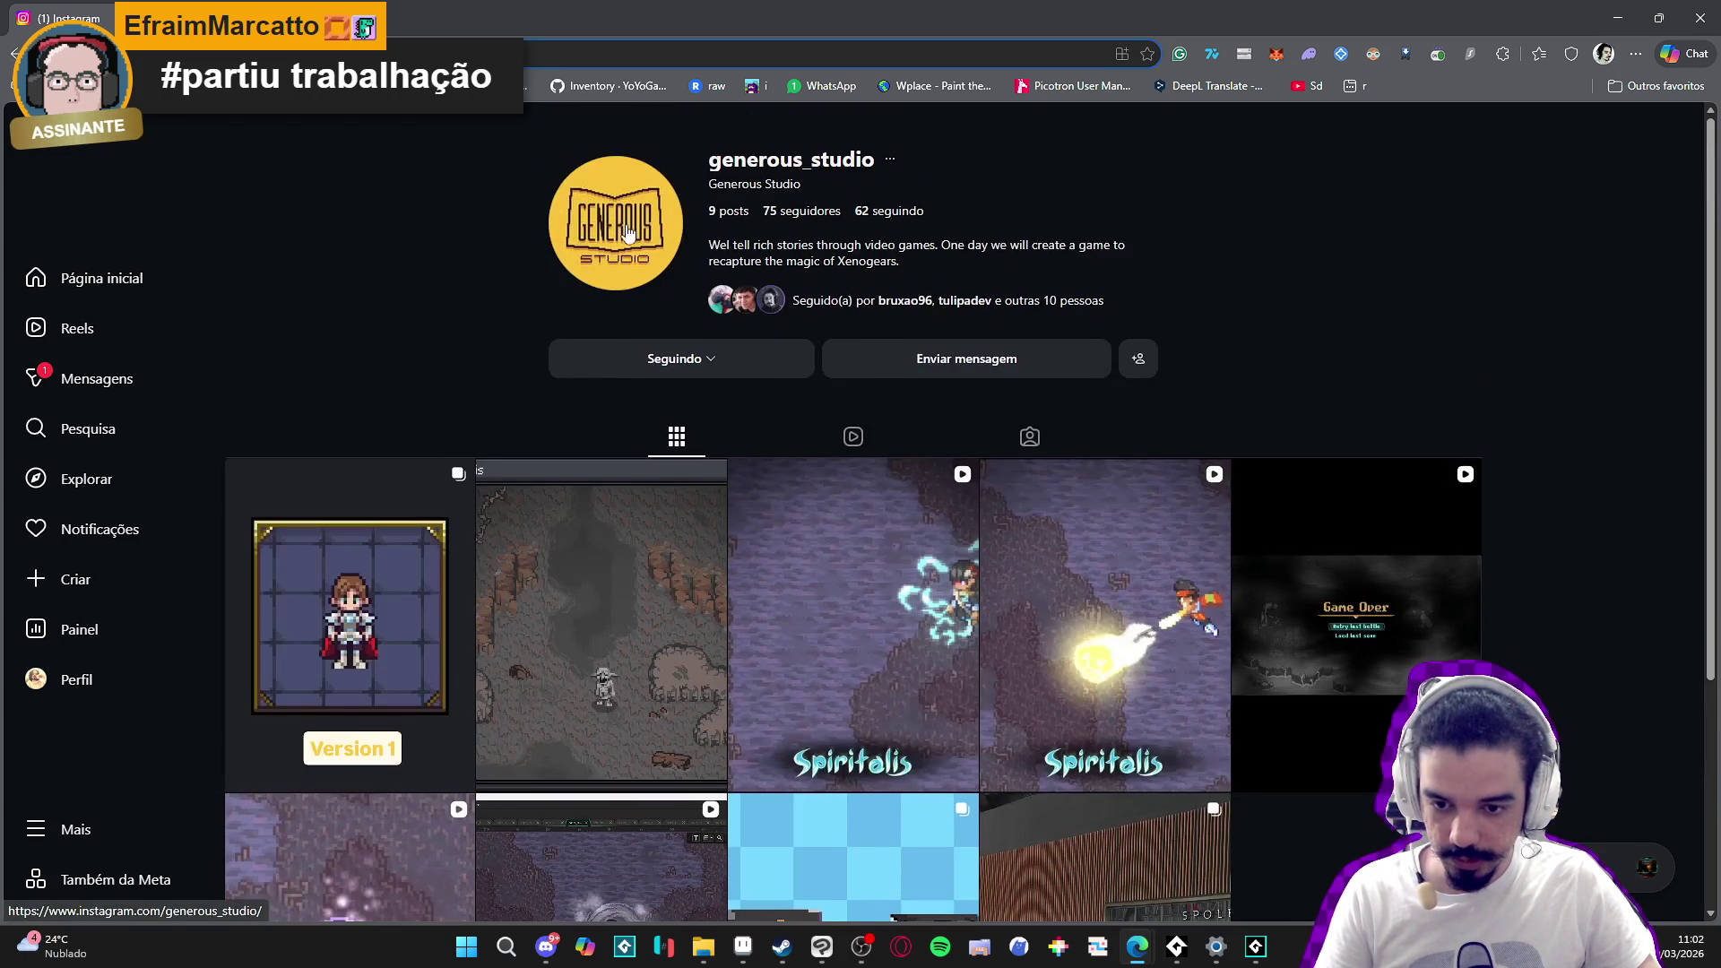
{"action": "key", "text": "alt+Tab"}
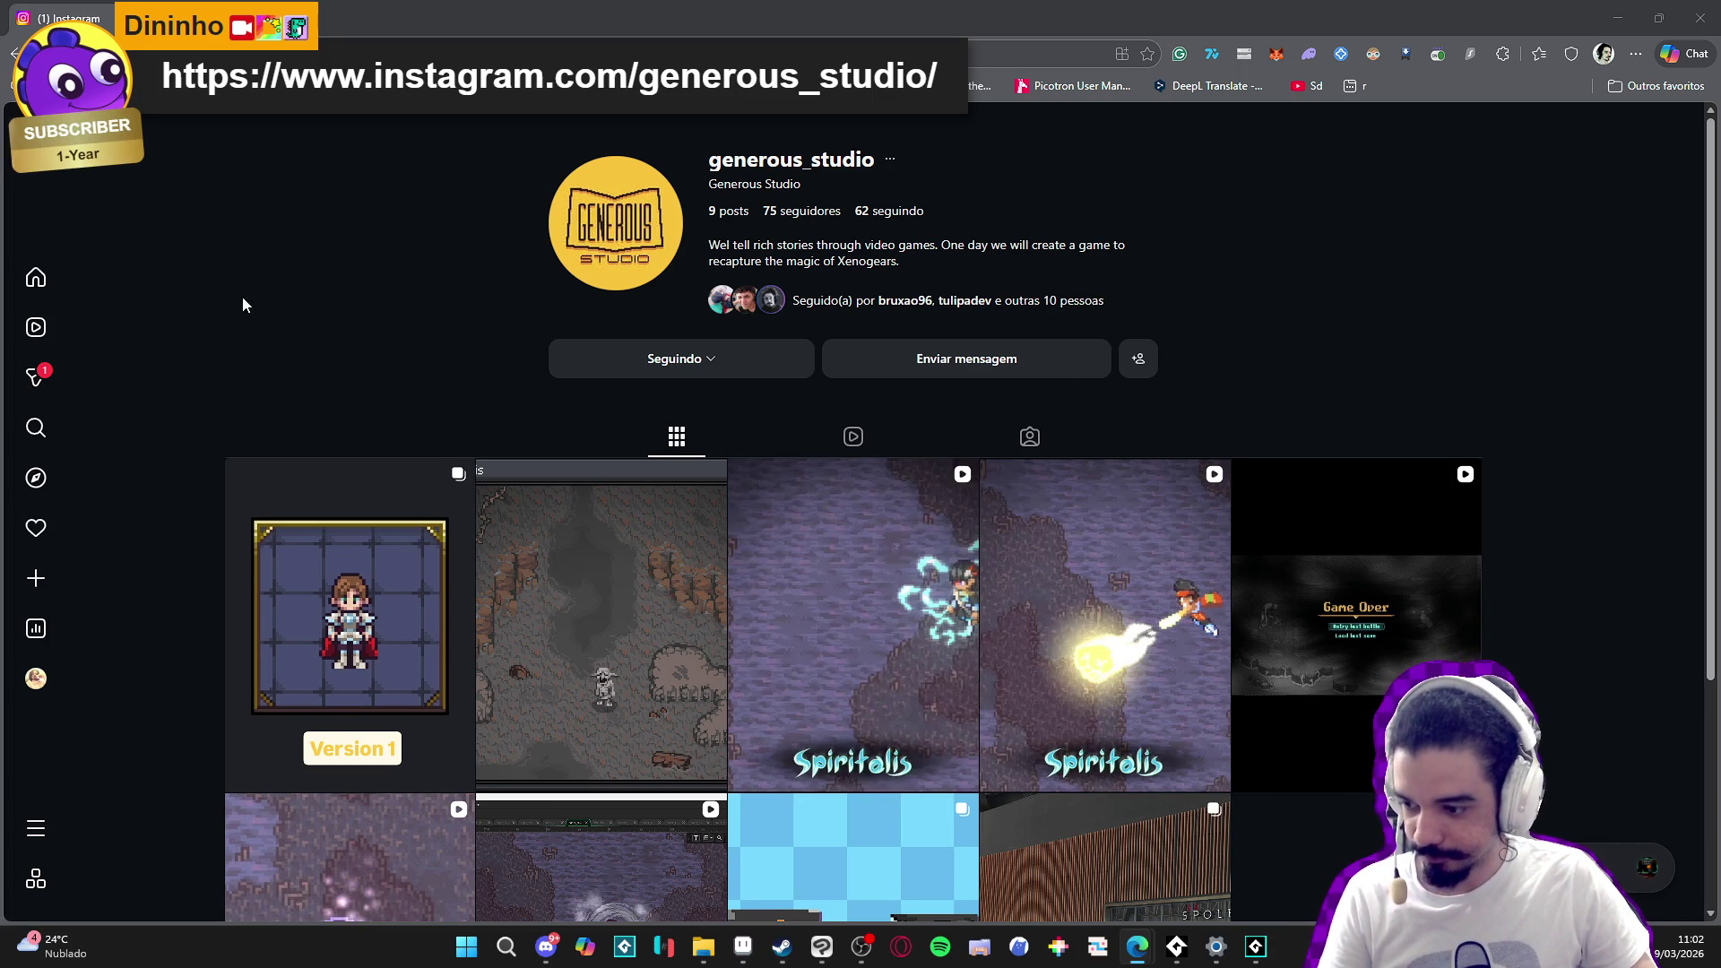
{"action": "scroll", "coordinate": [185, 336], "scroll_direction": "down", "scroll_amount": 1}
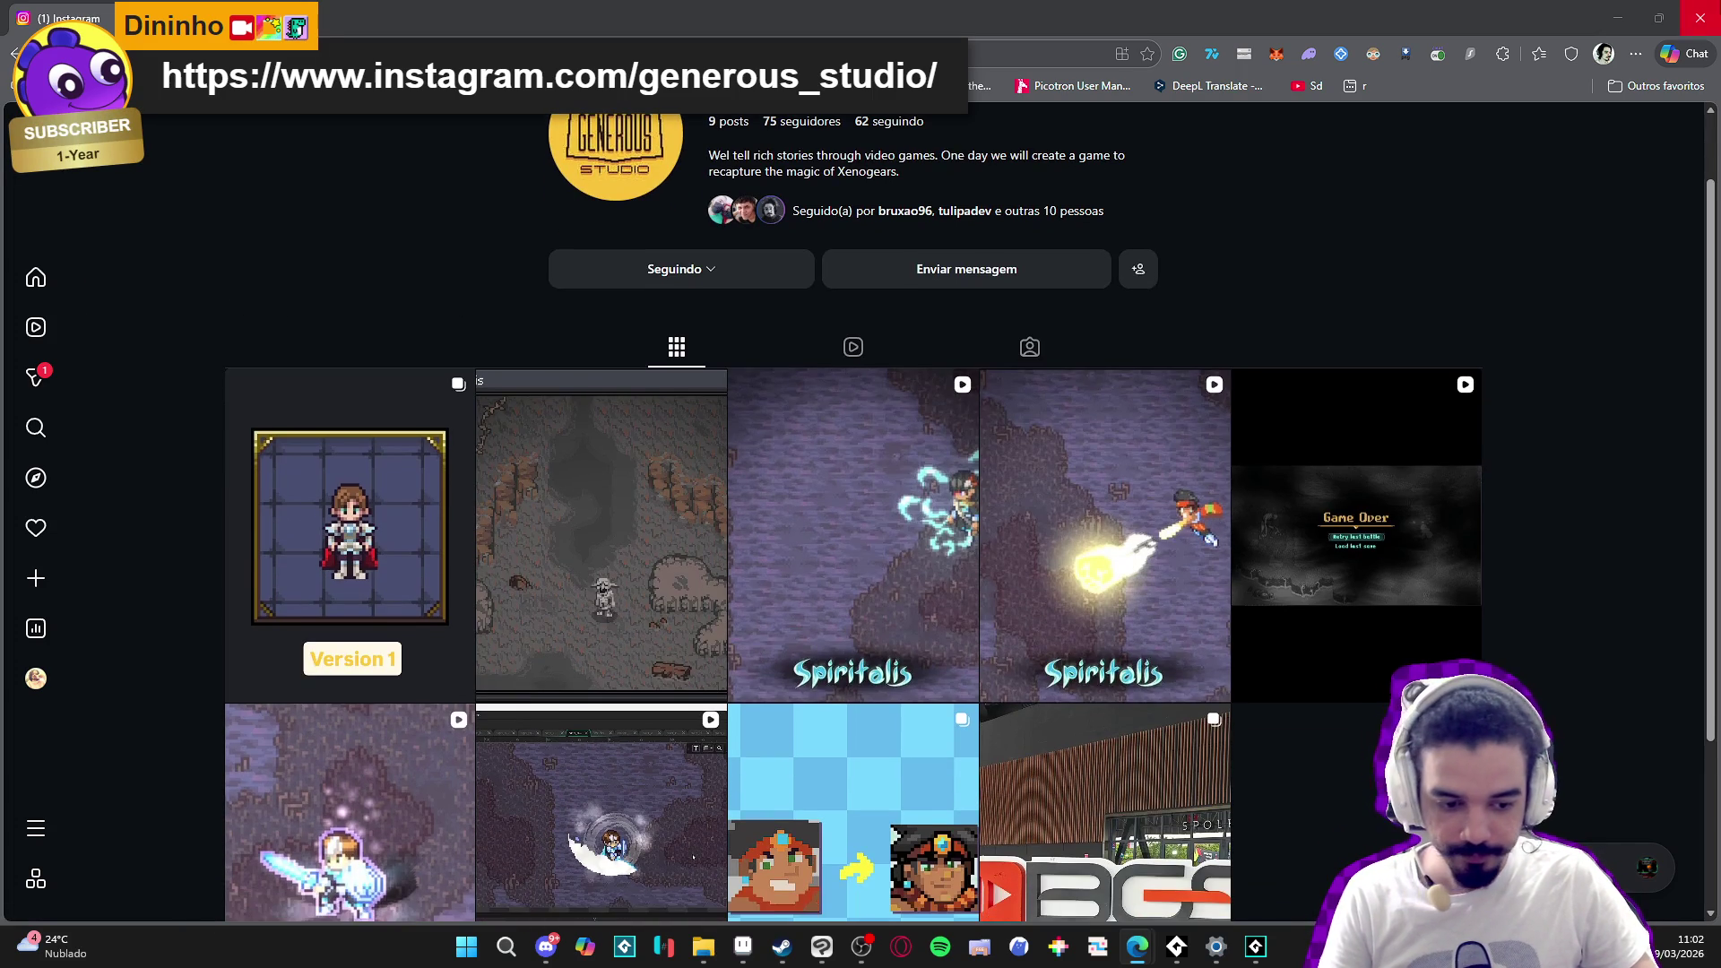
{"action": "key", "text": "alt+Tab"}
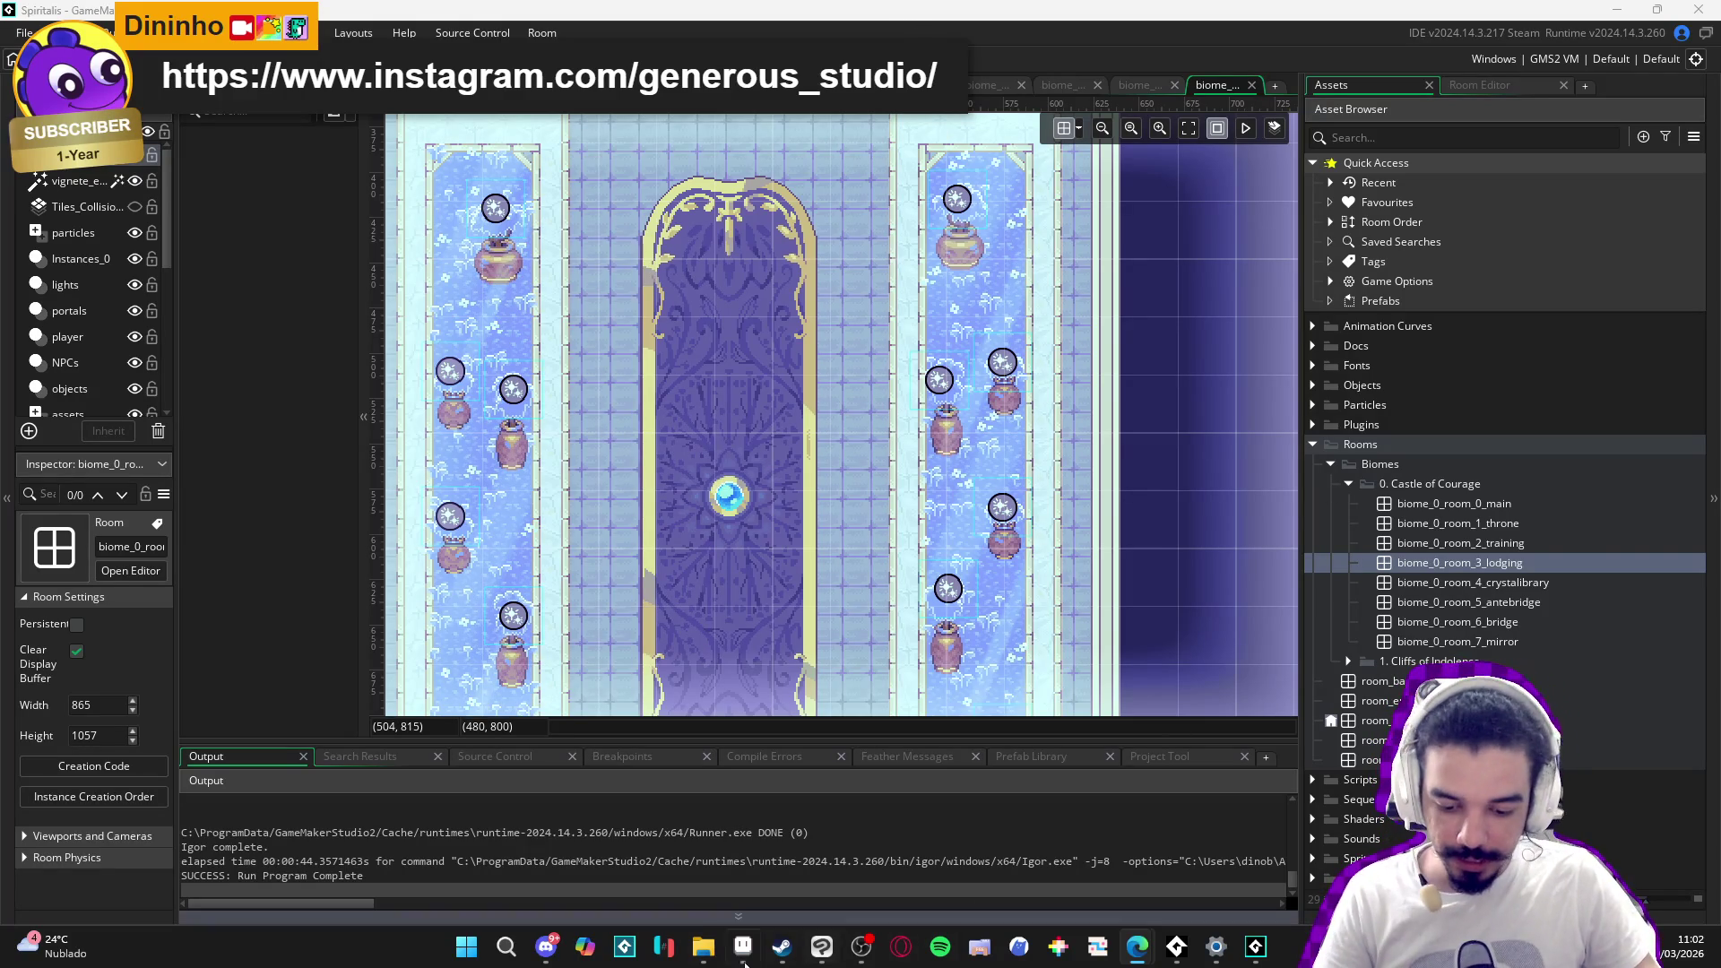
{"action": "left_click", "coordinate": [743, 947]}
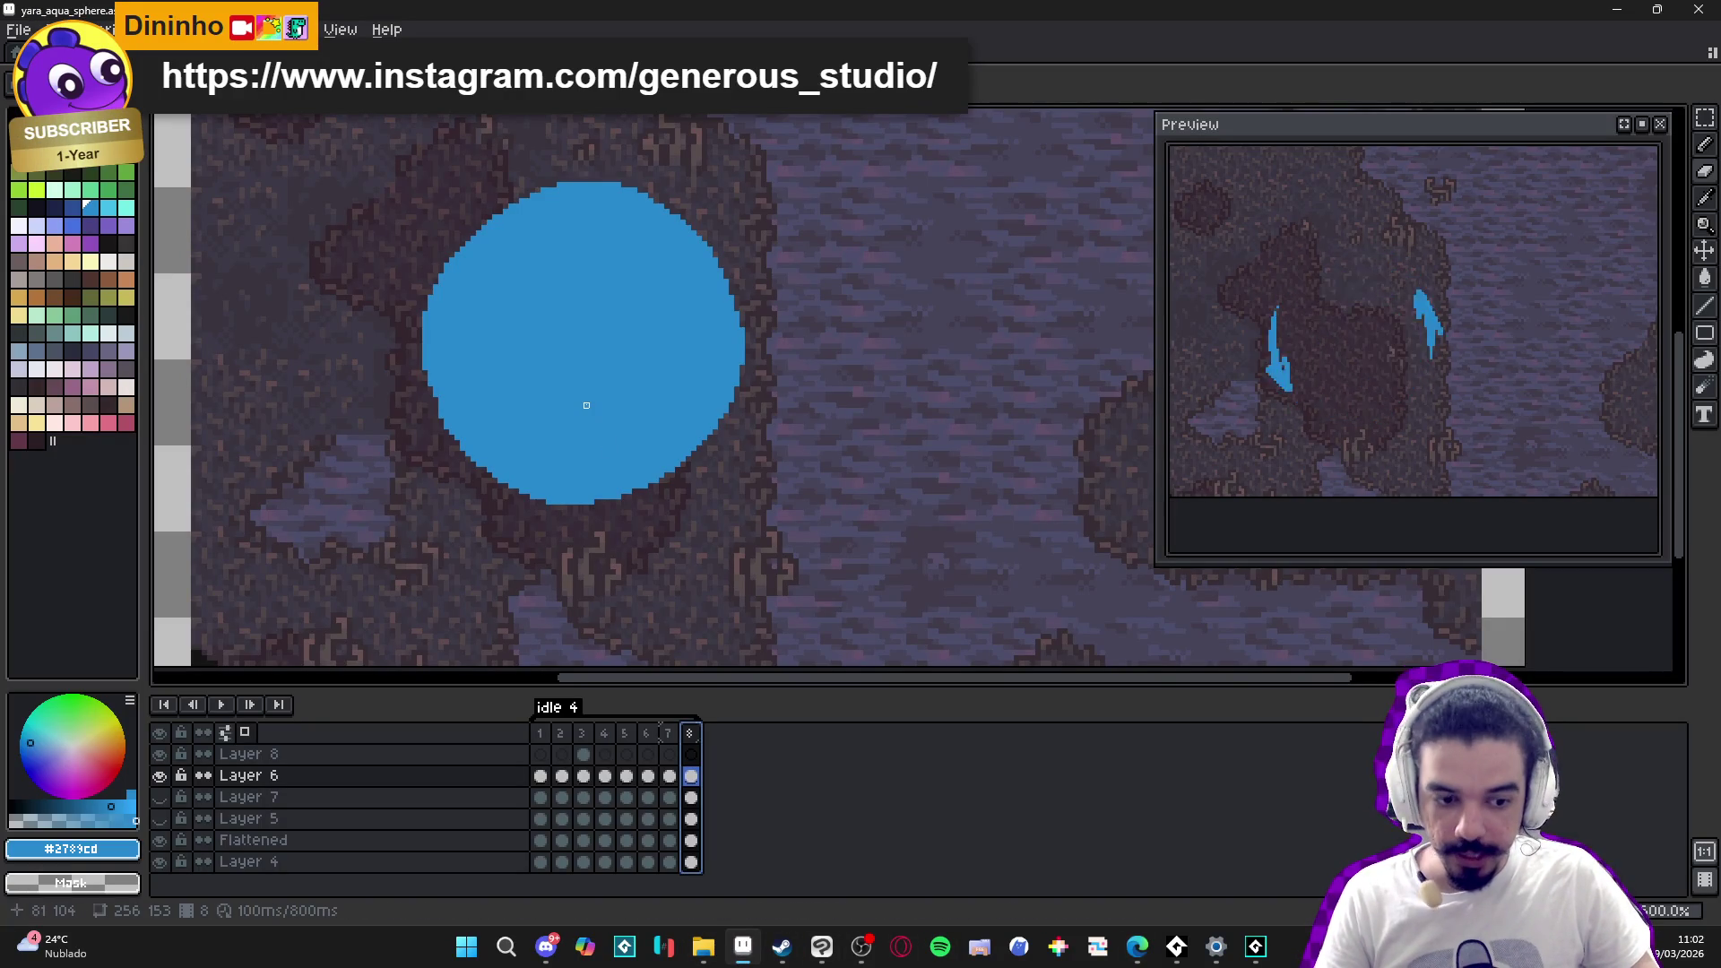
{"action": "left_click", "coordinate": [689, 733]}
{"action": "key", "text": "ctrl+v"}
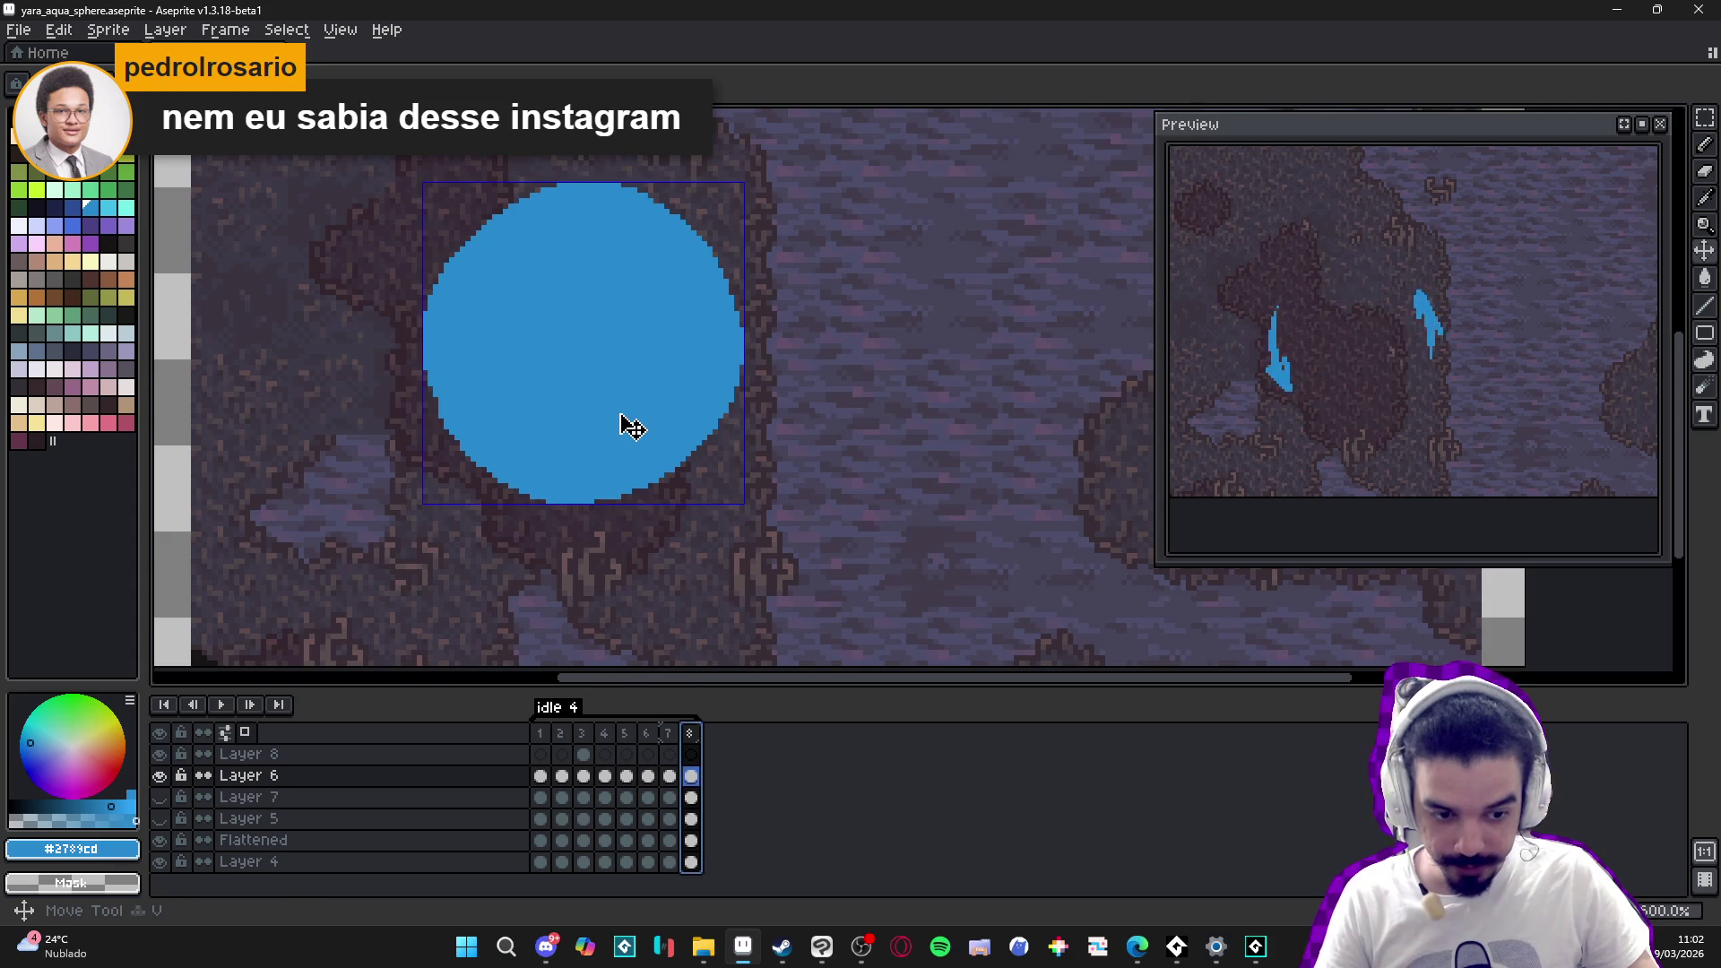
{"action": "left_click", "coordinate": [632, 429]}
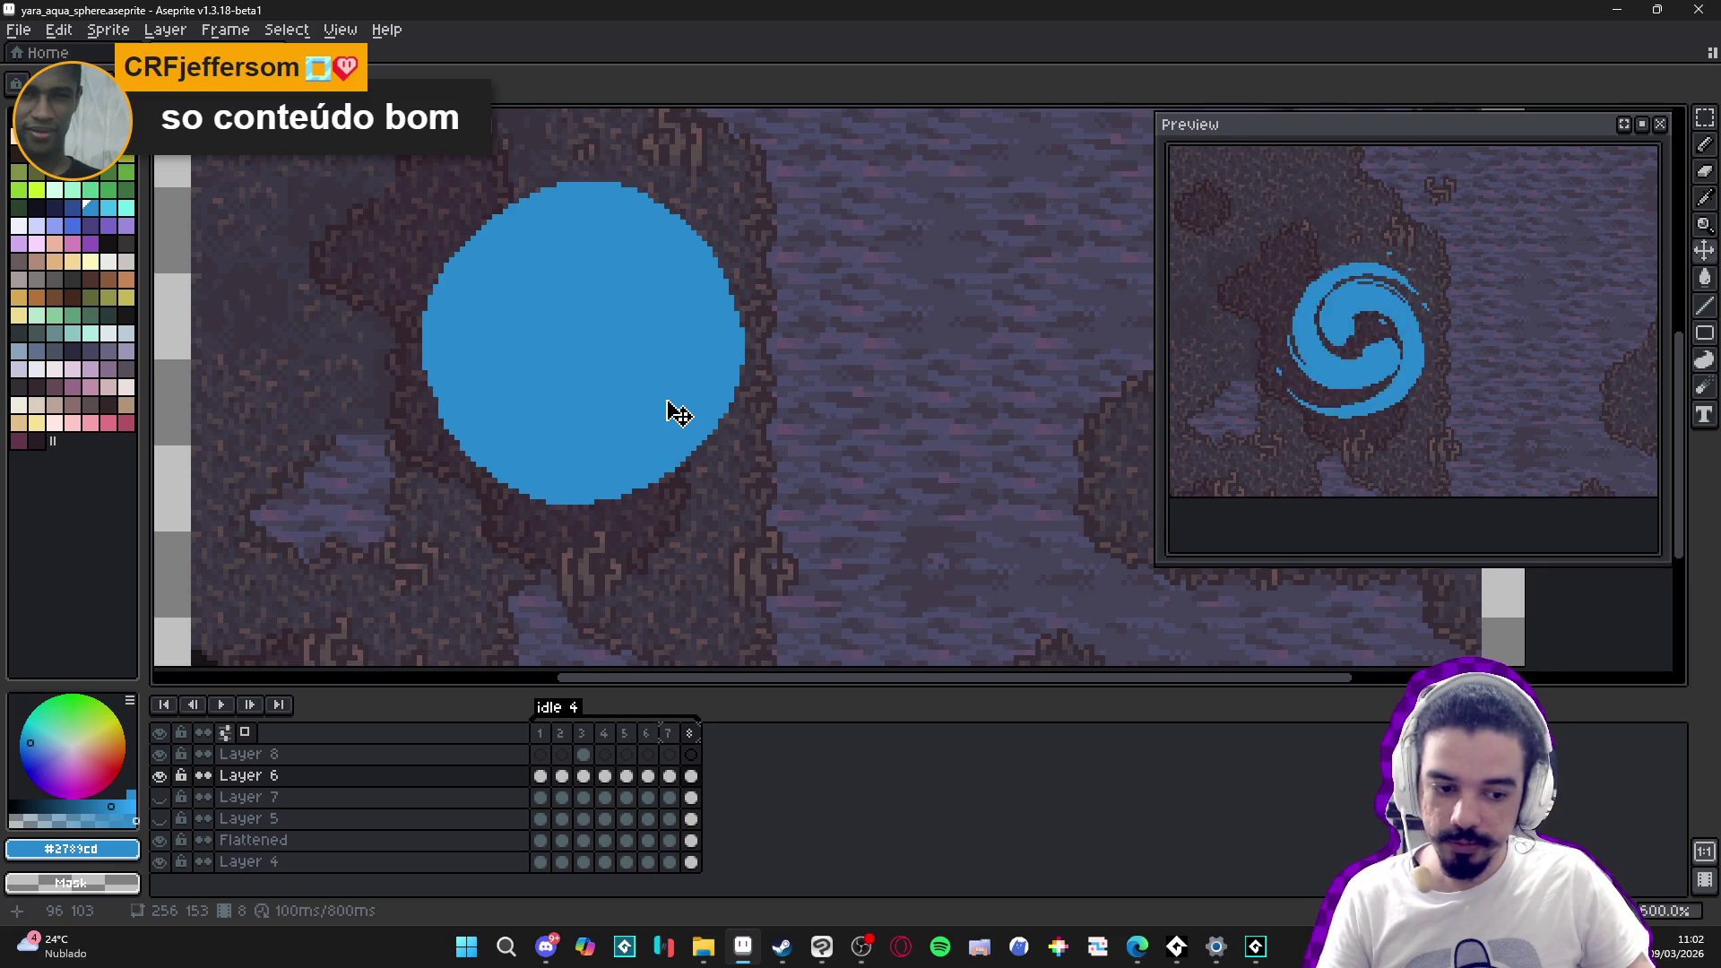
{"action": "left_click", "coordinate": [668, 733]}
{"action": "left_click", "coordinate": [691, 735]}
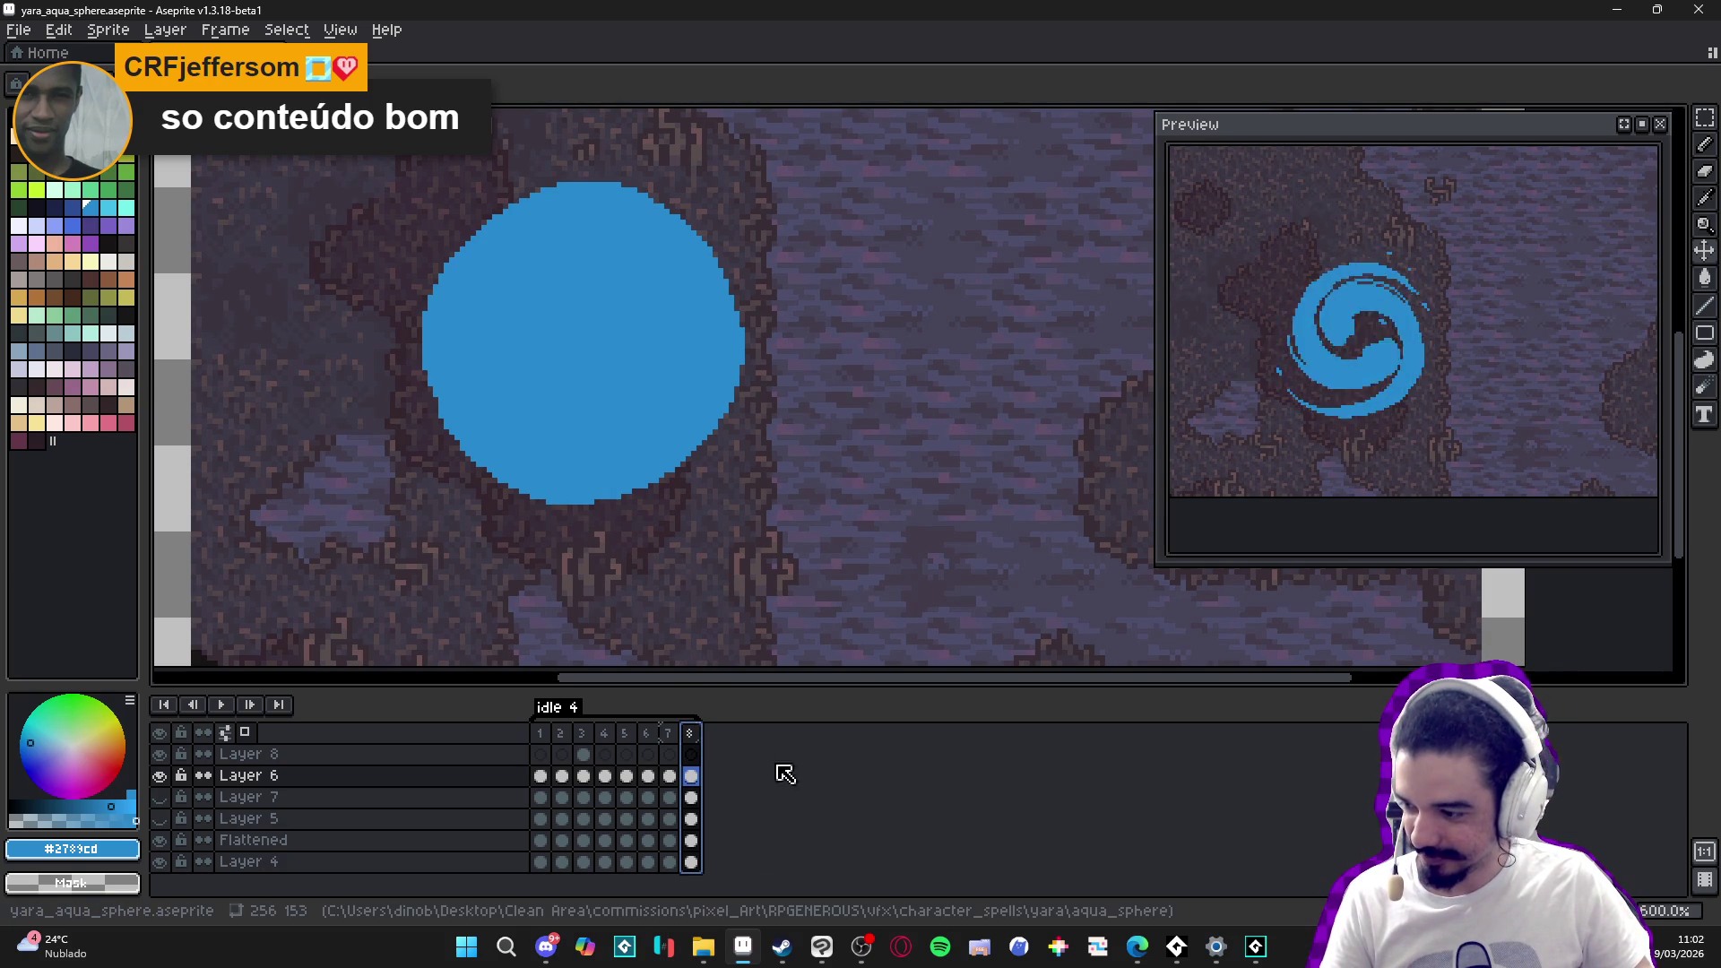
{"action": "left_click_drag", "start_coordinate": [633, 485], "coordinate": [708, 541]}
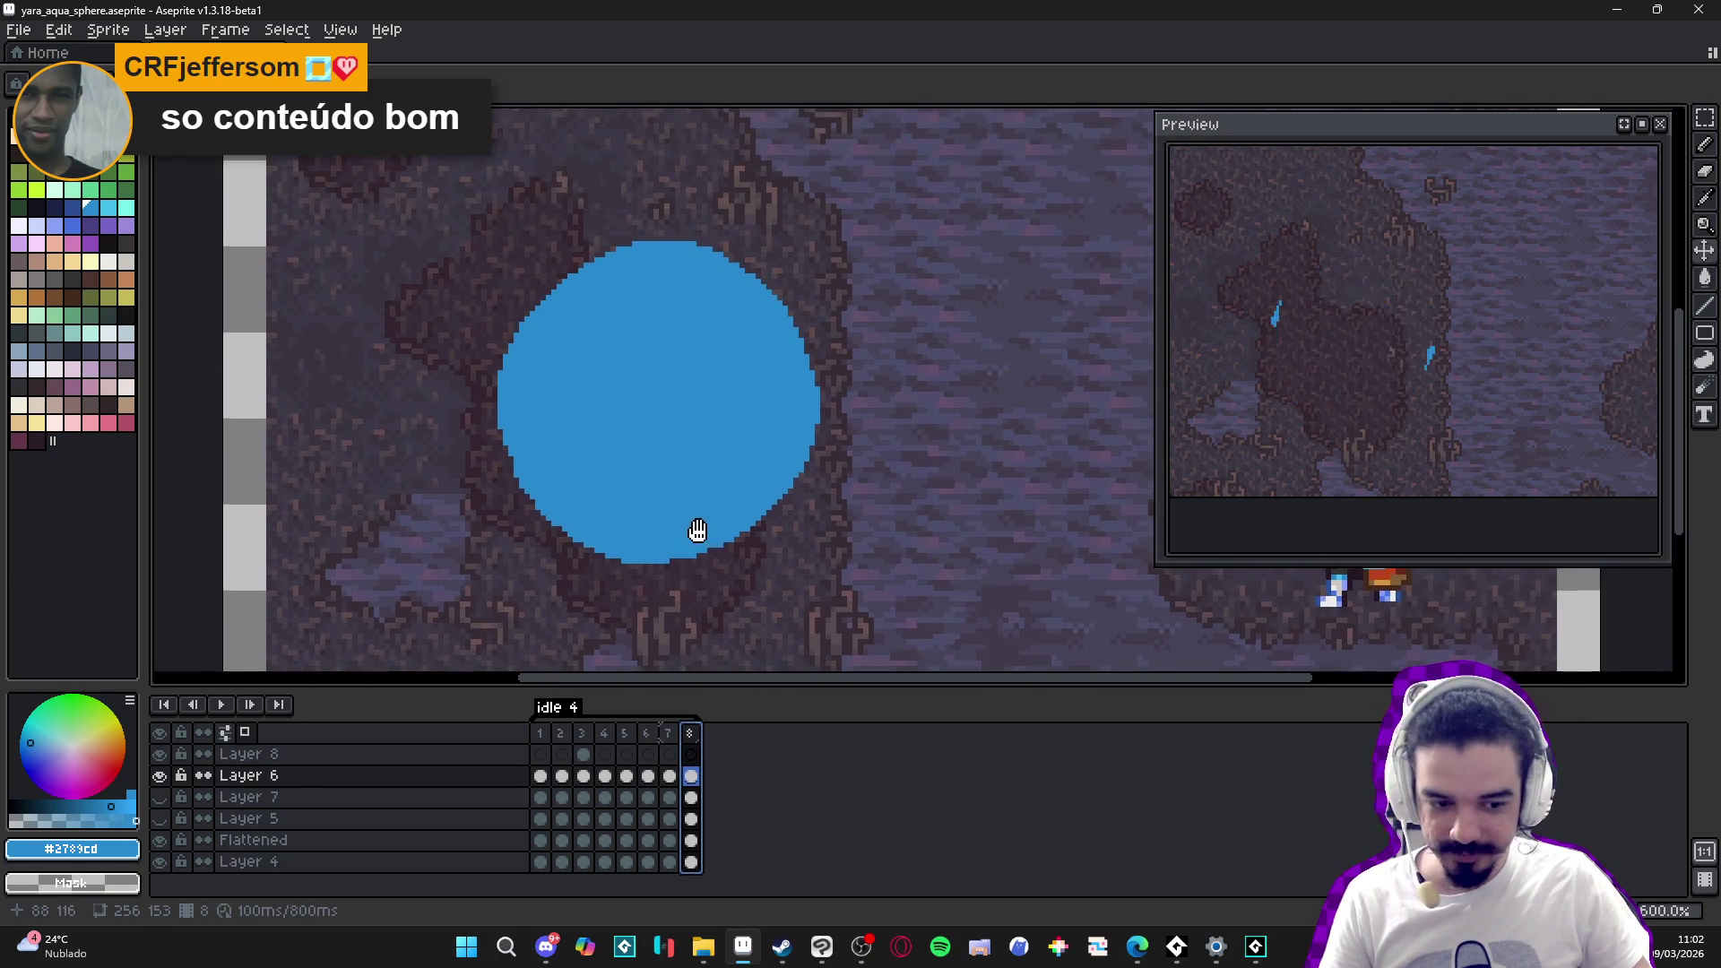
{"action": "left_click", "coordinate": [669, 735]}
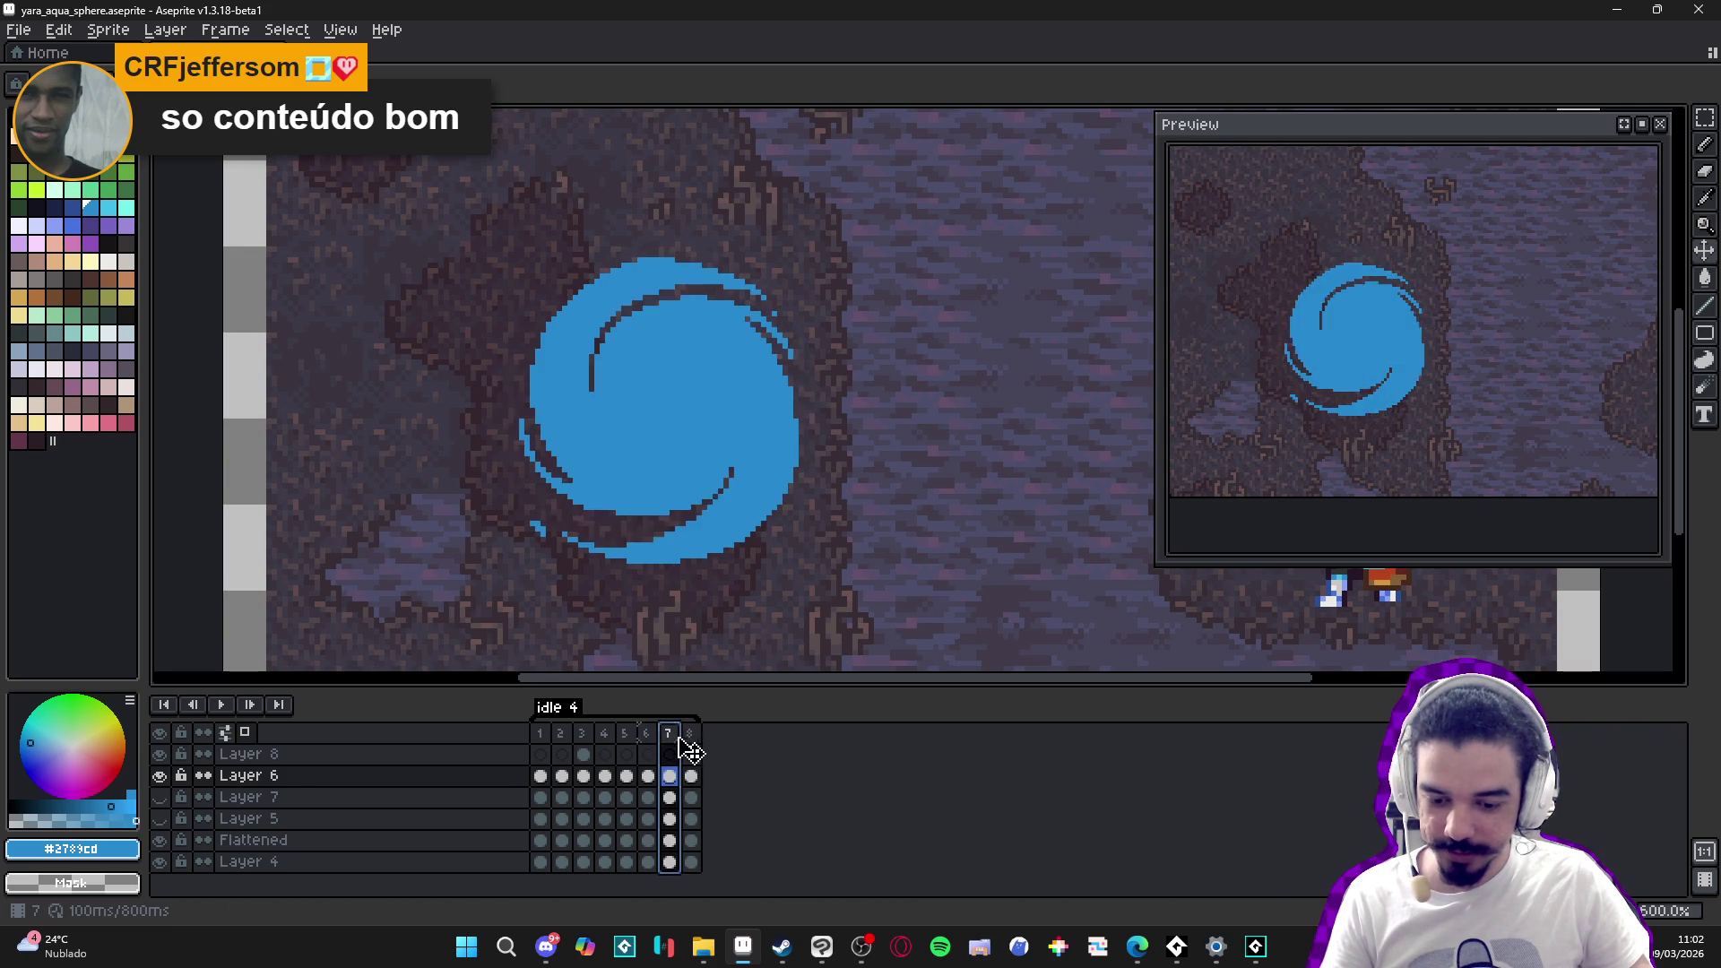
{"action": "left_click", "coordinate": [690, 734]}
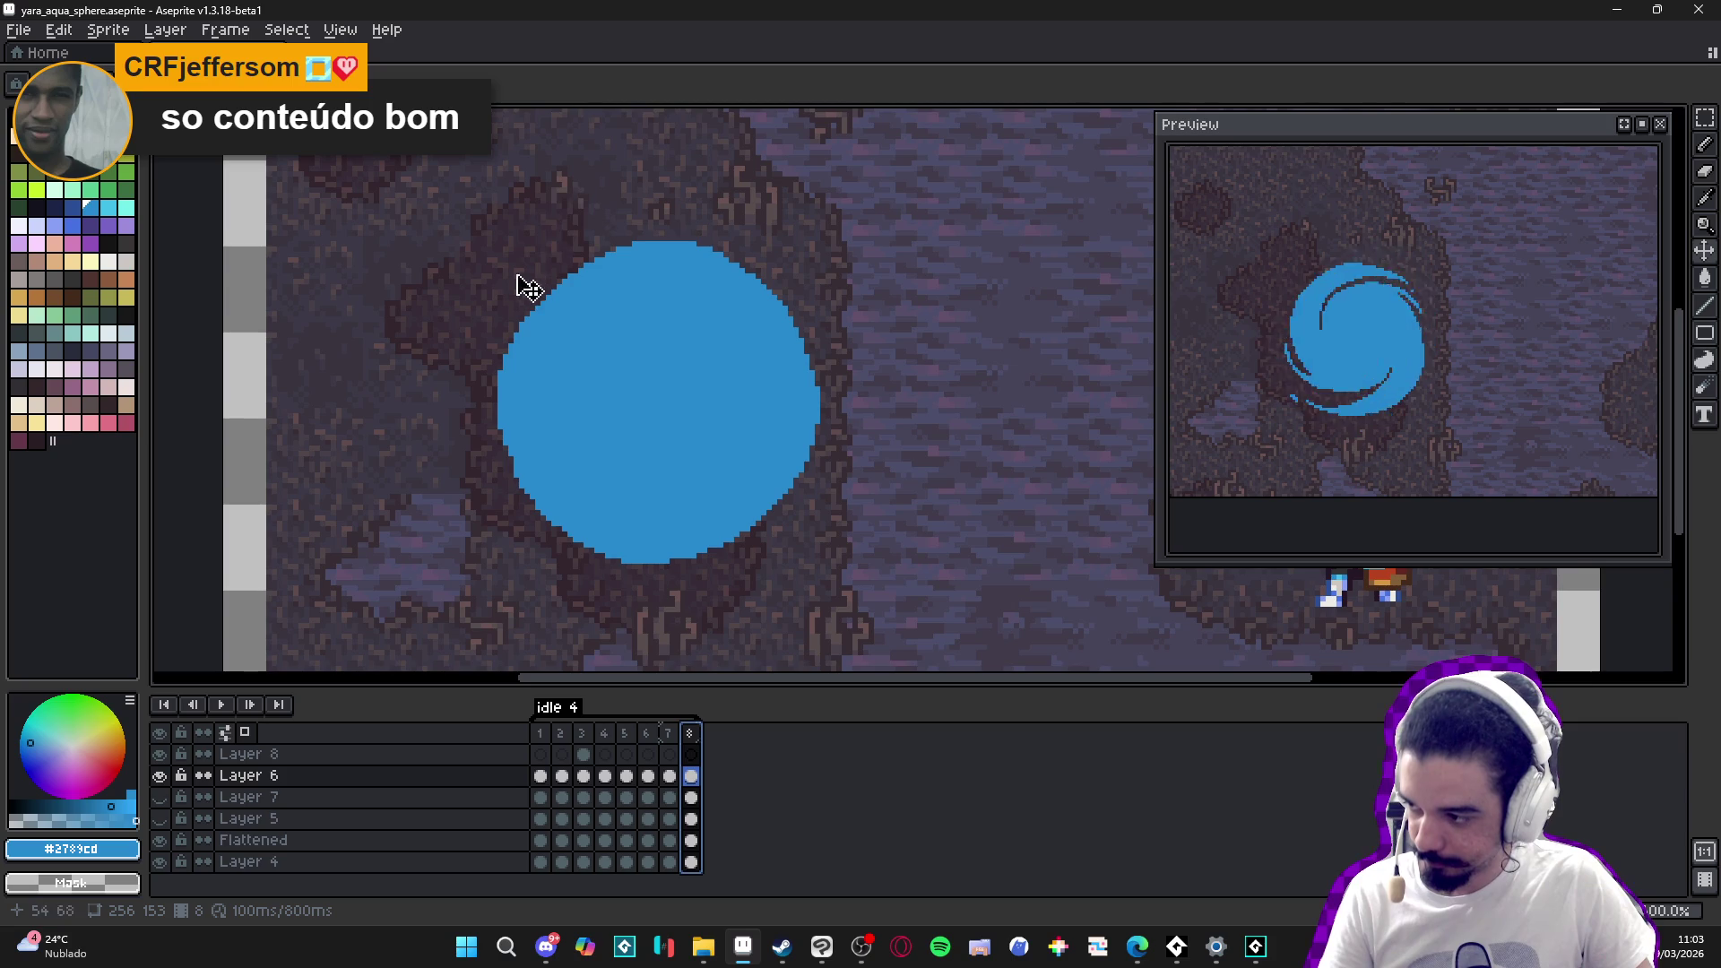
{"action": "scroll", "coordinate": [547, 354], "scroll_direction": "down", "scroll_amount": 1}
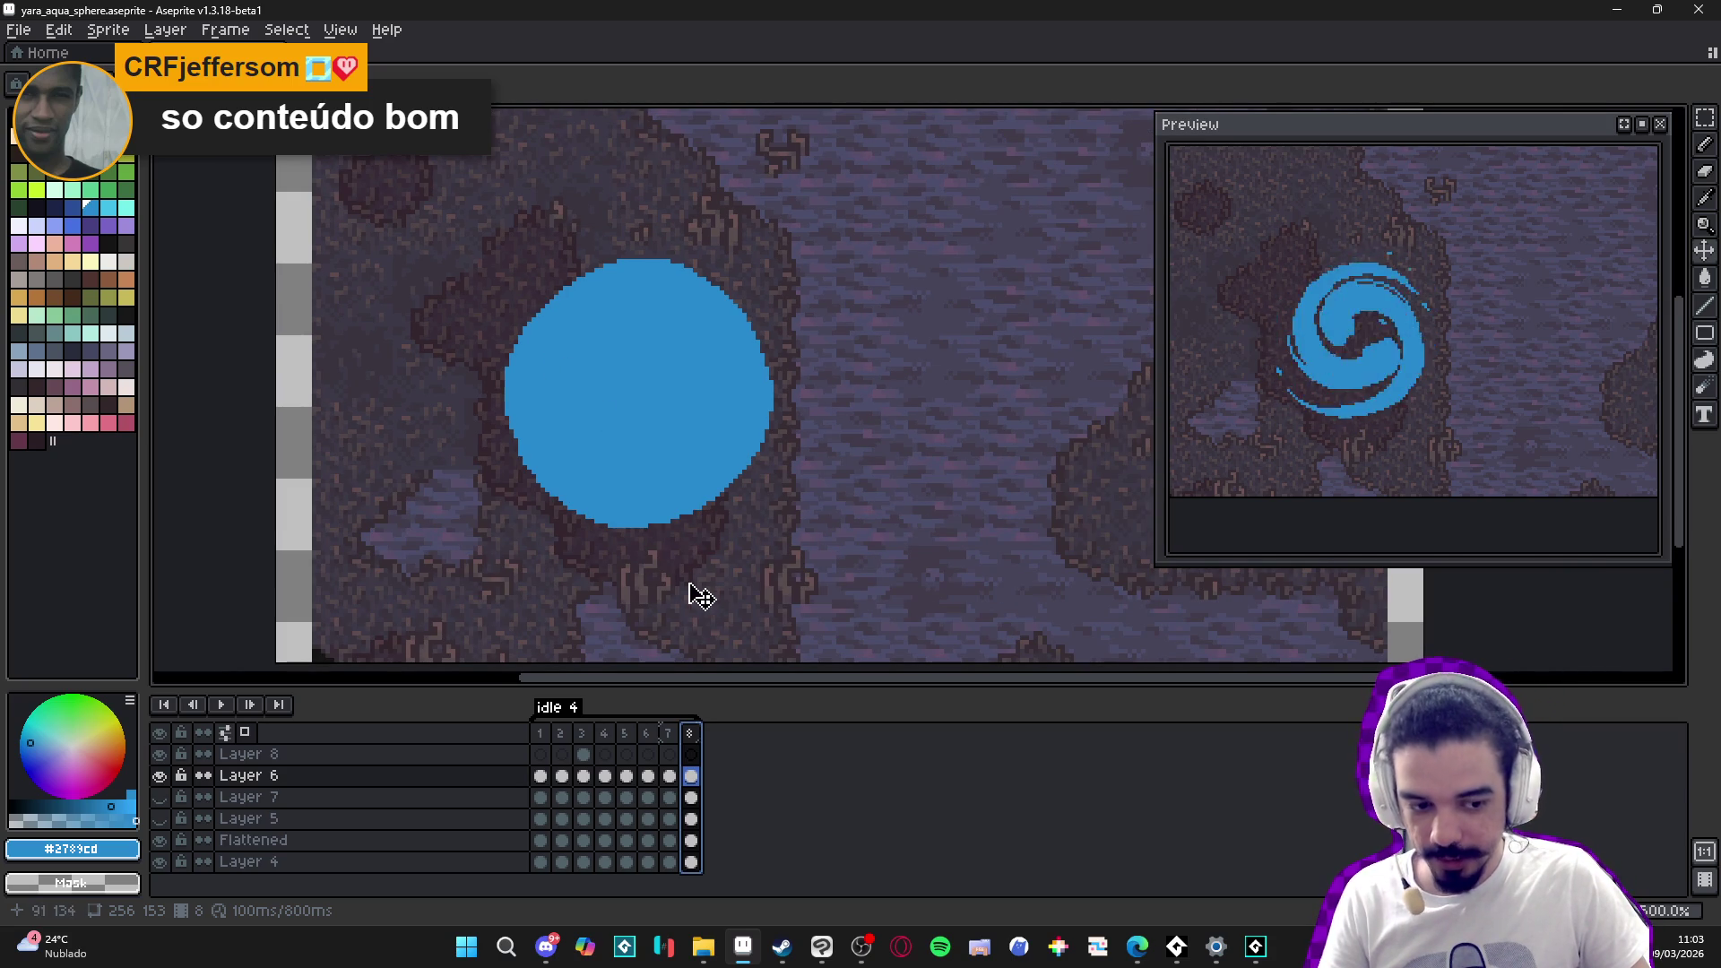
{"action": "left_click", "coordinate": [540, 733]}
{"action": "left_click", "coordinate": [561, 733]}
{"action": "left_click", "coordinate": [582, 733]}
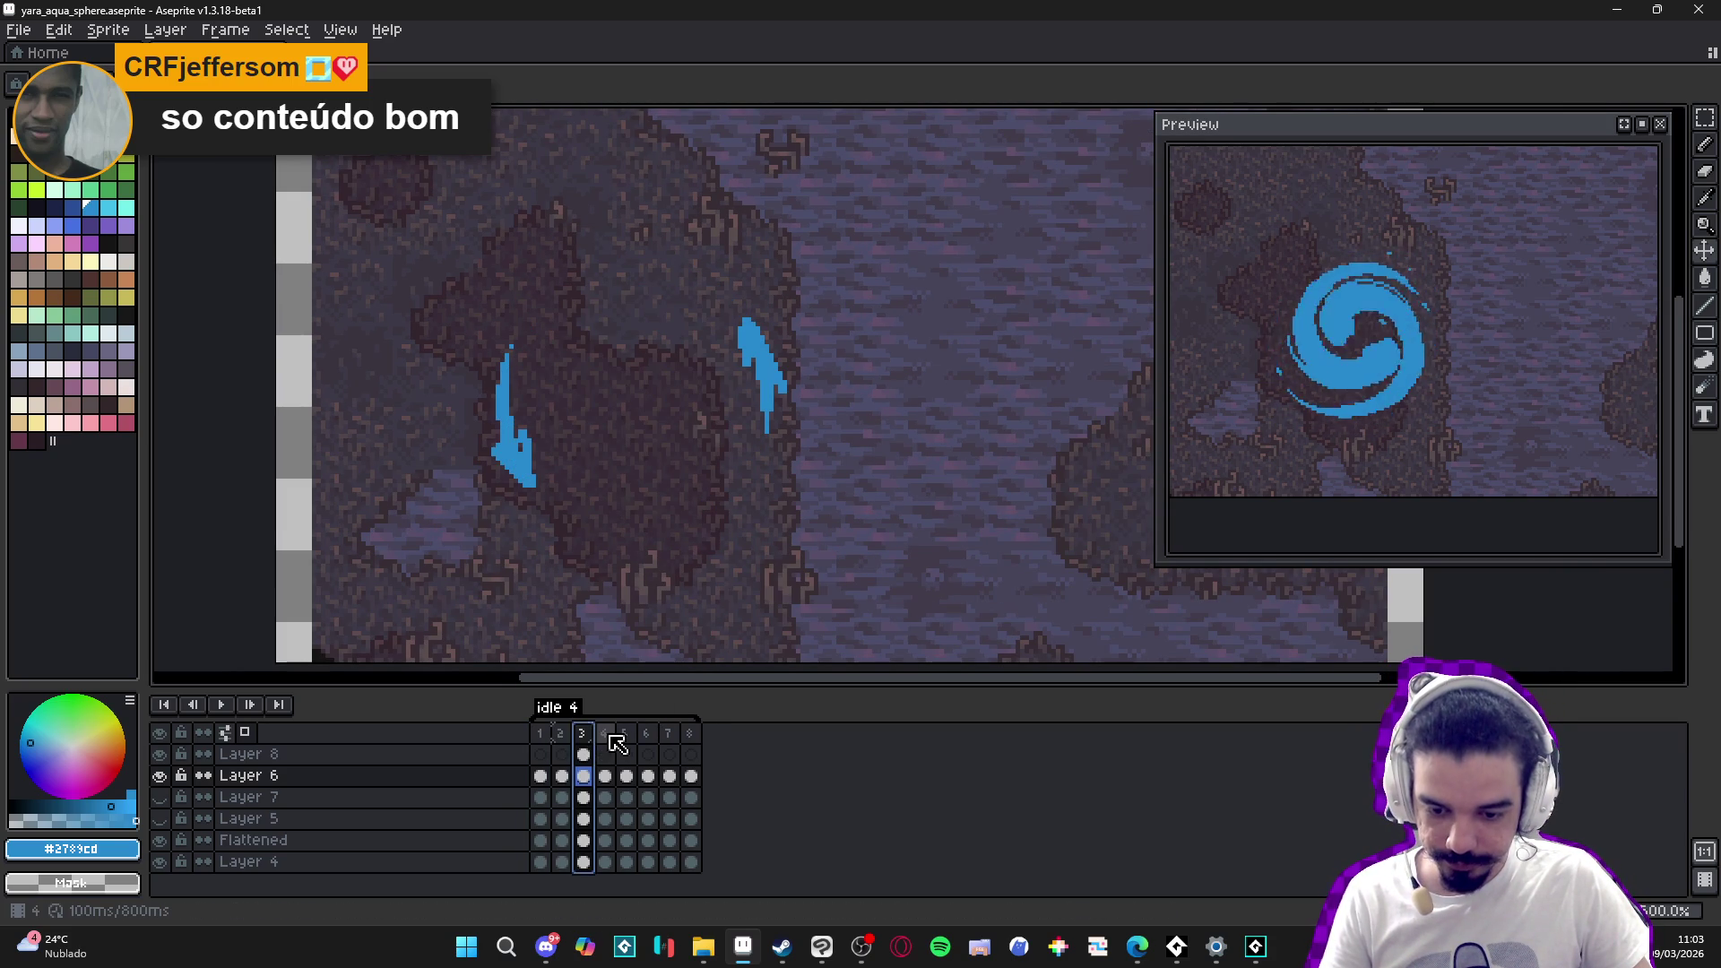
{"action": "left_click", "coordinate": [605, 733]}
{"action": "left_click", "coordinate": [626, 733]}
{"action": "left_click", "coordinate": [647, 733]}
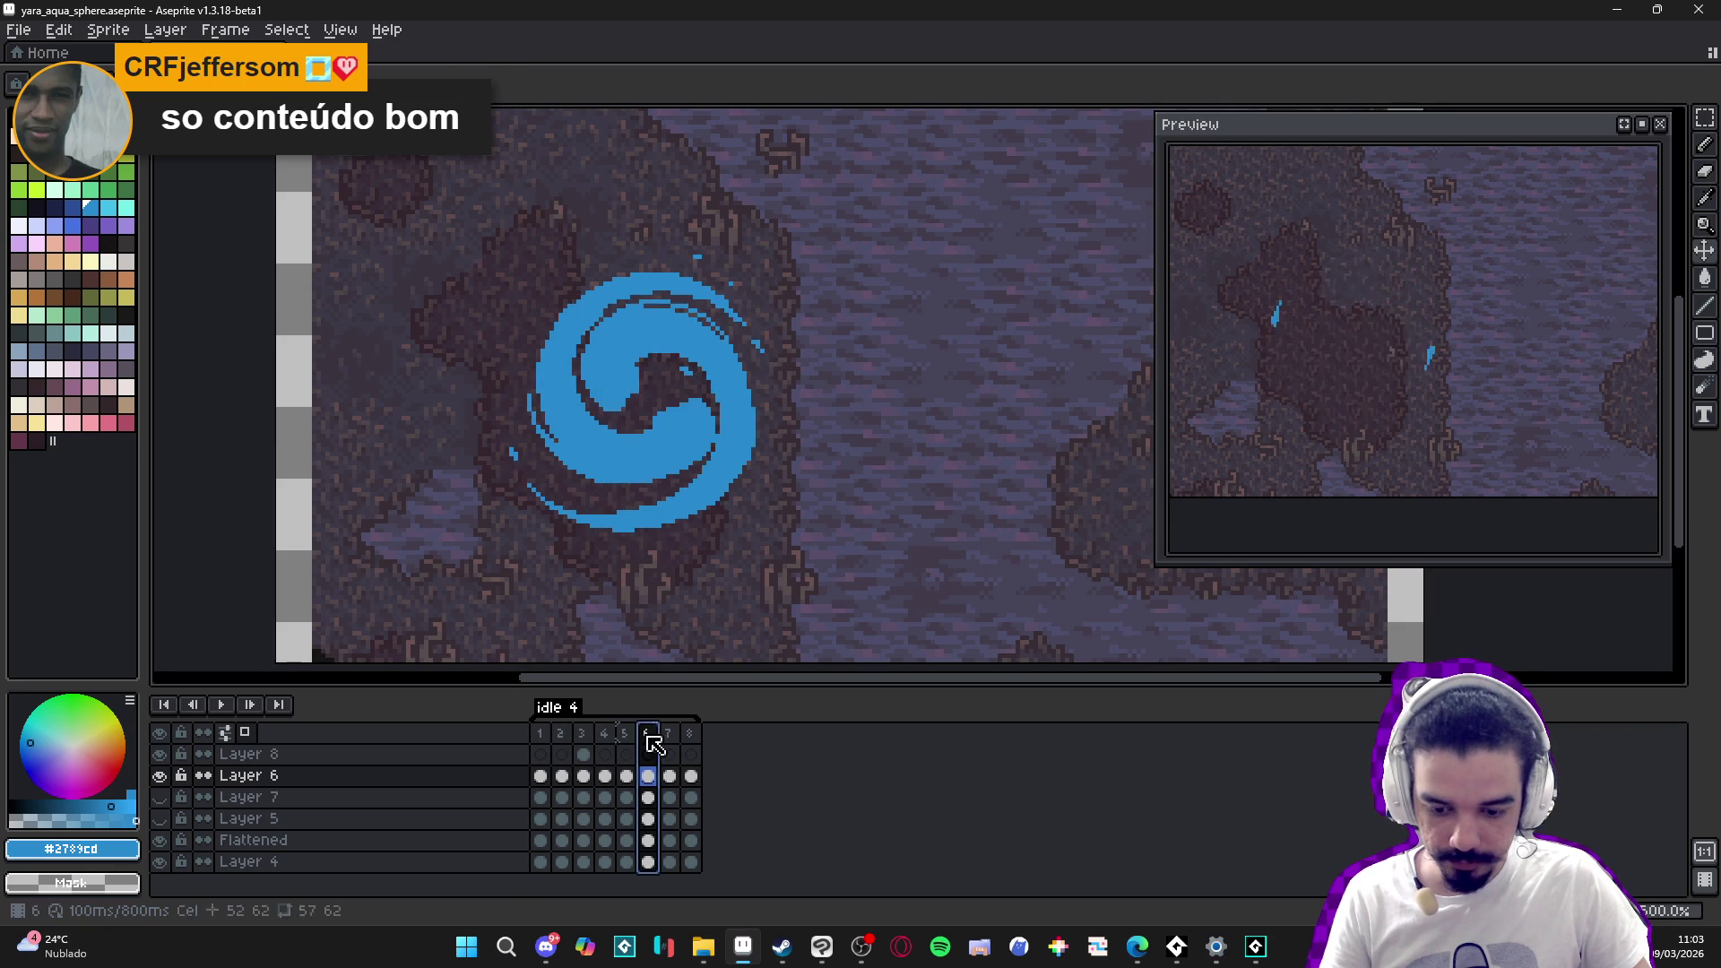
{"action": "left_click", "coordinate": [669, 733]}
{"action": "left_click", "coordinate": [690, 733]}
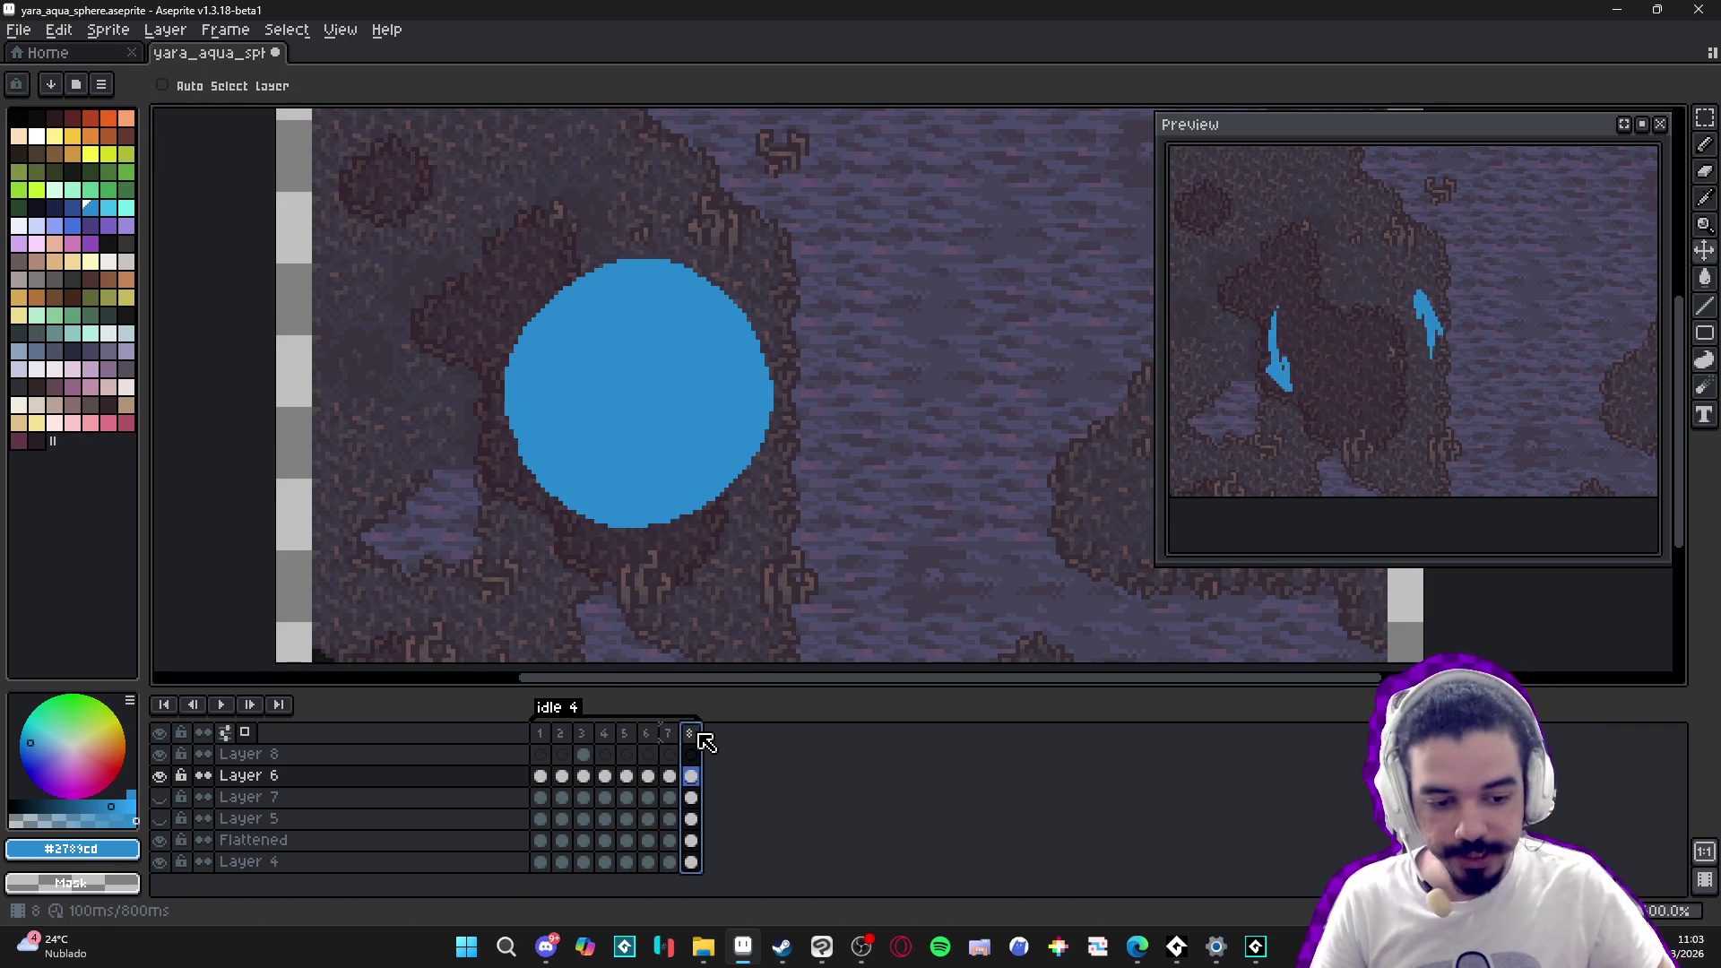
{"action": "key", "text": "ctrl+Return"}
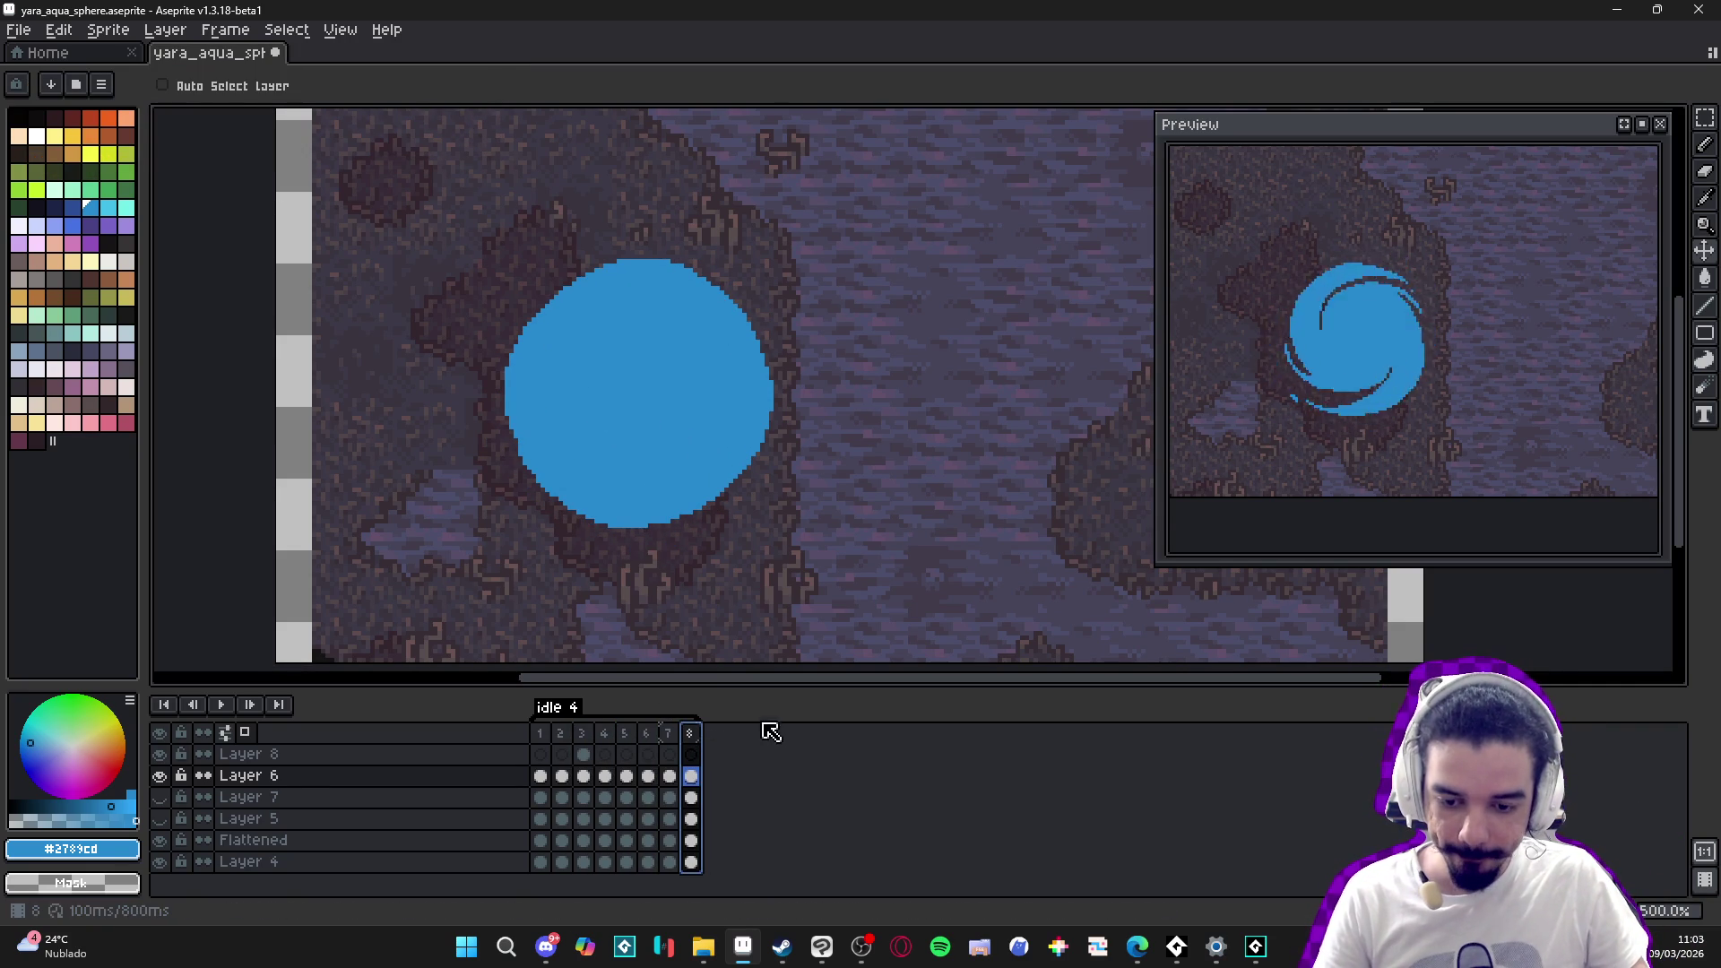
{"action": "left_click", "coordinate": [676, 733]}
{"action": "left_click", "coordinate": [692, 733]}
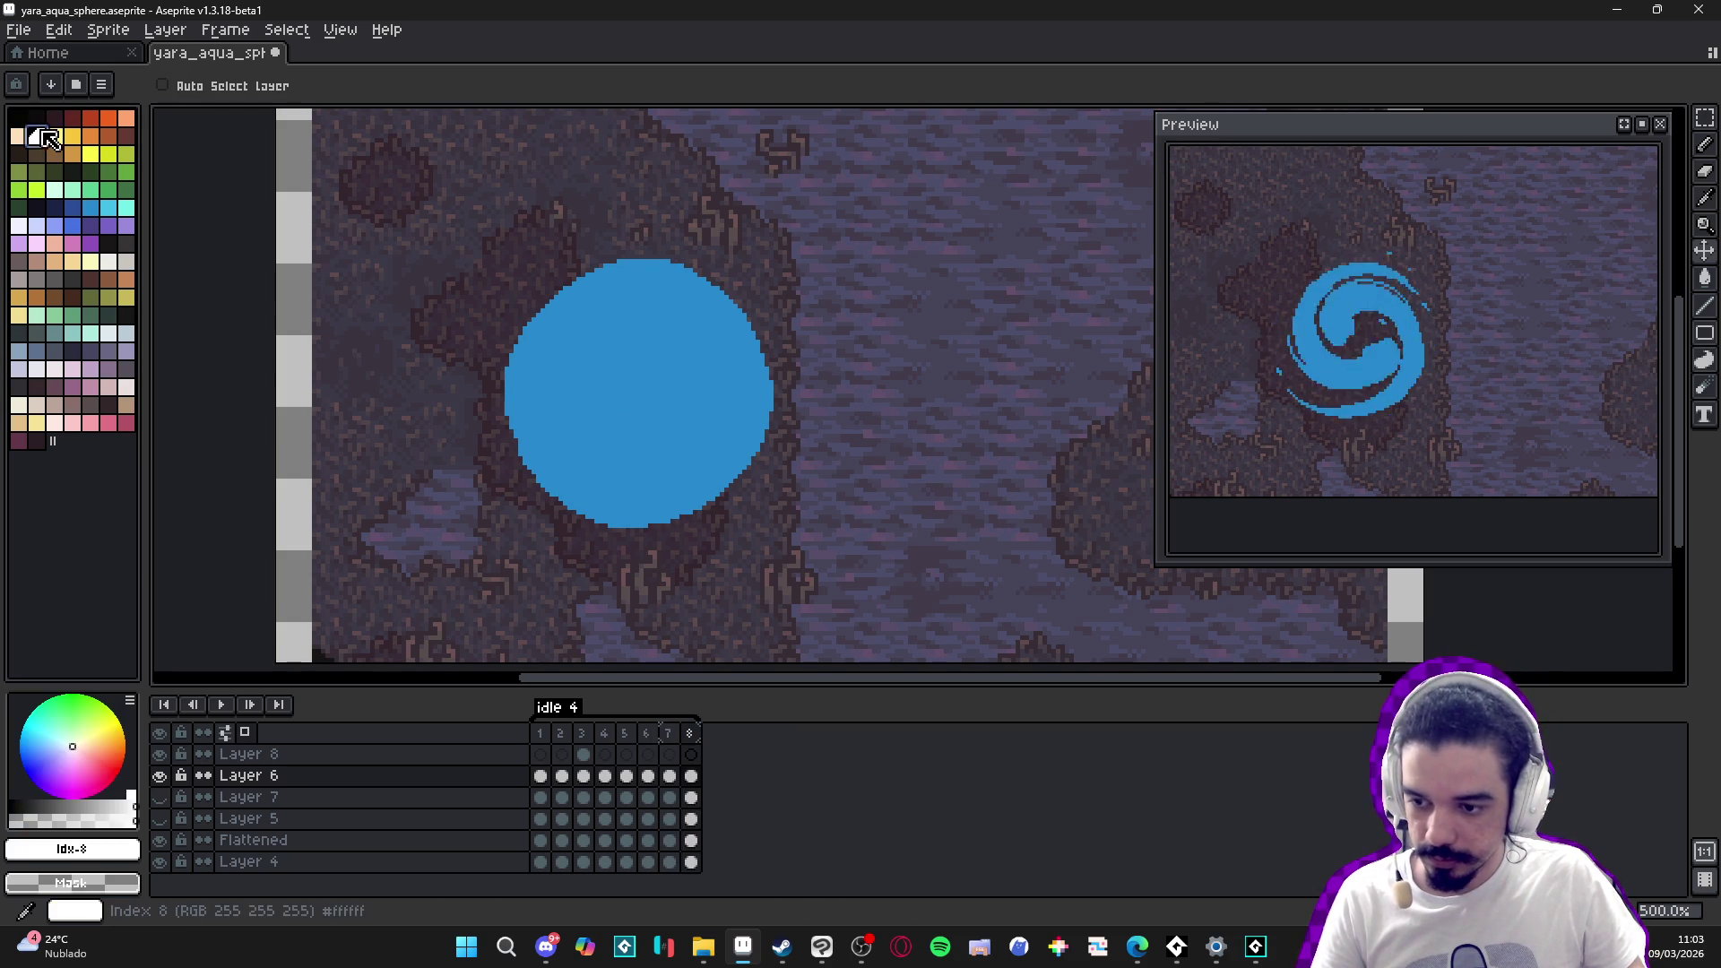
- Bucket-fill frame 8's circle white, add a ninth frame, and hide the dark background Layer 4
{"action": "key", "text": "g"}
{"action": "left_click", "coordinate": [605, 377]}
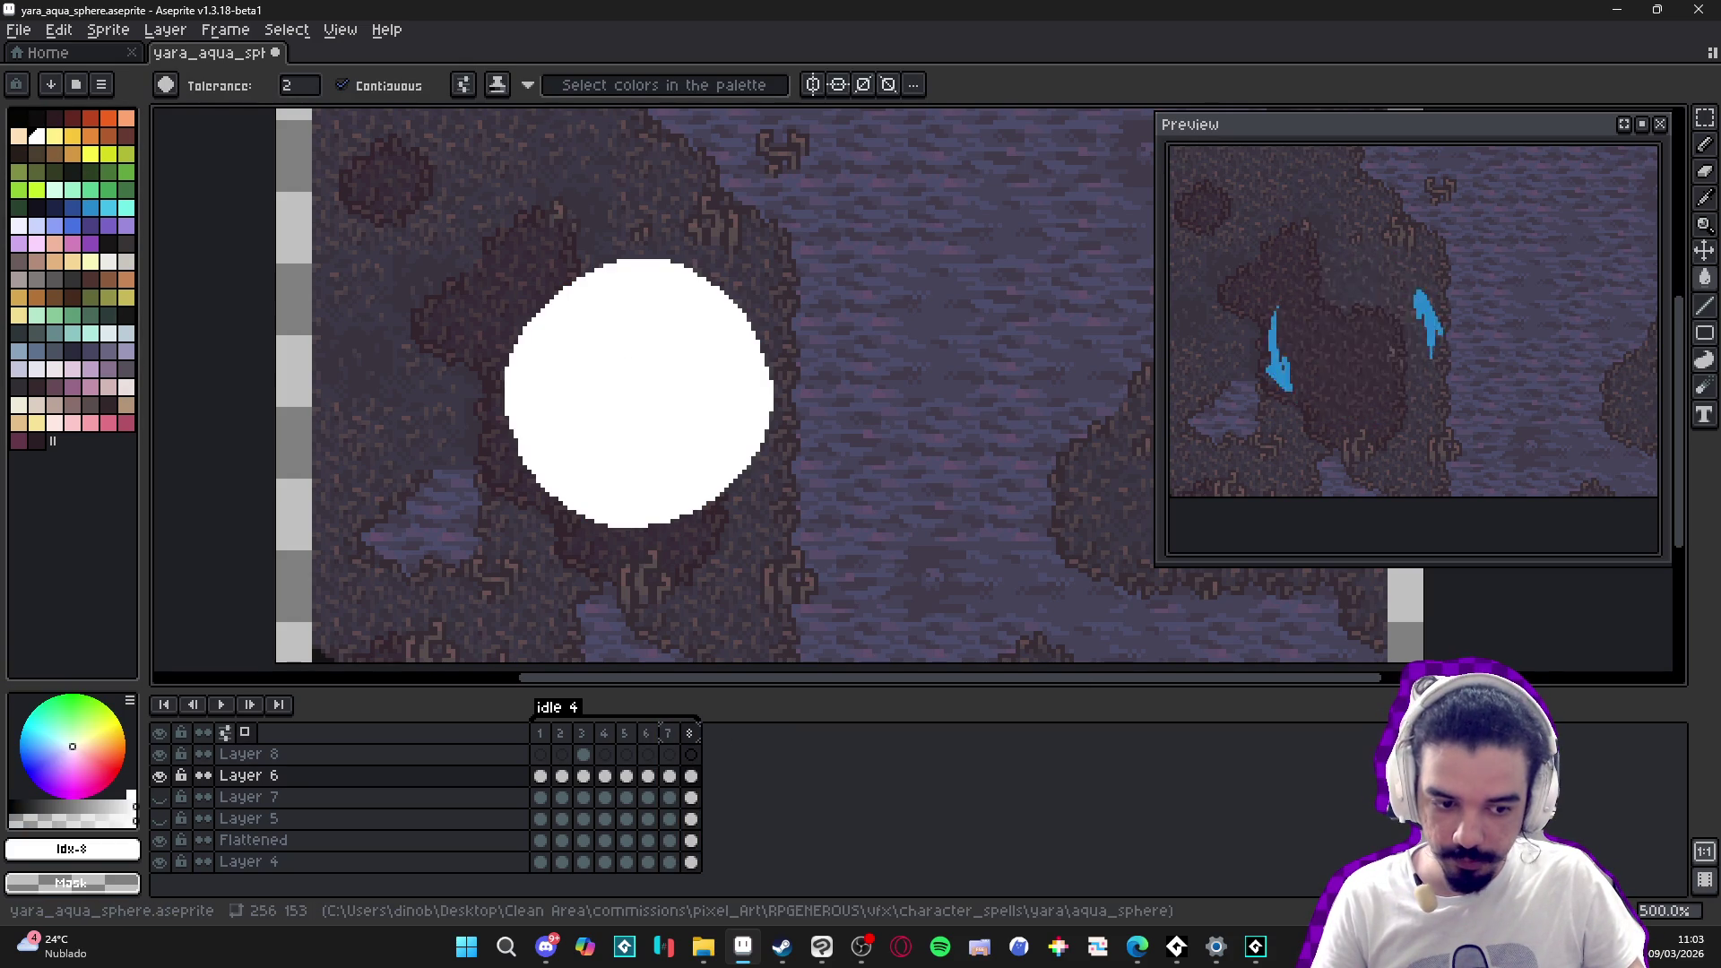
{"action": "key", "text": "alt+n"}
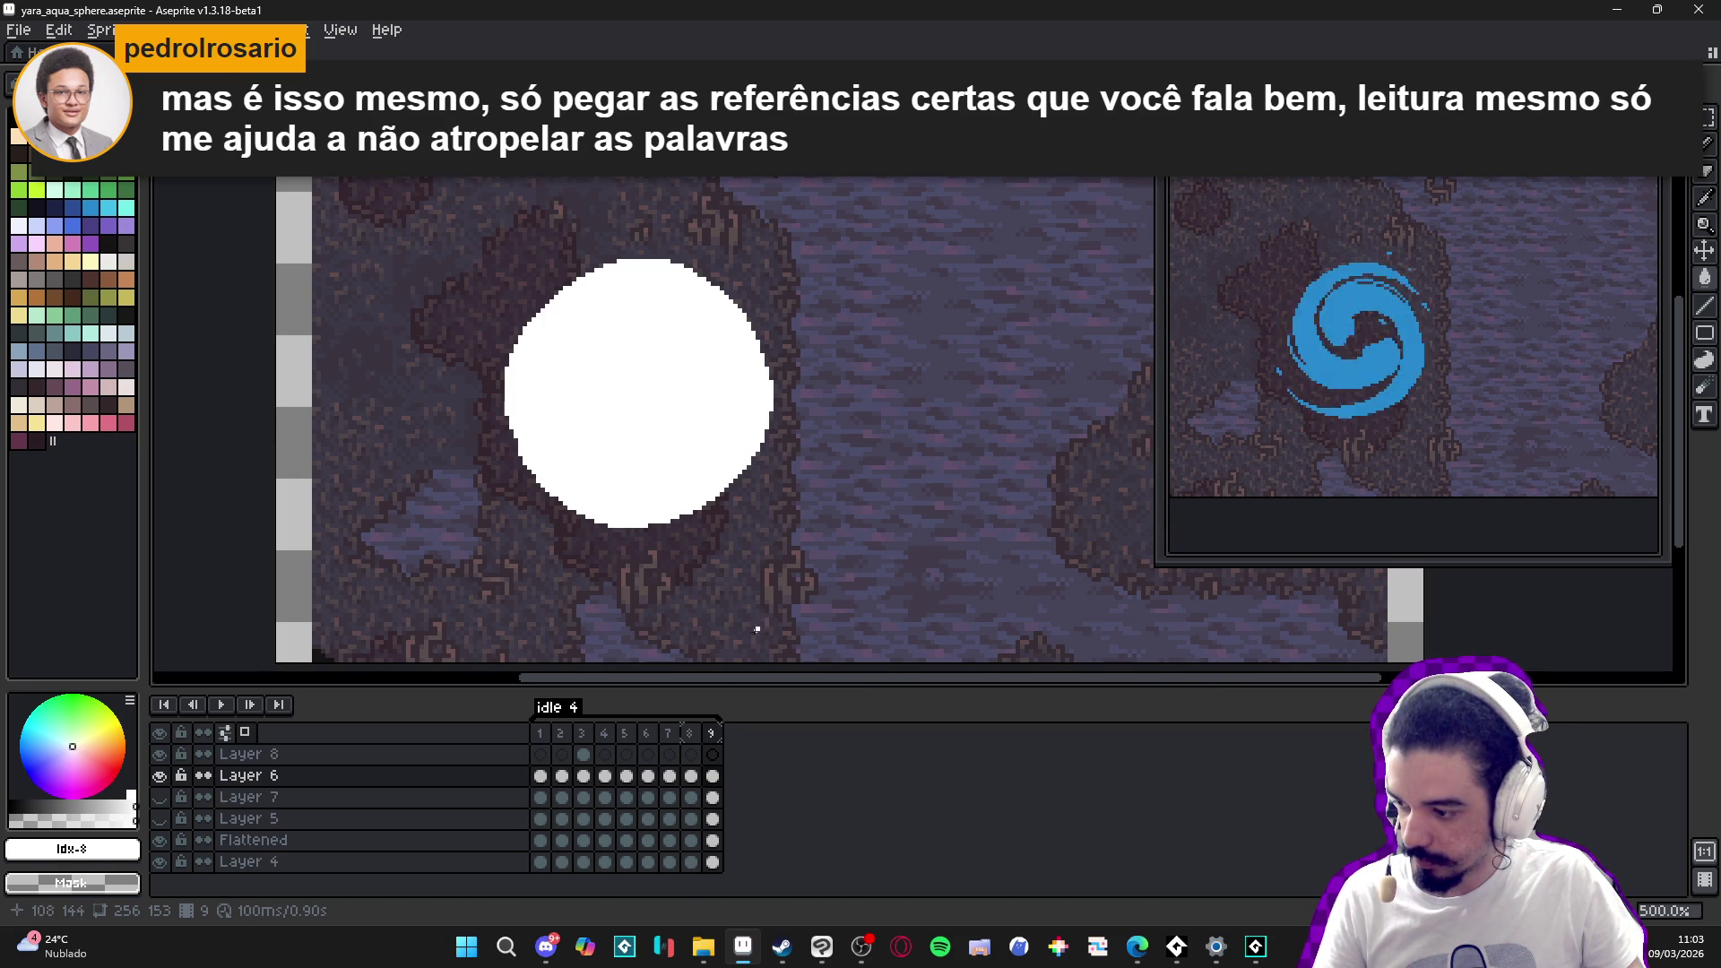
{"action": "left_click", "coordinate": [161, 862]}
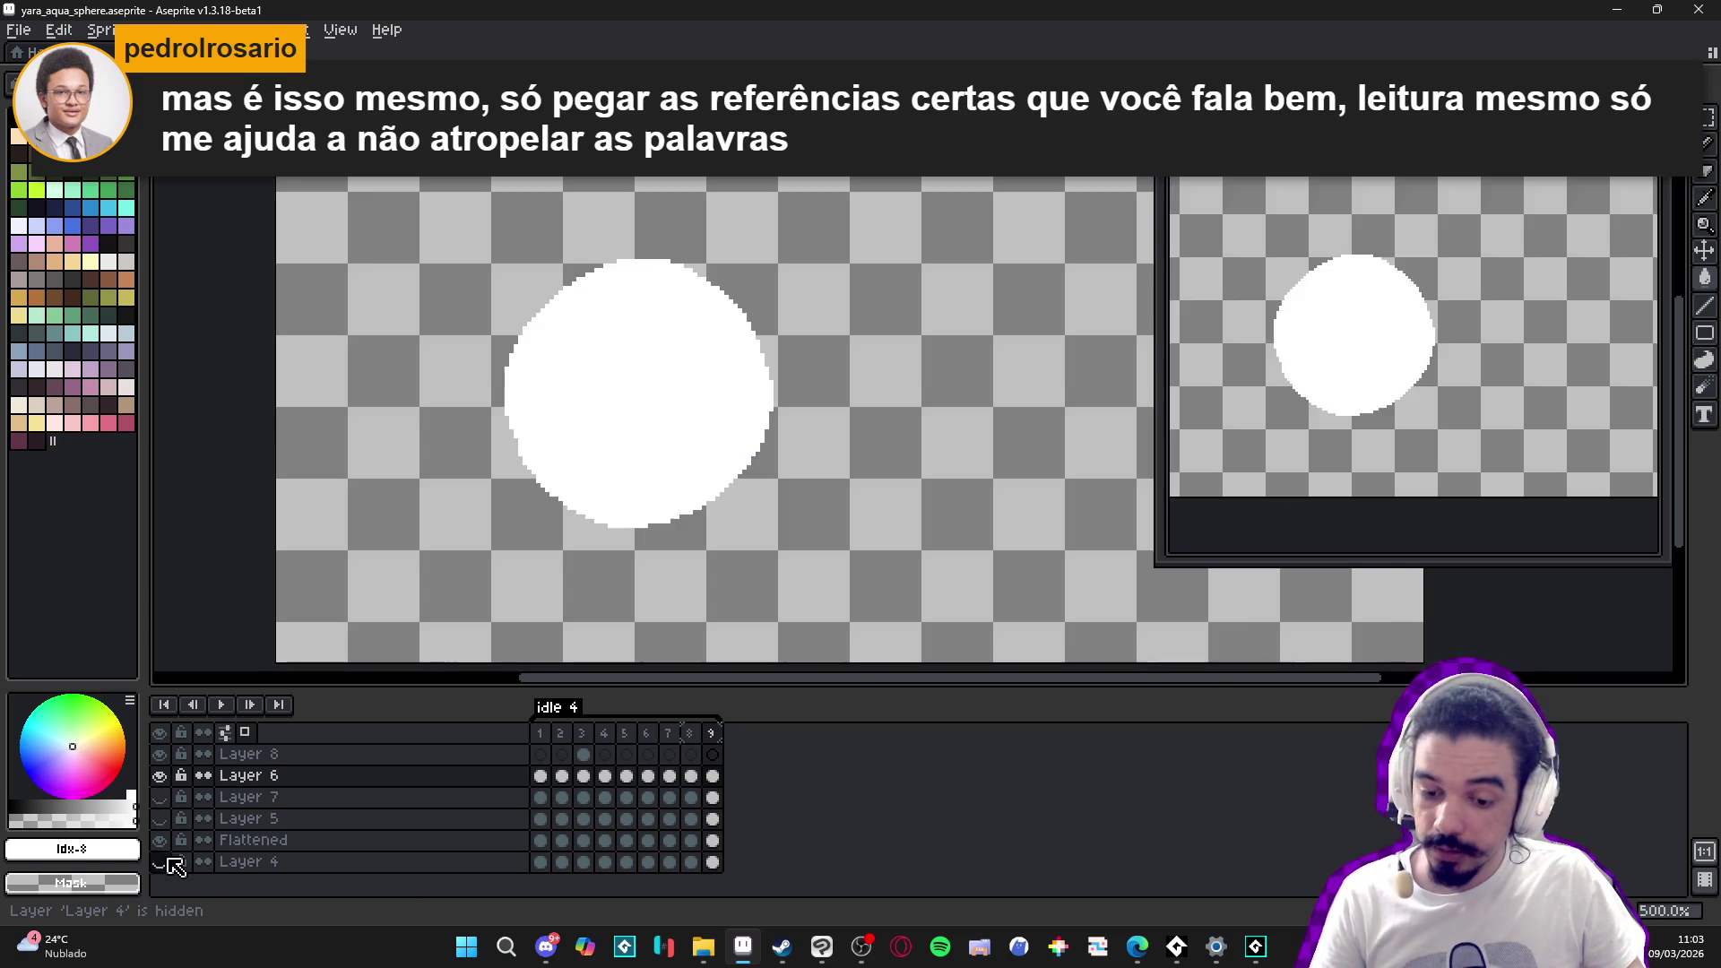
- Sample the swirl's blue #2789cd from frame 7 and fill frame 9's circle with it
{"action": "left_click", "coordinate": [676, 738]}
{"action": "left_click", "coordinate": [686, 736]}
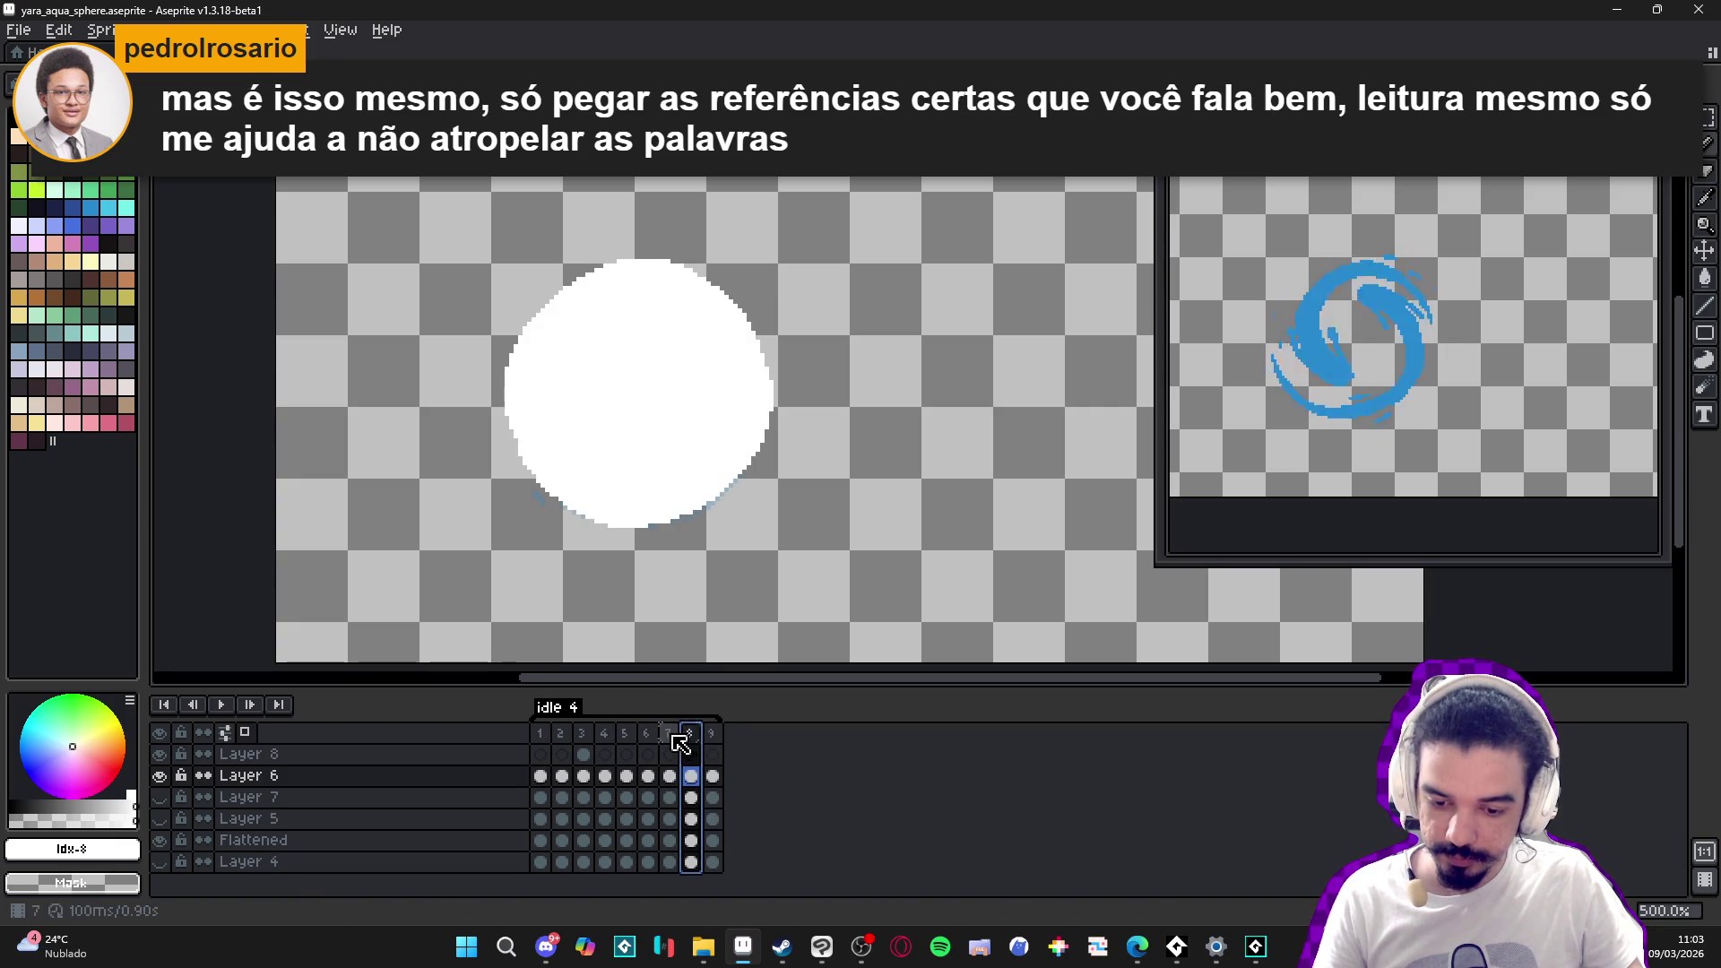
{"action": "left_click", "coordinate": [670, 737]}
{"action": "left_click", "coordinate": [717, 421], "text": "alt"}
{"action": "left_click", "coordinate": [692, 739]}
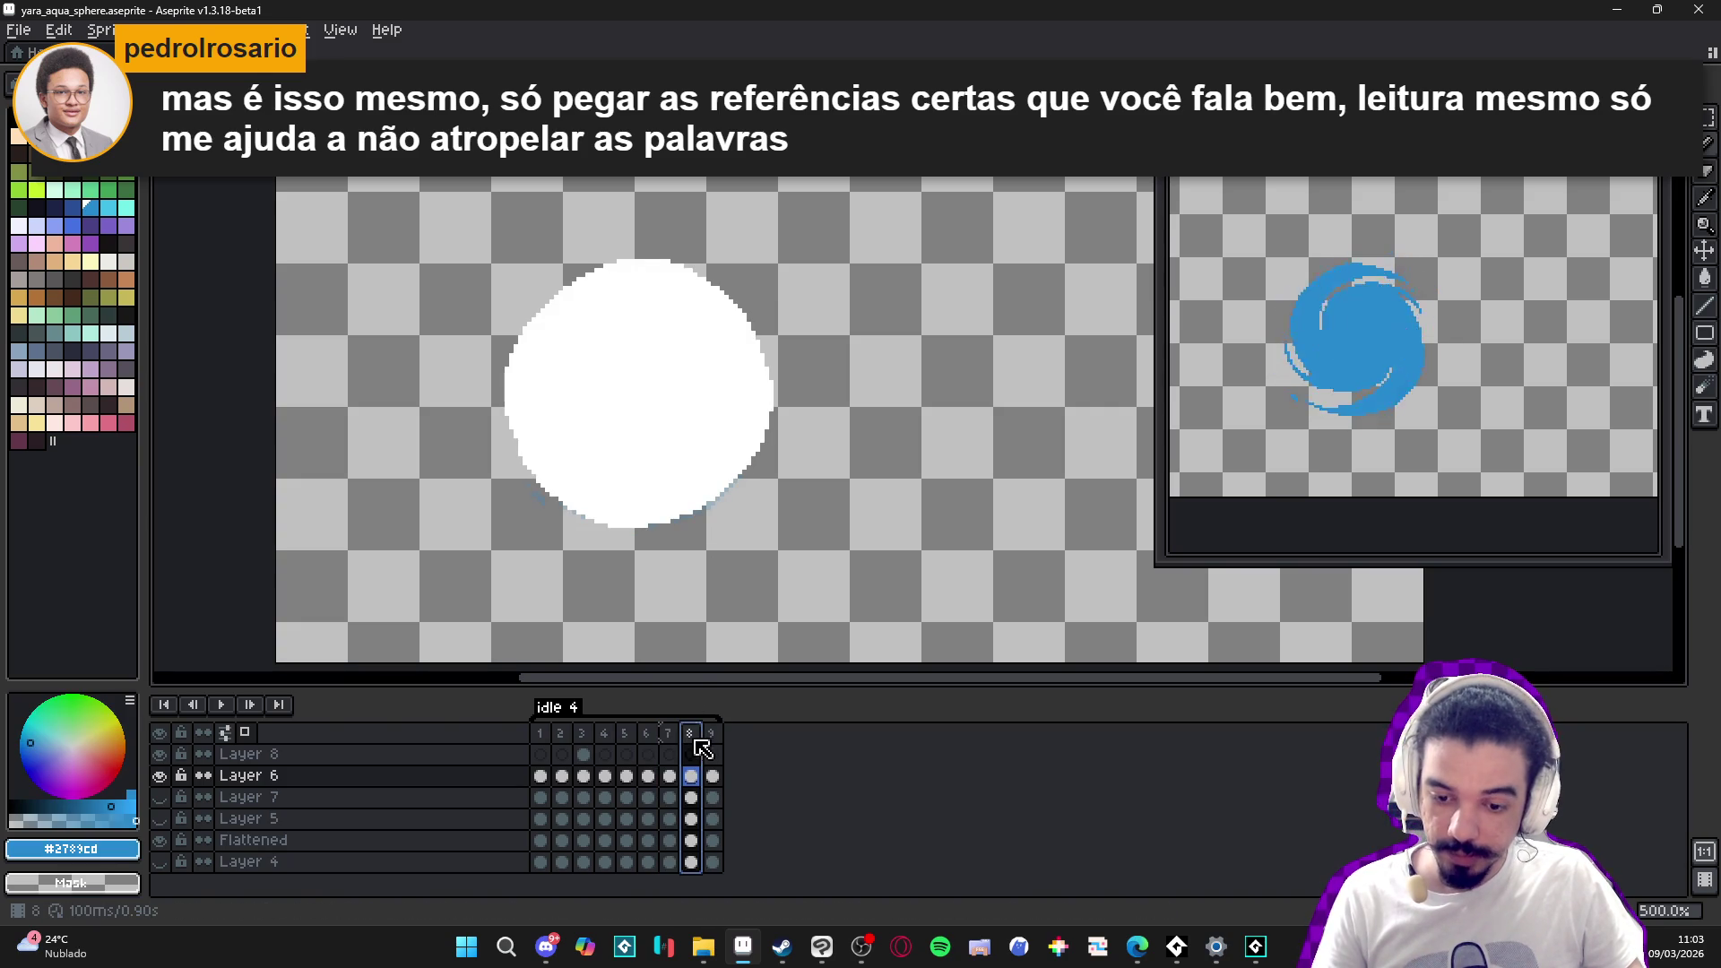
{"action": "key", "text": "g"}
{"action": "left_click", "coordinate": [685, 441]}
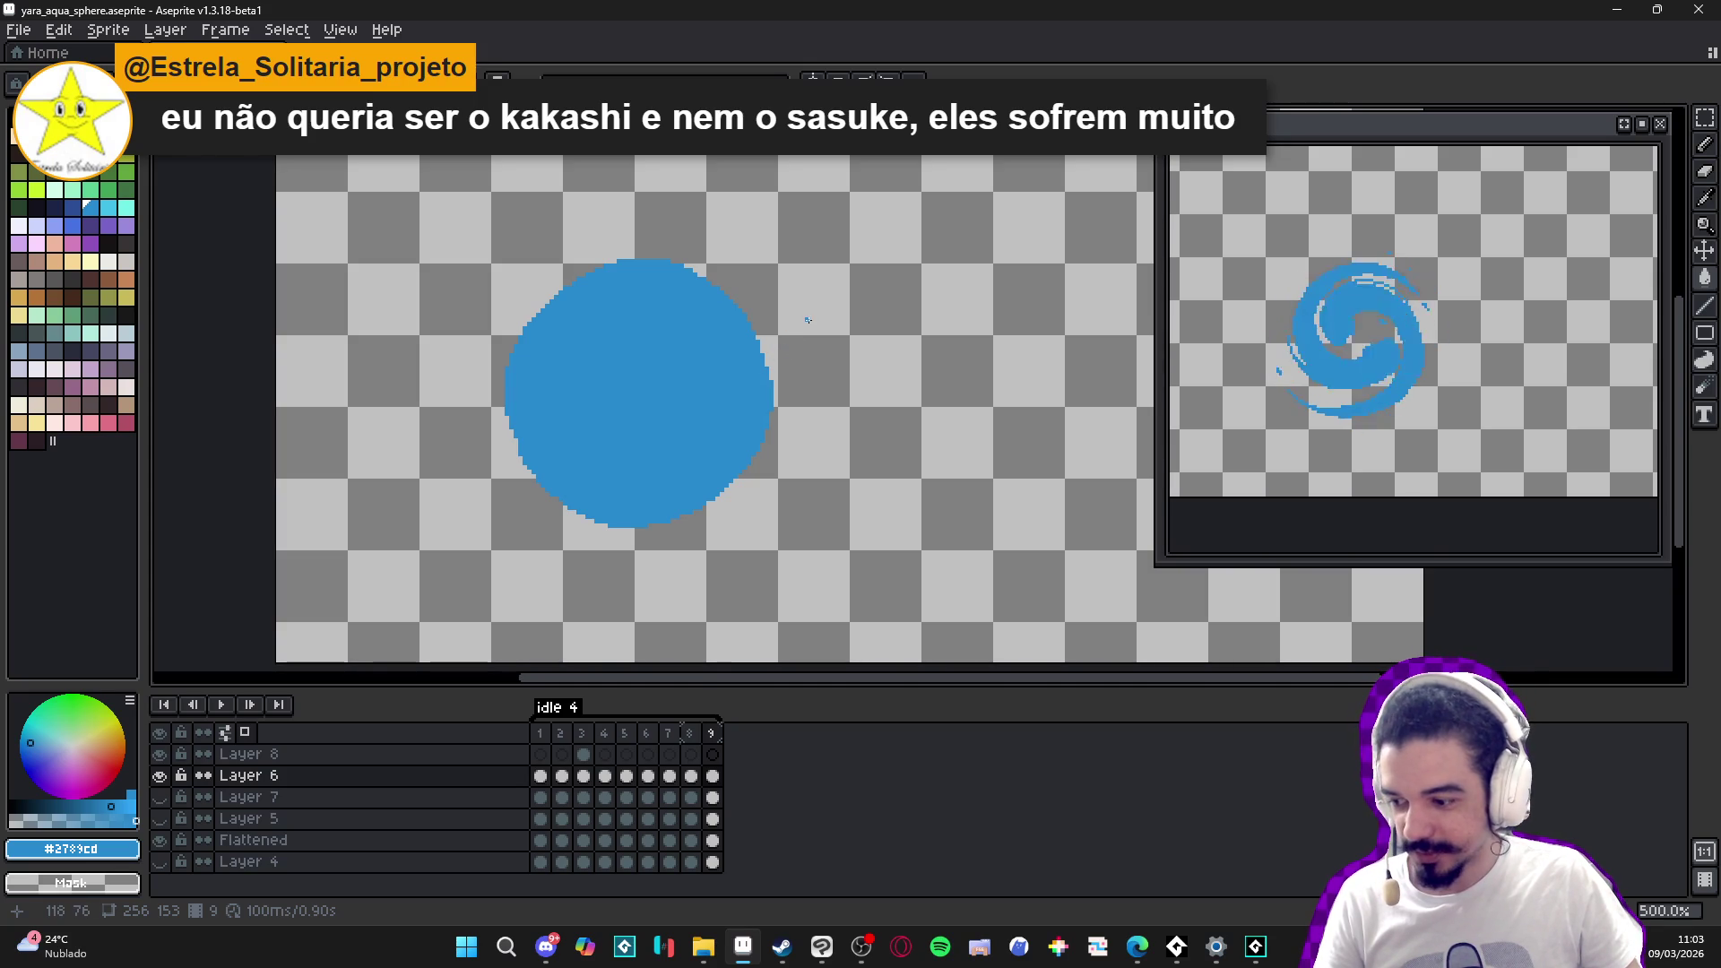
- Erase the blue circle from frame 9, leaving the frame empty for redrawing
{"action": "key", "text": "e"}
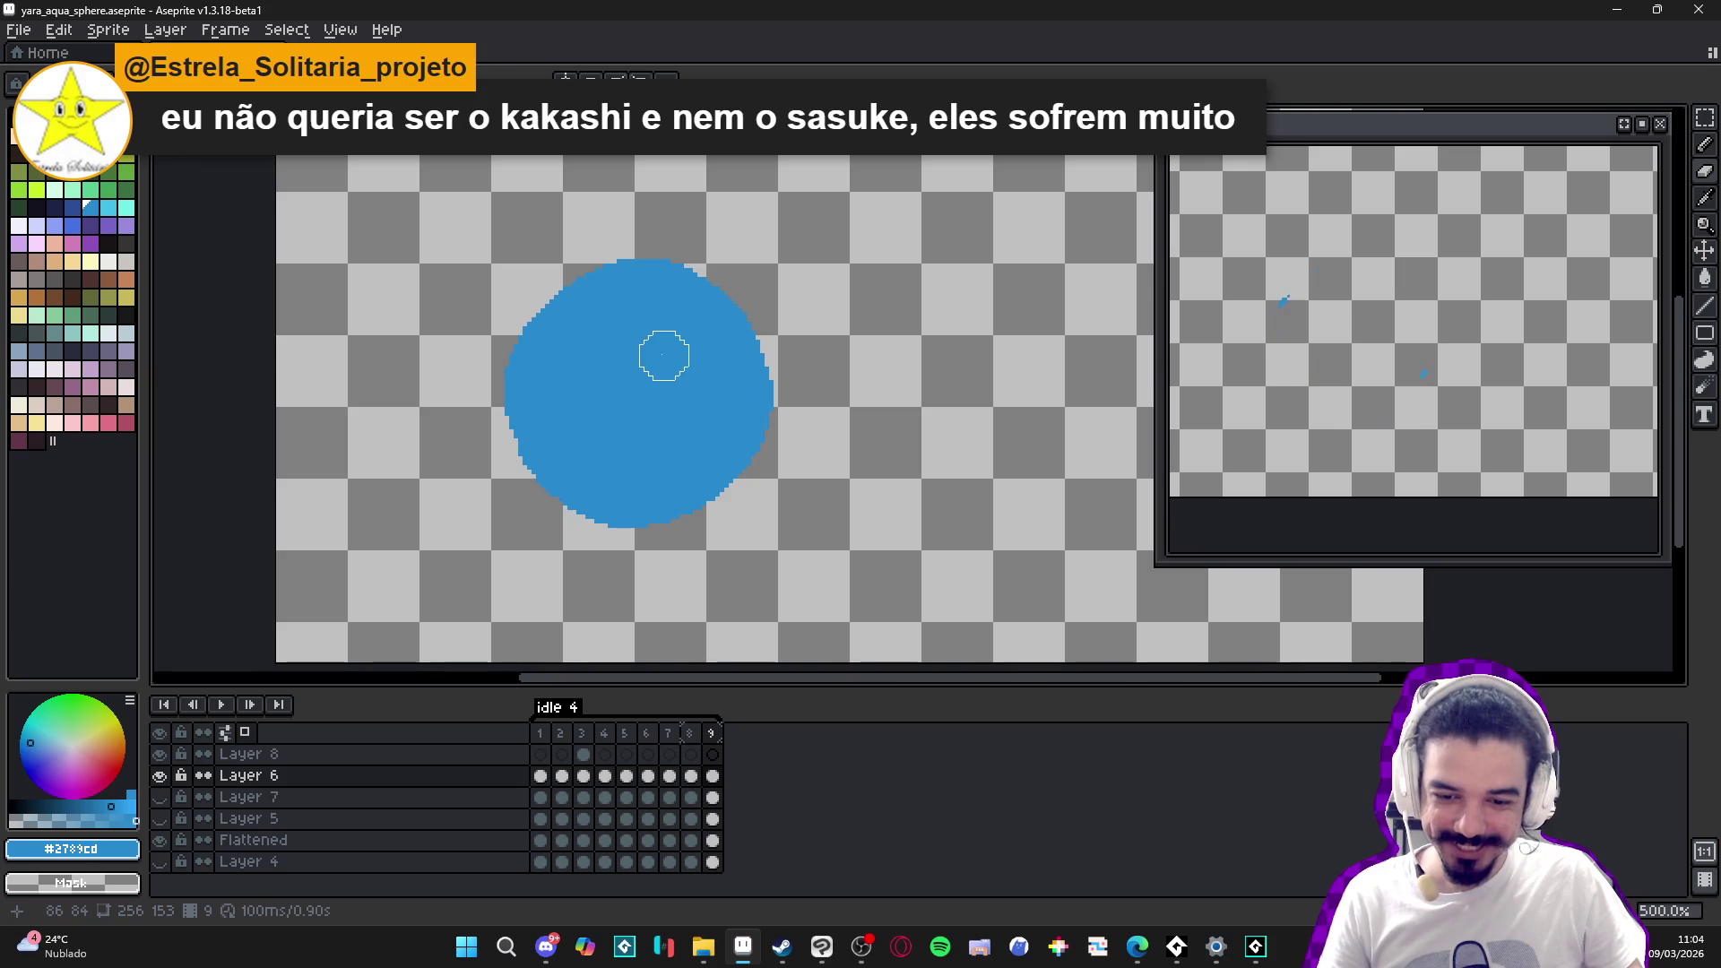
{"action": "mouse_move", "coordinate": [729, 331]}
{"action": "left_mouse_down"}
{"action": "mouse_move", "coordinate": [442, 422]}
{"action": "mouse_move", "coordinate": [922, 365]}
{"action": "left_mouse_up"}
{"action": "key", "text": "b"}
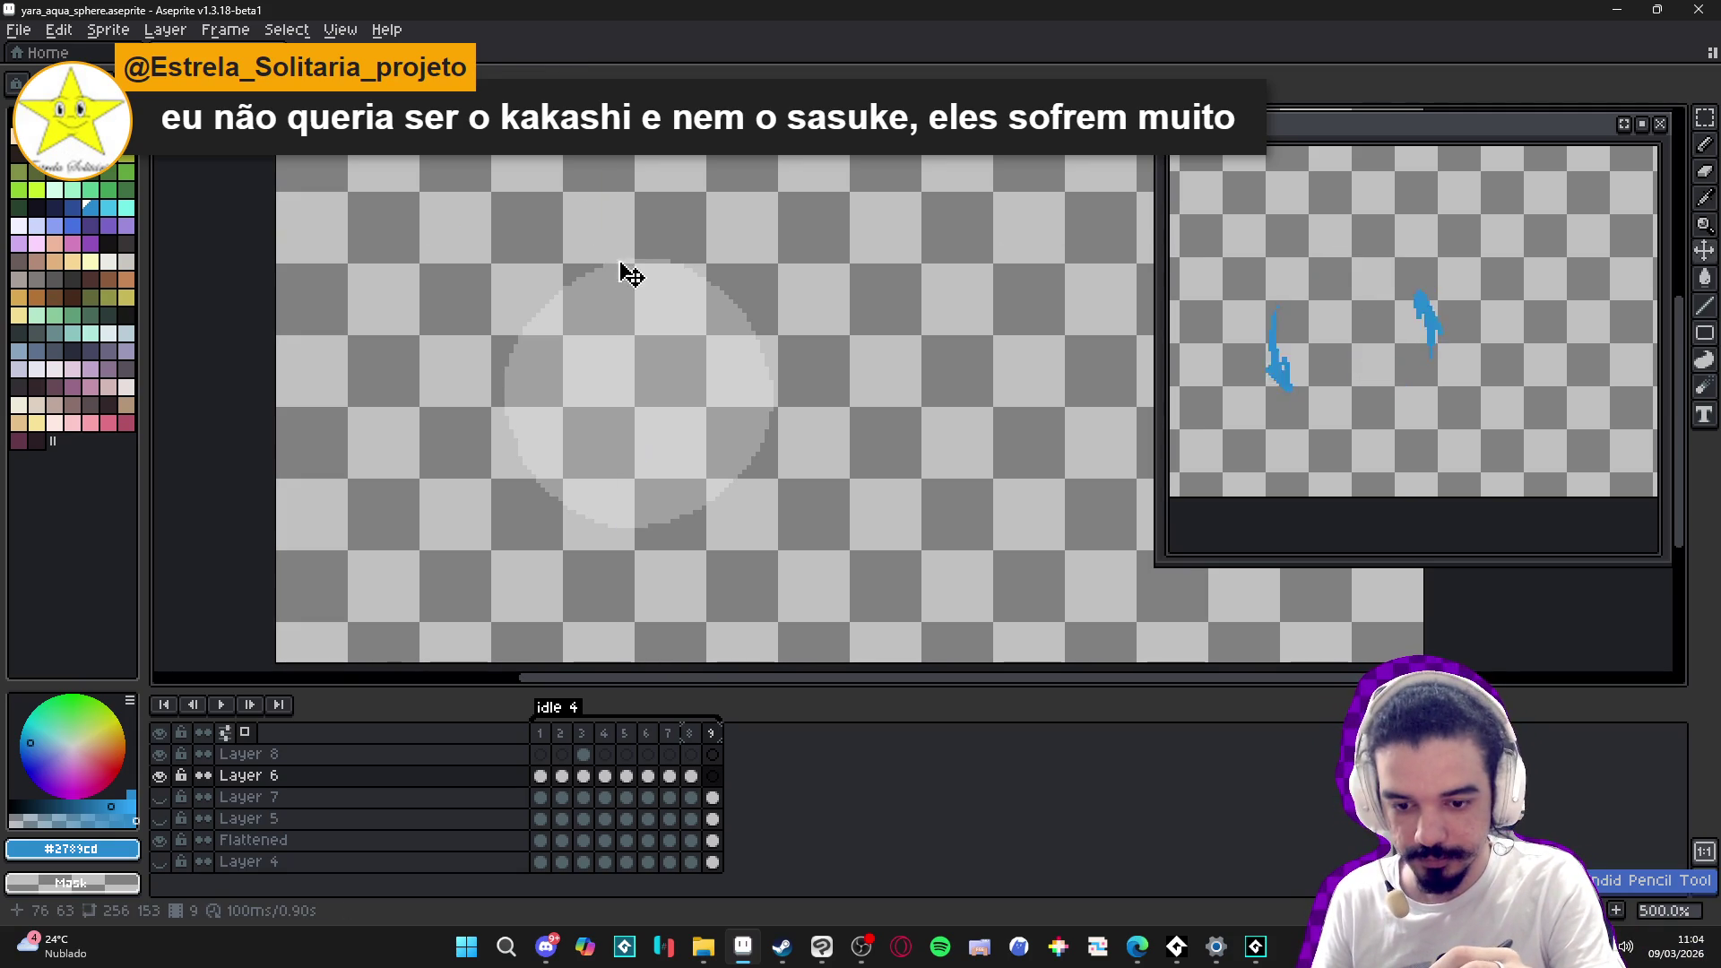
- Pencil a wobbly blue outline around the onion-skinned circle on frame 9 and fill it solid #2789cd
{"action": "mouse_move", "coordinate": [619, 238]}
{"action": "left_mouse_down"}
{"action": "mouse_move", "coordinate": [540, 266]}
{"action": "mouse_move", "coordinate": [503, 348]}
{"action": "left_mouse_up"}
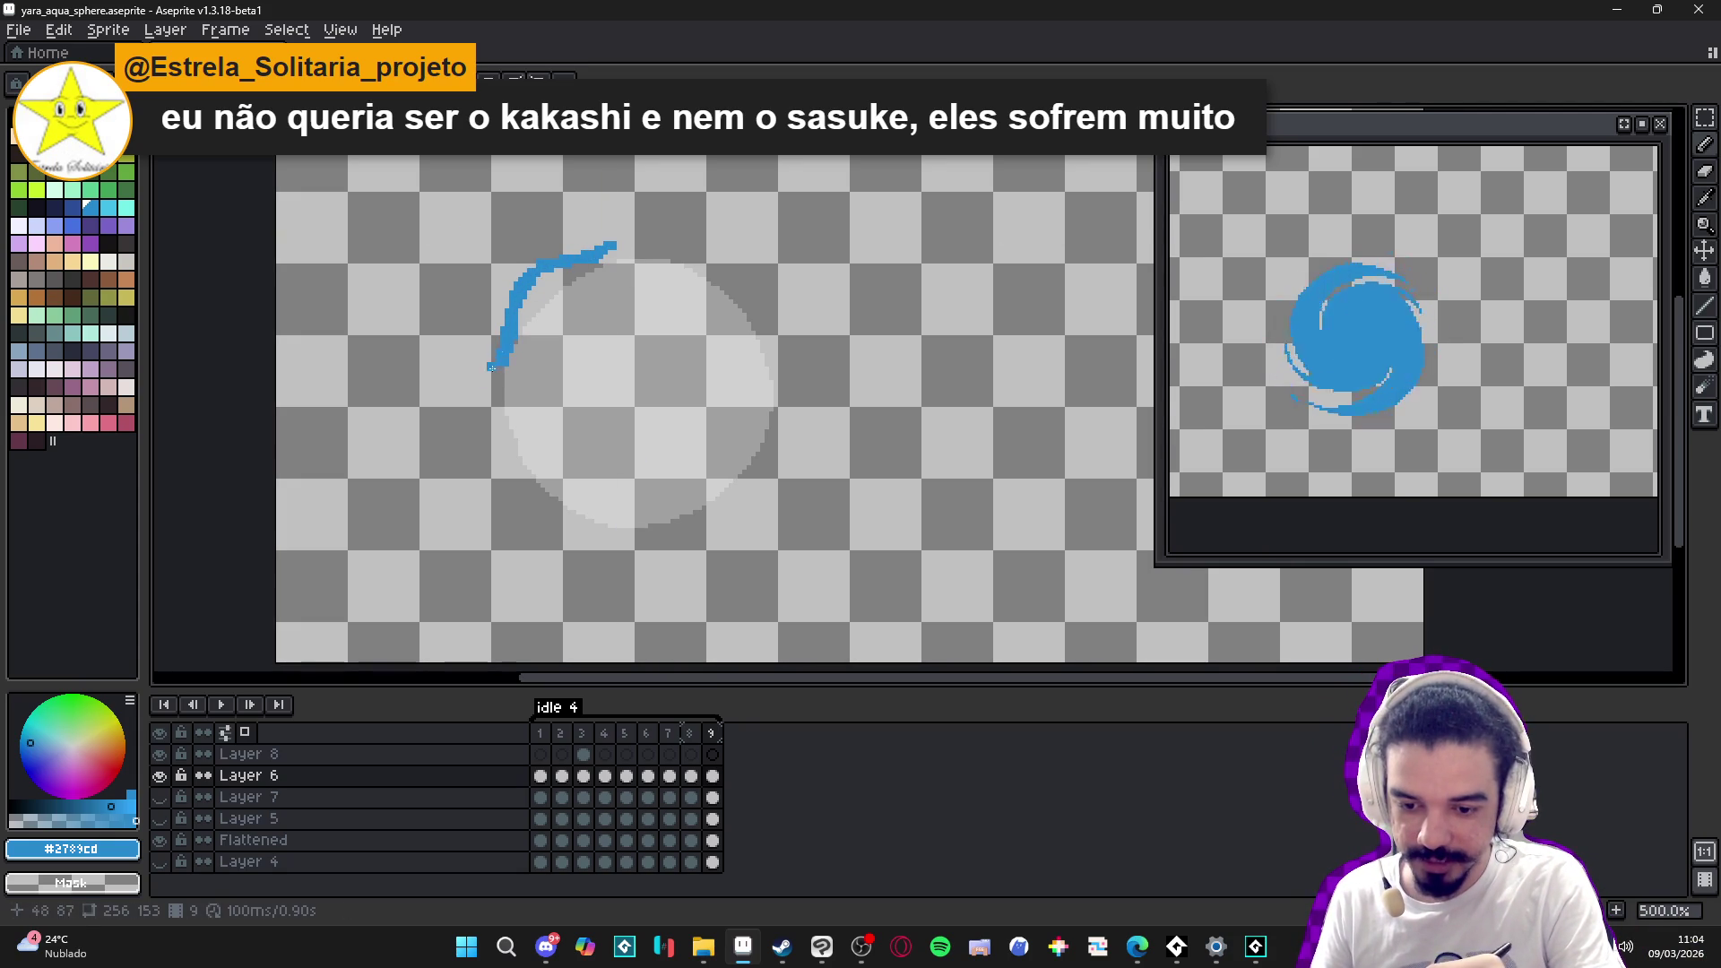
{"action": "mouse_move", "coordinate": [499, 365]}
{"action": "left_mouse_down"}
{"action": "mouse_move", "coordinate": [487, 437]}
{"action": "mouse_move", "coordinate": [529, 507]}
{"action": "left_mouse_up"}
{"action": "mouse_move", "coordinate": [609, 247]}
{"action": "left_mouse_down"}
{"action": "mouse_move", "coordinate": [632, 233]}
{"action": "mouse_move", "coordinate": [765, 307]}
{"action": "left_mouse_up"}
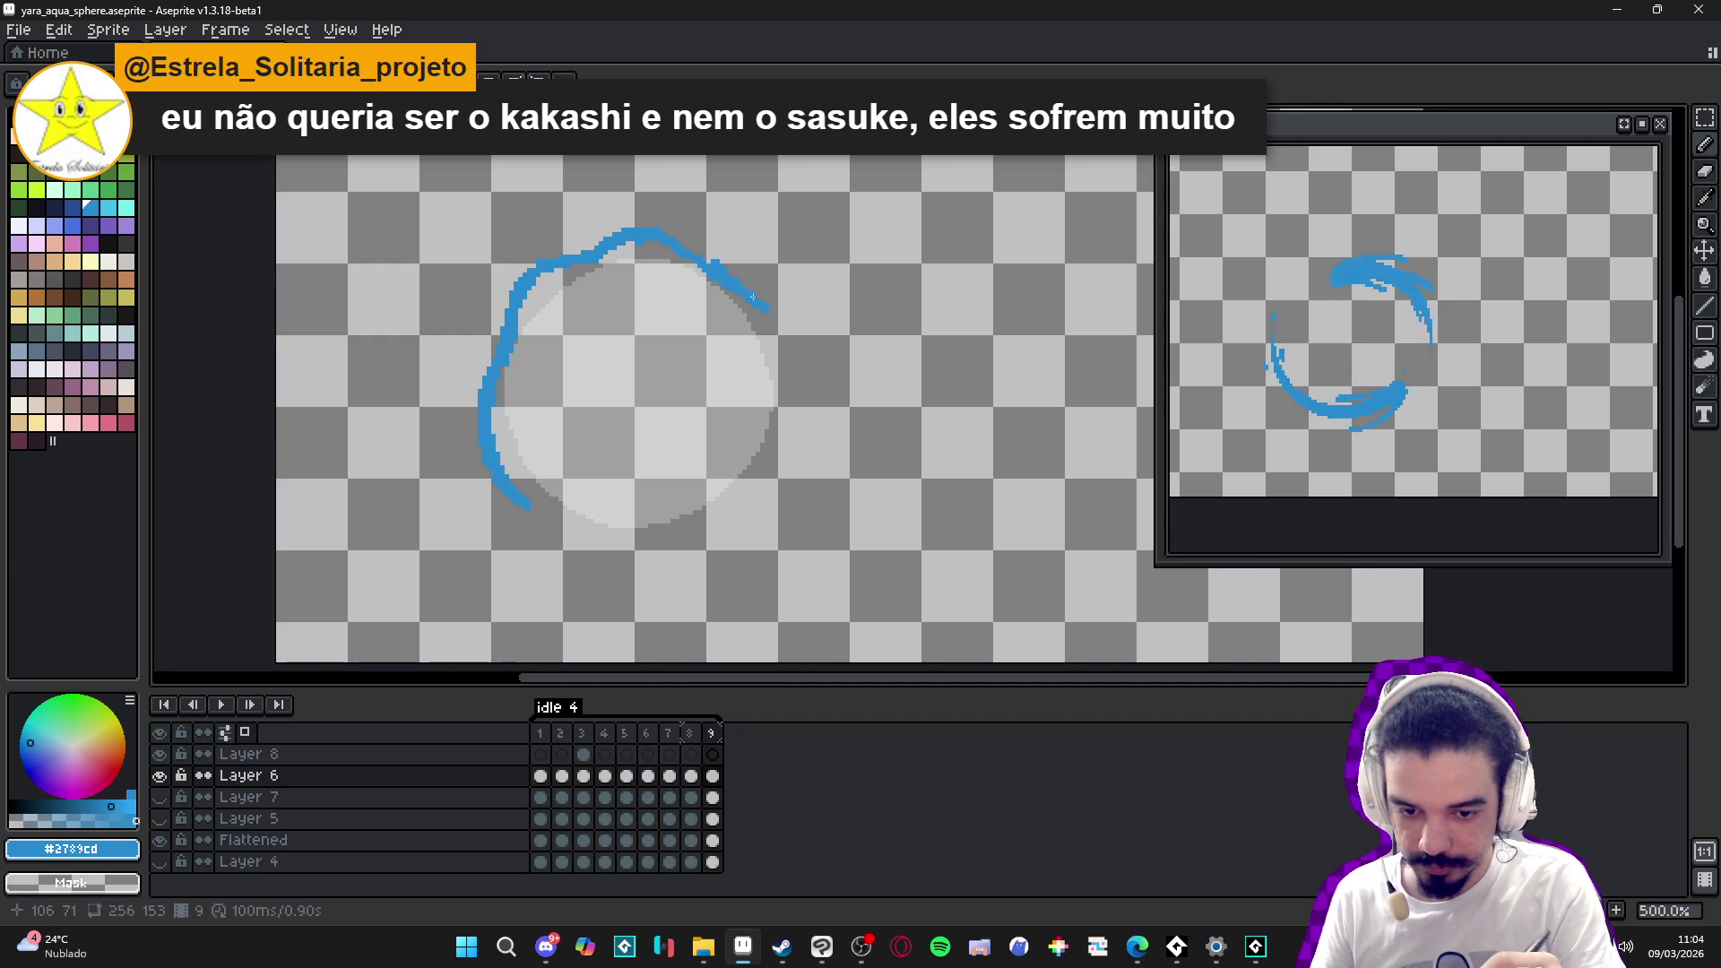
{"action": "left_click_drag", "start_coordinate": [800, 408], "coordinate": [795, 362]}
{"action": "mouse_move", "coordinate": [753, 295]}
{"action": "left_mouse_down"}
{"action": "mouse_move", "coordinate": [659, 231]}
{"action": "mouse_move", "coordinate": [542, 262]}
{"action": "left_mouse_up"}
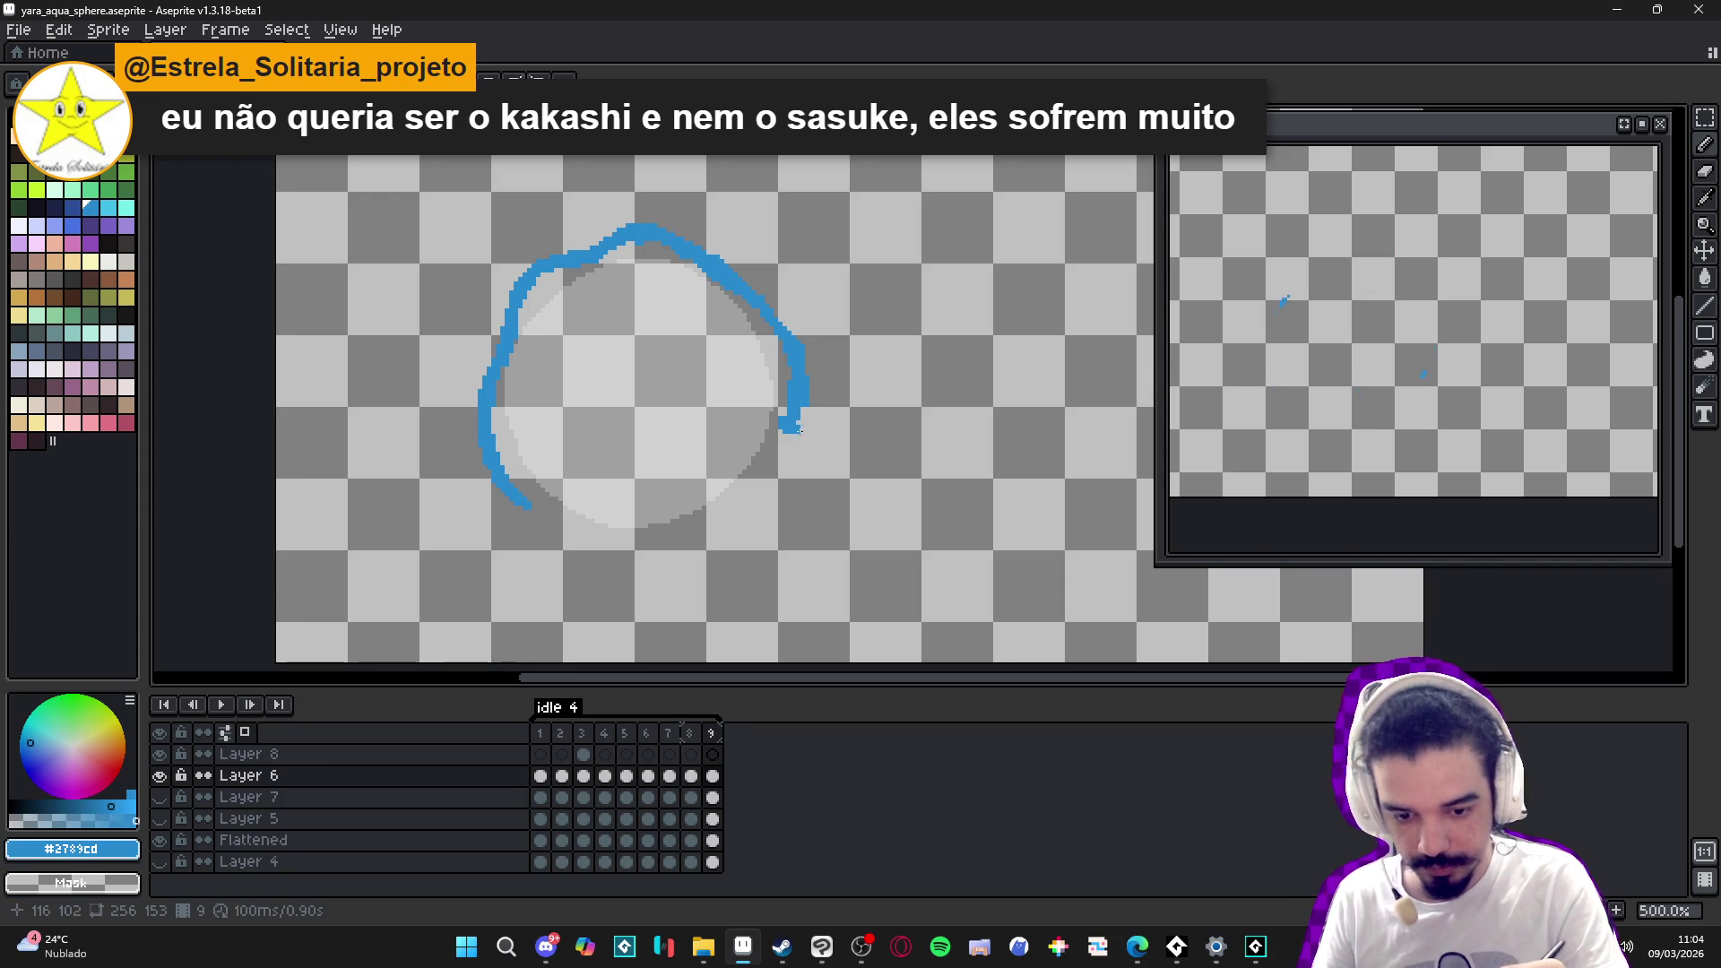
{"action": "left_click_drag", "start_coordinate": [798, 430], "coordinate": [783, 443]}
{"action": "left_click_drag", "start_coordinate": [761, 505], "coordinate": [673, 532]}
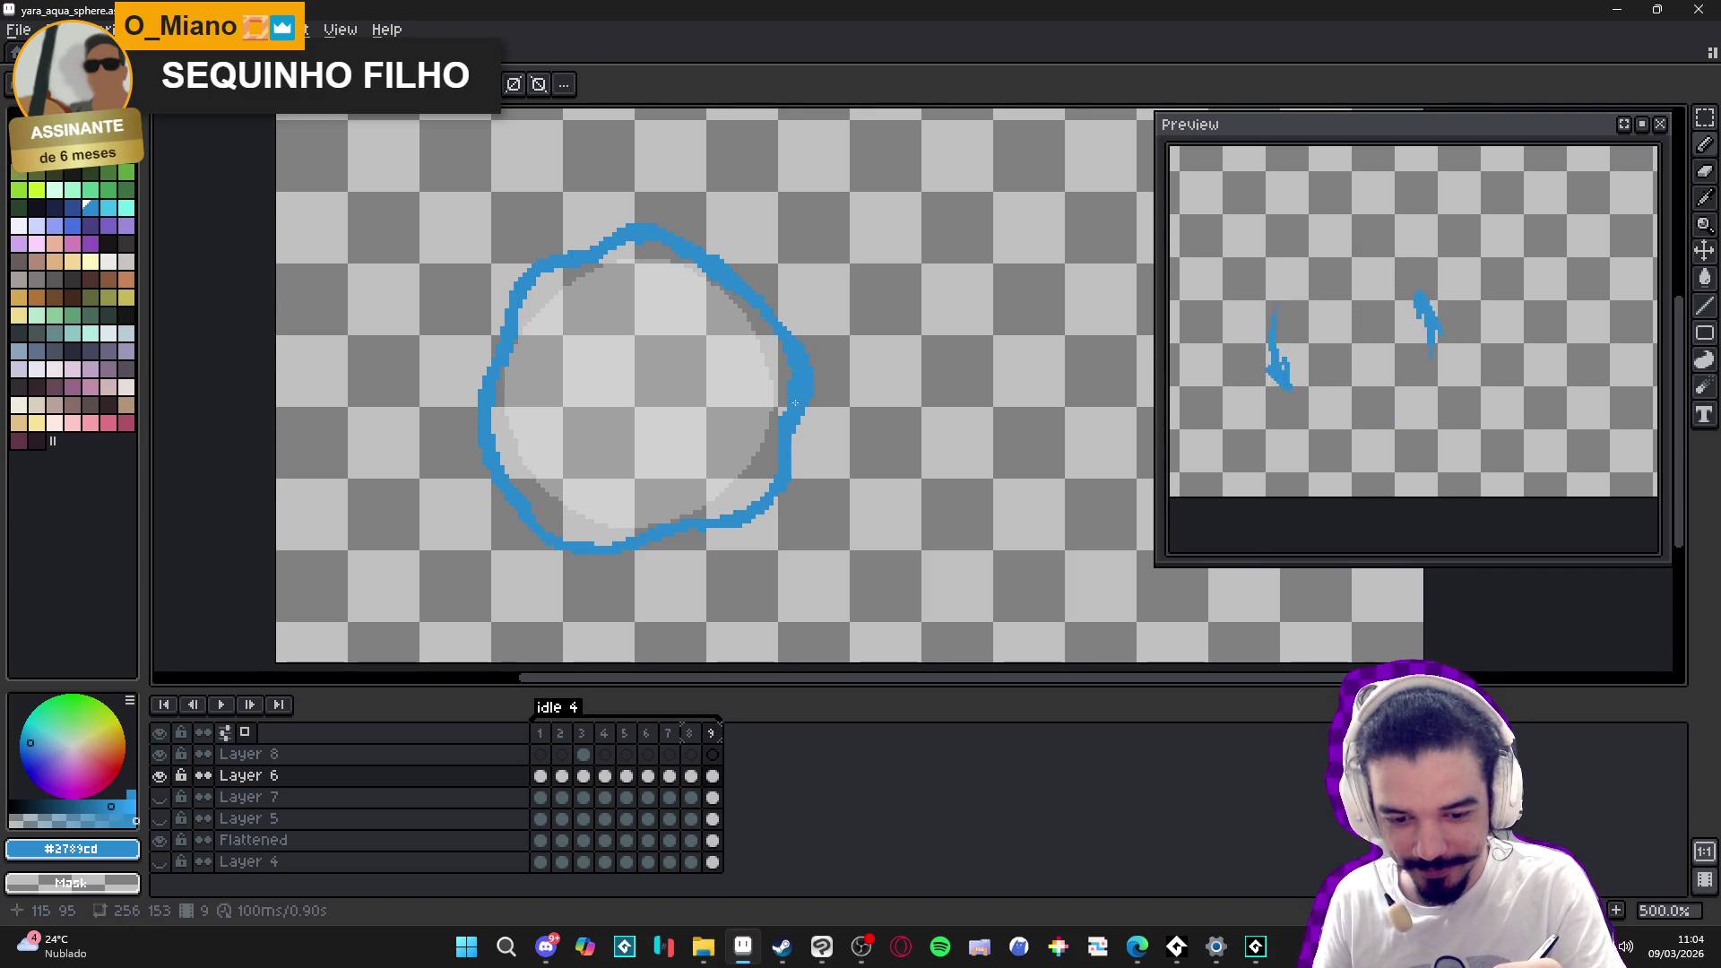
{"action": "left_click_drag", "start_coordinate": [710, 526], "coordinate": [706, 528]}
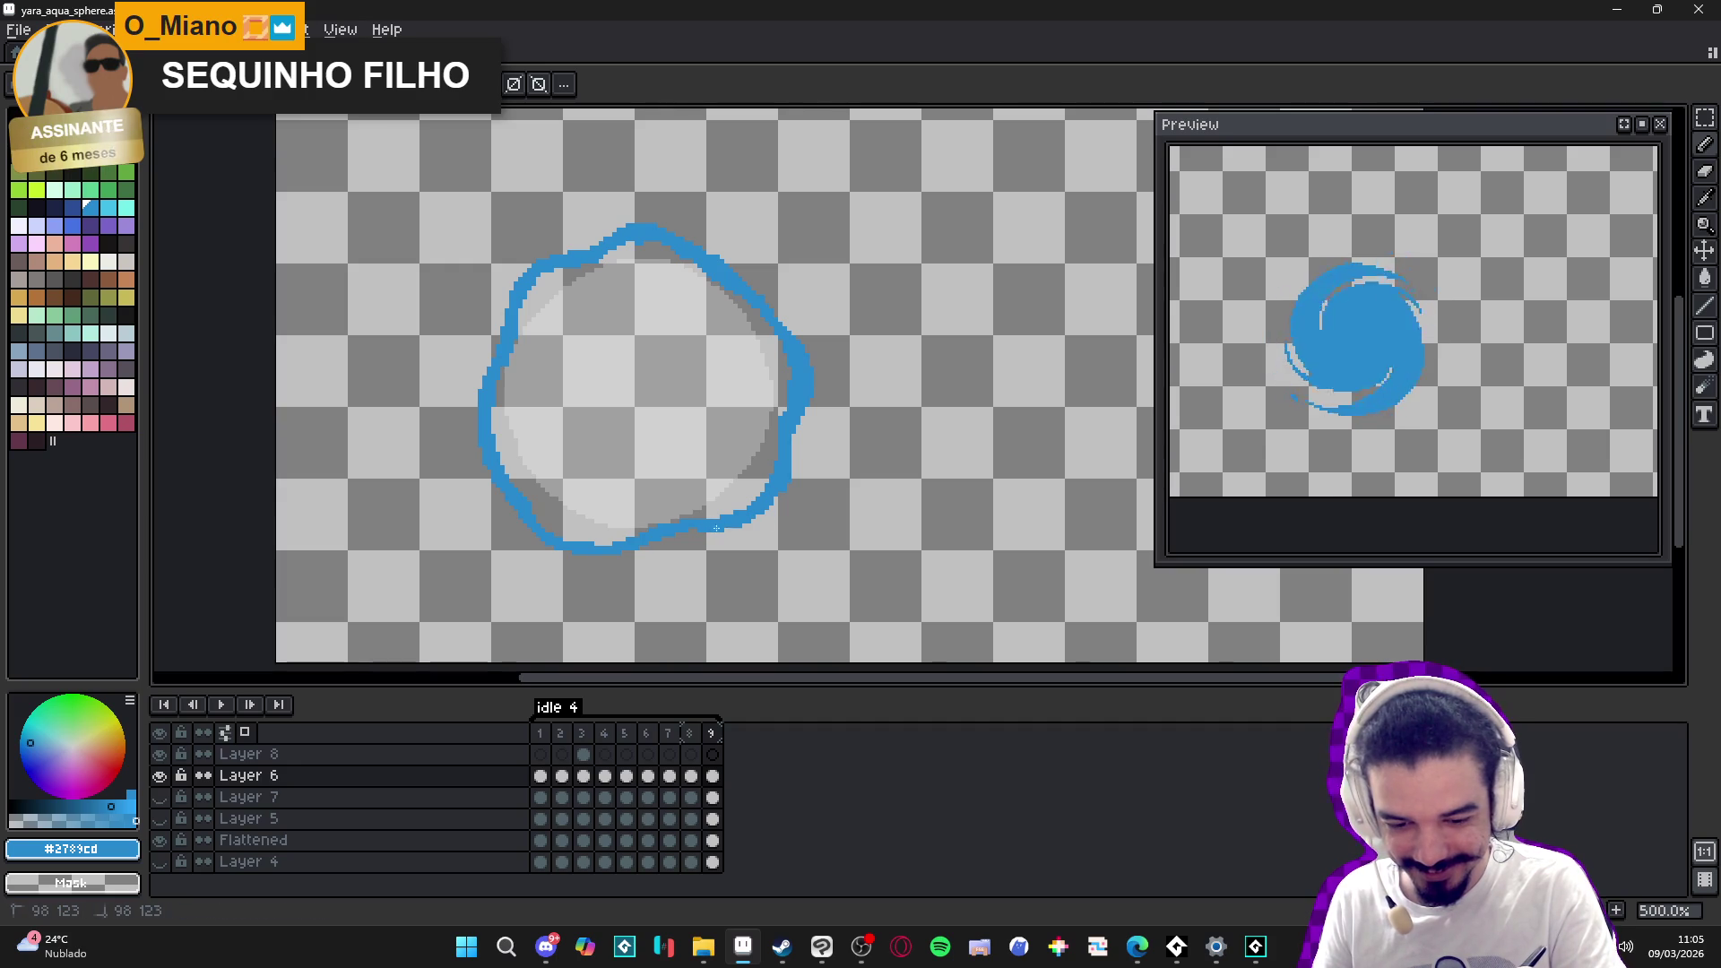
{"action": "key", "text": "g"}
{"action": "left_click", "coordinate": [720, 470]}
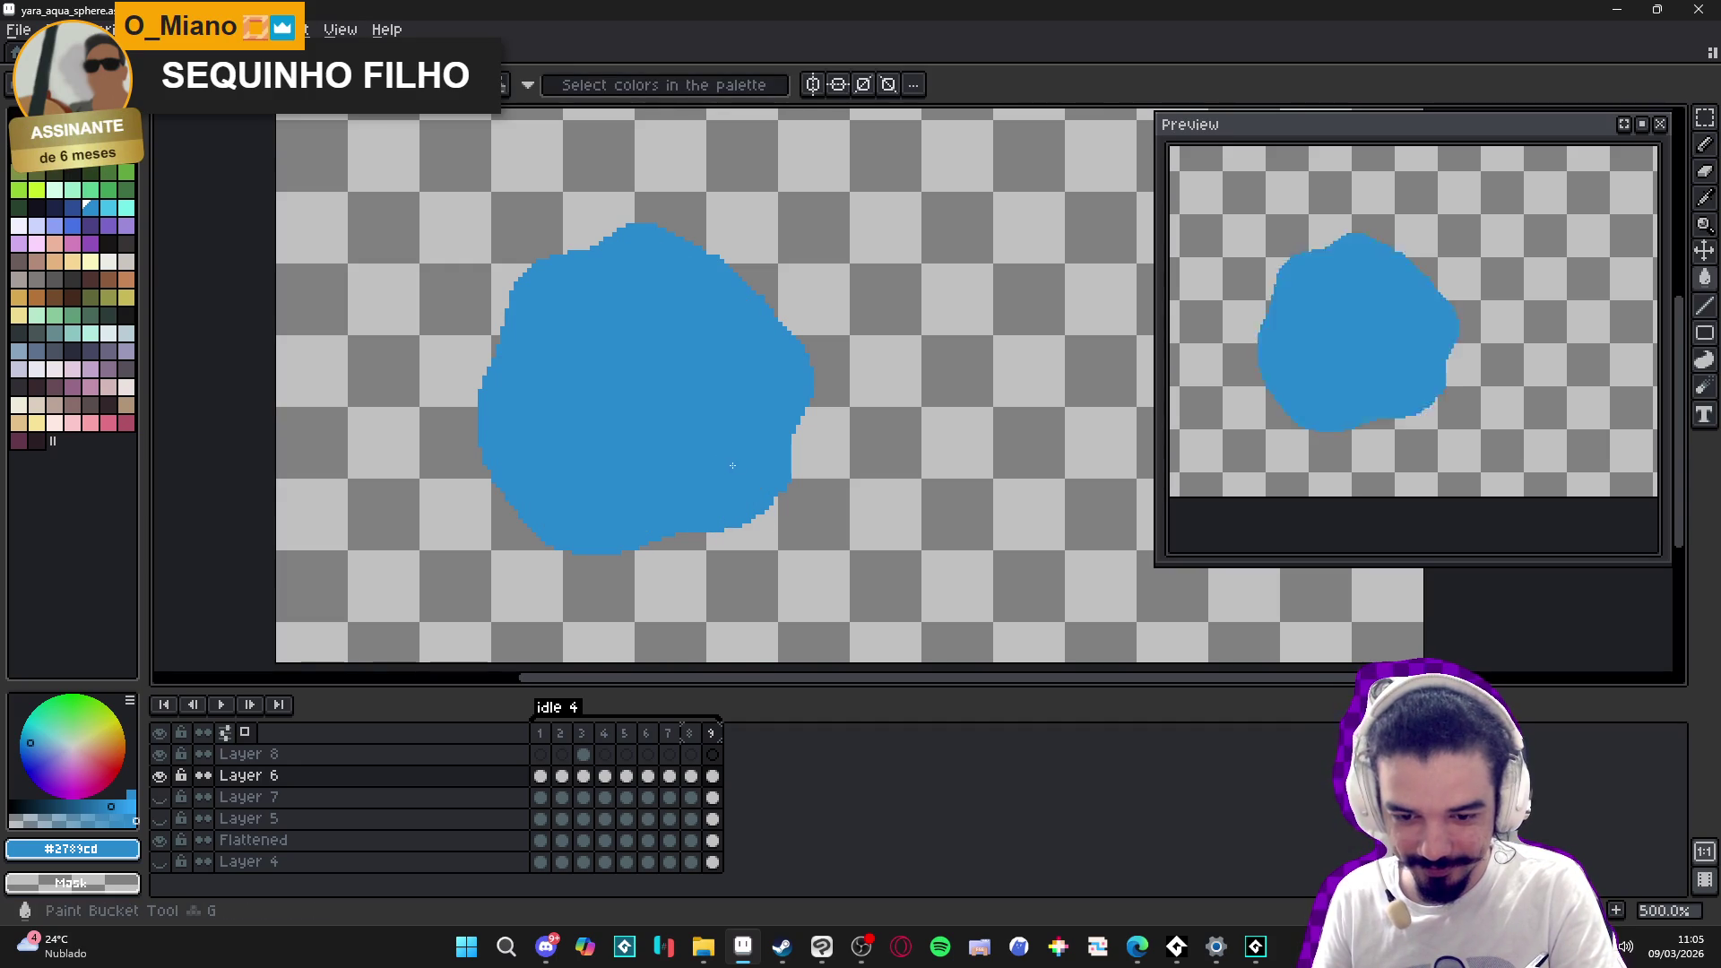
- Undo the solid fill, draw a curved stroke inside the sphere, and fill below it blue
{"action": "key", "text": "ctrl+z"}
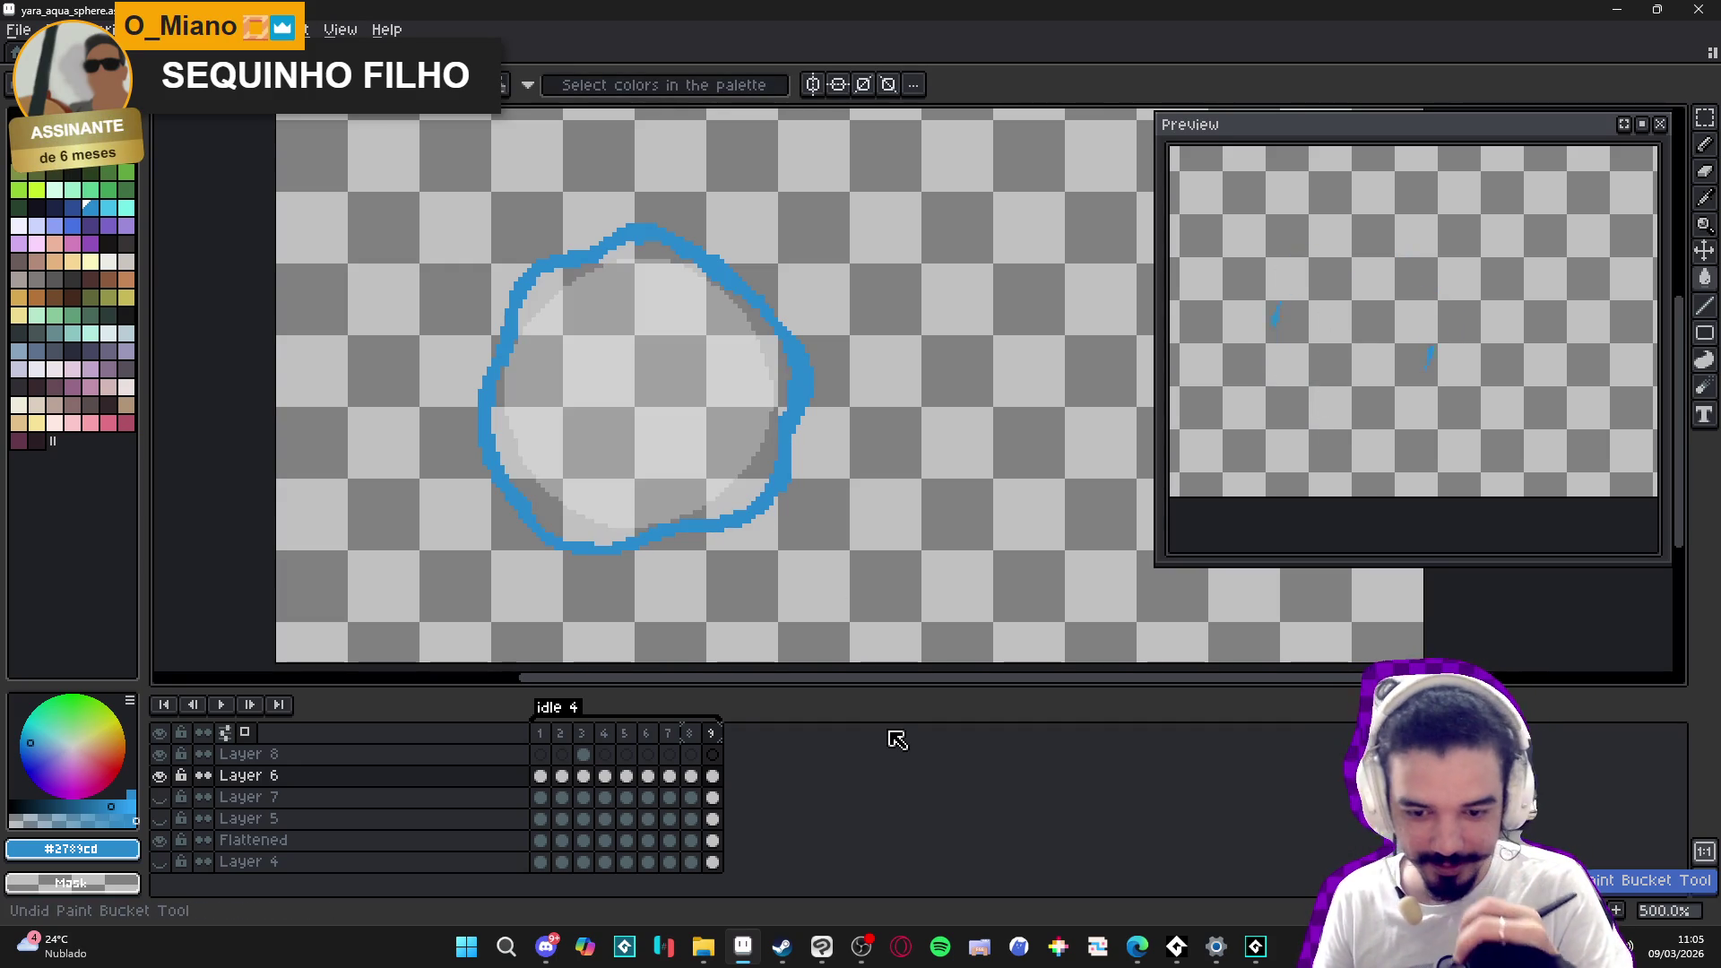
{"action": "key", "text": "b"}
{"action": "mouse_move", "coordinate": [635, 400]}
{"action": "left_mouse_down"}
{"action": "mouse_move", "coordinate": [703, 448]}
{"action": "mouse_move", "coordinate": [780, 412]}
{"action": "left_mouse_up"}
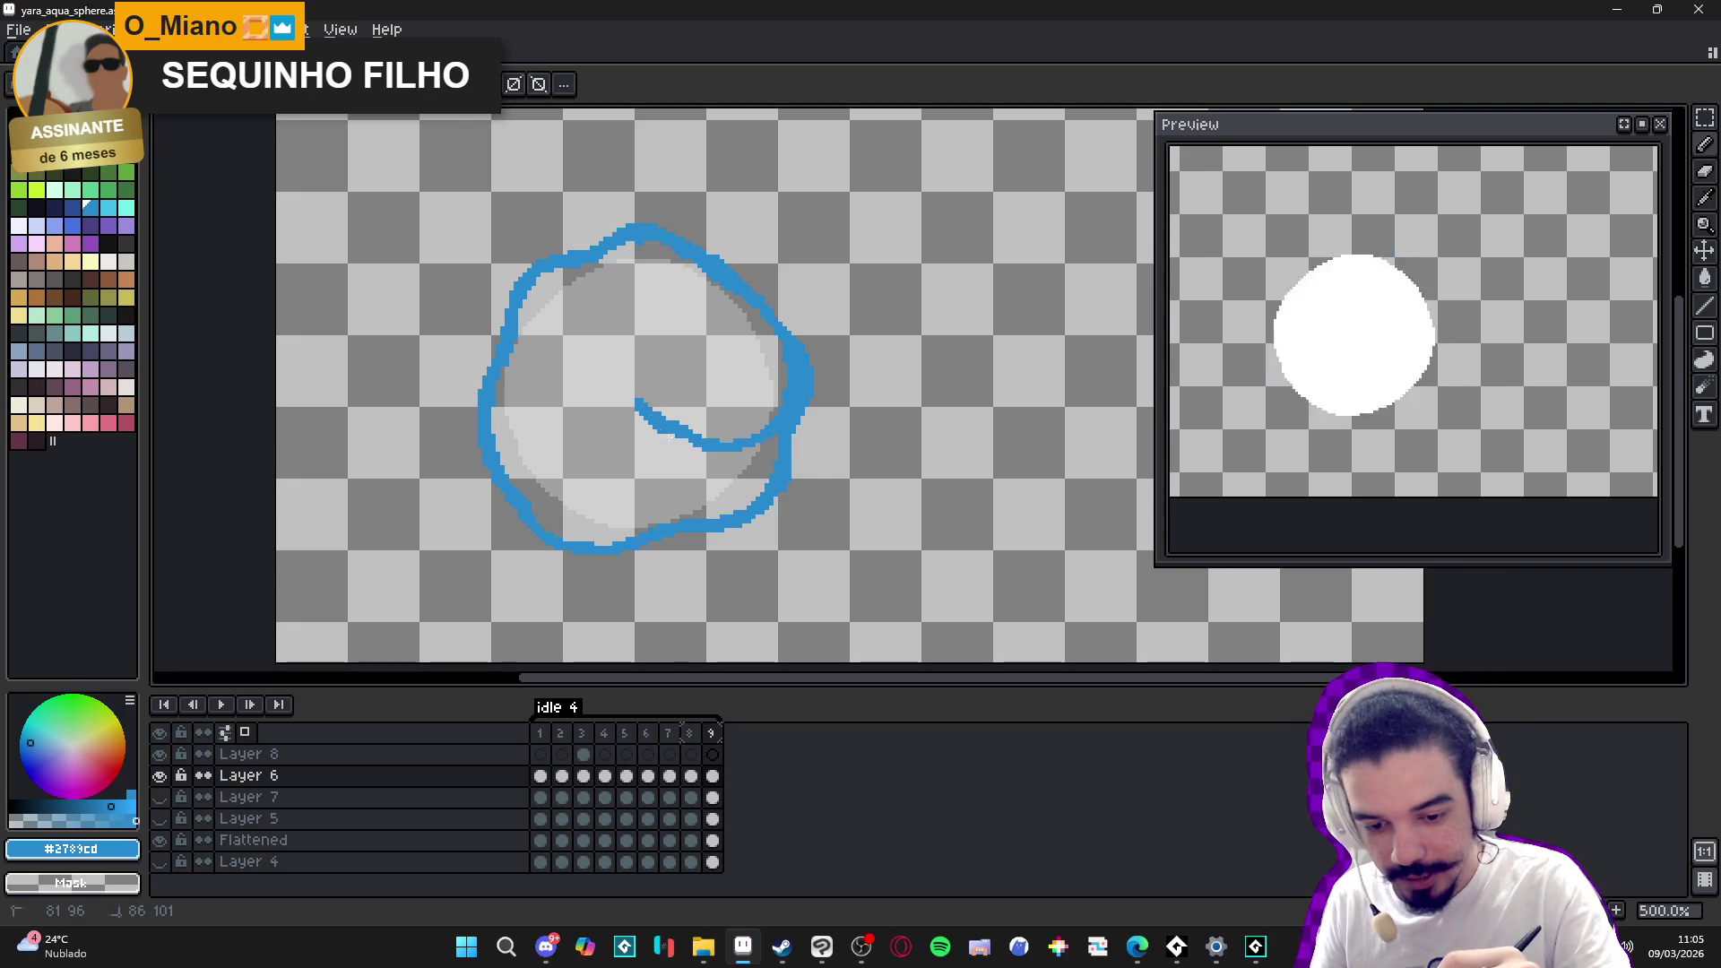
{"action": "key", "text": "g"}
{"action": "left_click", "coordinate": [740, 483]}
- Add short blue strokes toward the top edge, upper-left edge, and off the inner diagonal
{"action": "key", "text": "b"}
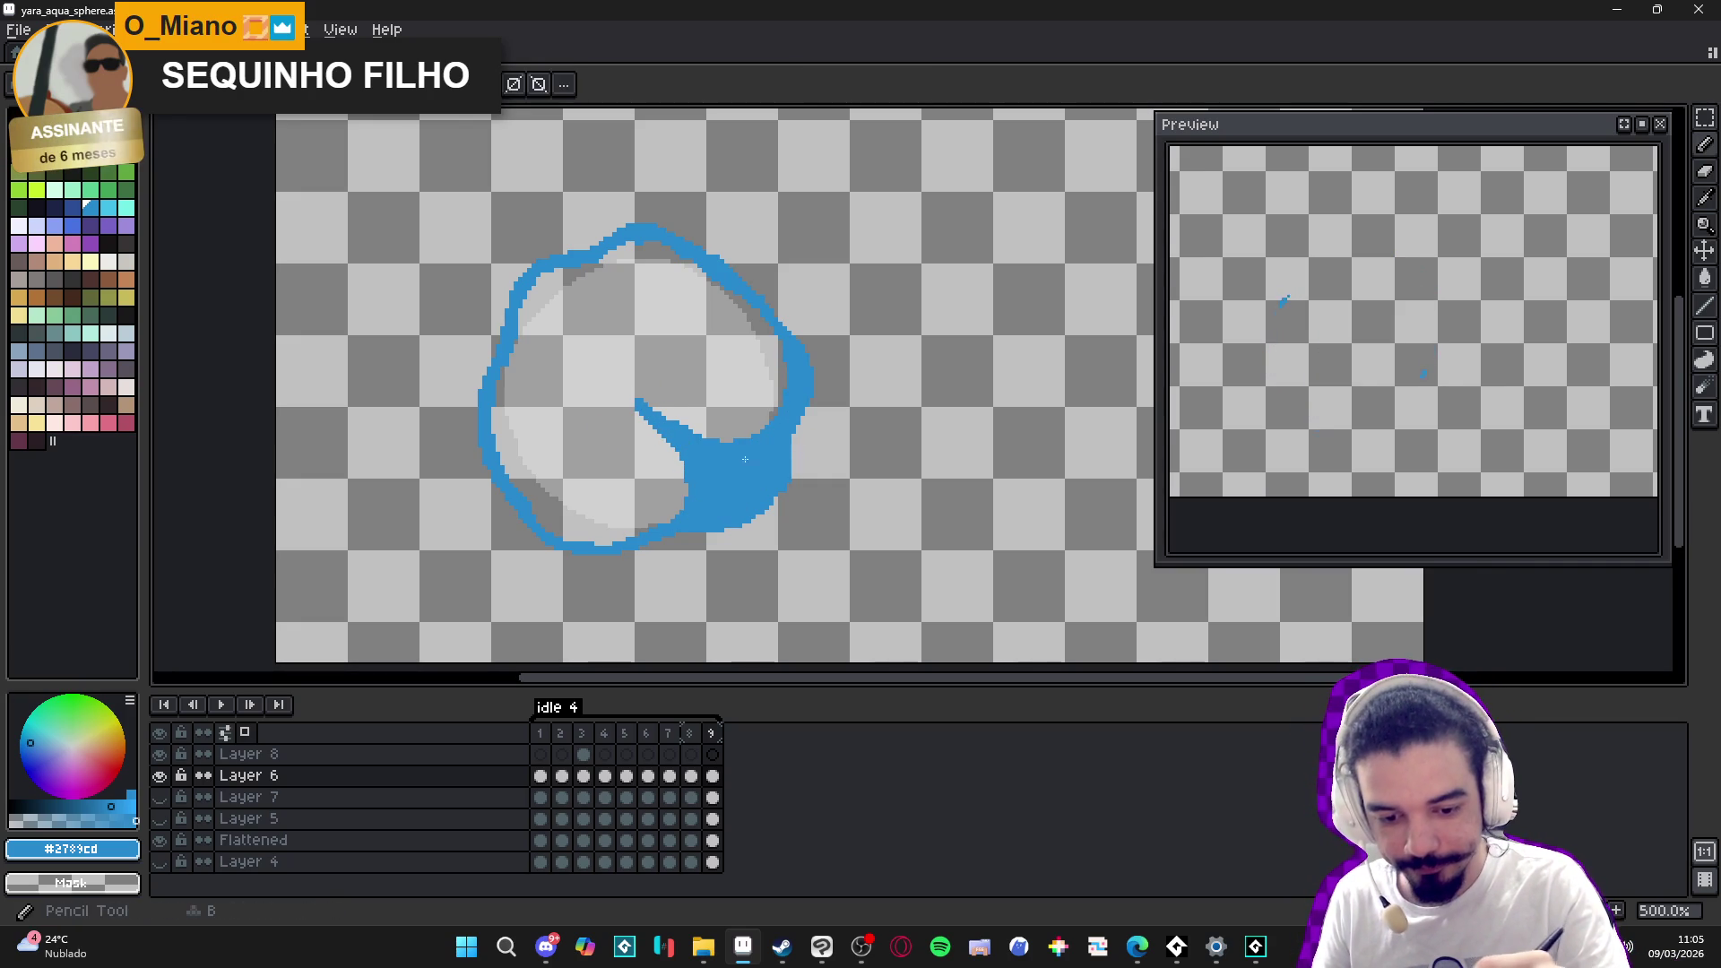
{"action": "mouse_move", "coordinate": [638, 401]}
{"action": "left_mouse_down"}
{"action": "mouse_move", "coordinate": [597, 350]}
{"action": "mouse_move", "coordinate": [587, 269]}
{"action": "mouse_move", "coordinate": [608, 258]}
{"action": "left_mouse_up"}
{"action": "mouse_move", "coordinate": [579, 316]}
{"action": "left_mouse_down"}
{"action": "mouse_move", "coordinate": [544, 321]}
{"action": "mouse_move", "coordinate": [538, 269]}
{"action": "left_mouse_up"}
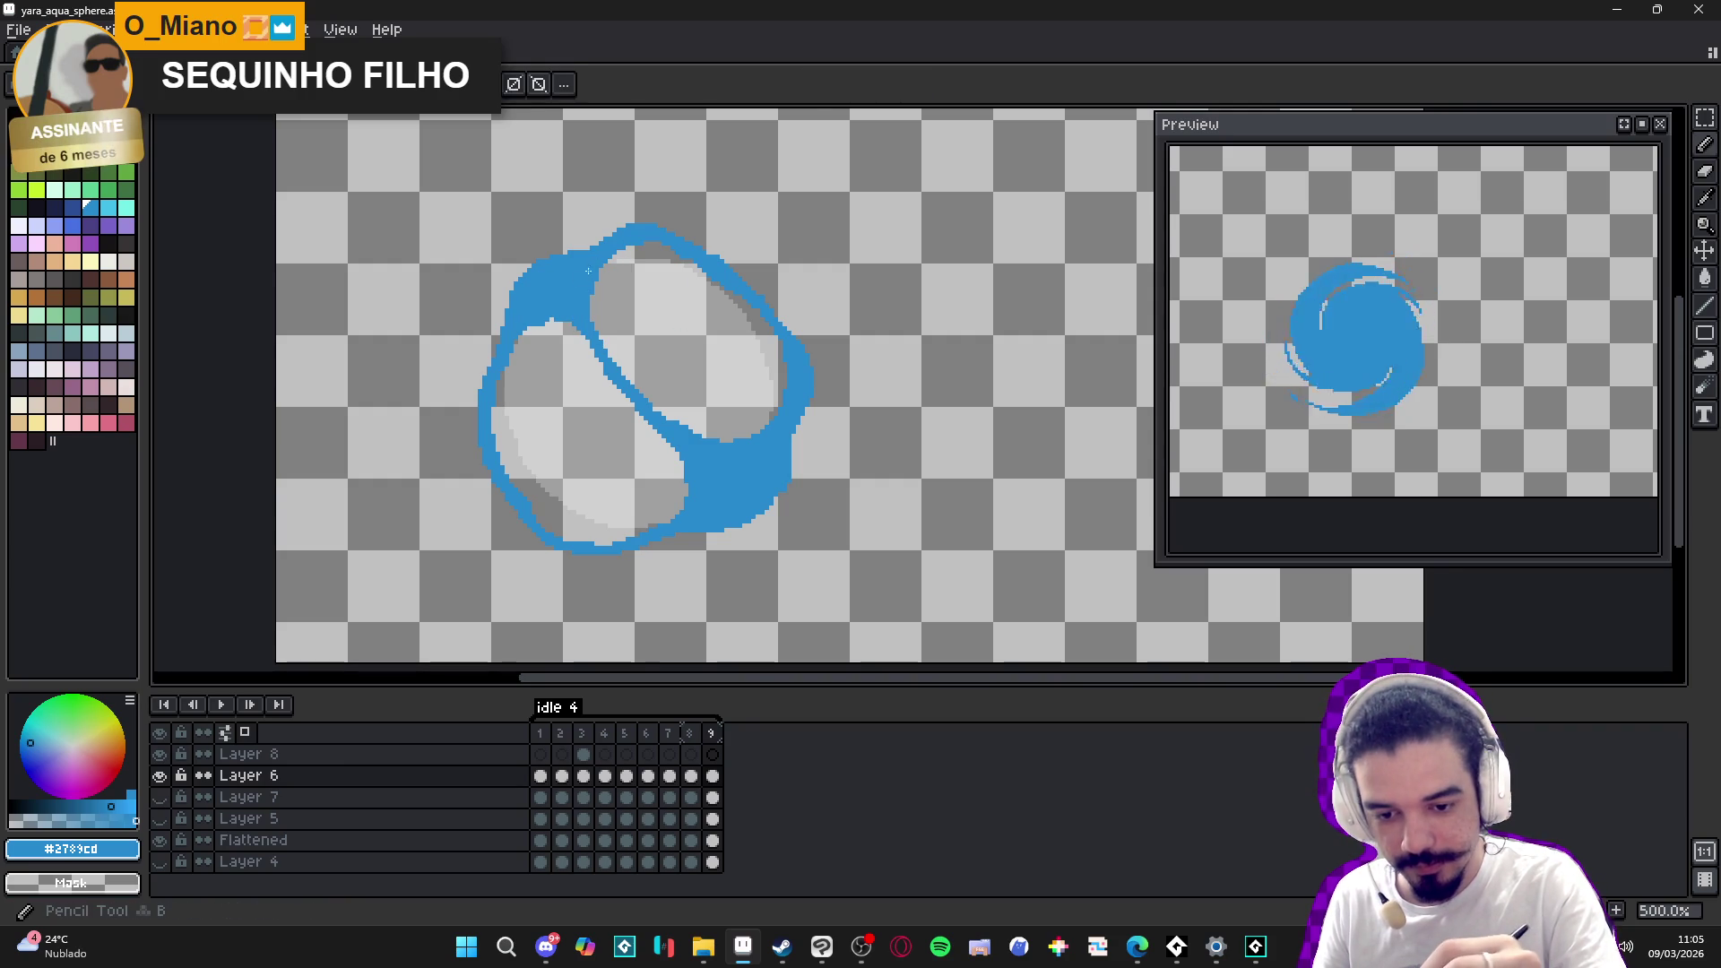
{"action": "left_click", "coordinate": [719, 276]}
{"action": "left_click_drag", "start_coordinate": [719, 275], "coordinate": [693, 327]}
{"action": "left_click_drag", "start_coordinate": [643, 385], "coordinate": [665, 371]}
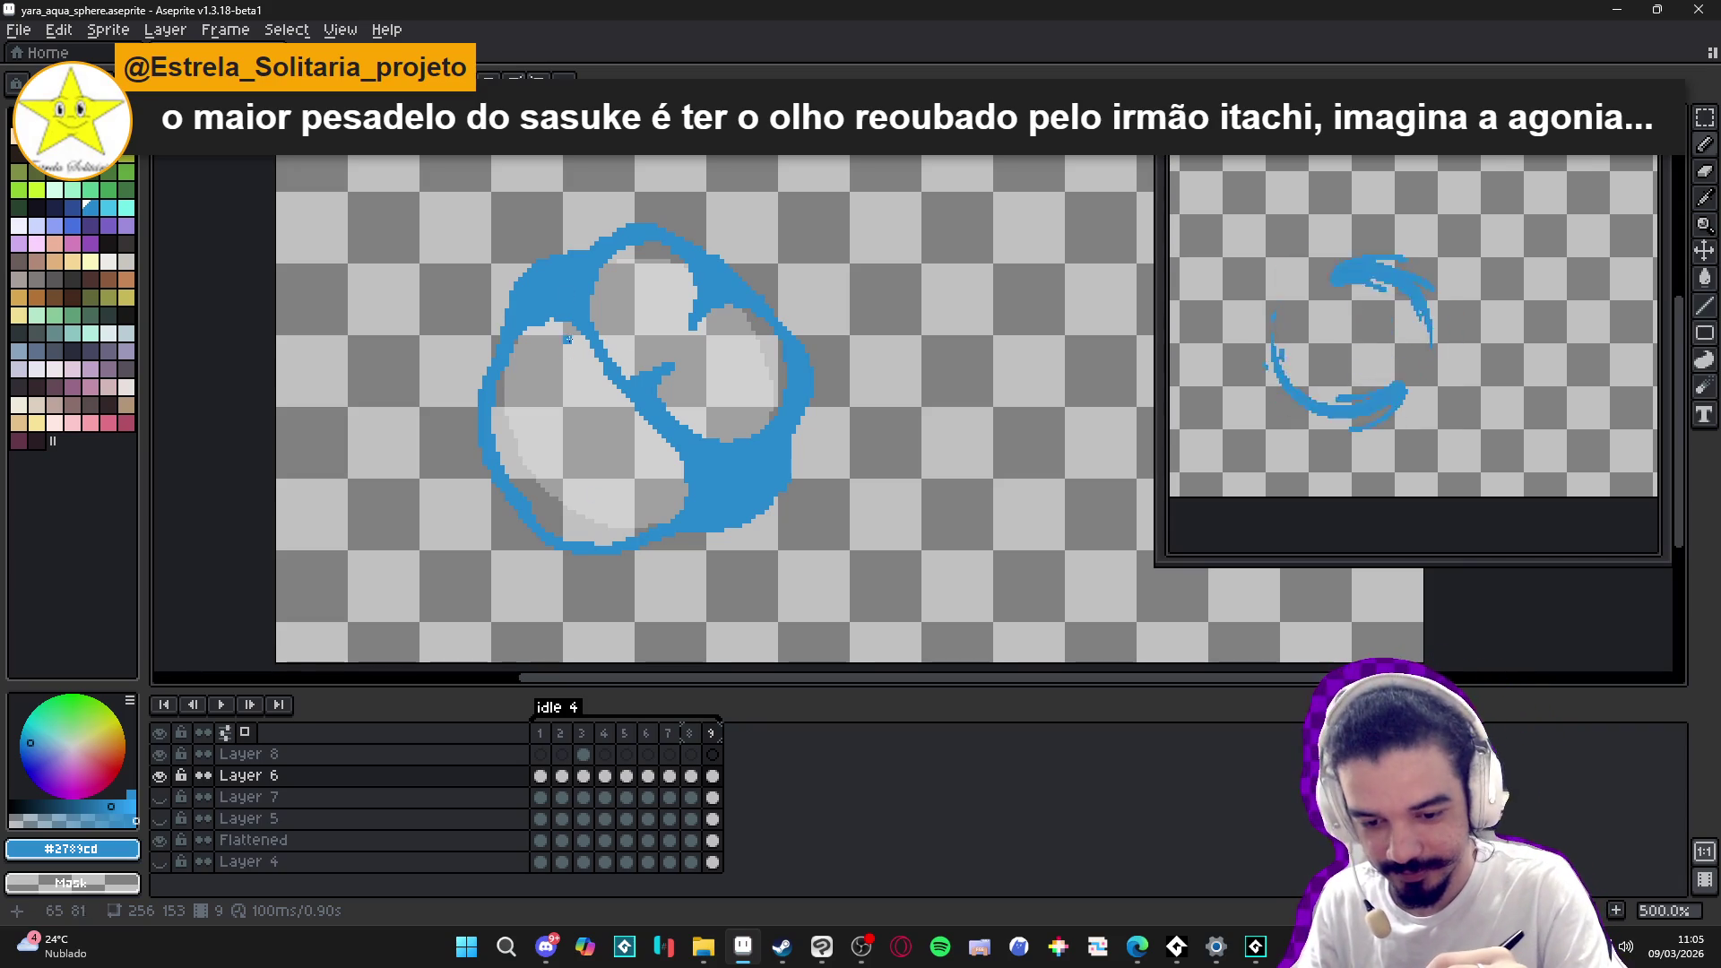
- Draw a thin vertical blue stroke inside the sphere, extending it down to the lower edge
{"action": "left_click_drag", "start_coordinate": [563, 326], "coordinate": [566, 425]}
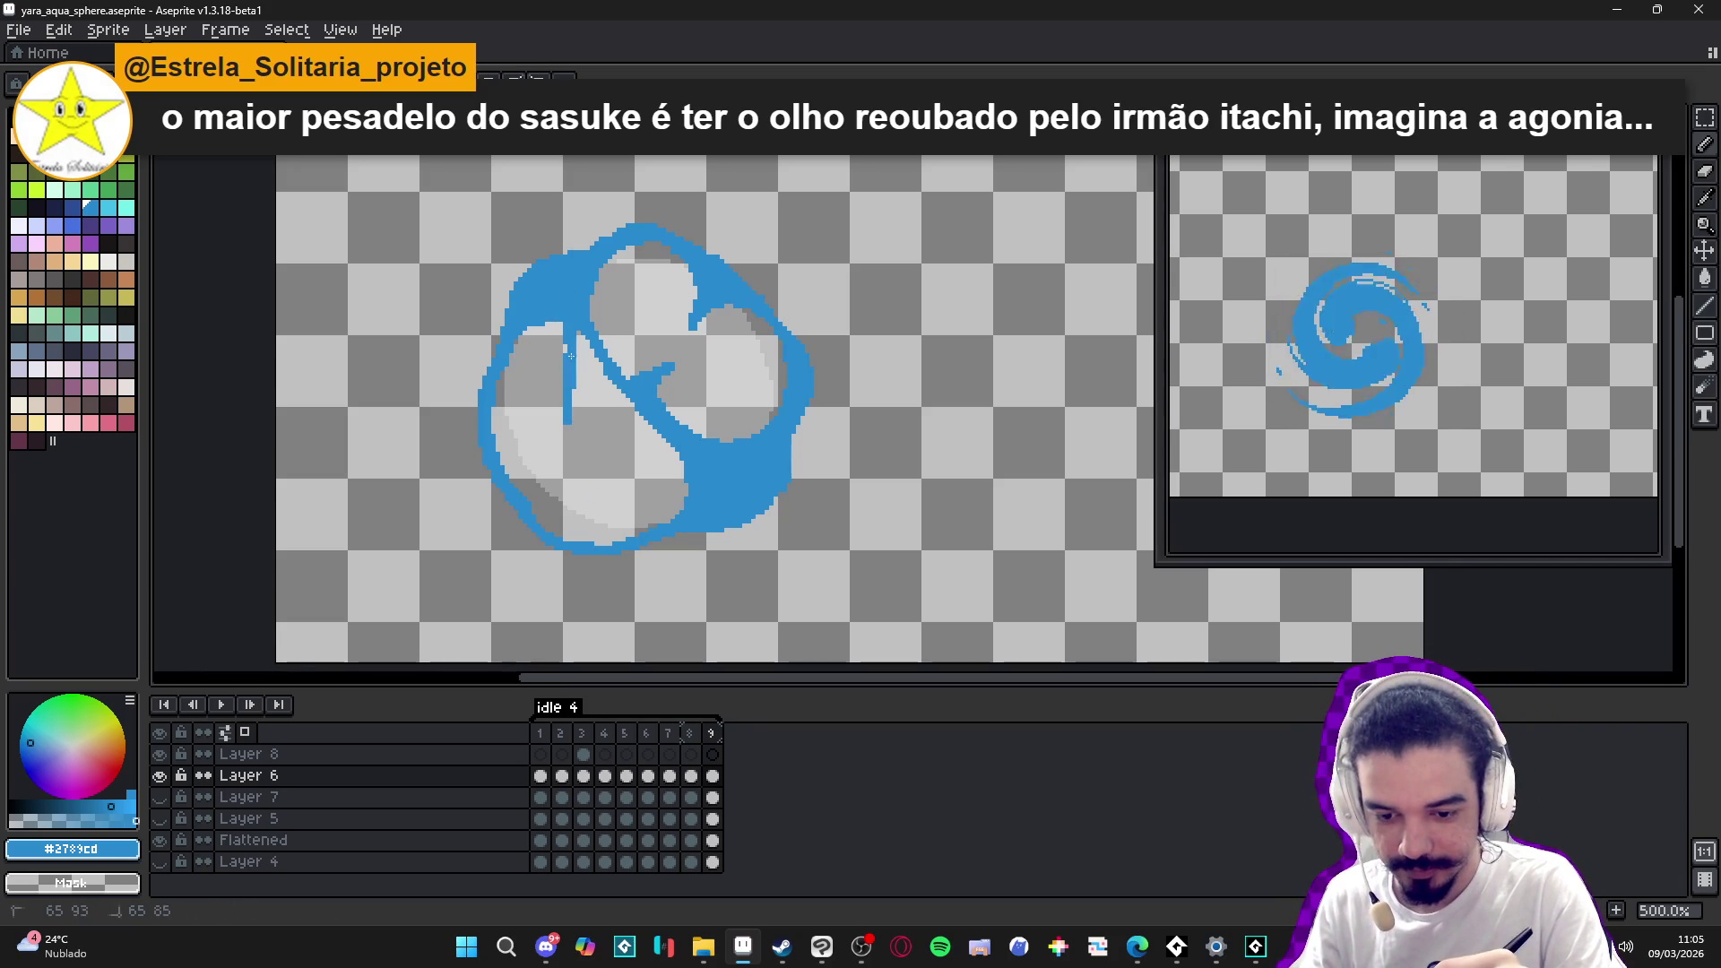
{"action": "left_click_drag", "start_coordinate": [567, 332], "coordinate": [539, 321]}
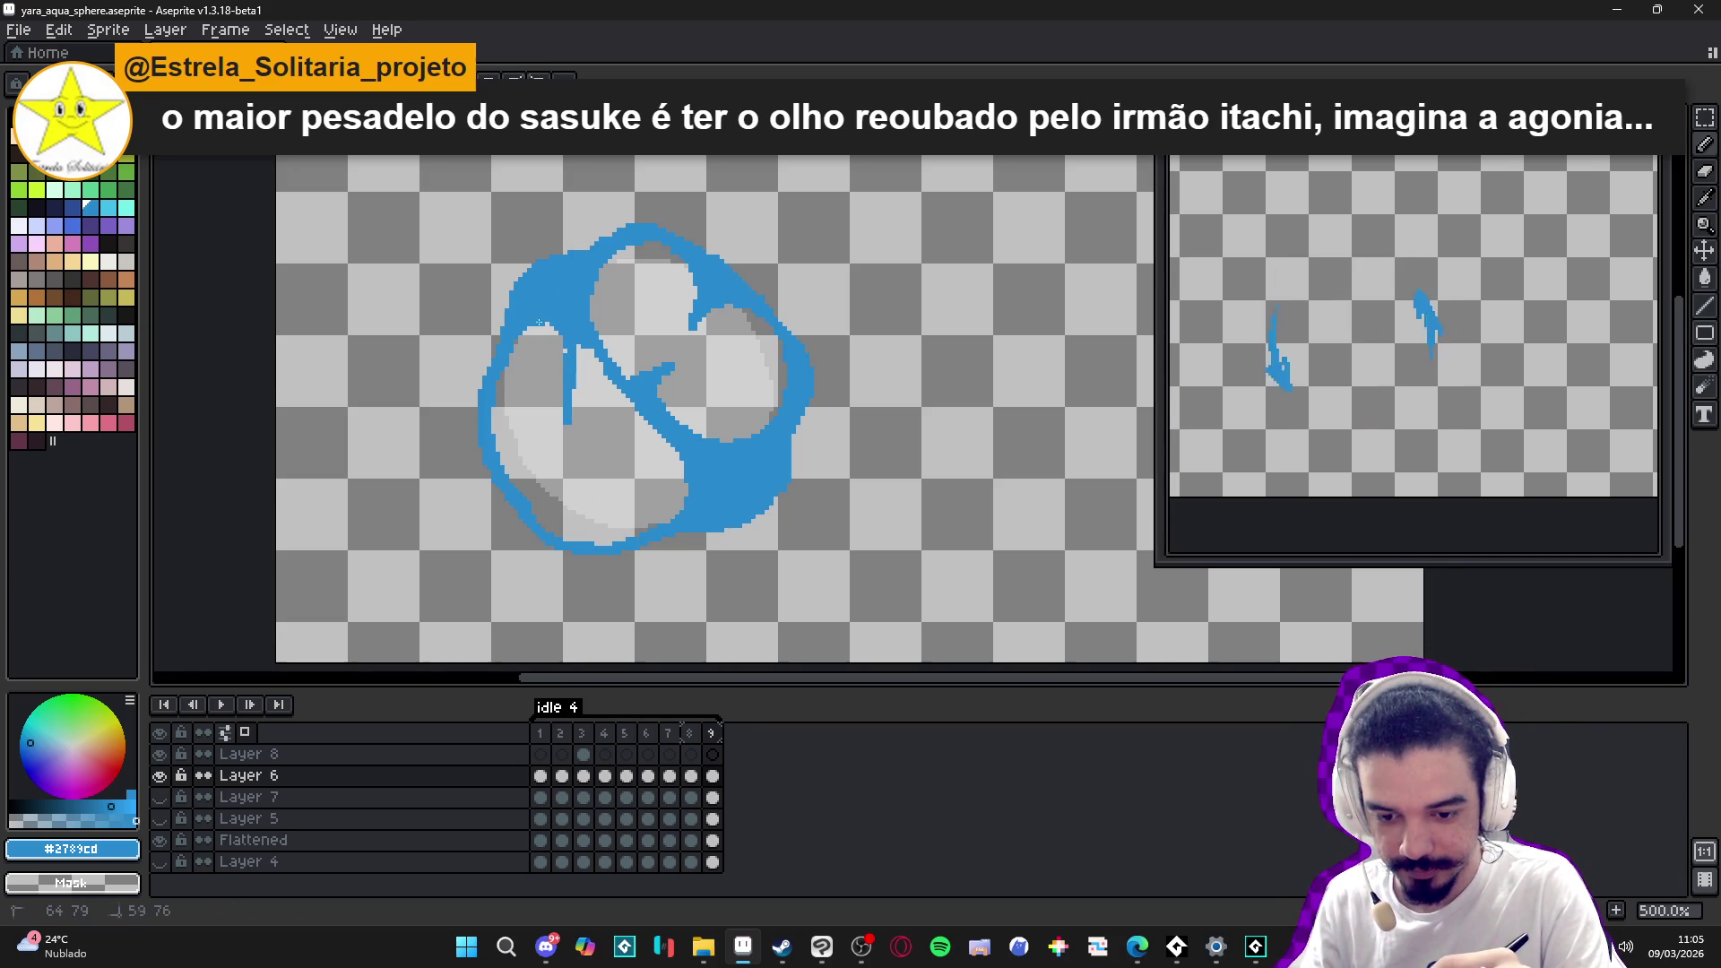
{"action": "left_click", "coordinate": [565, 361]}
{"action": "left_click_drag", "start_coordinate": [566, 361], "coordinate": [567, 392]}
{"action": "left_click_drag", "start_coordinate": [548, 332], "coordinate": [530, 319]}
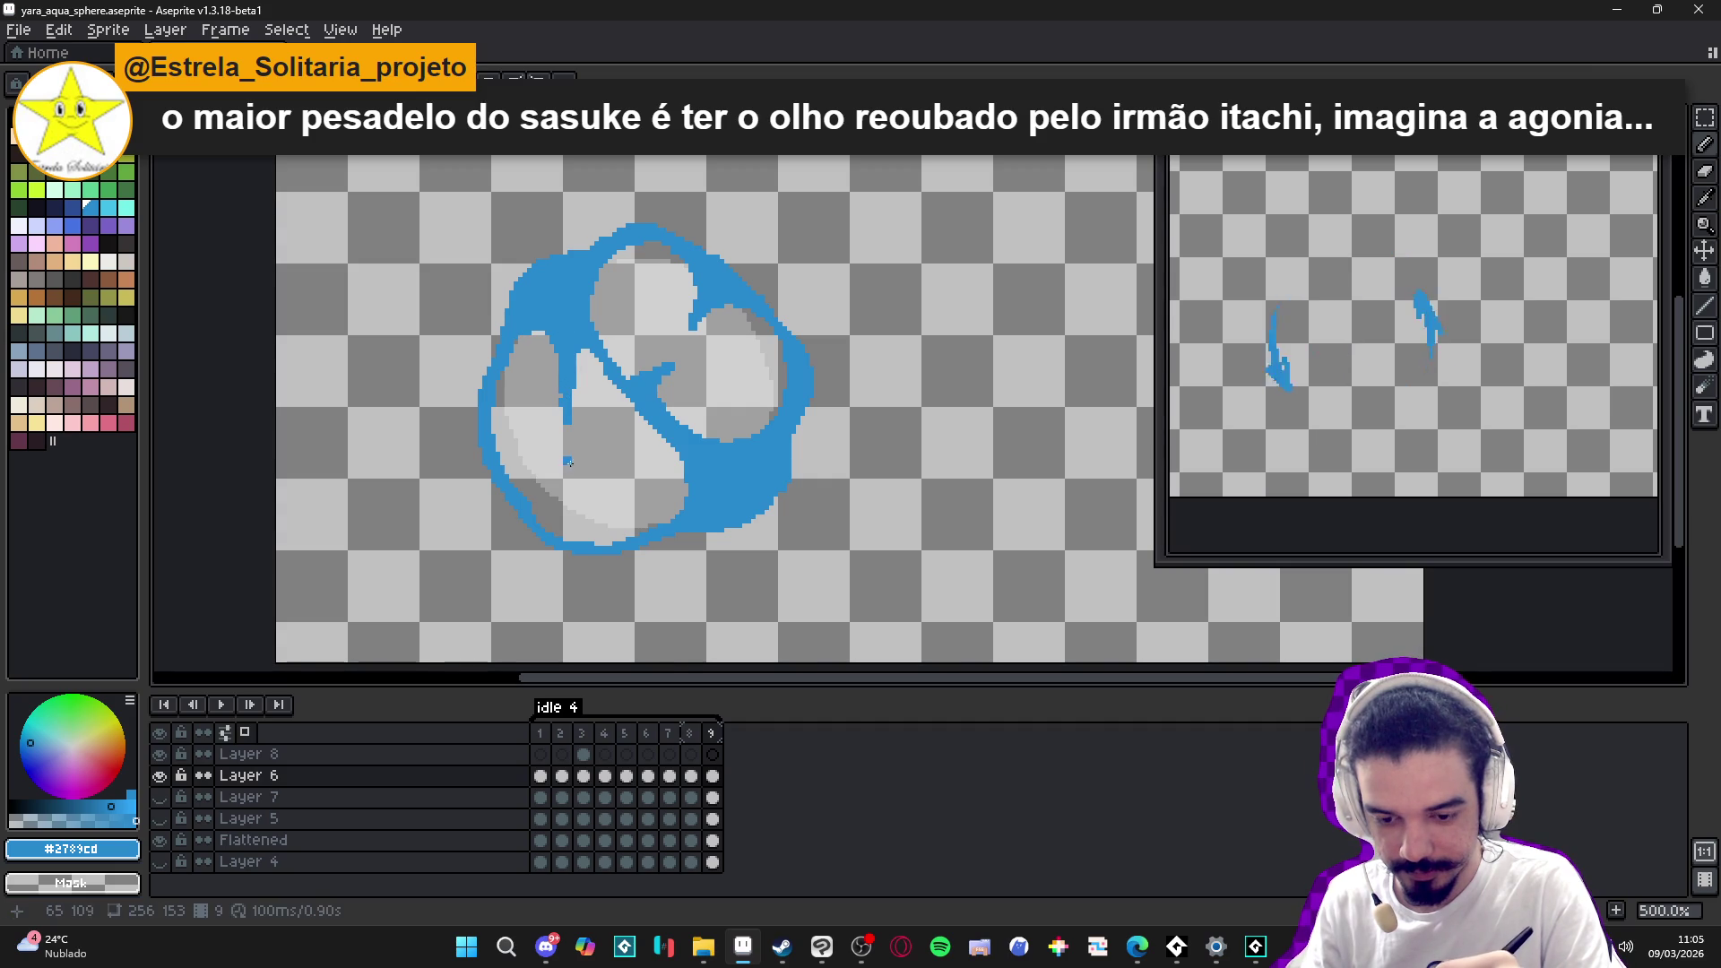
{"action": "mouse_move", "coordinate": [569, 487]}
{"action": "left_mouse_down"}
{"action": "mouse_move", "coordinate": [578, 536]}
{"action": "mouse_move", "coordinate": [618, 543]}
{"action": "mouse_move", "coordinate": [602, 537]}
{"action": "left_mouse_up"}
{"action": "left_click", "coordinate": [577, 538]}
{"action": "left_click", "coordinate": [577, 538]}
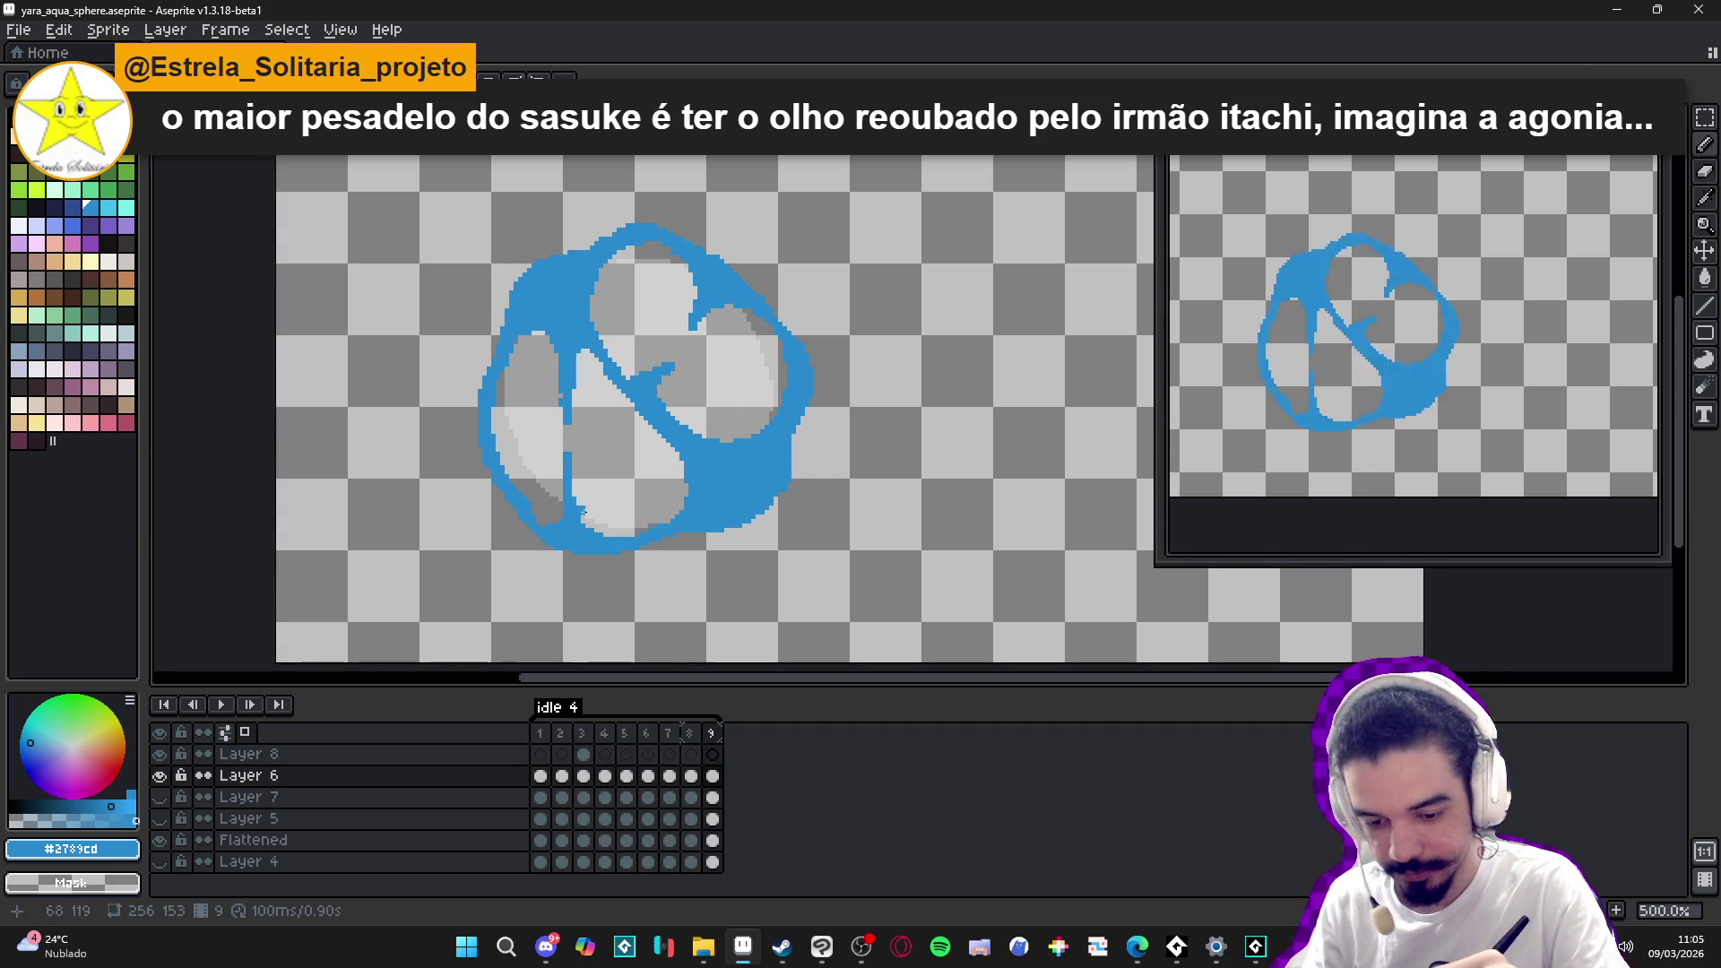
- Add strokes along the sphere's left side and lower-right edge, then save yara_aqua_sphere.aseprite
{"action": "left_click_drag", "start_coordinate": [567, 459], "coordinate": [570, 473]}
{"action": "left_click_drag", "start_coordinate": [601, 535], "coordinate": [692, 507]}
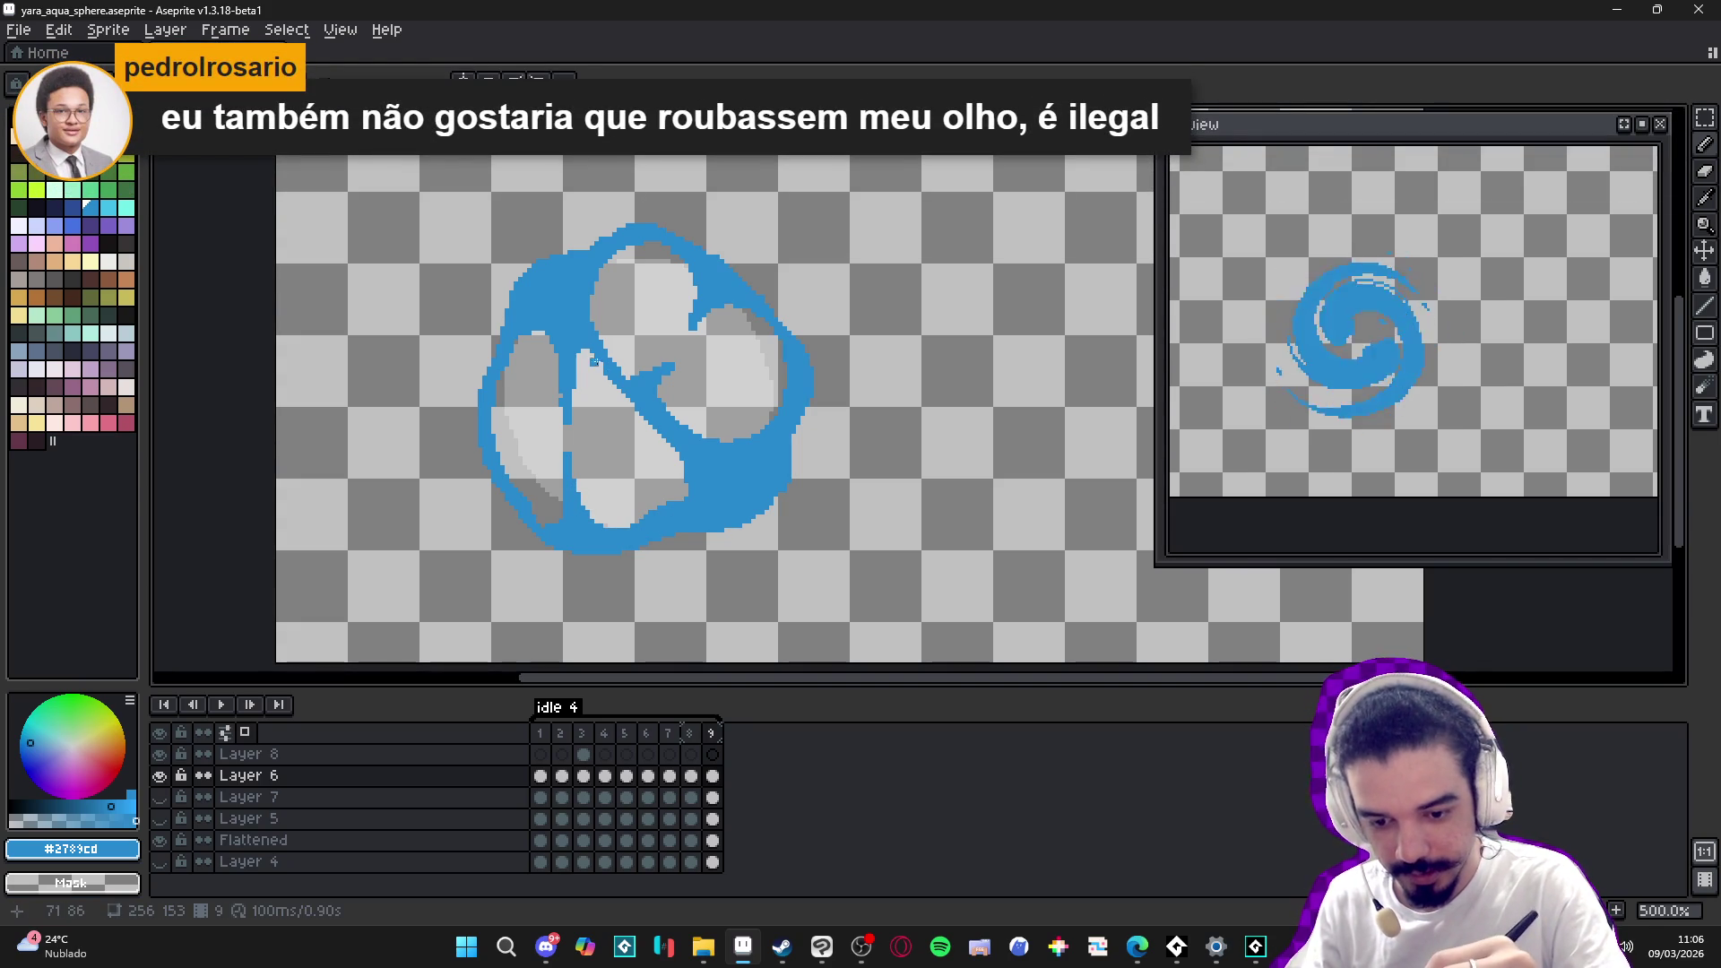
{"action": "left_click_drag", "start_coordinate": [624, 405], "coordinate": [585, 352]}
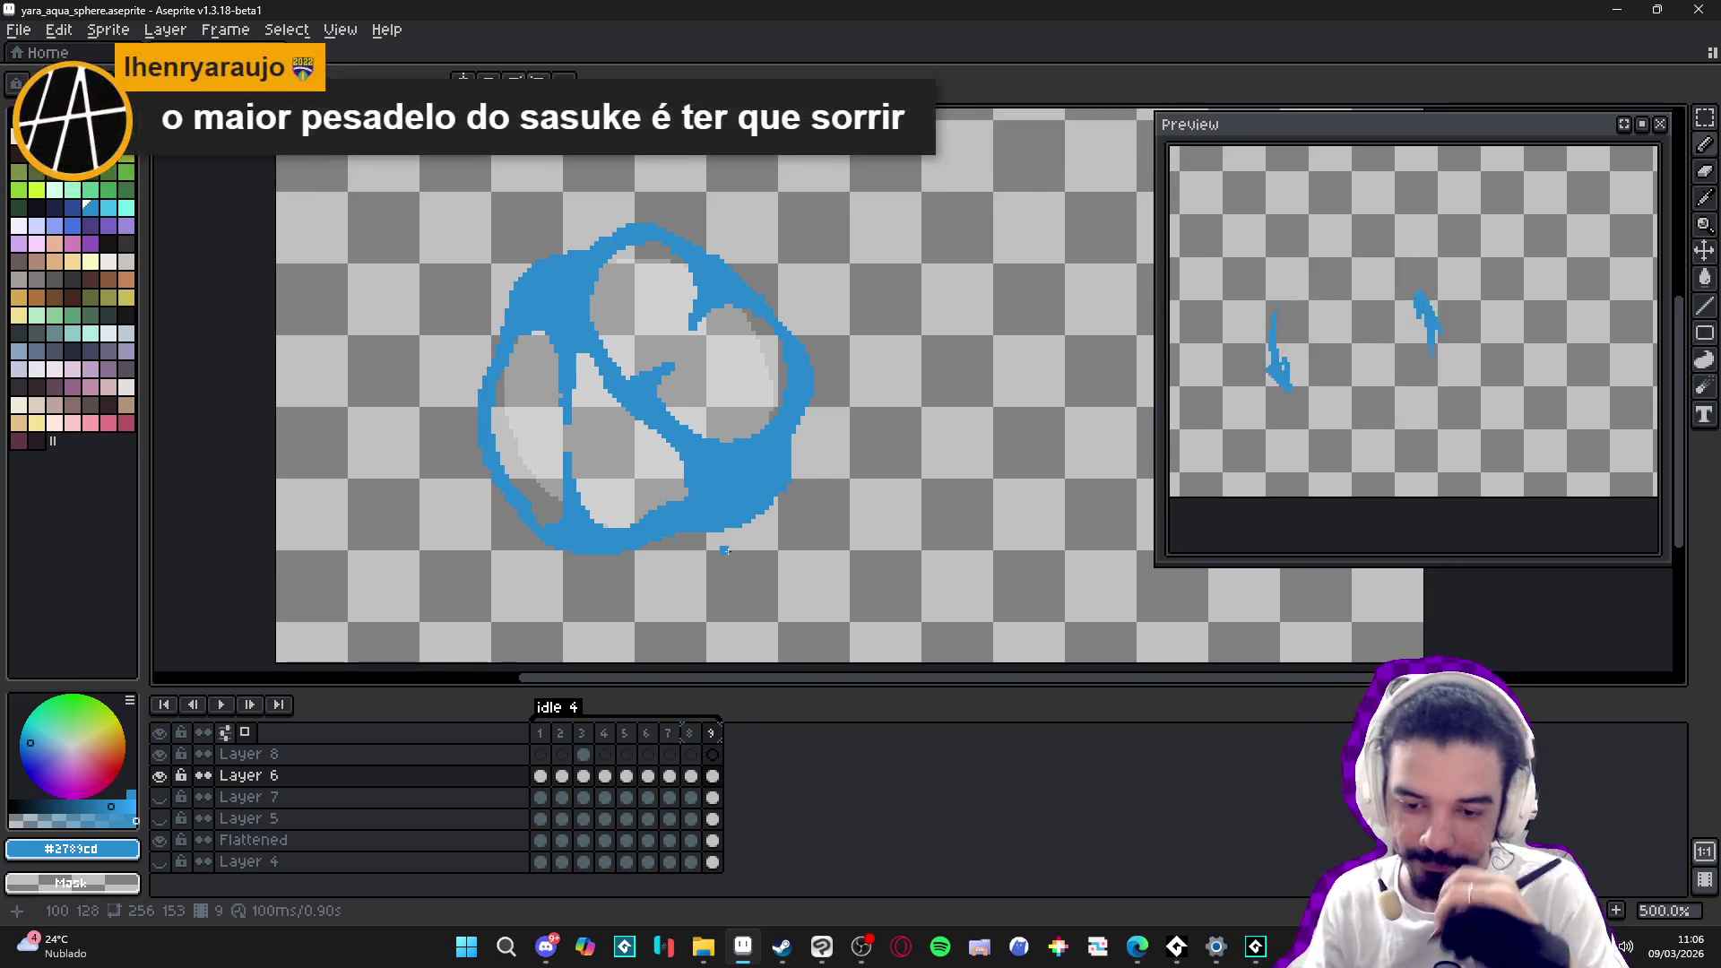
{"action": "mouse_move", "coordinate": [551, 339]}
{"action": "left_mouse_down"}
{"action": "mouse_move", "coordinate": [508, 375]}
{"action": "mouse_move", "coordinate": [492, 447]}
{"action": "mouse_move", "coordinate": [519, 332]}
{"action": "left_mouse_up"}
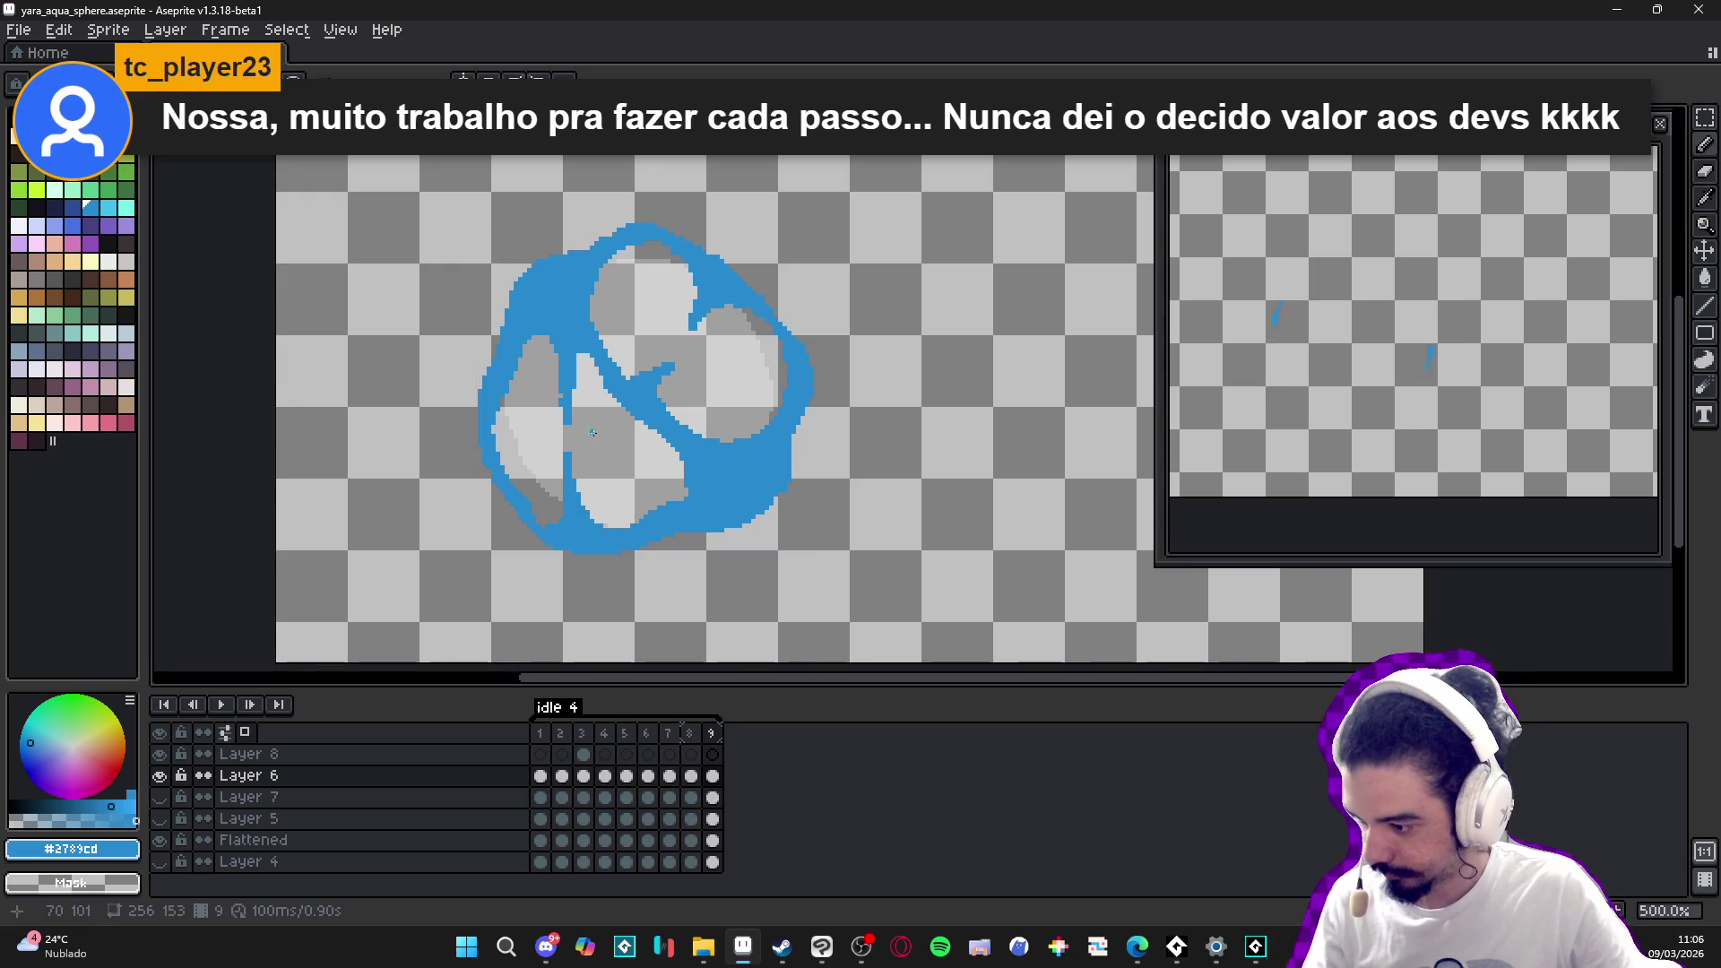
{"action": "key", "text": "ctrl+s"}
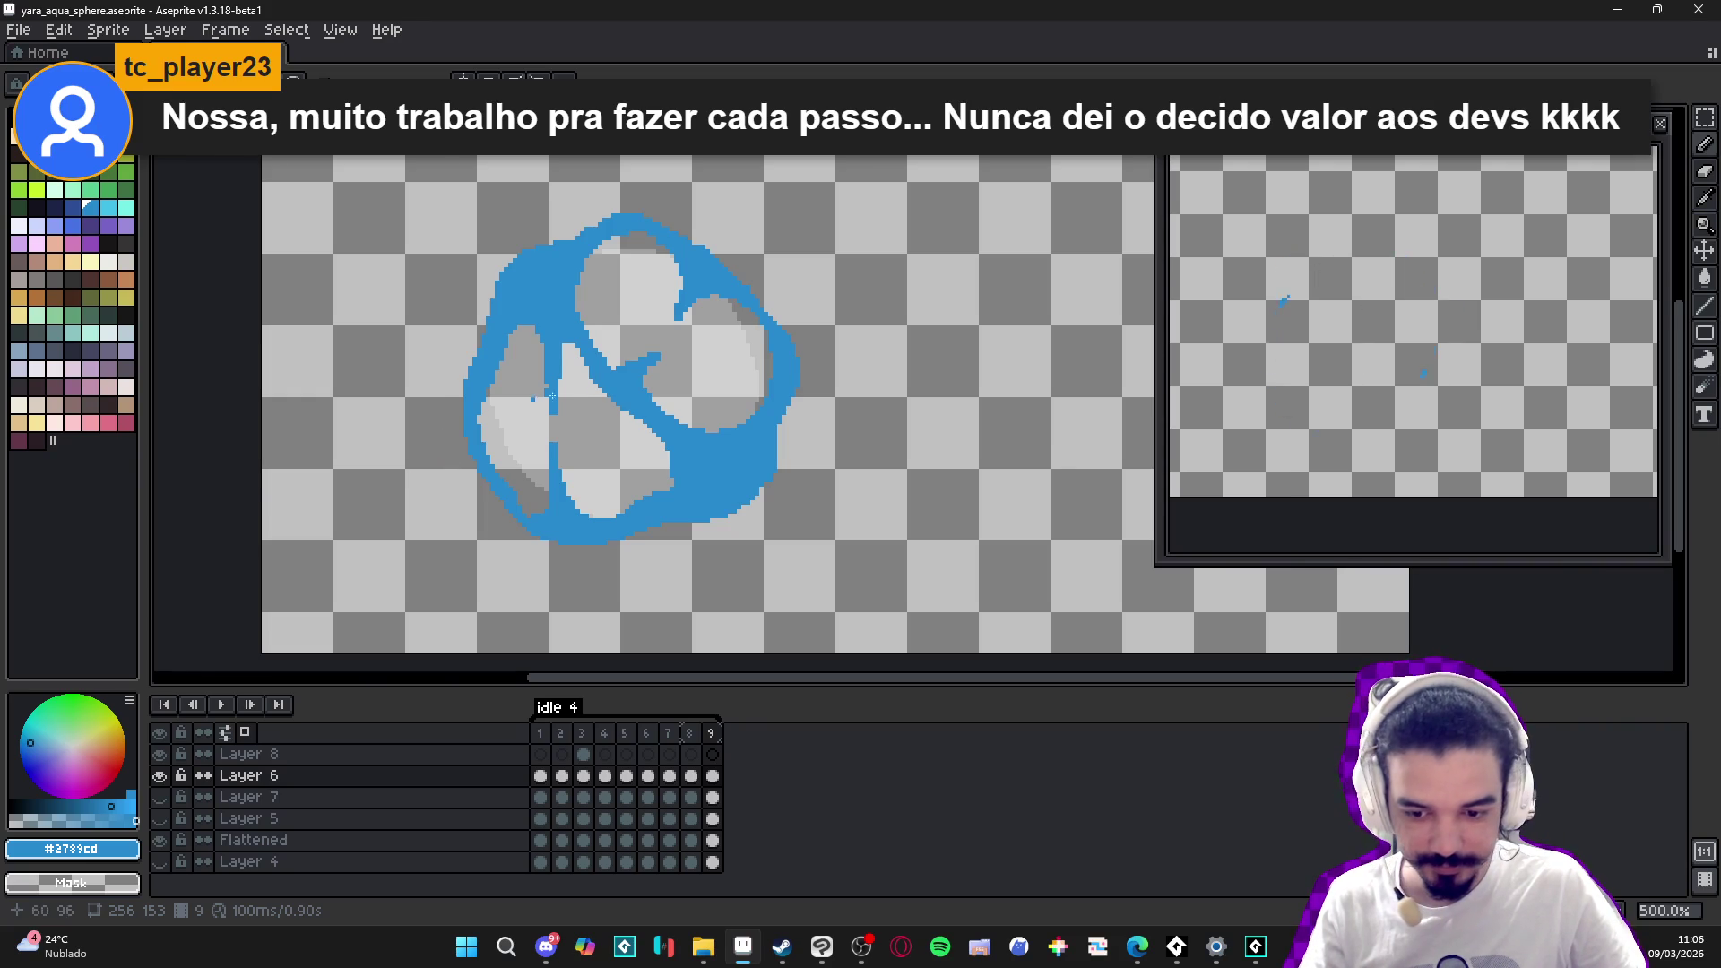
- Zoom in and erase stray blue pixels at the sphere's lower edge
{"action": "scroll", "coordinate": [552, 394], "scroll_direction": "up", "scroll_amount": 4}
{"action": "scroll", "coordinate": [498, 413], "scroll_direction": "down", "scroll_amount": 2}
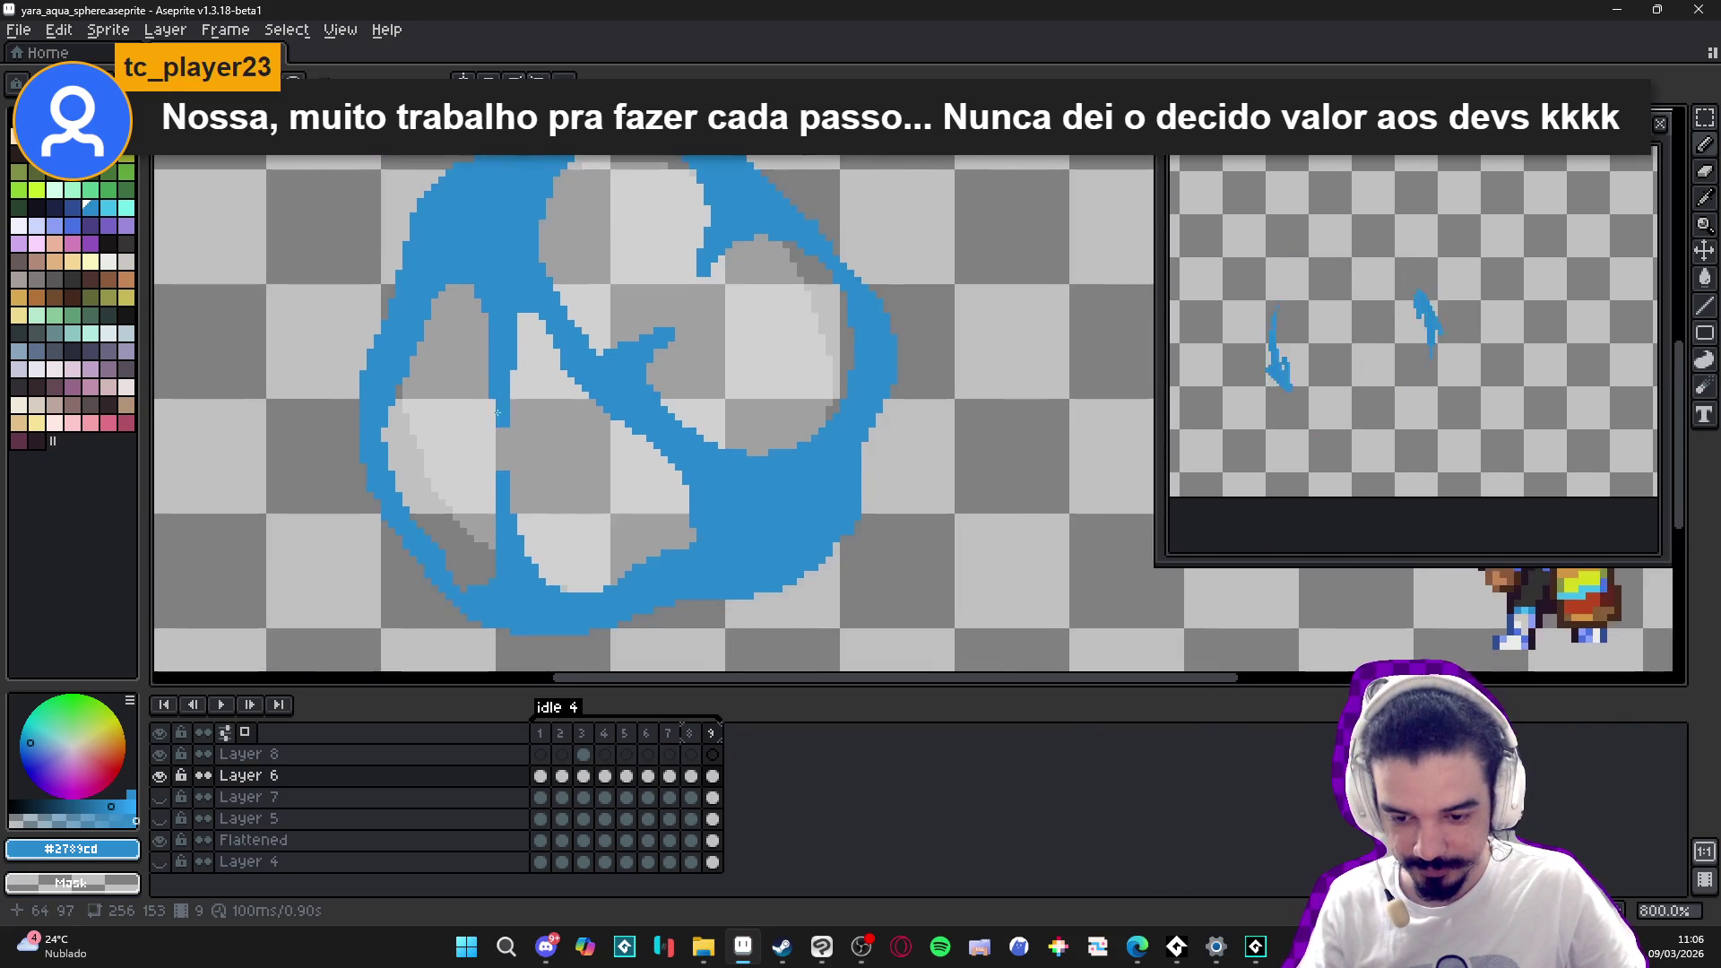
{"action": "scroll", "coordinate": [497, 413], "scroll_direction": "up", "scroll_amount": 2}
{"action": "scroll", "coordinate": [508, 511], "scroll_direction": "down", "scroll_amount": 2}
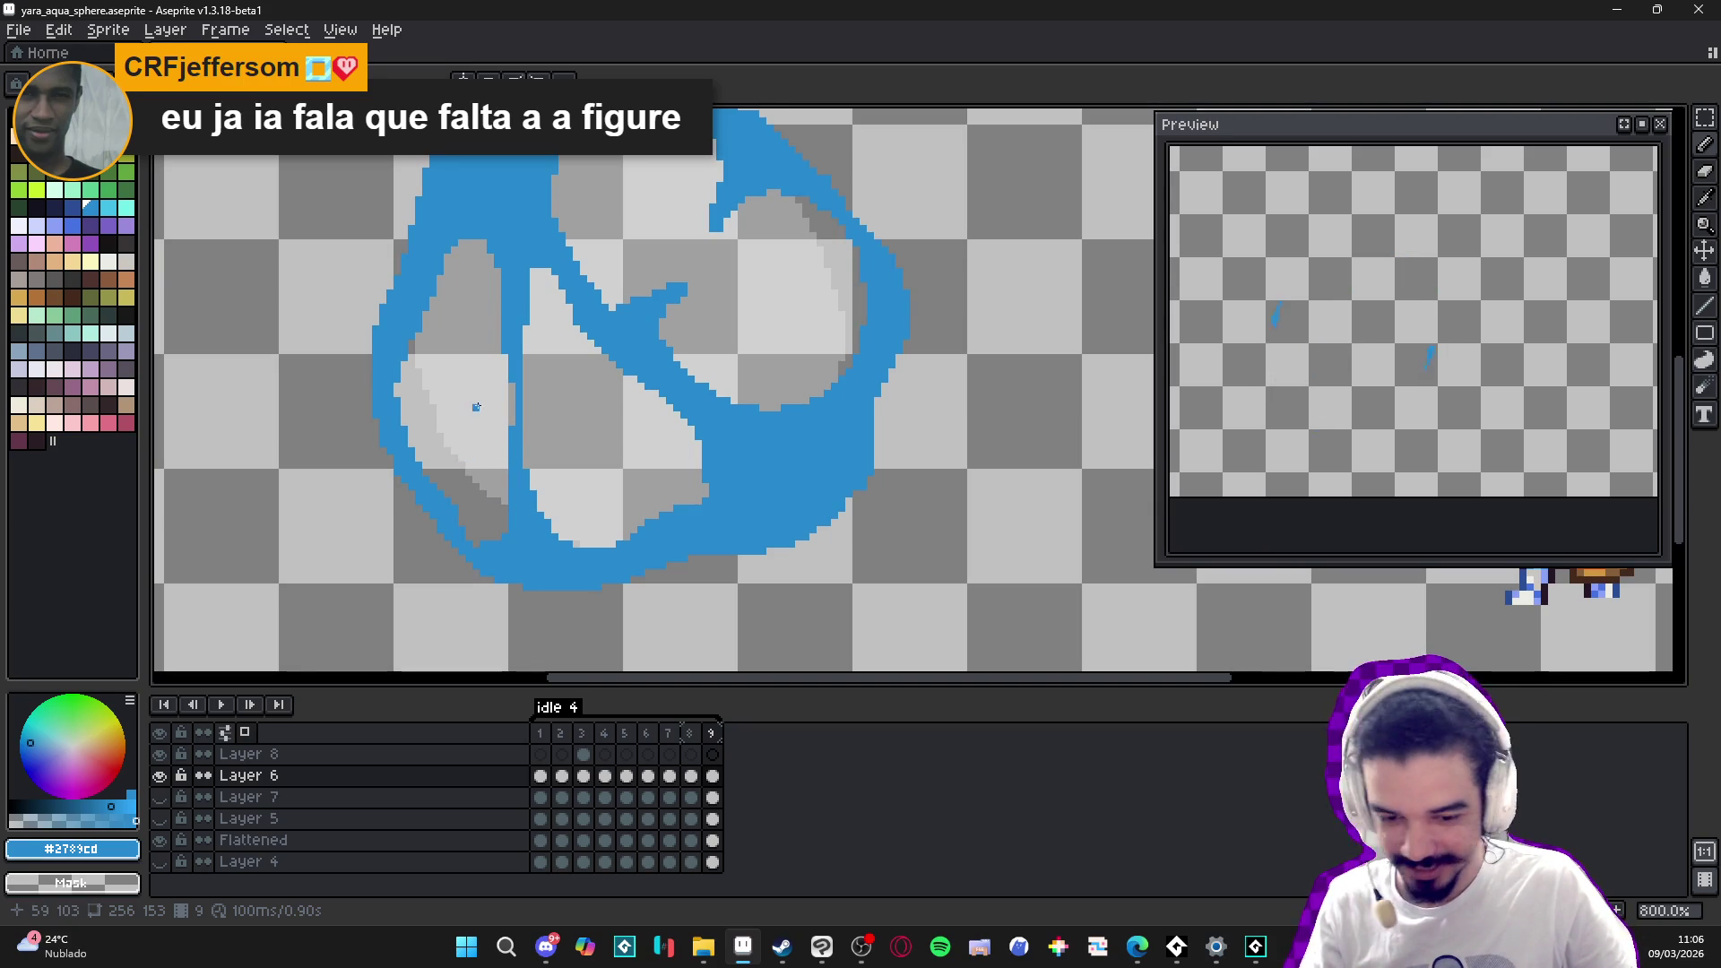
{"action": "scroll", "coordinate": [742, 313], "scroll_direction": "up", "scroll_amount": 3}
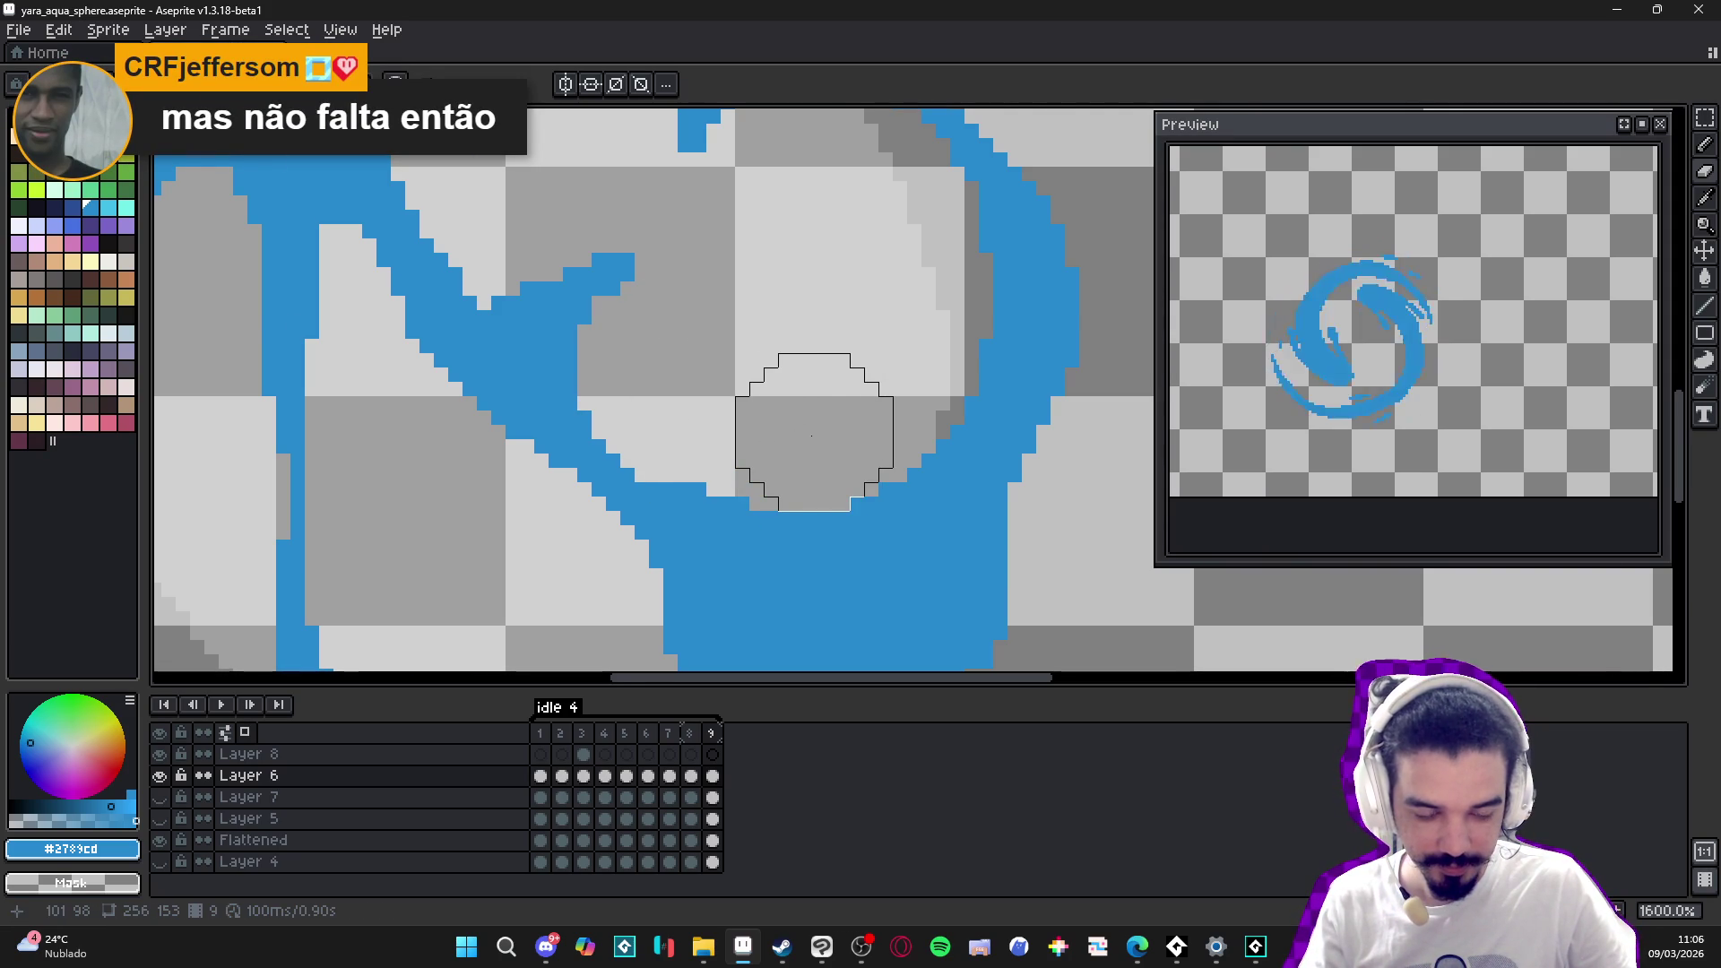
{"action": "scroll", "coordinate": [811, 437], "scroll_direction": "down", "scroll_amount": 5}
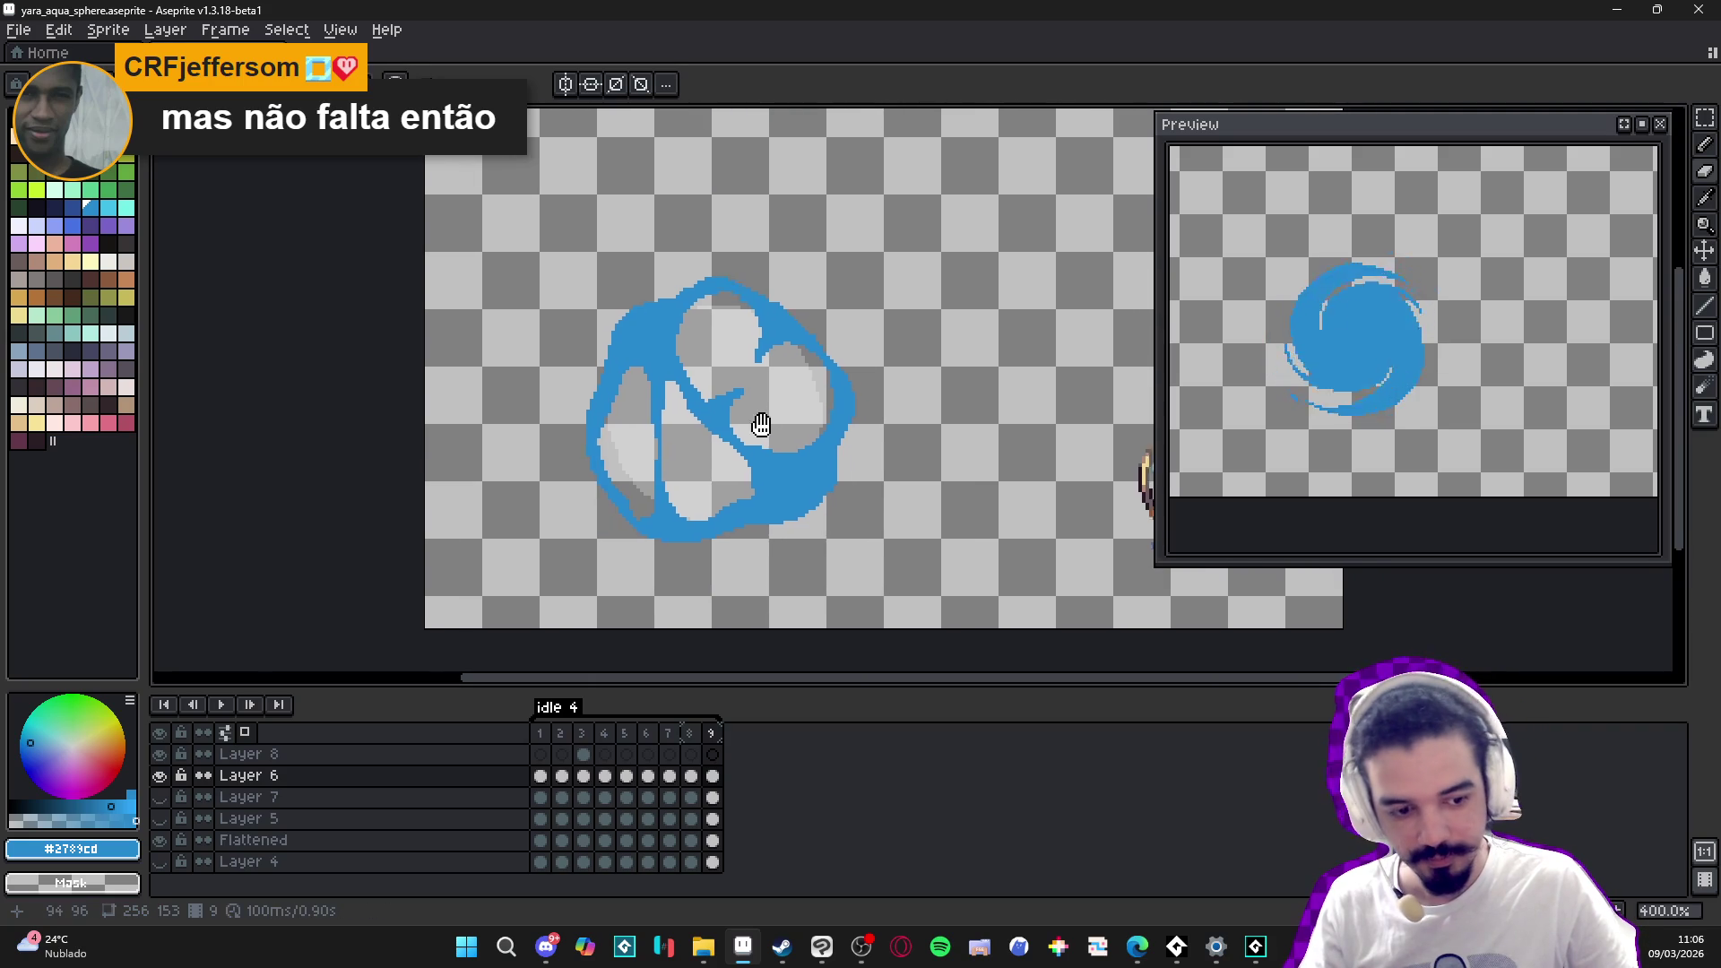
{"action": "scroll", "coordinate": [702, 331], "scroll_direction": "up", "scroll_amount": 3}
{"action": "scroll", "coordinate": [669, 363], "scroll_direction": "up", "scroll_amount": 3}
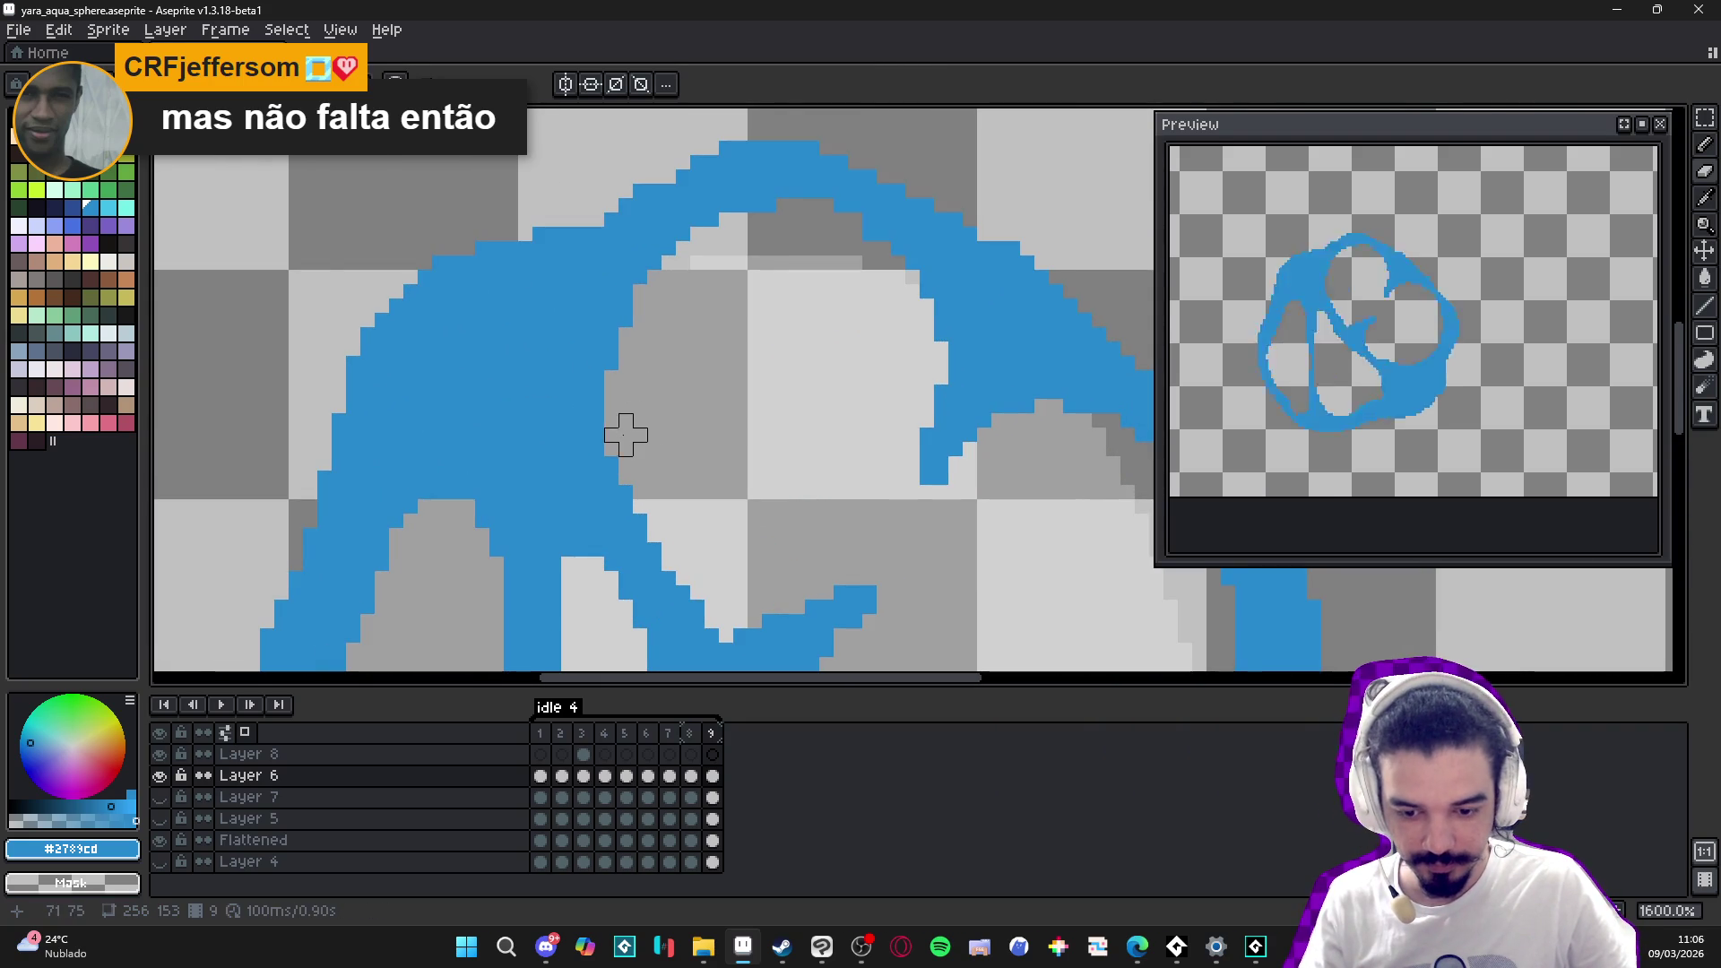
{"action": "scroll", "coordinate": [596, 447], "scroll_direction": "down", "scroll_amount": 6}
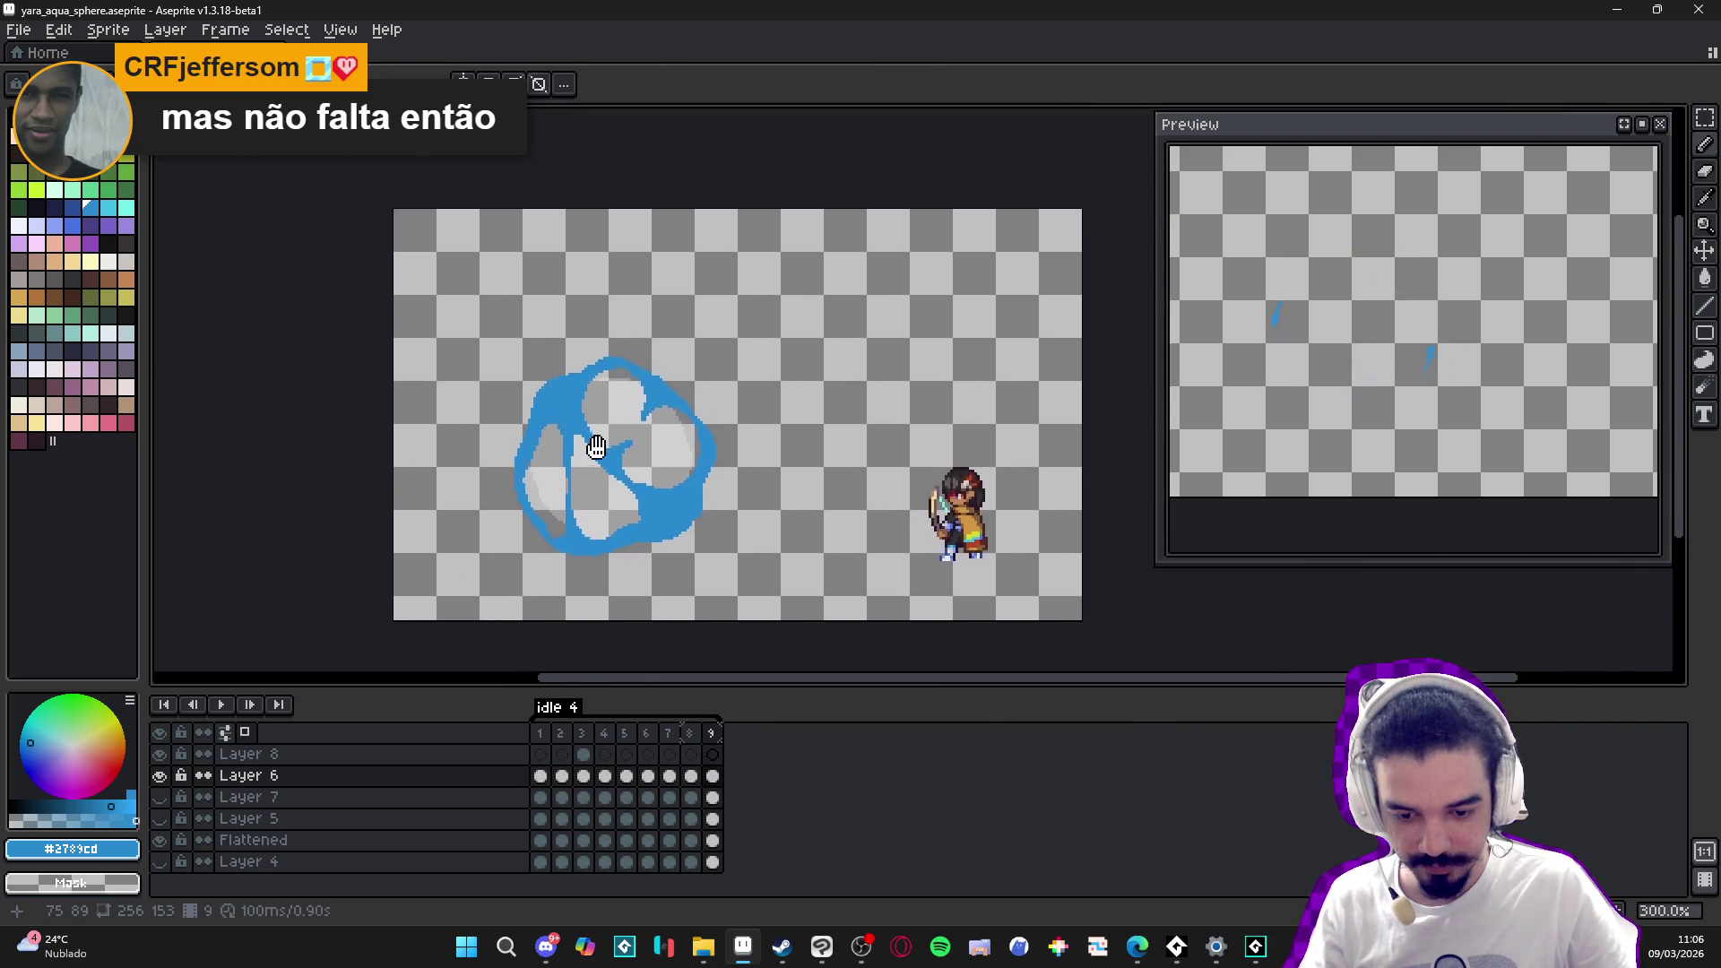
{"action": "scroll", "coordinate": [596, 446], "scroll_direction": "up", "scroll_amount": 5}
{"action": "left_click_drag", "start_coordinate": [695, 503], "coordinate": [709, 518]}
{"action": "scroll", "coordinate": [708, 493], "scroll_direction": "down", "scroll_amount": 4}
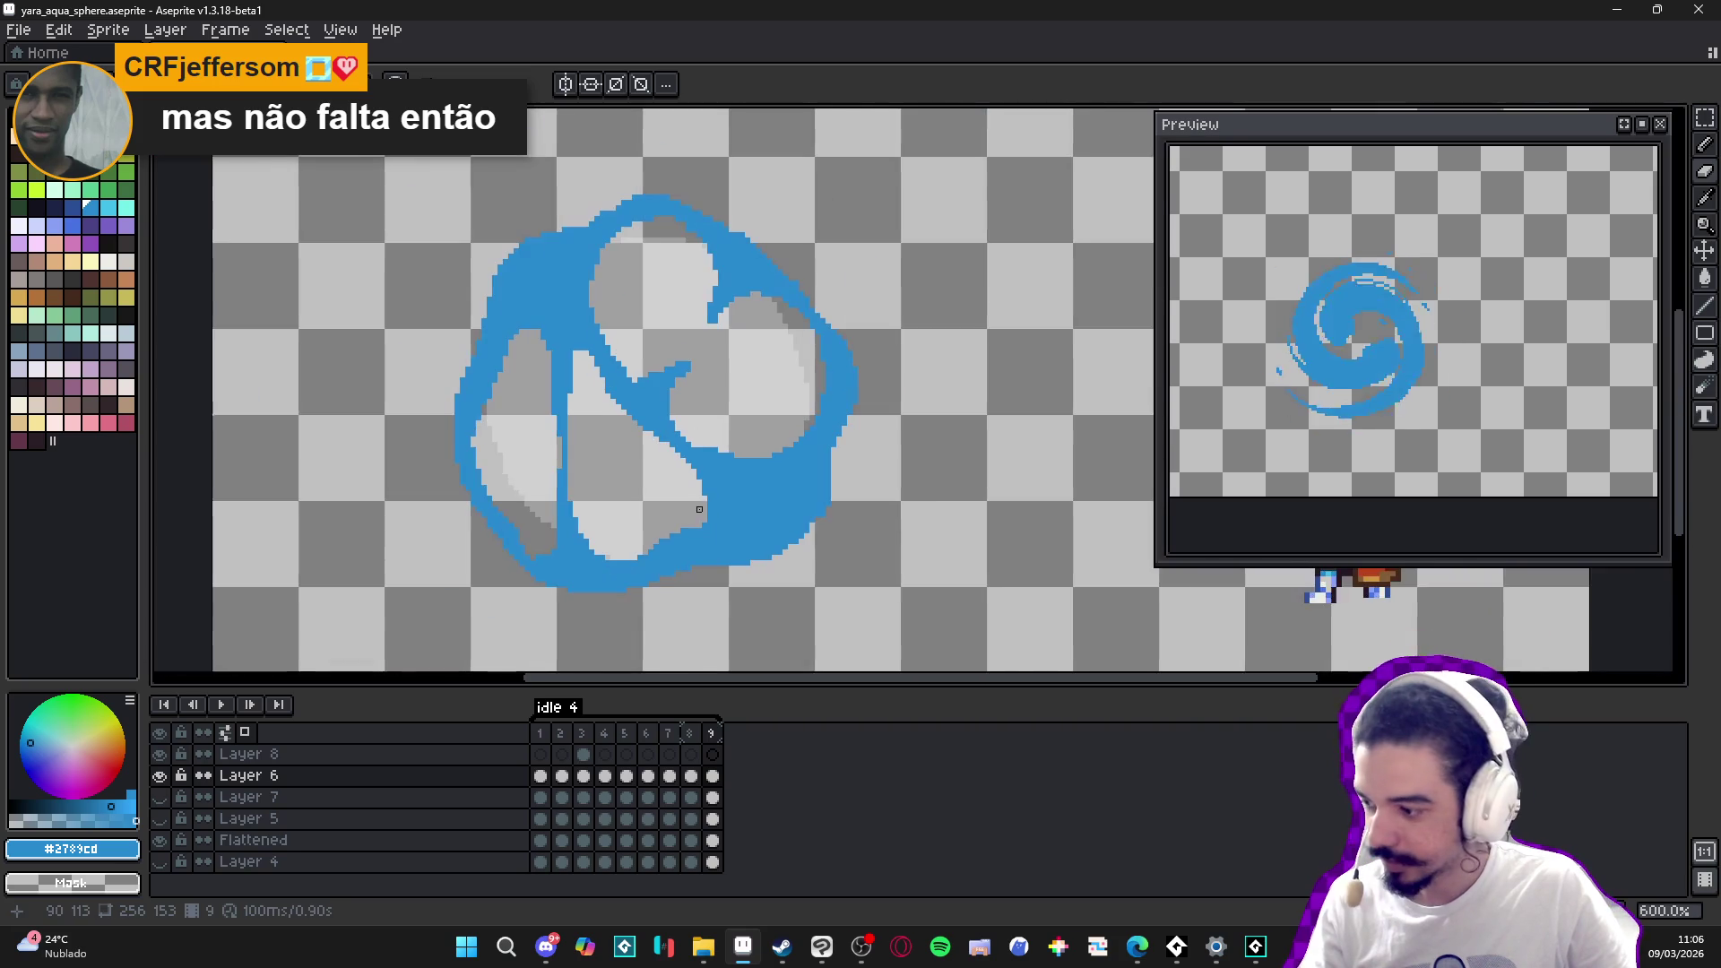
{"action": "scroll", "coordinate": [702, 521], "scroll_direction": "up", "scroll_amount": 1}
- Recentre the view and thicken the right side of the sphere's top arc
{"action": "left_click_drag", "start_coordinate": [702, 522], "coordinate": [658, 513]}
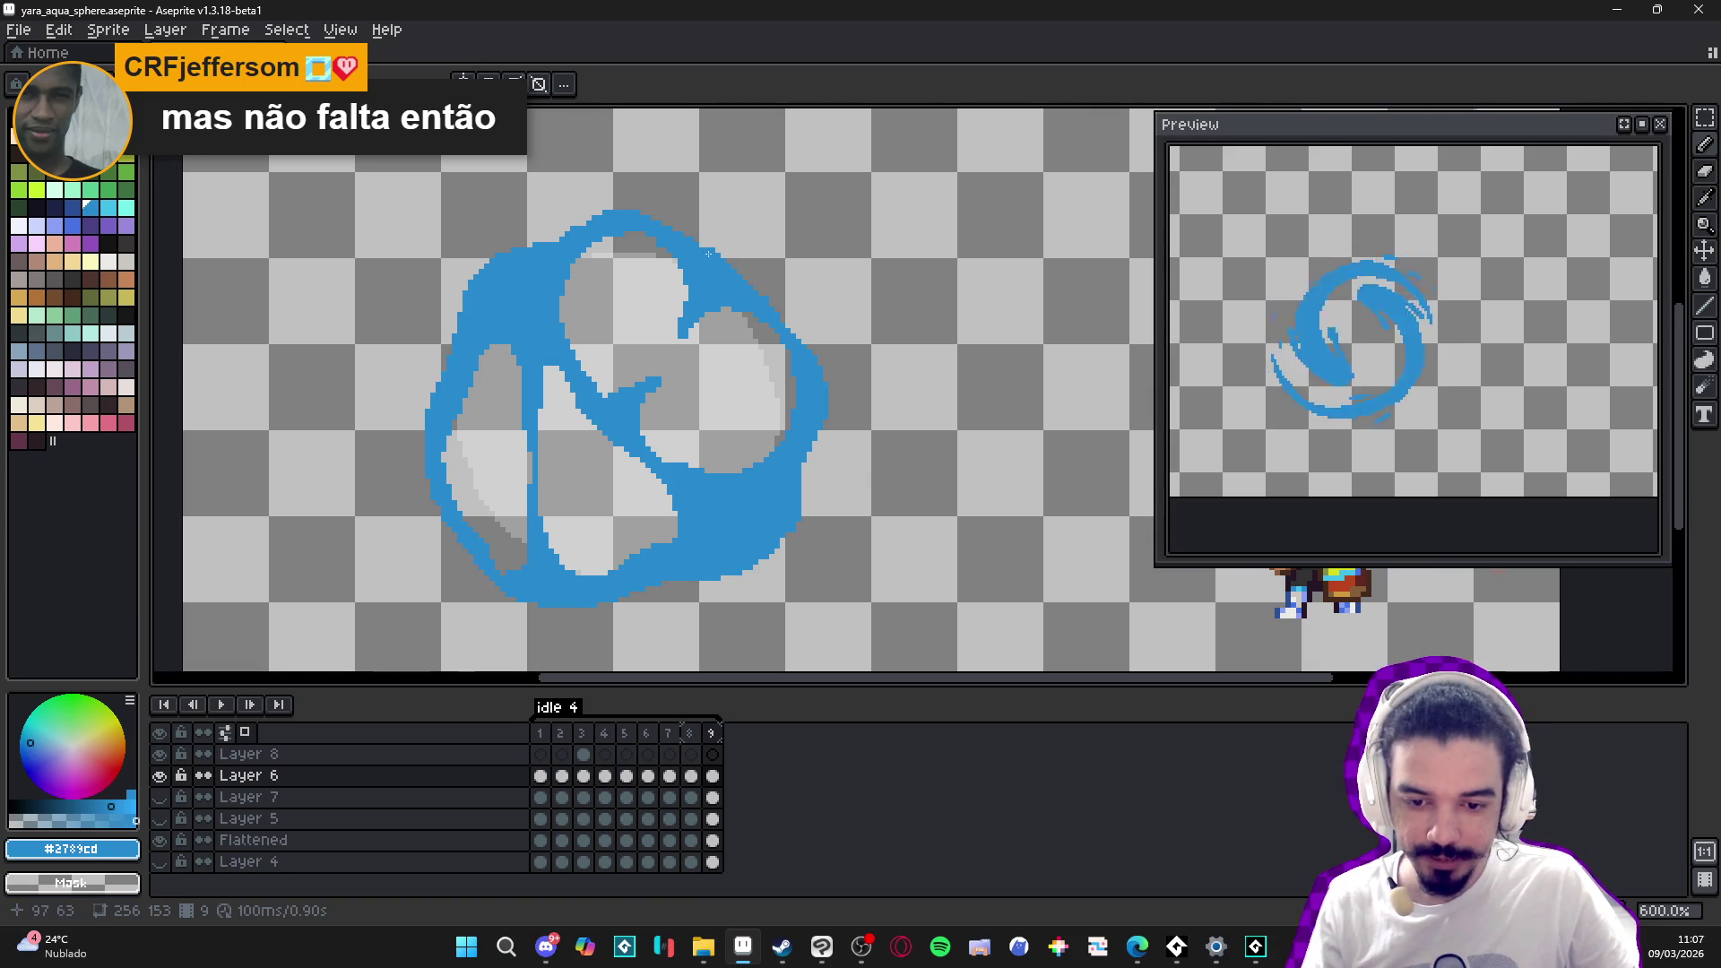
{"action": "scroll", "coordinate": [708, 254], "scroll_direction": "up", "scroll_amount": 4}
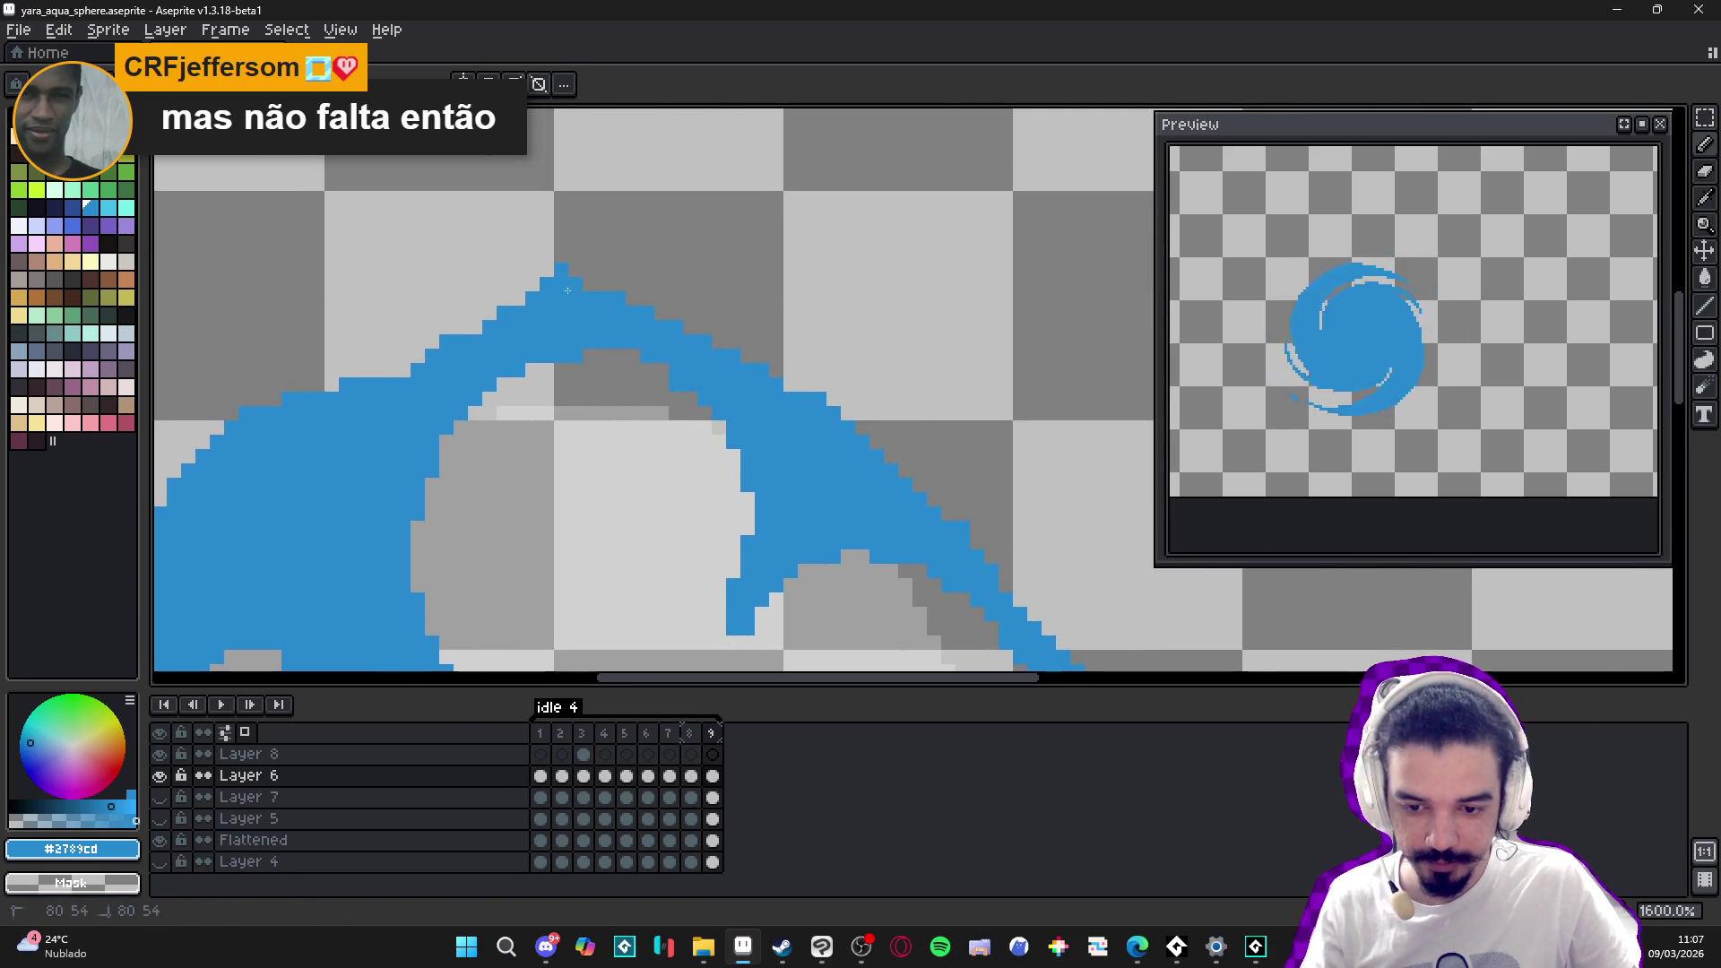
{"action": "left_click_drag", "start_coordinate": [780, 372], "coordinate": [783, 381]}
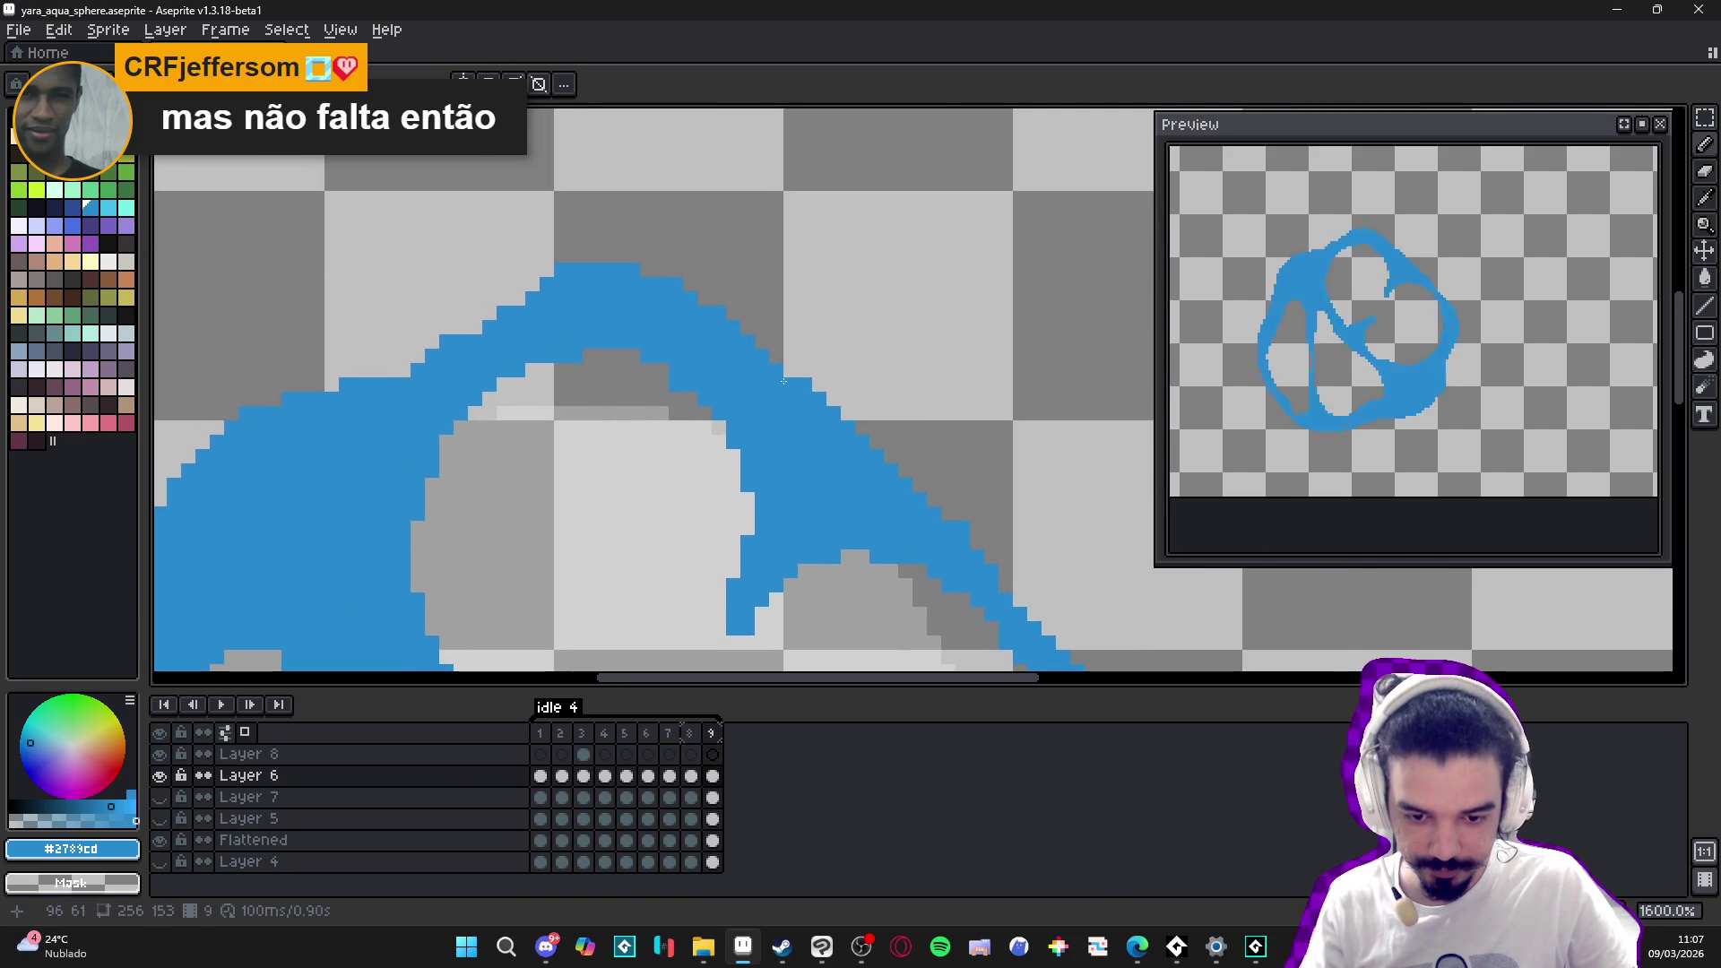
{"action": "scroll", "coordinate": [787, 376], "scroll_direction": "down", "scroll_amount": 5}
{"action": "scroll", "coordinate": [626, 366], "scroll_direction": "up", "scroll_amount": 5}
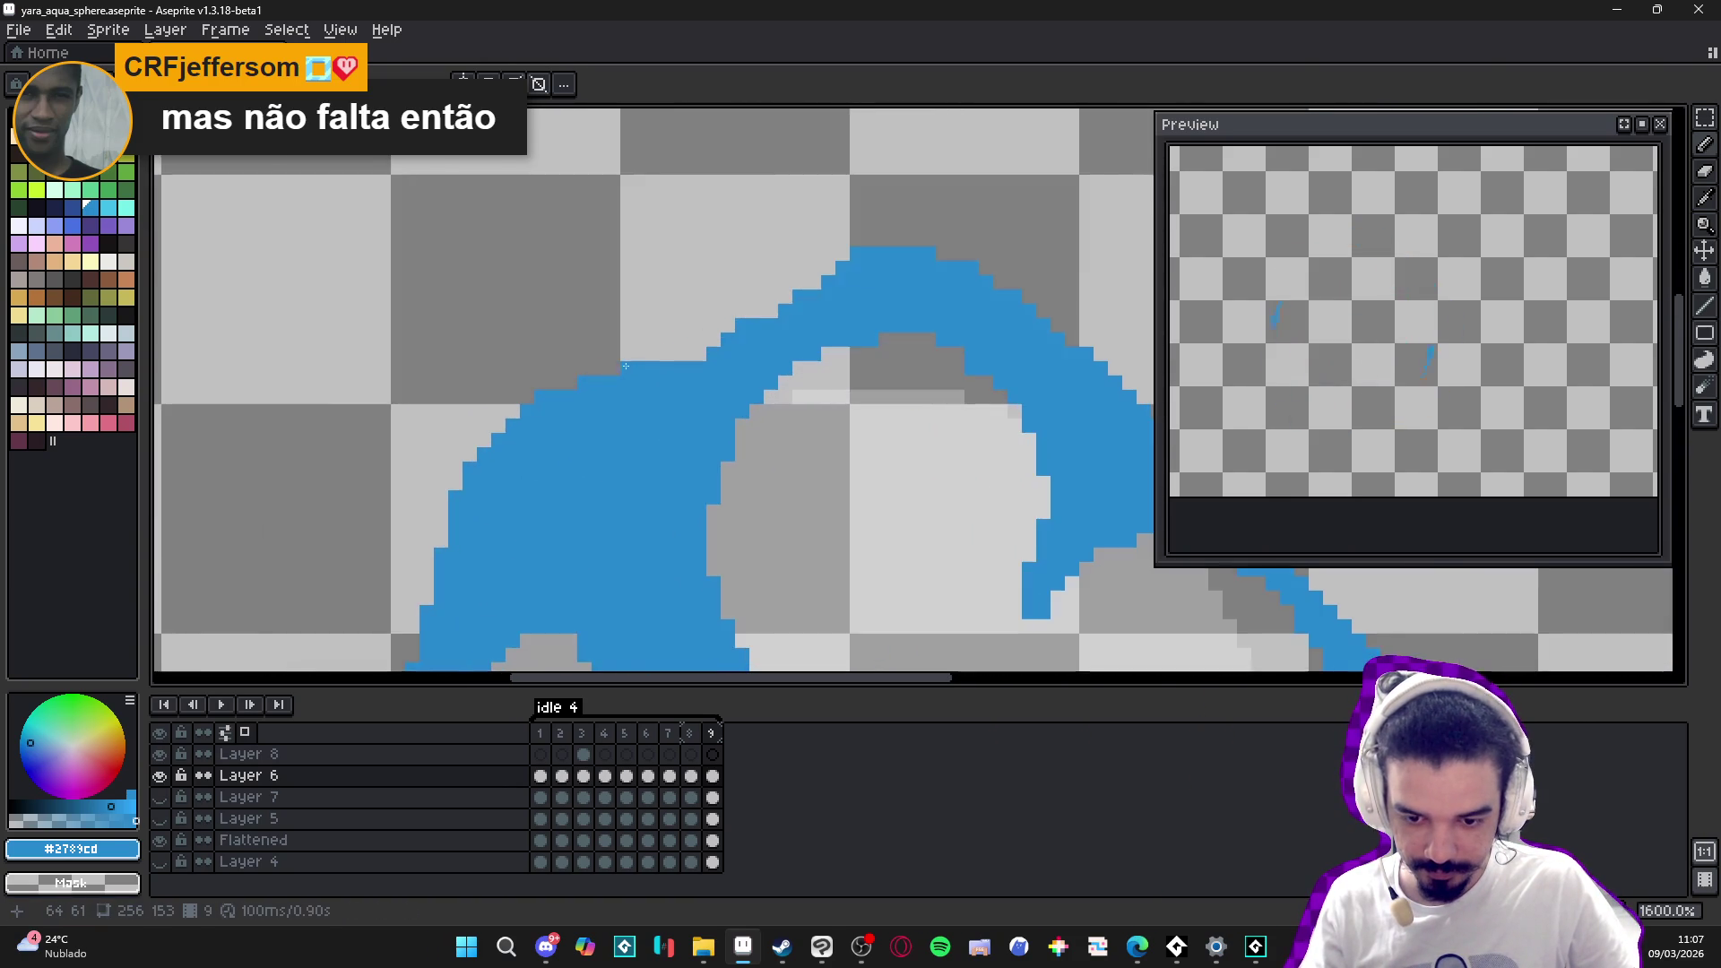
{"action": "scroll", "coordinate": [600, 388], "scroll_direction": "down", "scroll_amount": 4}
{"action": "scroll", "coordinate": [547, 385], "scroll_direction": "up", "scroll_amount": 4}
{"action": "key", "text": "e"}
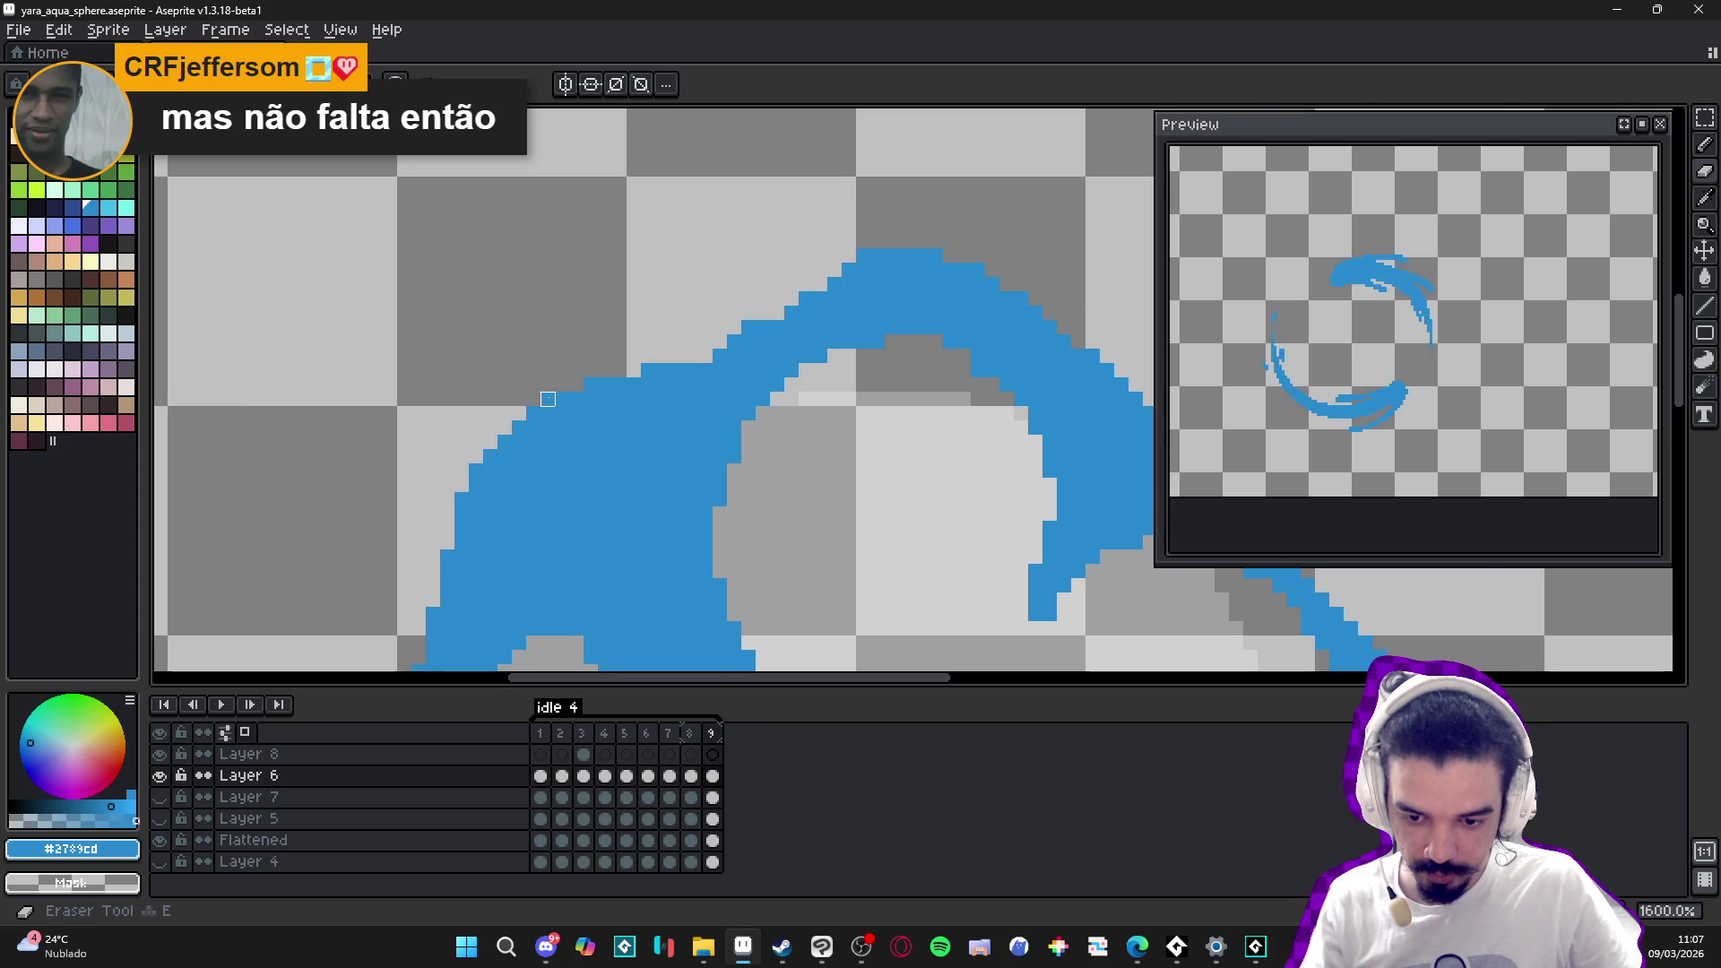
{"action": "scroll", "coordinate": [548, 399], "scroll_direction": "down", "scroll_amount": 4}
{"action": "scroll", "coordinate": [727, 462], "scroll_direction": "up", "scroll_amount": 3}
{"action": "key", "text": "b"}
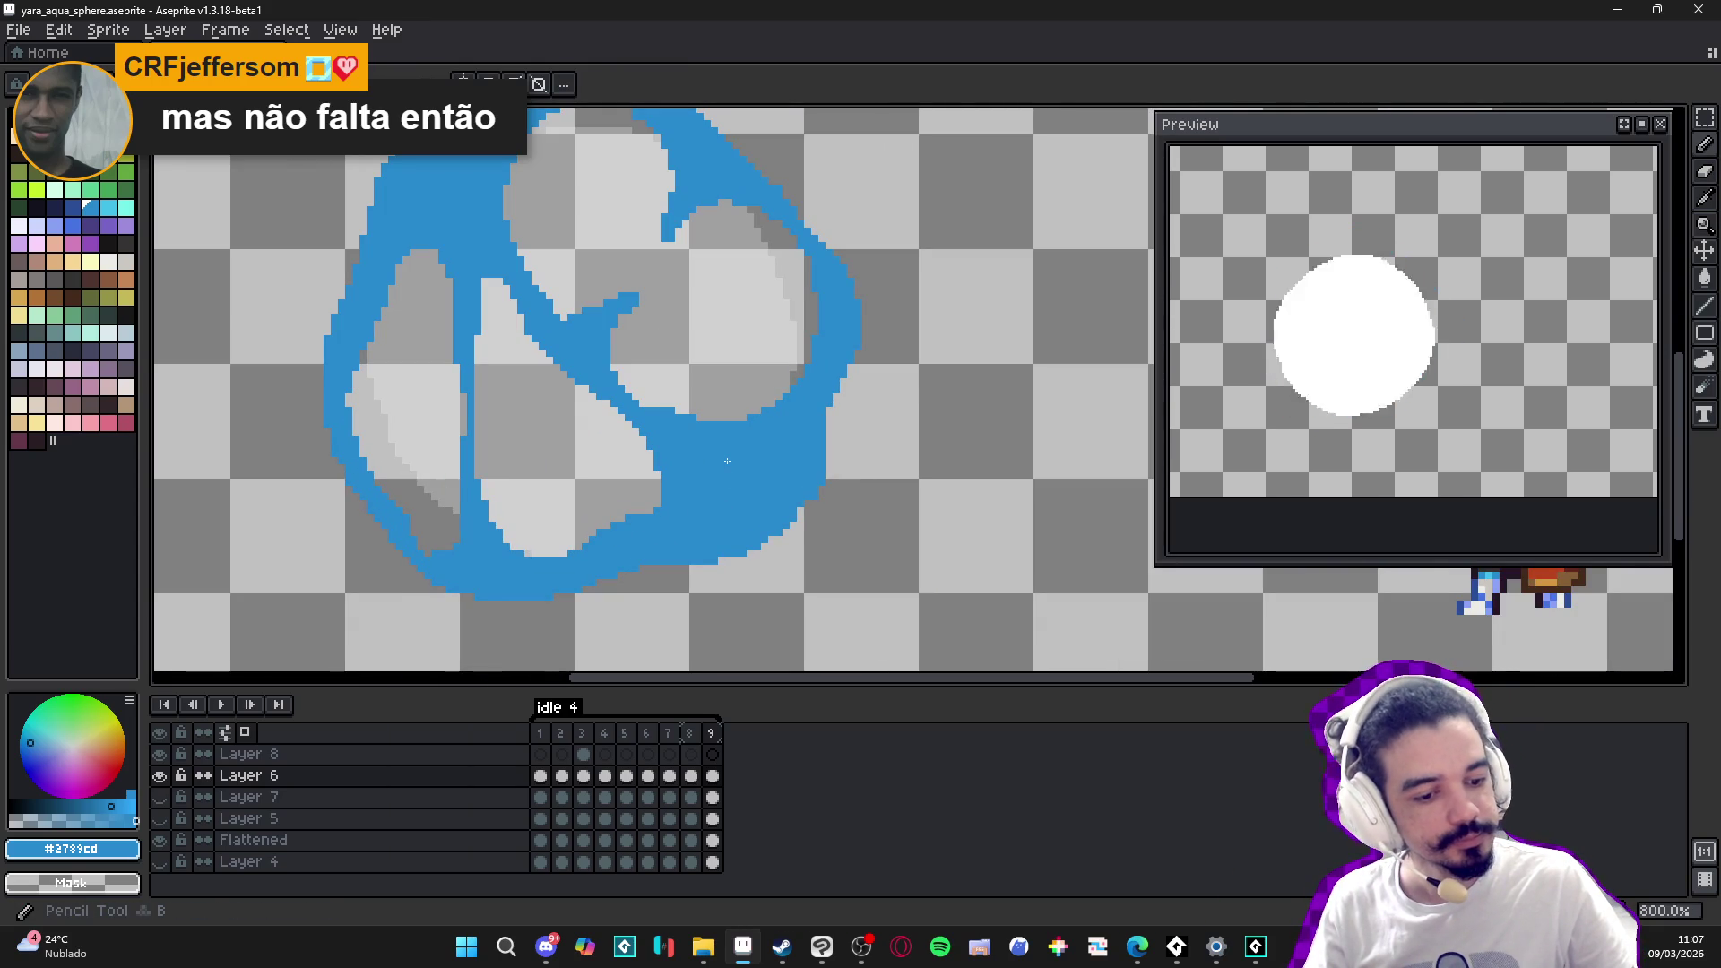
{"action": "scroll", "coordinate": [739, 440], "scroll_direction": "down", "scroll_amount": 2}
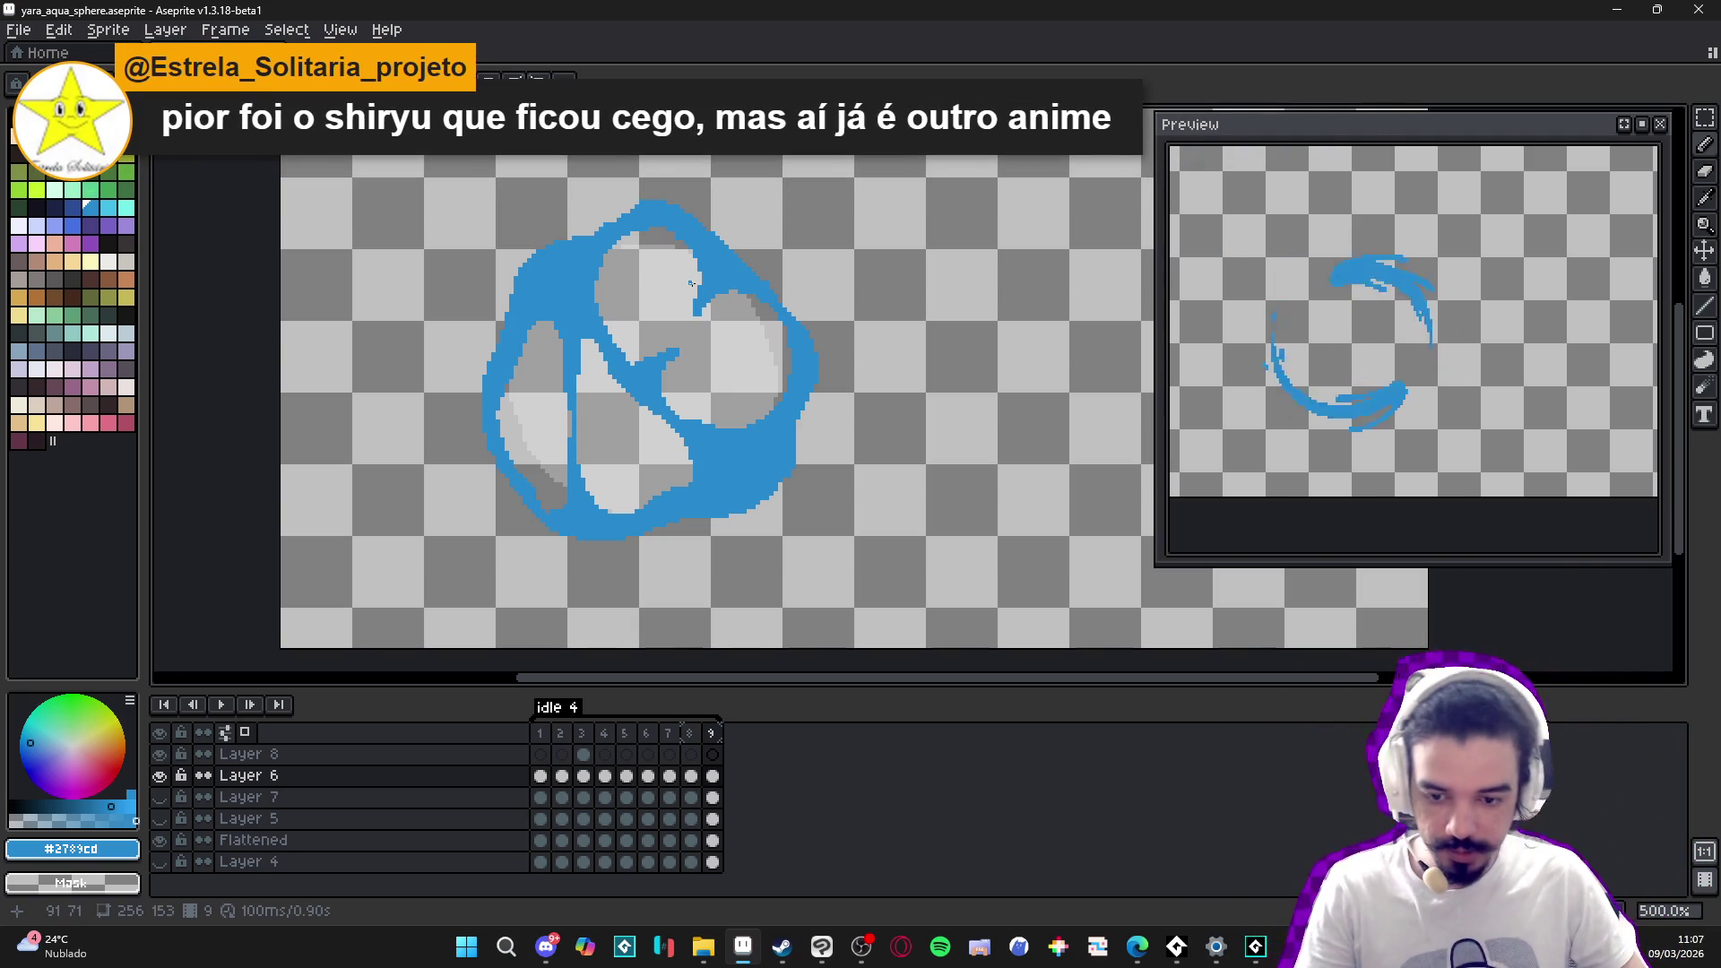
{"action": "scroll", "coordinate": [564, 235], "scroll_direction": "up", "scroll_amount": 4}
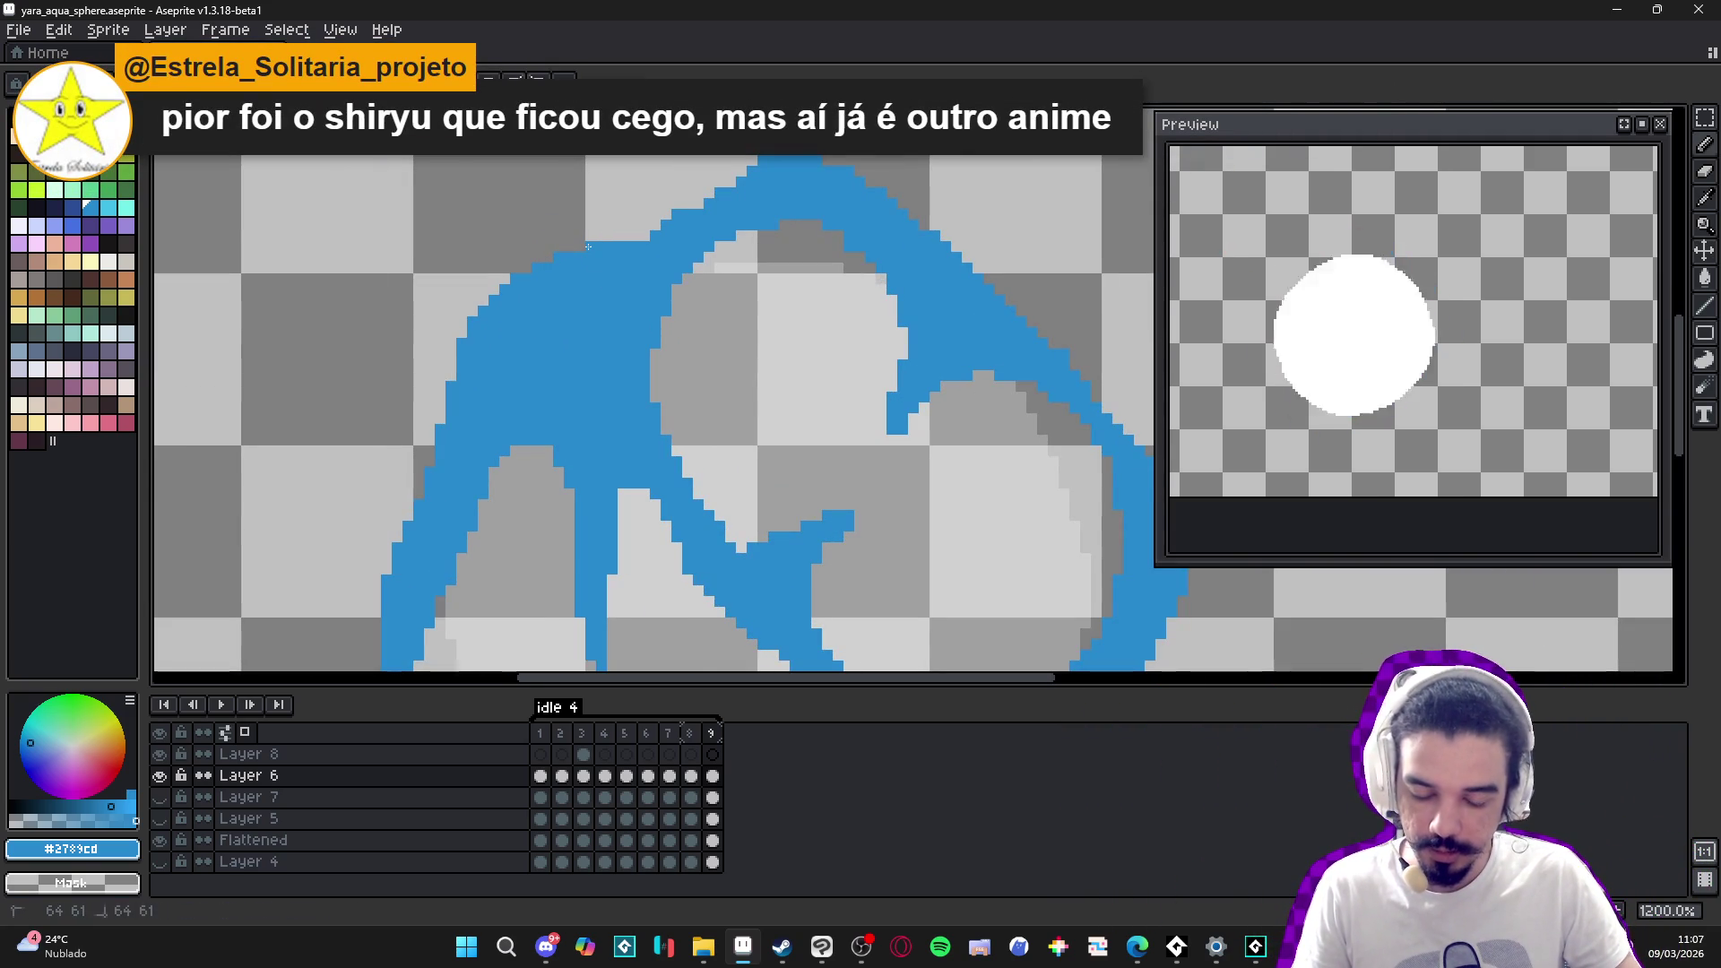
- Paint blue pixels along the swirl's edge and remove a stray pixel
{"action": "scroll", "coordinate": [588, 246], "scroll_direction": "down", "scroll_amount": 4}
{"action": "scroll", "coordinate": [782, 449], "scroll_direction": "up", "scroll_amount": 4}
{"action": "scroll", "coordinate": [783, 448], "scroll_direction": "up", "scroll_amount": 3}
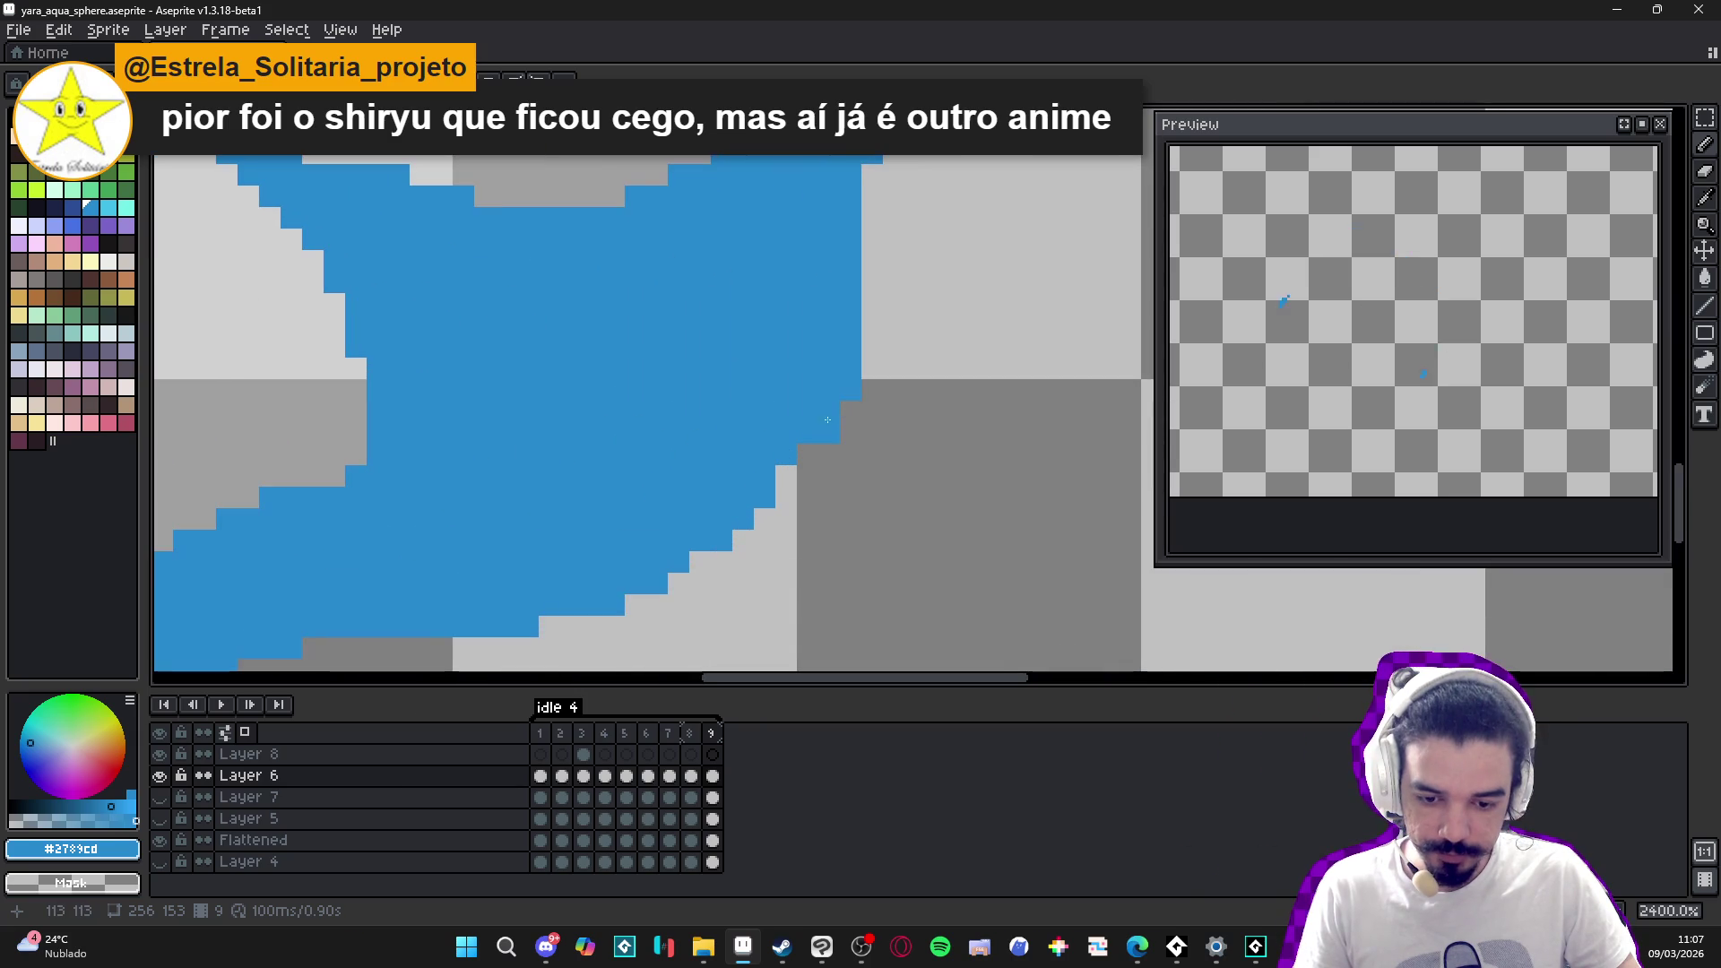
{"action": "left_click_drag", "start_coordinate": [828, 411], "coordinate": [806, 456]}
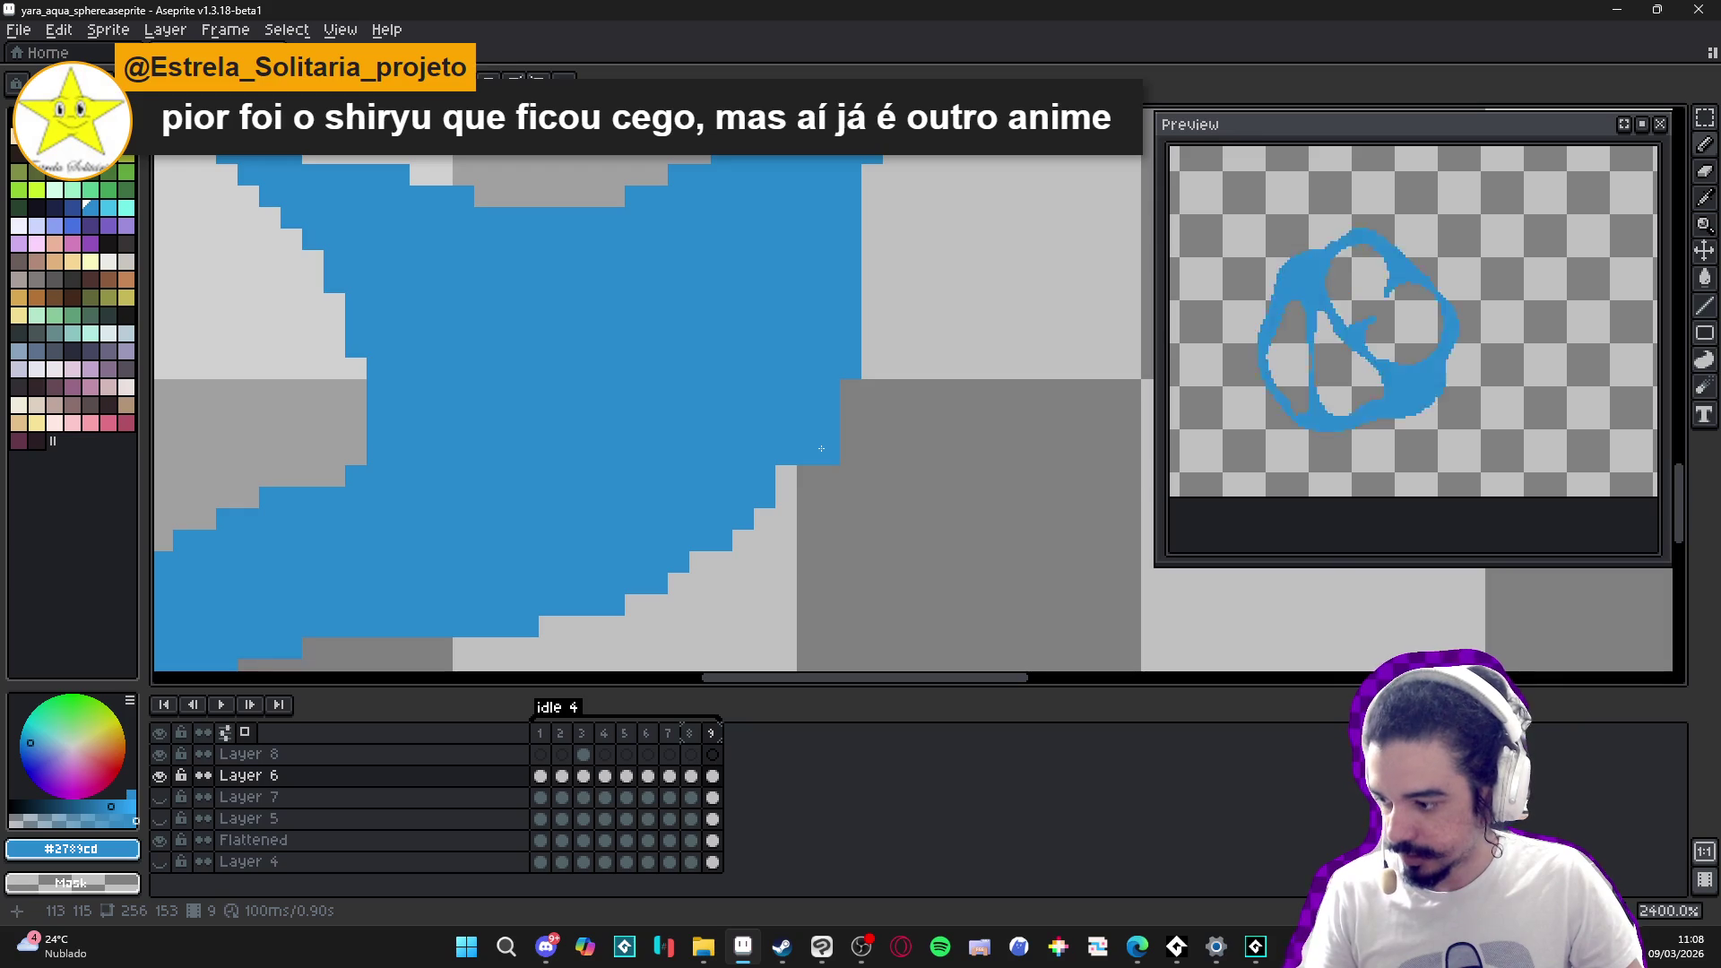
{"action": "right_click", "coordinate": [822, 448]}
{"action": "key", "text": "alt+Tab"}
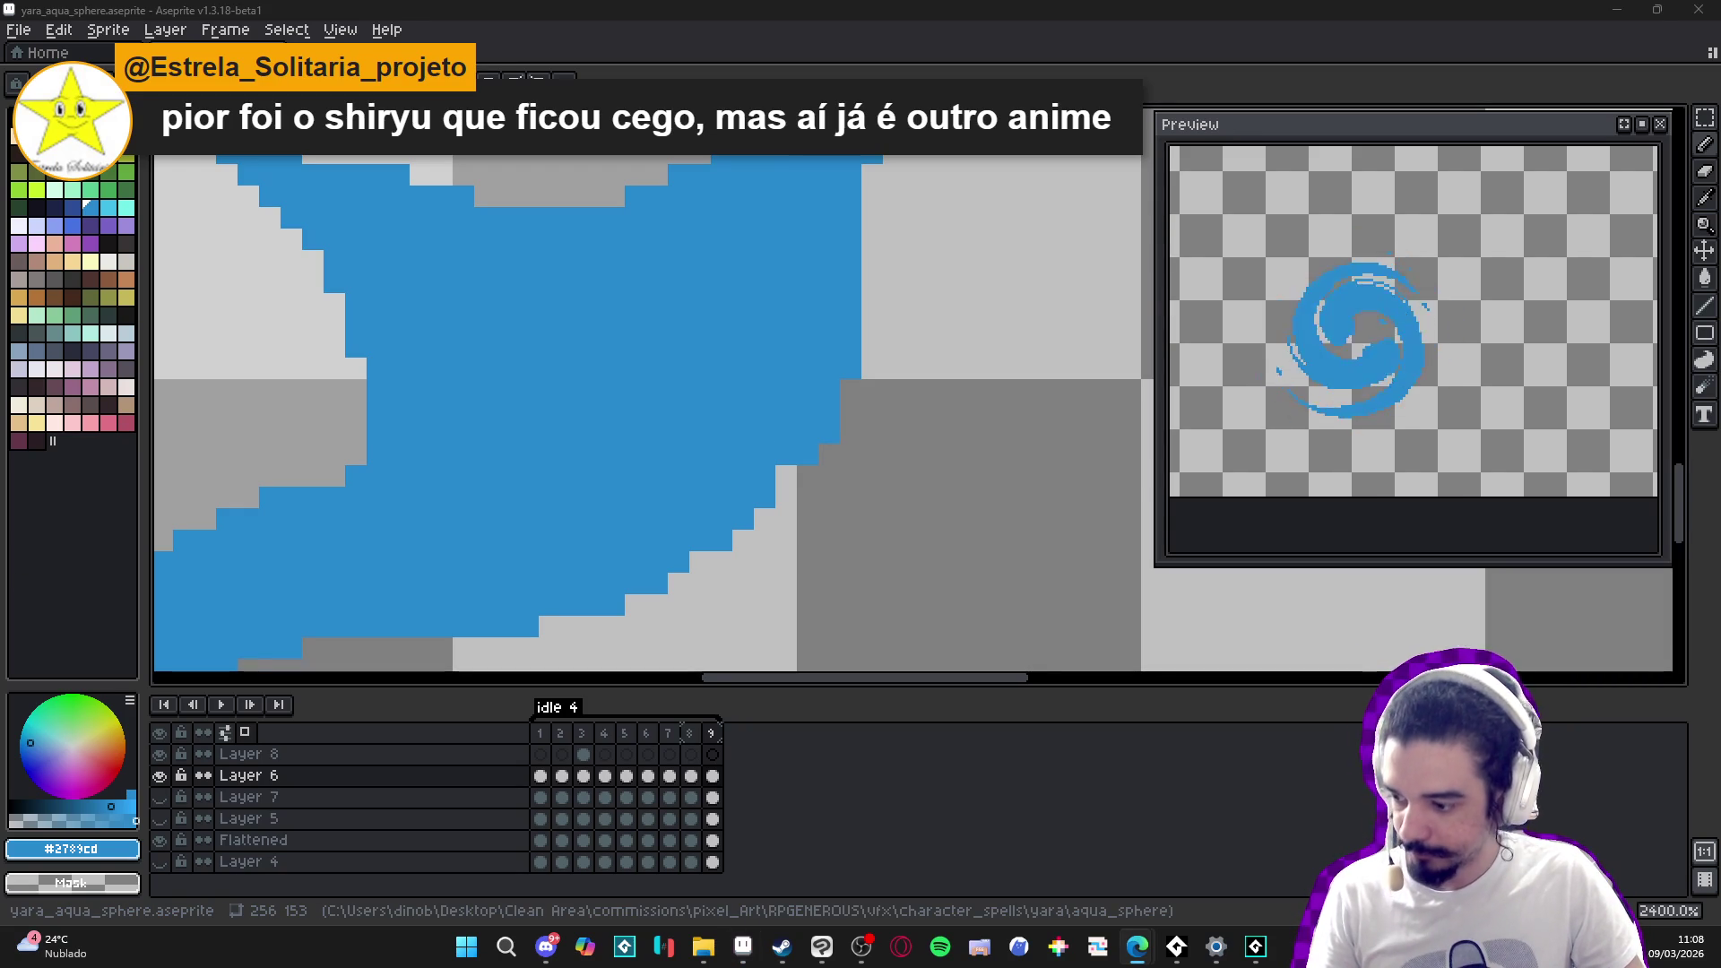
{"action": "scroll", "coordinate": [573, 528], "scroll_direction": "down", "scroll_amount": 6}
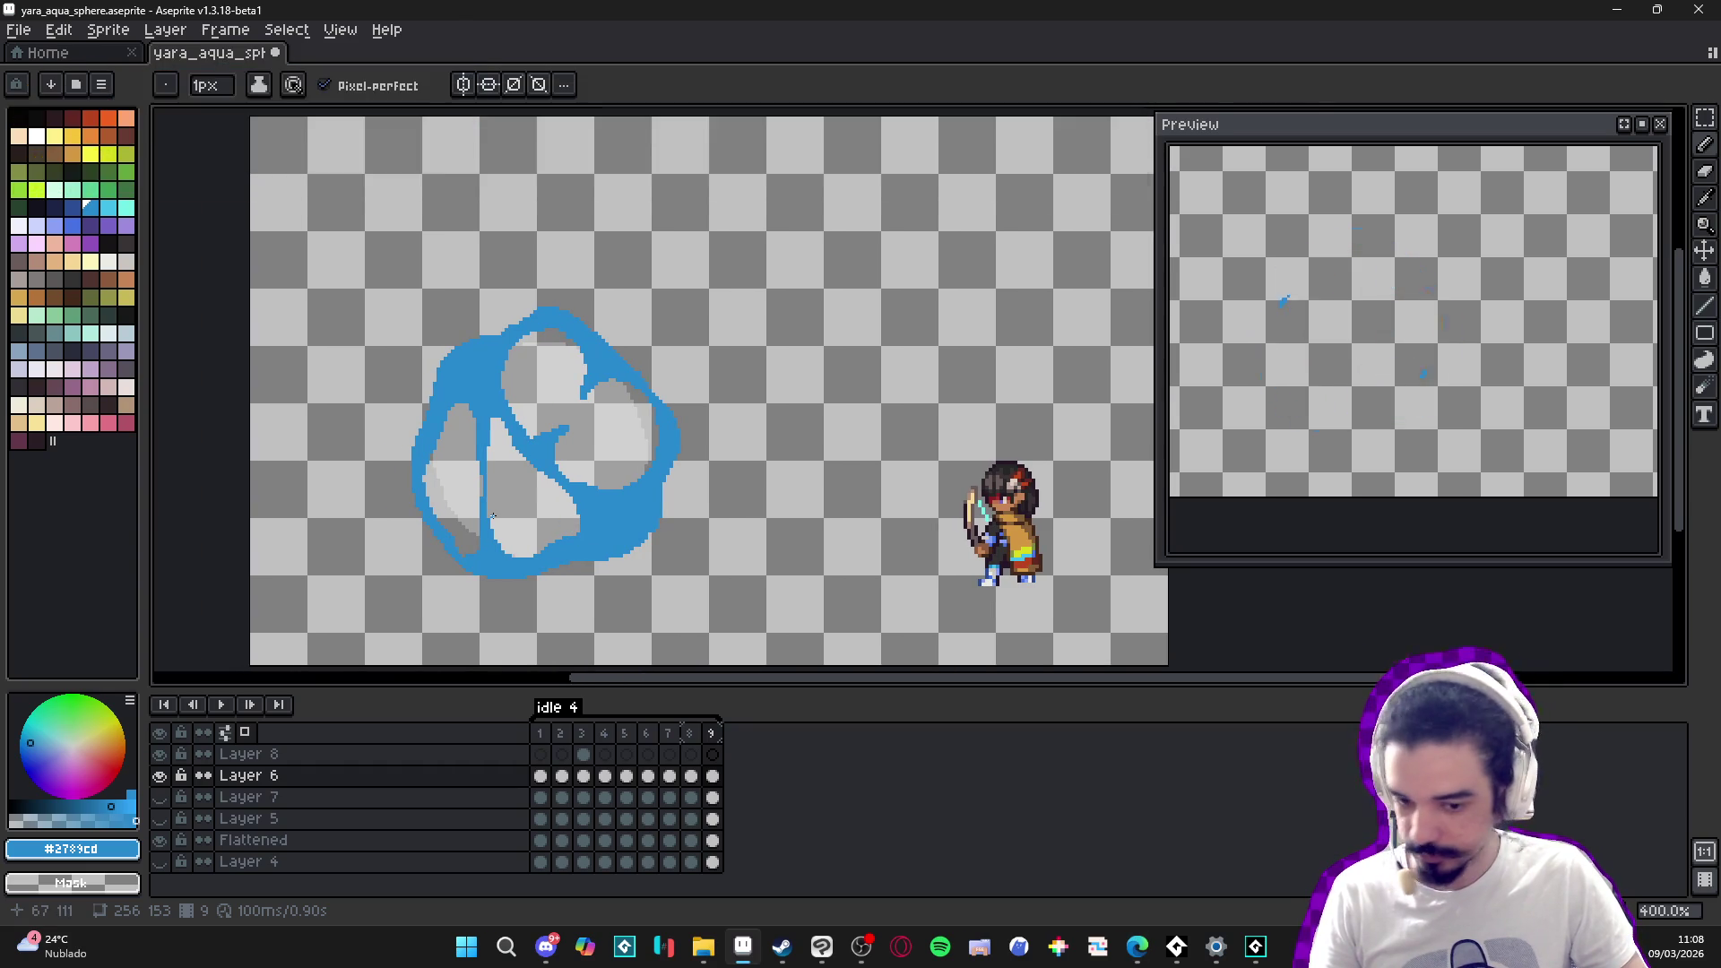
{"action": "scroll", "coordinate": [529, 357], "scroll_direction": "up", "scroll_amount": 5}
- Build a small blue blob inside the sphere, with a short stroke beneath and the gap above filled
{"action": "mouse_move", "coordinate": [522, 347]}
{"action": "left_mouse_down"}
{"action": "mouse_move", "coordinate": [527, 334]}
{"action": "mouse_move", "coordinate": [511, 352]}
{"action": "left_mouse_up"}
{"action": "left_click", "coordinate": [547, 345]}
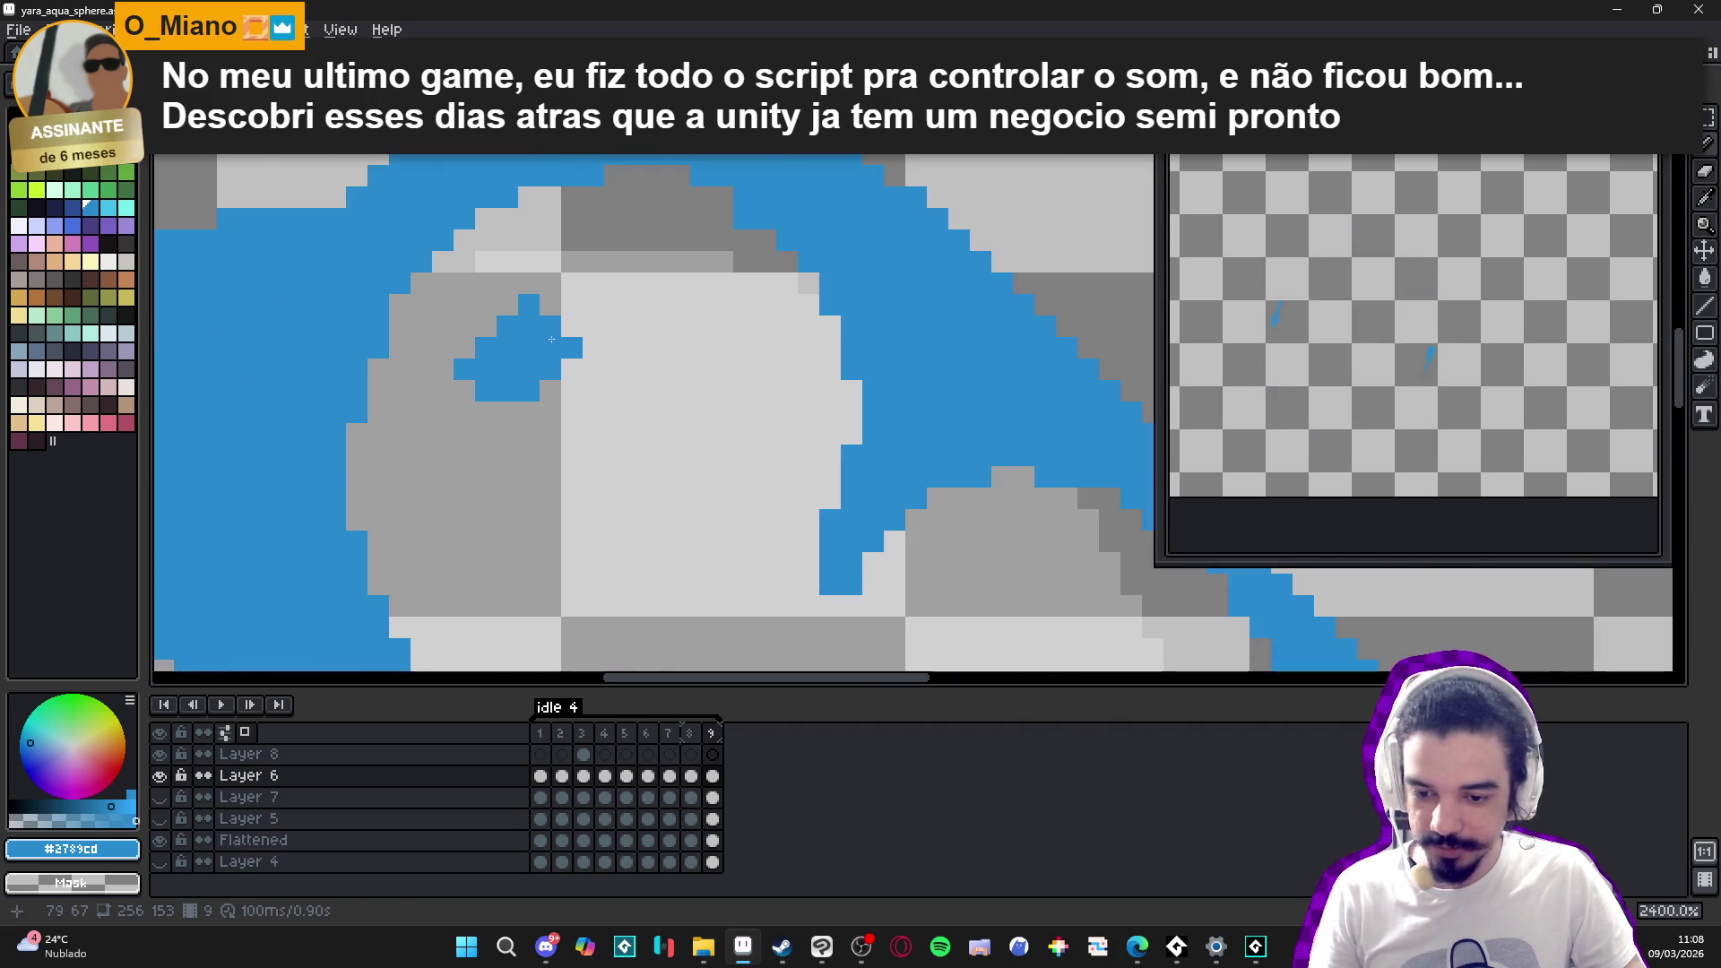
{"action": "scroll", "coordinate": [582, 344], "scroll_direction": "up", "scroll_amount": 3}
{"action": "left_click_drag", "start_coordinate": [556, 310], "coordinate": [595, 314]}
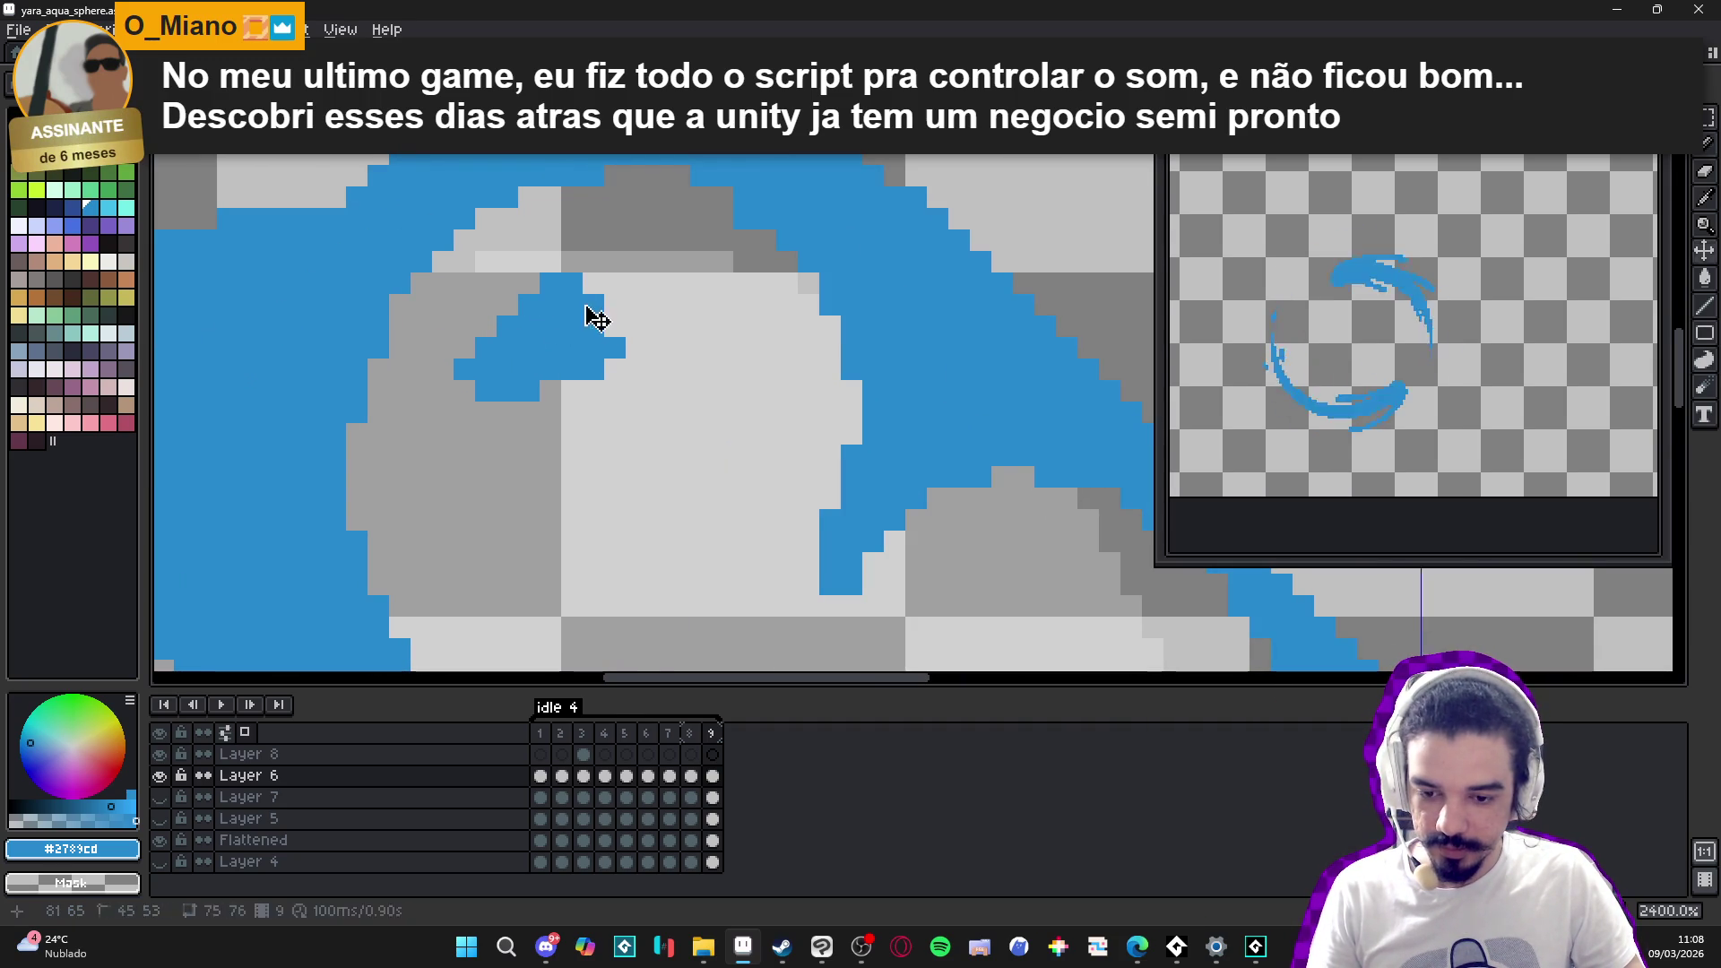
{"action": "left_click", "coordinate": [615, 304]}
{"action": "mouse_move", "coordinate": [485, 412]}
{"action": "left_mouse_down"}
{"action": "mouse_move", "coordinate": [529, 413]}
{"action": "mouse_move", "coordinate": [549, 391]}
{"action": "left_mouse_up"}
{"action": "scroll", "coordinate": [538, 396], "scroll_direction": "down", "scroll_amount": 4}
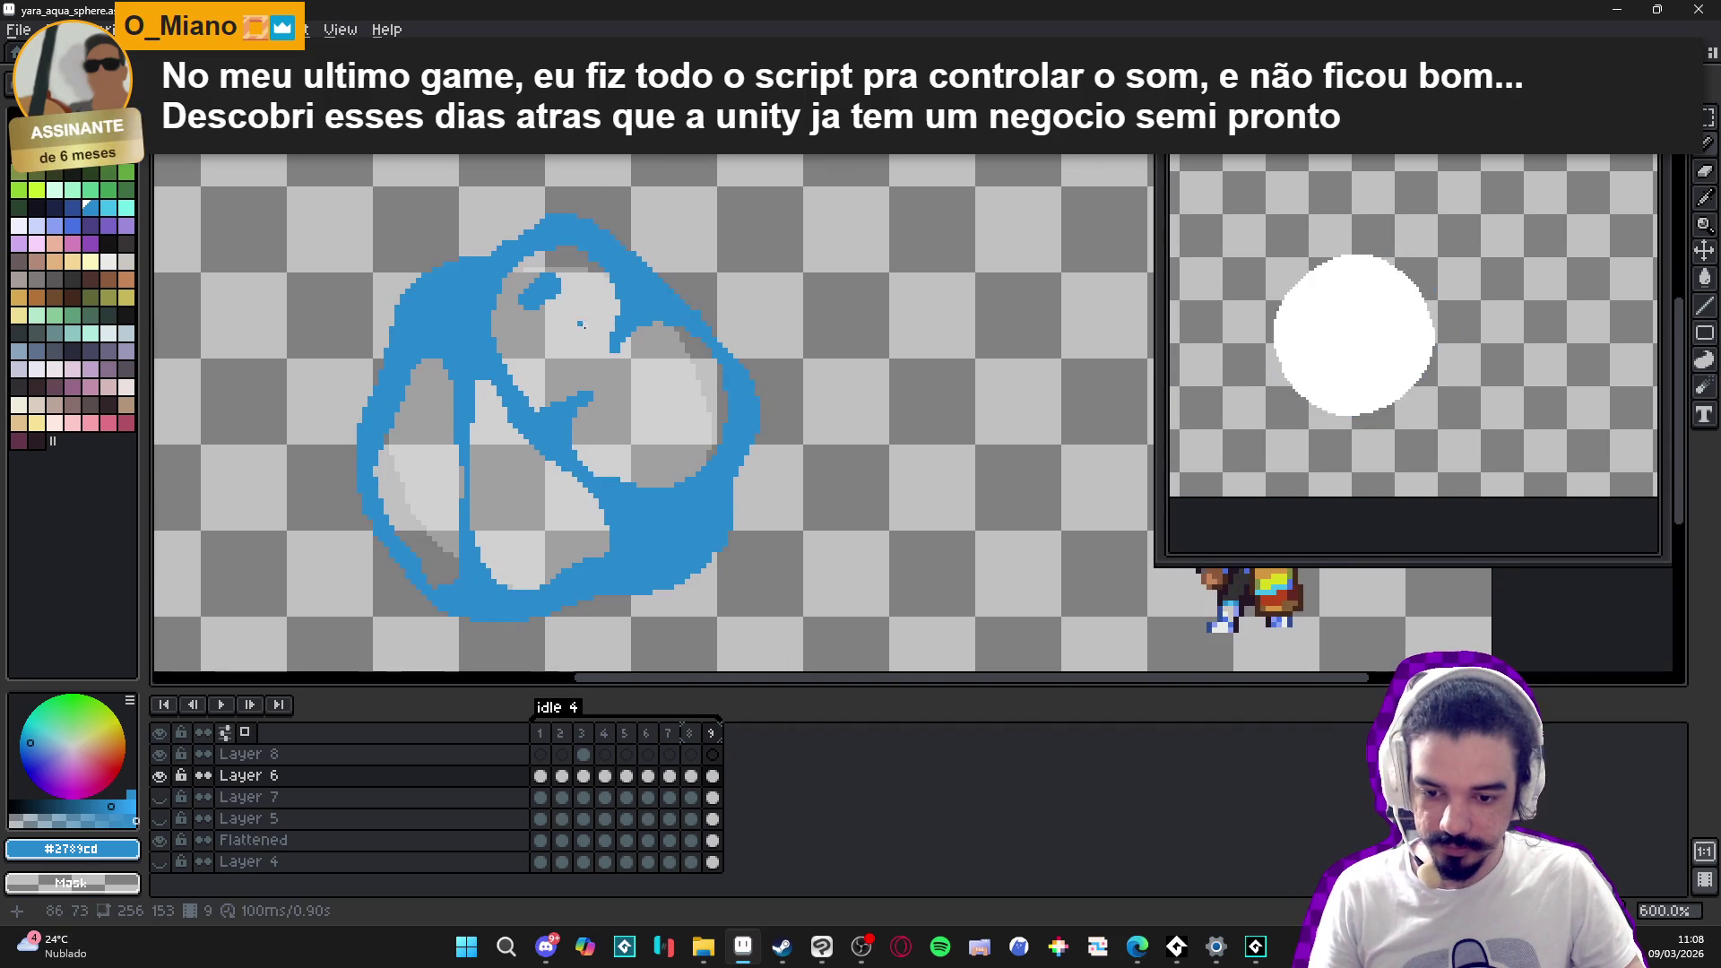
{"action": "scroll", "coordinate": [484, 285], "scroll_direction": "up", "scroll_amount": 4}
{"action": "mouse_move", "coordinate": [421, 269]}
{"action": "left_mouse_down"}
{"action": "mouse_move", "coordinate": [502, 244]}
{"action": "mouse_move", "coordinate": [538, 296]}
{"action": "mouse_move", "coordinate": [442, 242]}
{"action": "mouse_move", "coordinate": [574, 278]}
{"action": "mouse_move", "coordinate": [597, 351]}
{"action": "mouse_move", "coordinate": [637, 313]}
{"action": "mouse_move", "coordinate": [644, 372]}
{"action": "mouse_move", "coordinate": [619, 393]}
{"action": "mouse_move", "coordinate": [659, 394]}
{"action": "mouse_move", "coordinate": [529, 339]}
{"action": "left_mouse_up"}
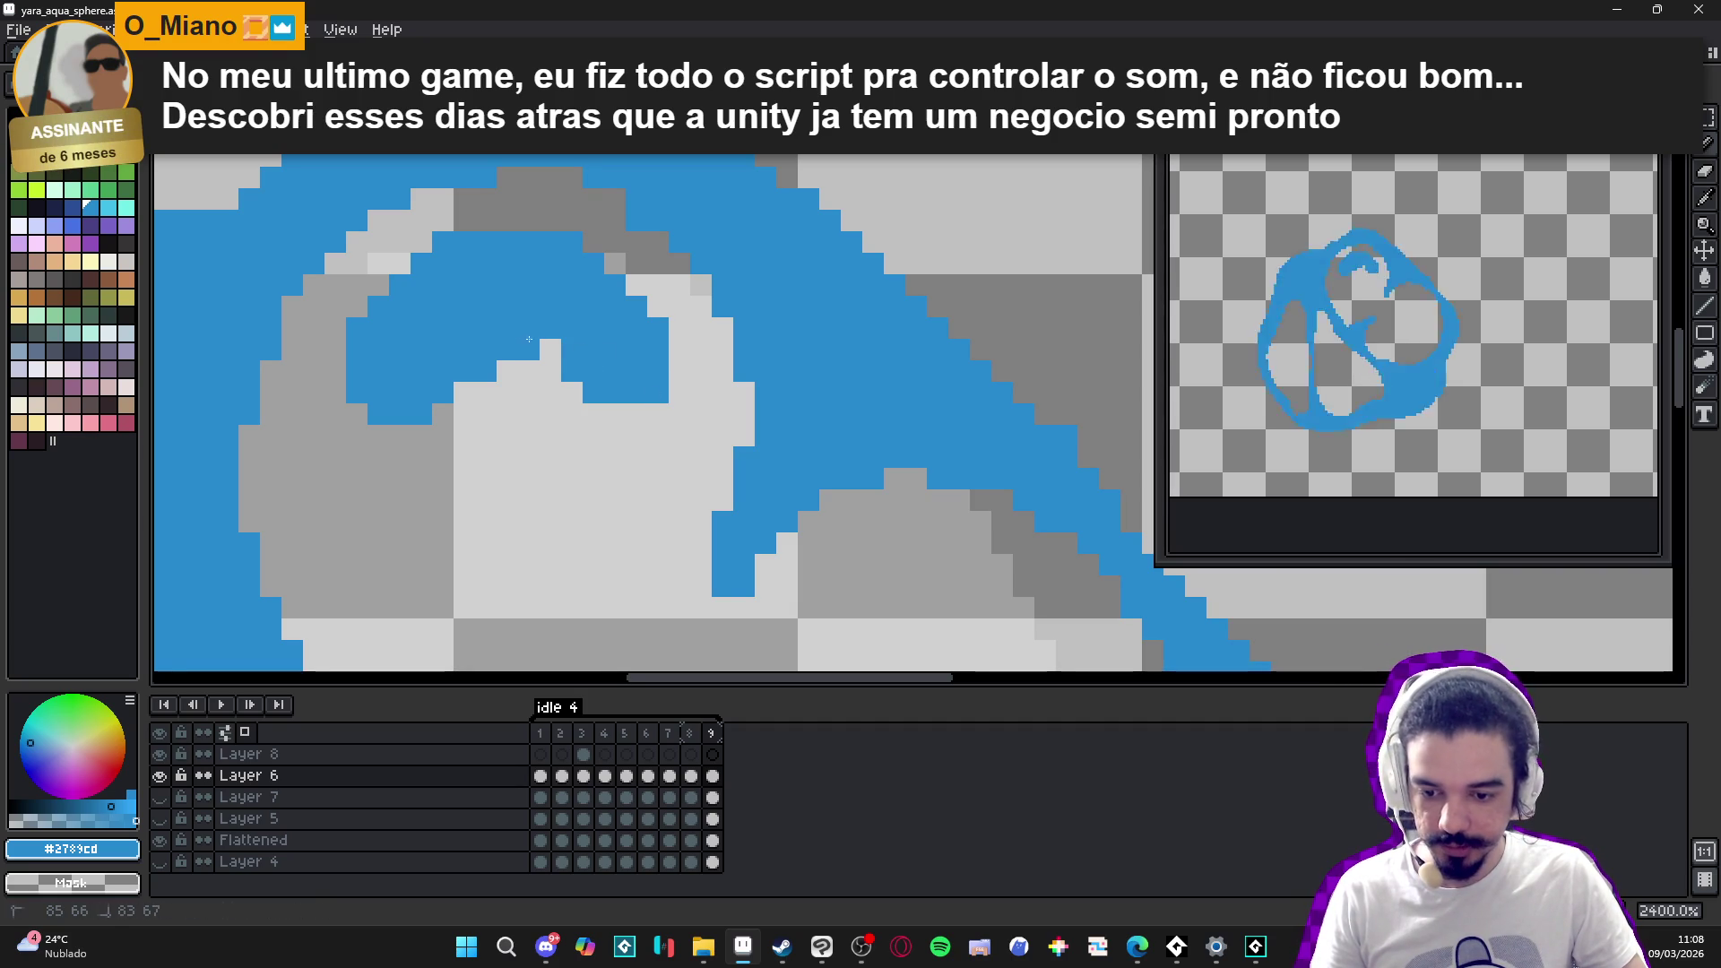
- Paint more blue pixels into the swirl's inner curl on Layer 6
{"action": "scroll", "coordinate": [568, 348], "scroll_direction": "down", "scroll_amount": 5}
{"action": "scroll", "coordinate": [517, 352], "scroll_direction": "up", "scroll_amount": 4}
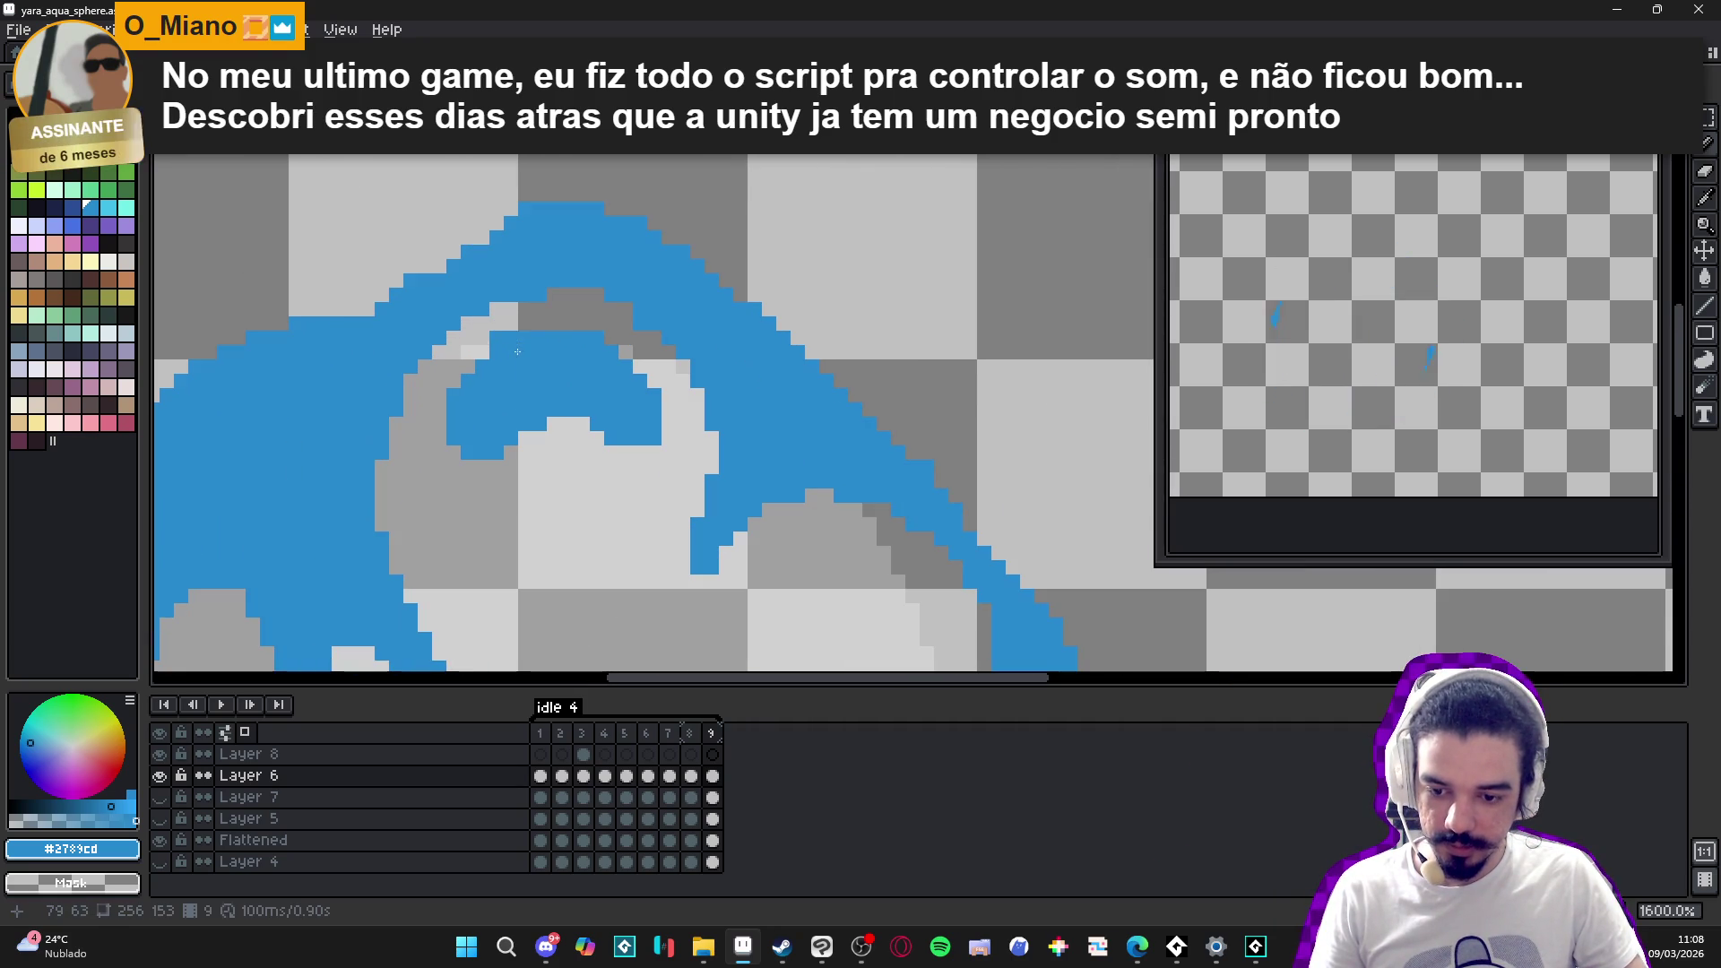
{"action": "scroll", "coordinate": [502, 343], "scroll_direction": "down", "scroll_amount": 3}
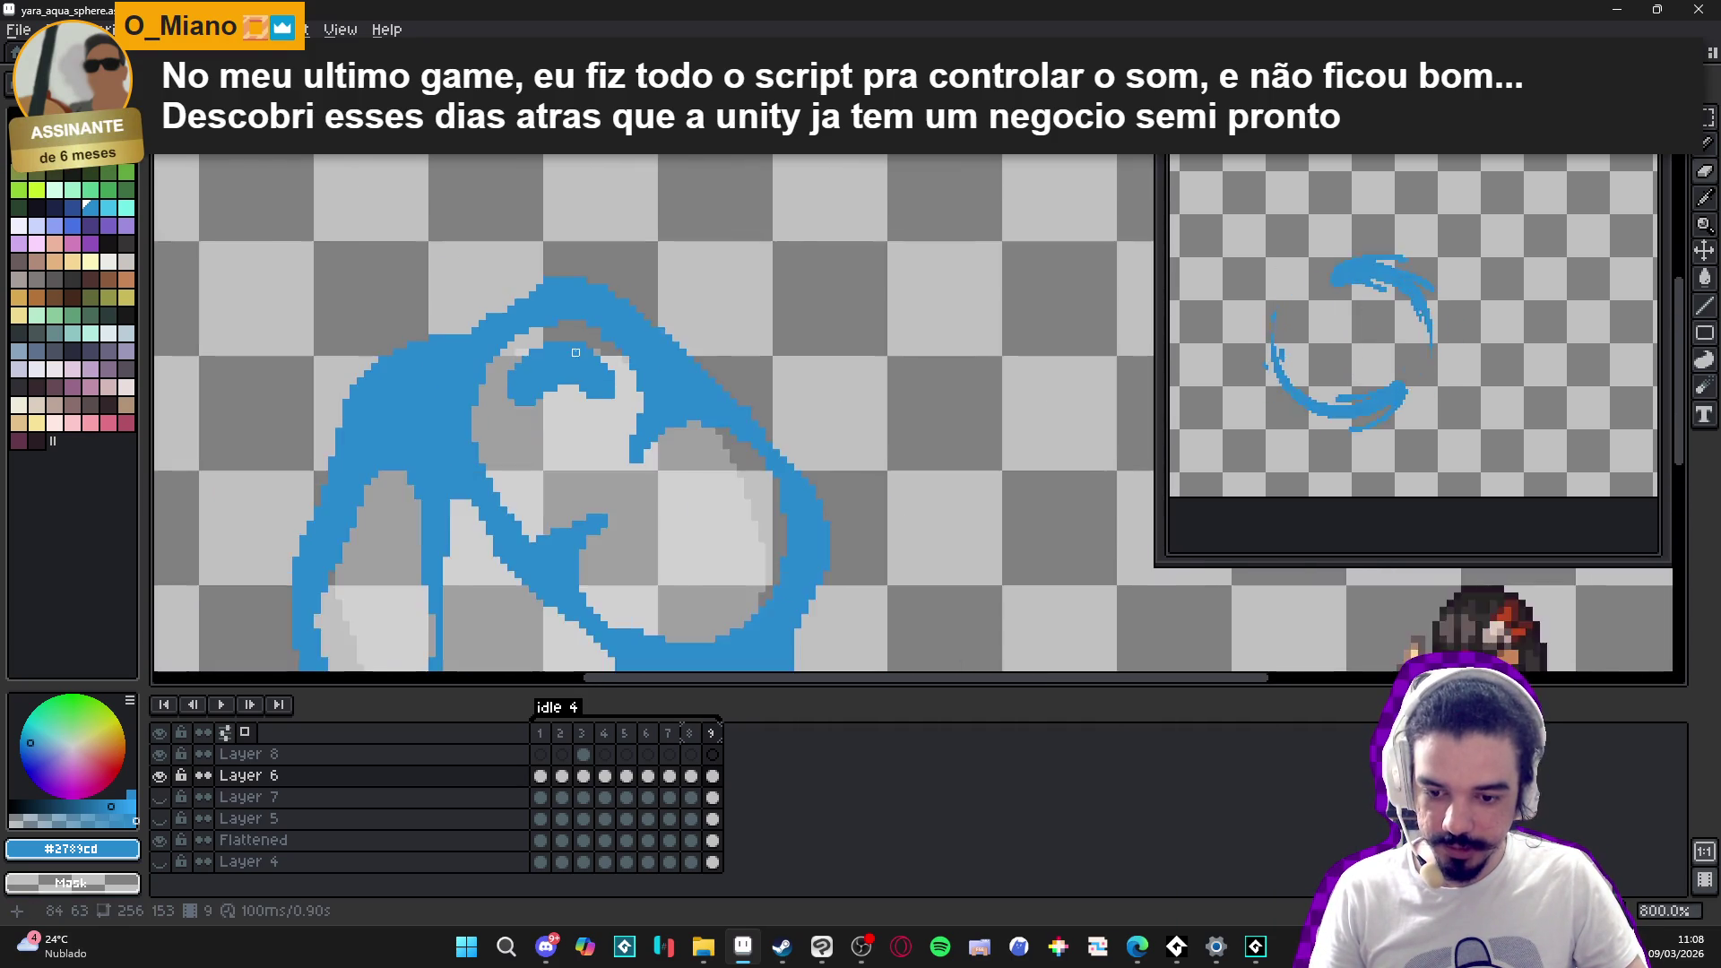
{"action": "scroll", "coordinate": [587, 341], "scroll_direction": "up", "scroll_amount": 4}
{"action": "scroll", "coordinate": [587, 341], "scroll_direction": "down", "scroll_amount": 3}
{"action": "scroll", "coordinate": [363, 384], "scroll_direction": "up", "scroll_amount": 3}
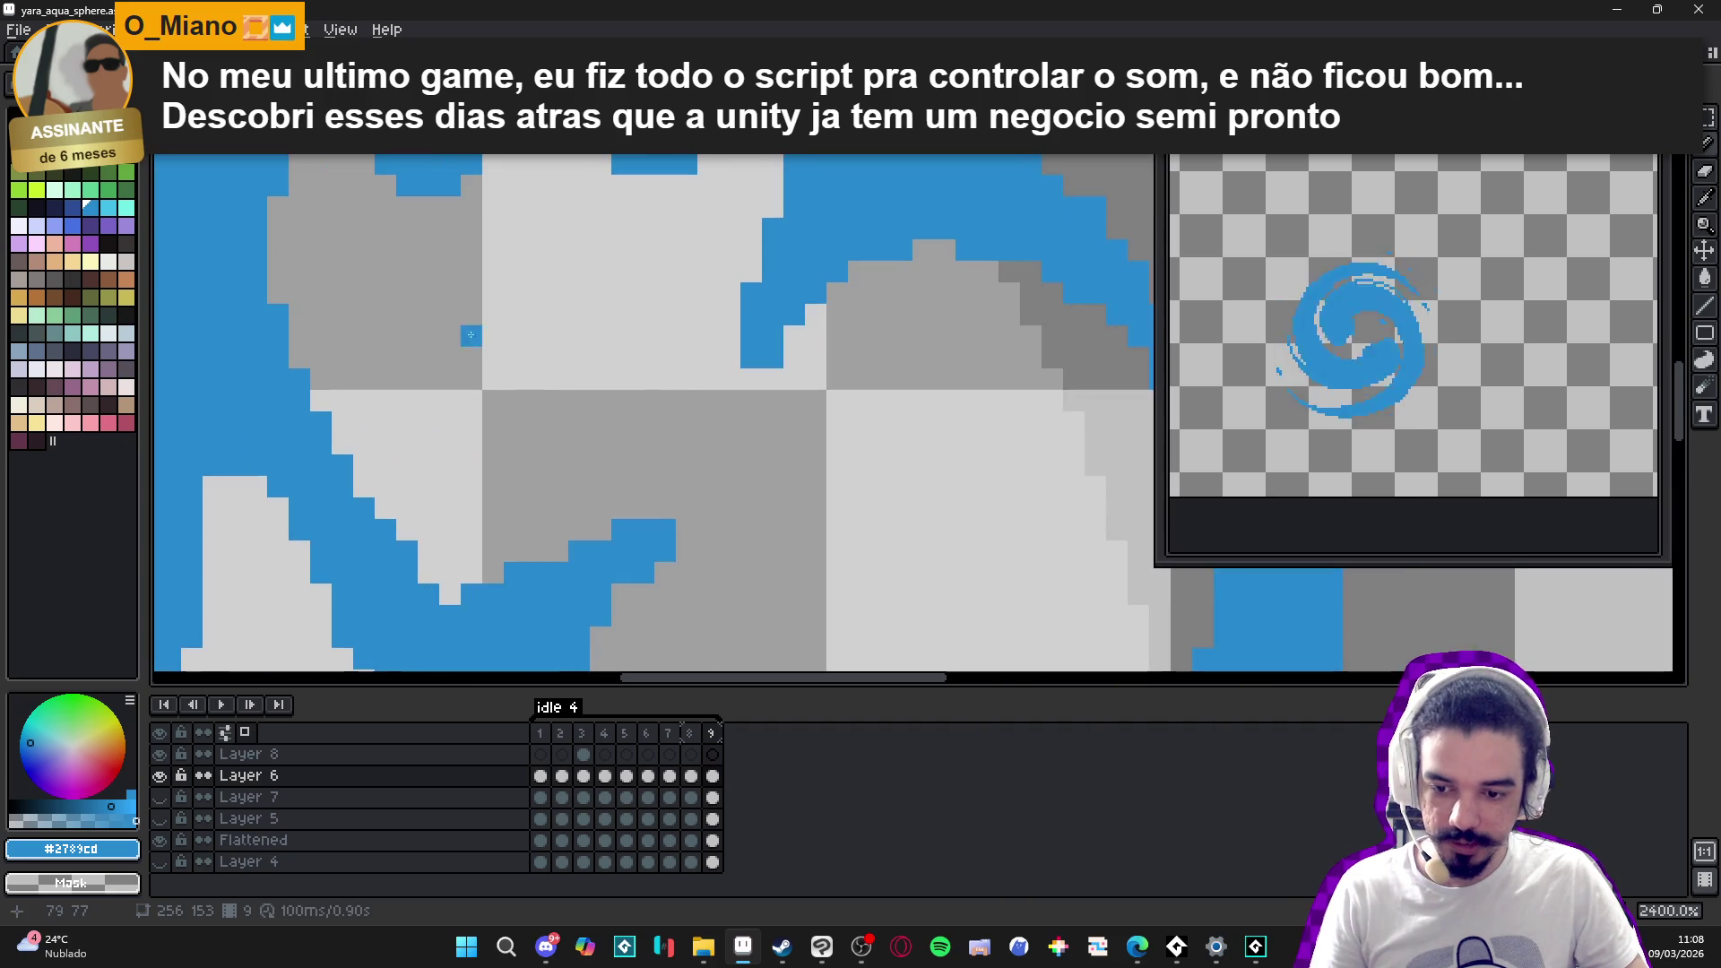
{"action": "mouse_move", "coordinate": [363, 384]}
{"action": "left_mouse_down"}
{"action": "mouse_move", "coordinate": [395, 439]}
{"action": "mouse_move", "coordinate": [343, 445]}
{"action": "left_mouse_up"}
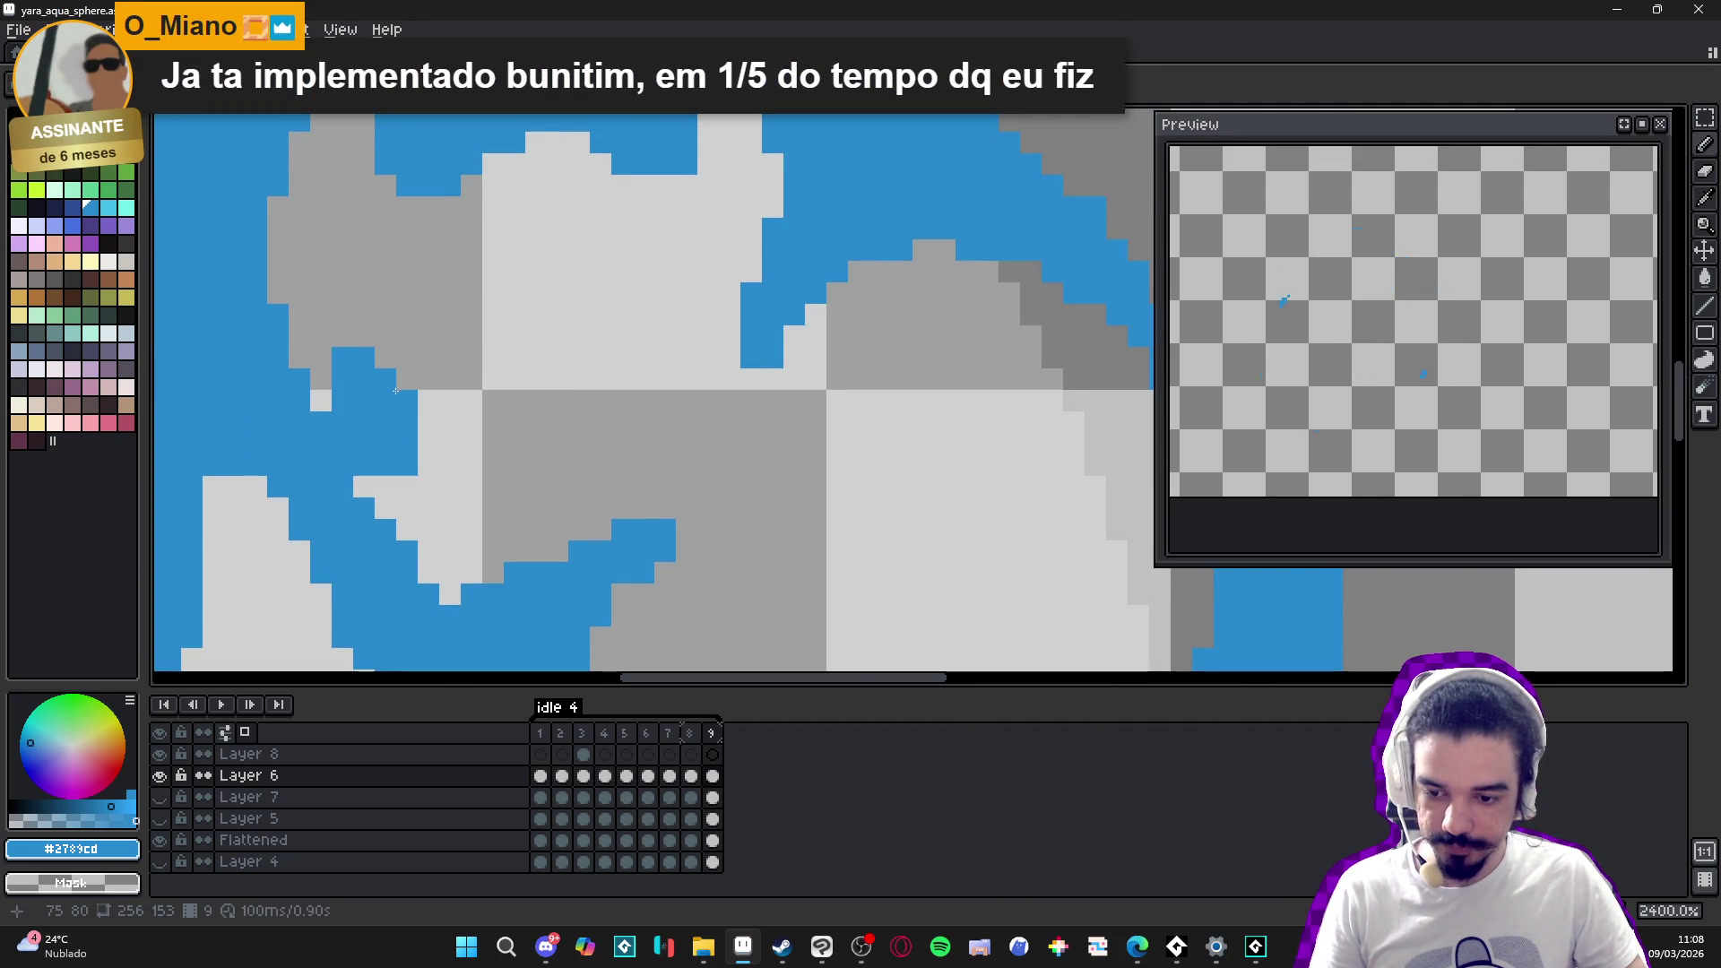
{"action": "scroll", "coordinate": [408, 398], "scroll_direction": "down", "scroll_amount": 3}
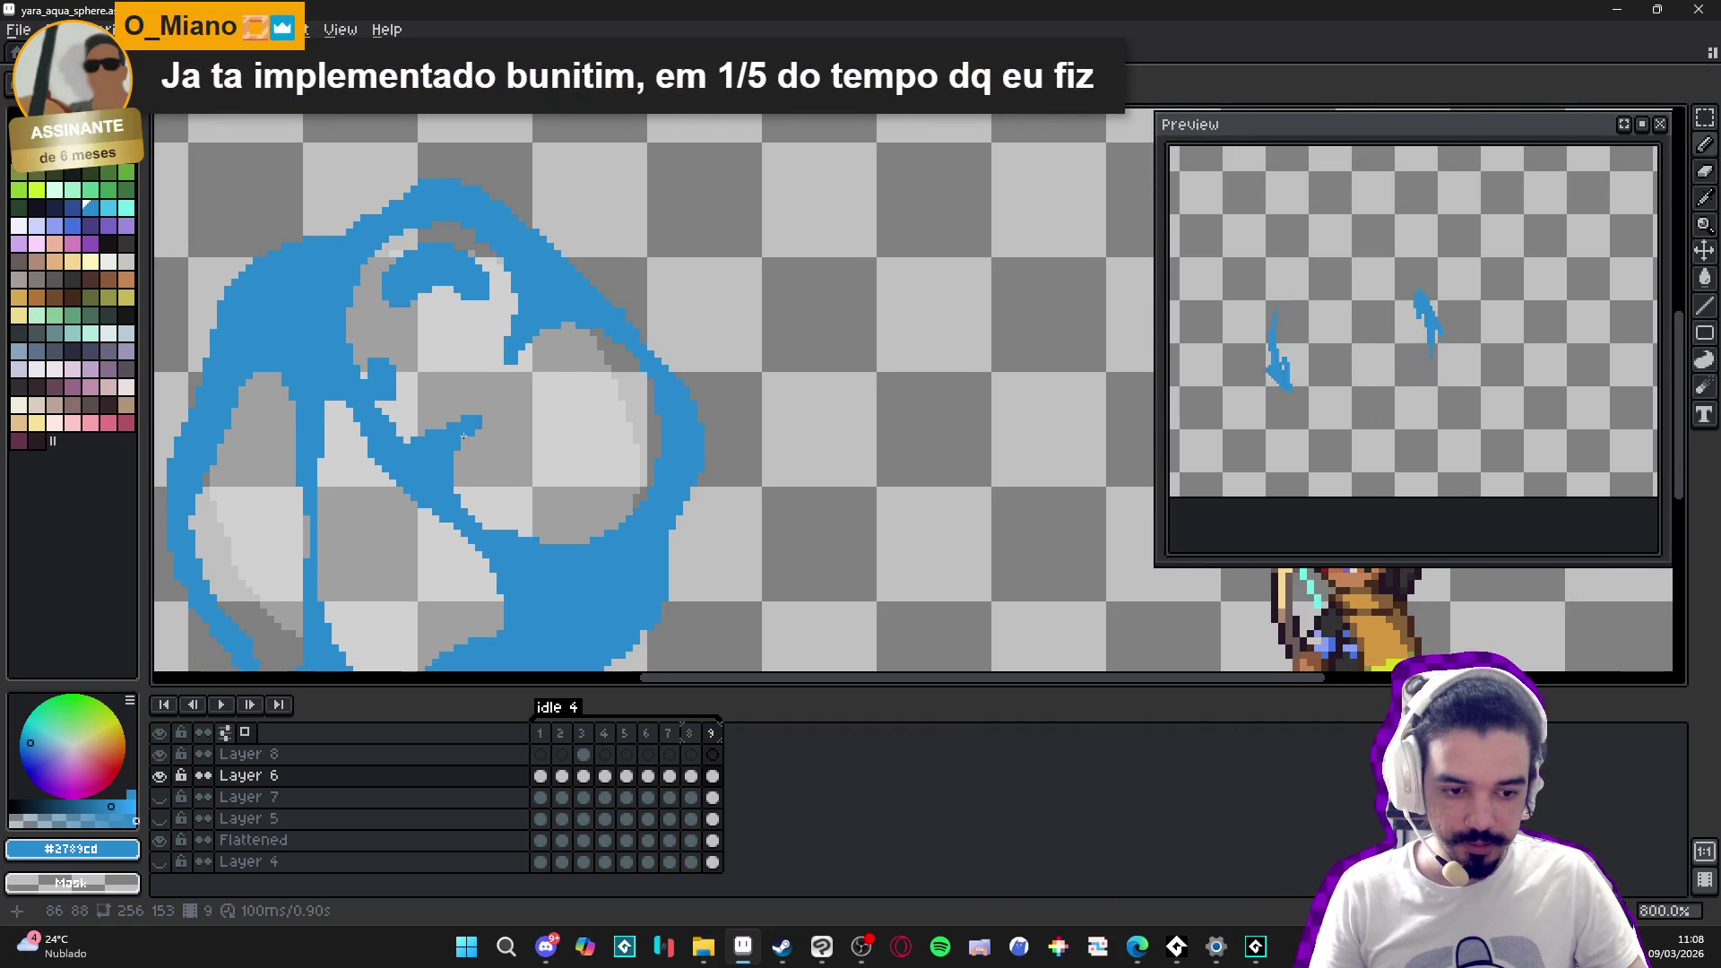
{"action": "scroll", "coordinate": [458, 445], "scroll_direction": "down", "scroll_amount": 2}
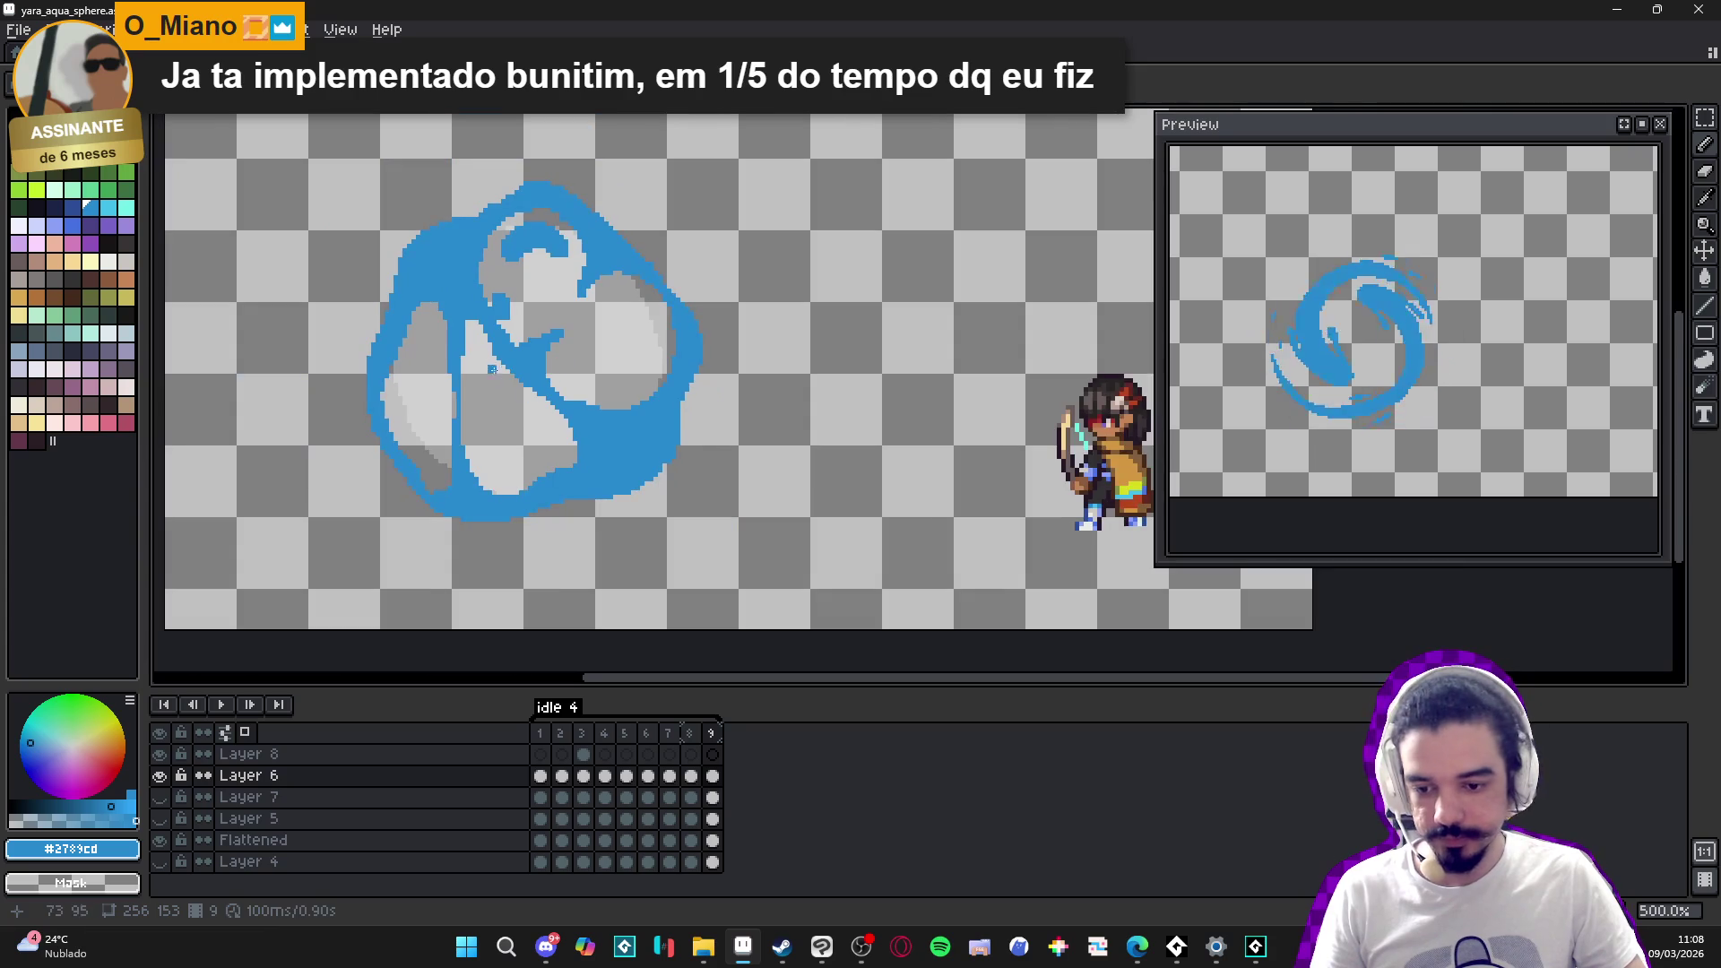
{"action": "left_click_drag", "start_coordinate": [488, 358], "coordinate": [589, 362]}
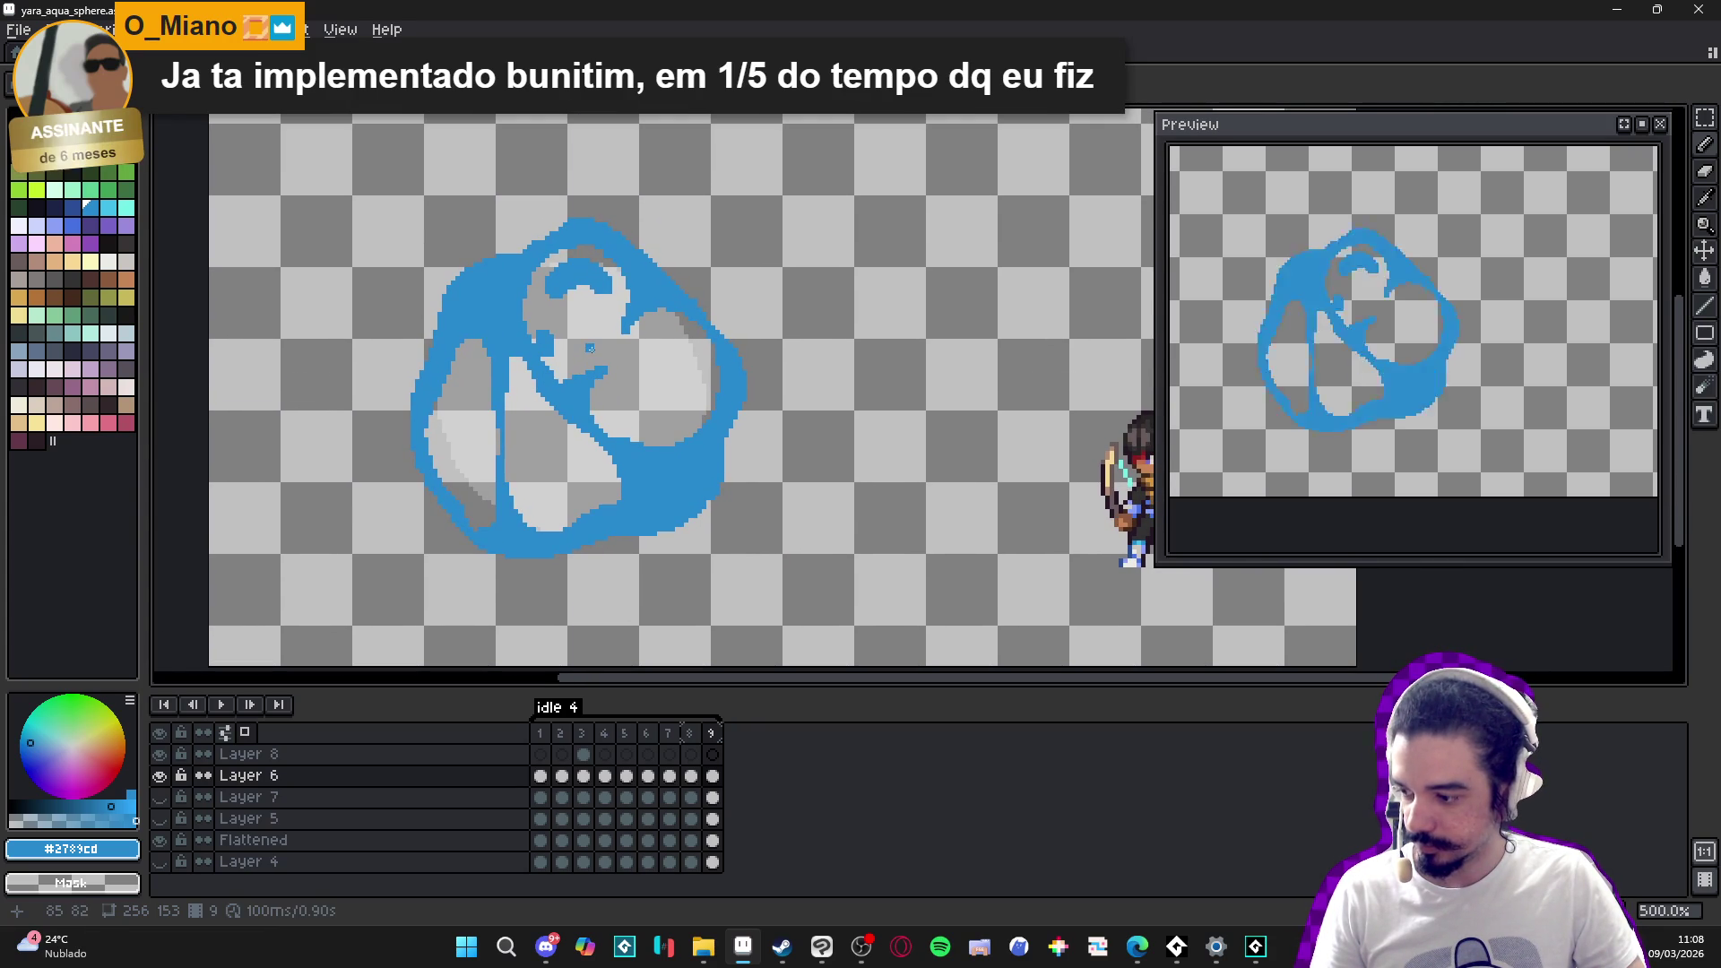
- Fill three grey gap pixels near the top of the swirl with blue
{"action": "scroll", "coordinate": [664, 524], "scroll_direction": "up", "scroll_amount": 5}
{"action": "scroll", "coordinate": [589, 369], "scroll_direction": "up", "scroll_amount": 2}
{"action": "left_click", "coordinate": [589, 369]}
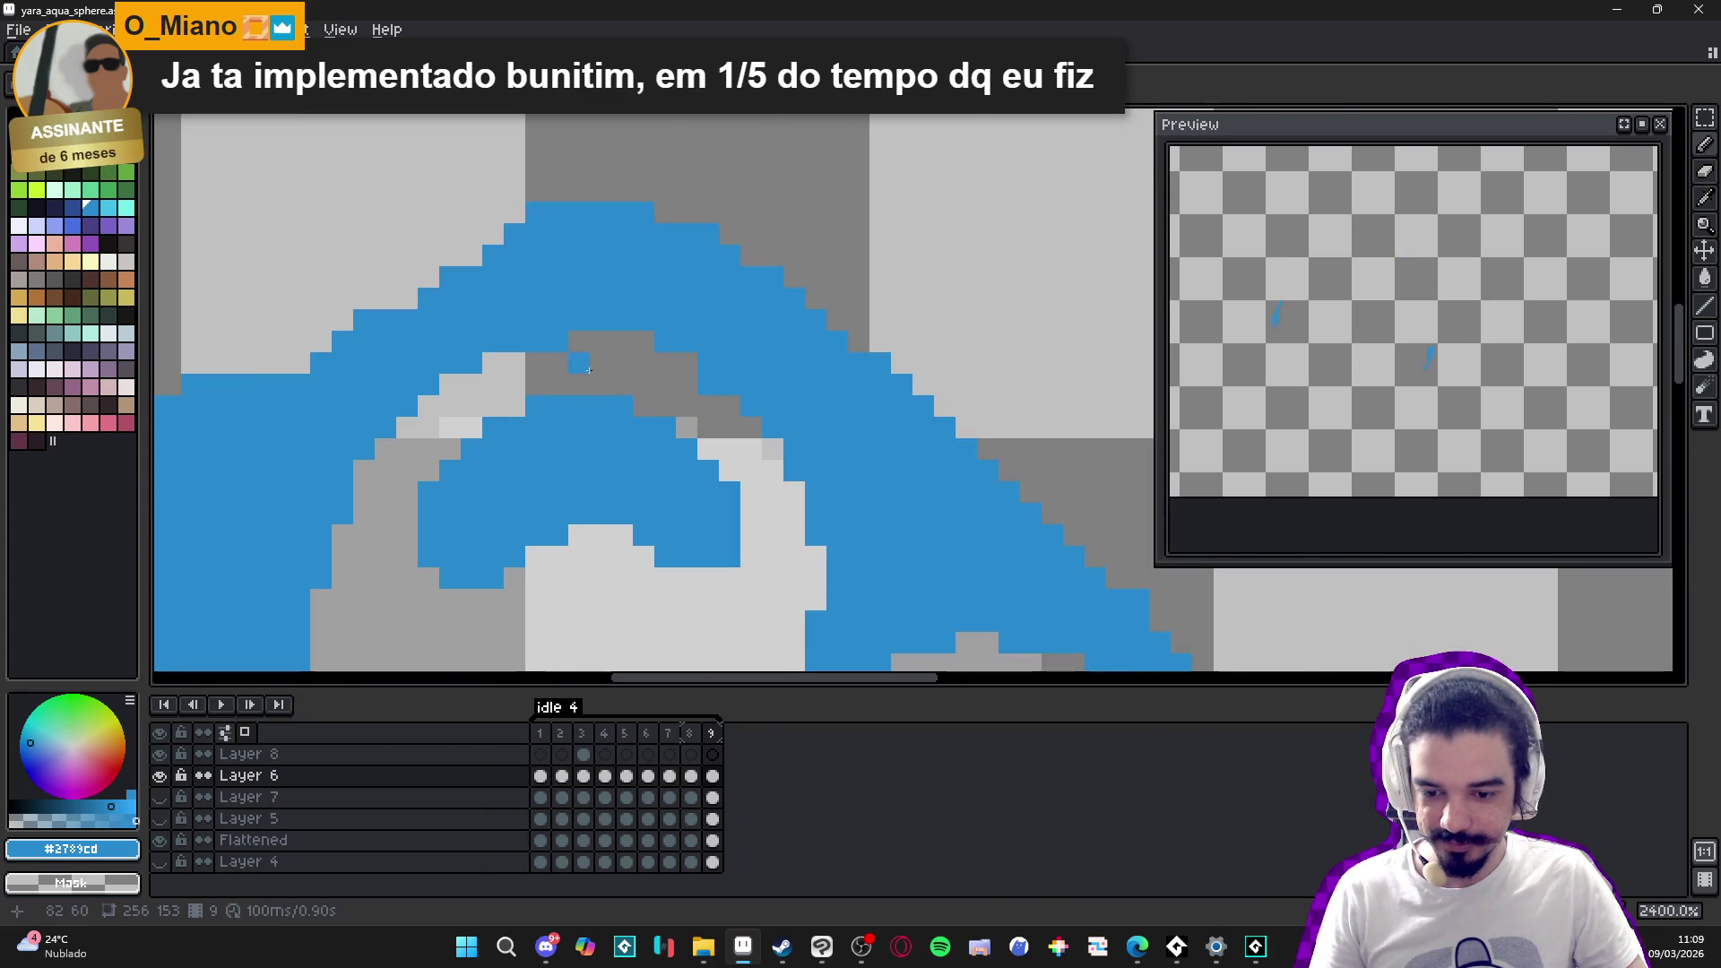
{"action": "left_click", "coordinate": [603, 343]}
{"action": "left_click", "coordinate": [601, 362]}
- Thicken the swirl's blue edge and left band, turning light-grey pixels blue
{"action": "scroll", "coordinate": [566, 360], "scroll_direction": "down", "scroll_amount": 6}
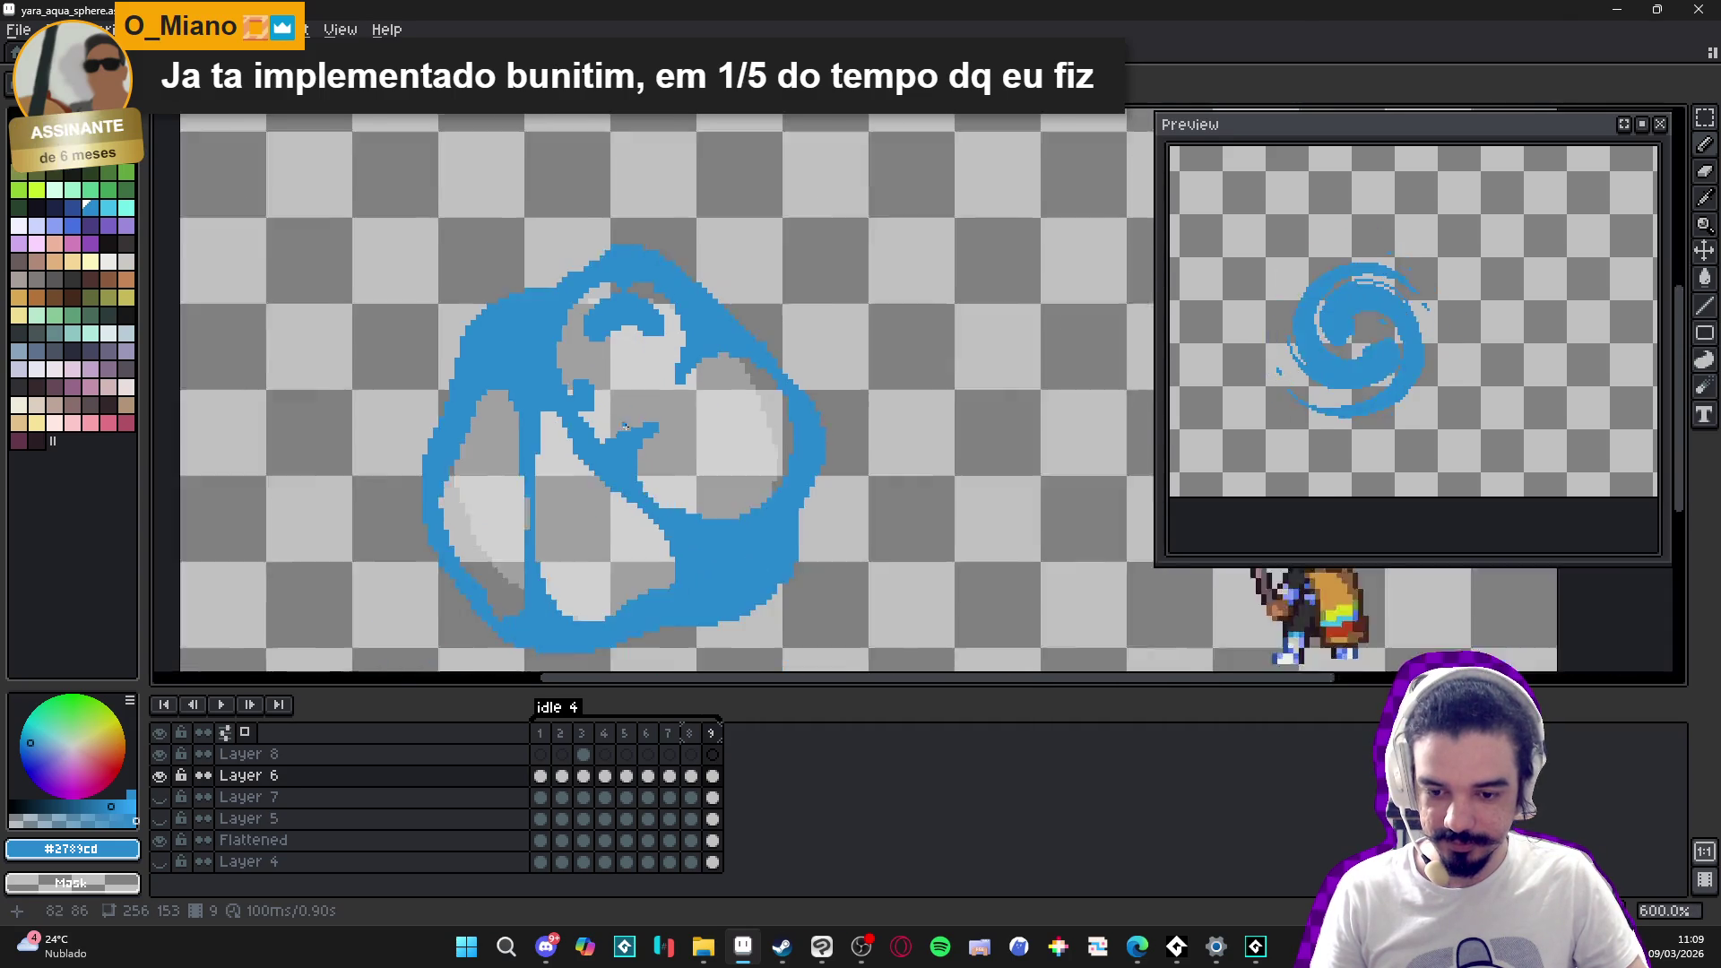
{"action": "scroll", "coordinate": [485, 403], "scroll_direction": "up", "scroll_amount": 4}
{"action": "scroll", "coordinate": [485, 404], "scroll_direction": "up", "scroll_amount": 2}
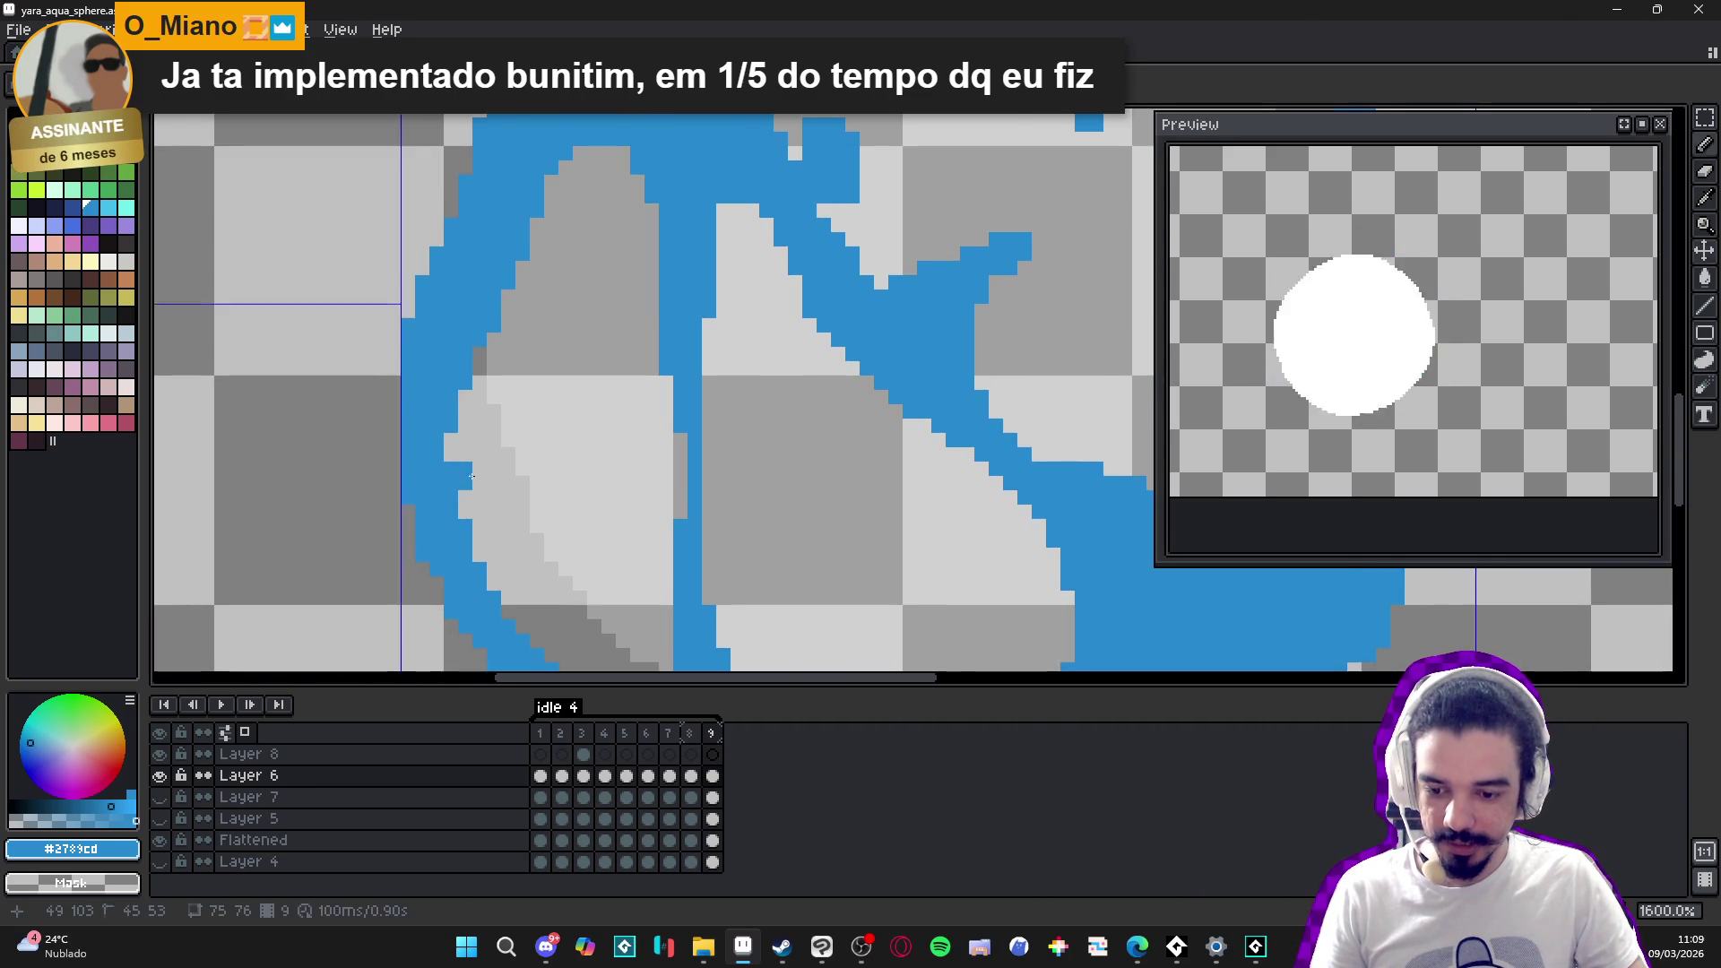
{"action": "scroll", "coordinate": [488, 388], "scroll_direction": "up", "scroll_amount": 2}
{"action": "left_click", "coordinate": [471, 424]}
{"action": "mouse_move", "coordinate": [471, 447]}
{"action": "left_mouse_down"}
{"action": "mouse_move", "coordinate": [496, 463]}
{"action": "mouse_move", "coordinate": [493, 489]}
{"action": "mouse_move", "coordinate": [527, 381]}
{"action": "mouse_move", "coordinate": [524, 489]}
{"action": "mouse_move", "coordinate": [547, 448]}
{"action": "left_mouse_up"}
{"action": "mouse_move", "coordinate": [570, 511]}
{"action": "left_mouse_down"}
{"action": "mouse_move", "coordinate": [556, 554]}
{"action": "mouse_move", "coordinate": [514, 544]}
{"action": "mouse_move", "coordinate": [551, 574]}
{"action": "left_mouse_up"}
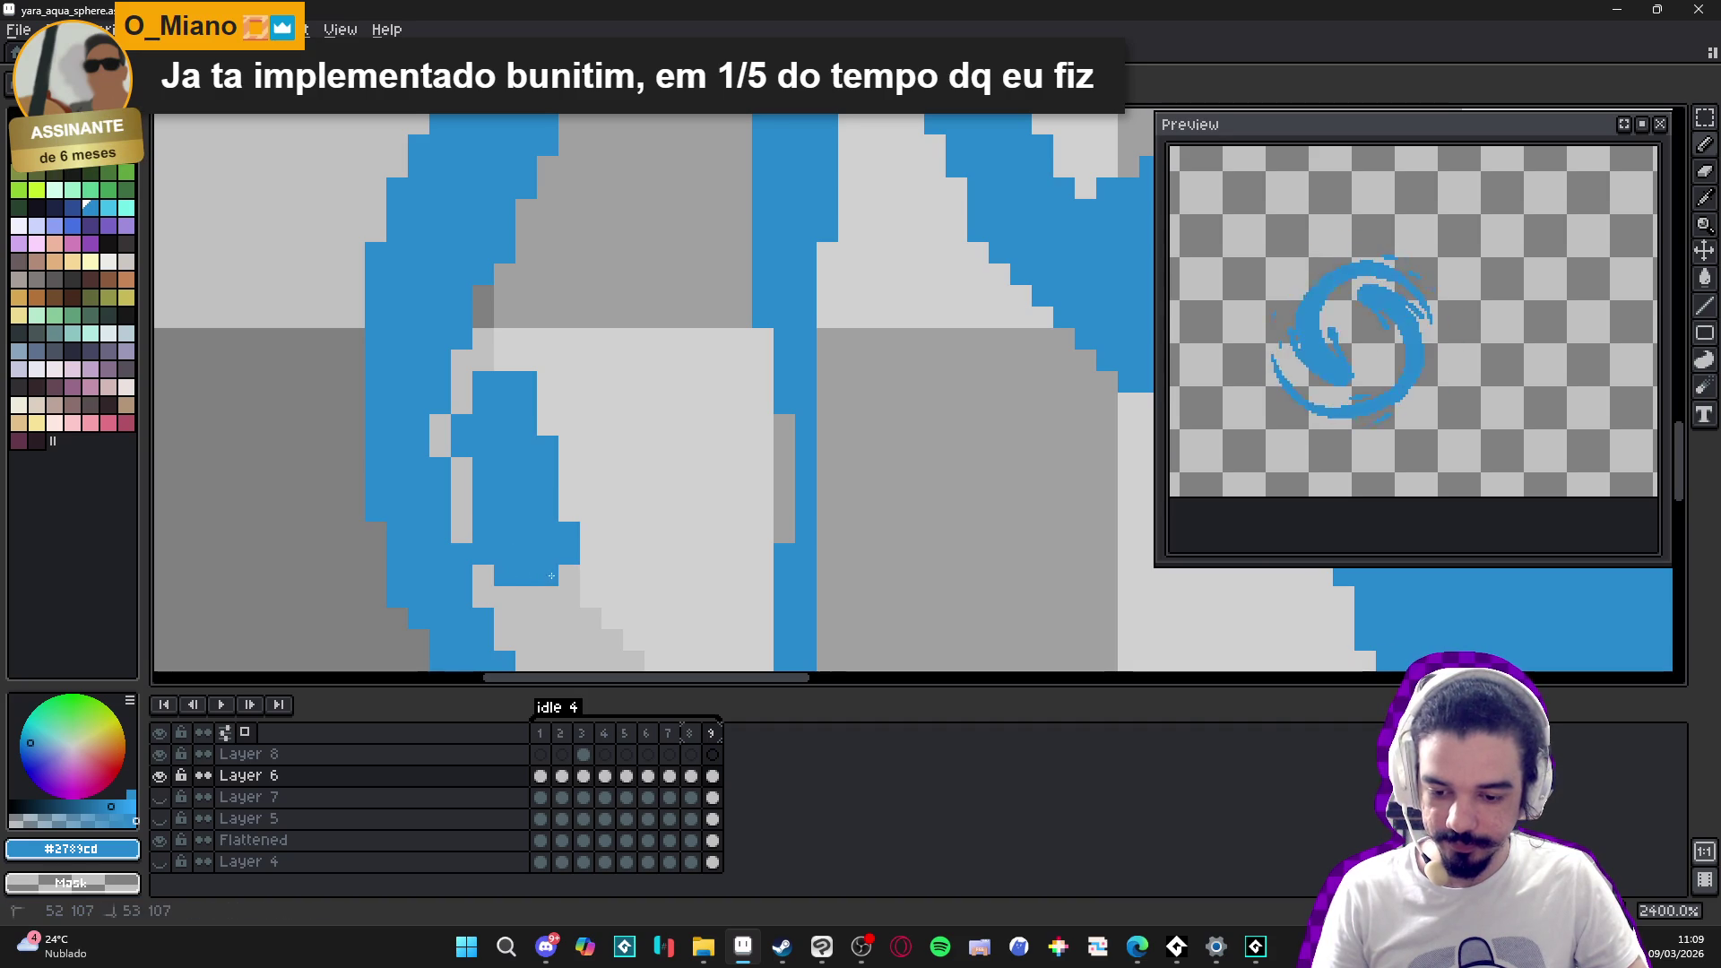
{"action": "left_click_drag", "start_coordinate": [440, 425], "coordinate": [441, 457]}
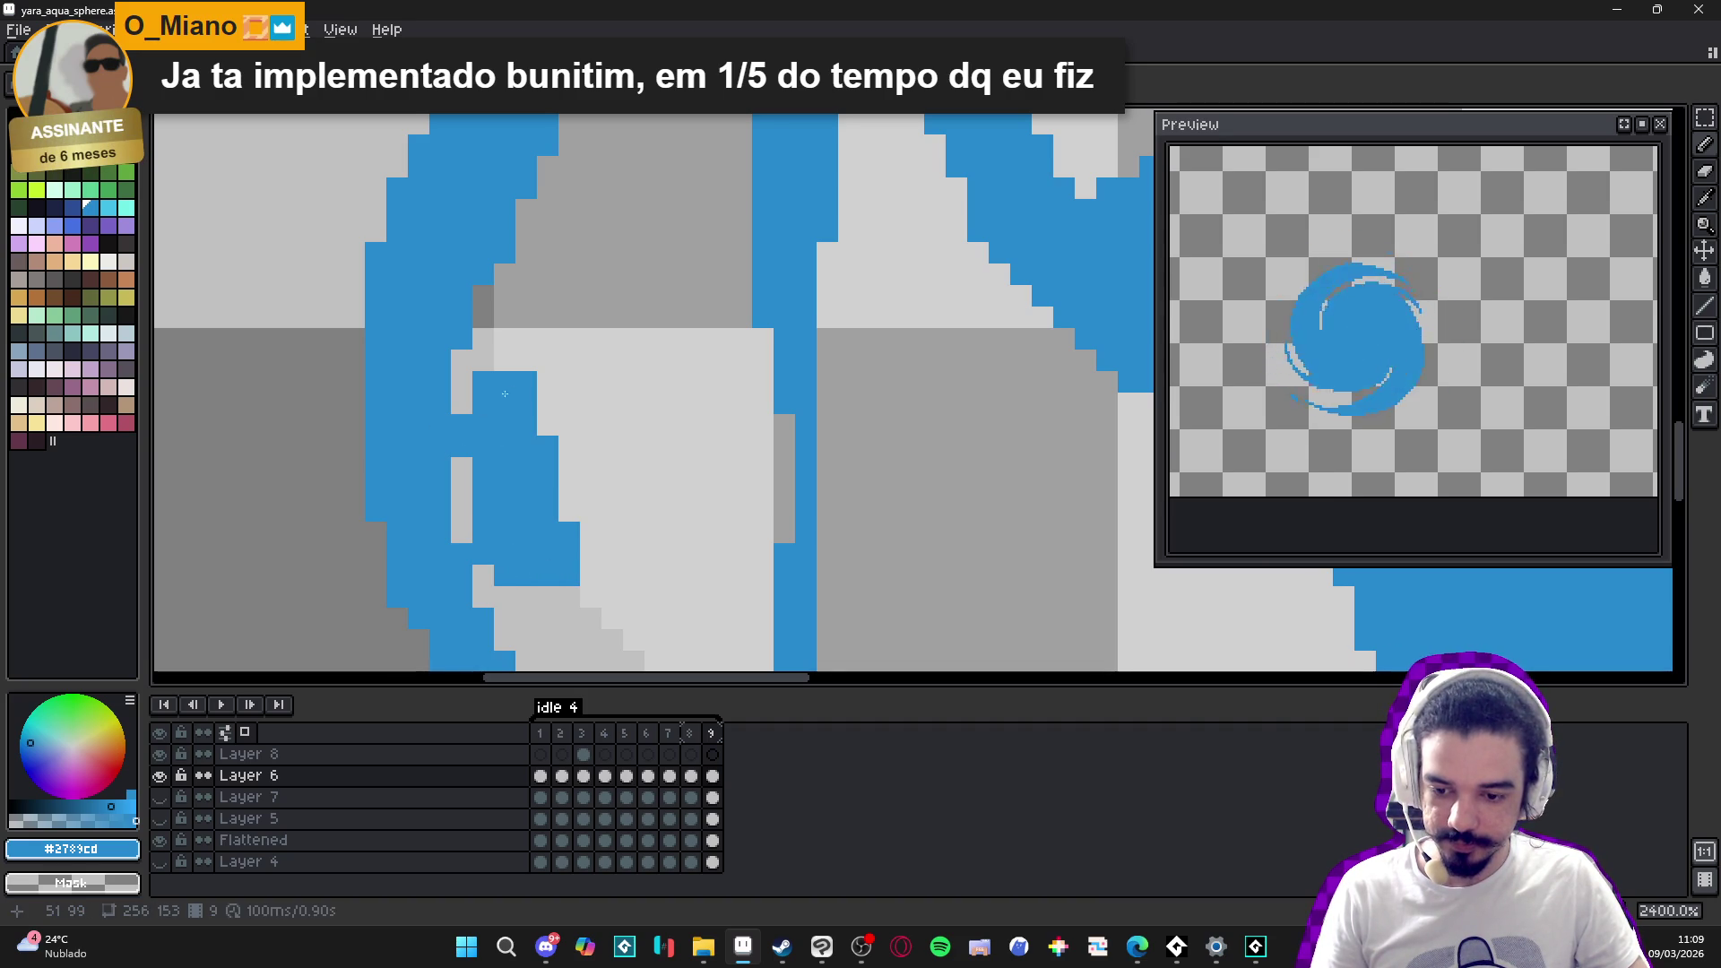
- Paint a small blue patch and close the grey gap along the swirl's bottom
{"action": "scroll", "coordinate": [504, 394], "scroll_direction": "down", "scroll_amount": 5}
{"action": "scroll", "coordinate": [576, 559], "scroll_direction": "up", "scroll_amount": 5}
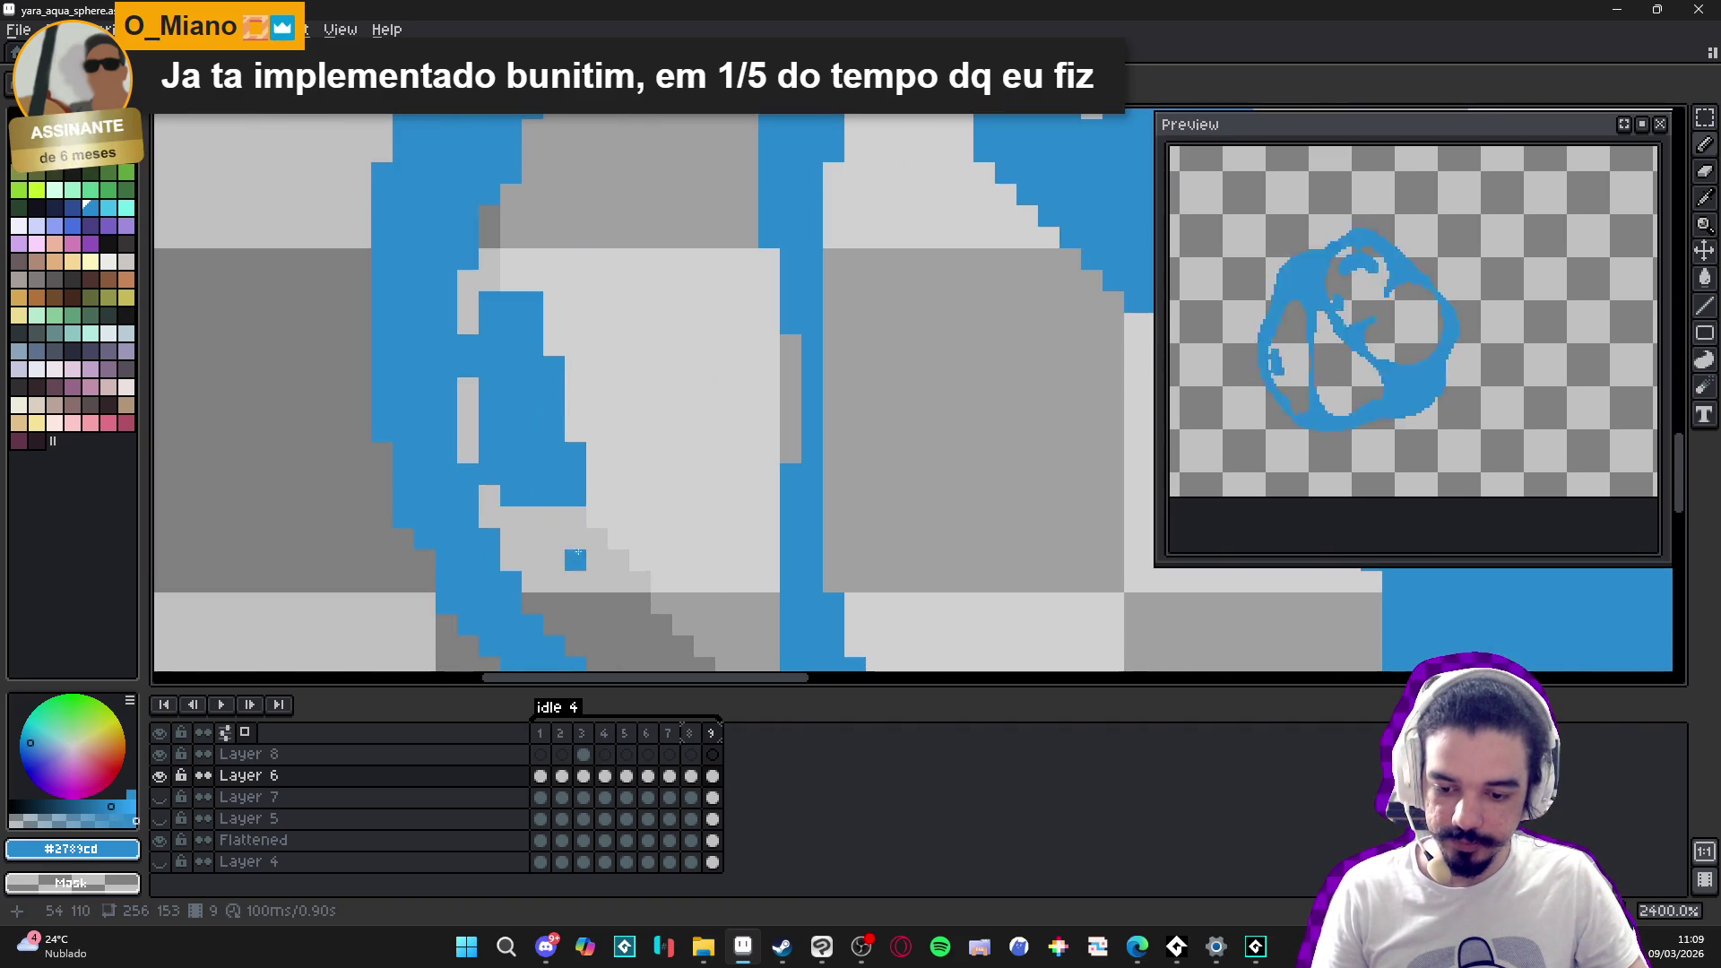
{"action": "scroll", "coordinate": [578, 538], "scroll_direction": "down", "scroll_amount": 2}
{"action": "scroll", "coordinate": [578, 477], "scroll_direction": "up", "scroll_amount": 2}
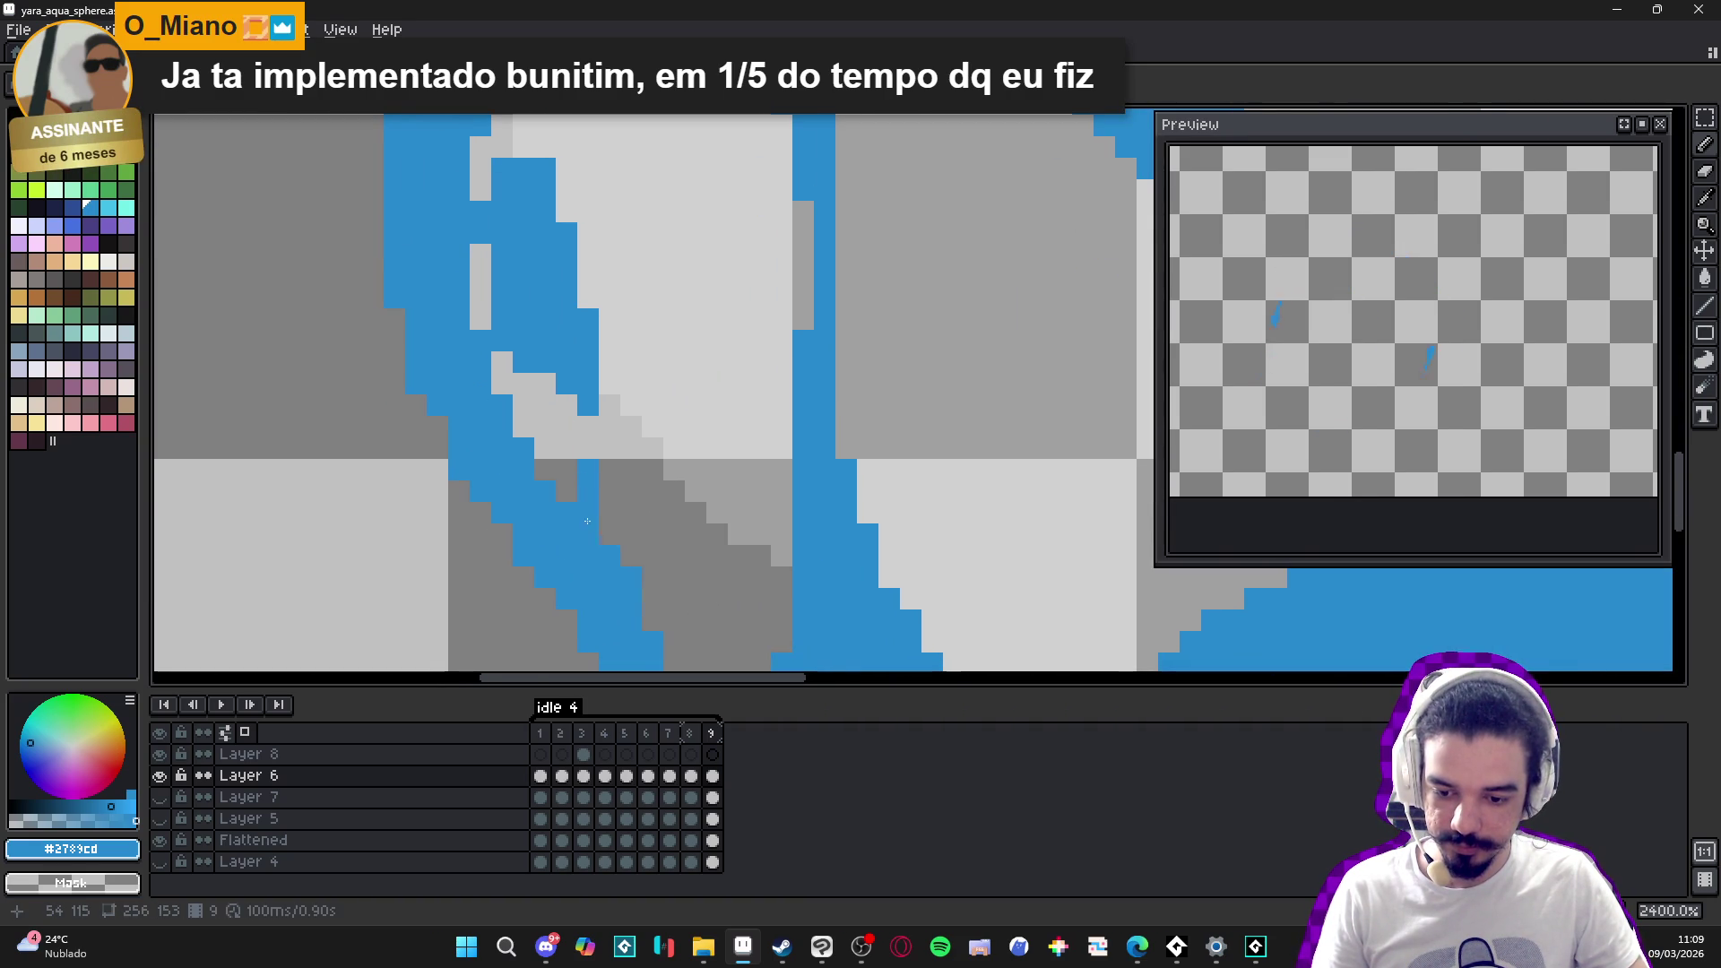
{"action": "scroll", "coordinate": [618, 535], "scroll_direction": "down", "scroll_amount": 5}
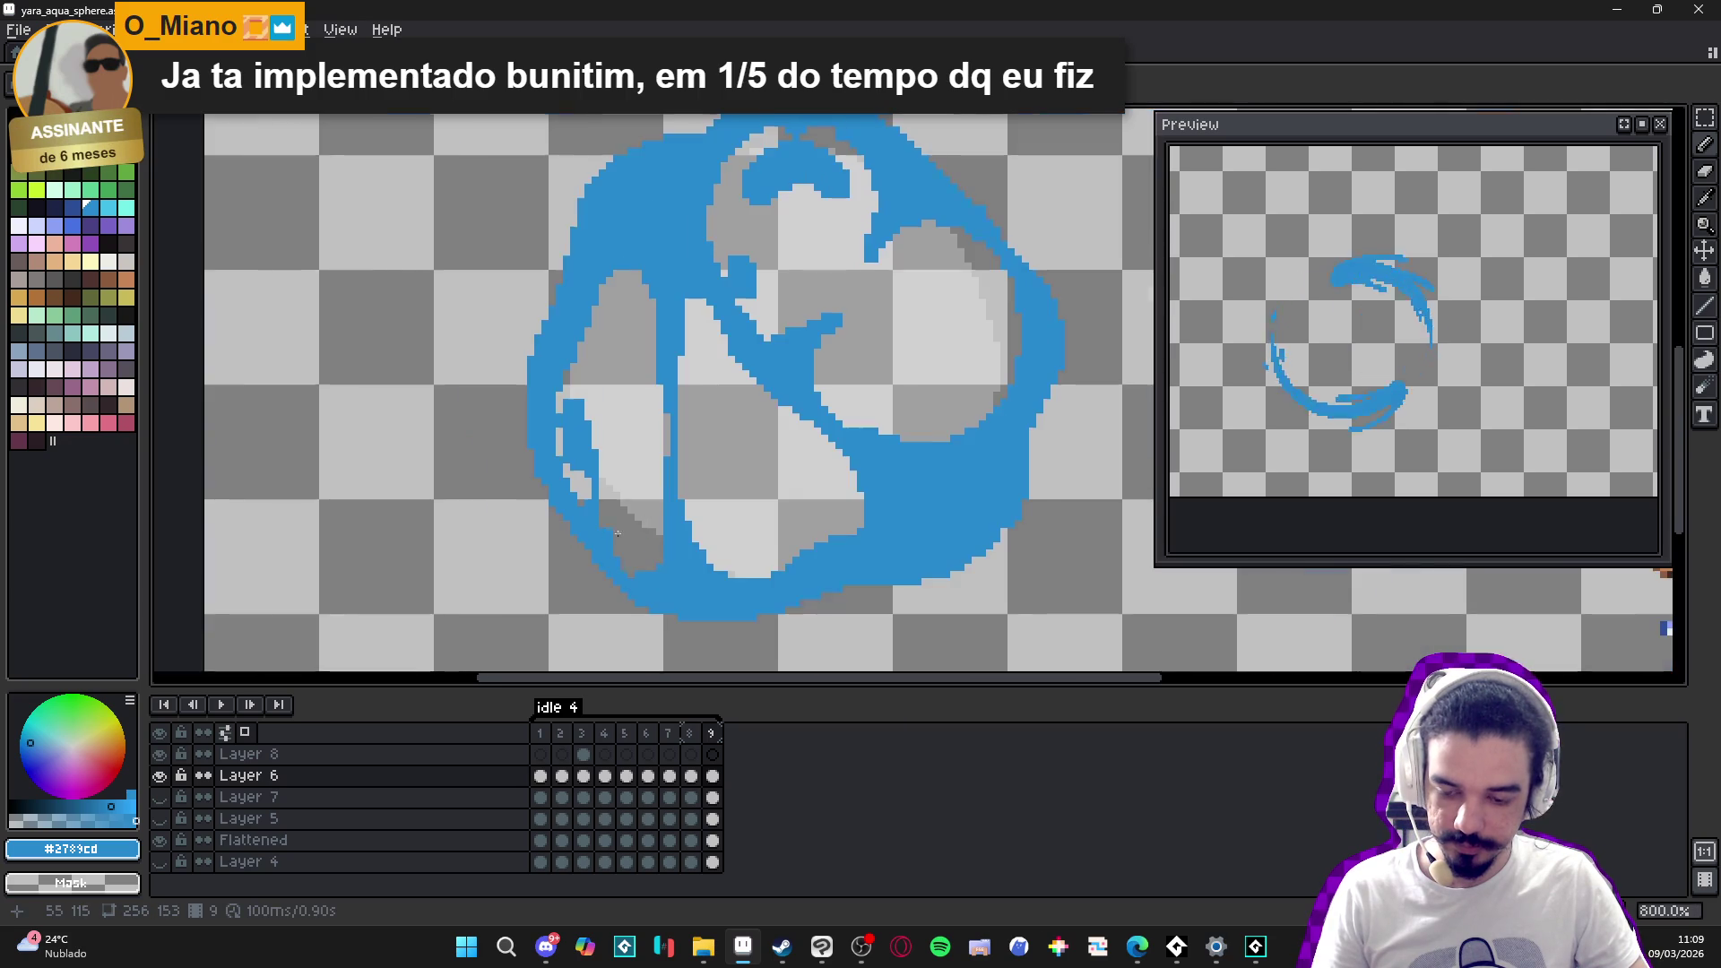
{"action": "scroll", "coordinate": [628, 532], "scroll_direction": "down", "scroll_amount": 2}
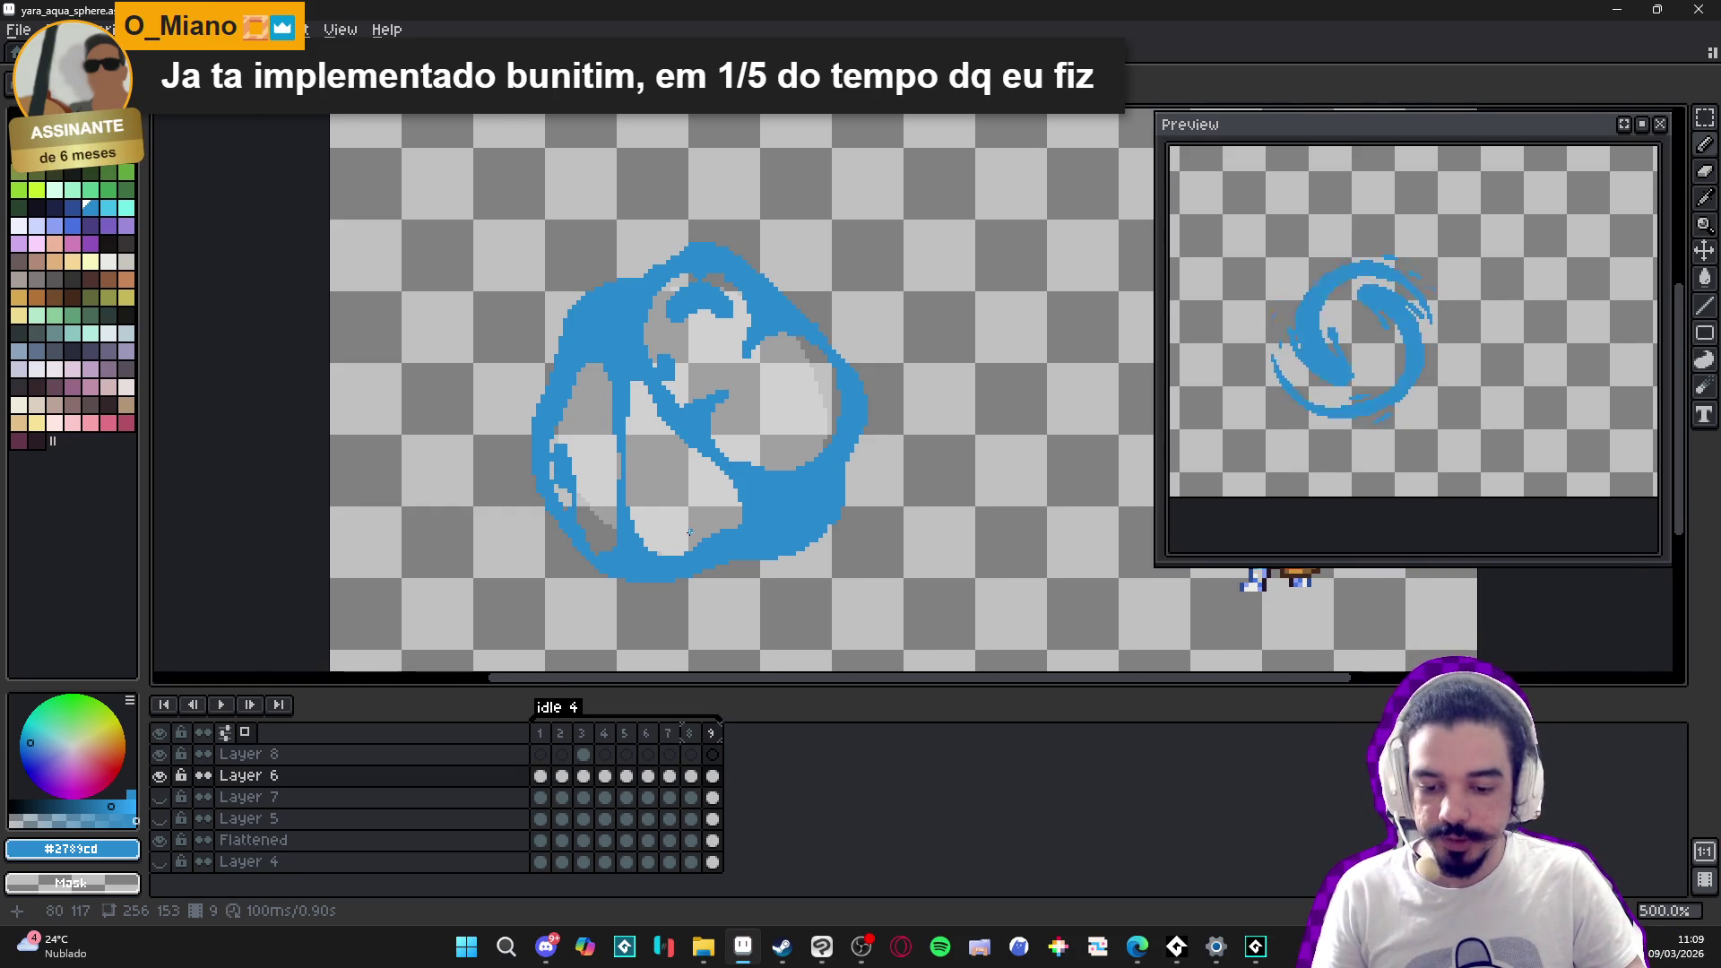
{"action": "scroll", "coordinate": [689, 533], "scroll_direction": "up", "scroll_amount": 5}
{"action": "mouse_move", "coordinate": [619, 578]}
{"action": "left_mouse_down"}
{"action": "mouse_move", "coordinate": [658, 588]}
{"action": "mouse_move", "coordinate": [628, 599]}
{"action": "mouse_move", "coordinate": [545, 540]}
{"action": "mouse_move", "coordinate": [688, 570]}
{"action": "mouse_move", "coordinate": [703, 545]}
{"action": "left_mouse_up"}
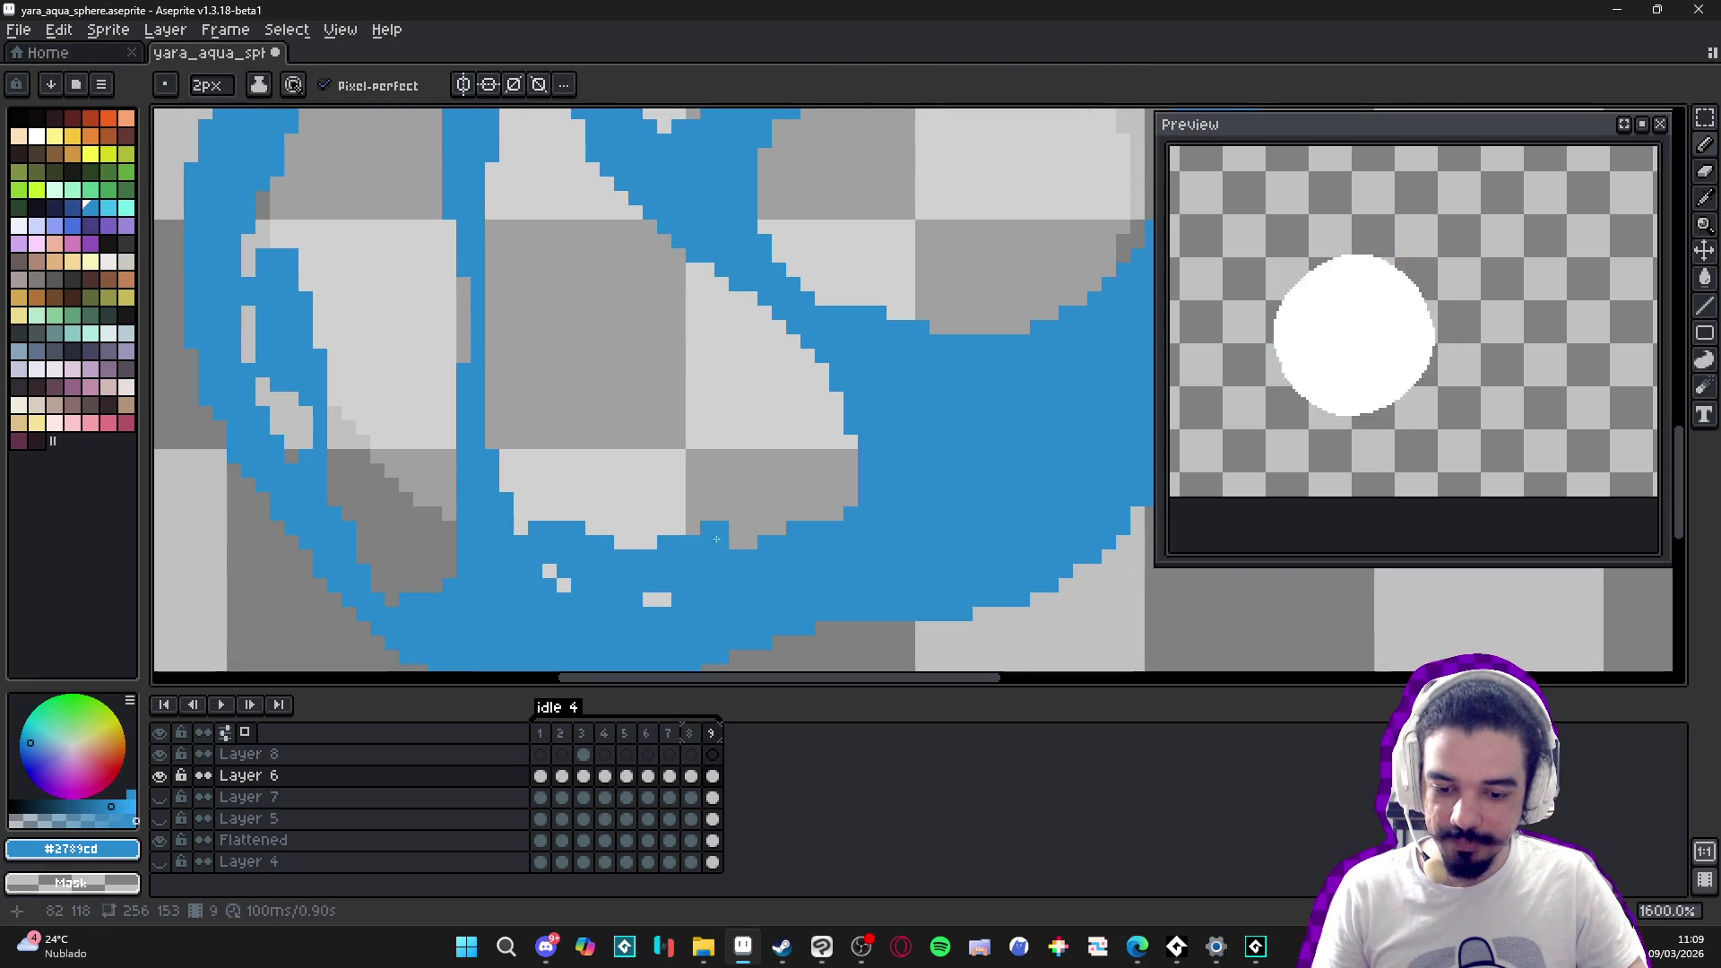
{"action": "left_click_drag", "start_coordinate": [747, 535], "coordinate": [696, 533]}
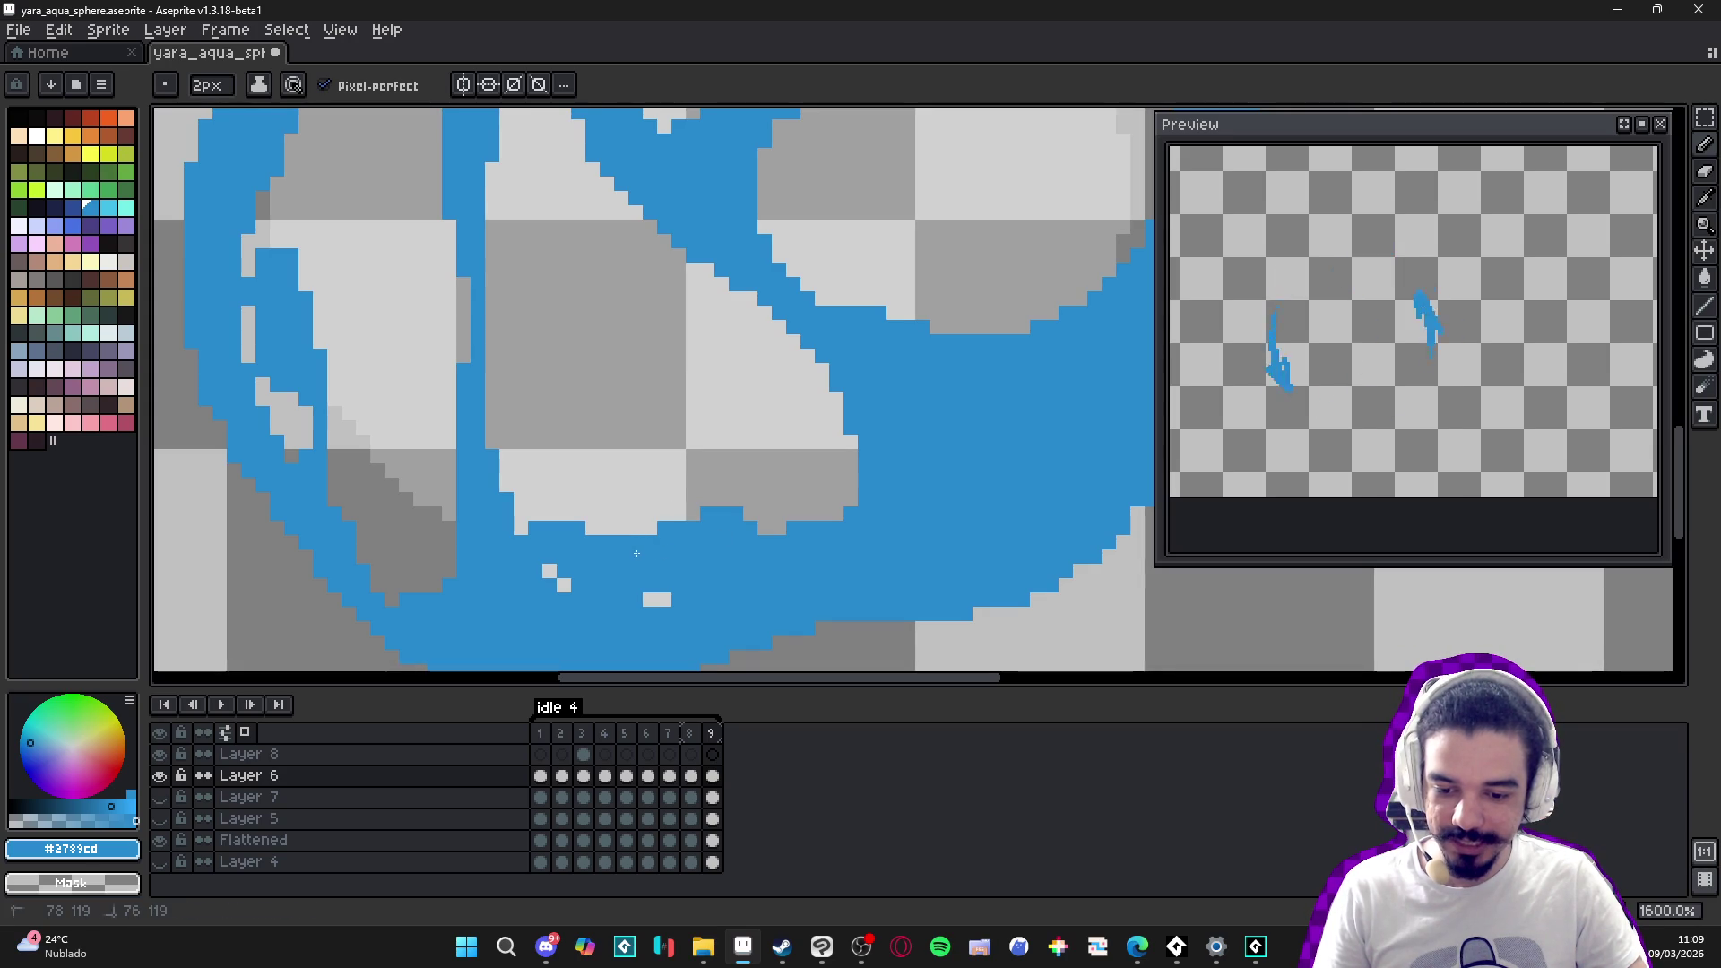
- Fill the remaining gaps along the swirl's lower edge with blue blocks
{"action": "key", "text": "e"}
{"action": "key", "text": "b"}
{"action": "left_click", "coordinate": [742, 525]}
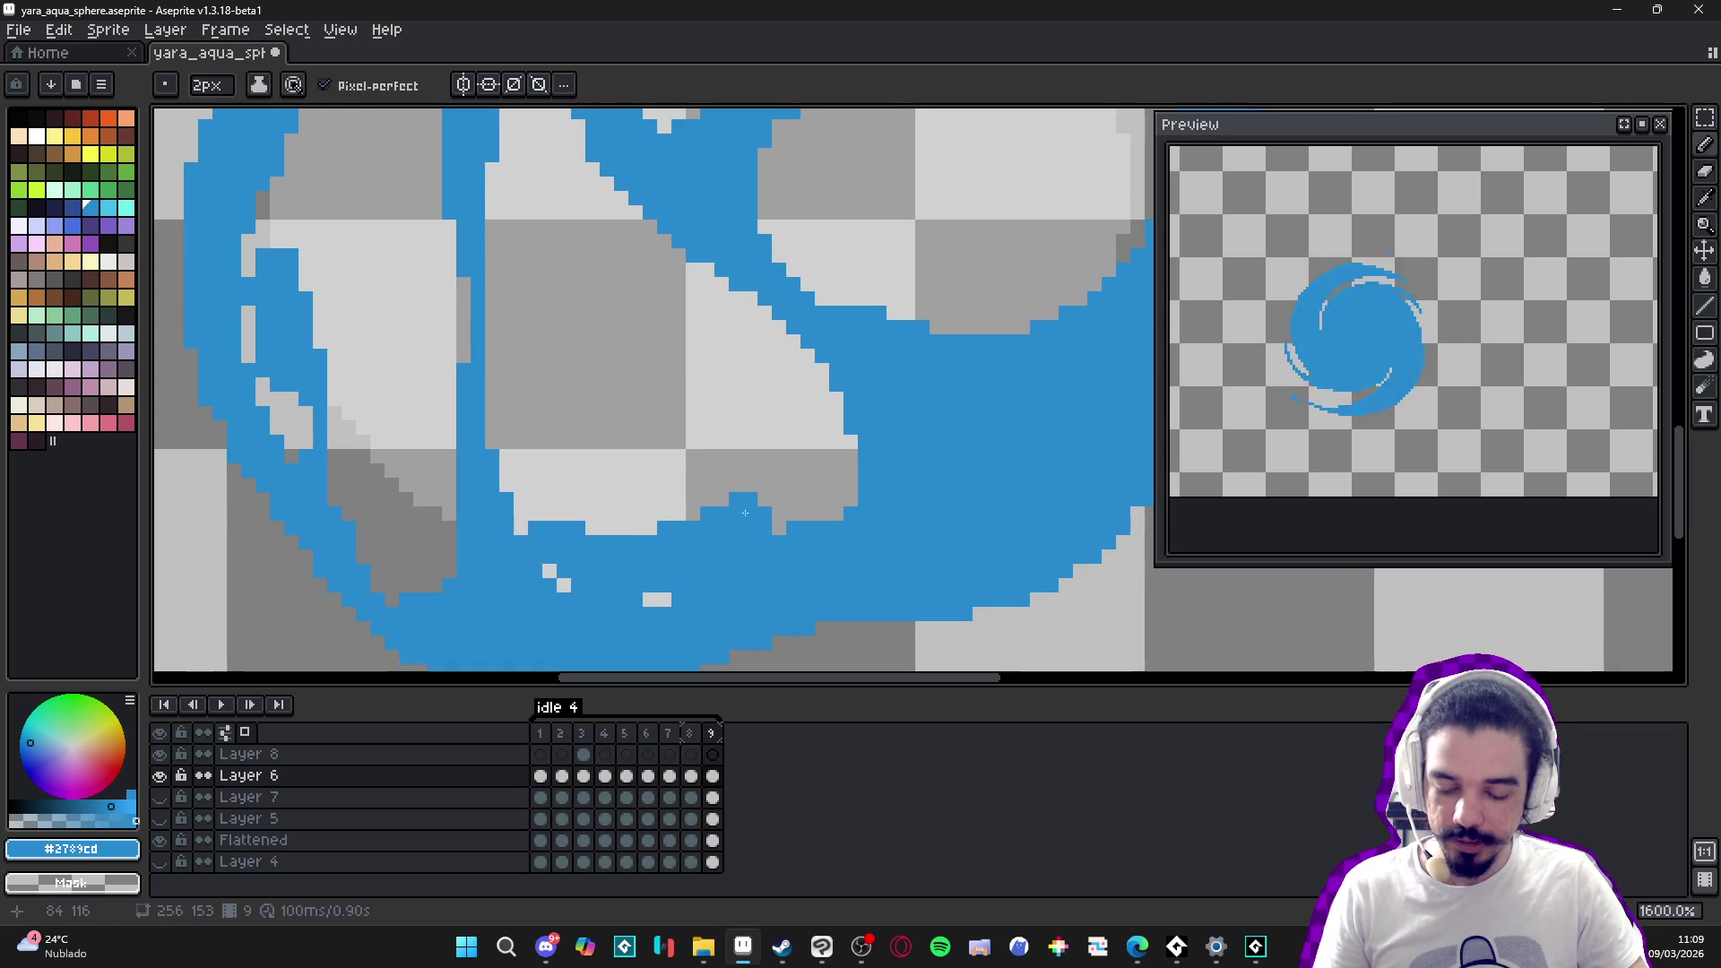
{"action": "left_click_drag", "start_coordinate": [694, 513], "coordinate": [733, 513]}
{"action": "scroll", "coordinate": [733, 513], "scroll_direction": "down", "scroll_amount": 4}
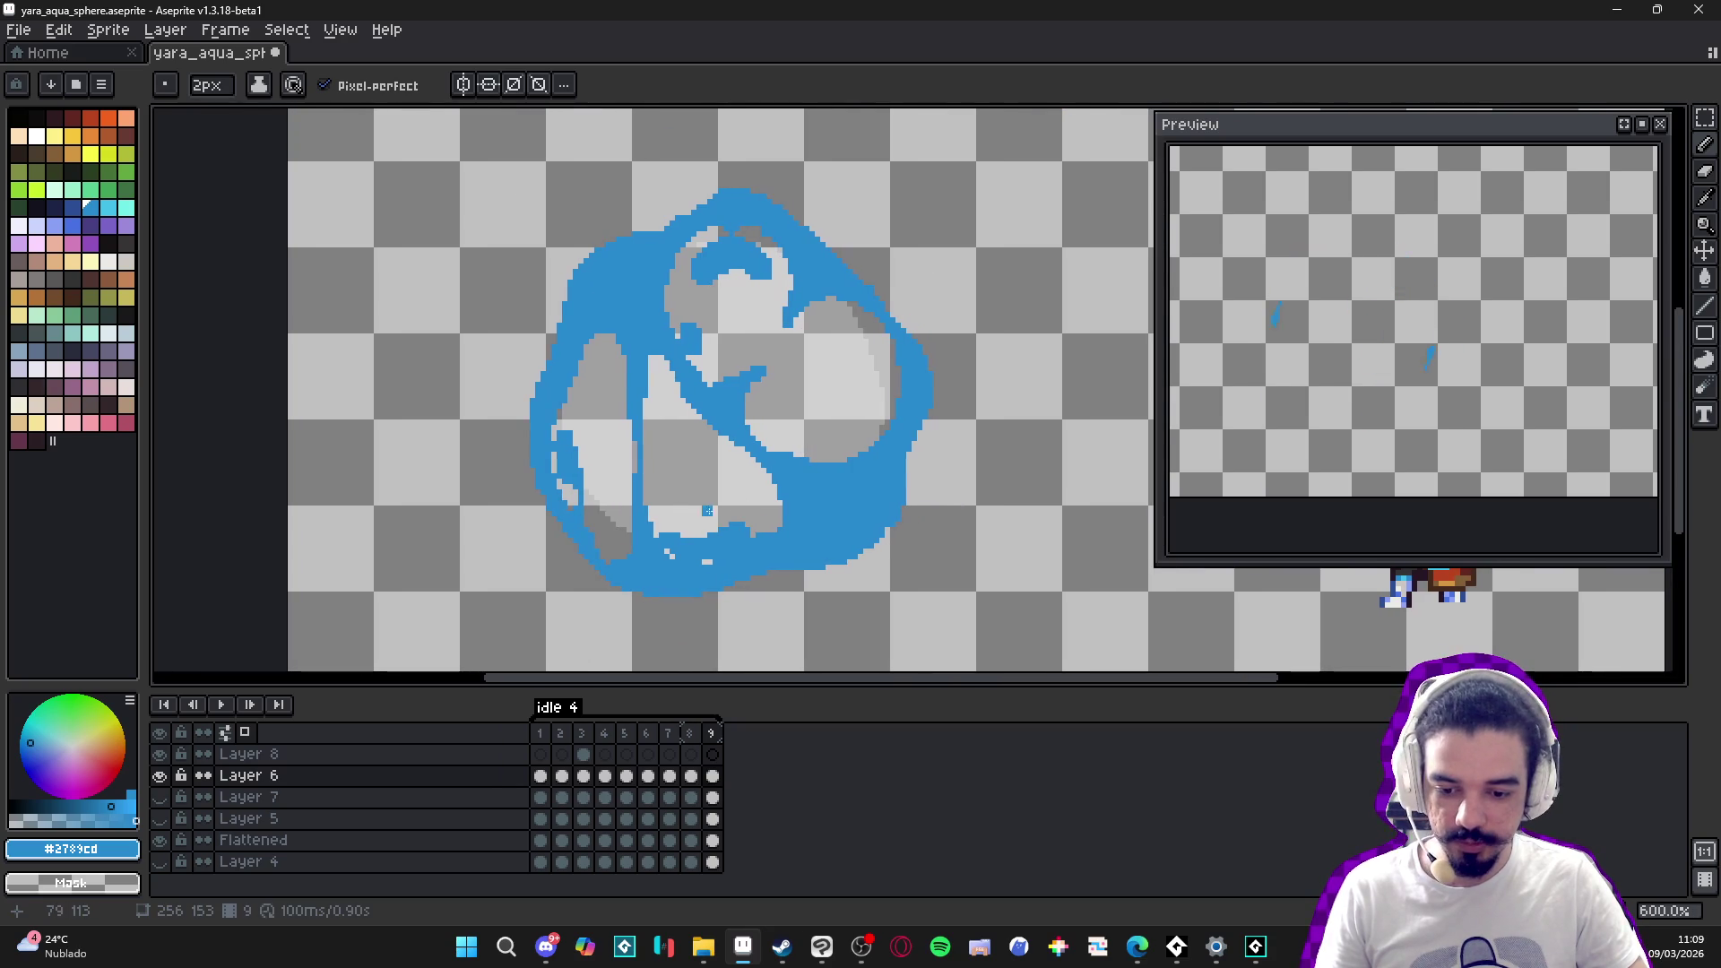
{"action": "scroll", "coordinate": [762, 506], "scroll_direction": "up", "scroll_amount": 4}
- With a 1px pencil, fill tiny gaps with single blue pixels
{"action": "left_click_drag", "start_coordinate": [770, 495], "coordinate": [728, 459]}
{"action": "key", "text": "minus"}
{"action": "left_click_drag", "start_coordinate": [758, 520], "coordinate": [773, 472]}
{"action": "scroll", "coordinate": [777, 470], "scroll_direction": "down", "scroll_amount": 1}
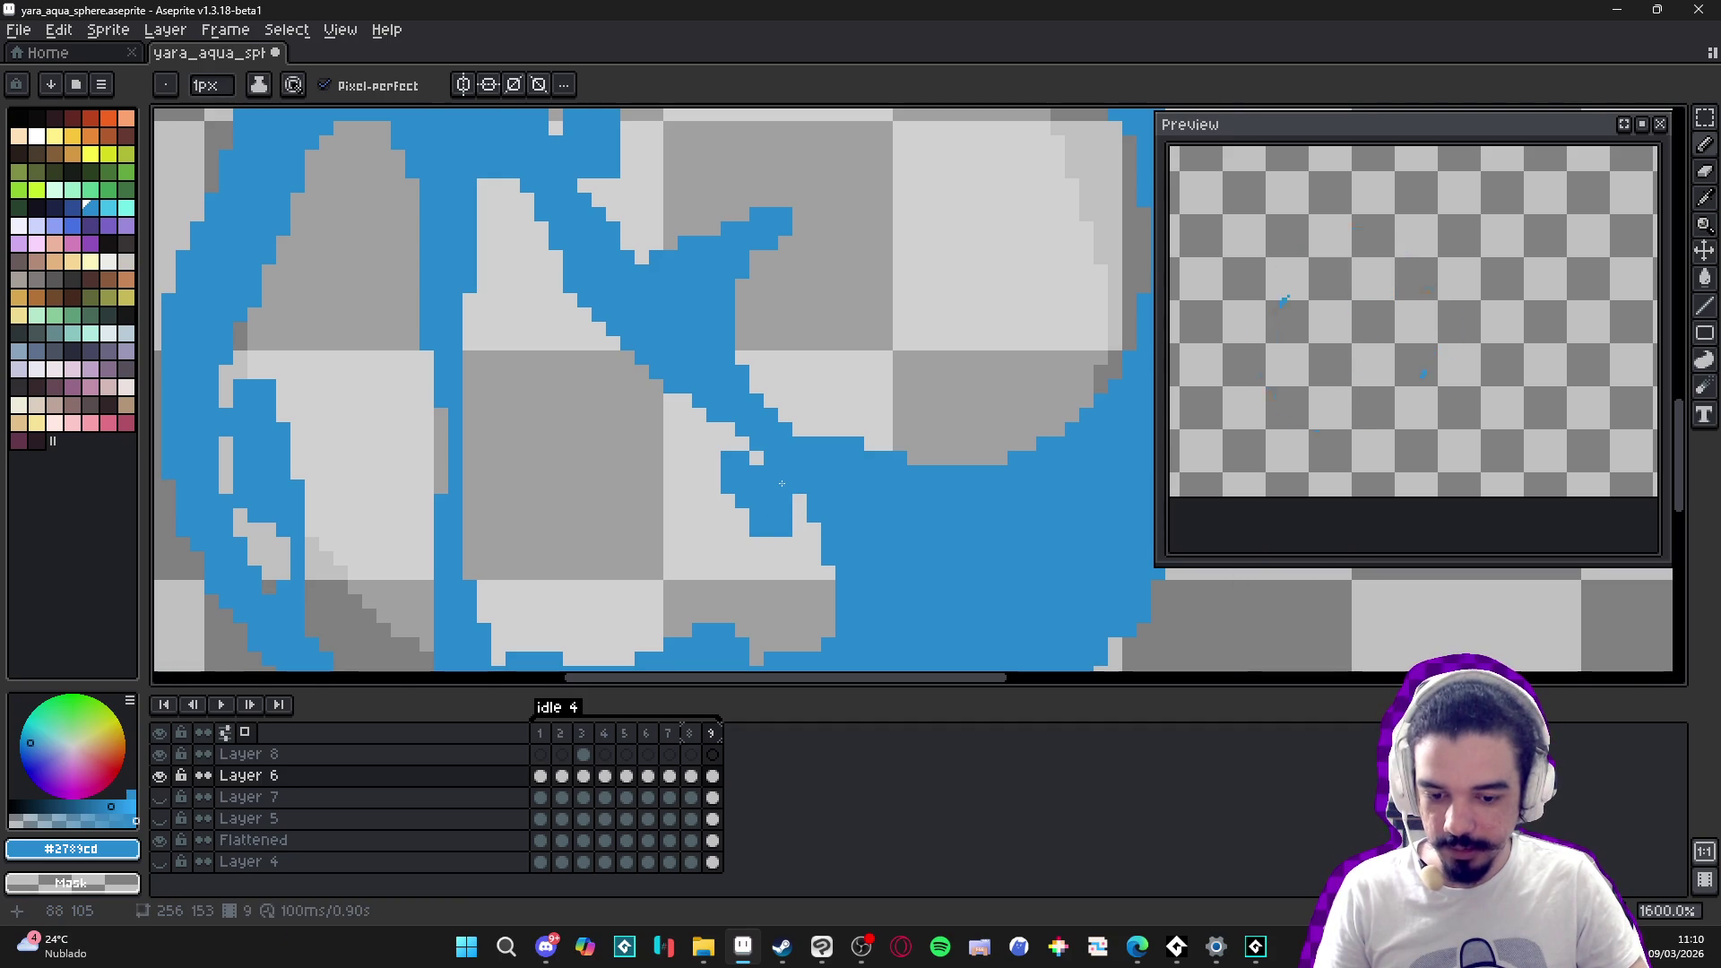
{"action": "scroll", "coordinate": [785, 478], "scroll_direction": "down", "scroll_amount": 2}
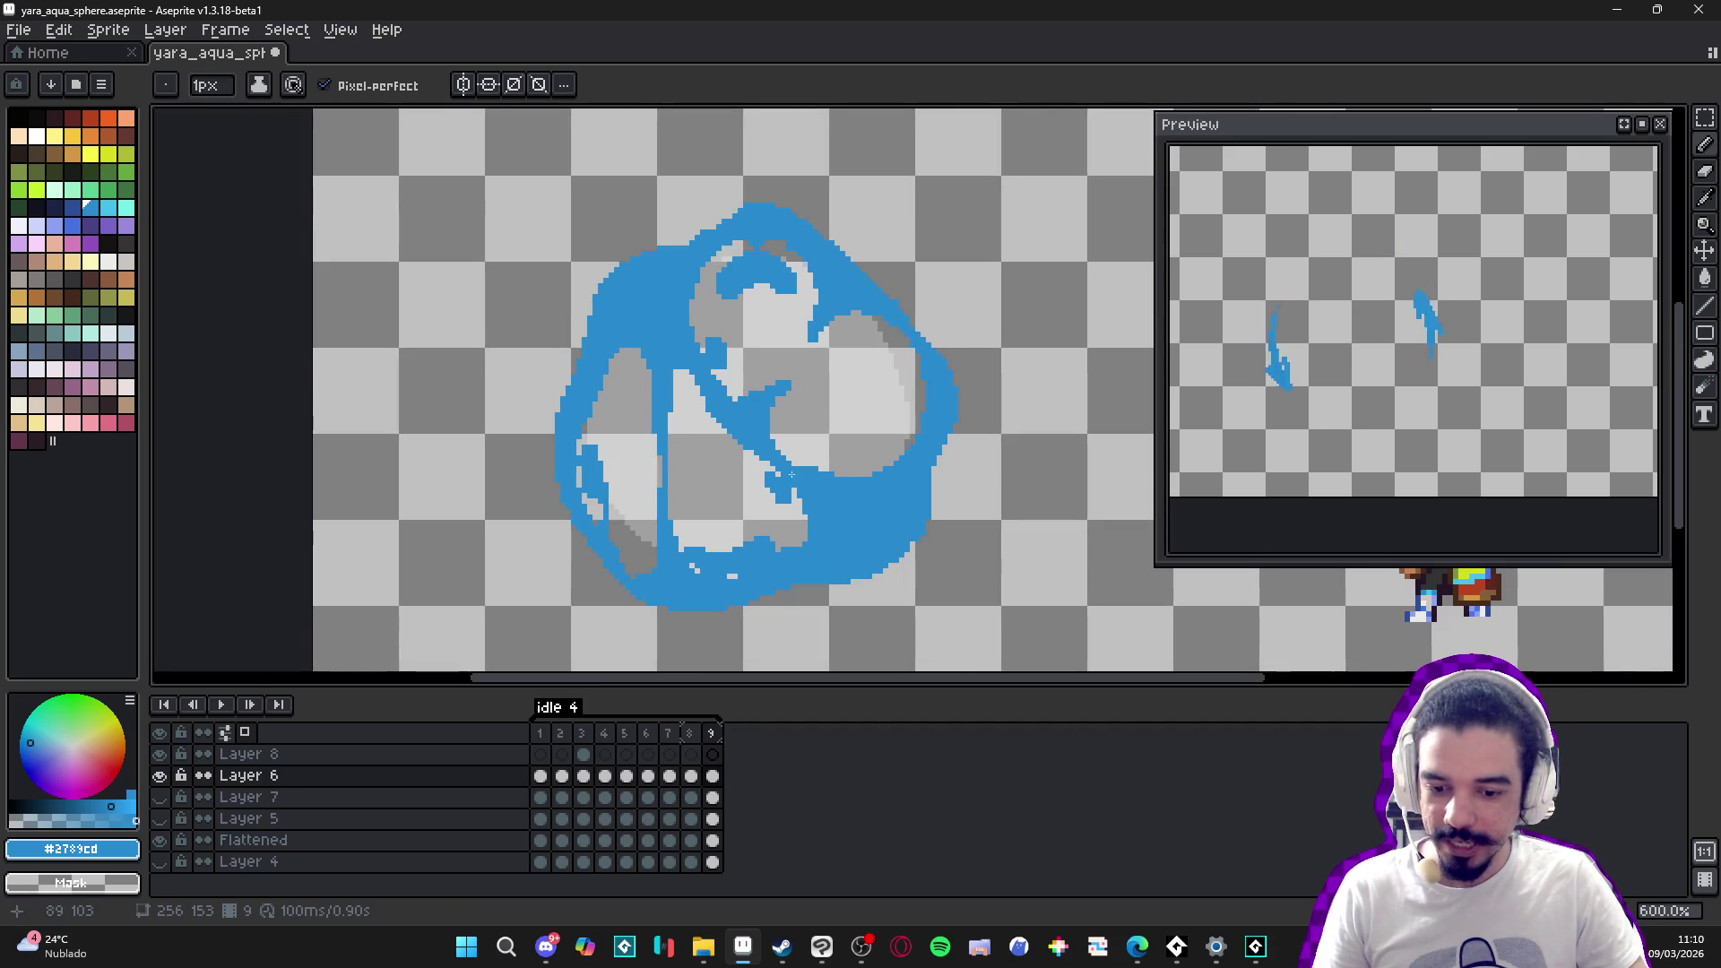
{"action": "scroll", "coordinate": [799, 426], "scroll_direction": "up", "scroll_amount": 2}
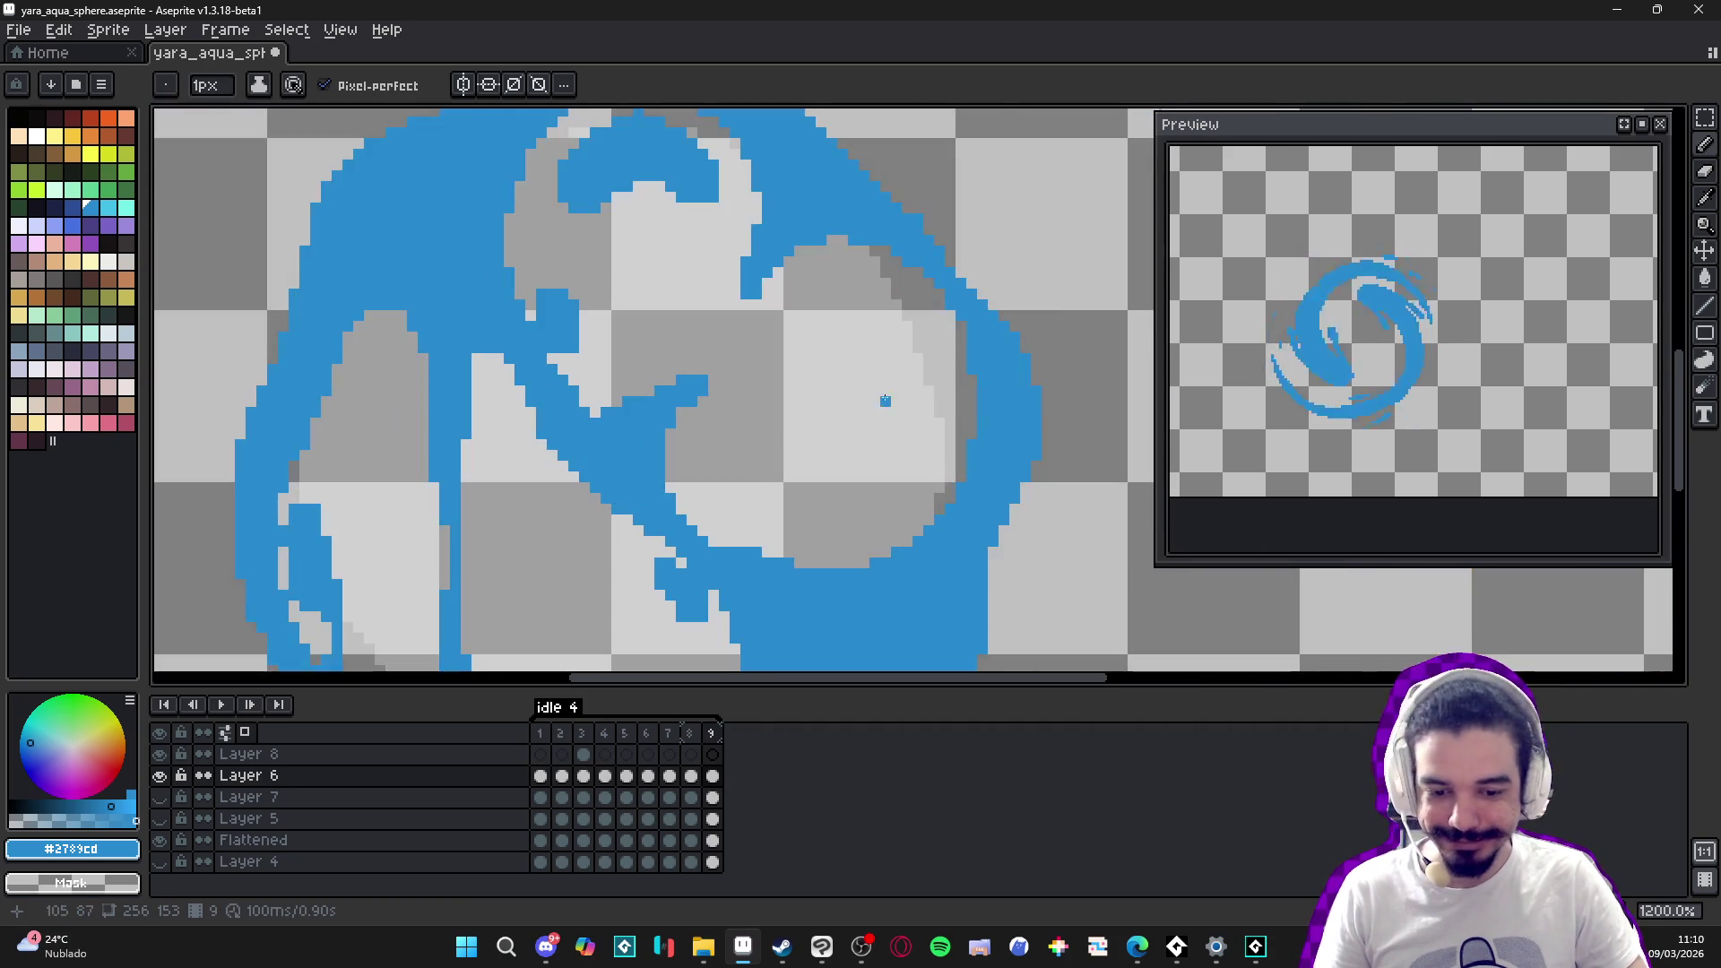
{"action": "scroll", "coordinate": [888, 421], "scroll_direction": "up", "scroll_amount": 1}
- Save yara_aqua_sphere.aseprite and make Layer 7 visible
{"action": "key", "text": "plus"}
{"action": "scroll", "coordinate": [801, 495], "scroll_direction": "down", "scroll_amount": 3}
{"action": "key", "text": "minus"}
{"action": "key", "text": "ctrl+s"}
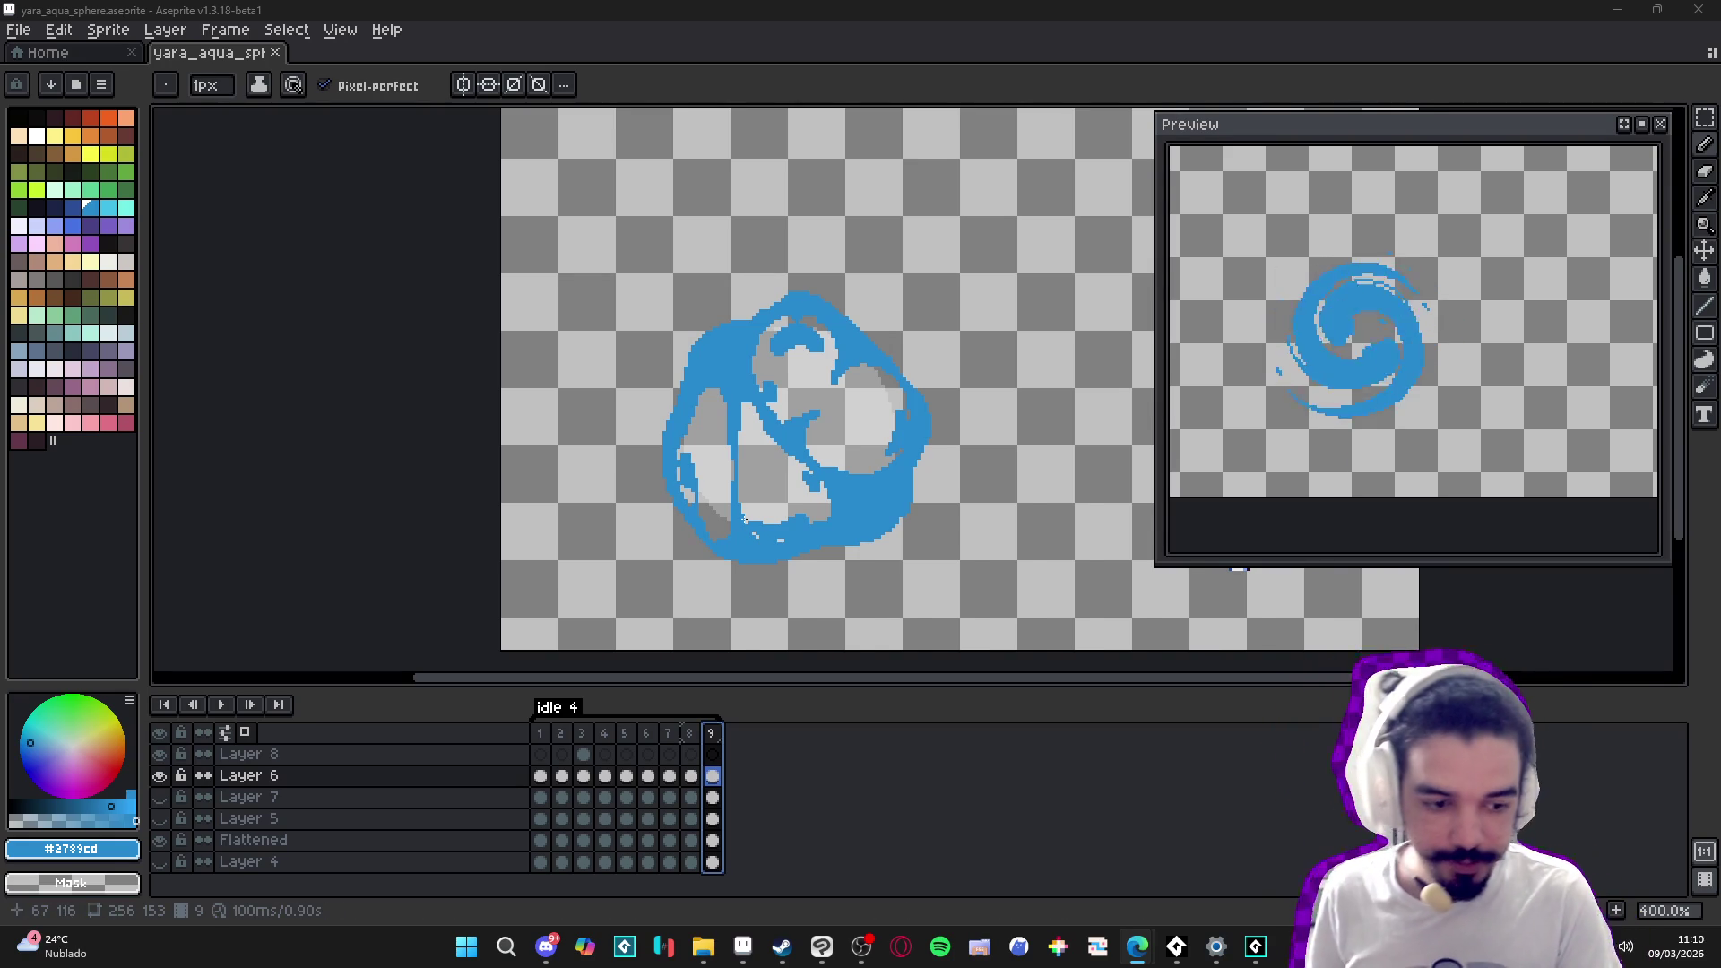
{"action": "left_click", "coordinate": [160, 797]}
- Show the dark cave background, then hide Layers 7 and 5 to preview the swirl
{"action": "left_click", "coordinate": [160, 819]}
{"action": "left_click", "coordinate": [160, 861]}
{"action": "scroll", "coordinate": [457, 521], "scroll_direction": "right", "scroll_amount": 5}
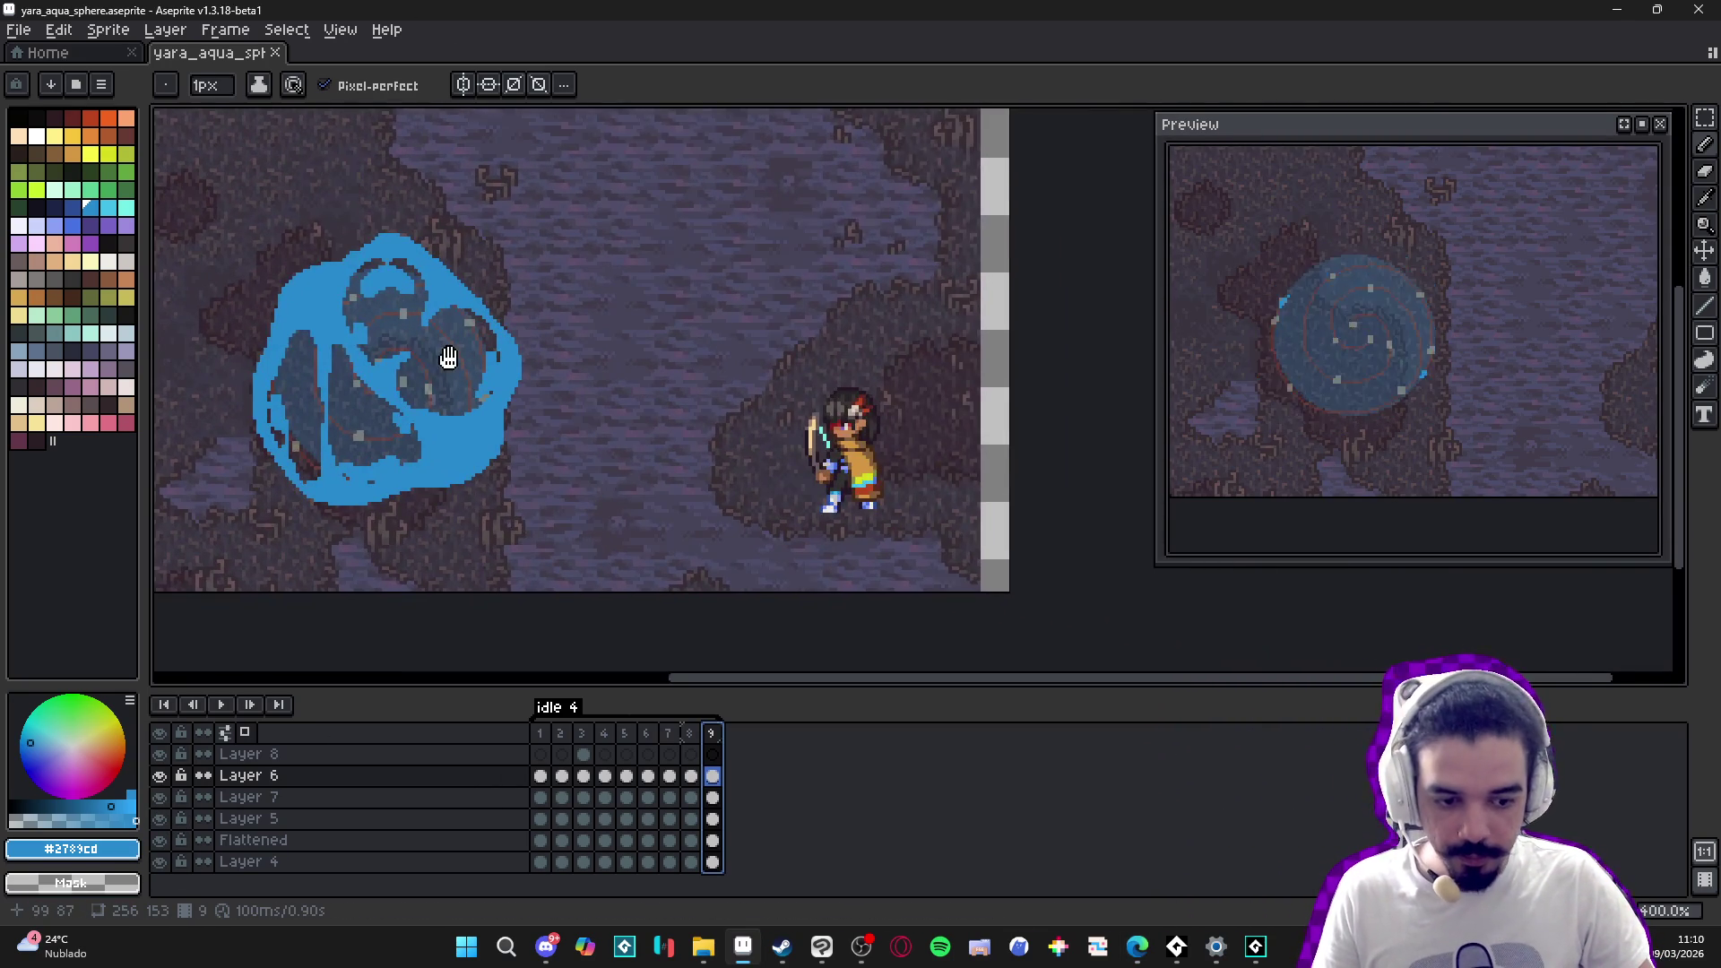
{"action": "left_click", "coordinate": [159, 775]}
{"action": "left_click", "coordinate": [160, 775]}
{"action": "left_click", "coordinate": [159, 797]}
{"action": "left_click", "coordinate": [159, 818]}
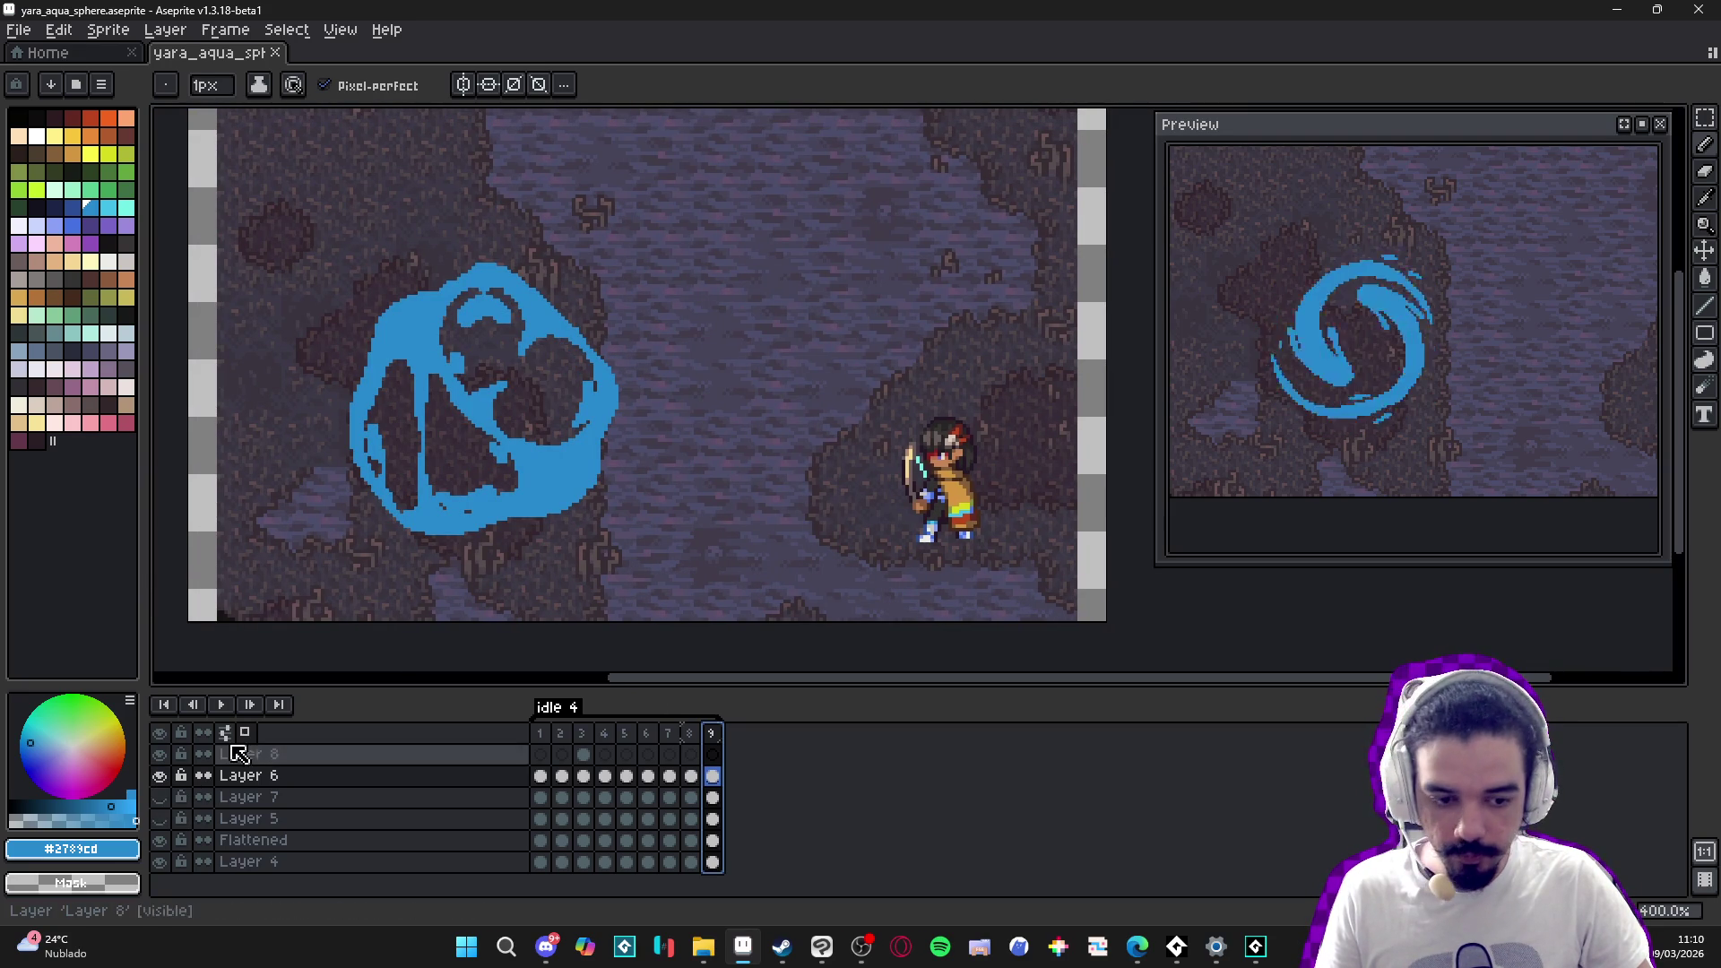
{"action": "scroll", "coordinate": [347, 627], "scroll_direction": "left", "scroll_amount": 2}
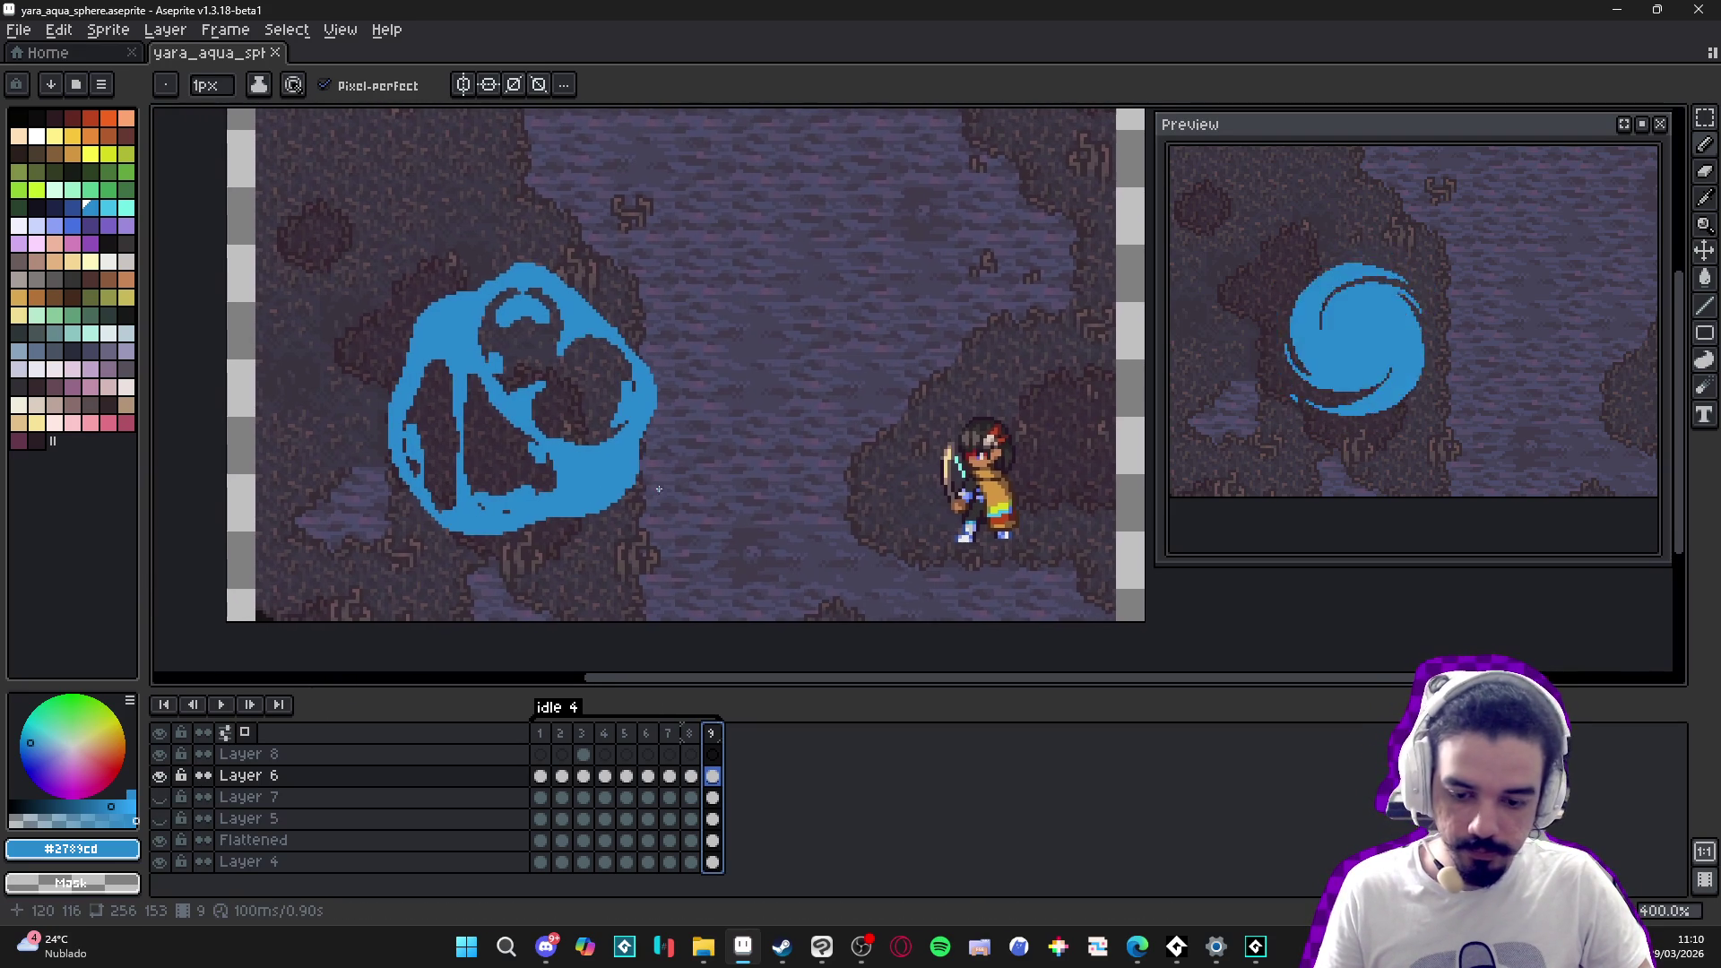
- Set all nine frames' duration to 80 ms in Frame Properties
{"action": "left_click", "coordinate": [228, 29]}
{"action": "left_click", "coordinate": [356, 314]}
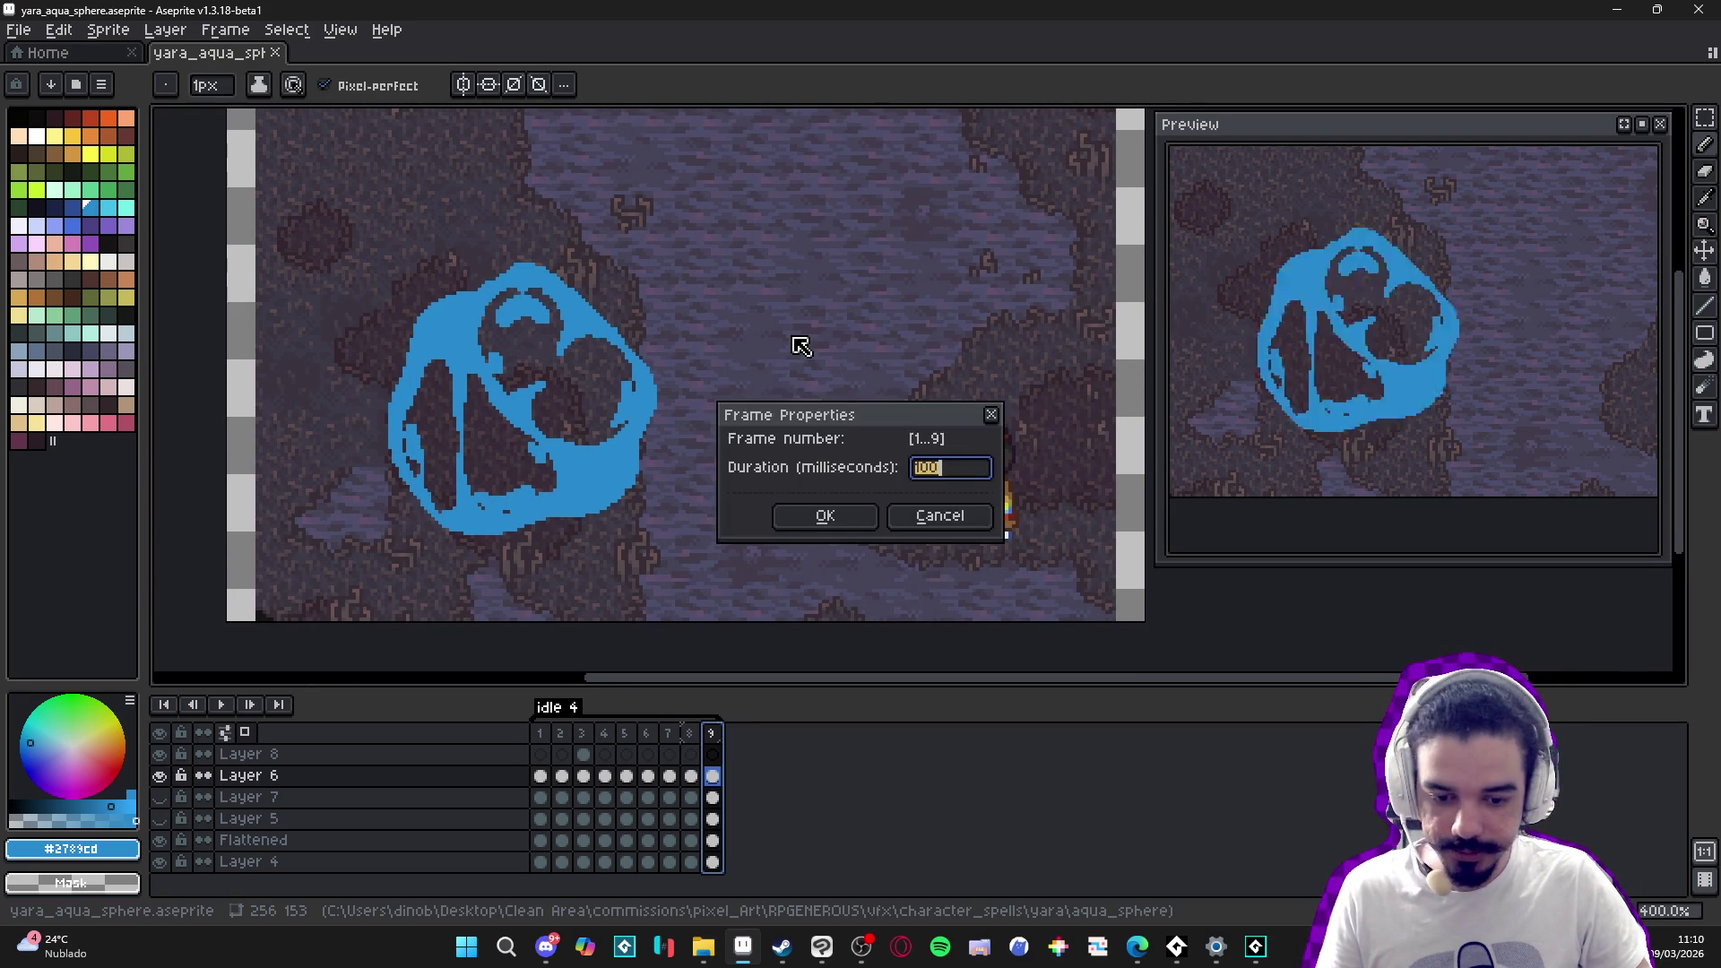
{"action": "type", "text": "80"}
{"action": "key", "text": "Return"}
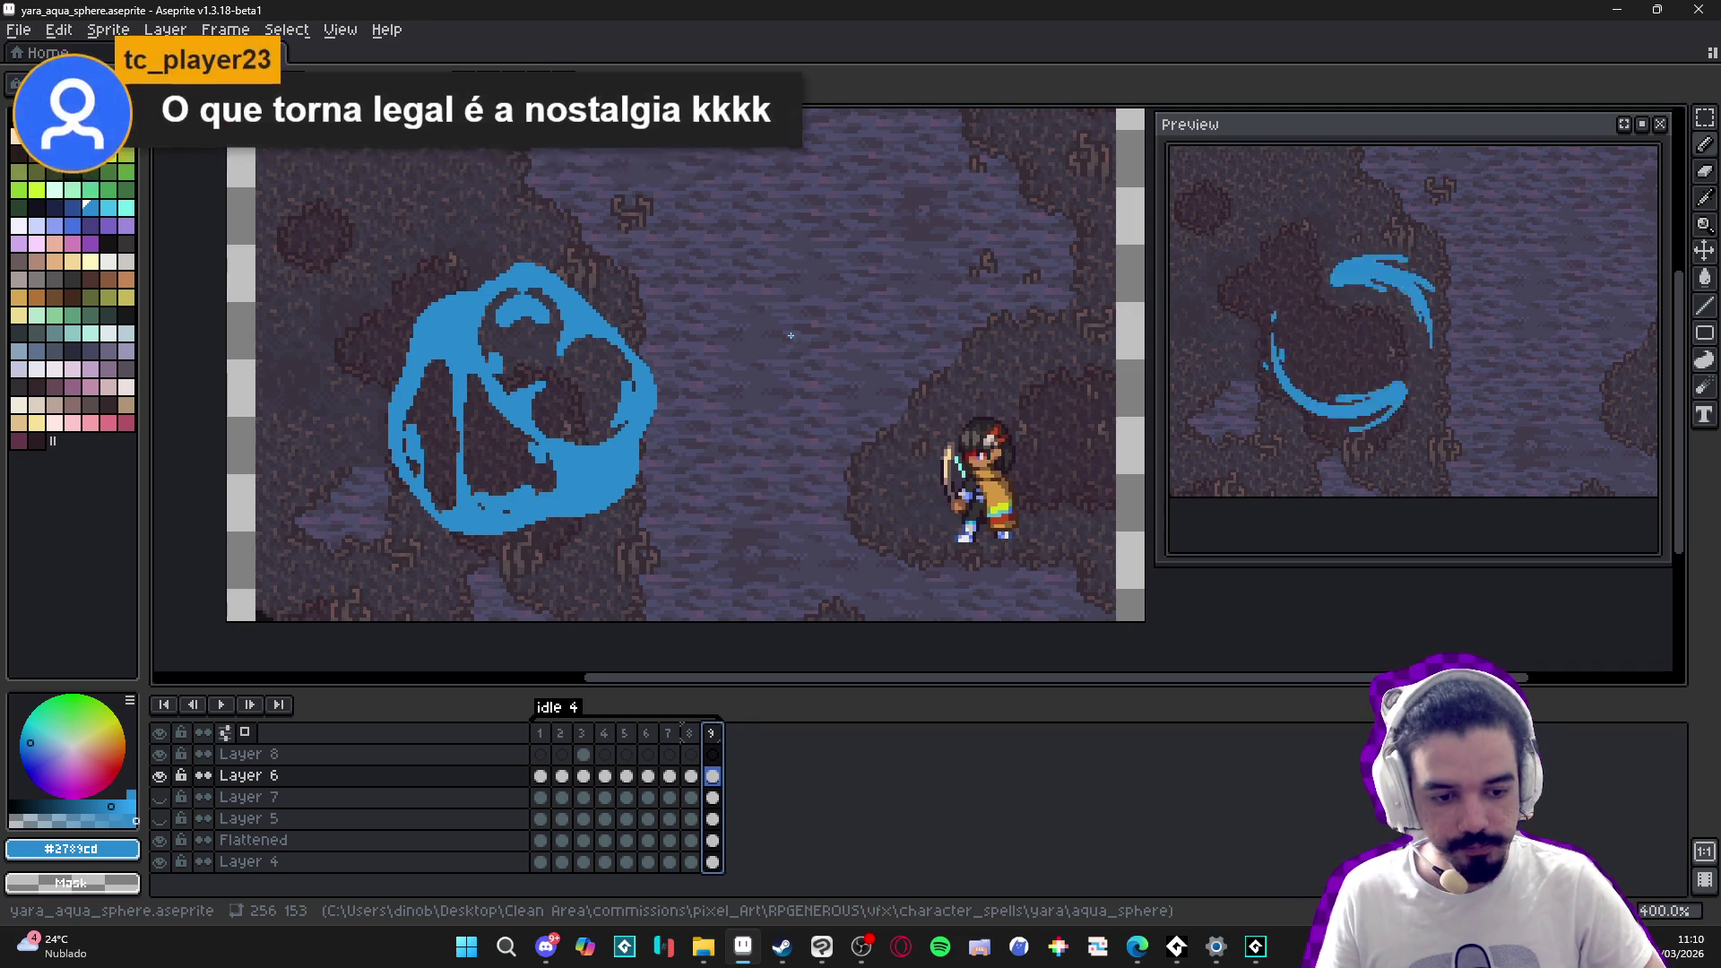
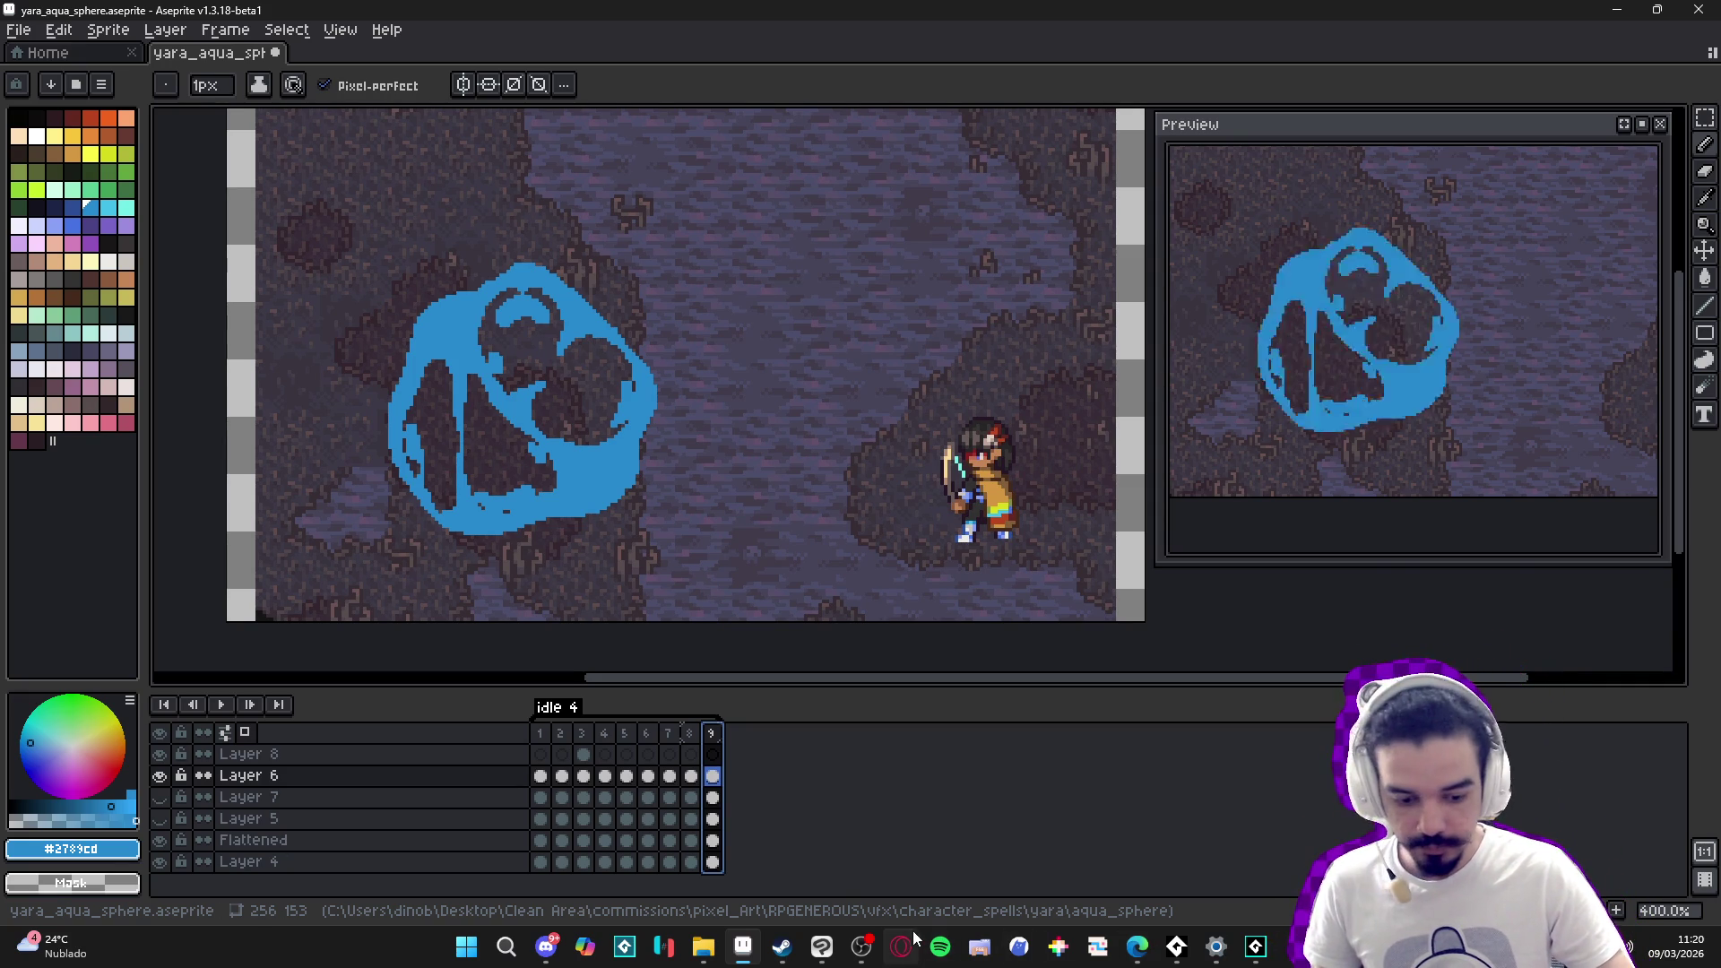
- Switch from Aseprite to Microsoft Edge using the taskbar icon
{"action": "left_click", "coordinate": [861, 945]}
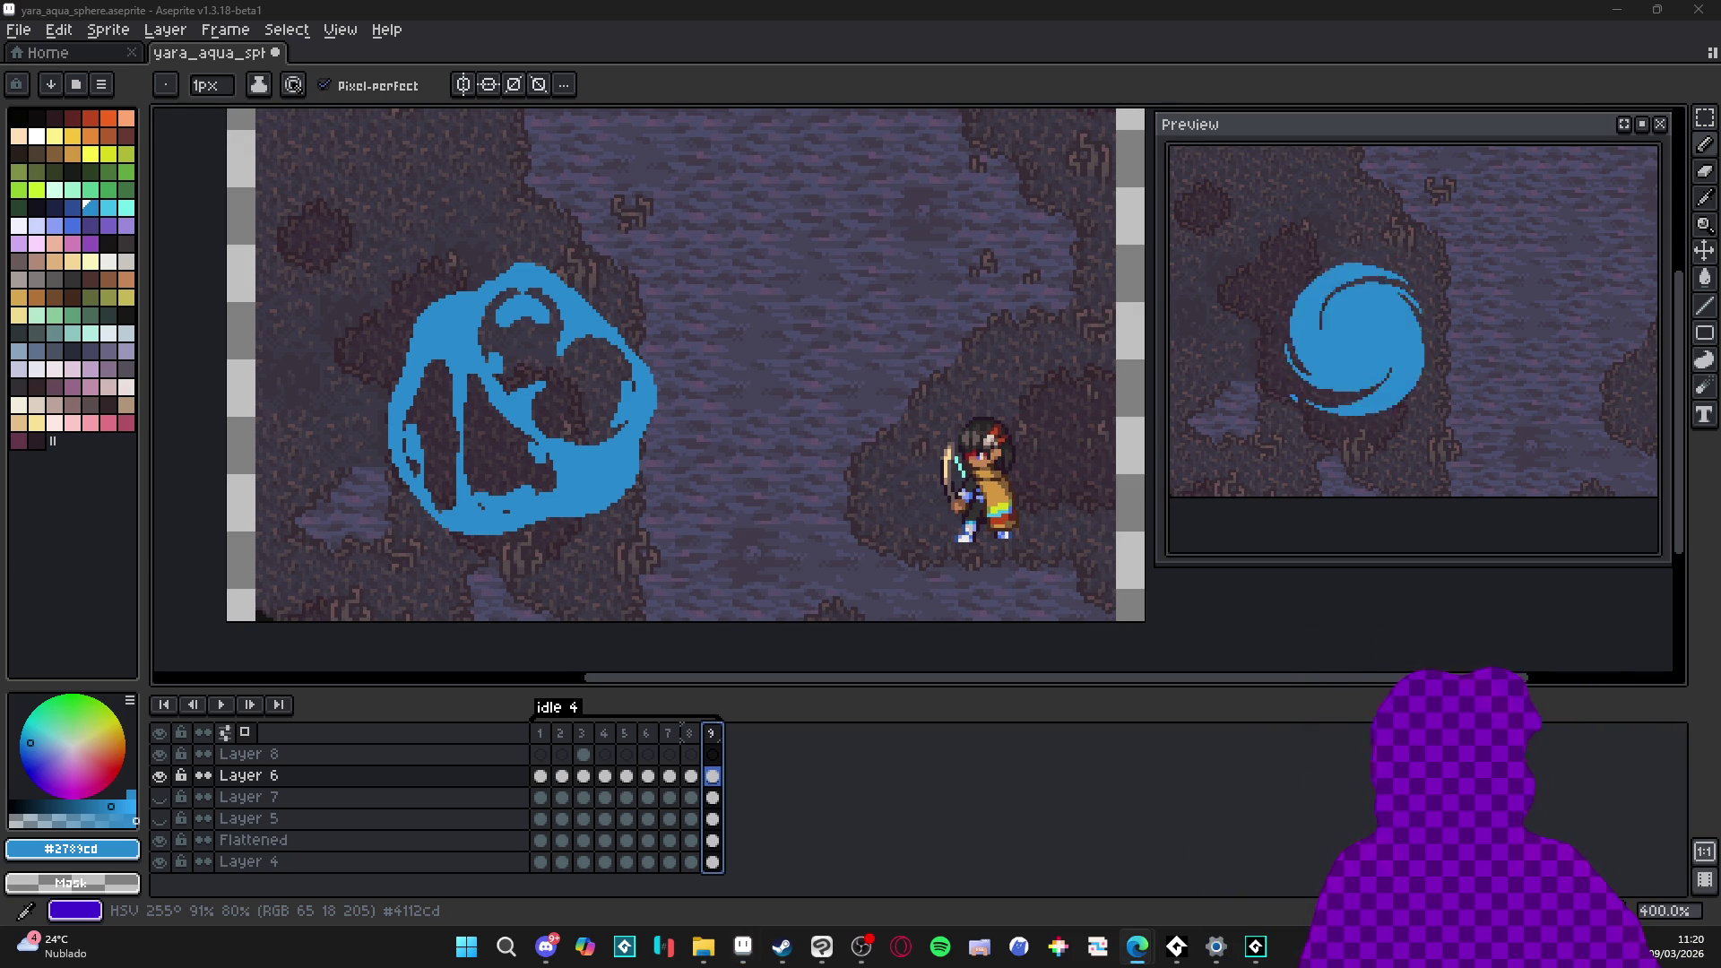
- Search Google Images for 'loco roco', then close the browser to return to the sprite
{"action": "type", "text": "lo"}
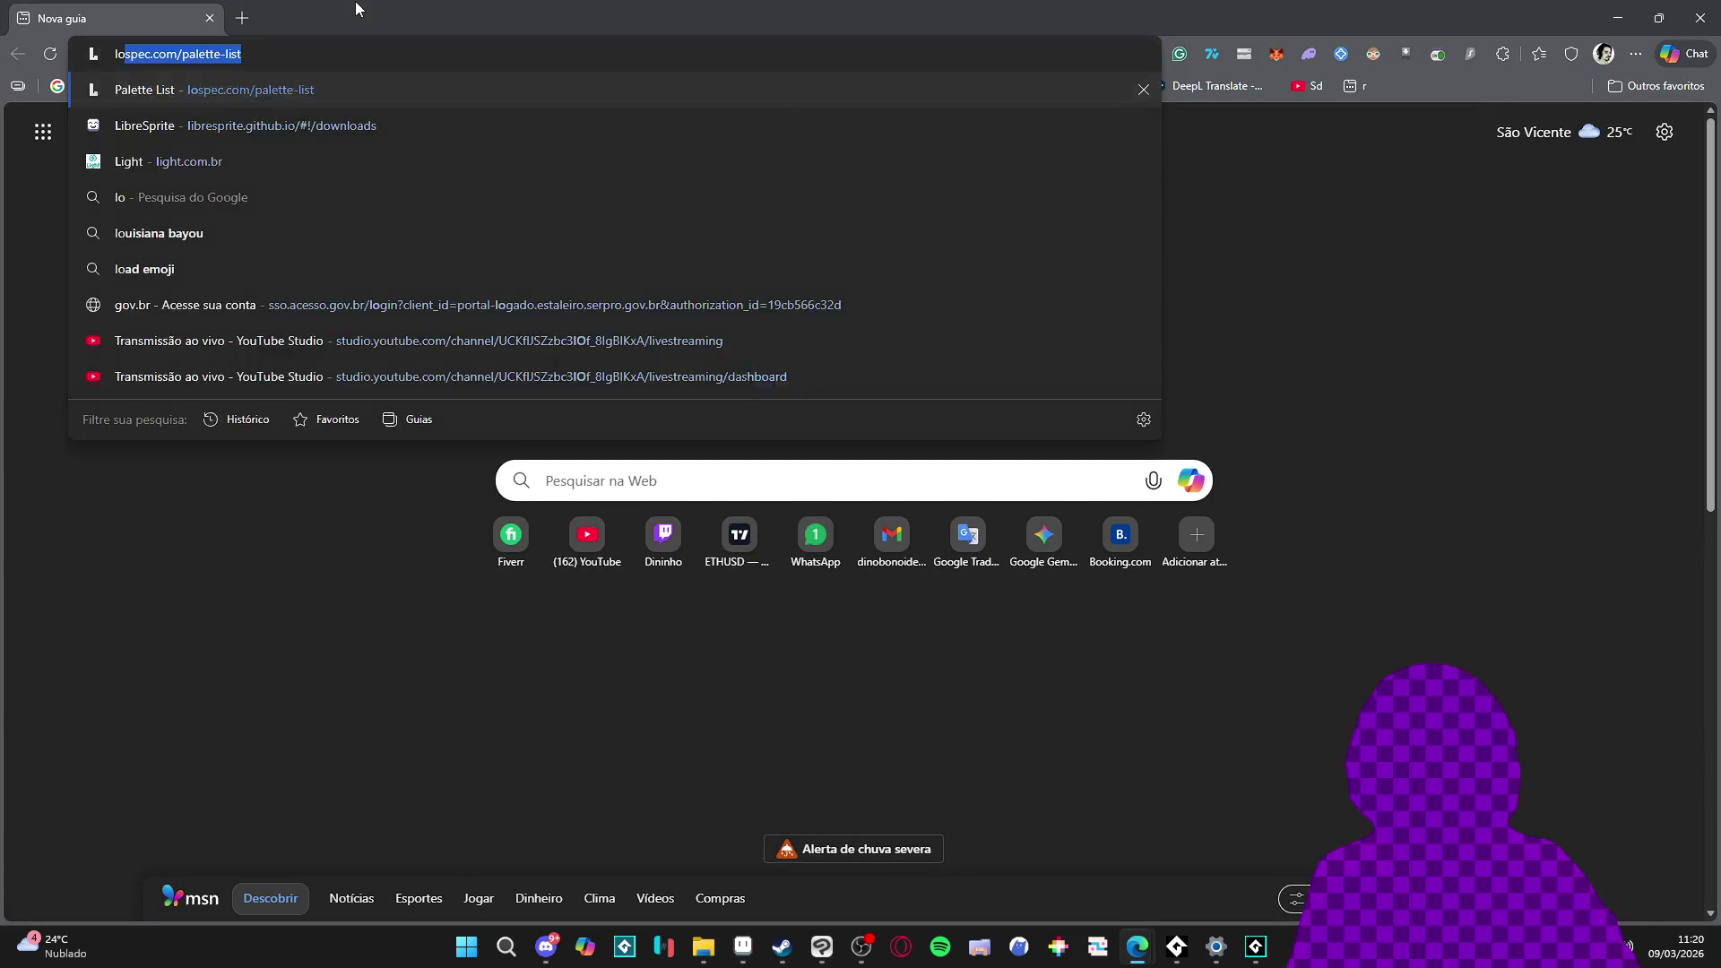
{"action": "type", "text": "co roco"}
{"action": "key", "text": "Return"}
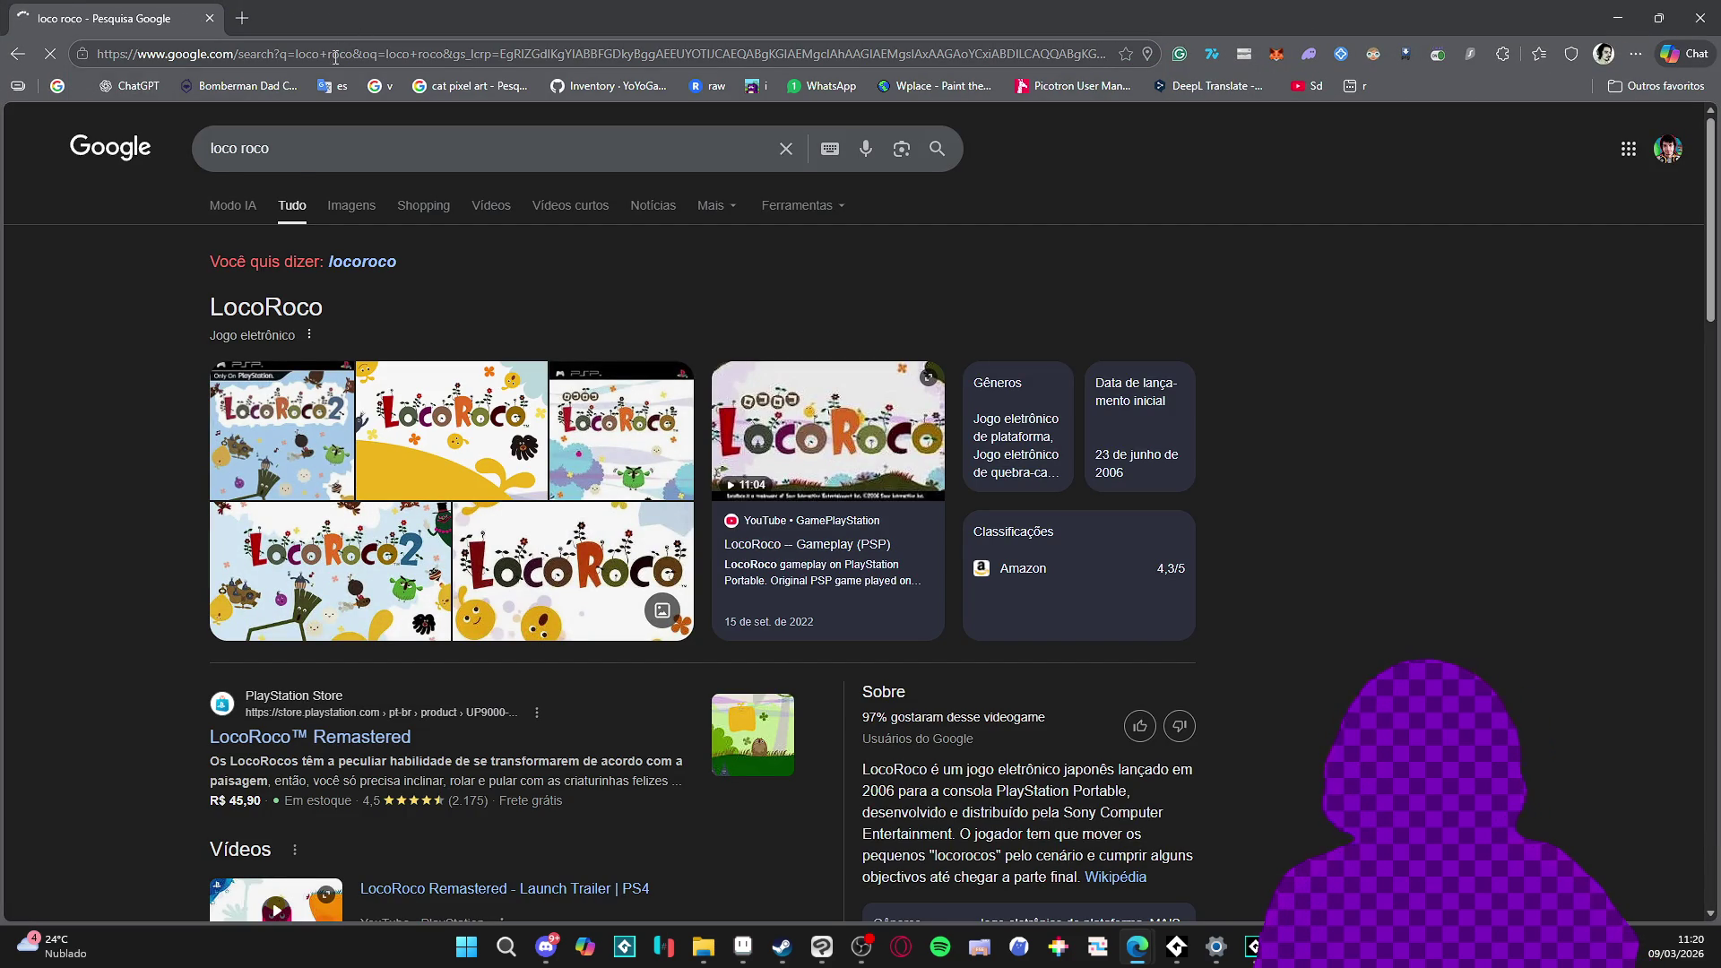
{"action": "left_click", "coordinate": [339, 220]}
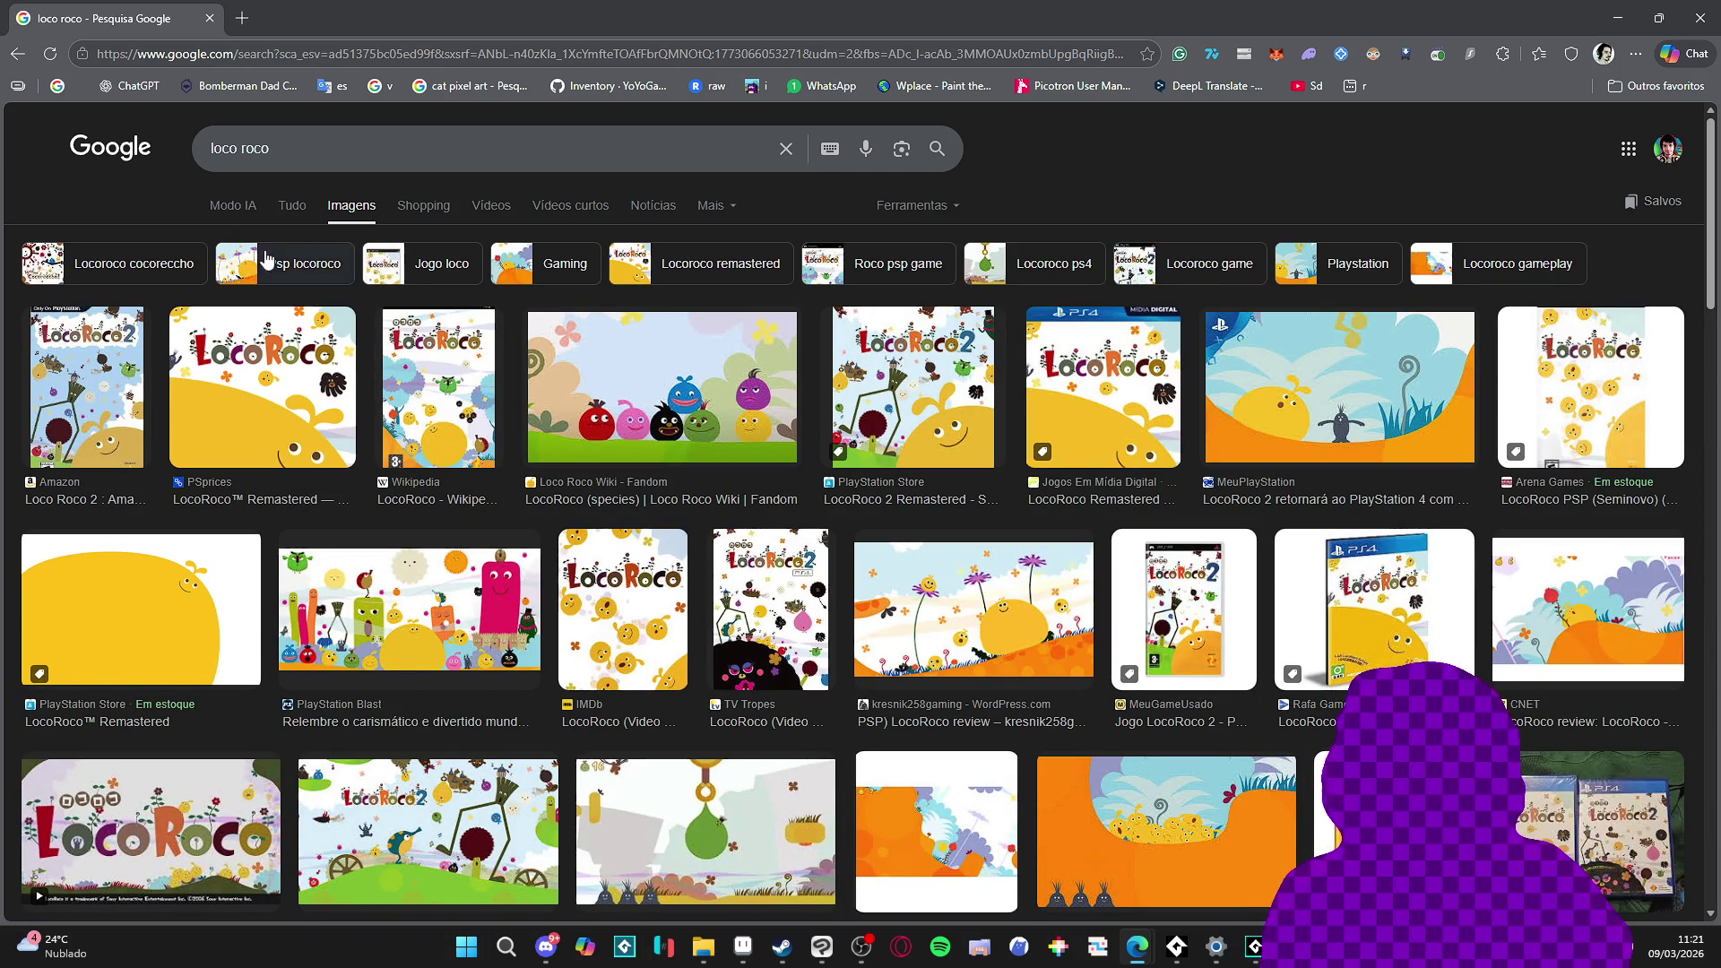
{"action": "left_click", "coordinate": [1700, 18]}
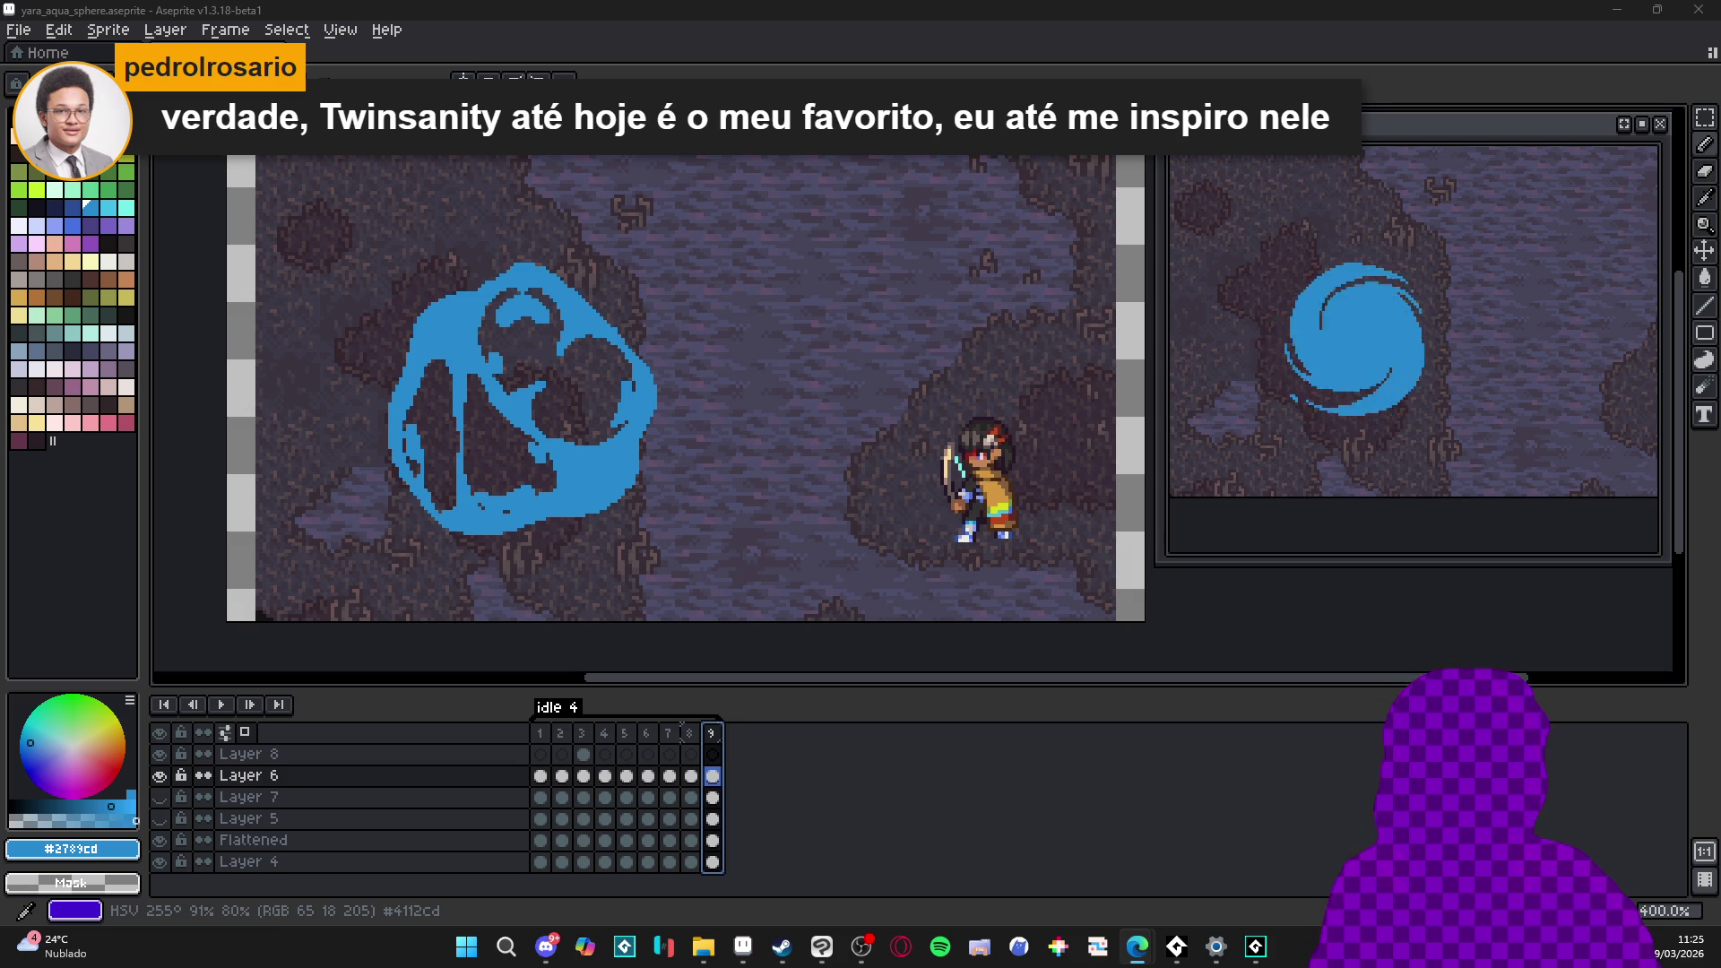
- Cycle through the Edge taskbar previews and drag a fresh Edge new-tab window over Aseprite
{"action": "mouse_move", "coordinate": [1137, 948]}
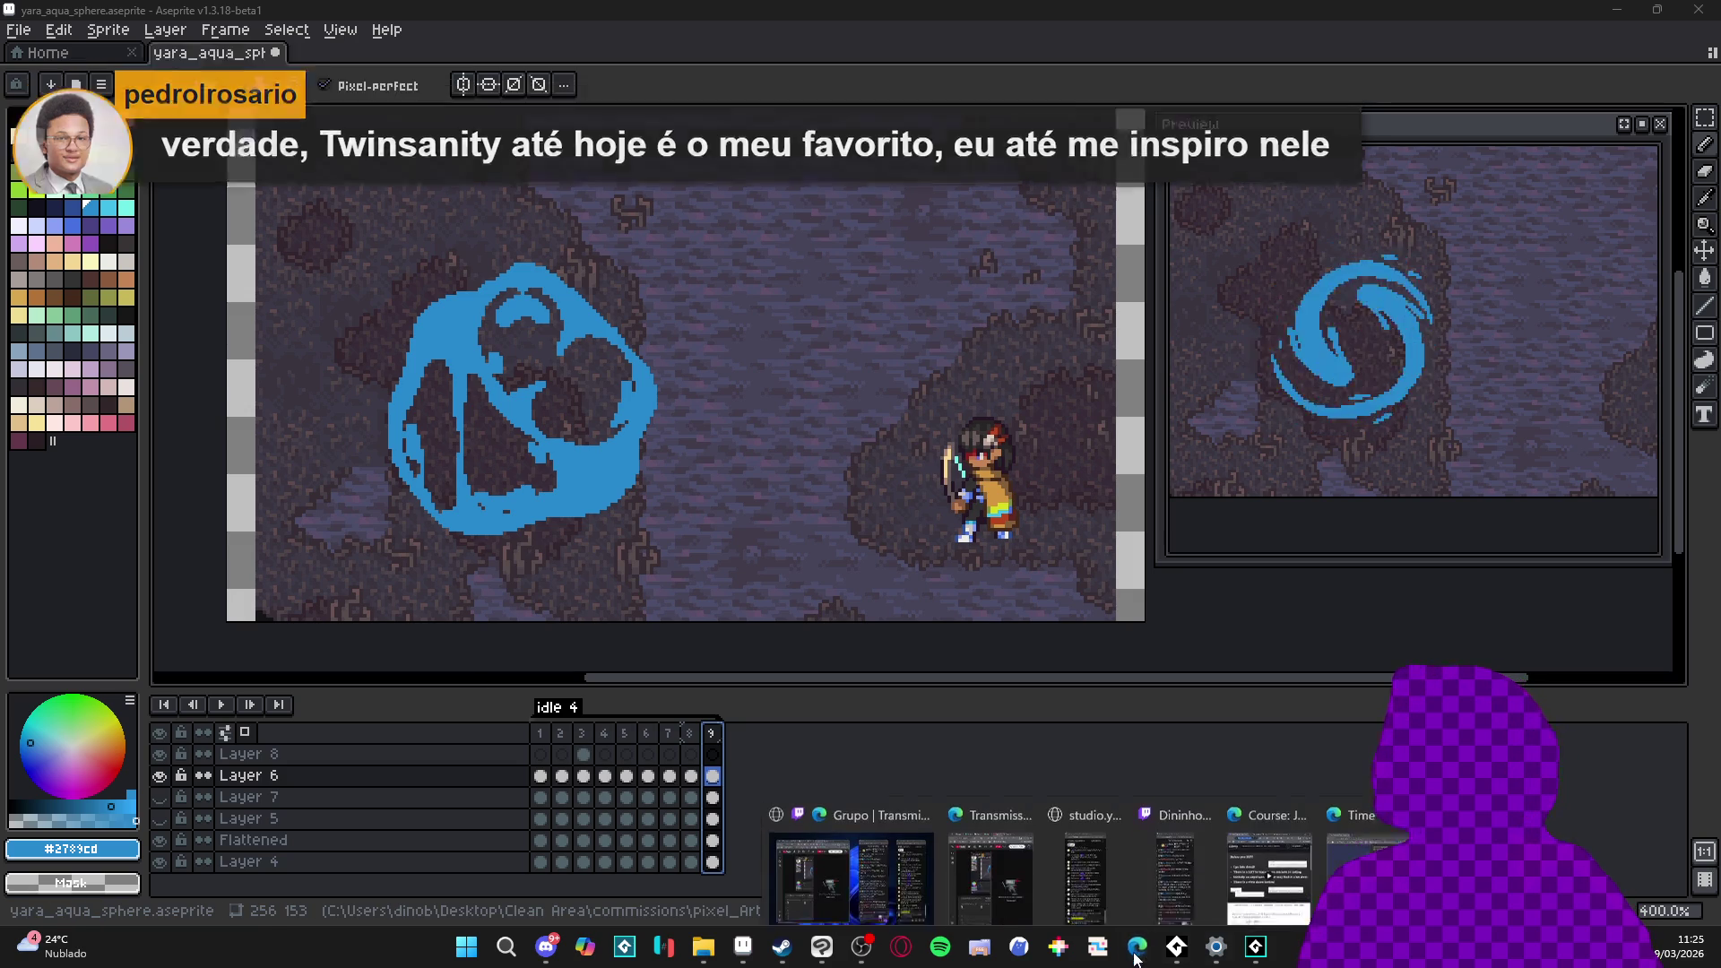
{"action": "left_click", "coordinate": [1268, 838]}
{"action": "left_click", "coordinate": [1136, 949]}
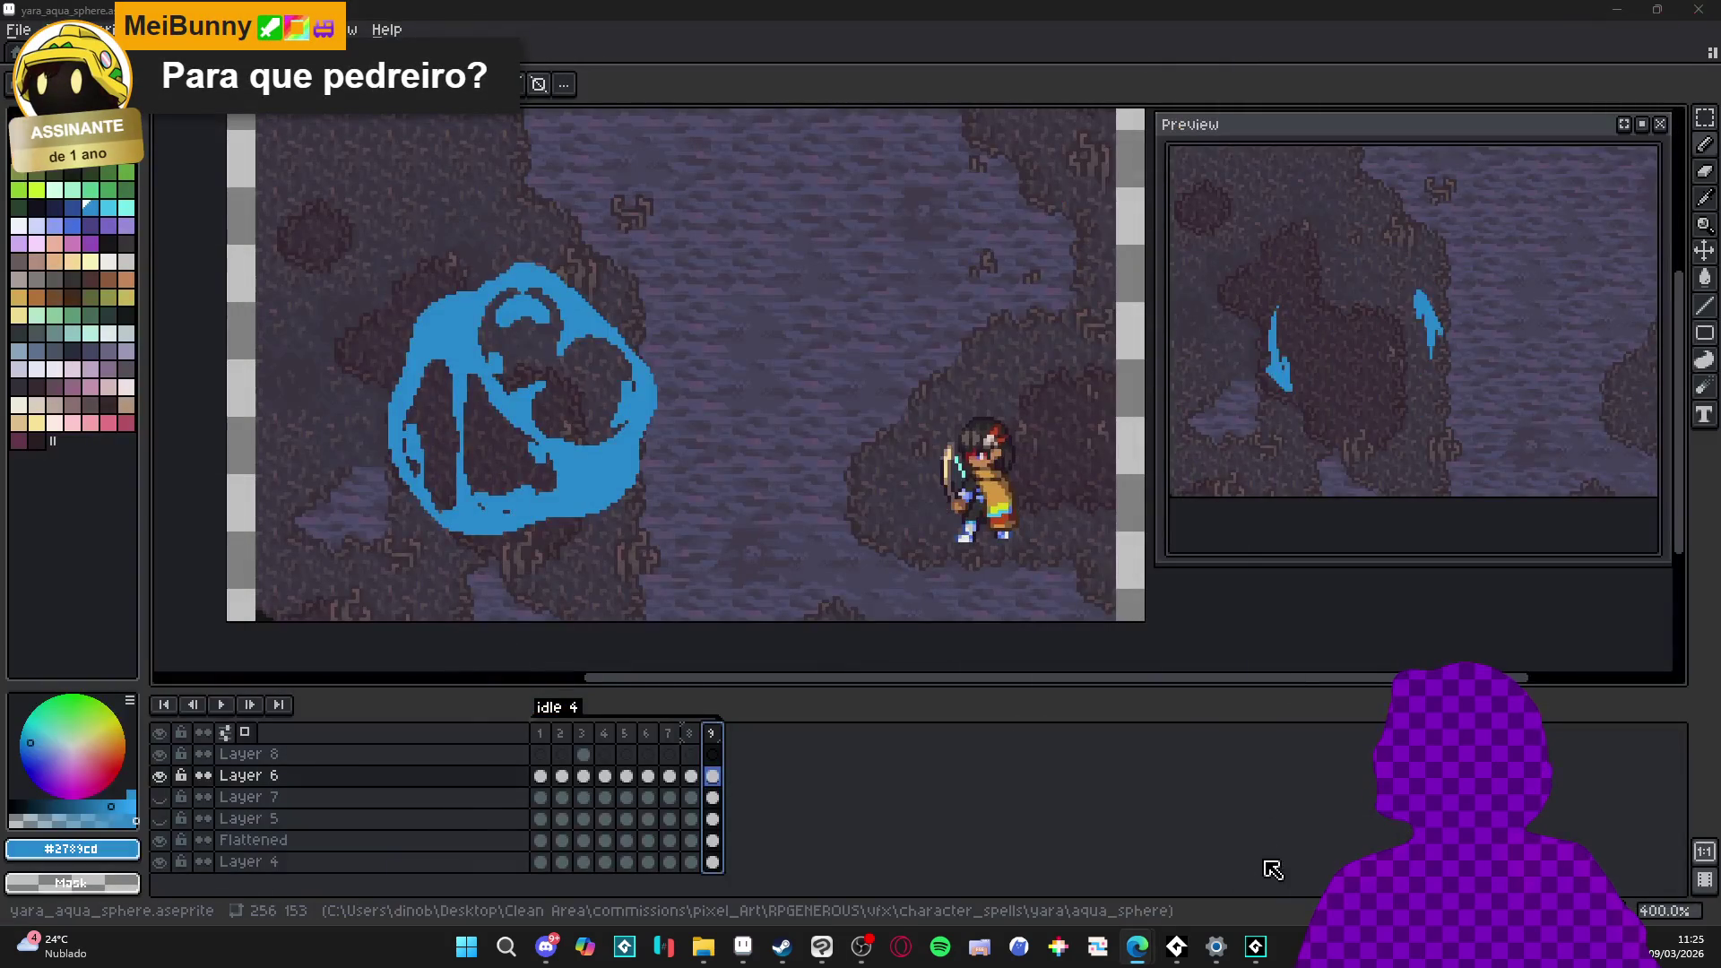
{"action": "mouse_move", "coordinate": [1137, 948]}
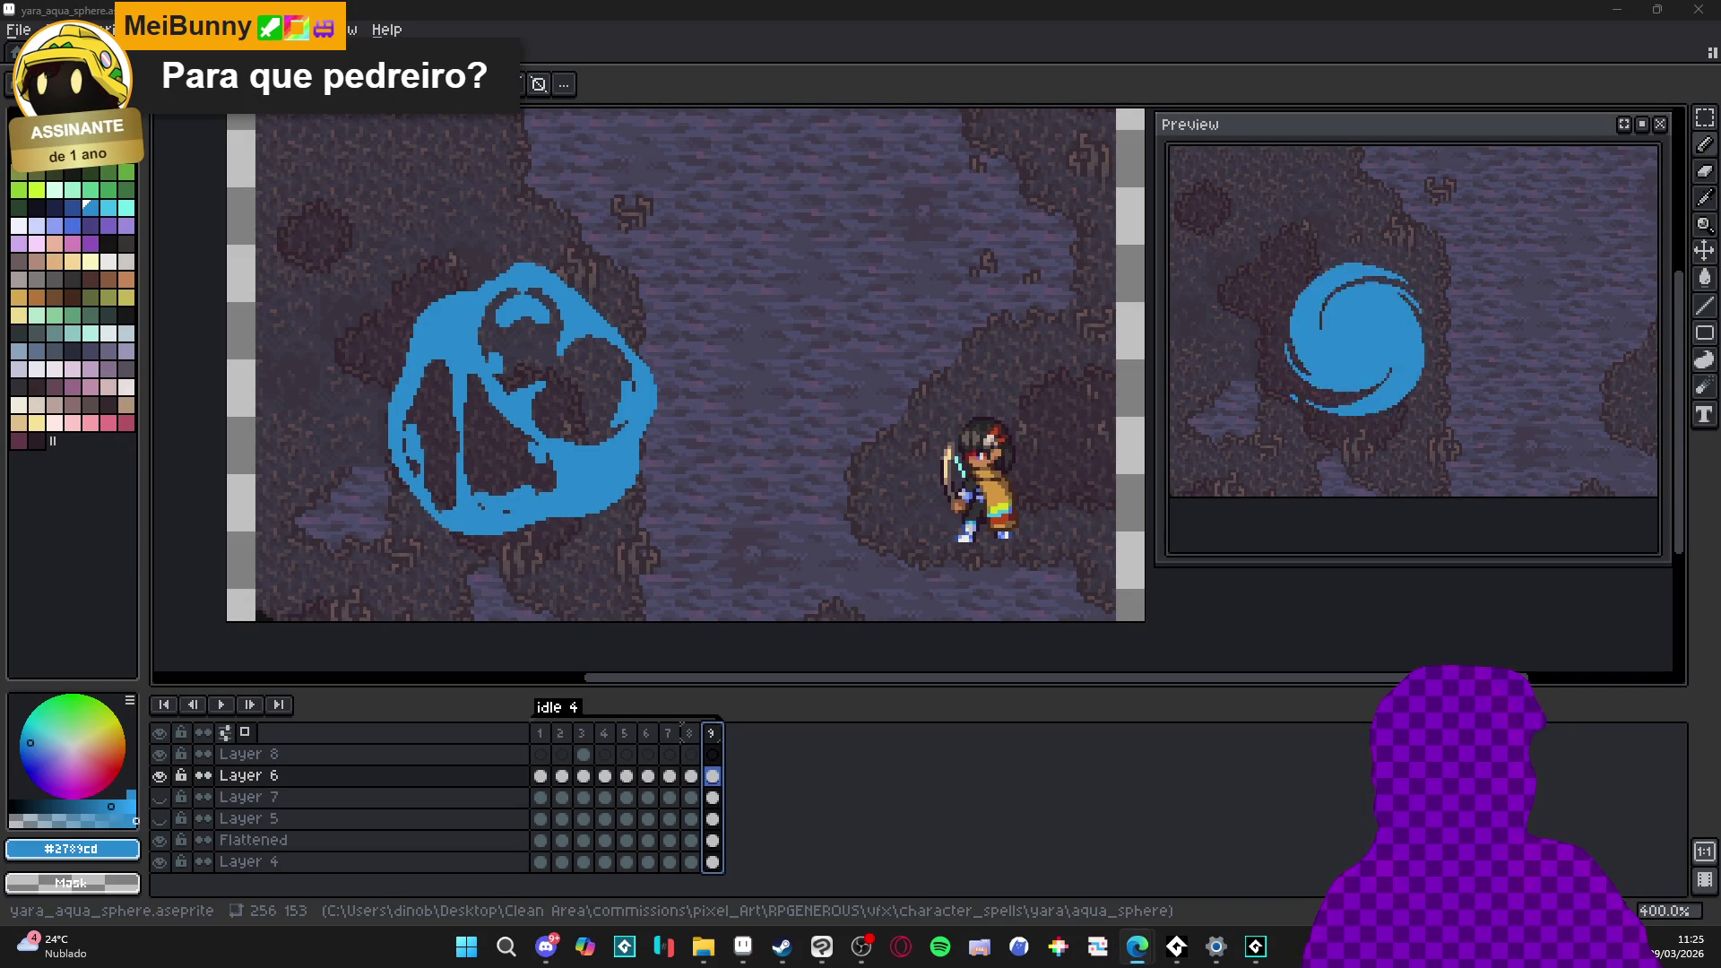
{"action": "left_click_drag", "start_coordinate": [659, 53], "coordinate": [659, 2]}
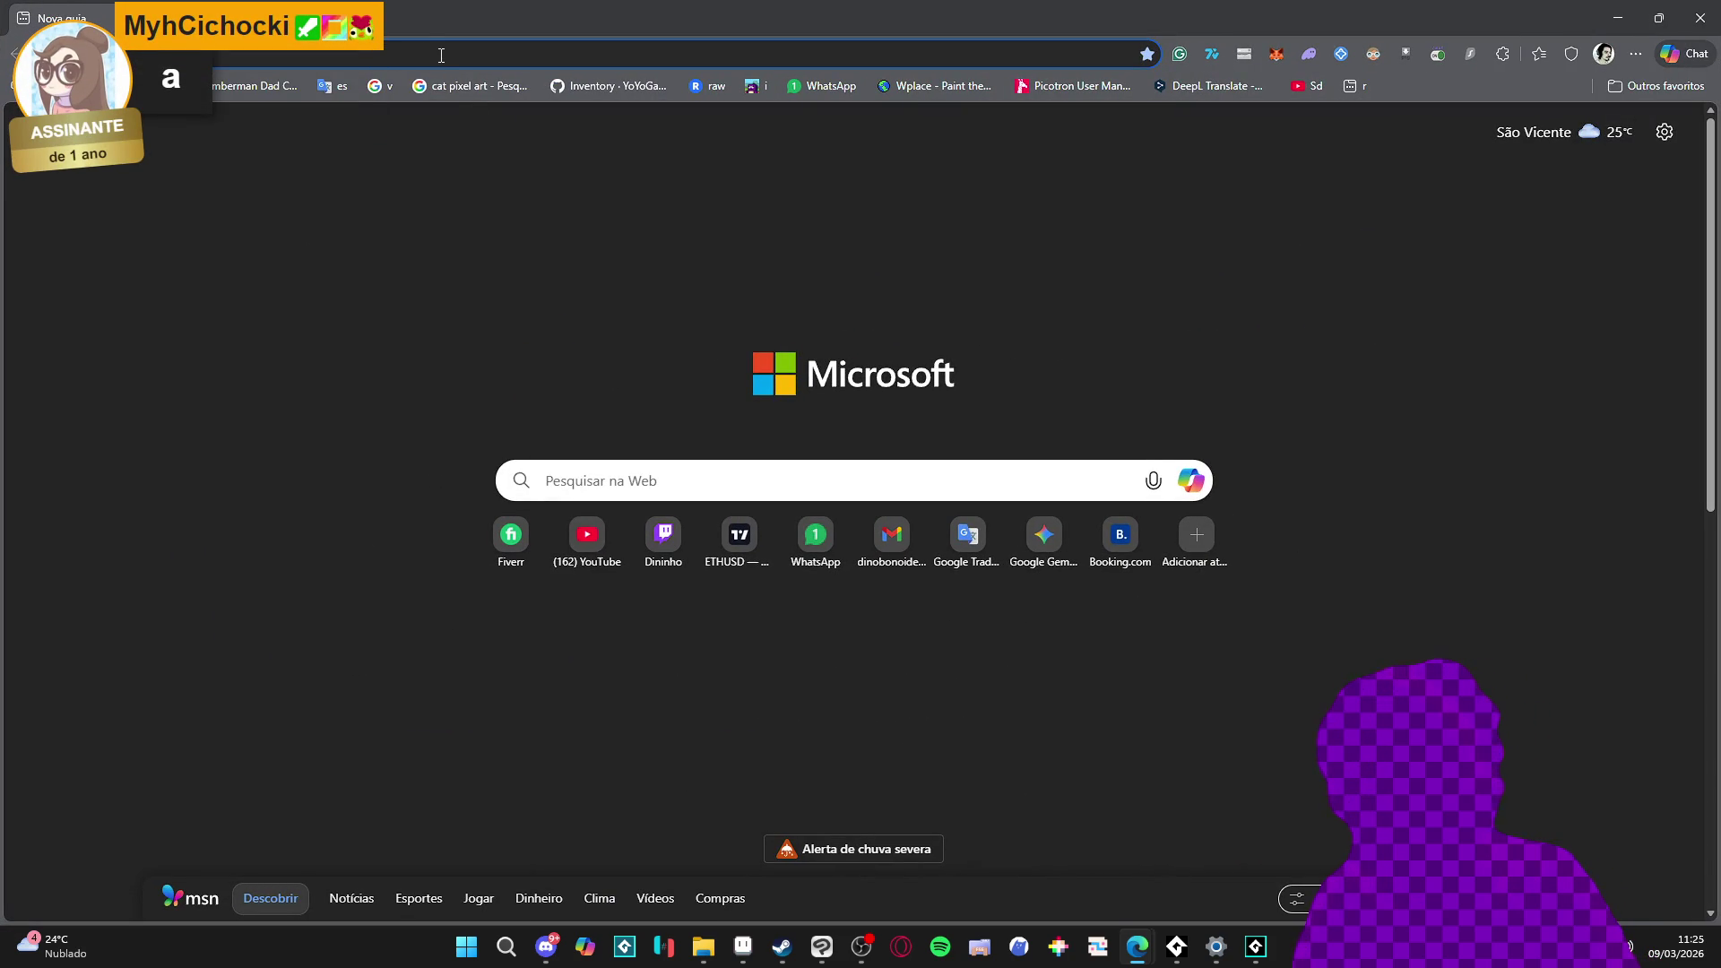
- Search Google Images for 'twisanity'
{"action": "type", "text": "twi"}
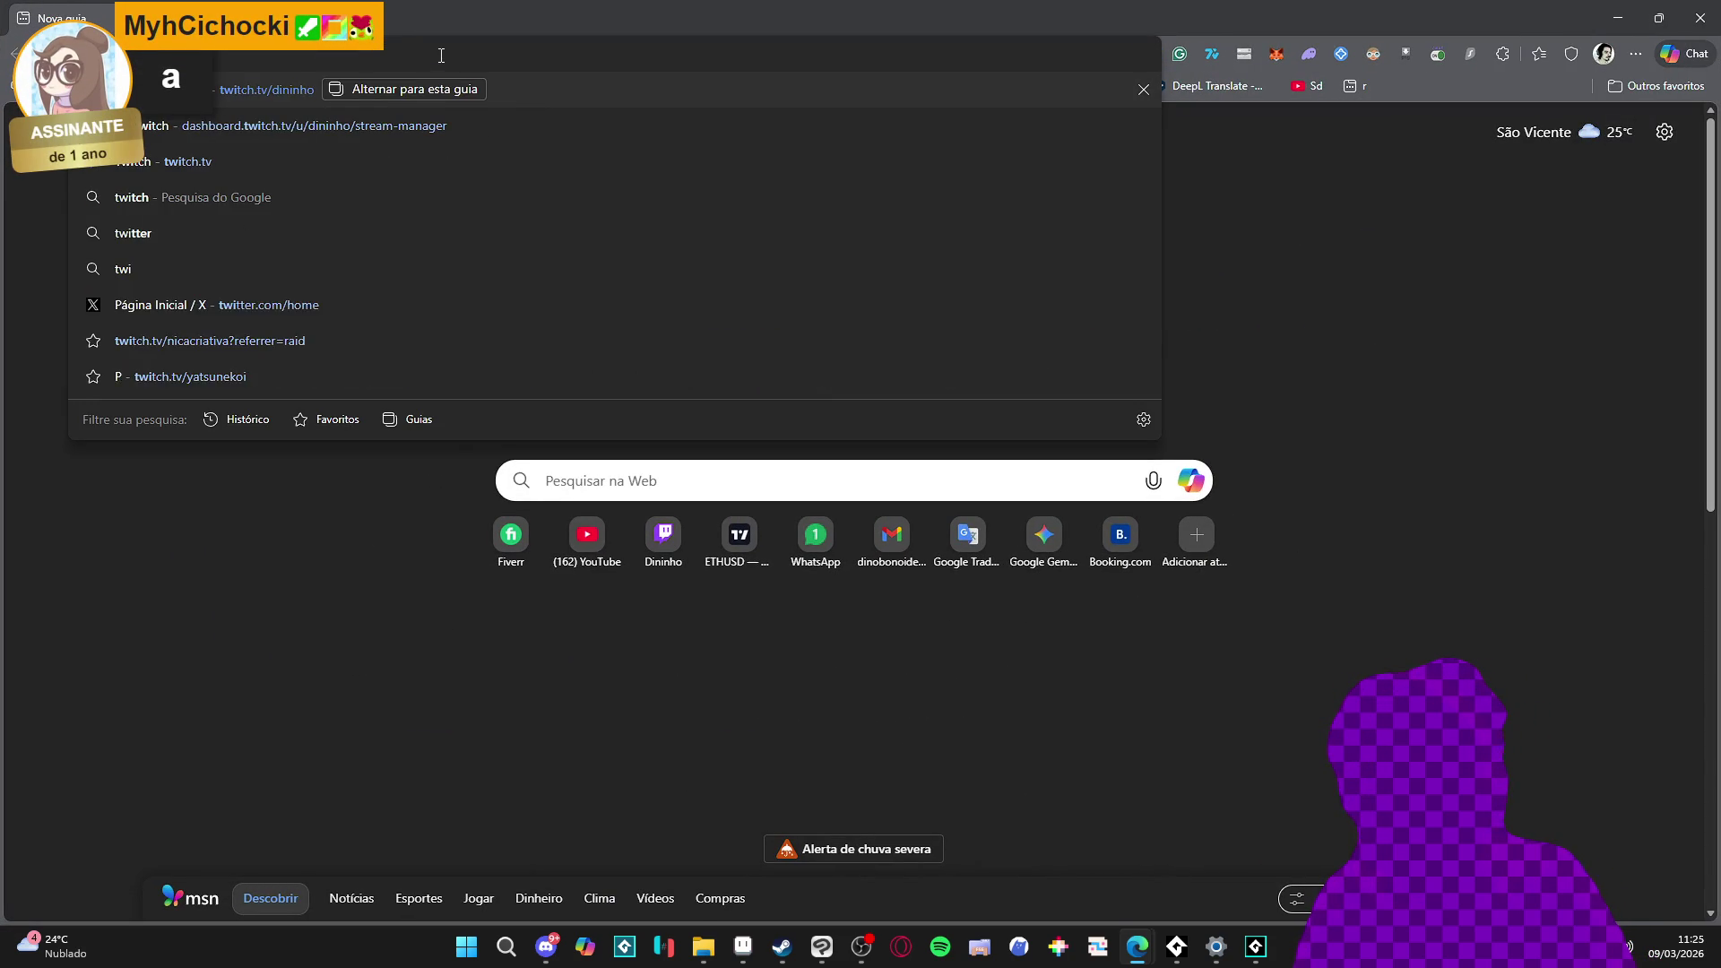
{"action": "type", "text": "sanity"}
{"action": "key", "text": "Return"}
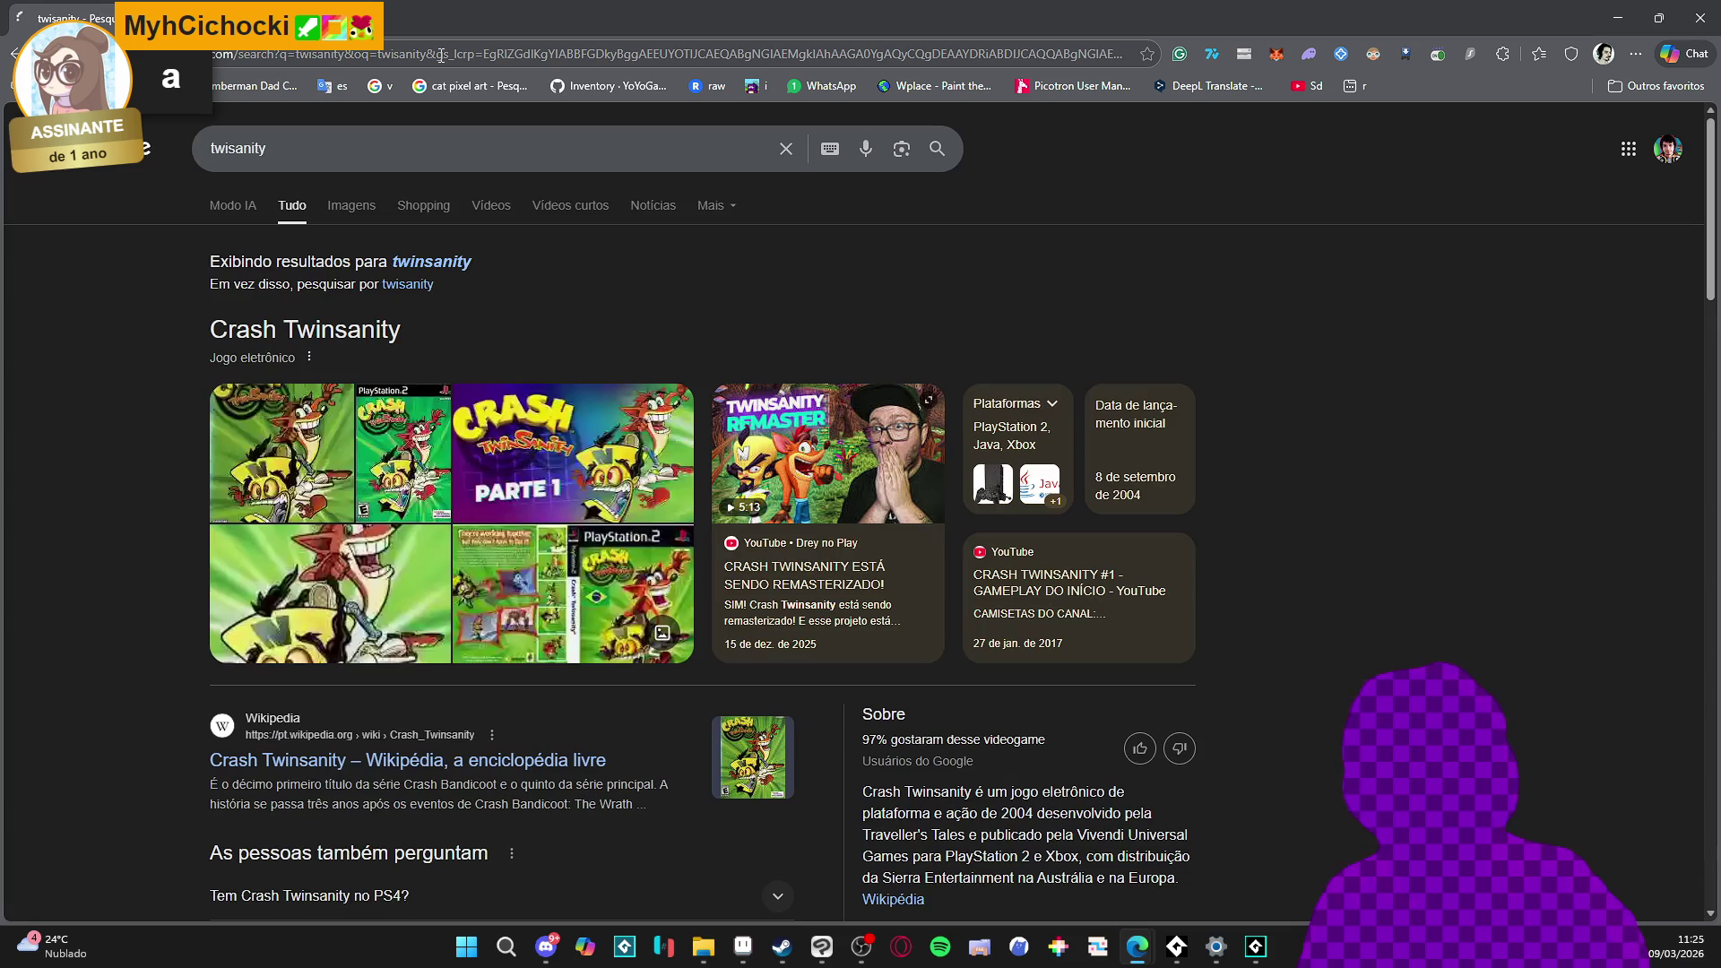
{"action": "left_click", "coordinate": [349, 204]}
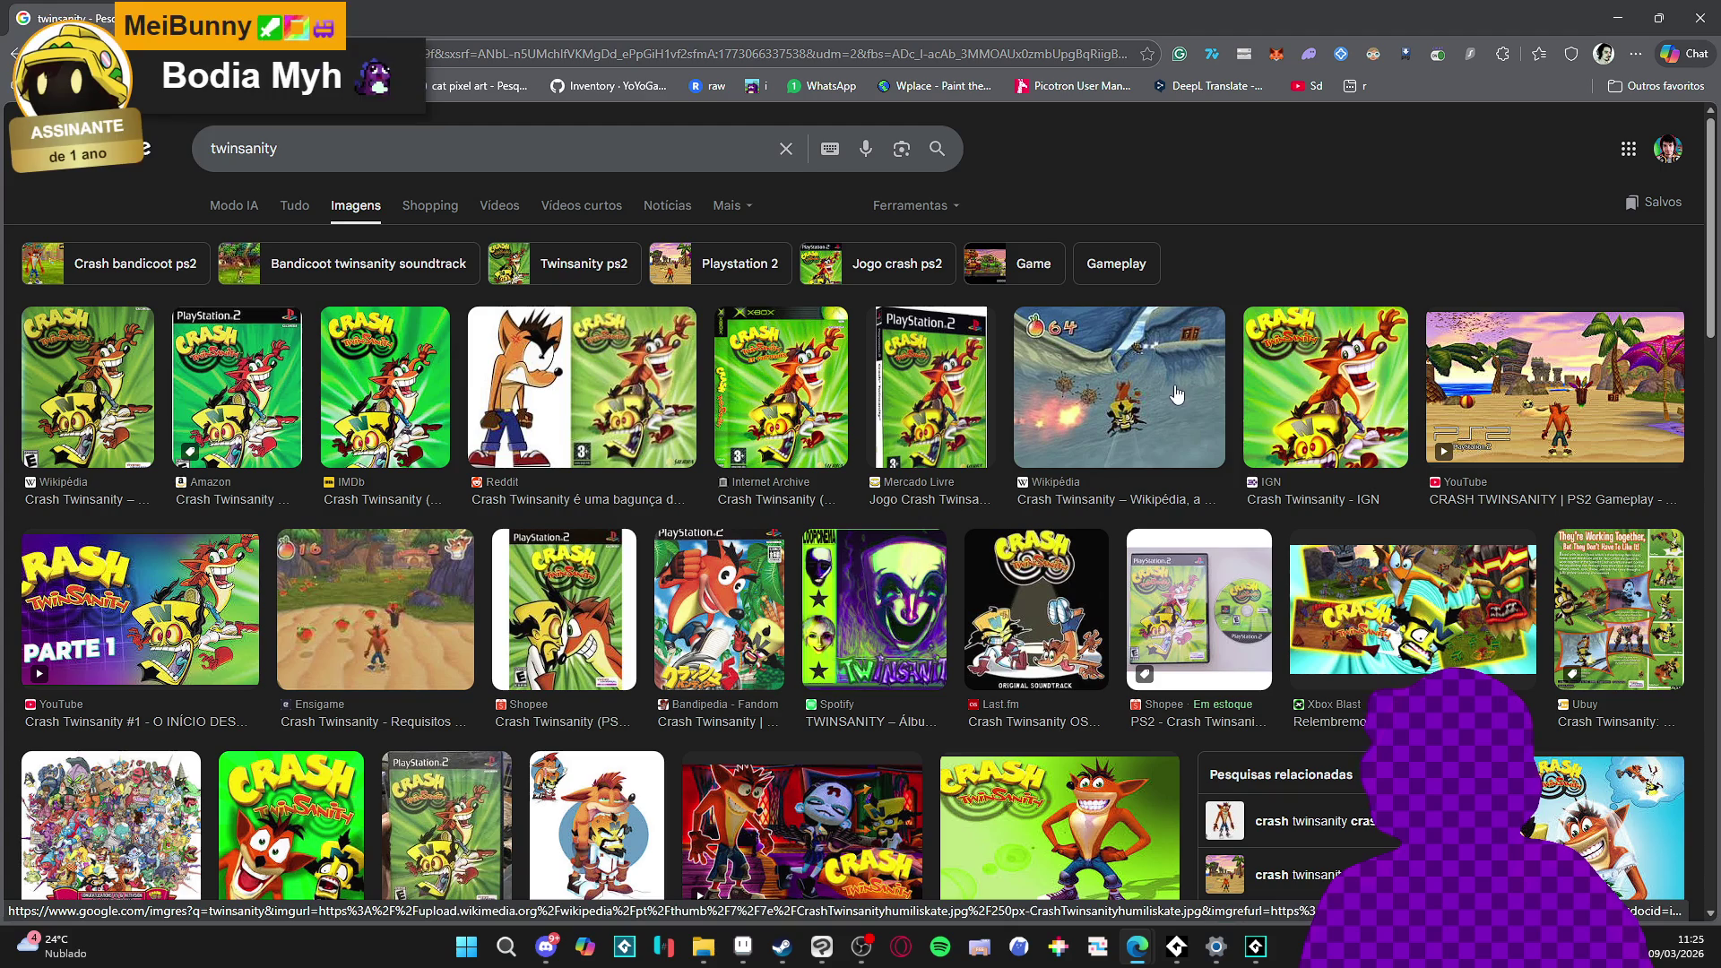
- Preview the Threads gameplay screenshot, then Alt+Tab back to Aseprite
{"action": "scroll", "coordinate": [1143, 389], "scroll_direction": "down", "scroll_amount": 4}
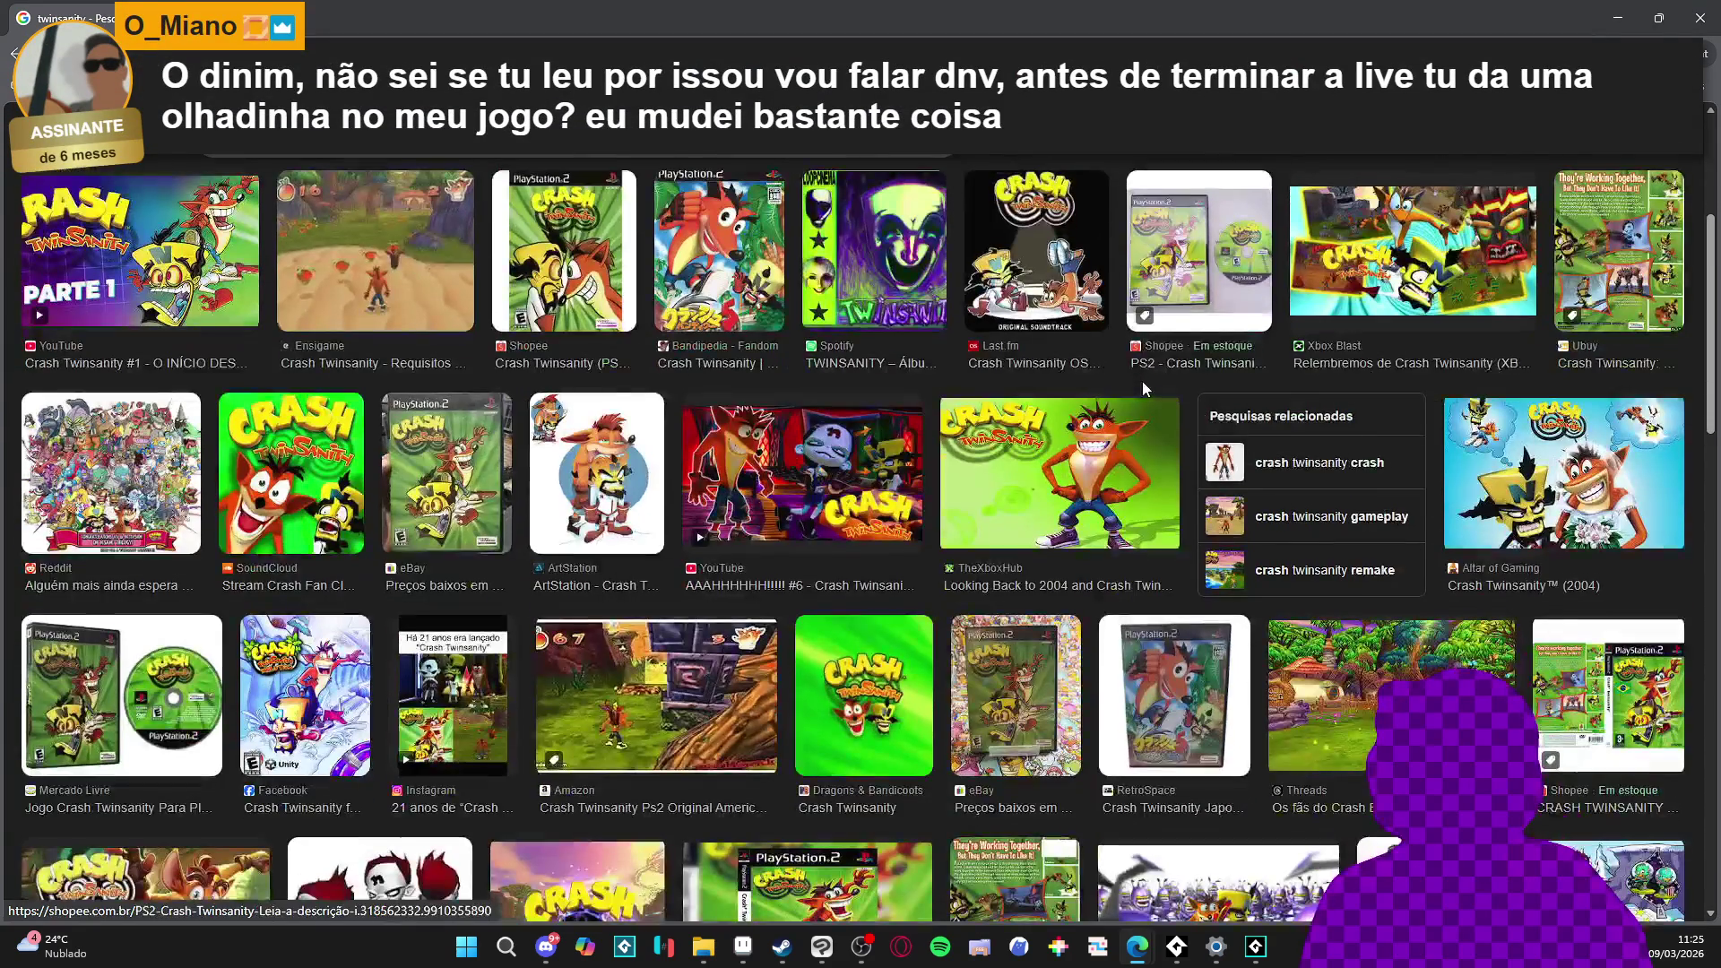
{"action": "left_click", "coordinate": [1301, 719]}
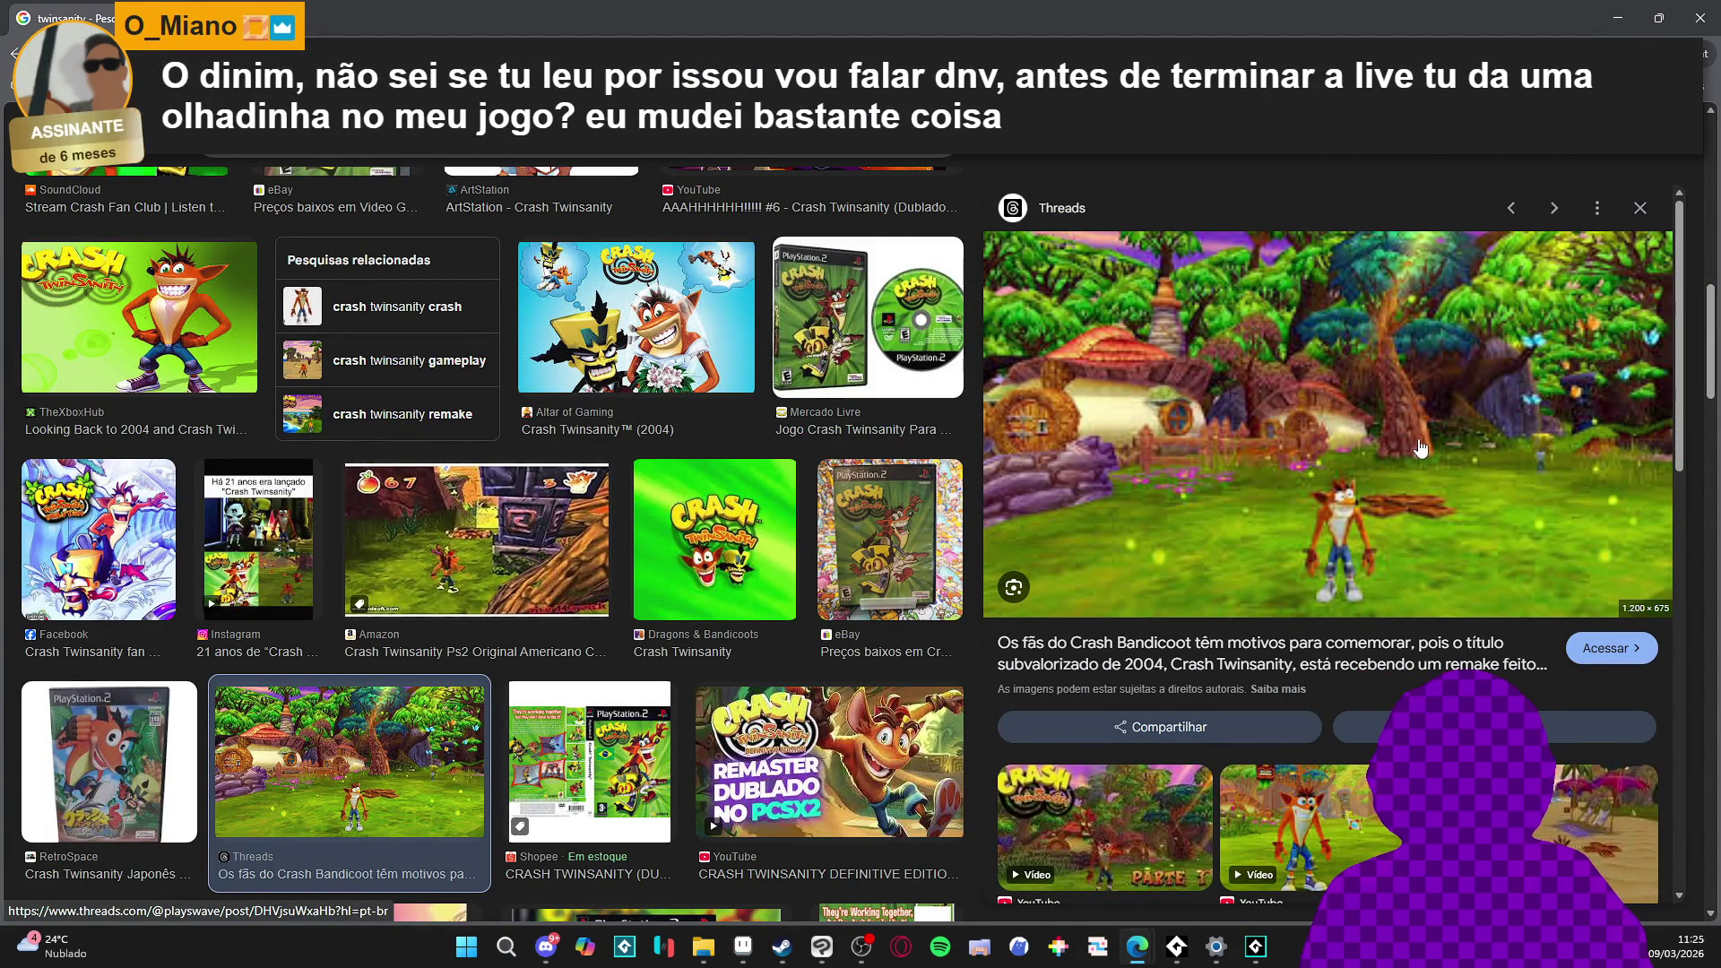
{"action": "key", "text": "alt+Tab"}
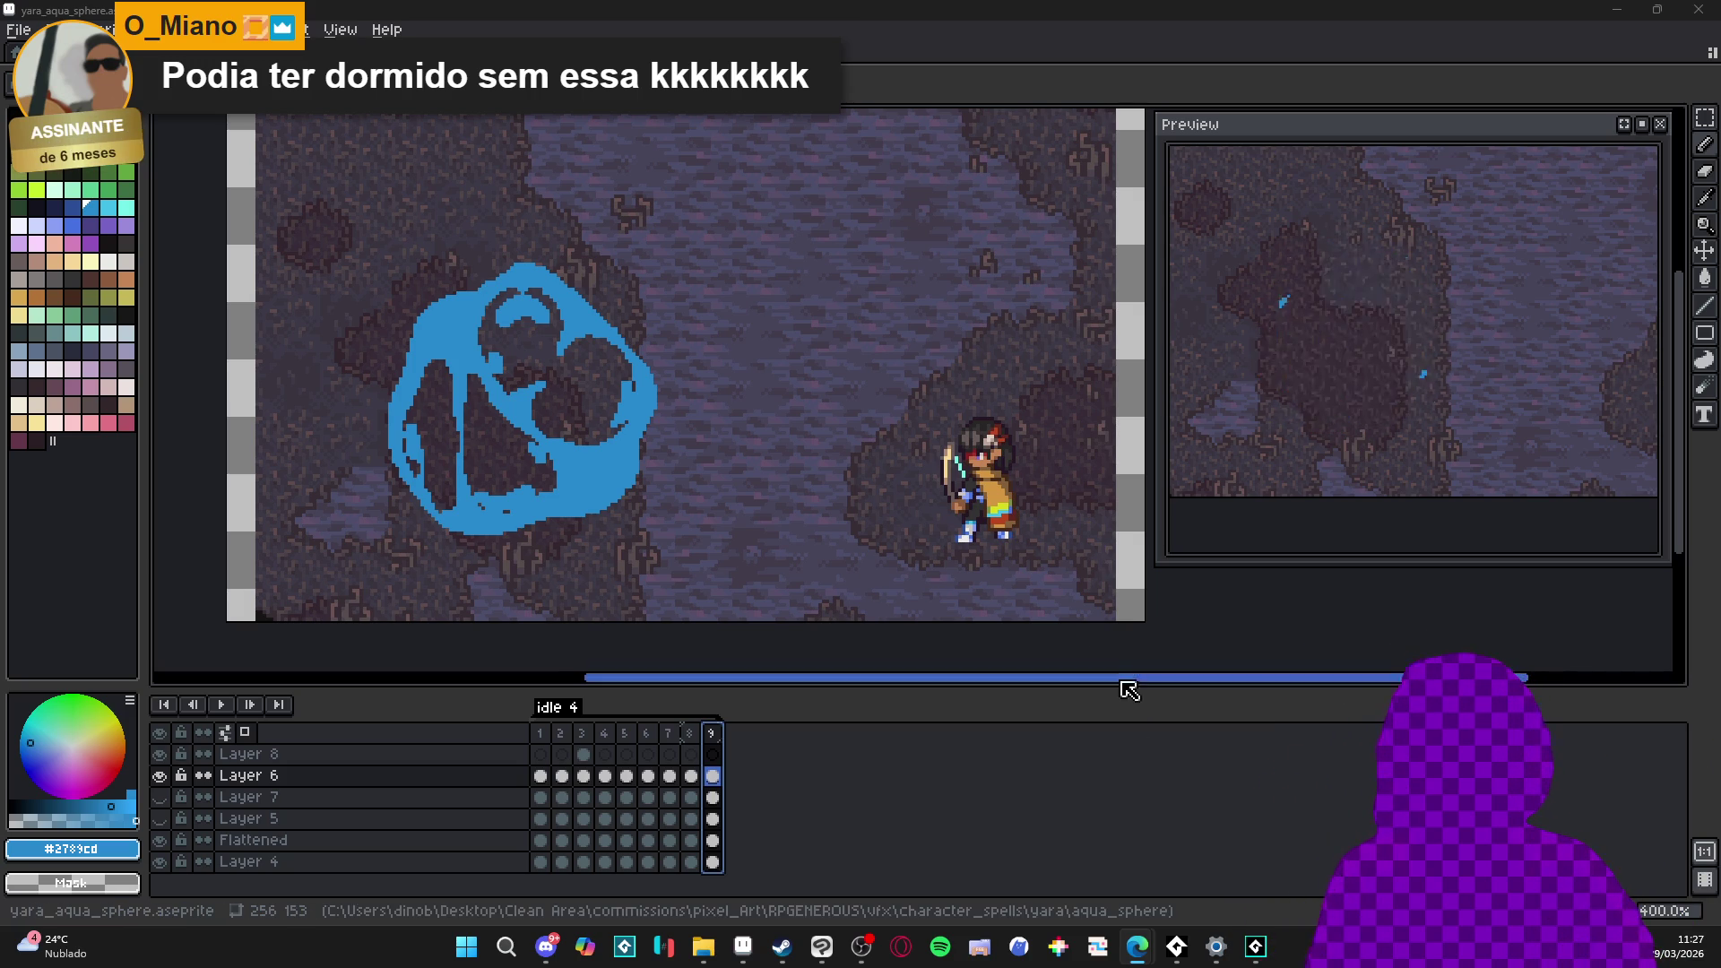
- Dismiss the Edge taskbar previews and bring the browser window in front of Aseprite
{"action": "mouse_move", "coordinate": [1137, 946]}
{"action": "left_click", "coordinate": [1158, 875]}
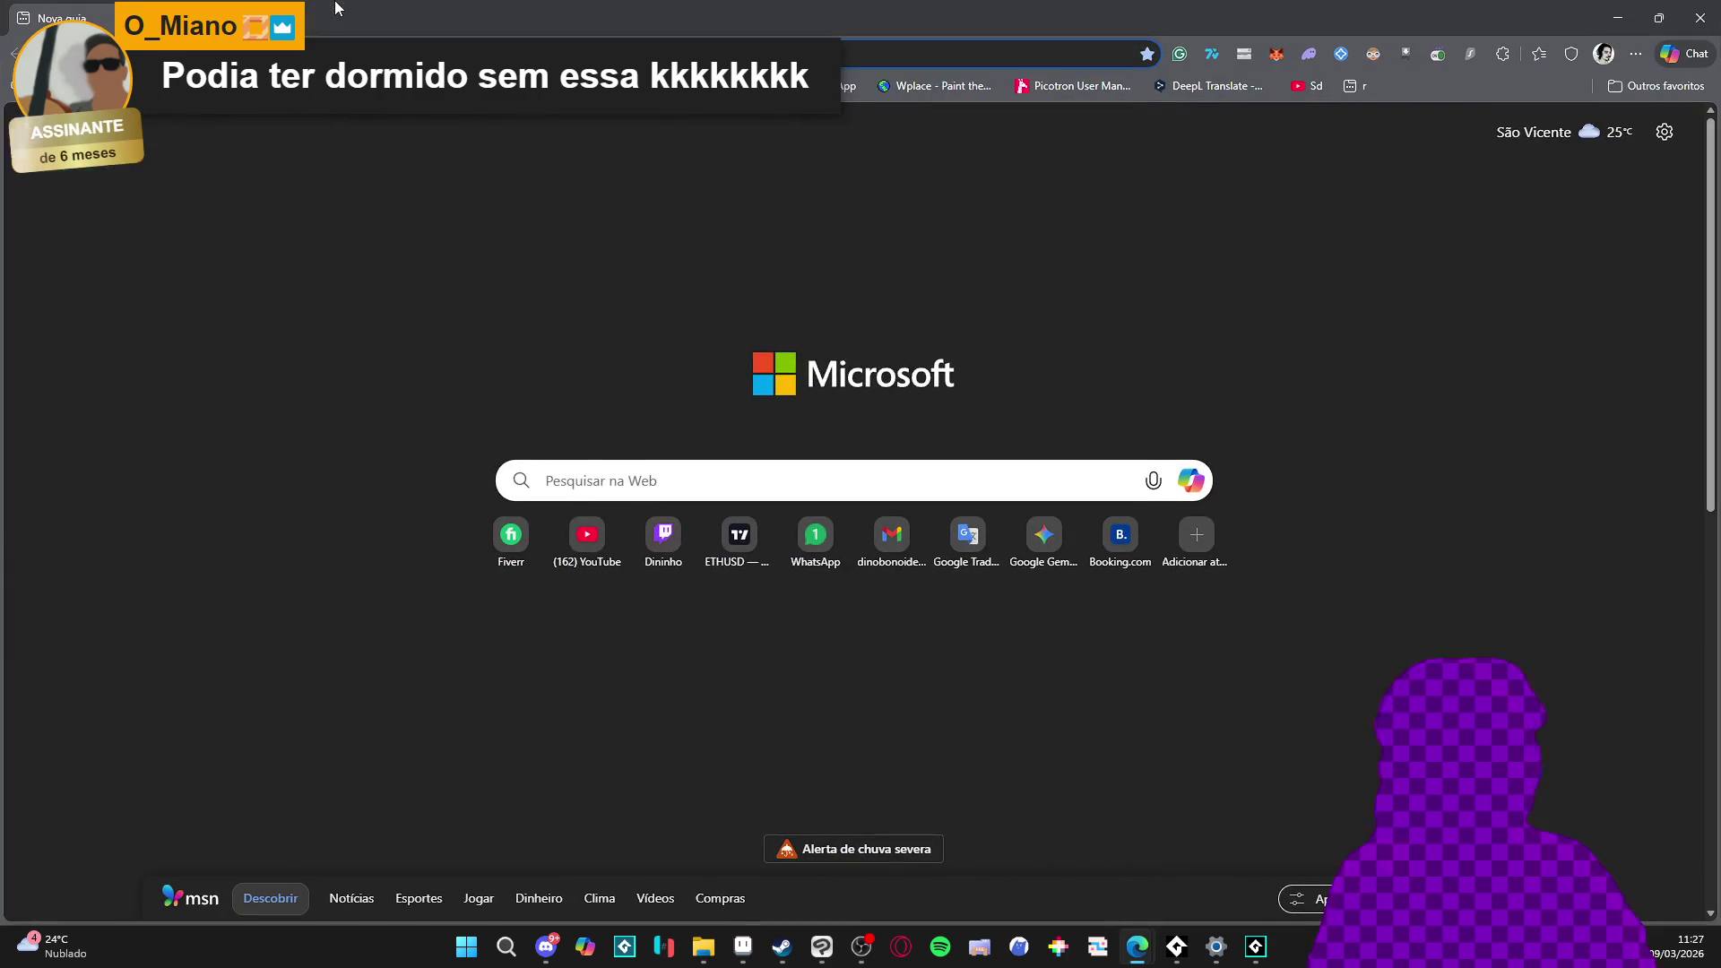
{"action": "left_click", "coordinate": [337, 52]}
- Search Google Images for 'chakan the forever man'
{"action": "type", "text": "chakan the f"}
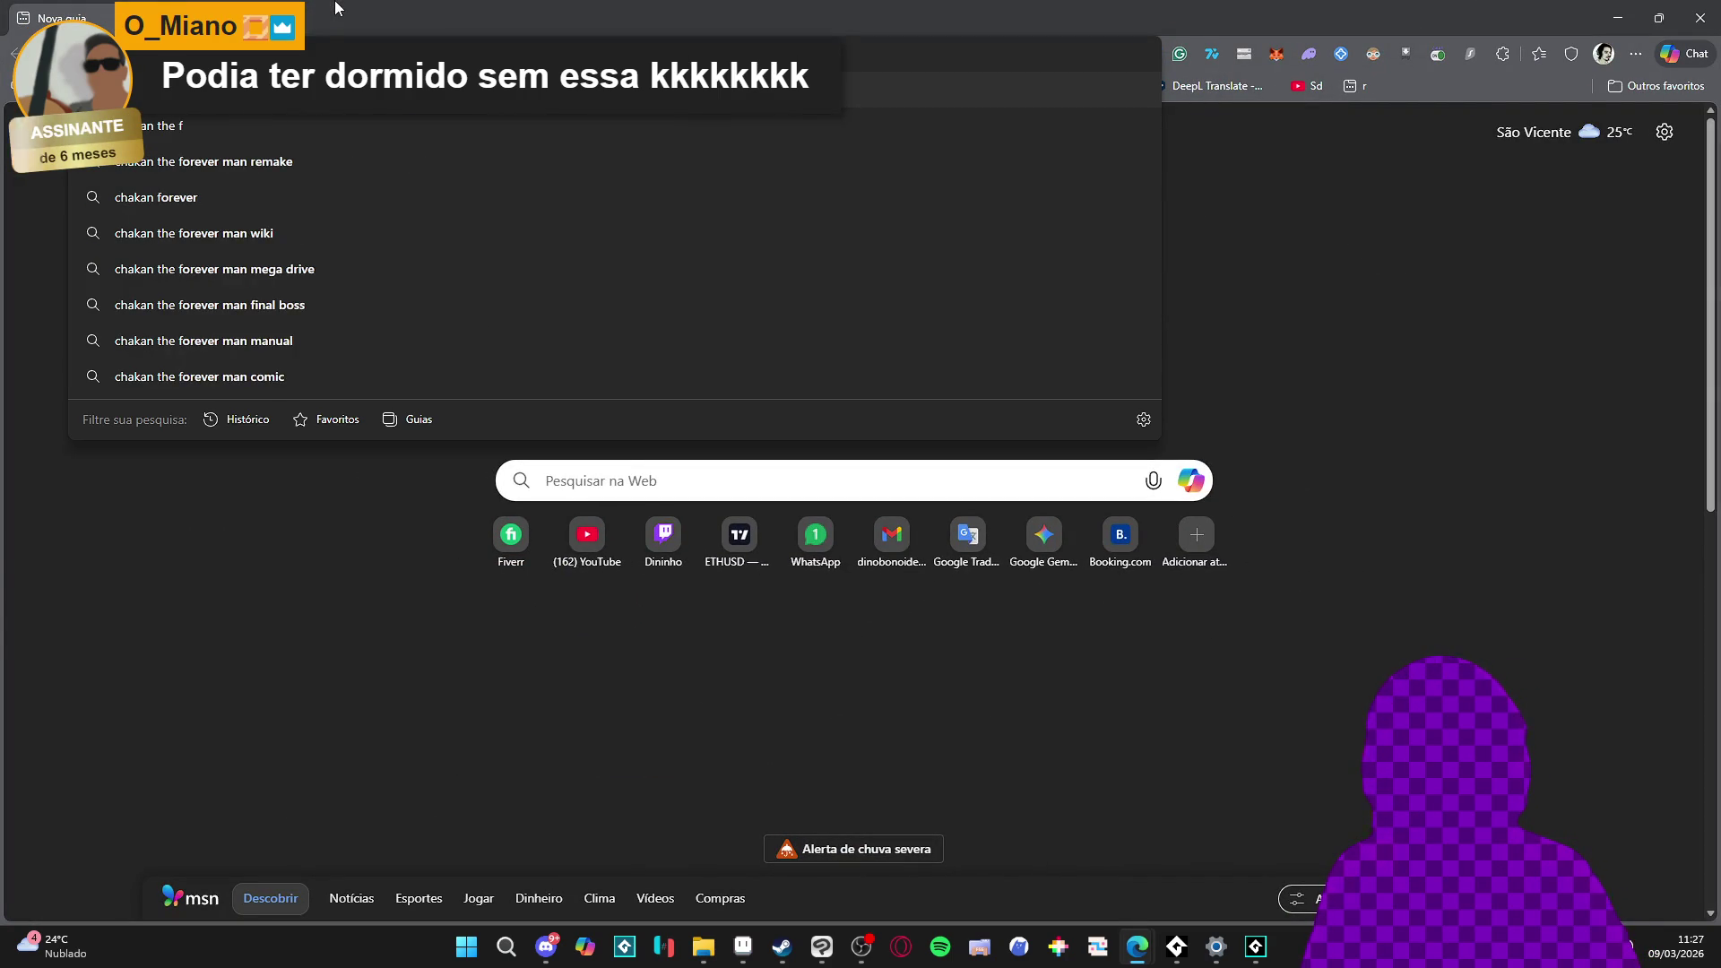
{"action": "type", "text": "orever man"}
{"action": "key", "text": "Return"}
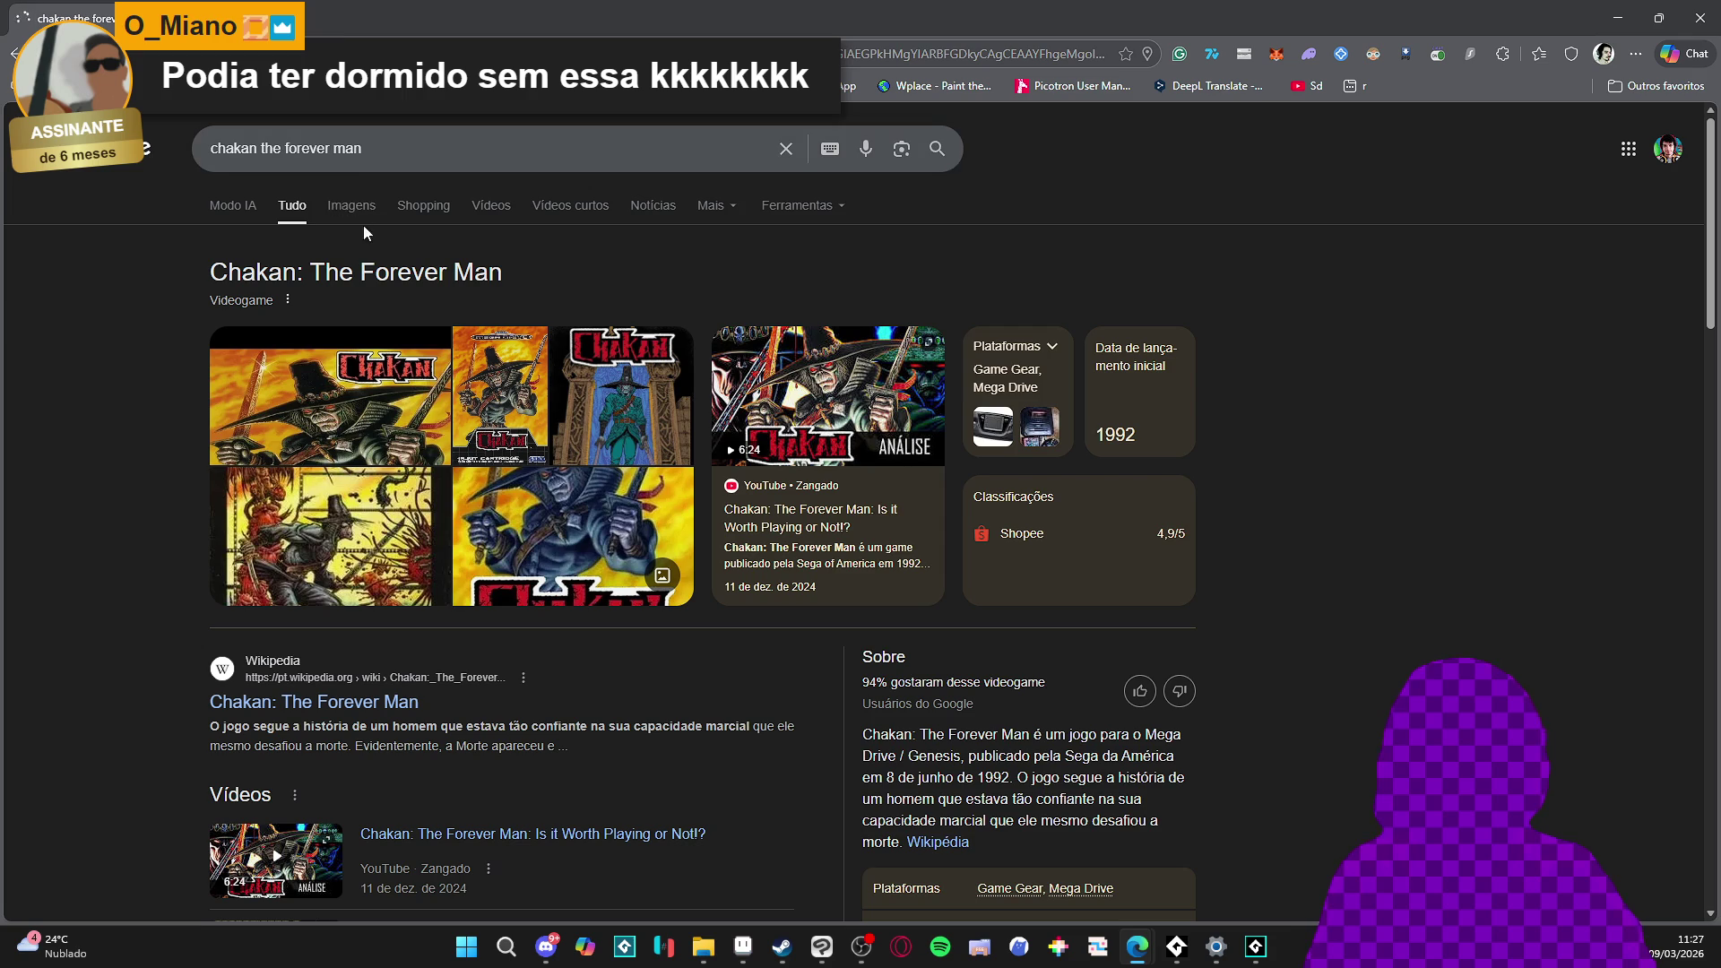
{"action": "left_click", "coordinate": [362, 221]}
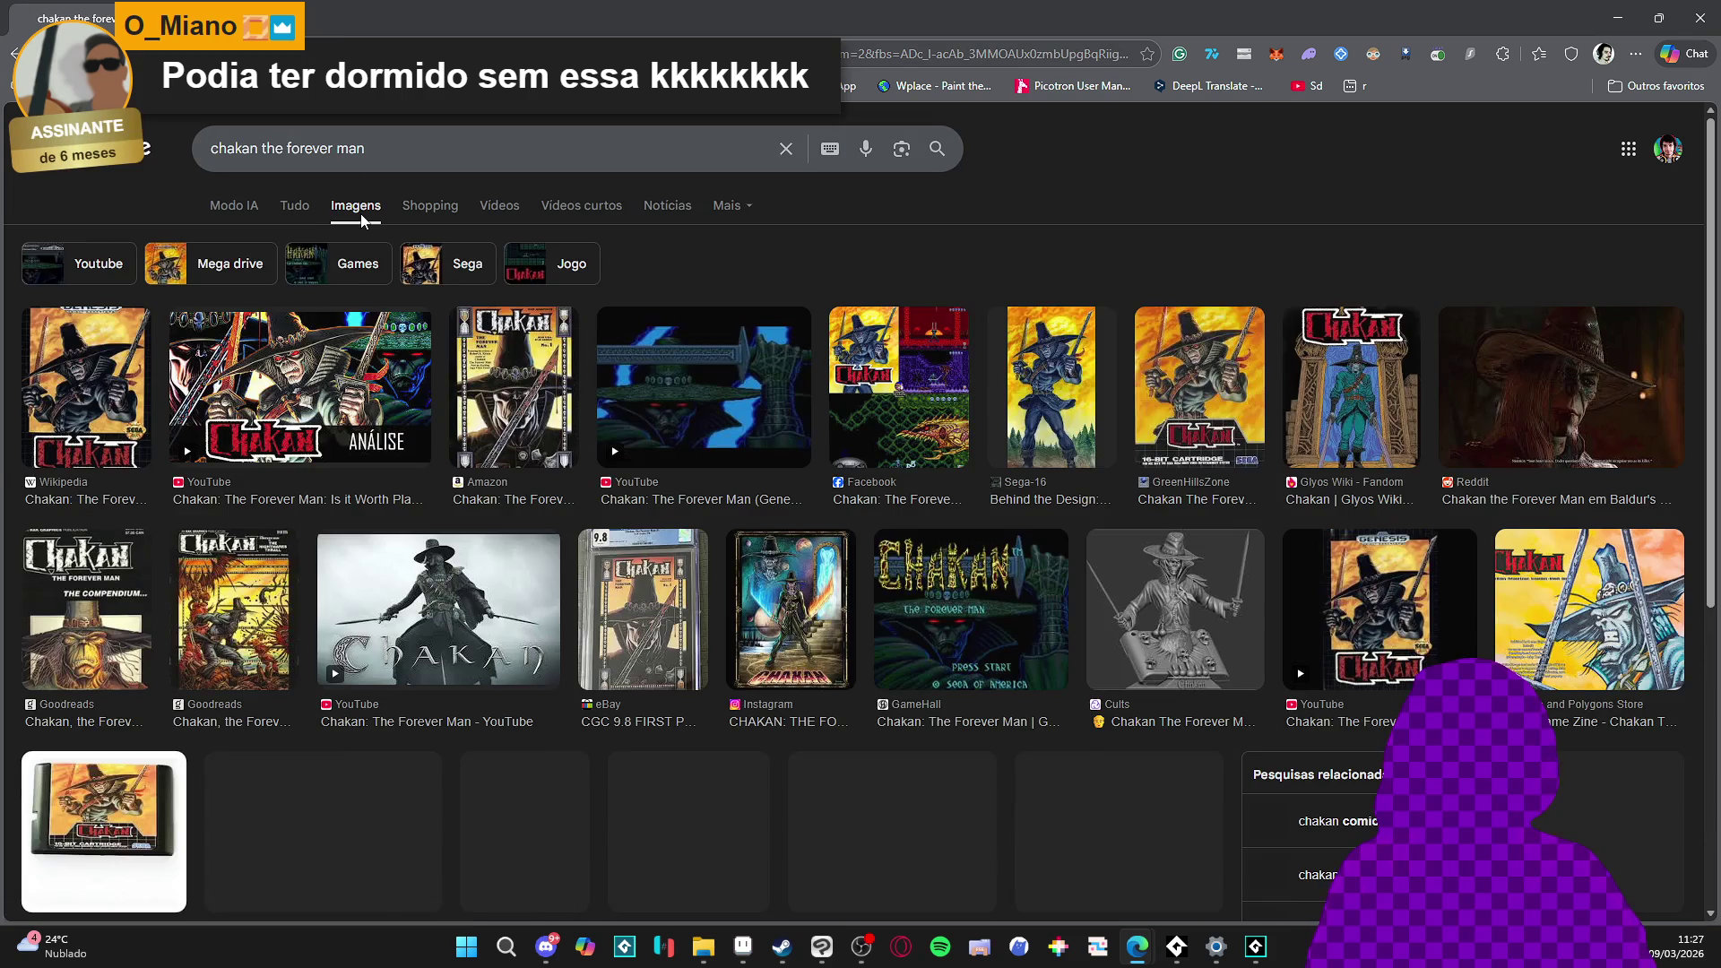
- Preview the Super Adventures in Gaming screenshot, then open the CGRundertow review video on YouTube
{"action": "left_click", "coordinate": [701, 389]}
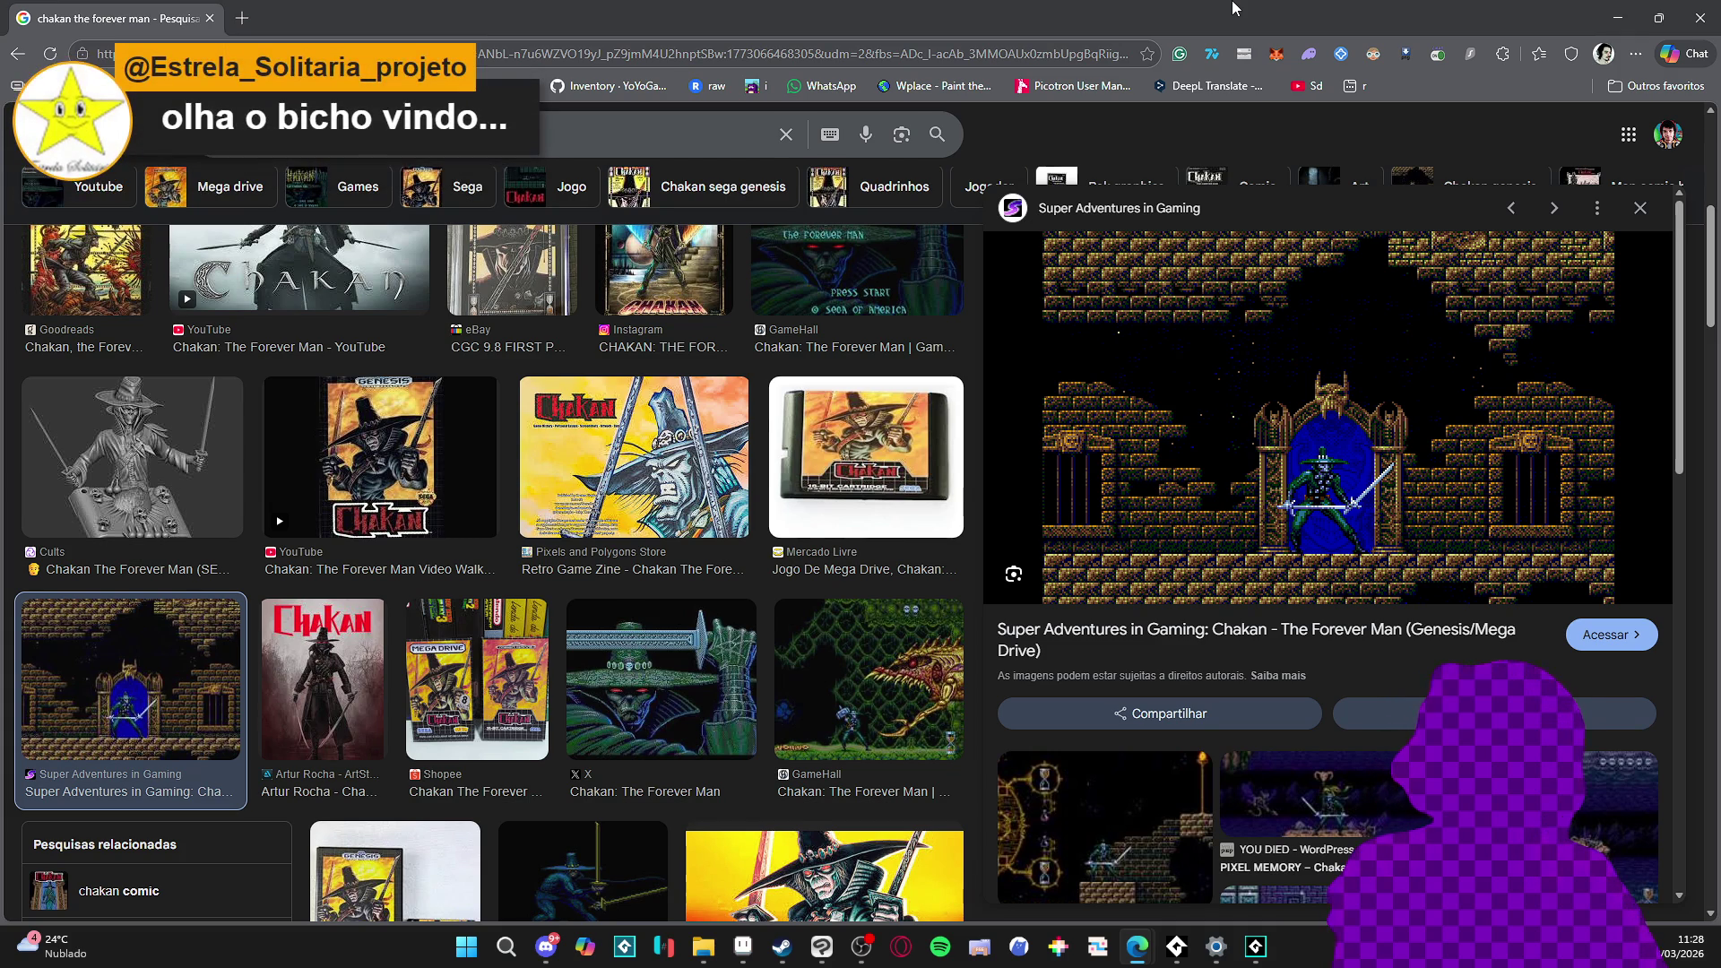
{"action": "scroll", "coordinate": [1327, 376], "scroll_direction": "down", "scroll_amount": 3}
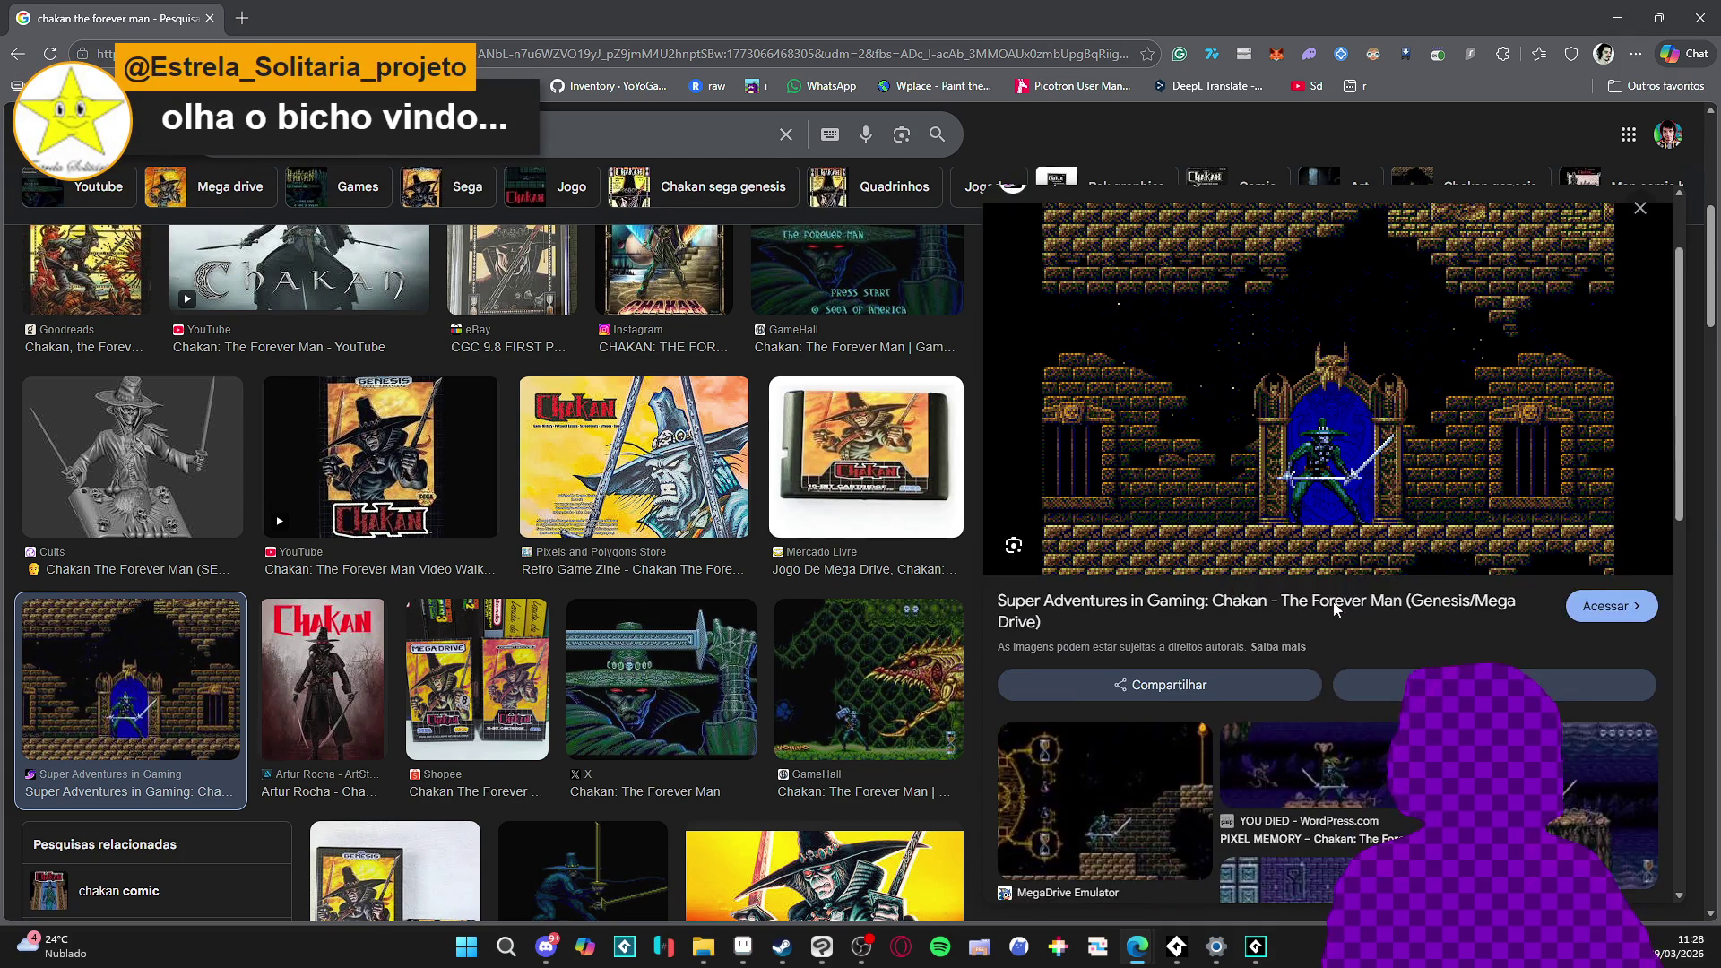
{"action": "left_click", "coordinate": [1106, 646]}
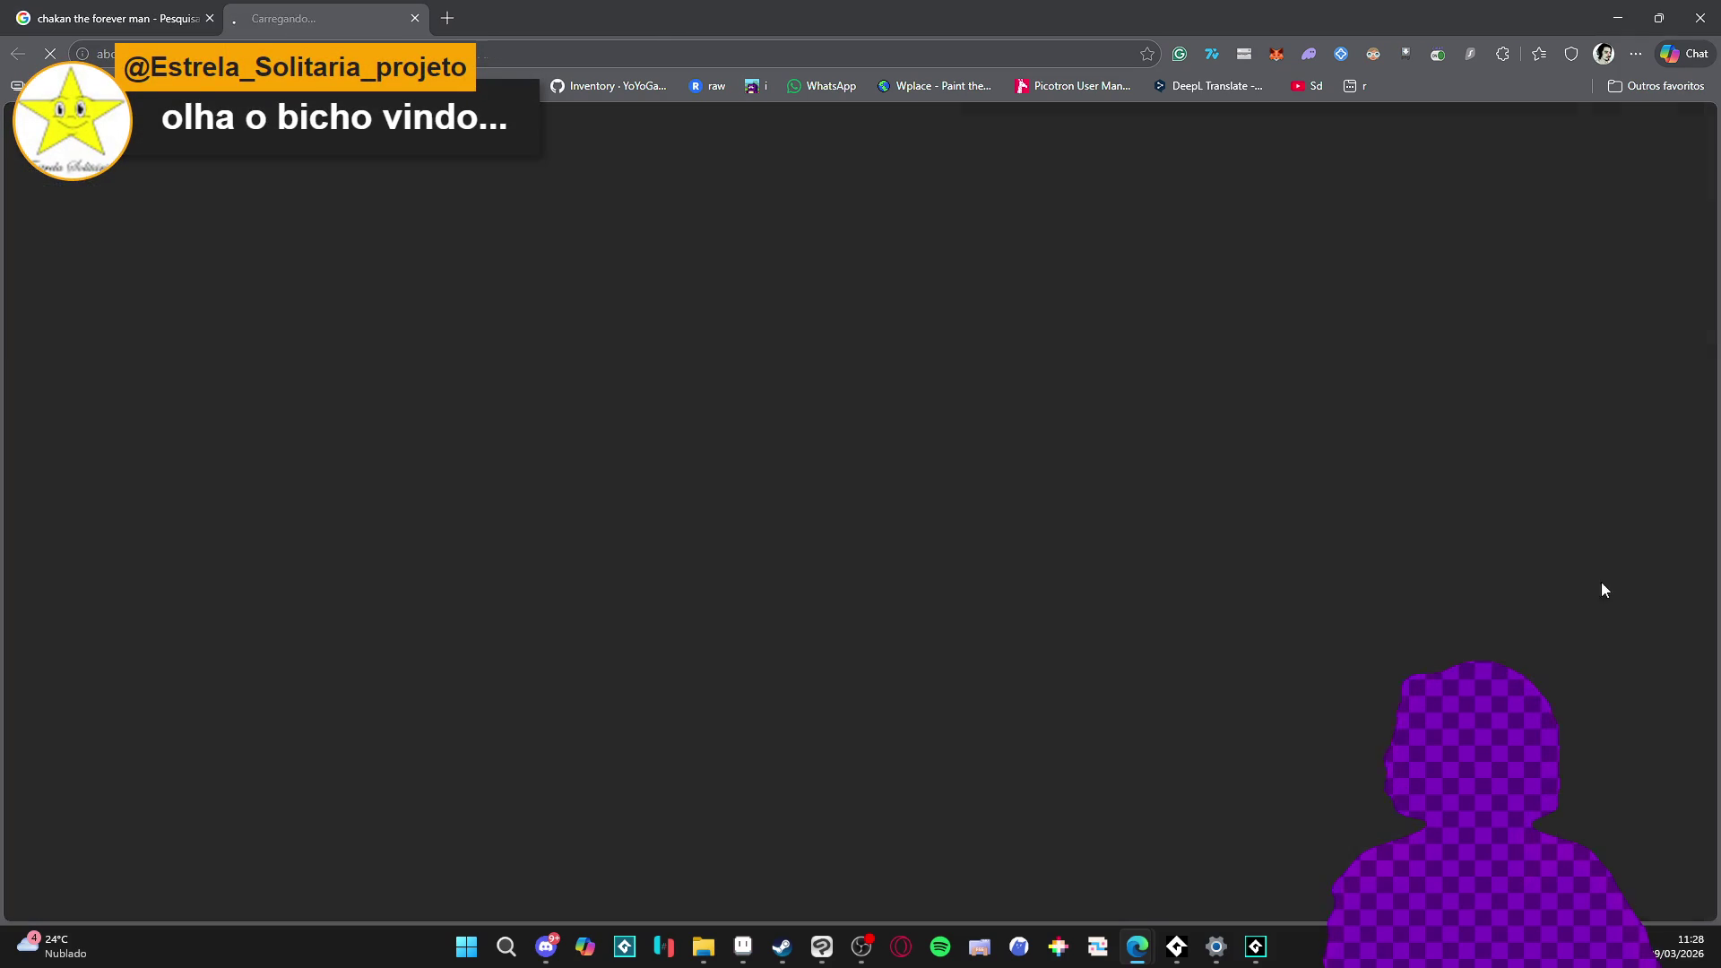
{"action": "left_click", "coordinate": [1609, 584]}
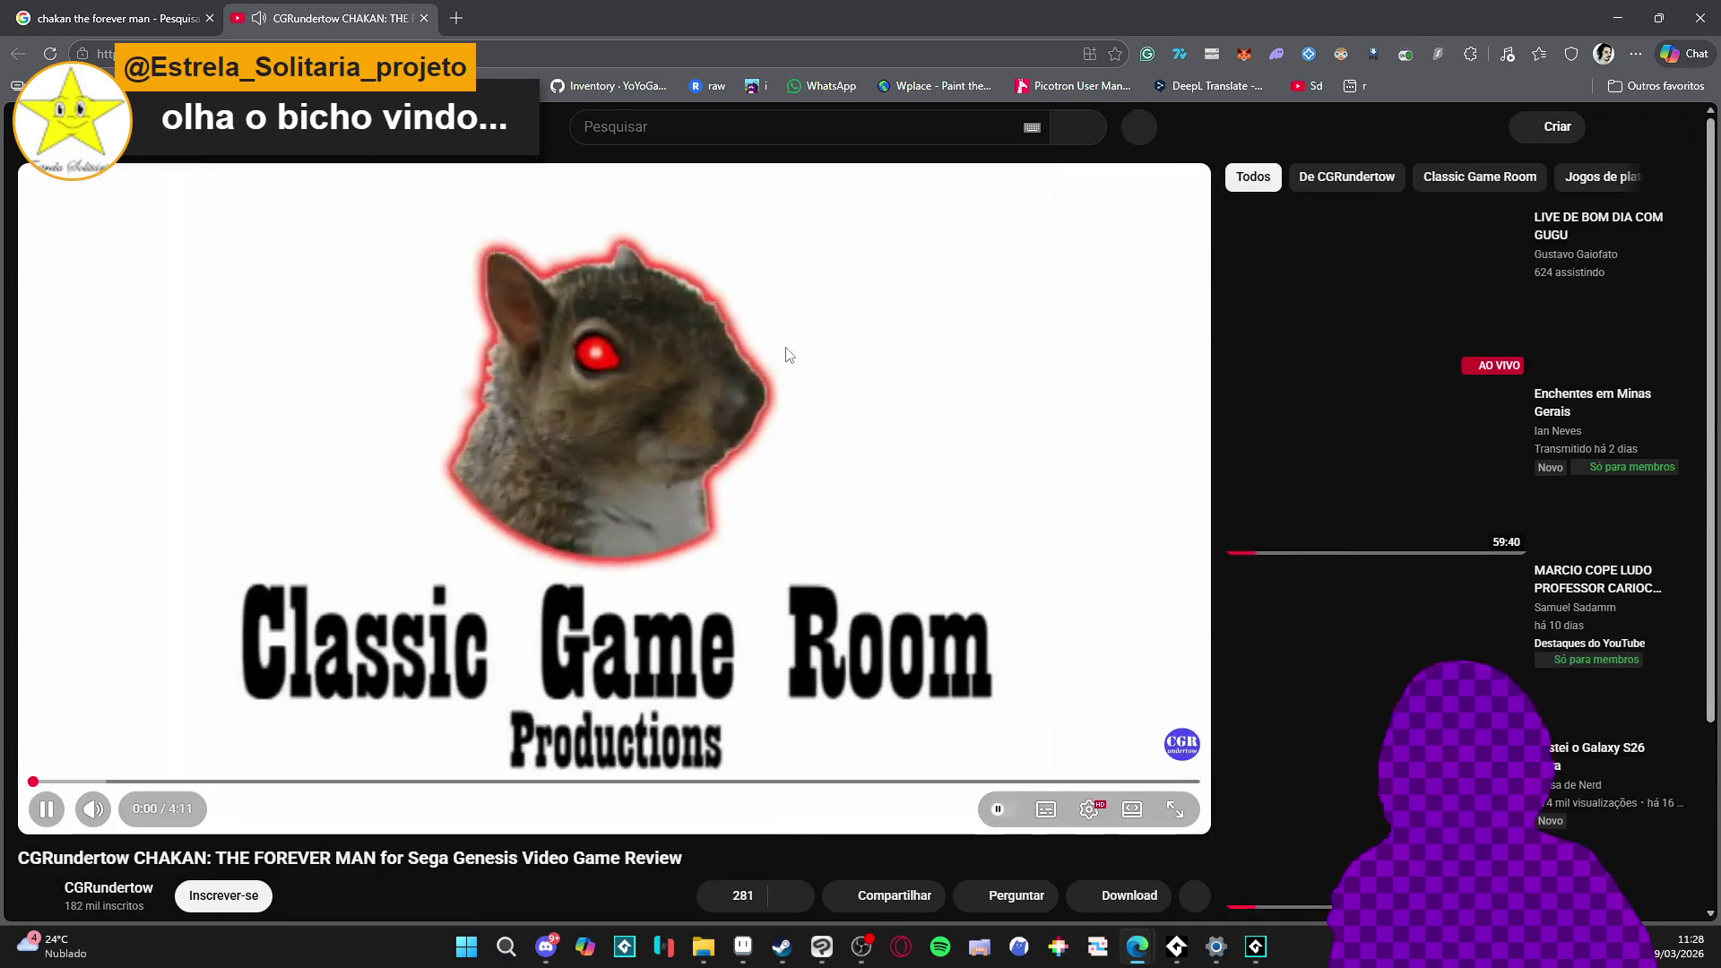
- Skip past the Chakan review's intro, pause it, and close the YouTube tab
{"action": "mouse_move", "coordinate": [114, 814]}
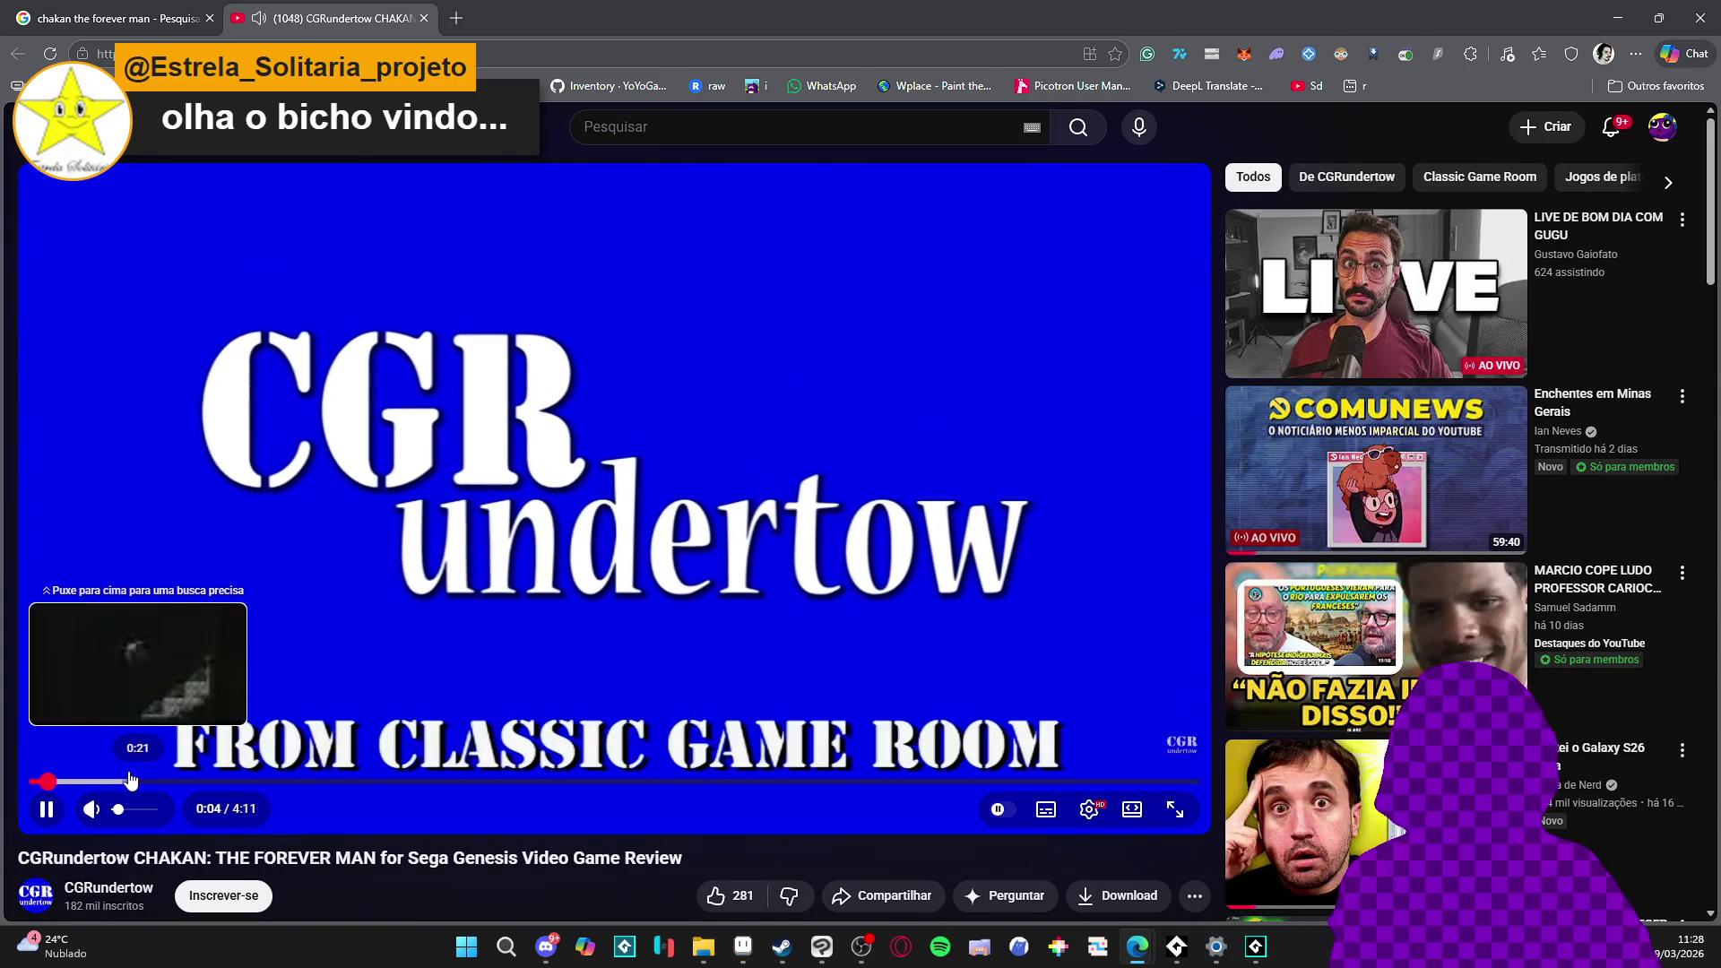
{"action": "left_click", "coordinate": [133, 781]}
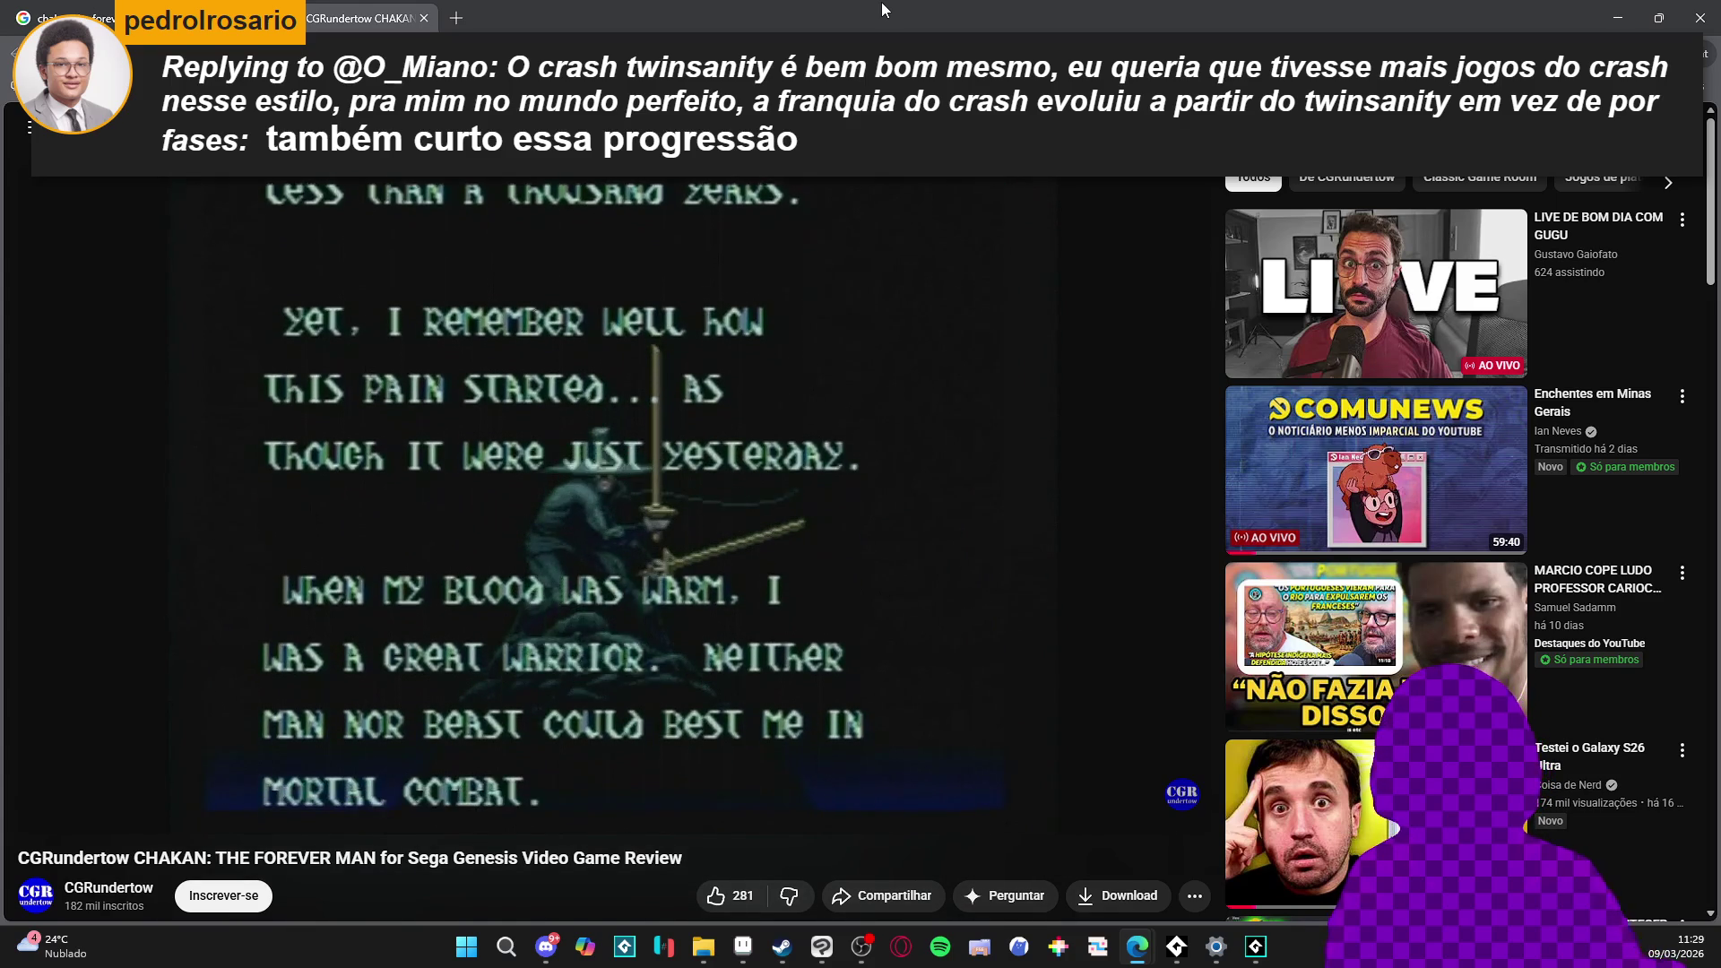
{"action": "left_click", "coordinate": [694, 427]}
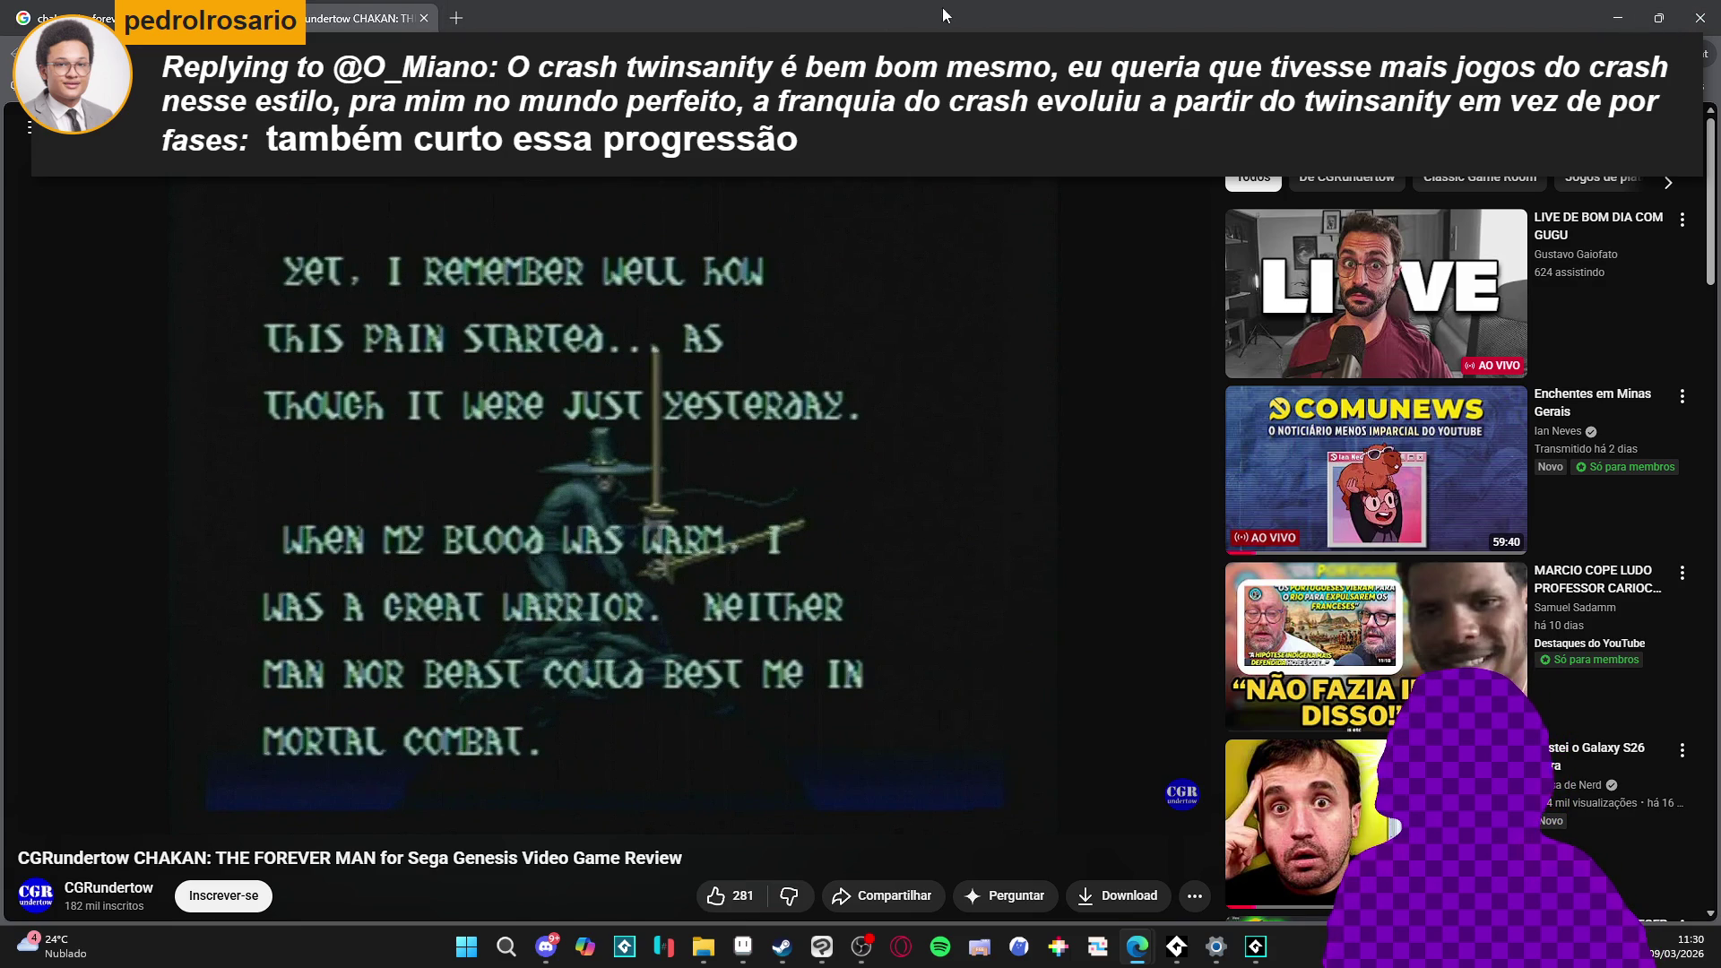
{"action": "left_click", "coordinate": [424, 19]}
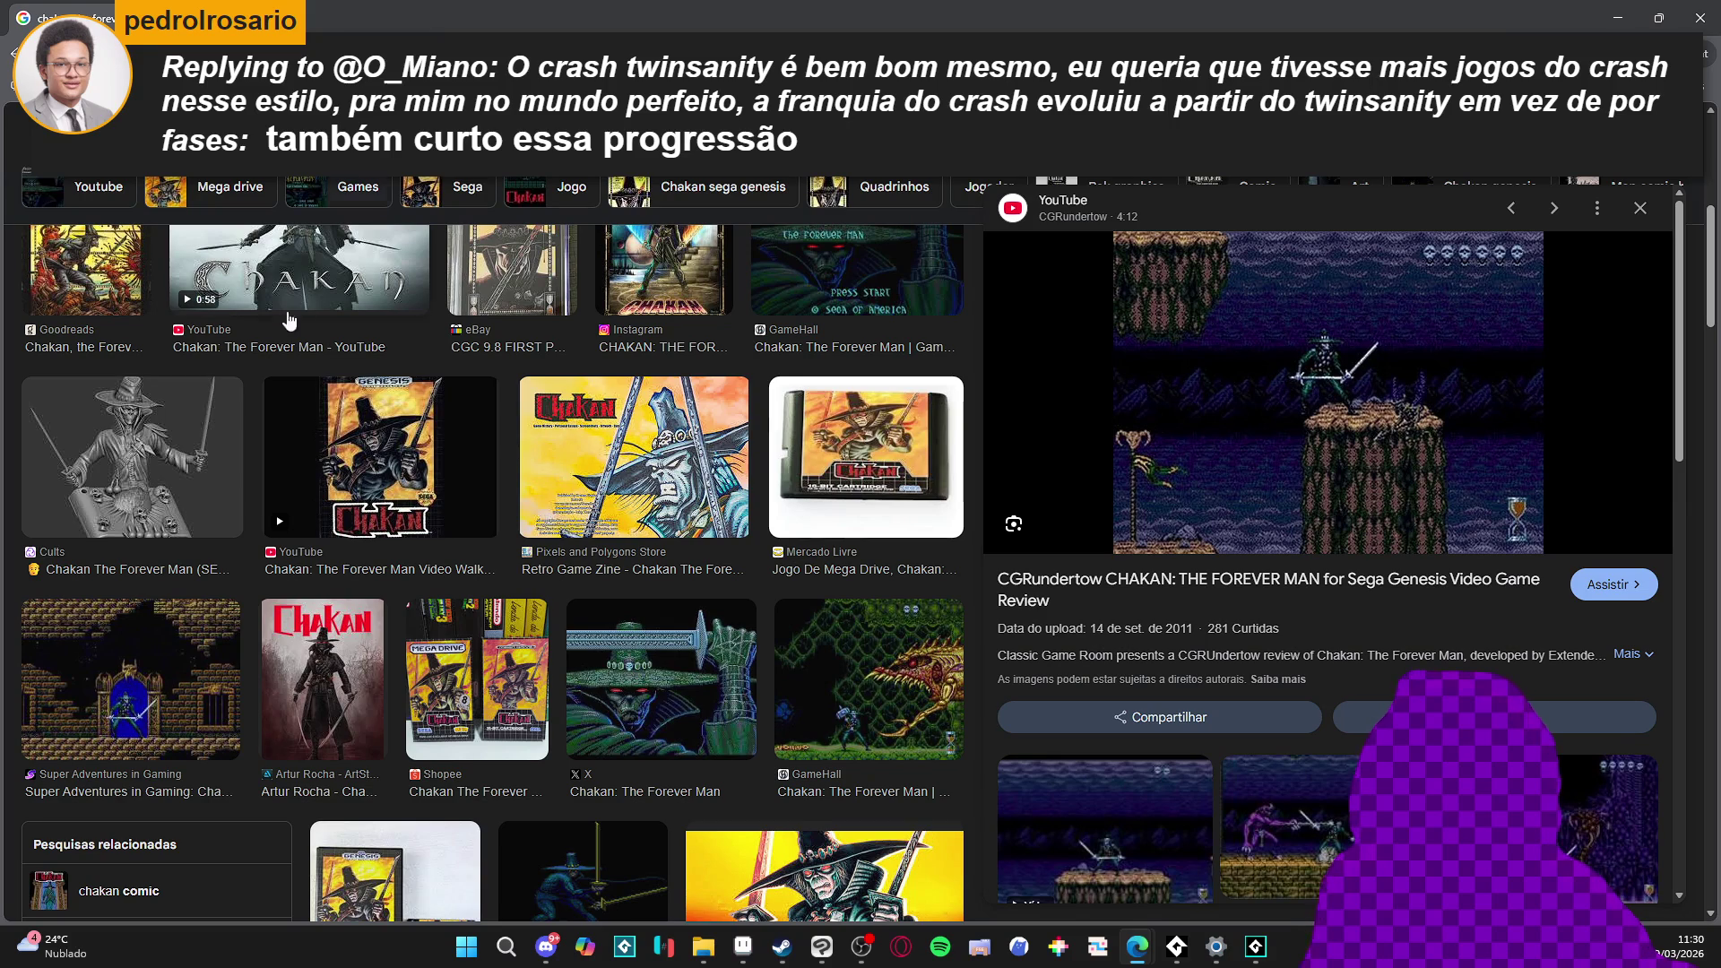
{"action": "left_click", "coordinate": [897, 674]}
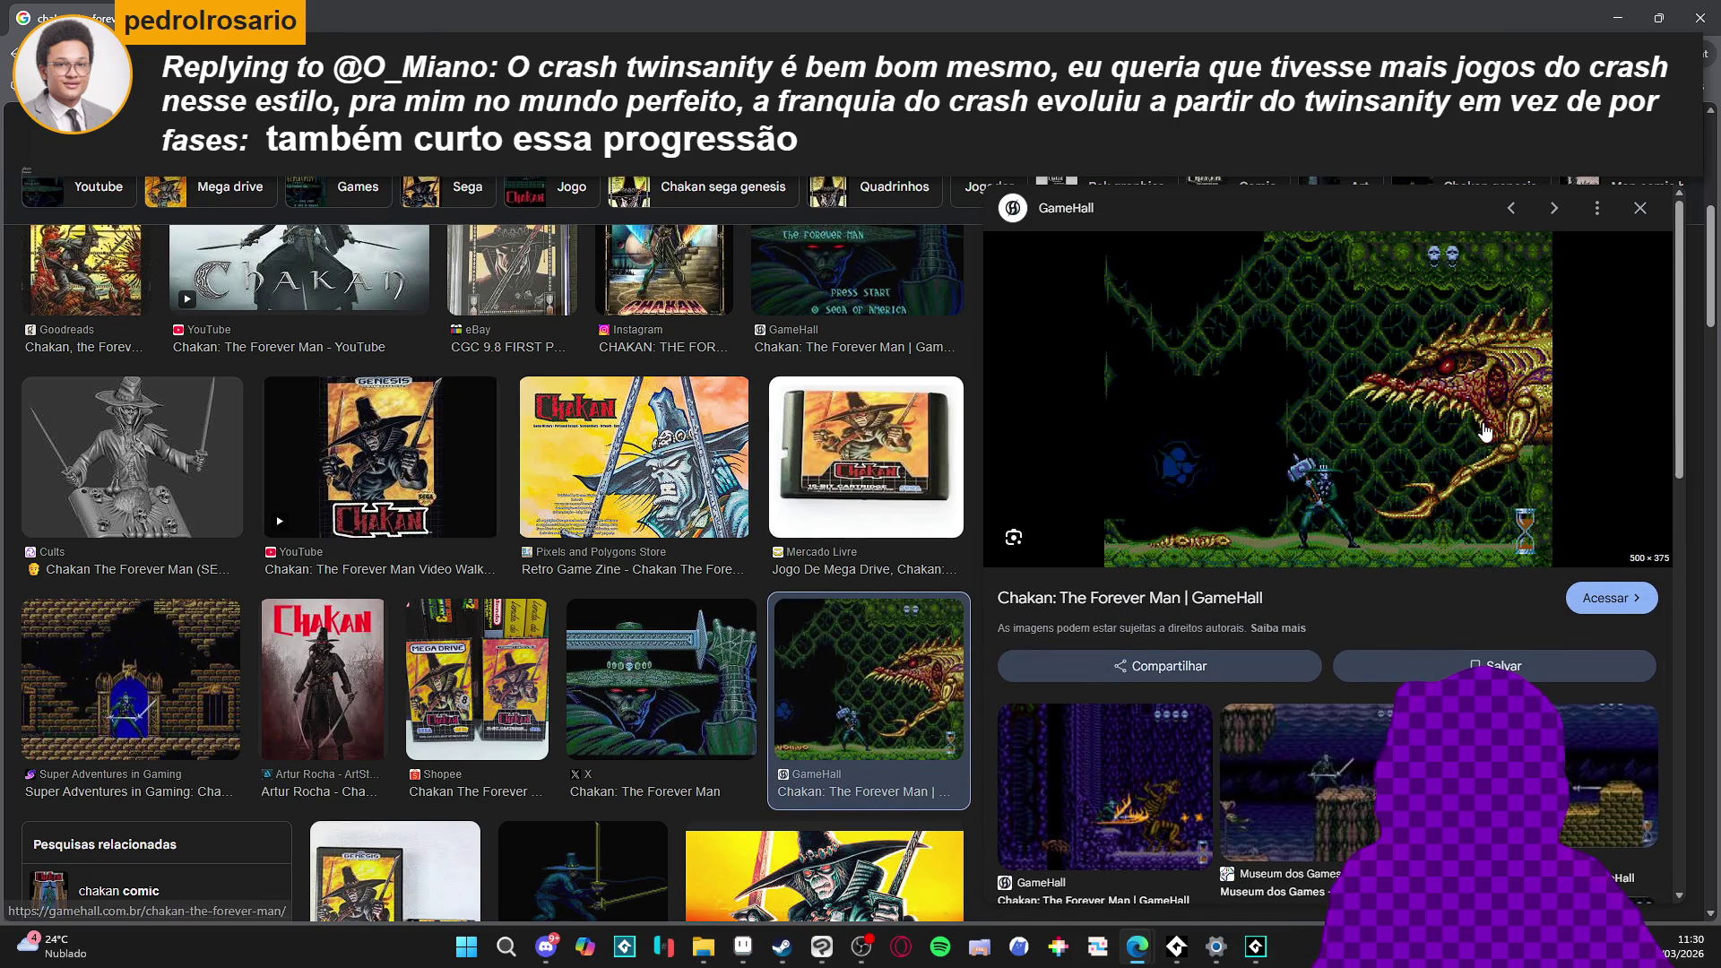
{"action": "left_click", "coordinate": [1499, 465]}
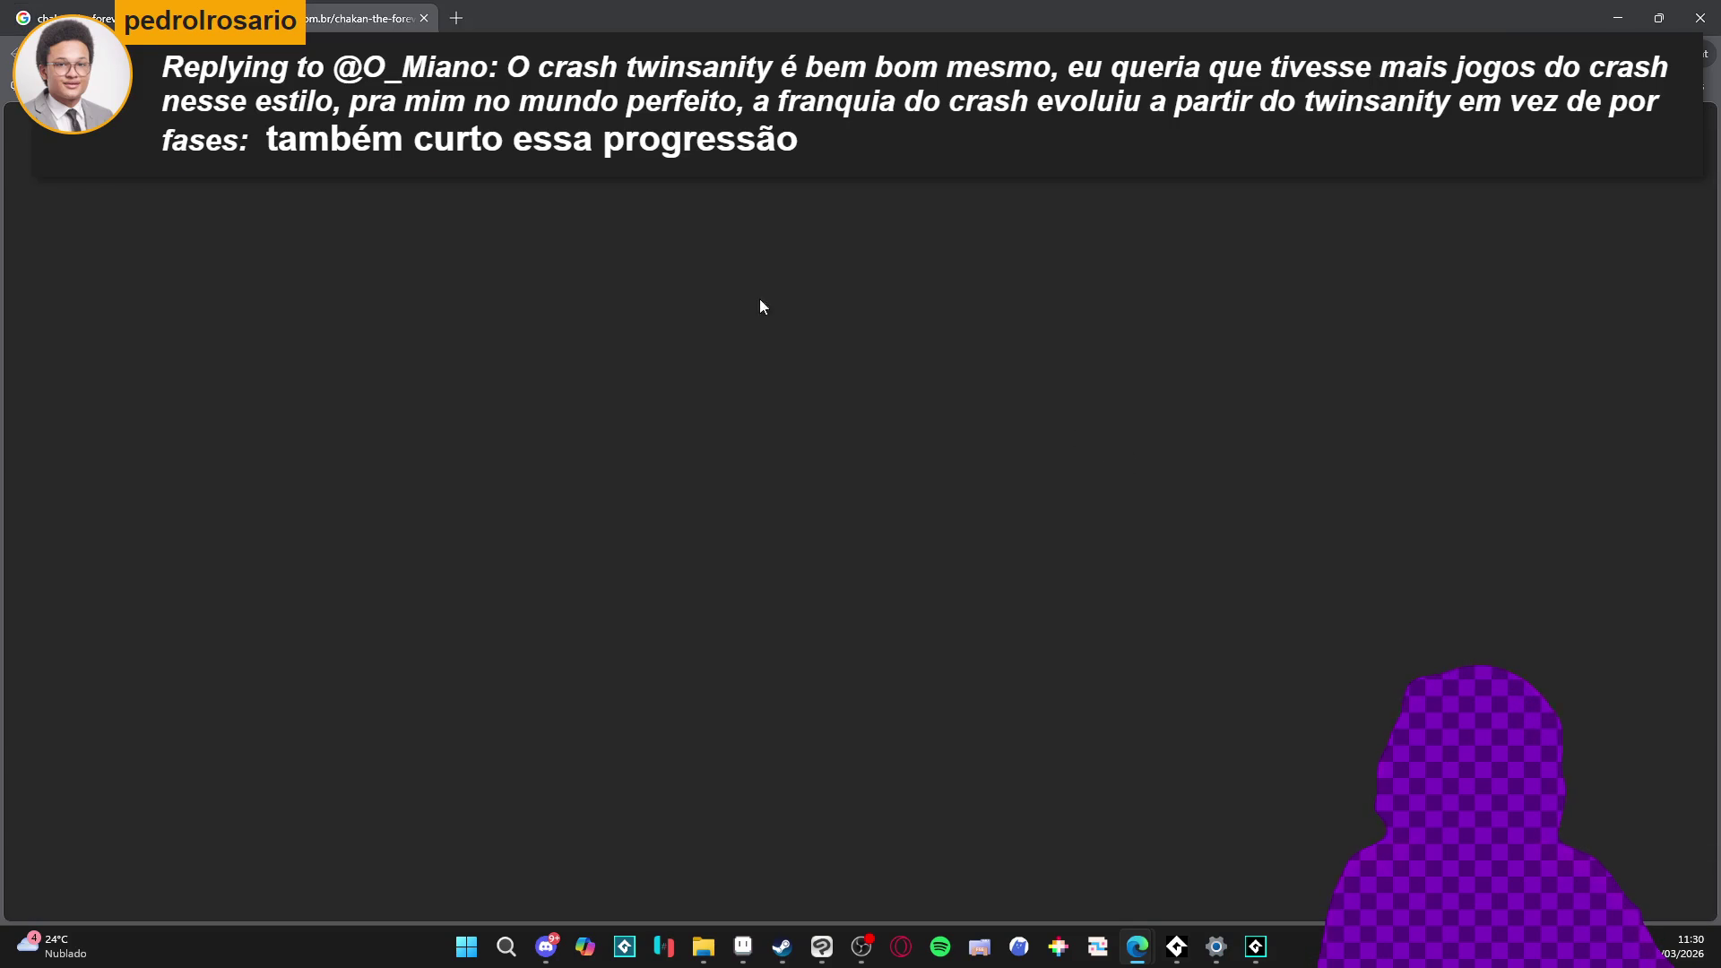
{"action": "scroll", "coordinate": [858, 427], "scroll_direction": "down", "scroll_amount": 4}
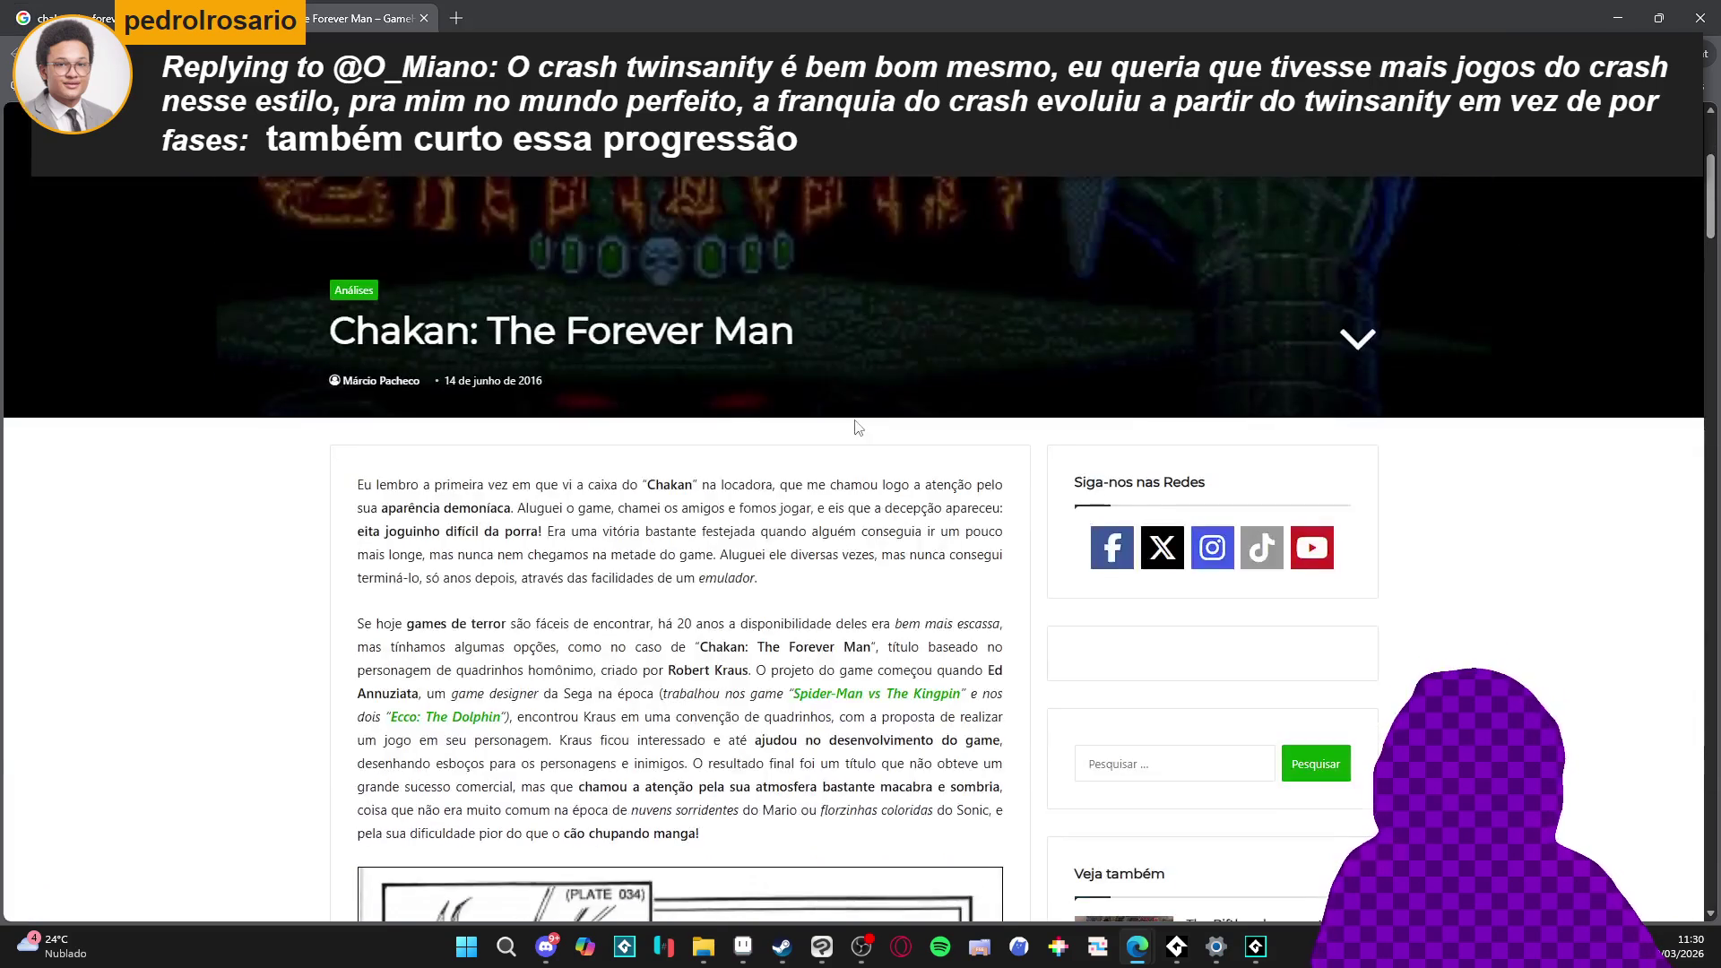
{"action": "scroll", "coordinate": [858, 427], "scroll_direction": "down", "scroll_amount": 12}
{"action": "scroll", "coordinate": [748, 417], "scroll_direction": "down", "scroll_amount": 8}
{"action": "scroll", "coordinate": [764, 410], "scroll_direction": "down", "scroll_amount": 11}
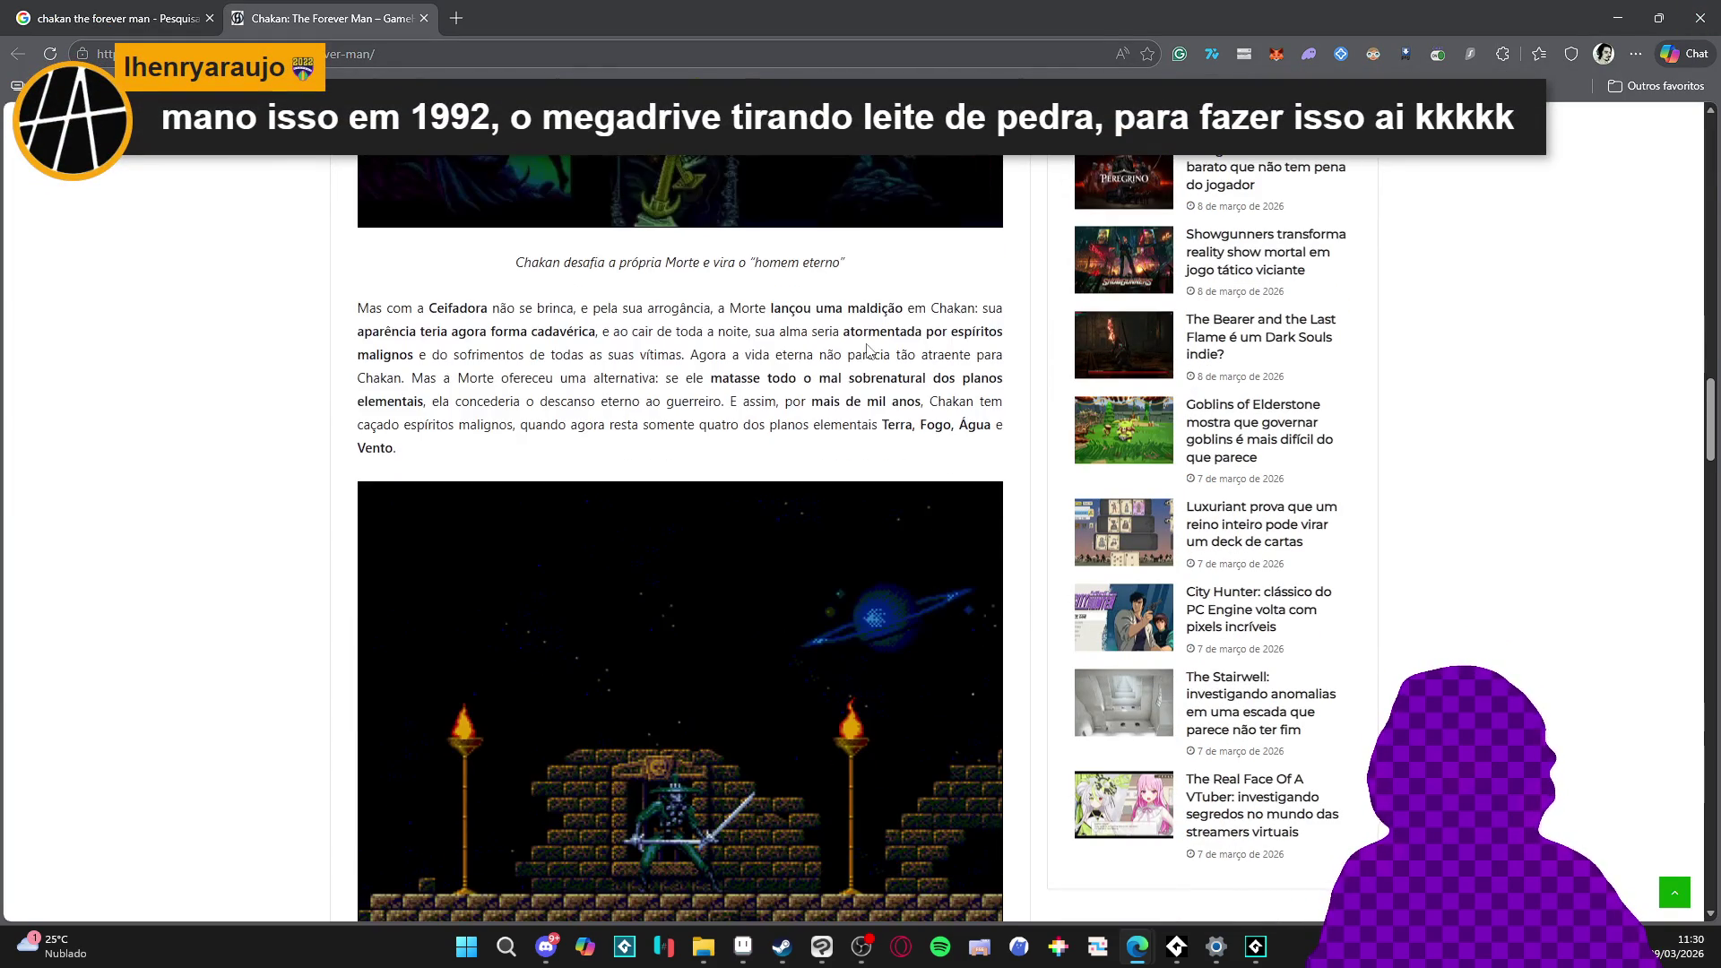
{"action": "scroll", "coordinate": [711, 581], "scroll_direction": "down", "scroll_amount": 3}
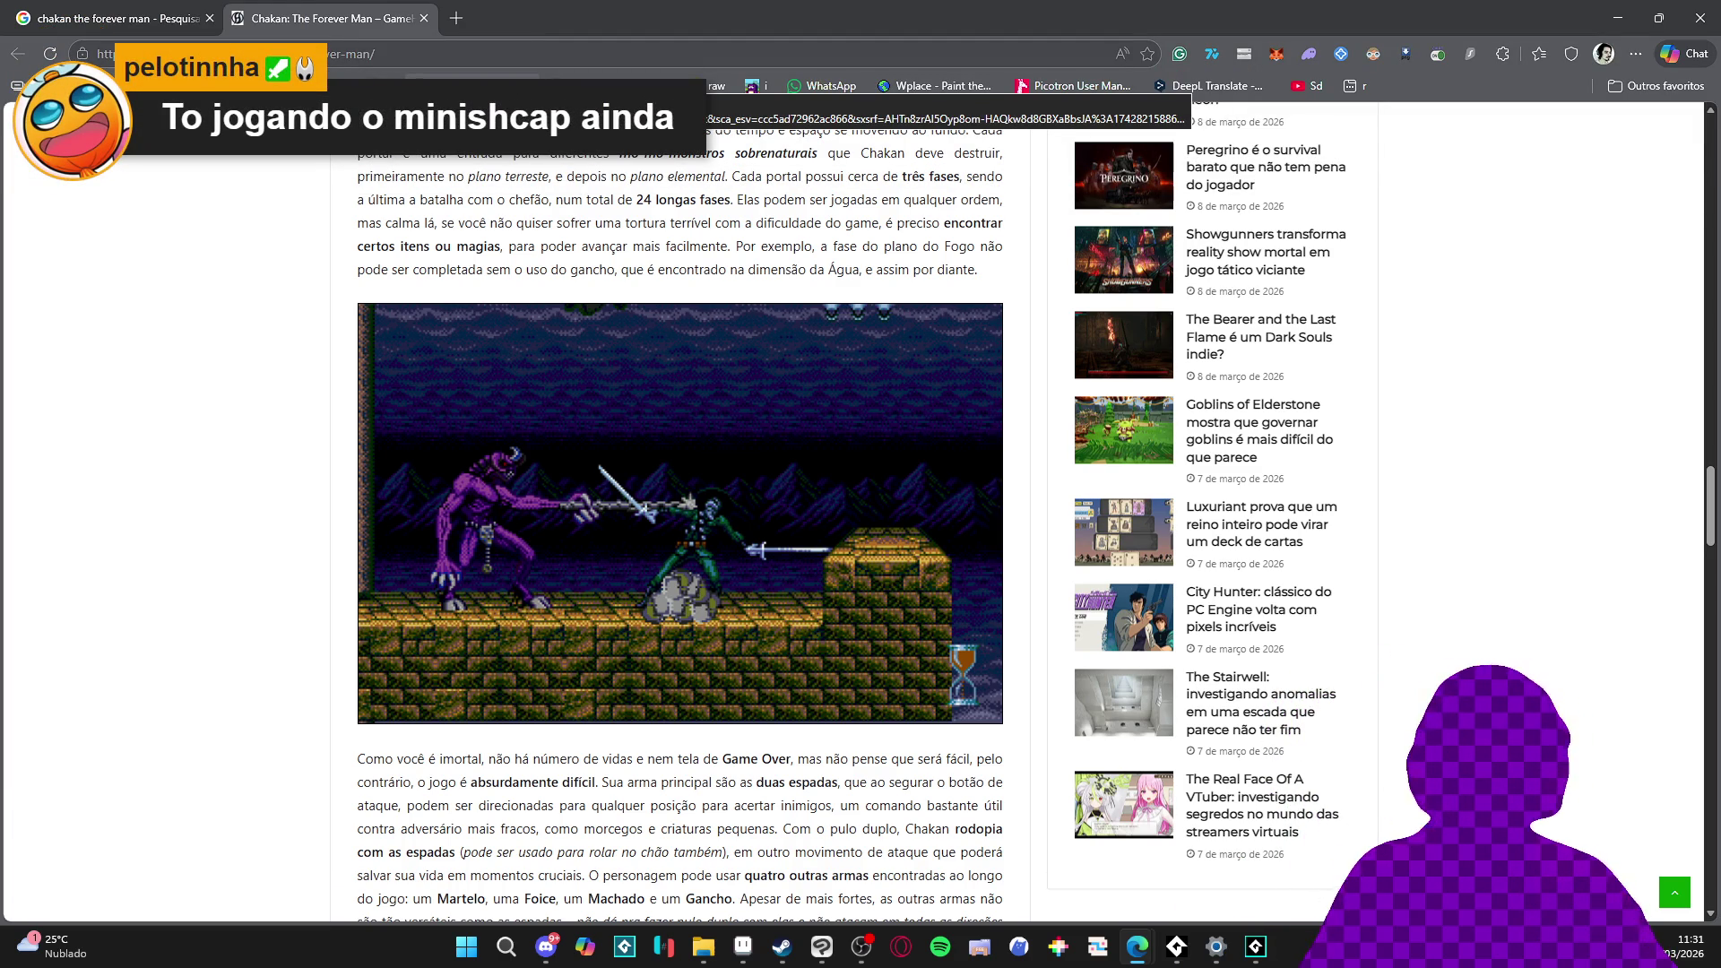
{"action": "left_click", "coordinate": [423, 18]}
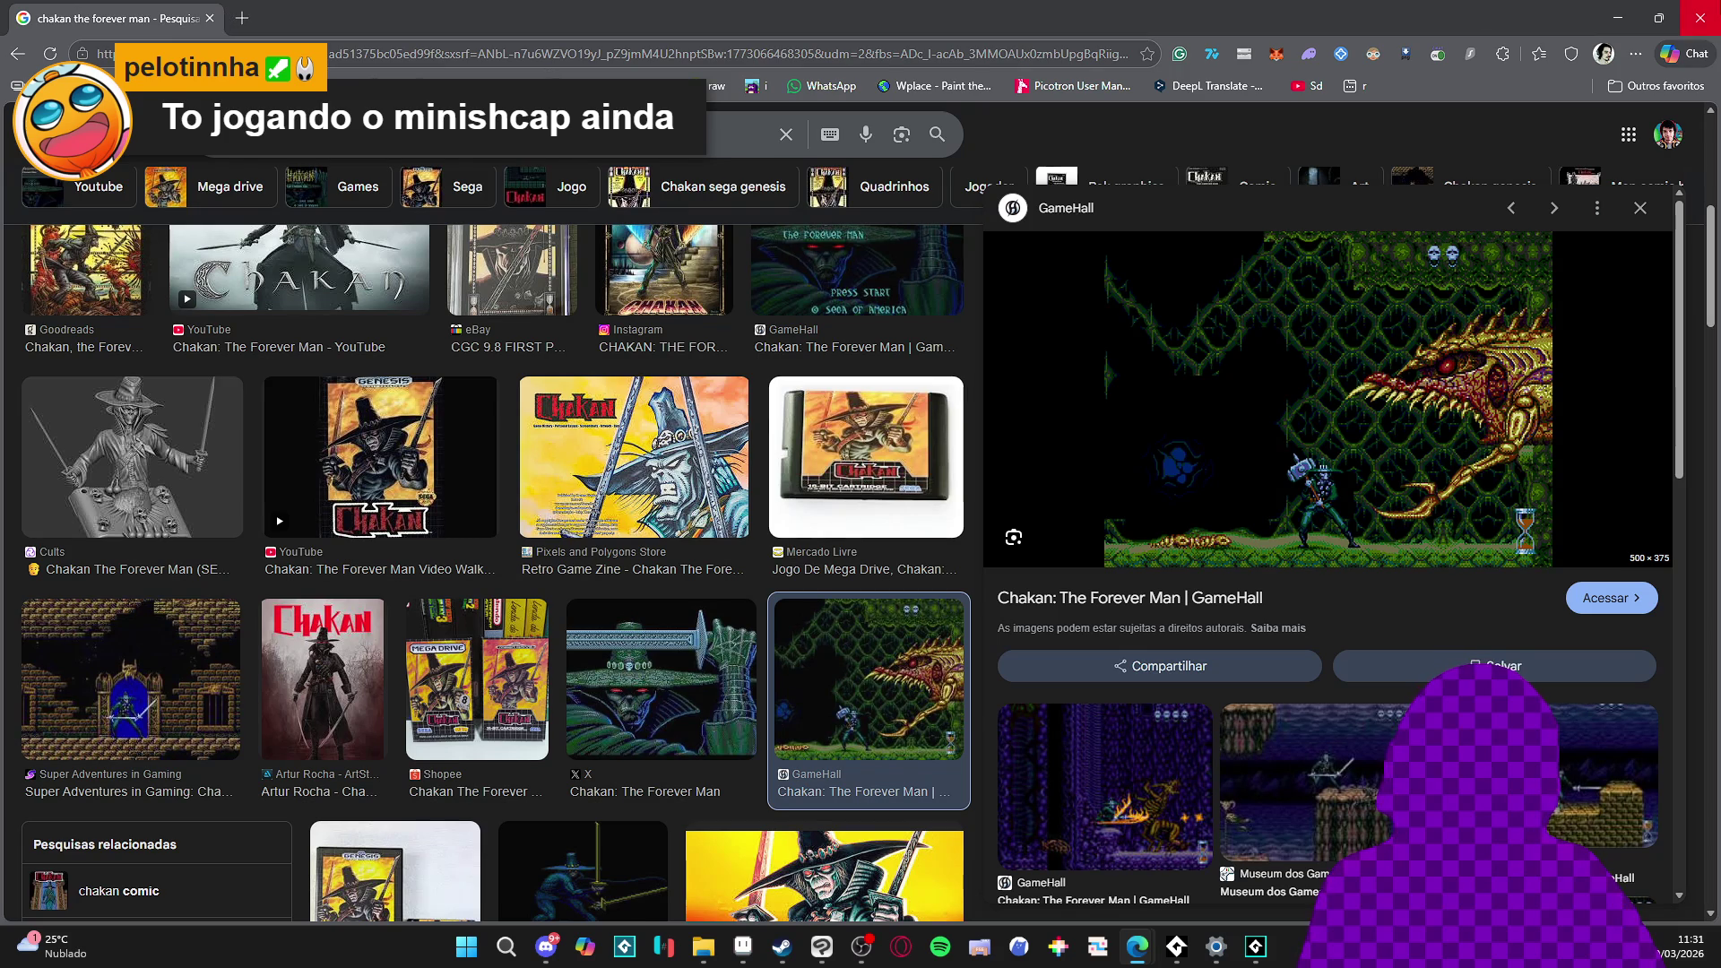
- Close the browser window to reveal frame 9's blue splash in Aseprite again
{"action": "left_click", "coordinate": [1701, 18]}
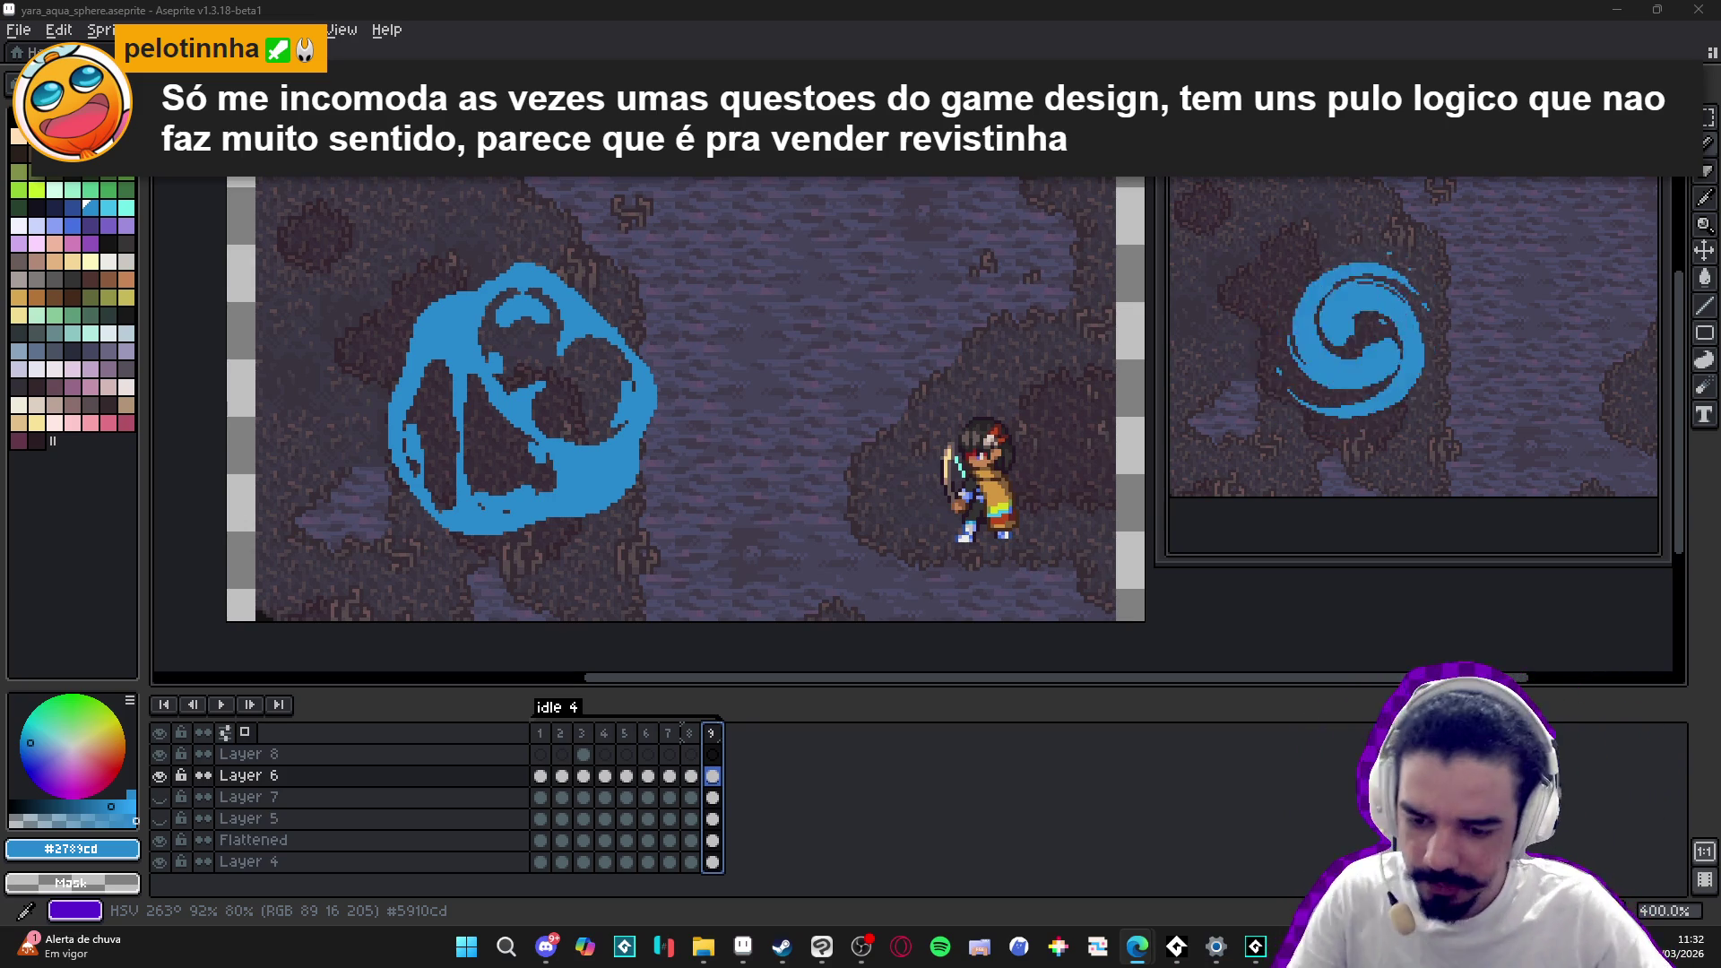
{"action": "scroll", "coordinate": [520, 525], "scroll_direction": "up", "scroll_amount": 2}
- Clear the frame range selection and undo the last three pencil strokes on frame 9's sphere
{"action": "left_click", "coordinate": [530, 523]}
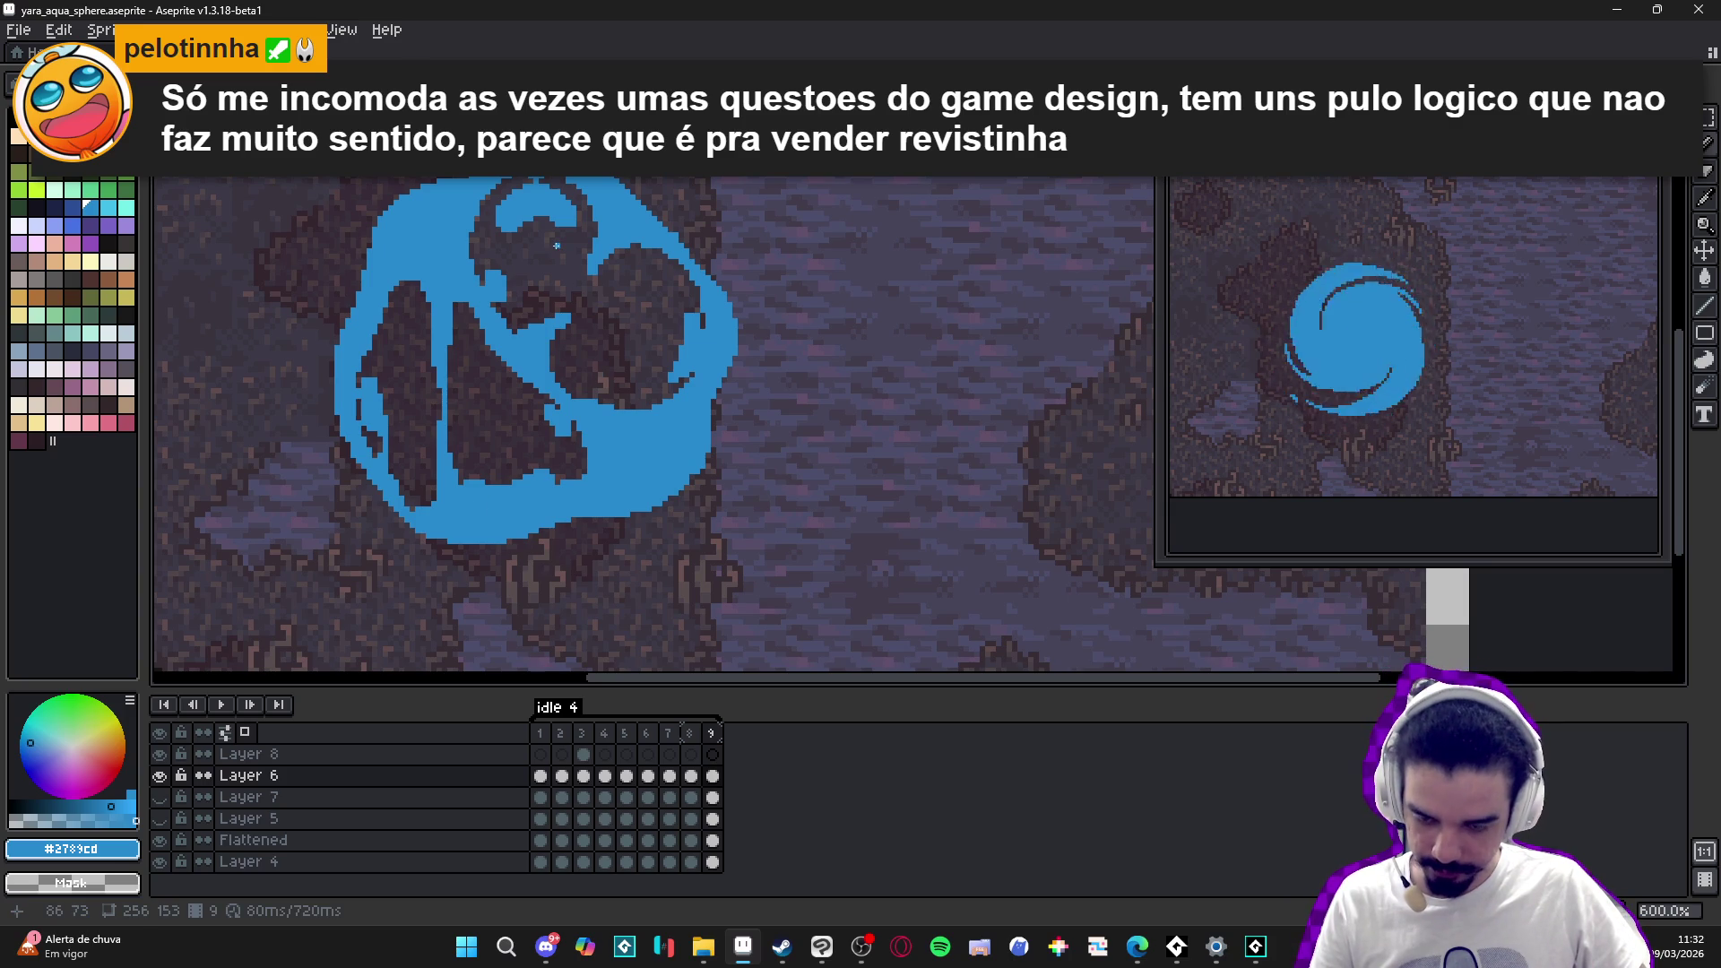
{"action": "scroll", "coordinate": [584, 347], "scroll_direction": "down", "scroll_amount": 1}
{"action": "key", "text": "ctrl"}
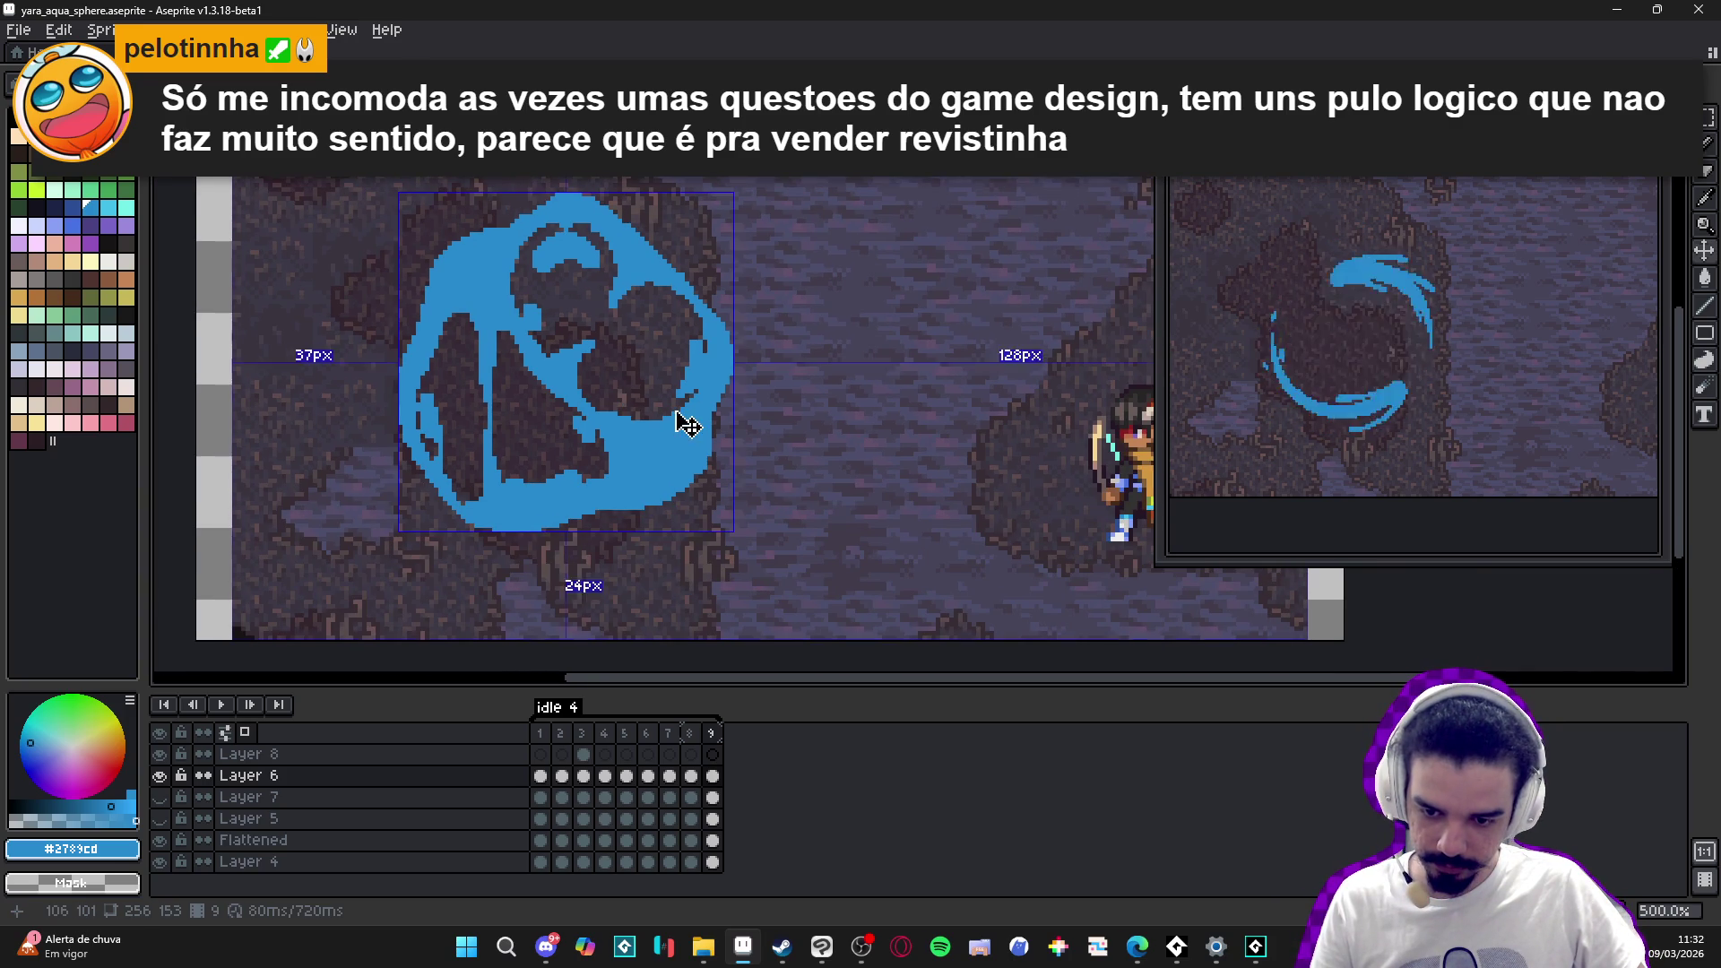
{"action": "key", "text": "ctrl+z"}
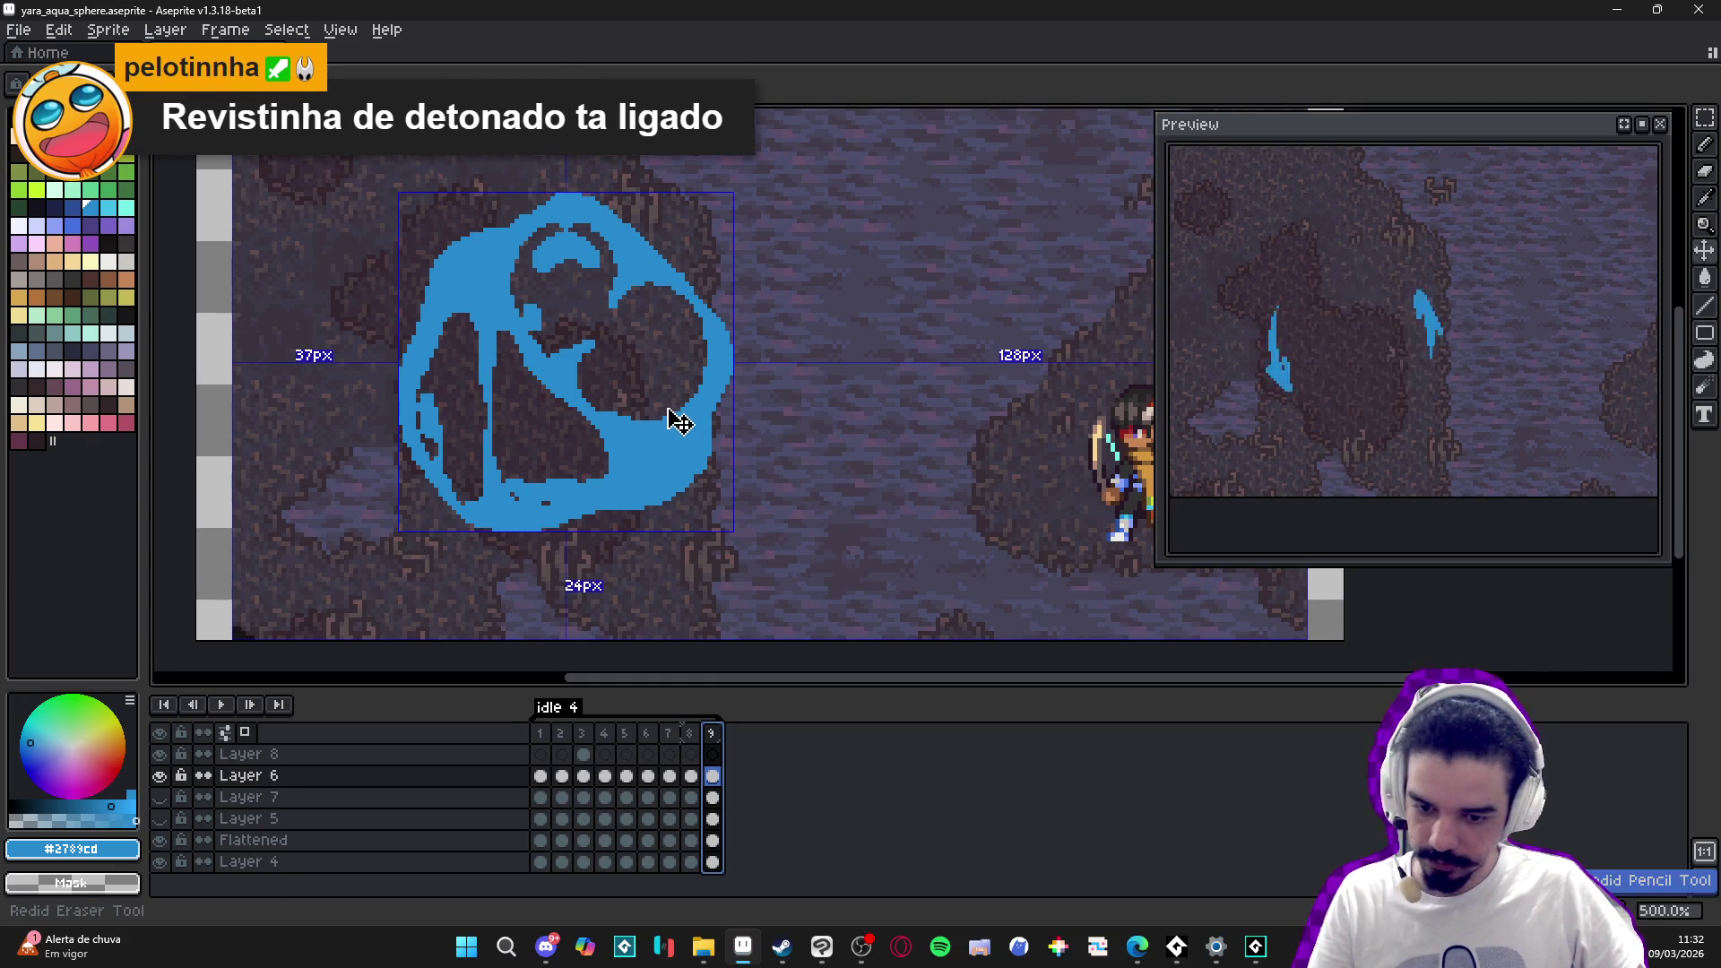
{"action": "key", "text": "ctrl+z"}
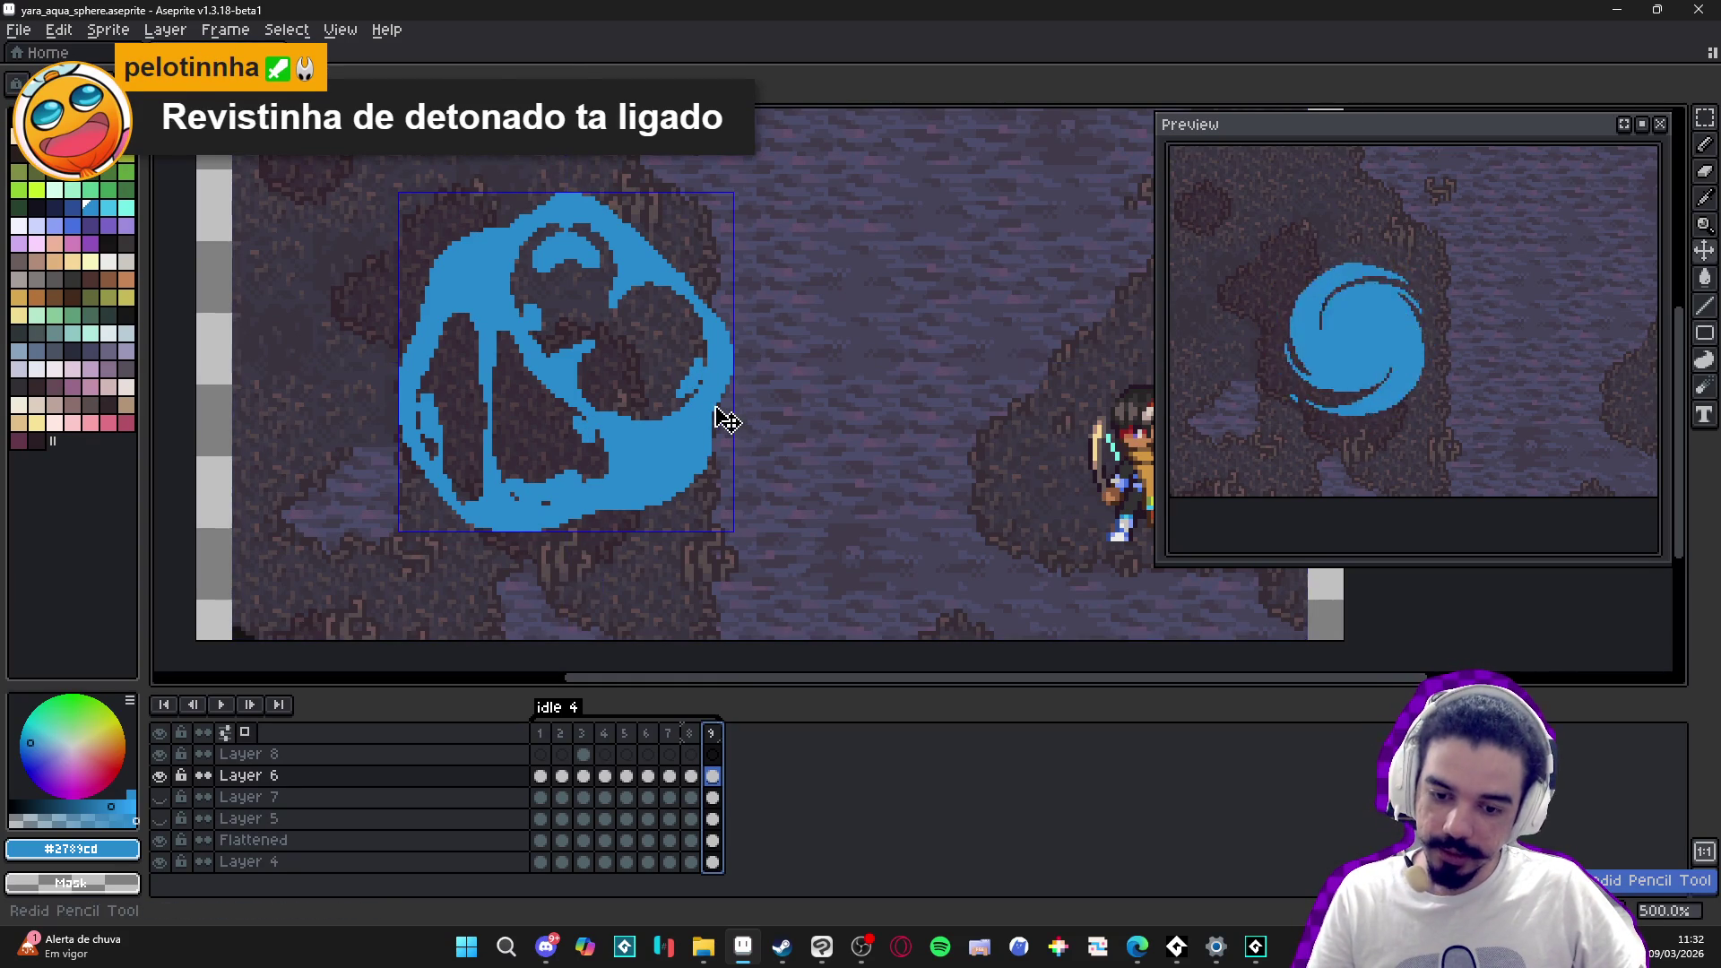
{"action": "key", "text": "ctrl+z"}
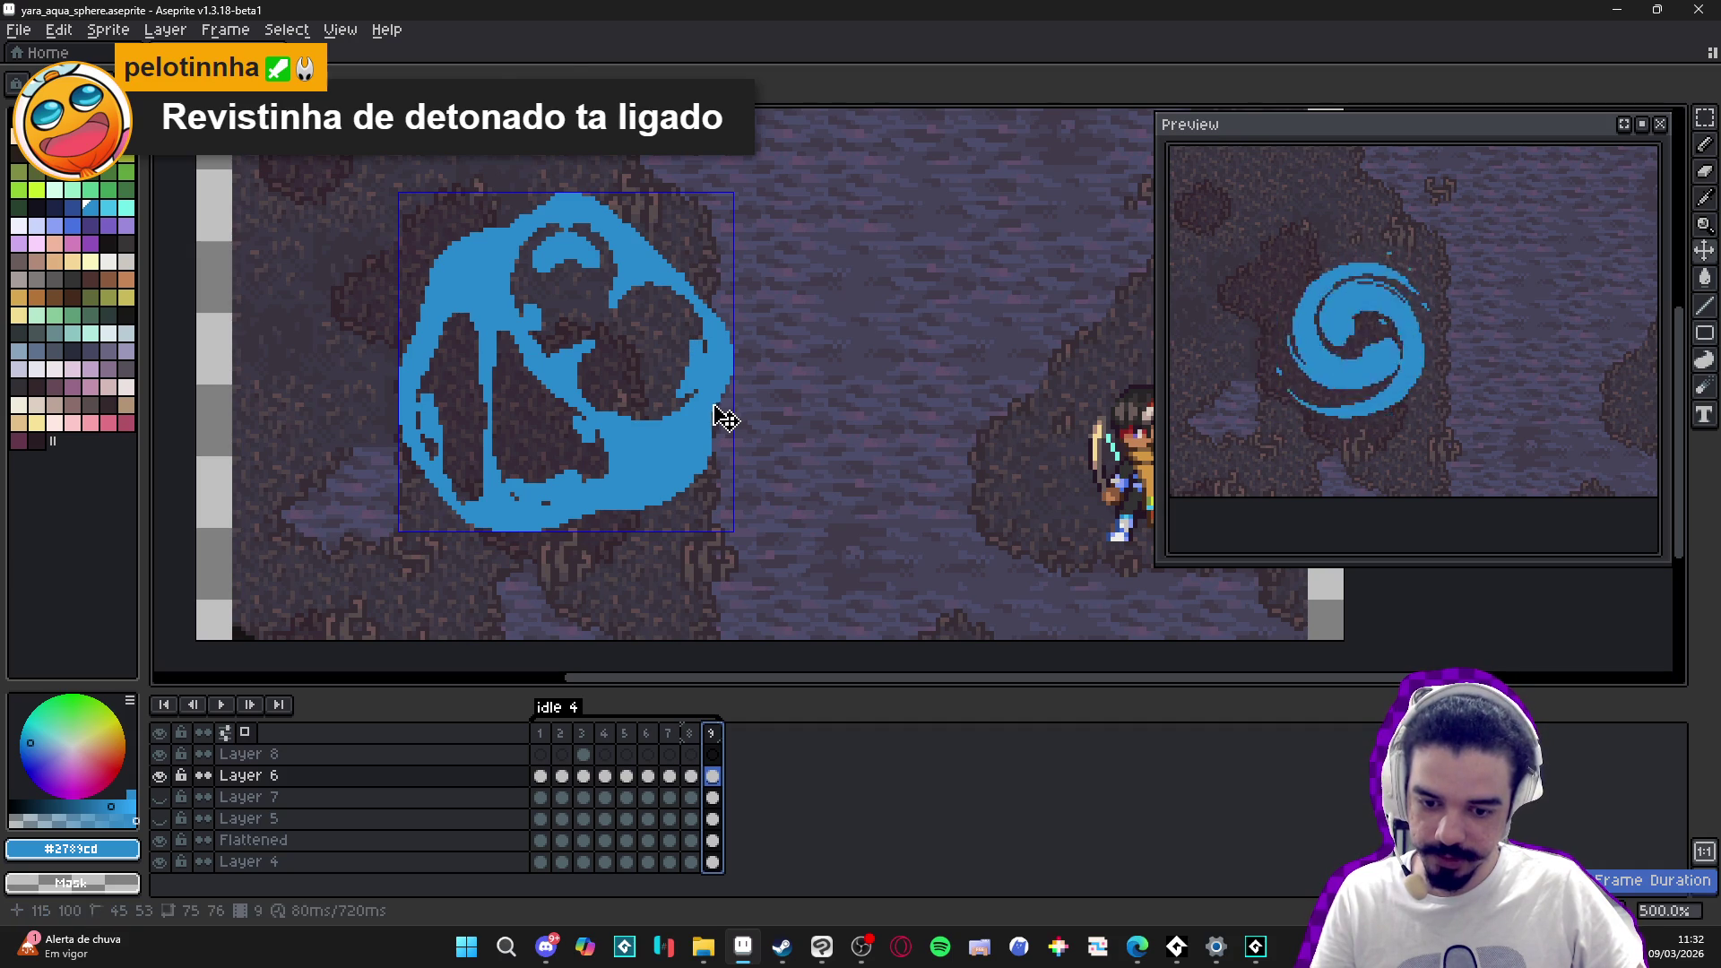
- Hide Layer 4 and erase the copied blue sphere from frame 10 with an enlarged brush
{"action": "left_click", "coordinate": [695, 734]}
{"action": "left_click", "coordinate": [714, 733]}
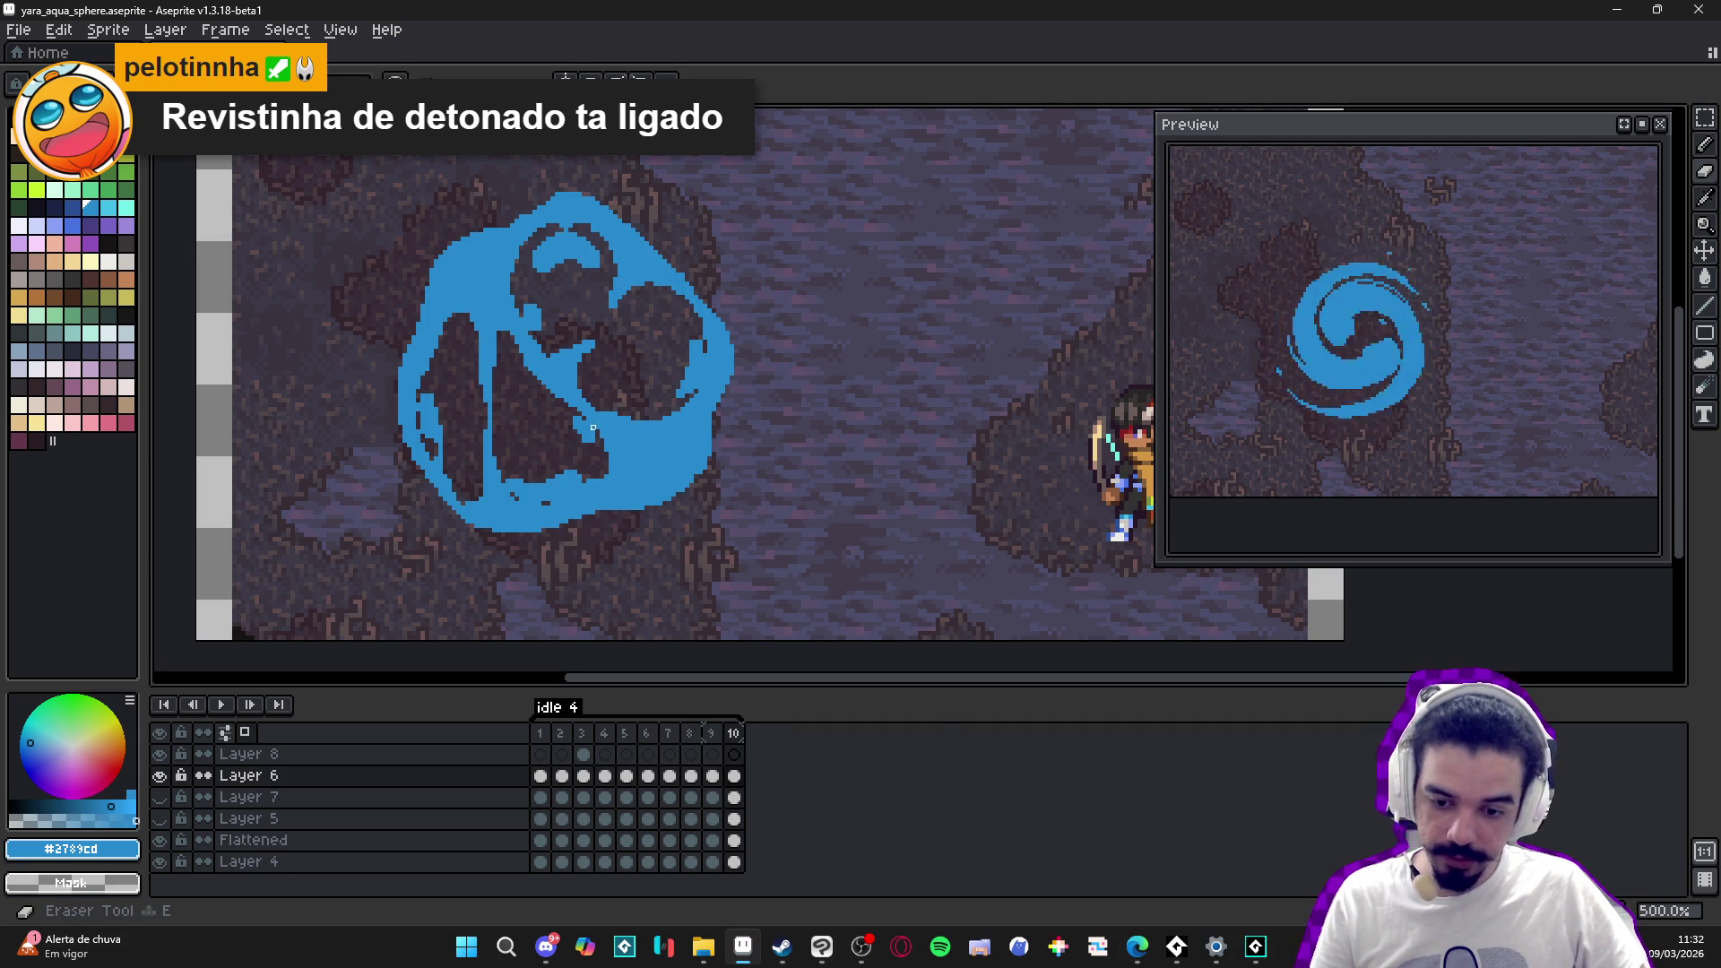
{"action": "left_click", "coordinate": [160, 861]}
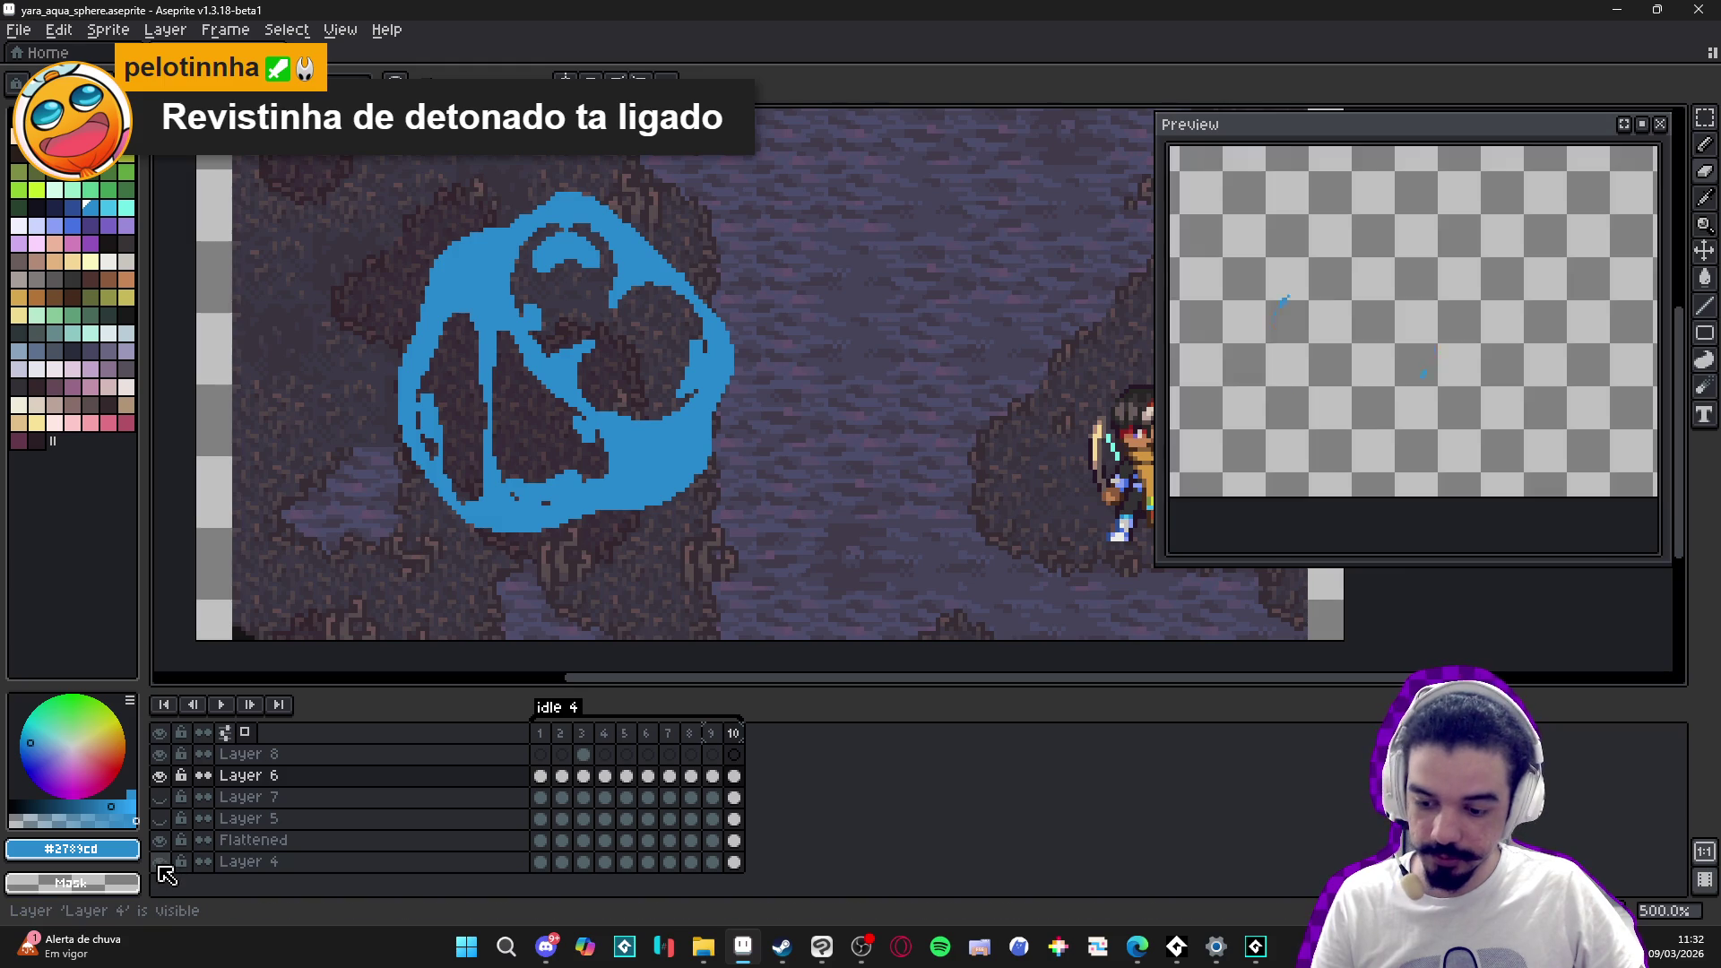
{"action": "key", "text": "b"}
{"action": "key", "text": "plus"}
{"action": "key", "text": "plus"}
{"action": "key", "text": "plus"}
{"action": "mouse_move", "coordinate": [668, 480]}
{"action": "left_mouse_down"}
{"action": "mouse_move", "coordinate": [541, 529]}
{"action": "mouse_move", "coordinate": [519, 415]}
{"action": "mouse_move", "coordinate": [560, 269]}
{"action": "mouse_move", "coordinate": [406, 287]}
{"action": "left_mouse_up"}
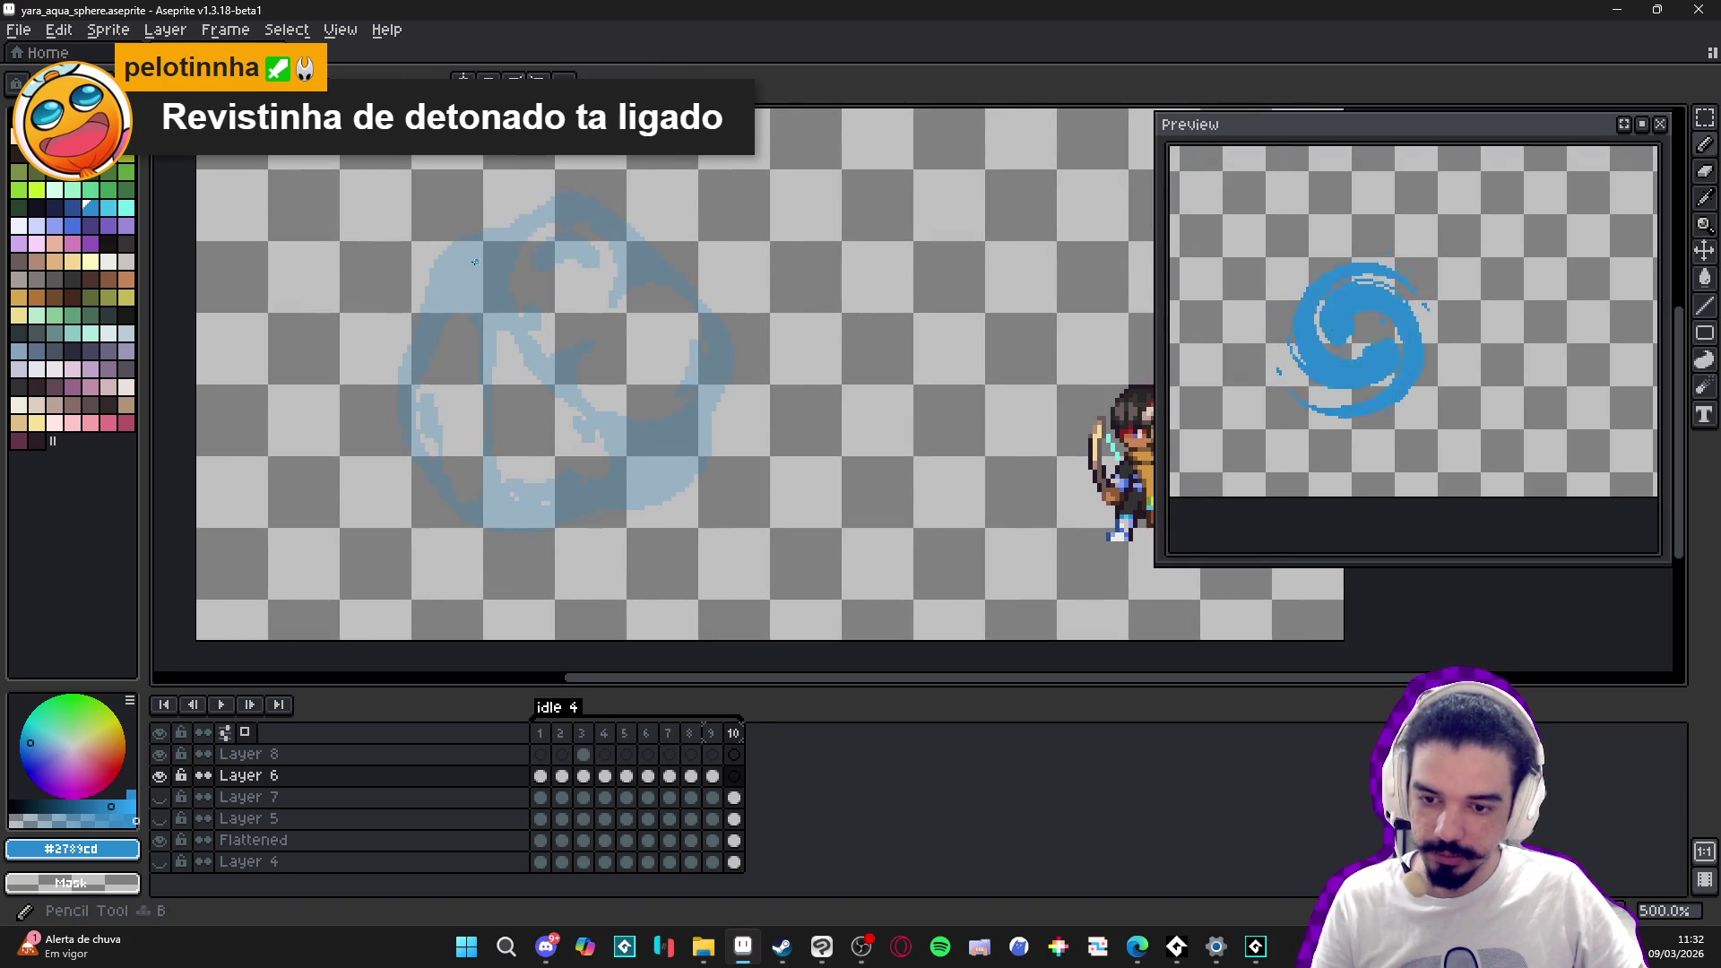
{"action": "left_click", "coordinate": [712, 733]}
{"action": "left_click", "coordinate": [734, 739]}
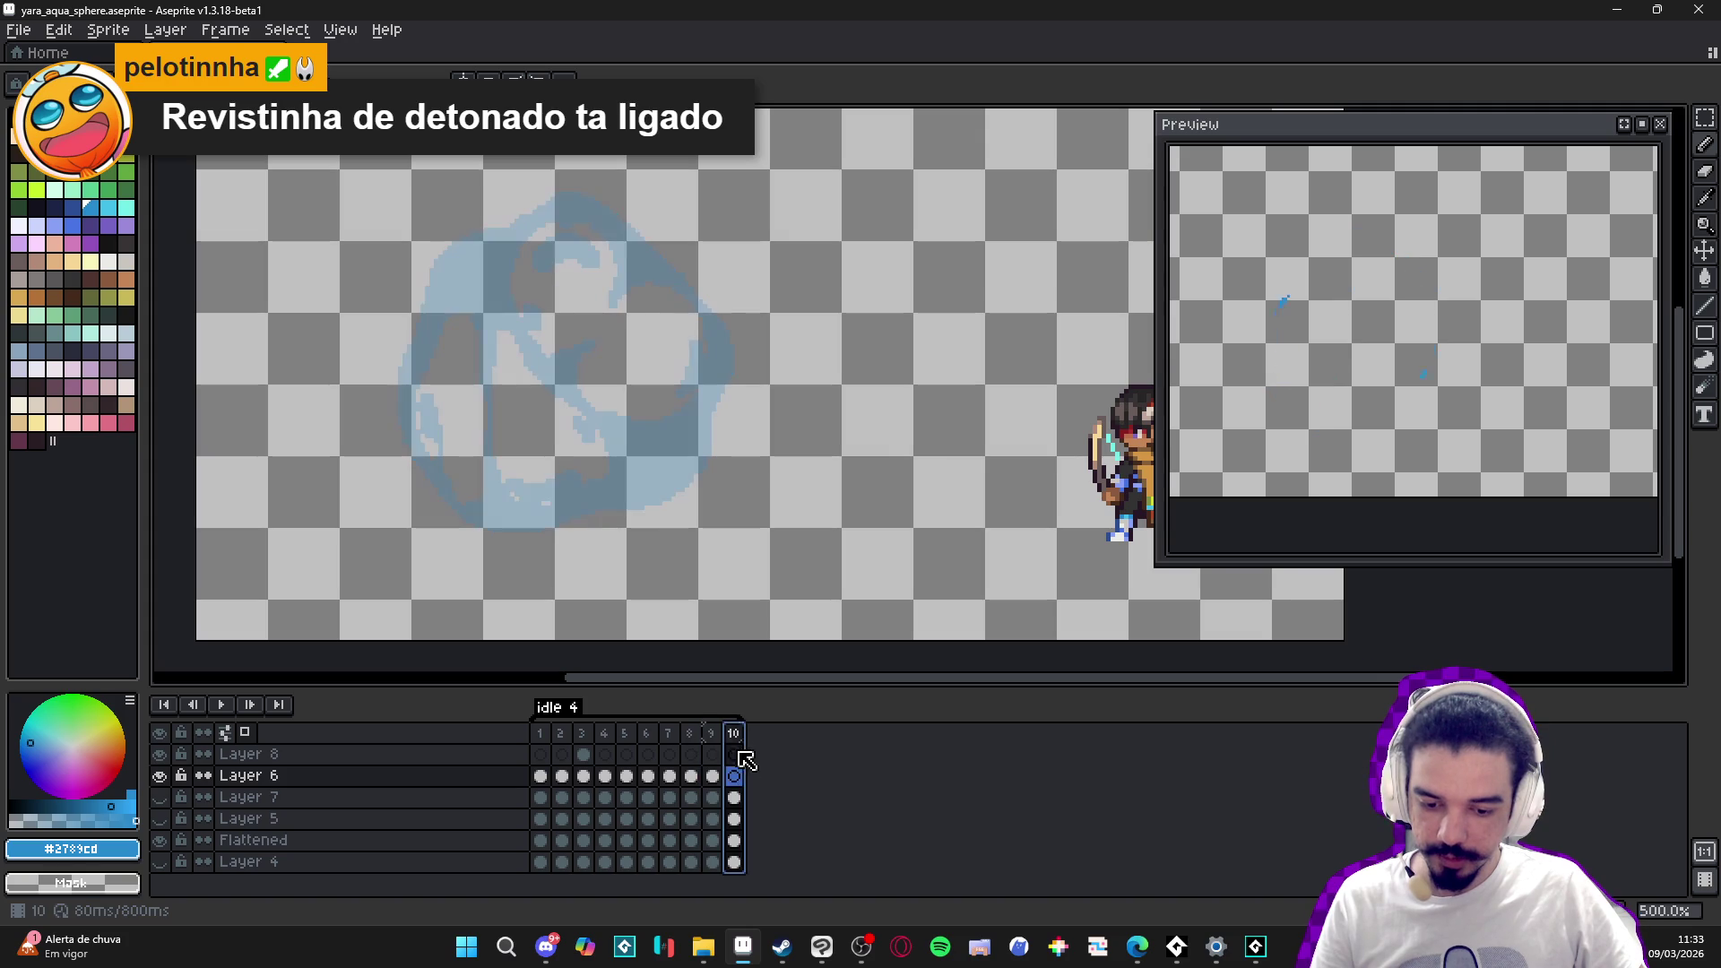
- Draw two curved blue strokes at the sphere's top-left and fill between them with blue
{"action": "scroll", "coordinate": [536, 334], "scroll_direction": "up", "scroll_amount": 1}
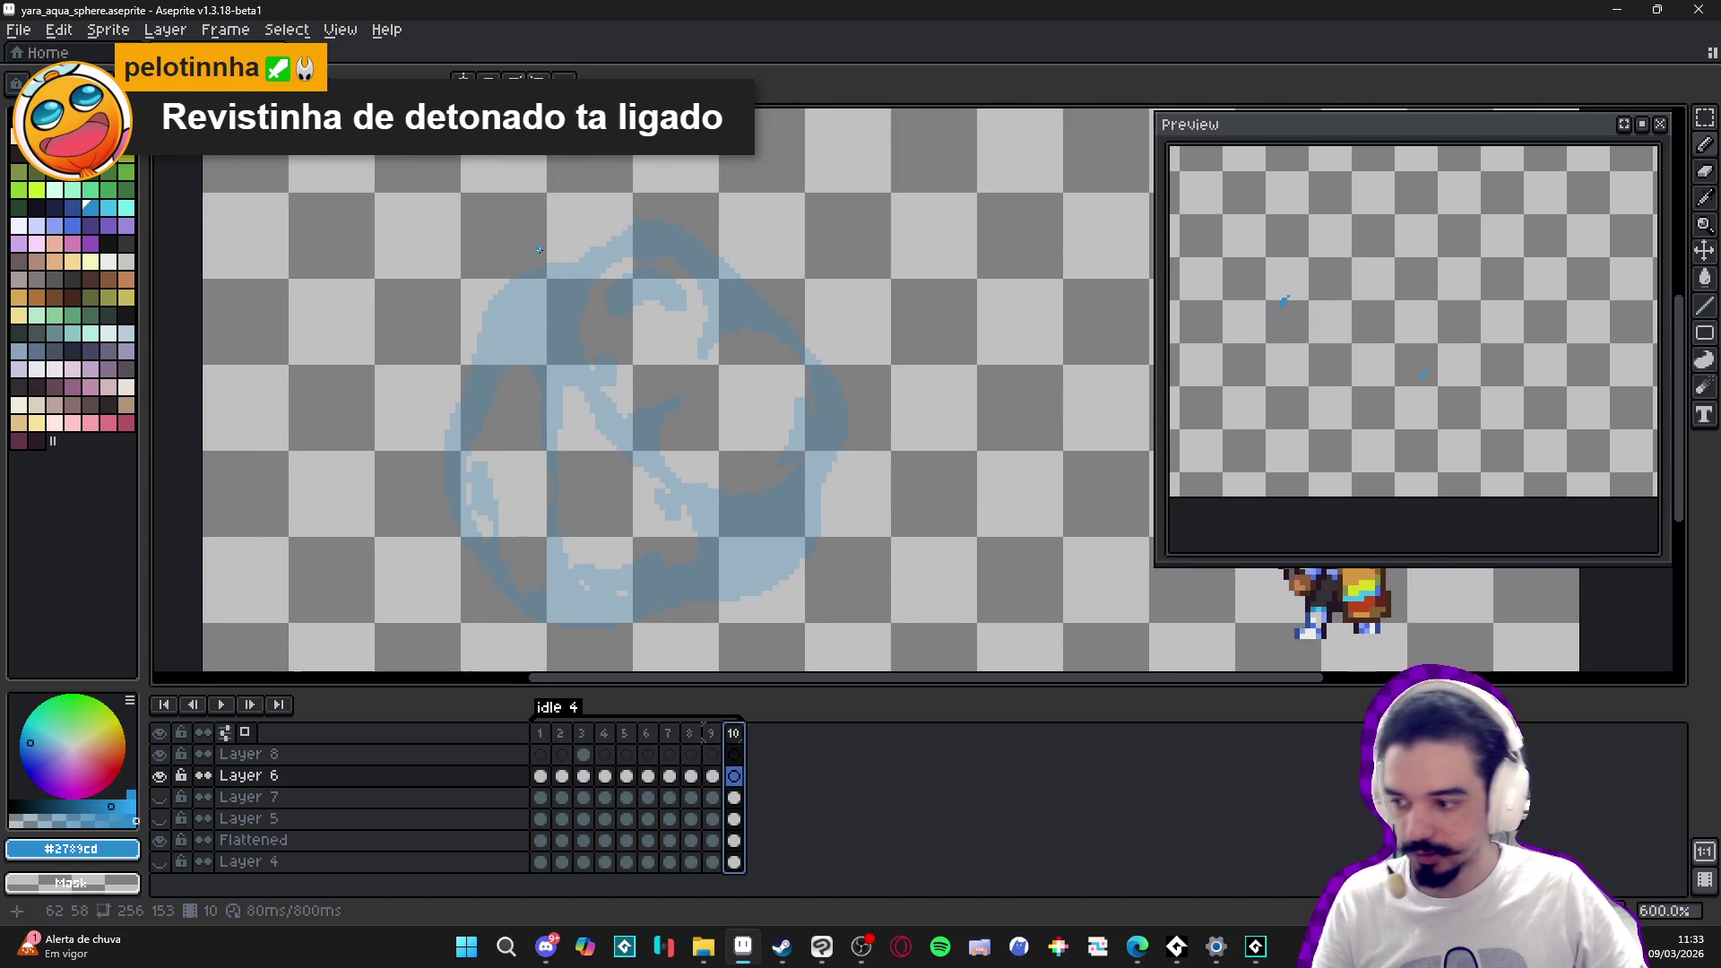
{"action": "mouse_move", "coordinate": [589, 247]}
{"action": "left_mouse_down"}
{"action": "mouse_move", "coordinate": [500, 287]}
{"action": "mouse_move", "coordinate": [462, 390]}
{"action": "left_mouse_up"}
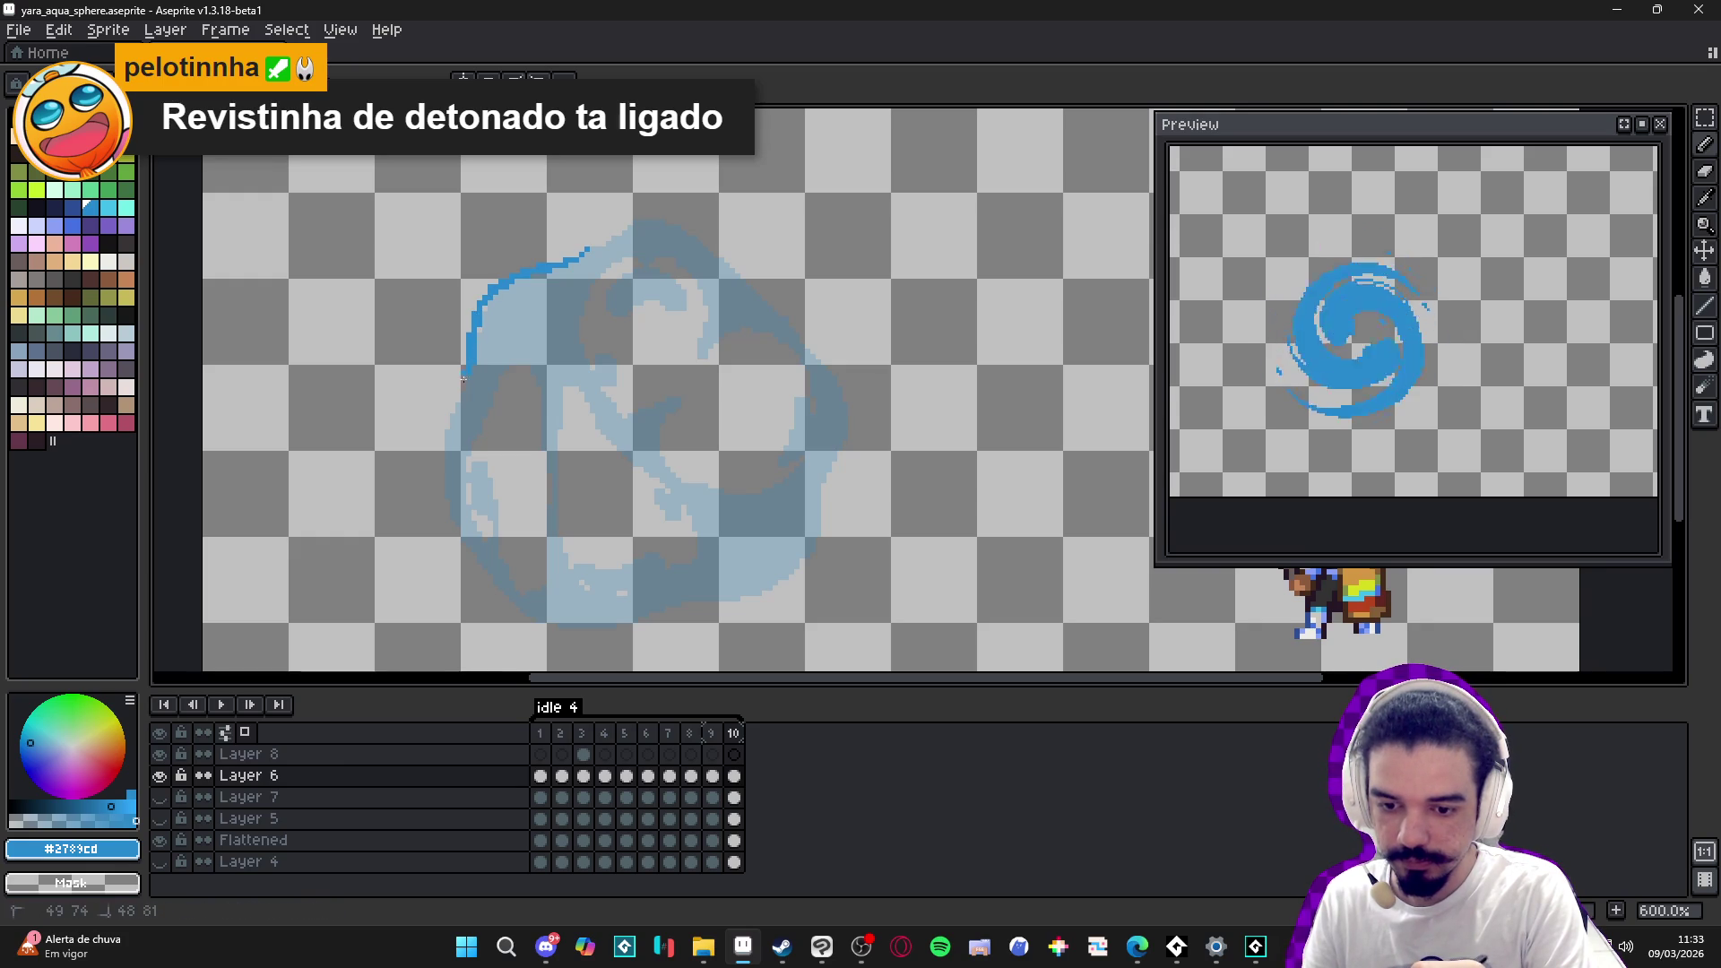
{"action": "mouse_move", "coordinate": [586, 252]}
{"action": "left_mouse_down"}
{"action": "mouse_move", "coordinate": [559, 306]}
{"action": "mouse_move", "coordinate": [563, 362]}
{"action": "left_mouse_up"}
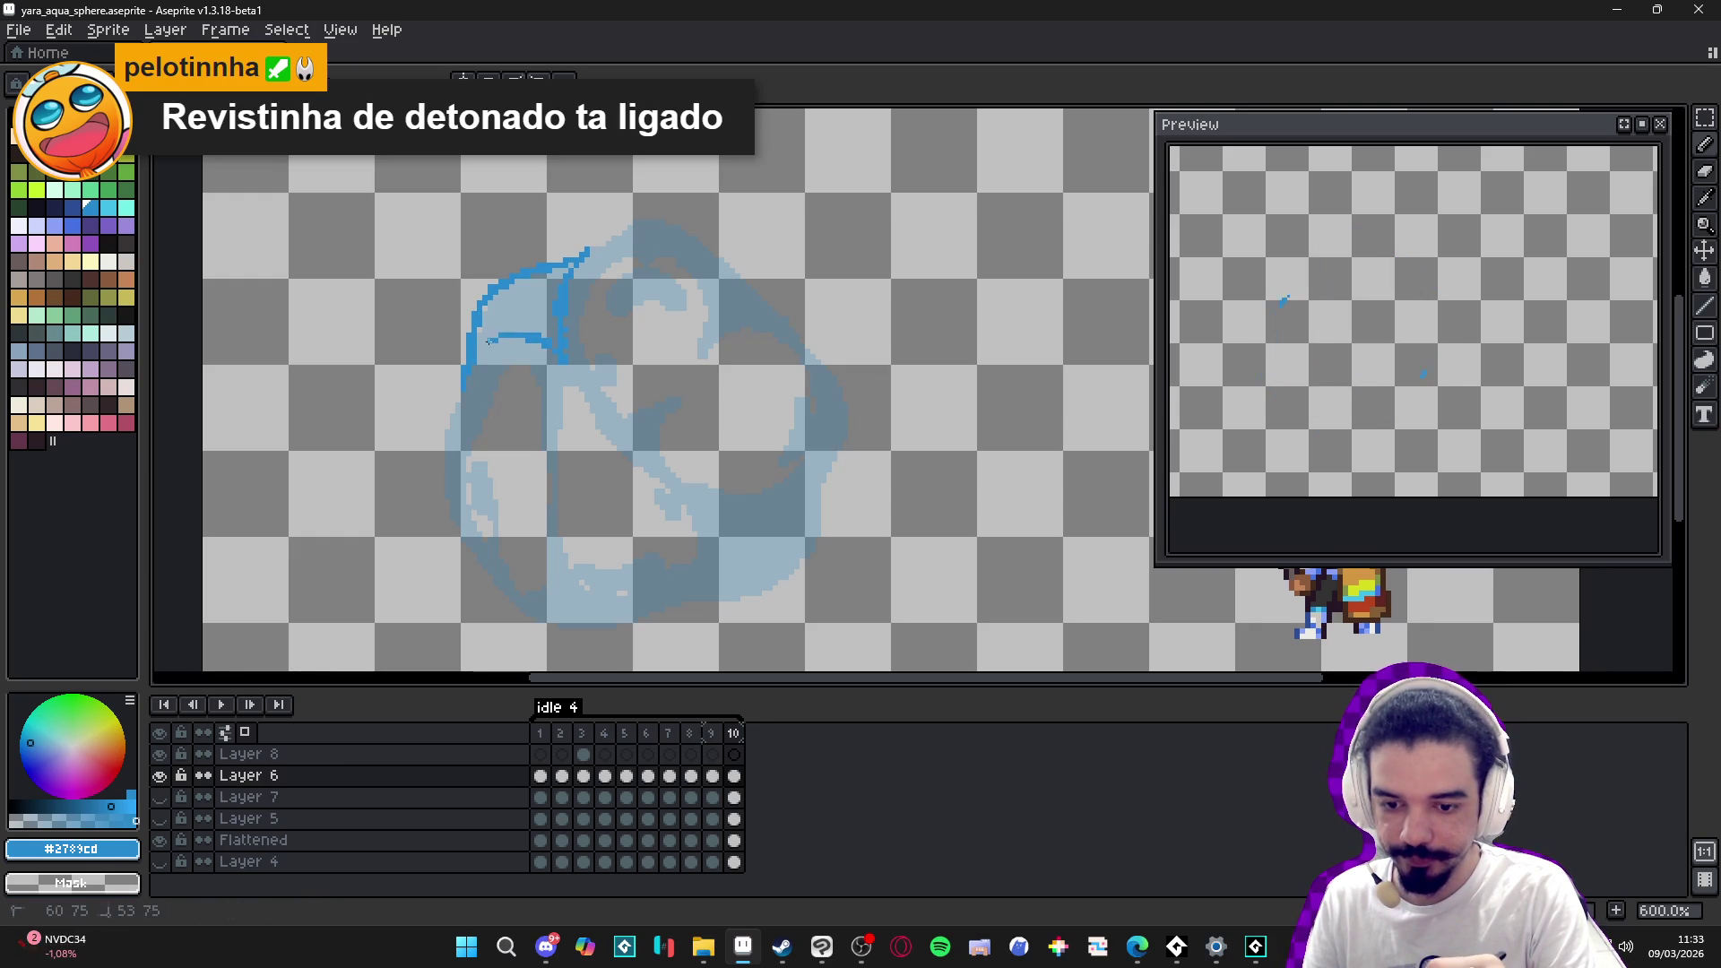
{"action": "key", "text": "g"}
{"action": "left_click", "coordinate": [550, 286]}
{"action": "key", "text": "b"}
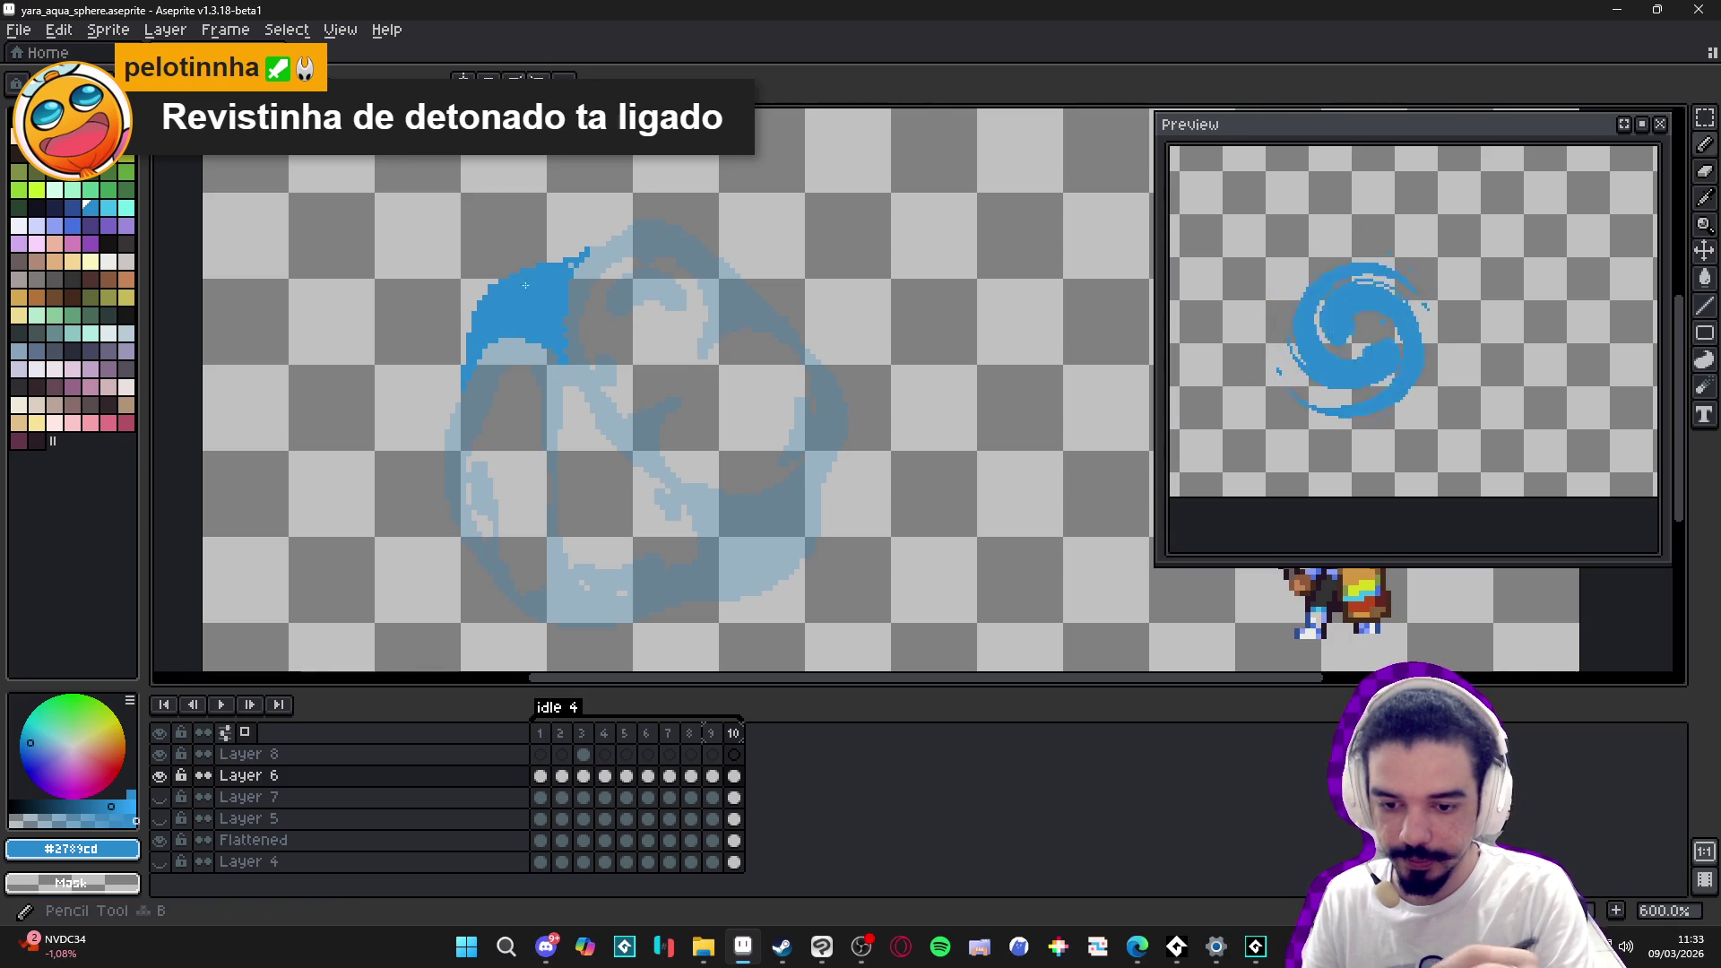
- Undo an accidental erase on the stroke and clear the selection around it
{"action": "left_click_drag", "start_coordinate": [467, 382], "coordinate": [454, 395]}
{"action": "key", "text": "ctrl+z"}
{"action": "key", "text": "m"}
{"action": "left_click_drag", "start_coordinate": [589, 247], "coordinate": [450, 418]}
{"action": "key", "text": "b"}
{"action": "key", "text": "ctrl+d"}
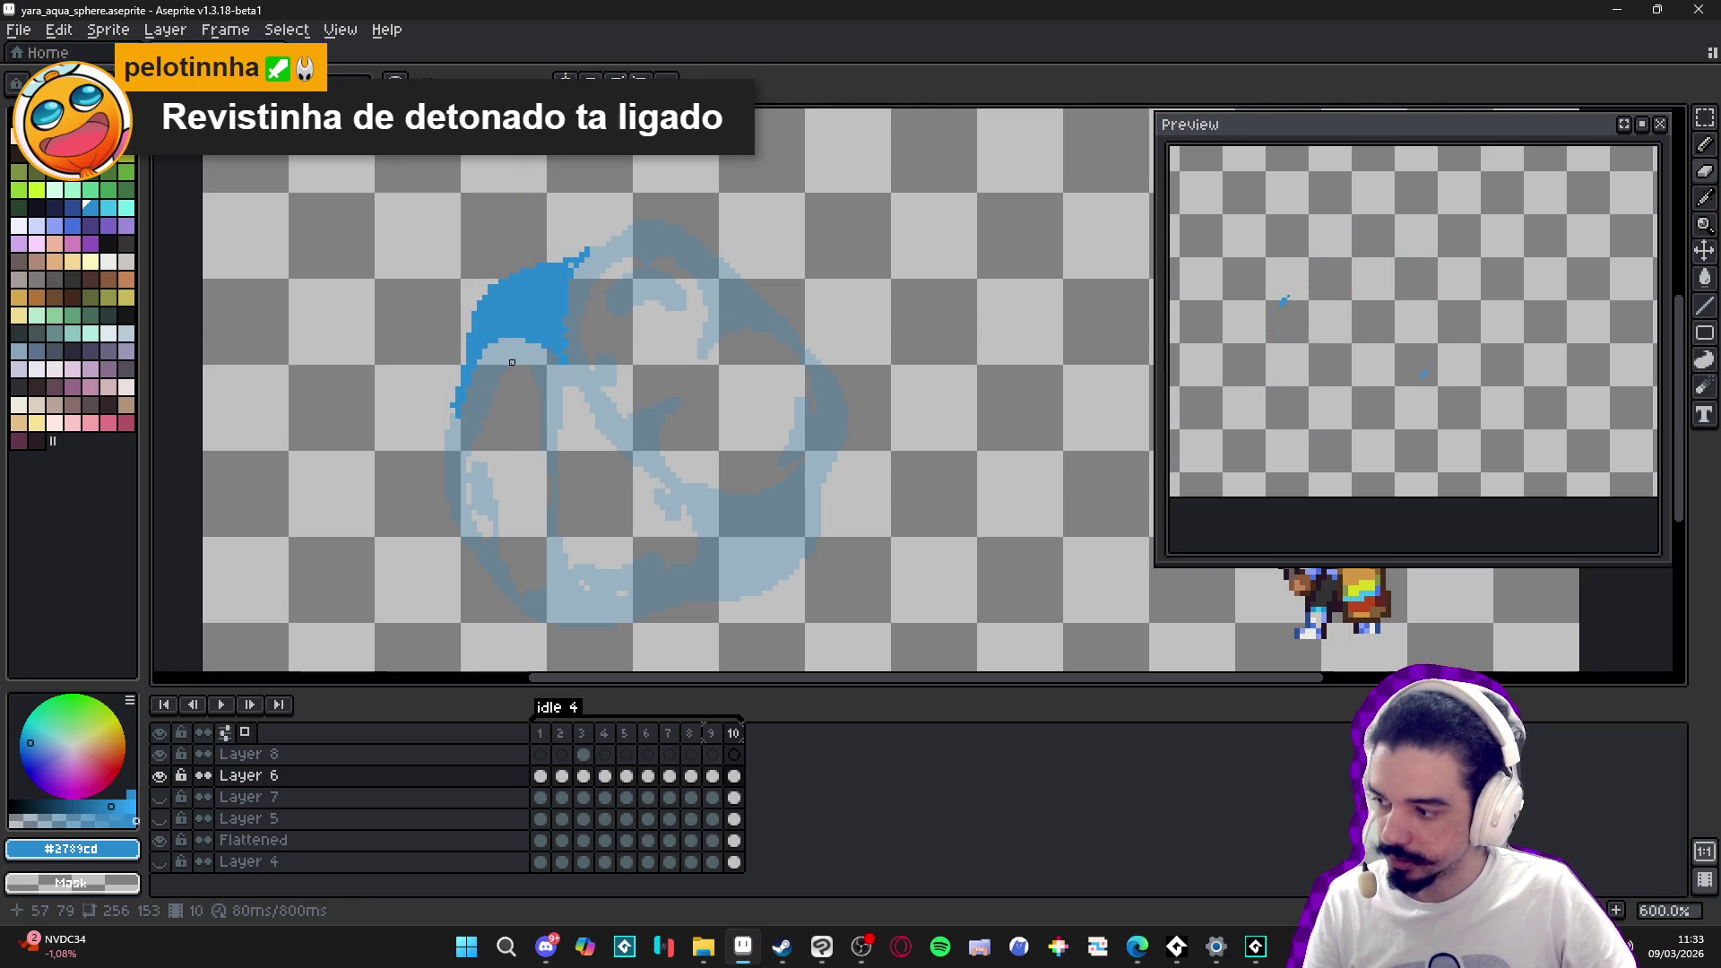
- Extend the blue stroke down the sphere's left side with straight Shift-click lines
{"action": "scroll", "coordinate": [442, 405], "scroll_direction": "up", "scroll_amount": 1}
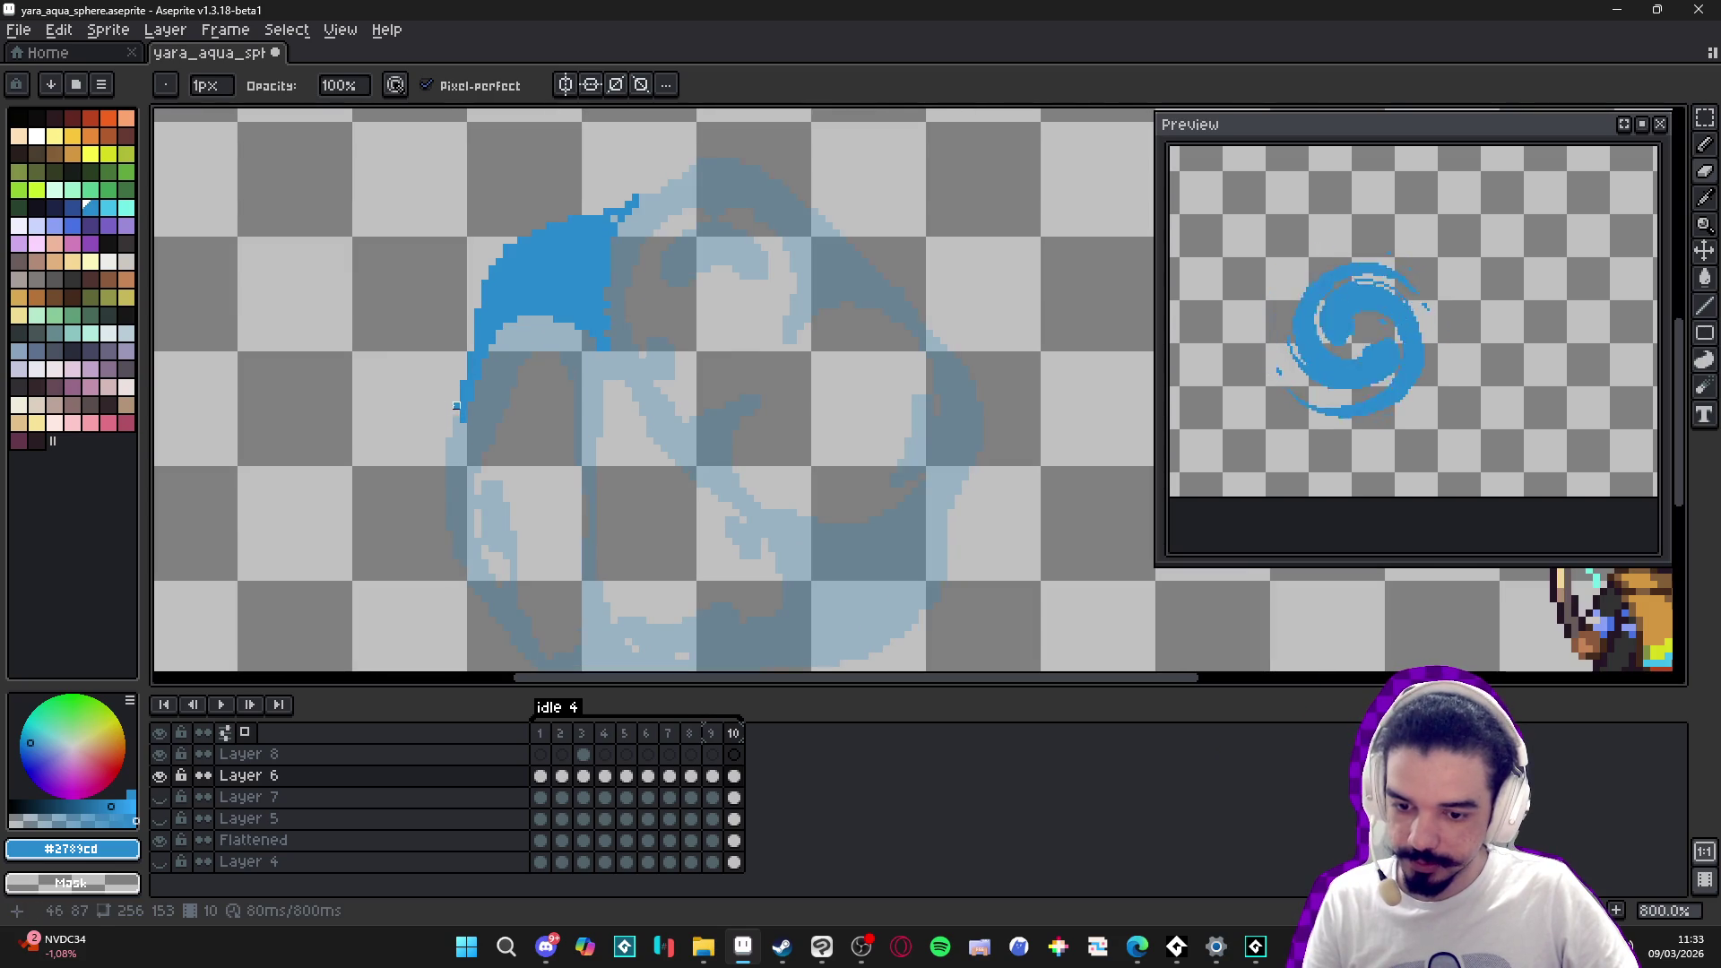
{"action": "key", "text": "shift"}
{"action": "left_click", "coordinate": [453, 458]}
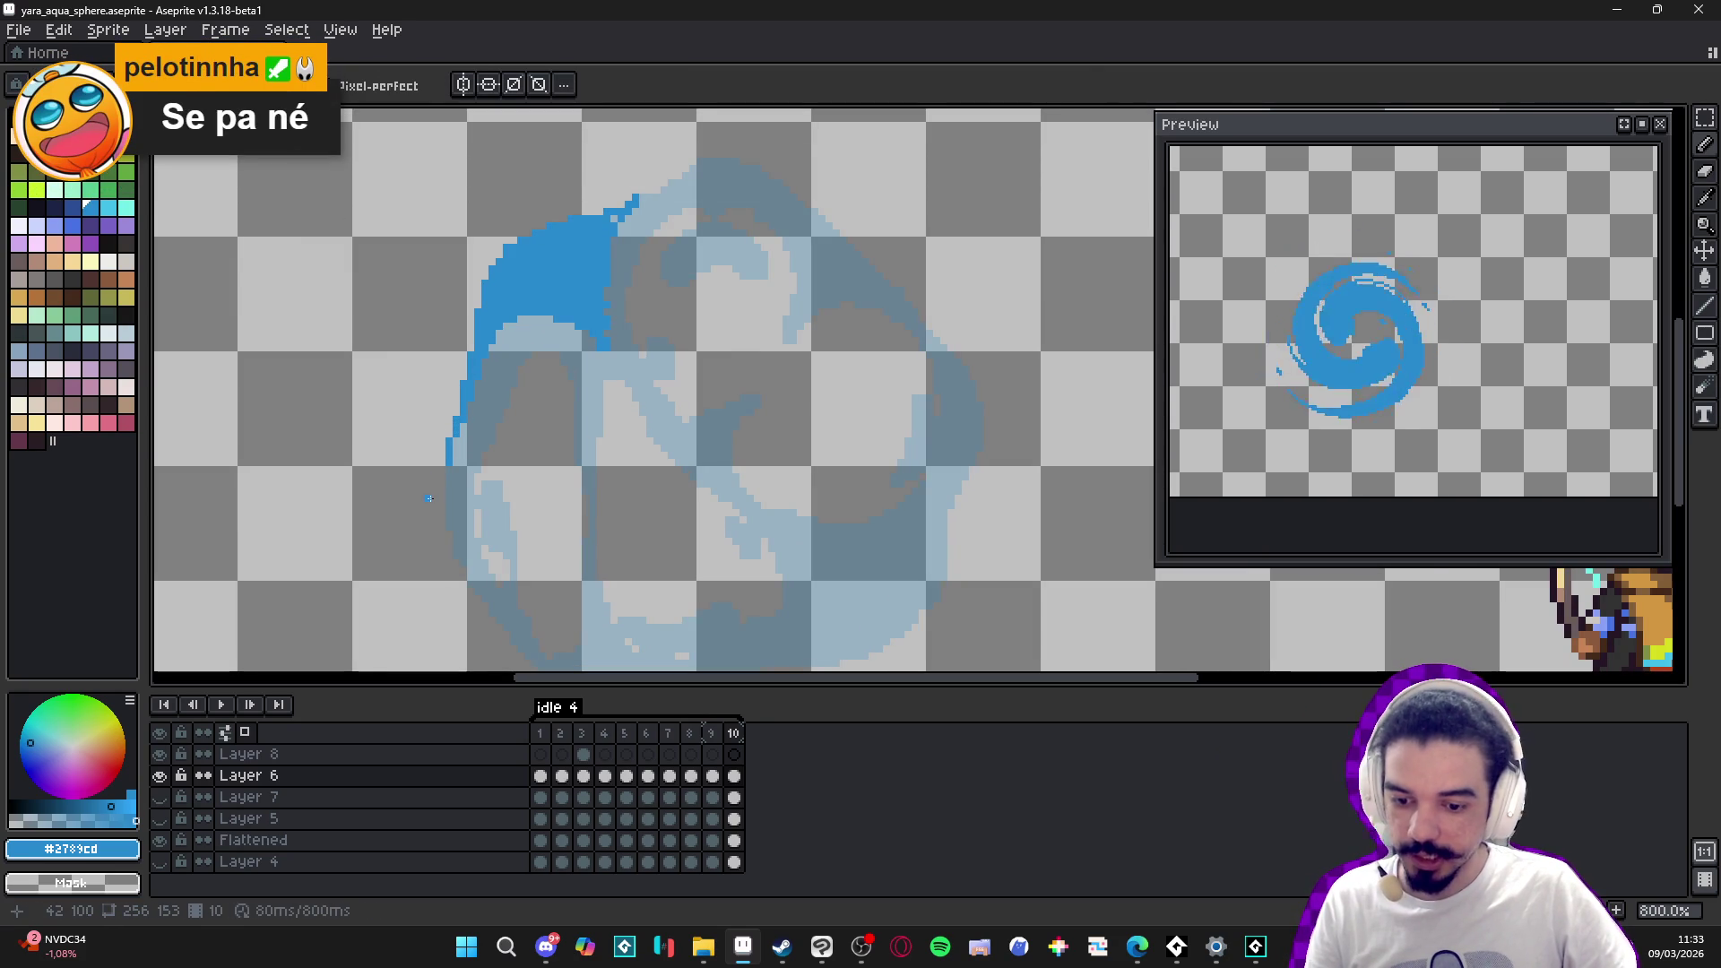
{"action": "left_click_drag", "start_coordinate": [440, 504], "coordinate": [439, 490]}
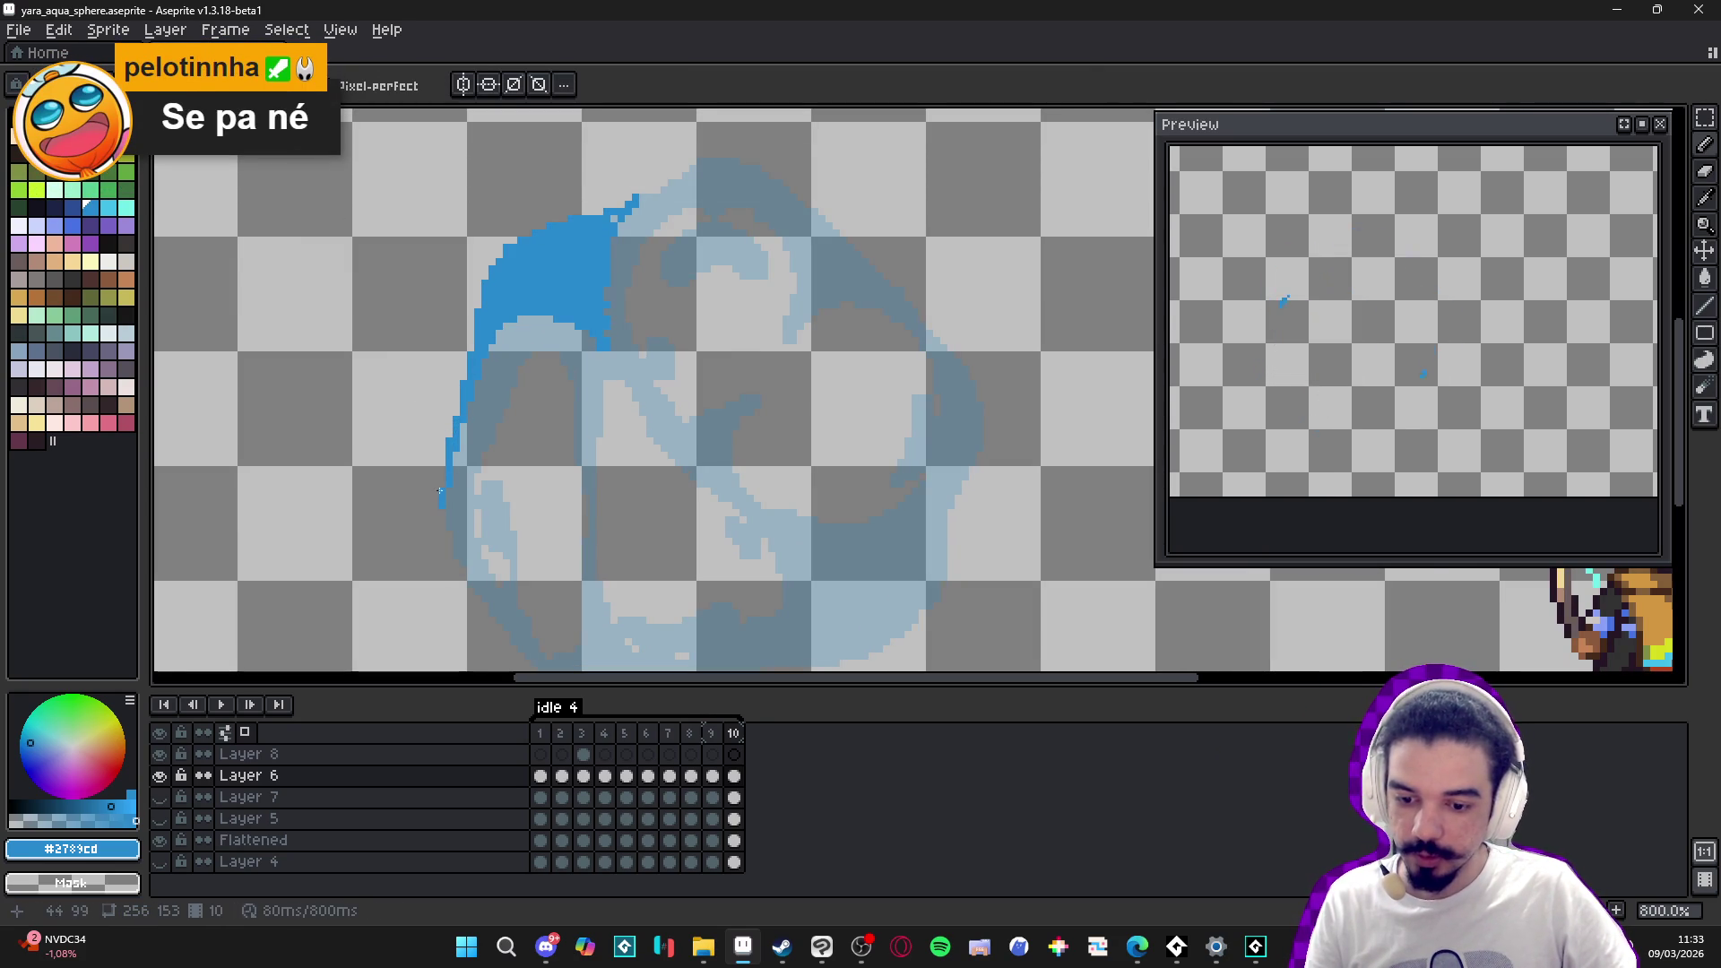
{"action": "key", "text": "shift"}
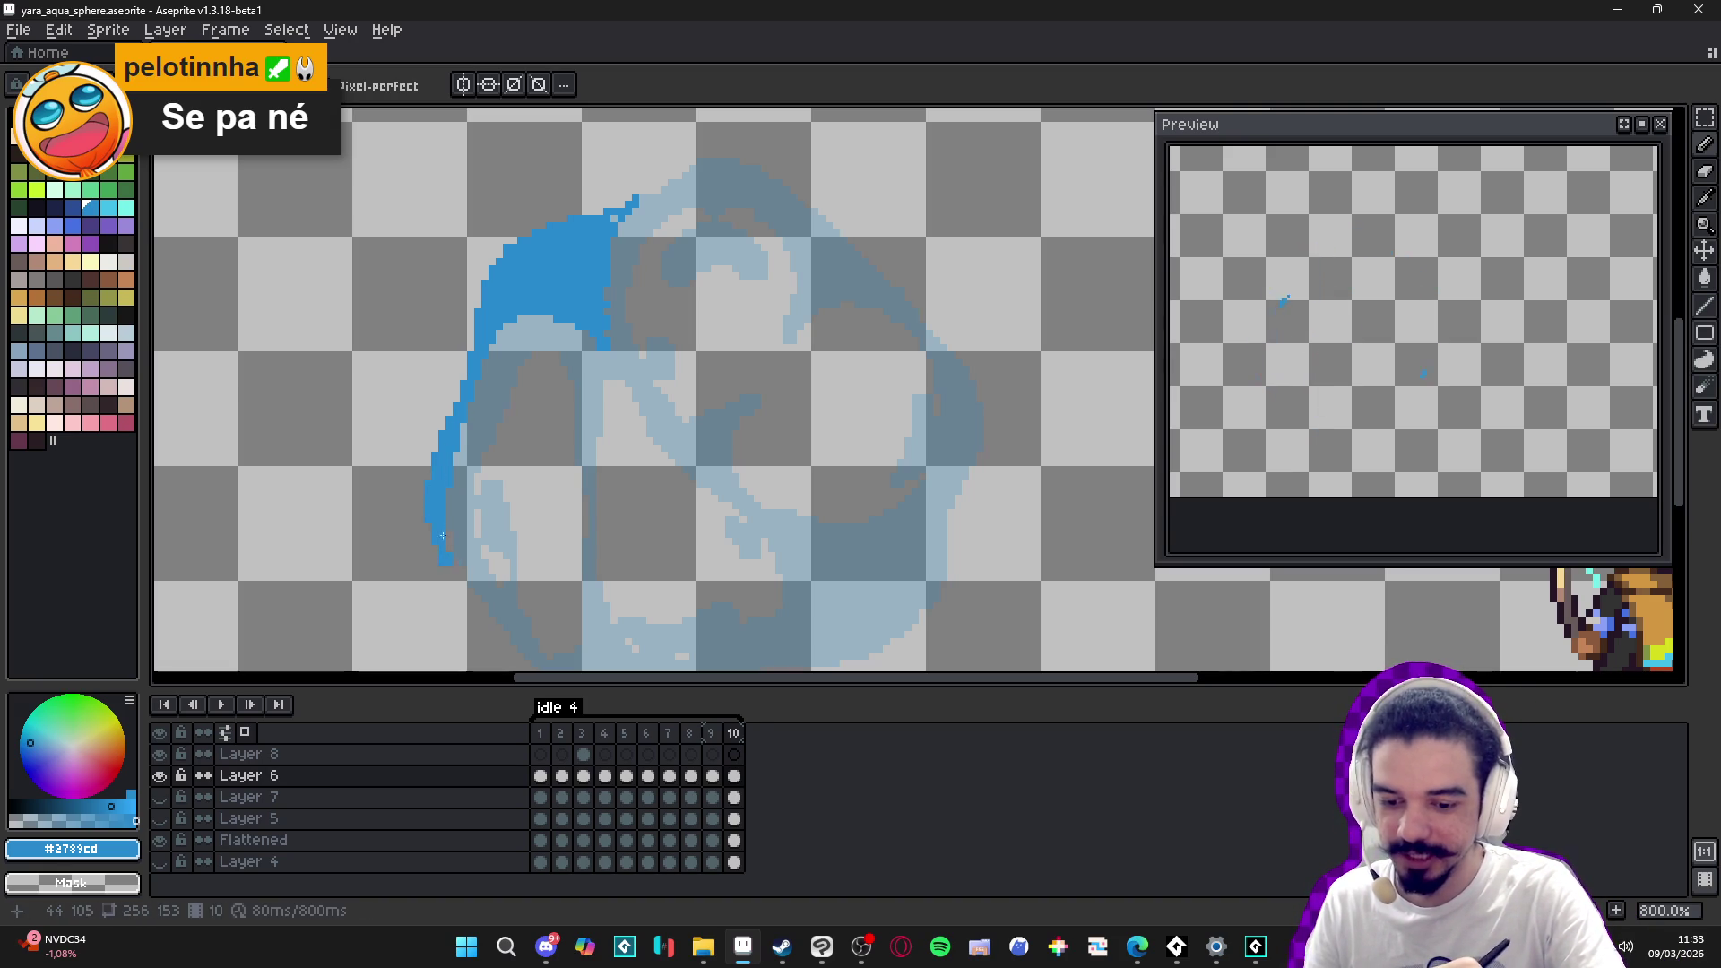
{"action": "mouse_move", "coordinate": [528, 605]}
{"action": "left_mouse_down"}
{"action": "mouse_move", "coordinate": [489, 480]}
{"action": "mouse_move", "coordinate": [470, 502]}
{"action": "left_mouse_up"}
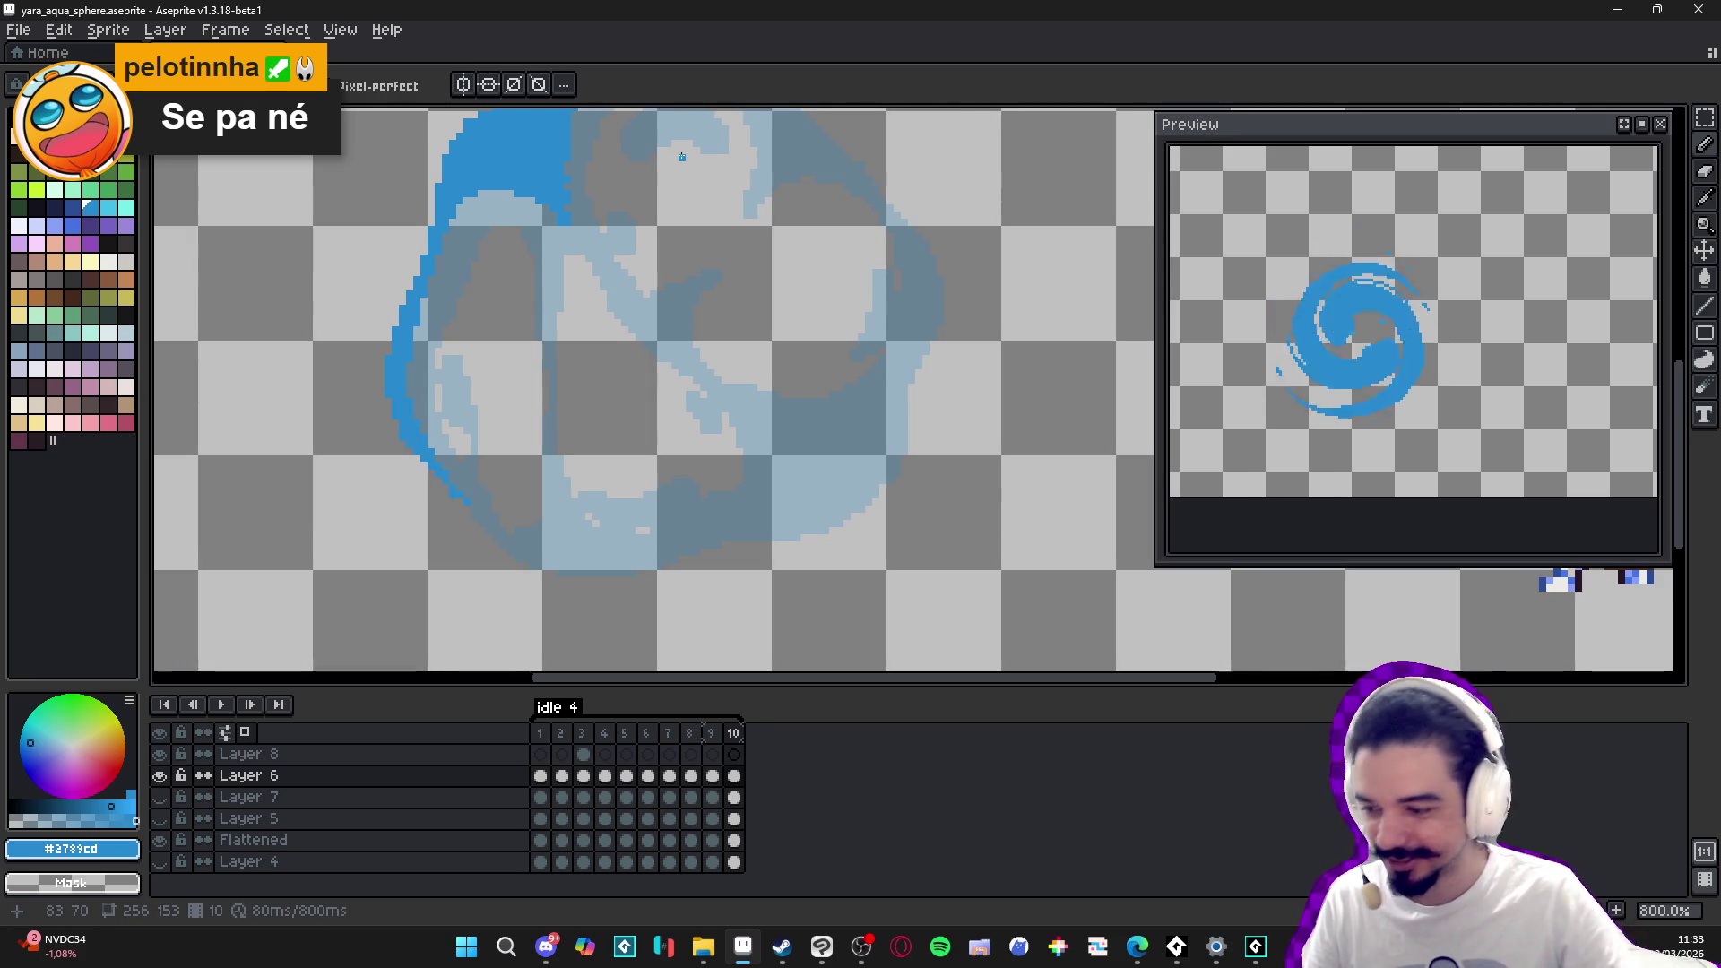
{"action": "scroll", "coordinate": [693, 259], "scroll_direction": "down", "scroll_amount": 1}
- Extend the blue outline along the sphere's top and down its right edge
{"action": "left_click_drag", "start_coordinate": [693, 259], "coordinate": [622, 322]}
{"action": "mouse_move", "coordinate": [678, 229]}
{"action": "left_mouse_down"}
{"action": "mouse_move", "coordinate": [600, 318]}
{"action": "mouse_move", "coordinate": [552, 343]}
{"action": "left_mouse_up"}
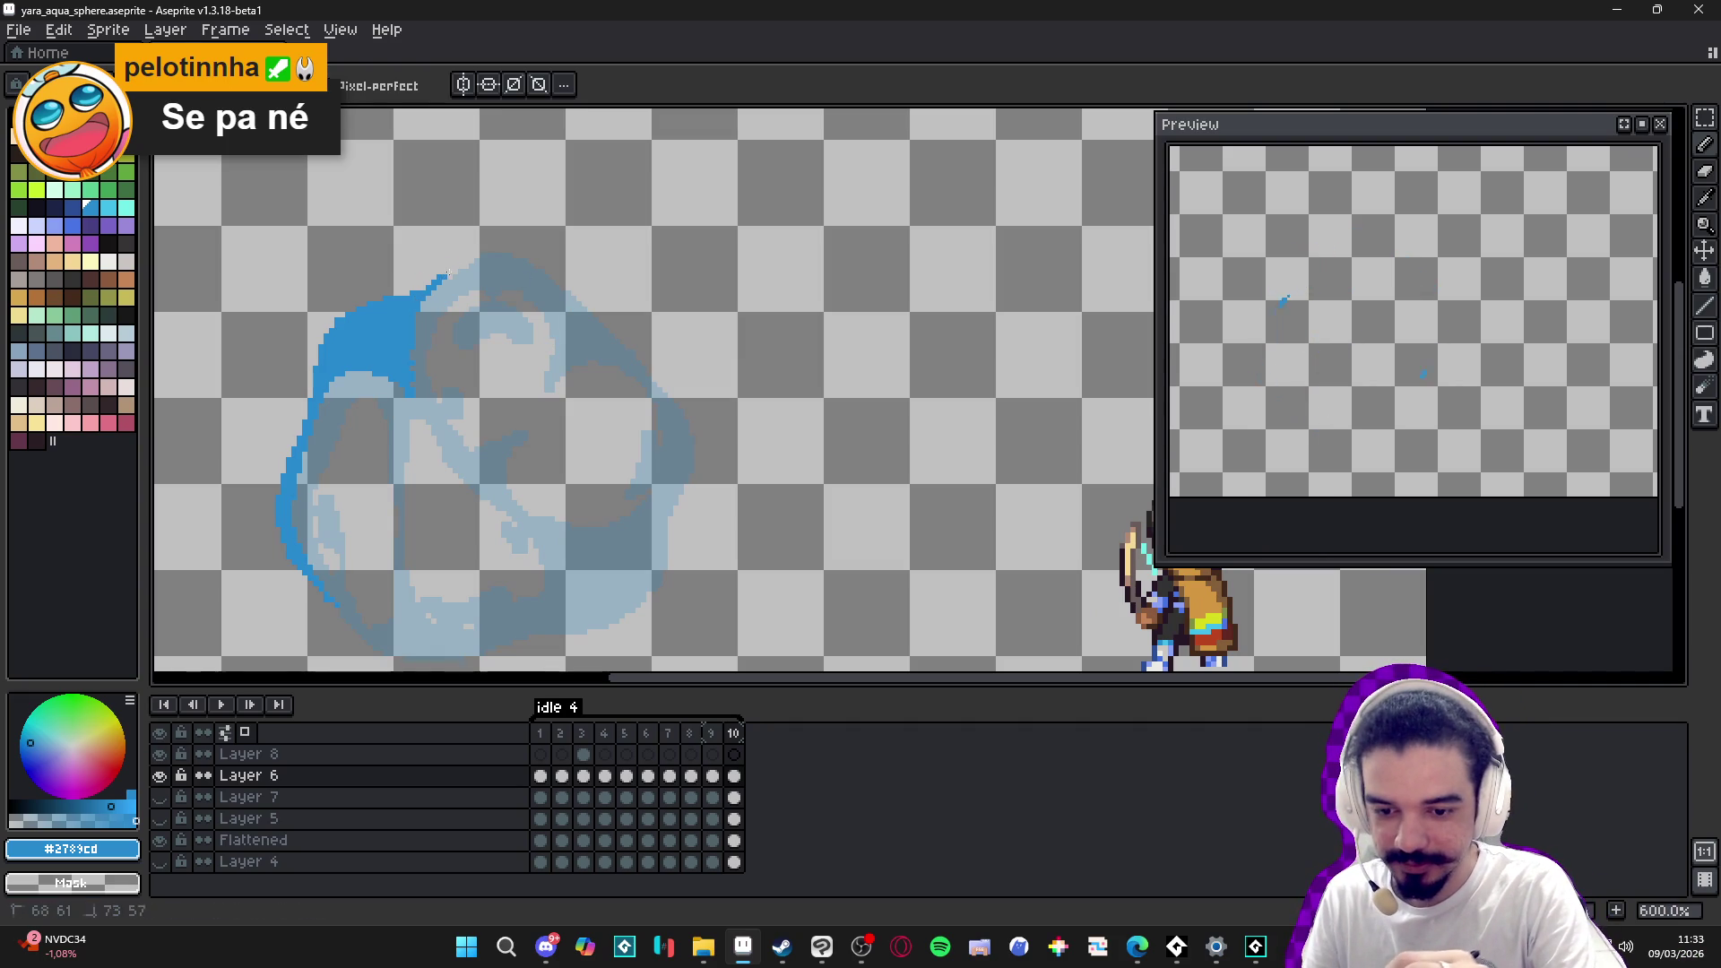
{"action": "left_click_drag", "start_coordinate": [433, 285], "coordinate": [467, 261]}
{"action": "mouse_move", "coordinate": [470, 251]}
{"action": "left_mouse_down"}
{"action": "mouse_move", "coordinate": [459, 265]}
{"action": "mouse_move", "coordinate": [532, 252]}
{"action": "mouse_move", "coordinate": [555, 272]}
{"action": "left_mouse_up"}
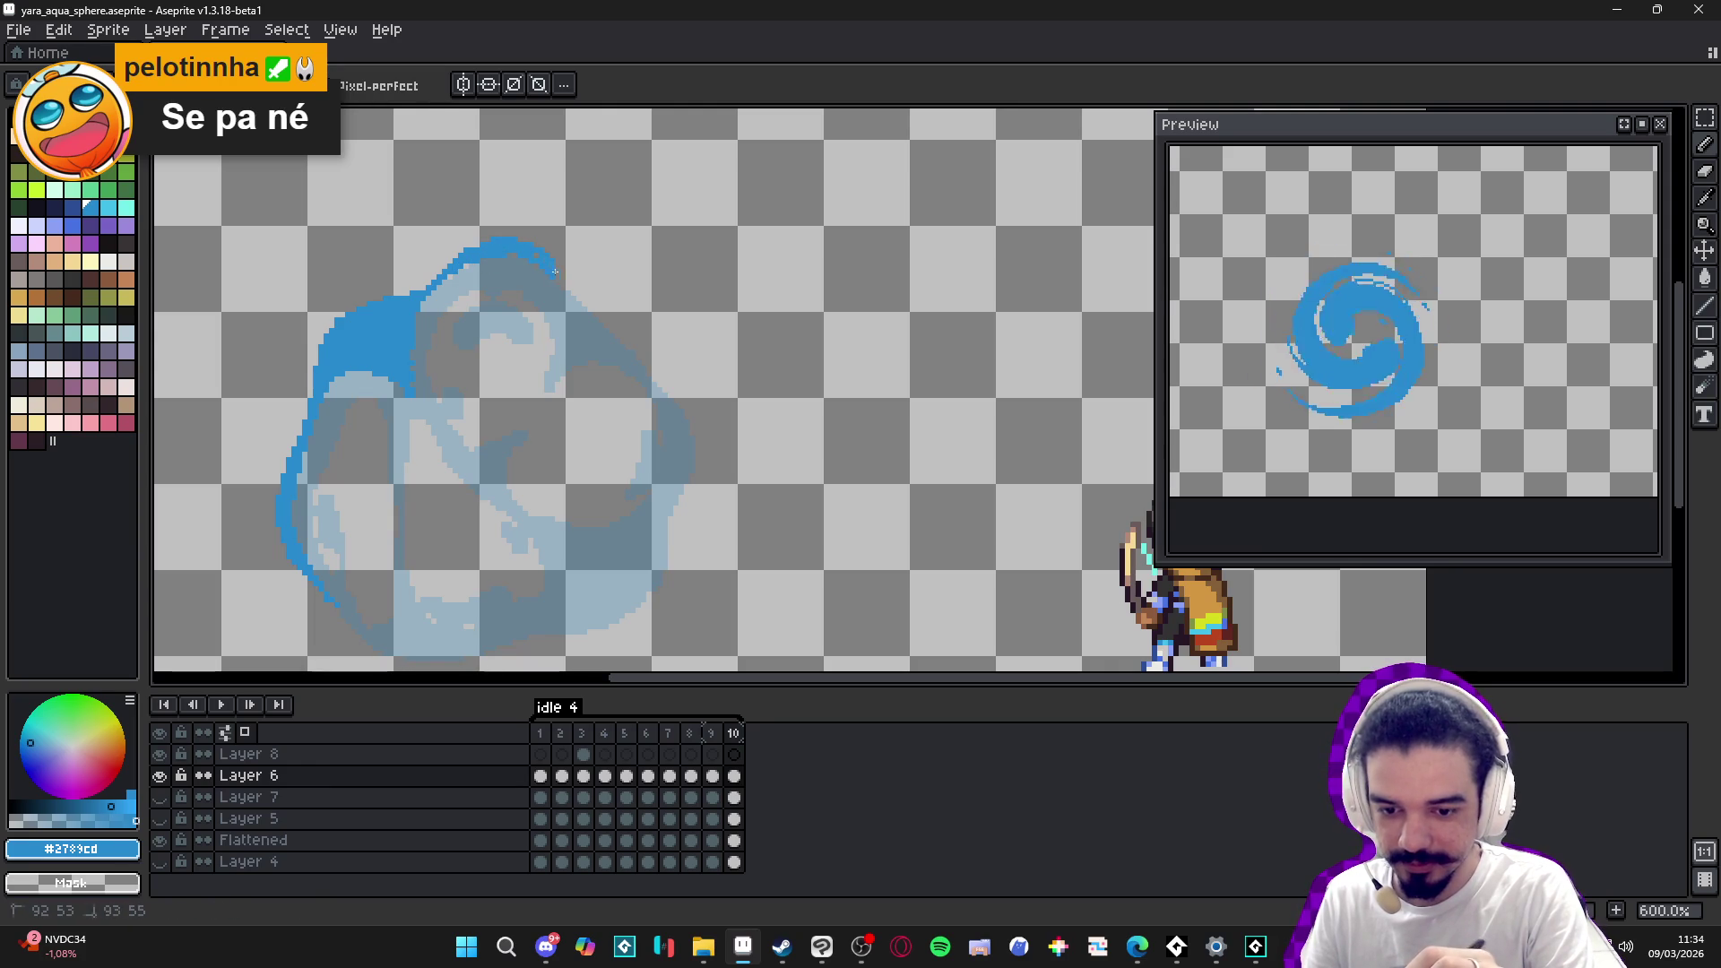
{"action": "left_click_drag", "start_coordinate": [446, 273], "coordinate": [459, 262]}
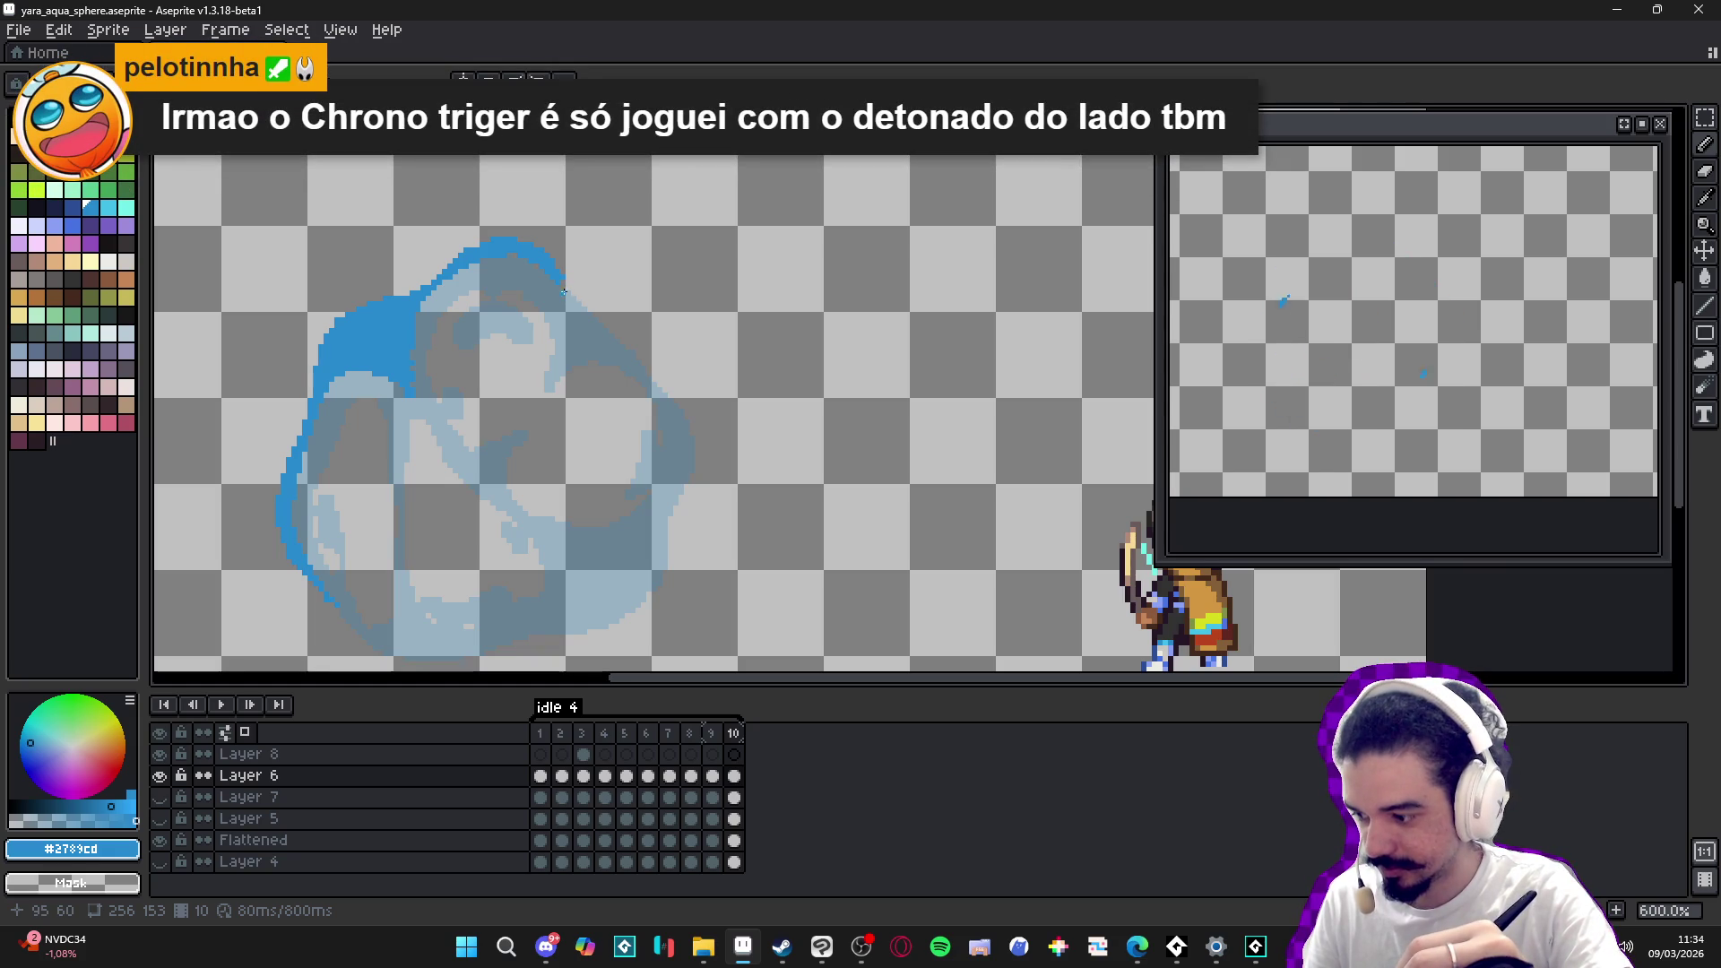
{"action": "mouse_move", "coordinate": [566, 285]}
{"action": "left_mouse_down"}
{"action": "mouse_move", "coordinate": [552, 271]}
{"action": "mouse_move", "coordinate": [695, 412]}
{"action": "mouse_move", "coordinate": [708, 450]}
{"action": "mouse_move", "coordinate": [685, 491]}
{"action": "left_mouse_up"}
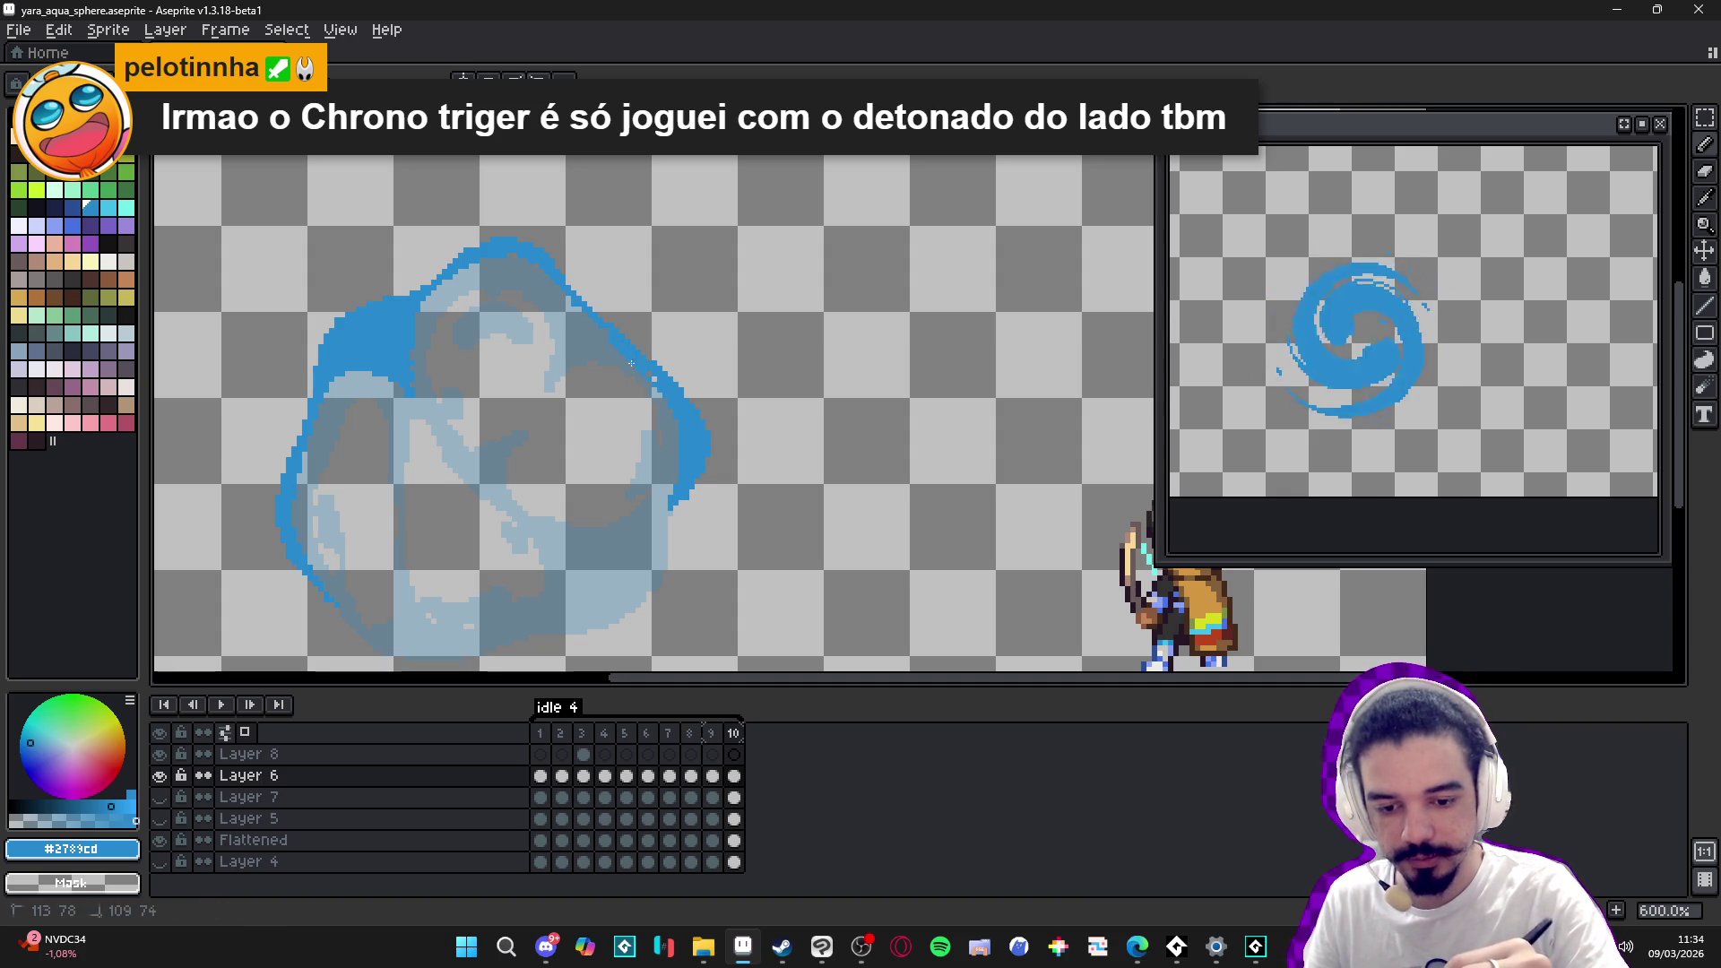
{"action": "key", "text": "e"}
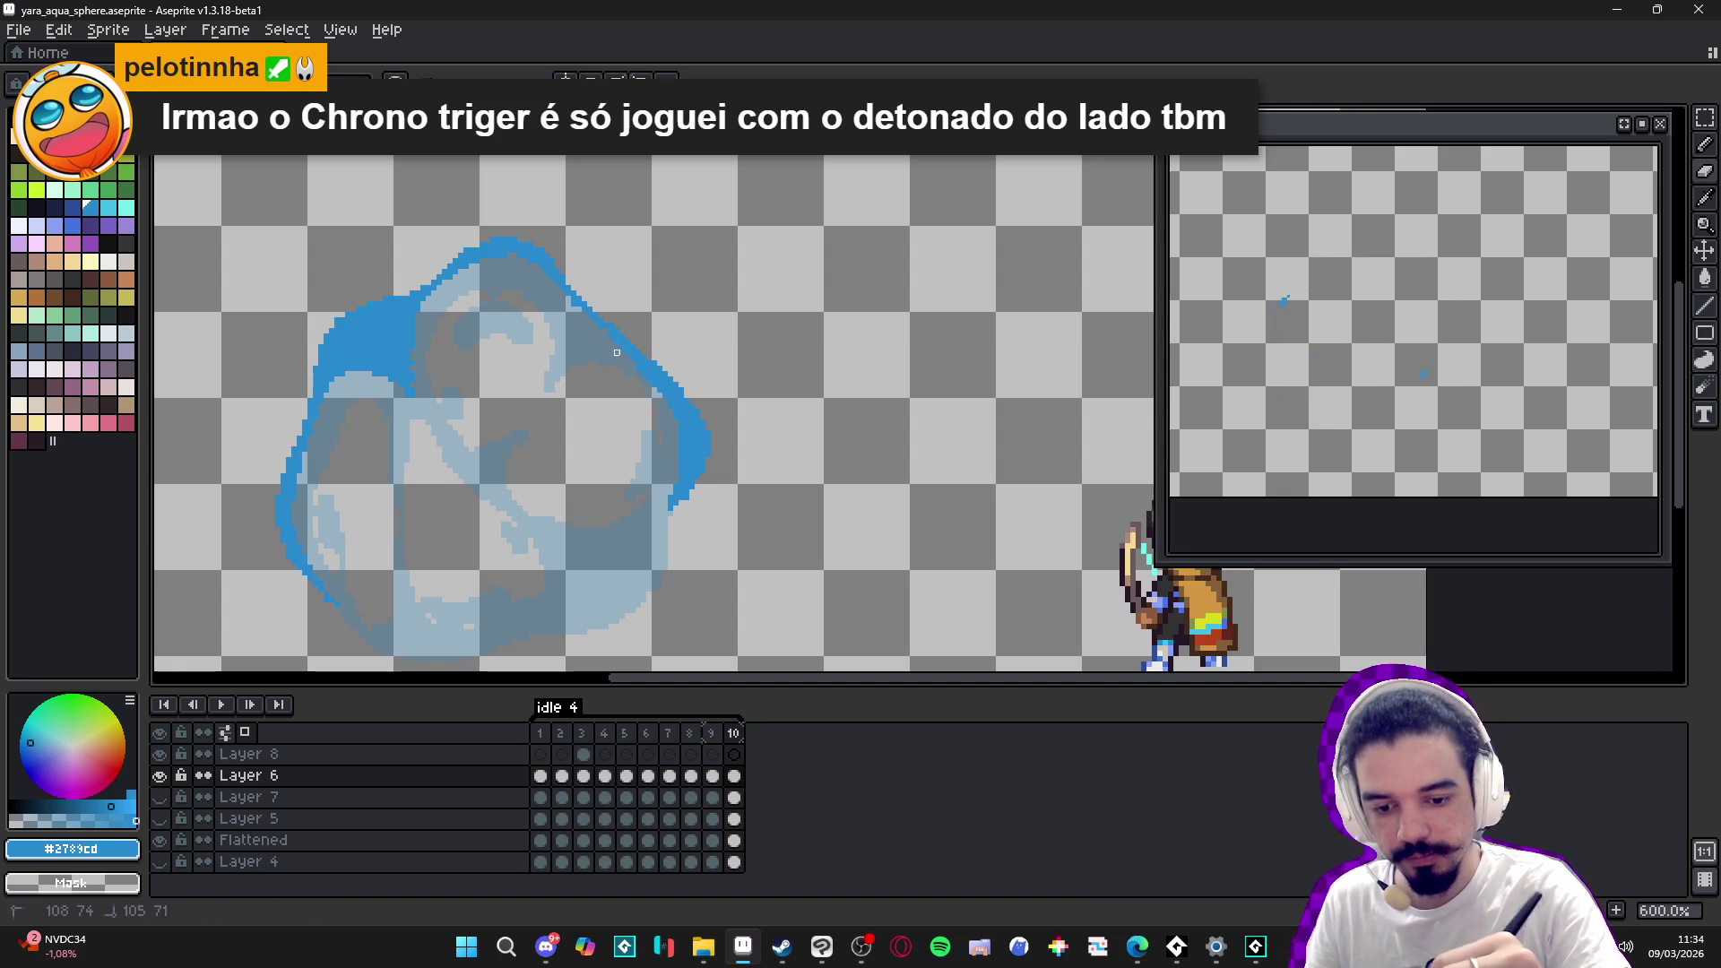
{"action": "key", "text": "b"}
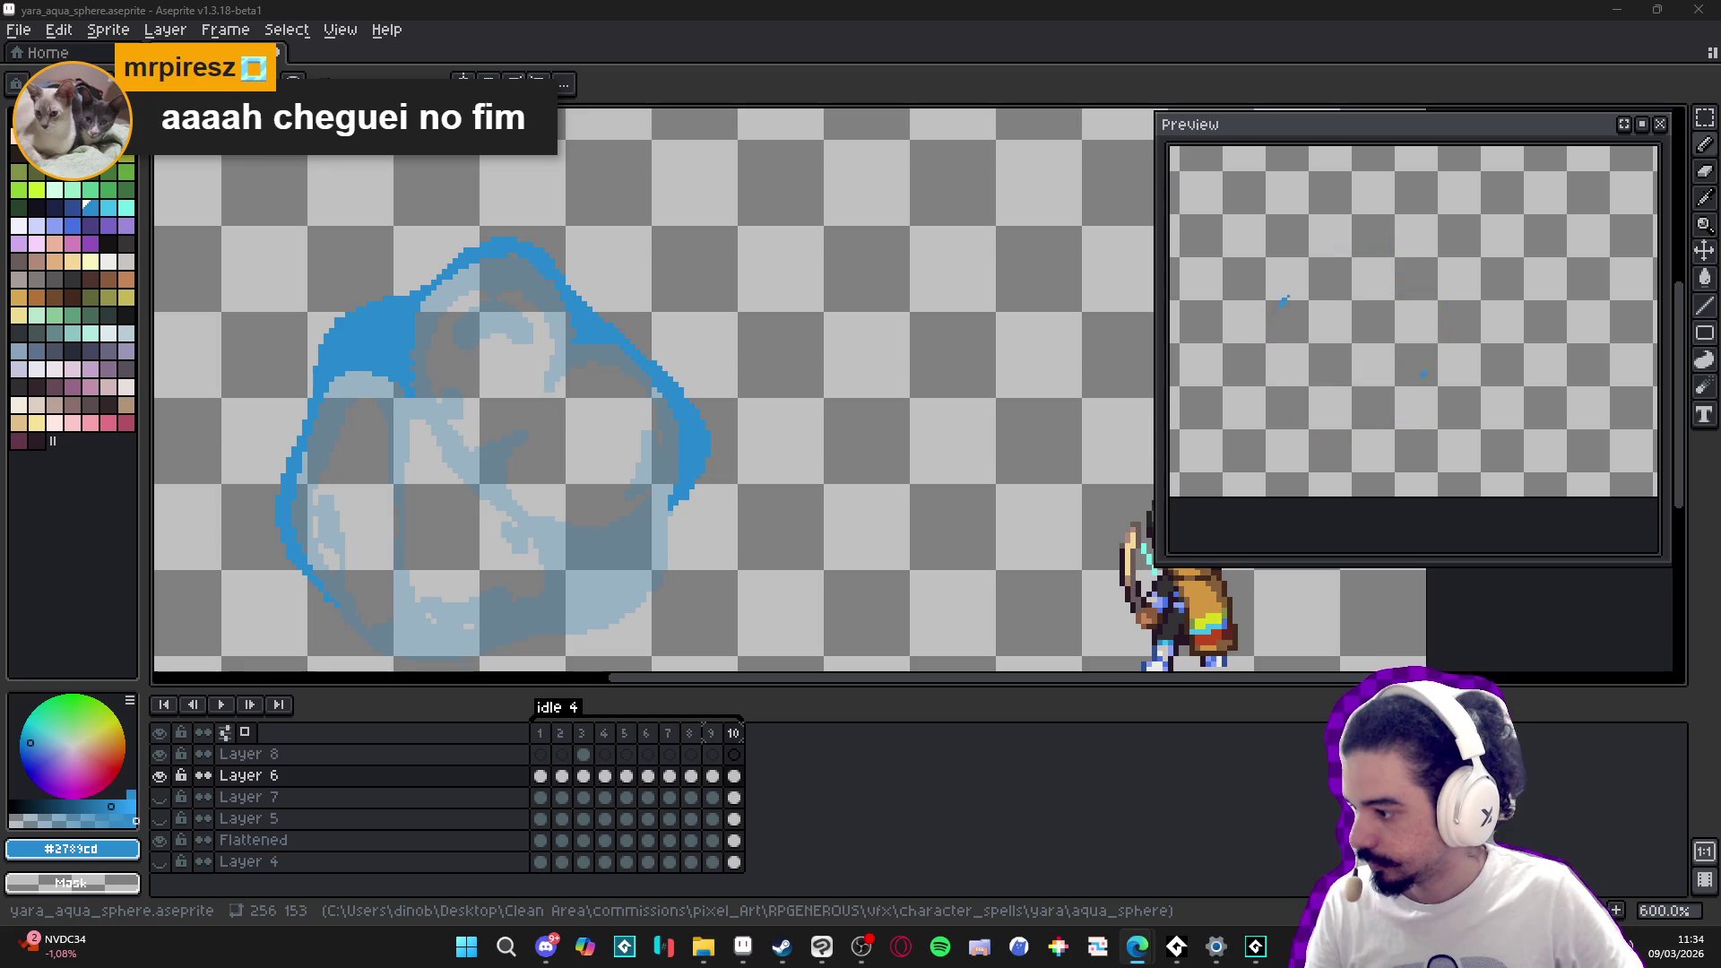
{"action": "key", "text": "alt+Tab"}
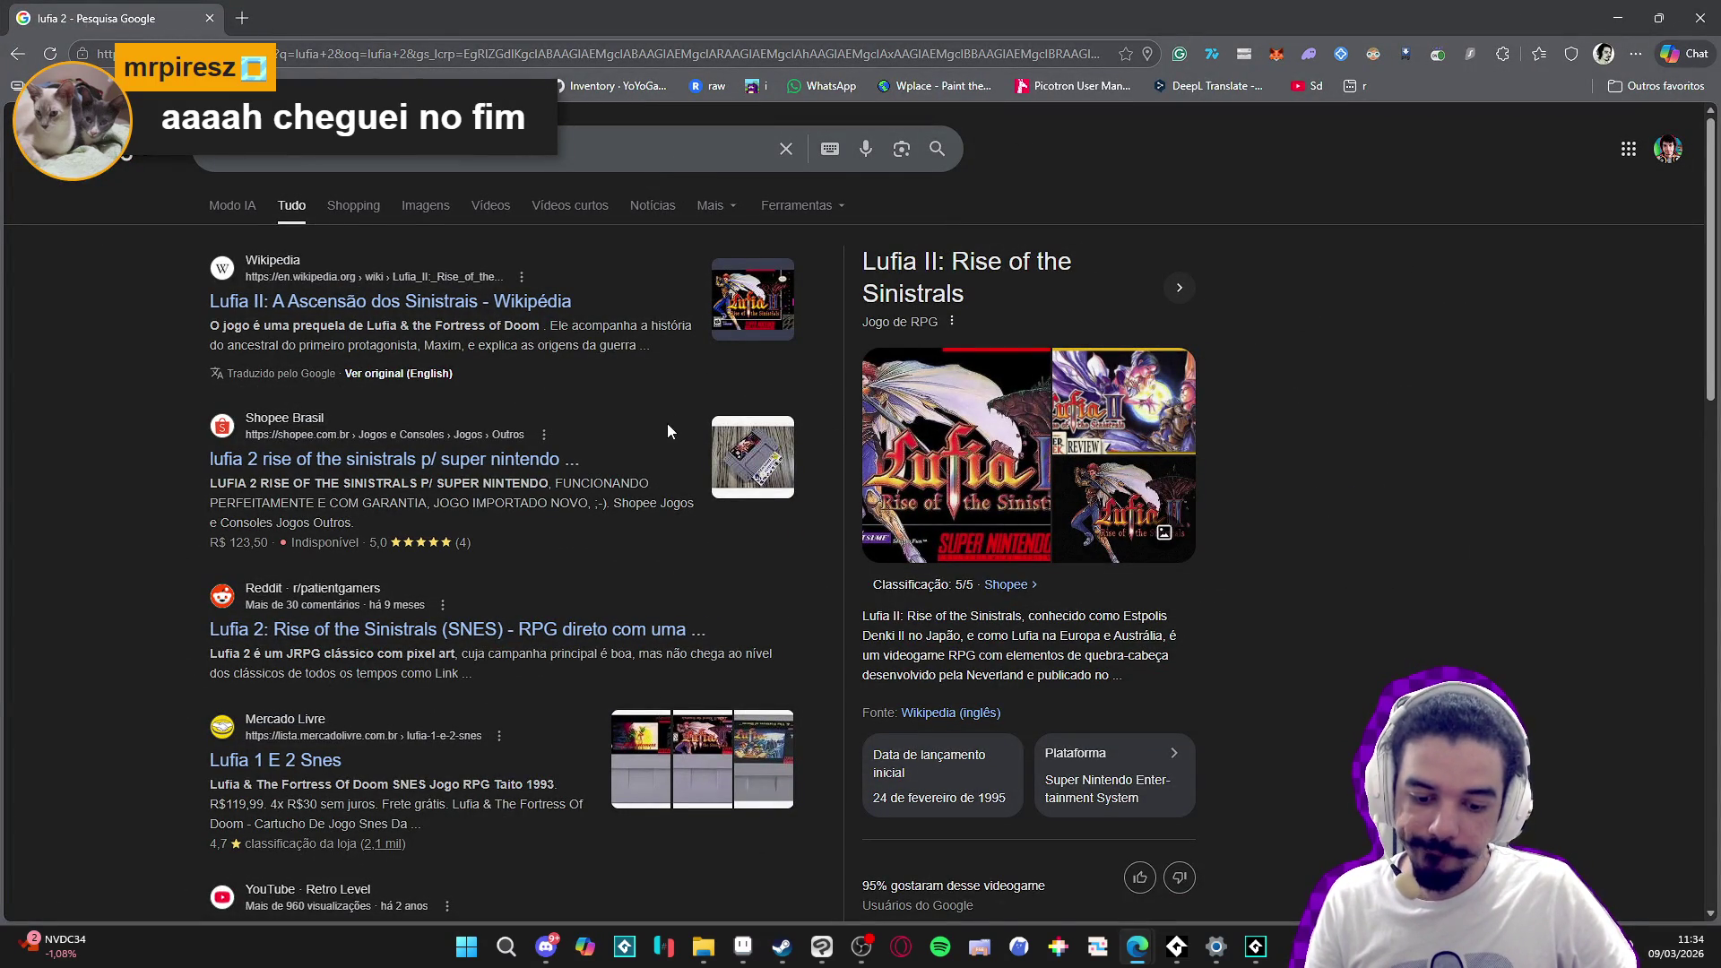
- Search Google for 'ps1 rpgs'
{"action": "left_click", "coordinate": [366, 170]}
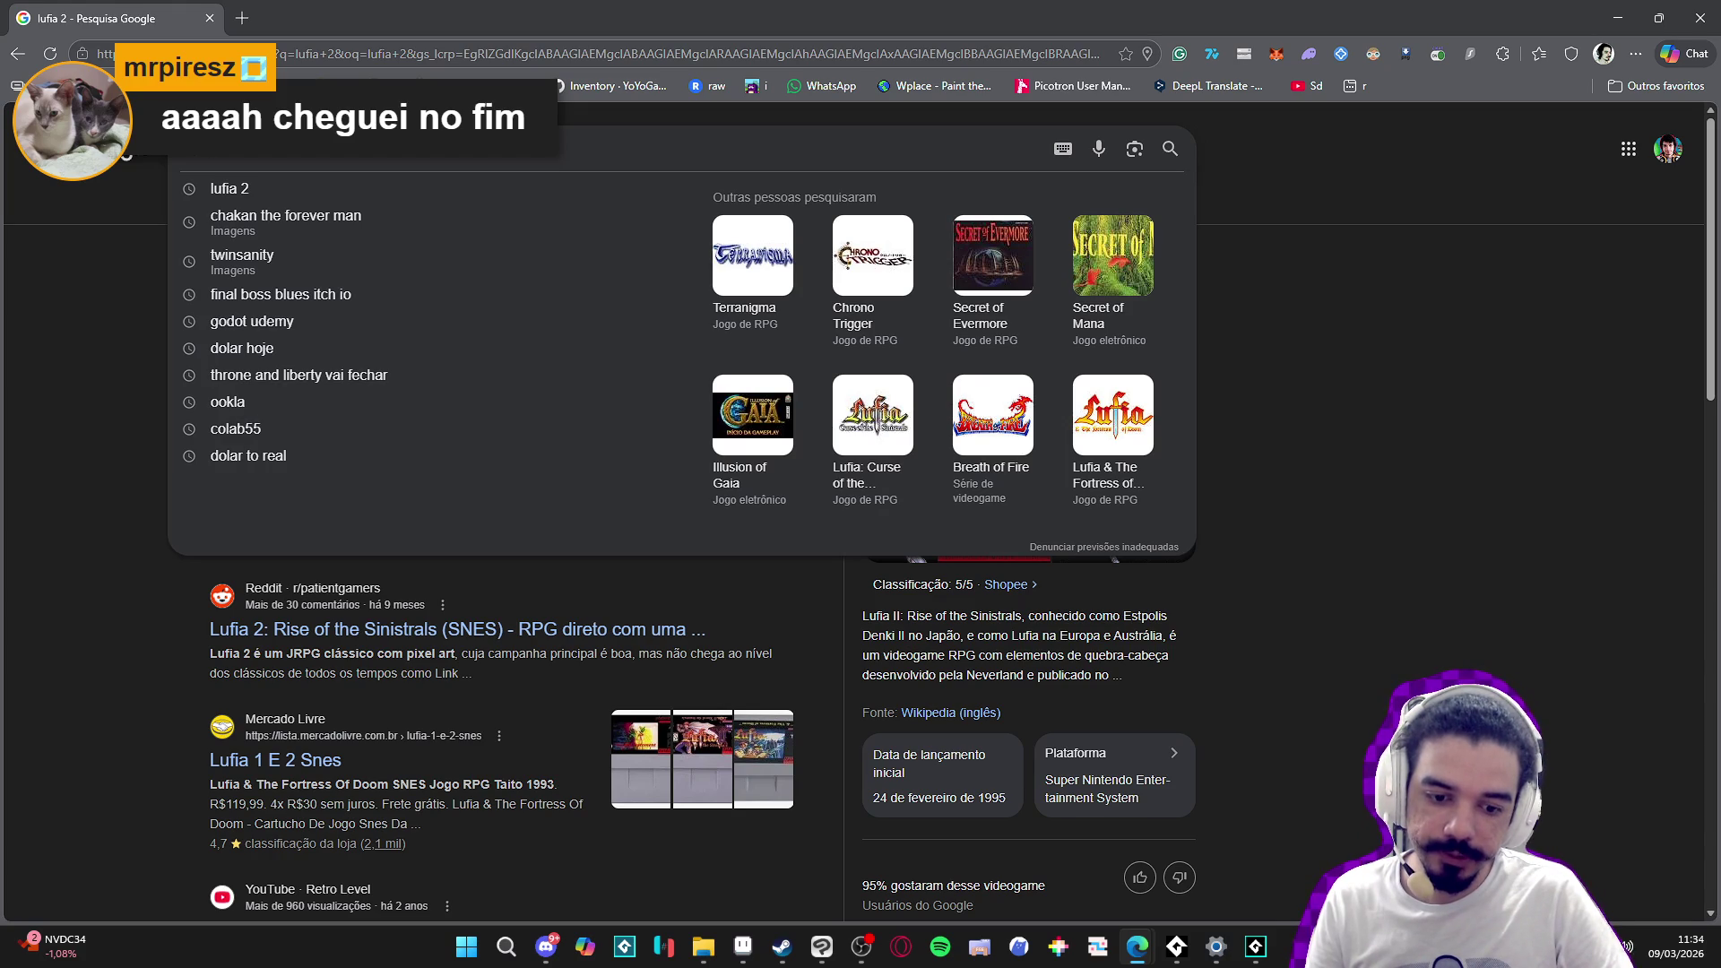
{"action": "type", "text": "ps1 rpgs"}
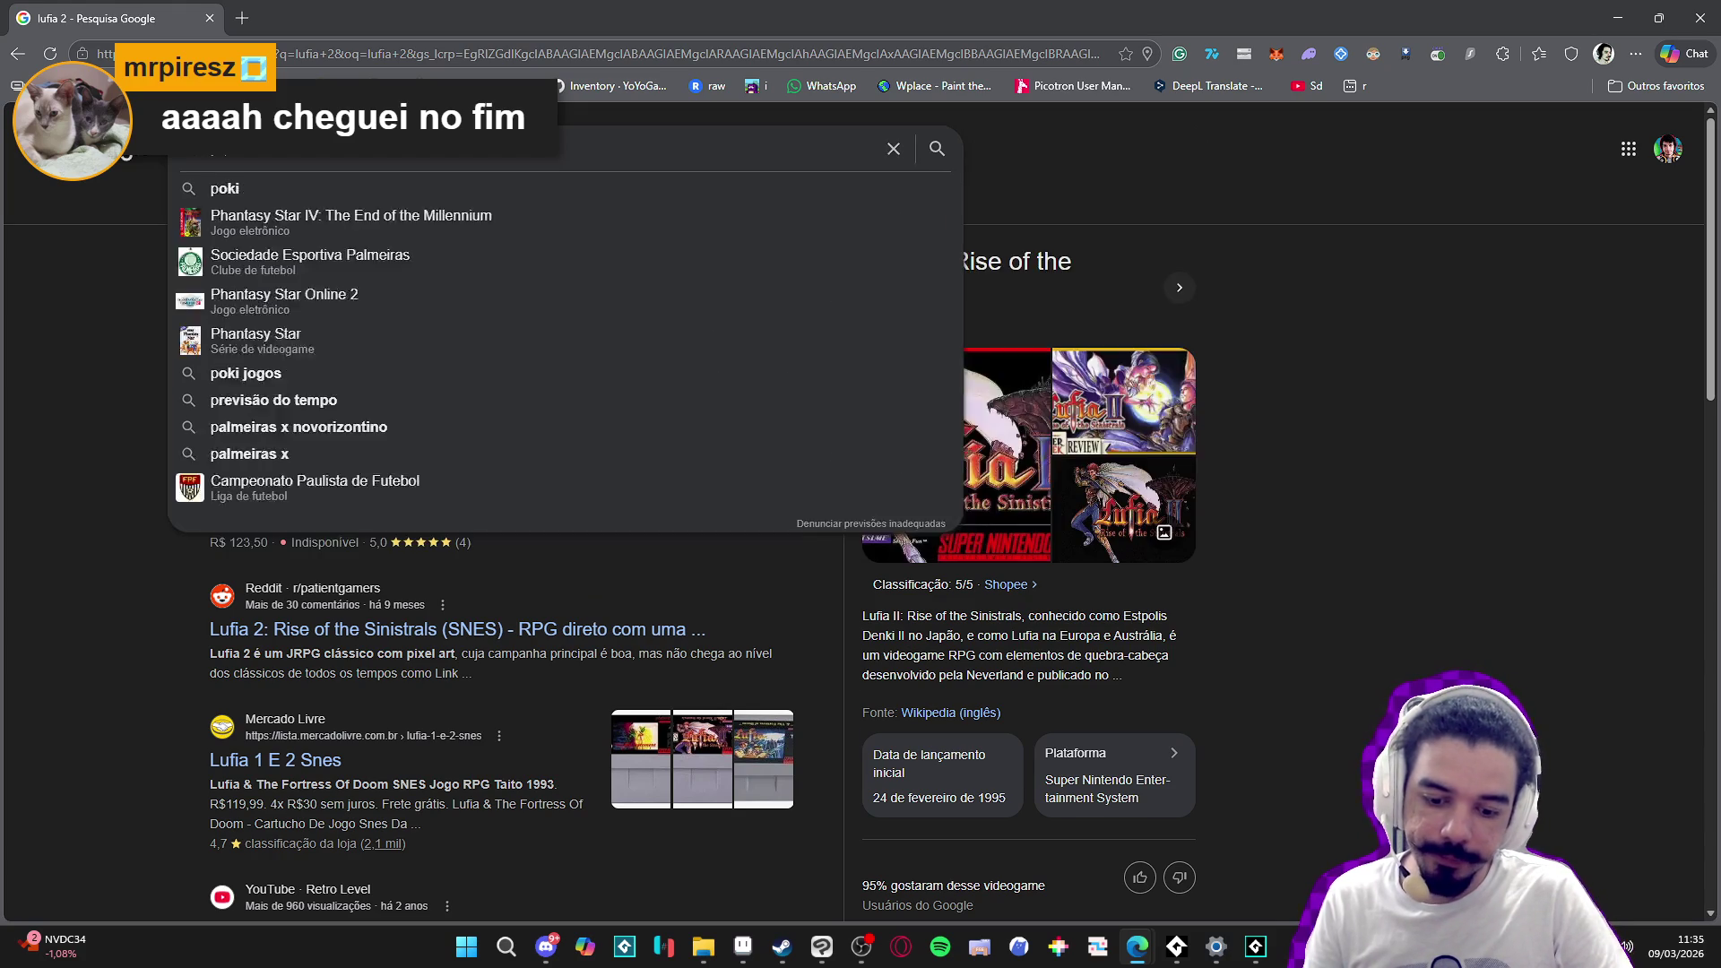
{"action": "key", "text": "Return"}
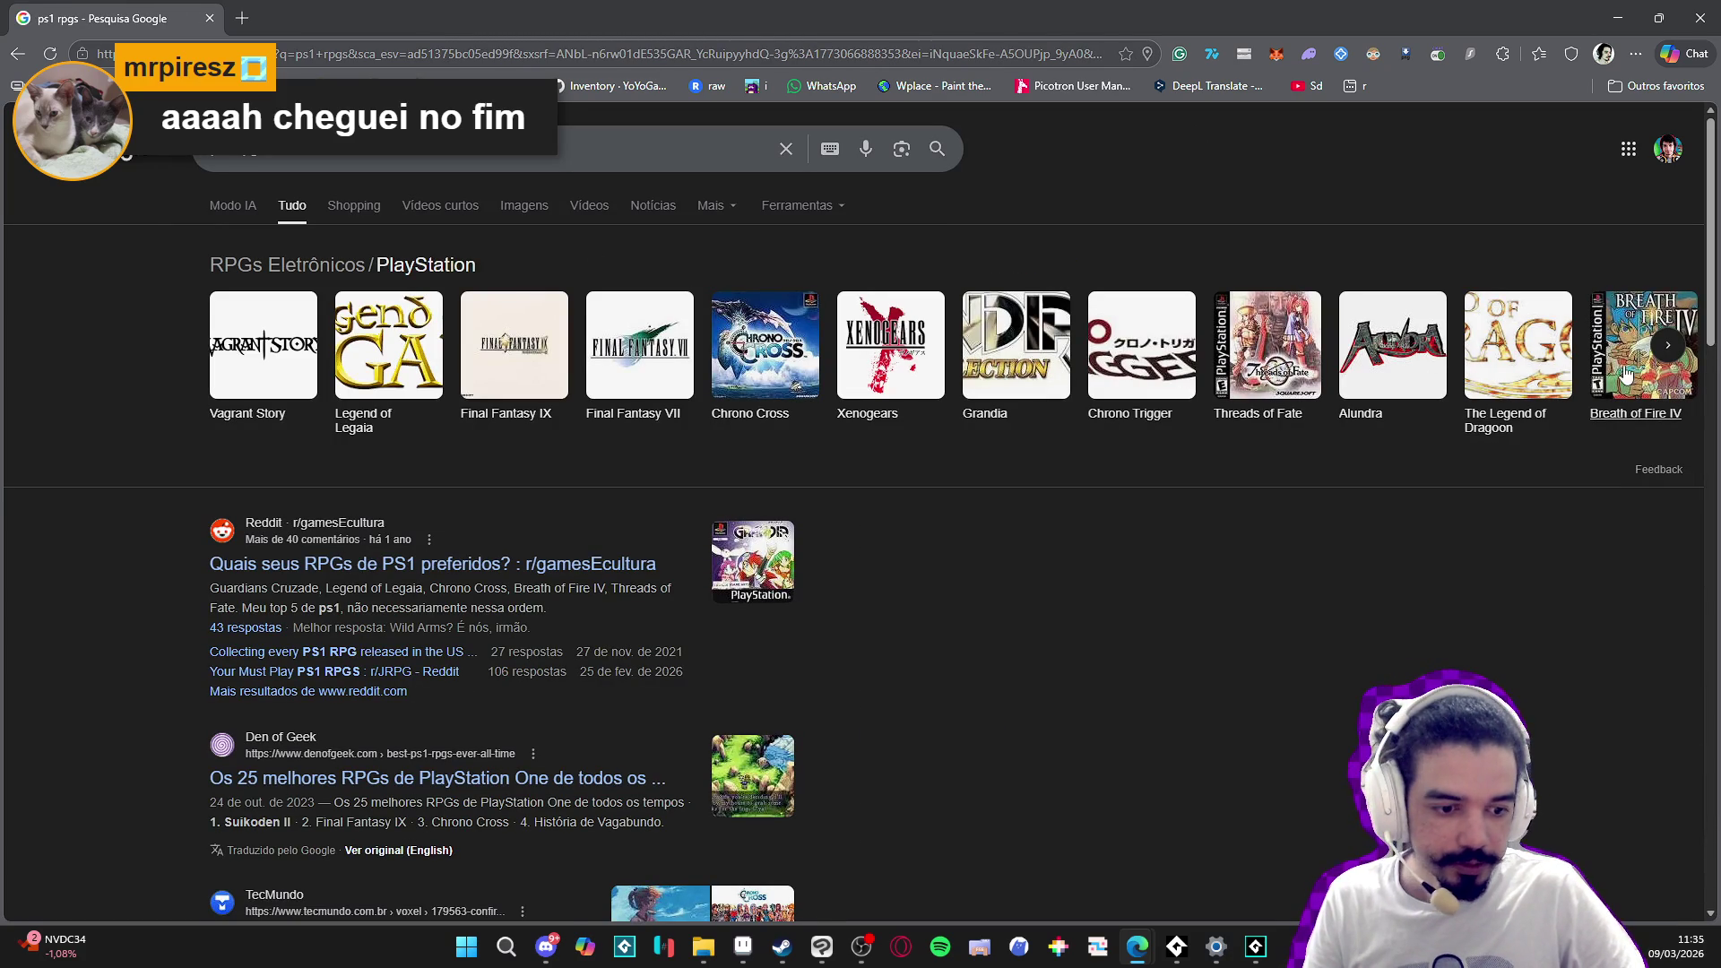
- Open the Alundra results, browse them, and return to Aseprite
{"action": "left_click", "coordinate": [1380, 368]}
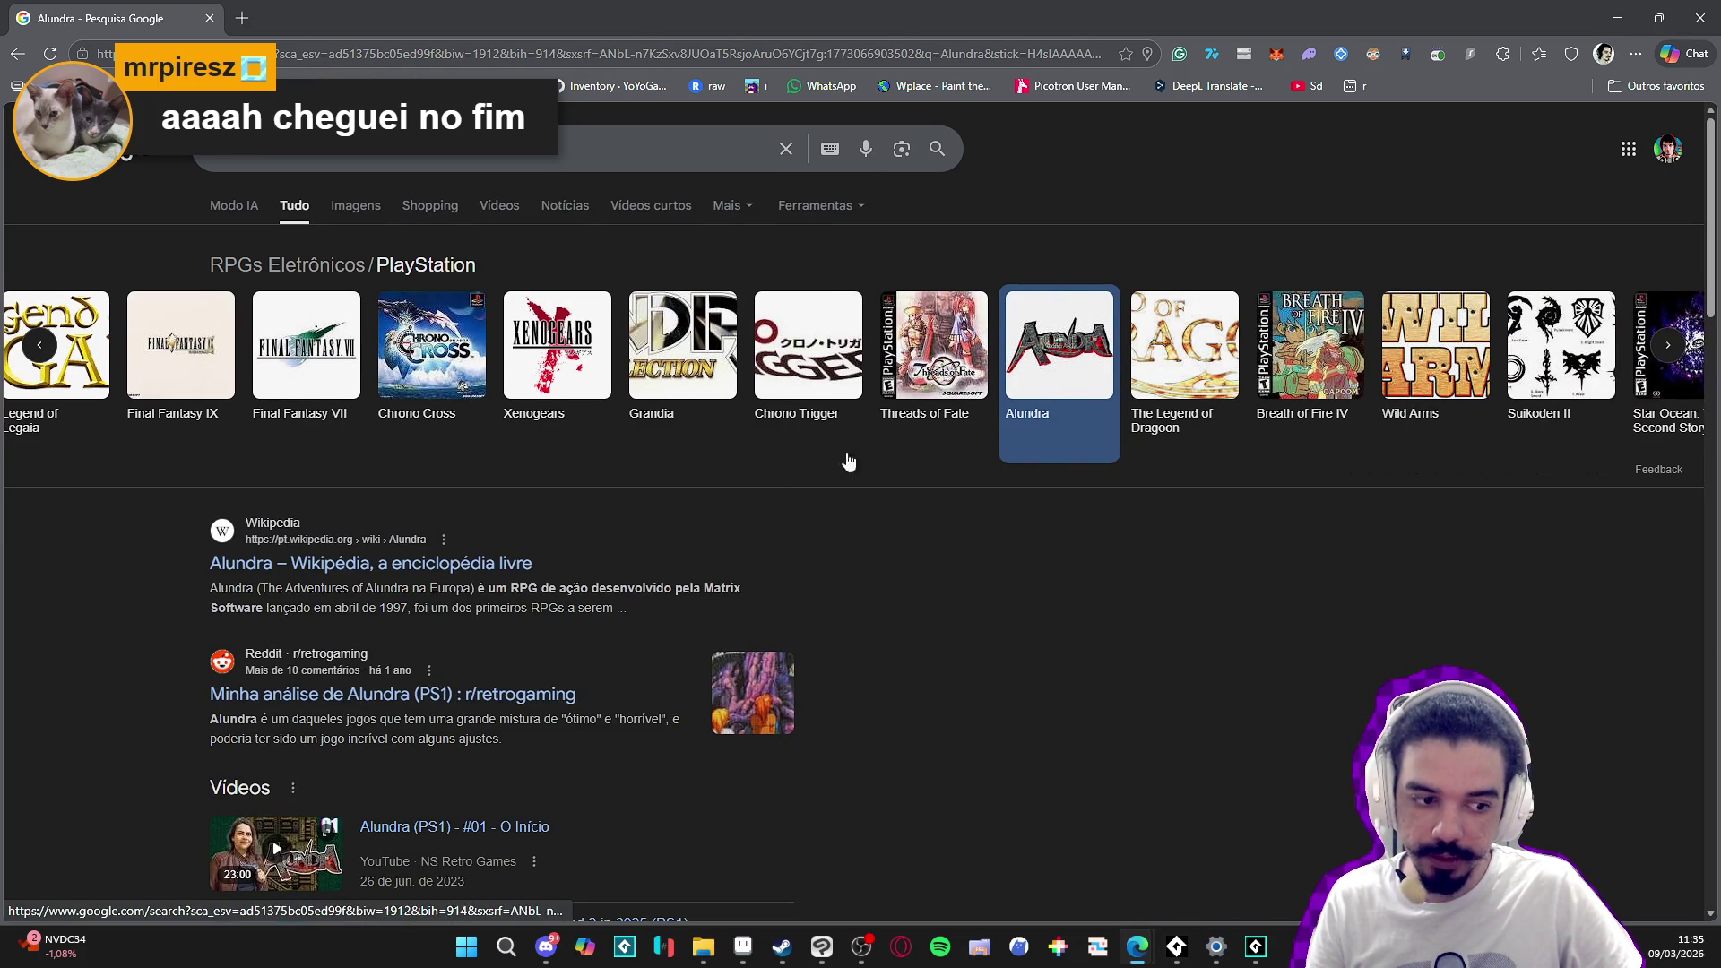
{"action": "scroll", "coordinate": [973, 411], "scroll_direction": "down", "scroll_amount": 1}
{"action": "scroll", "coordinate": [574, 439], "scroll_direction": "down", "scroll_amount": 2}
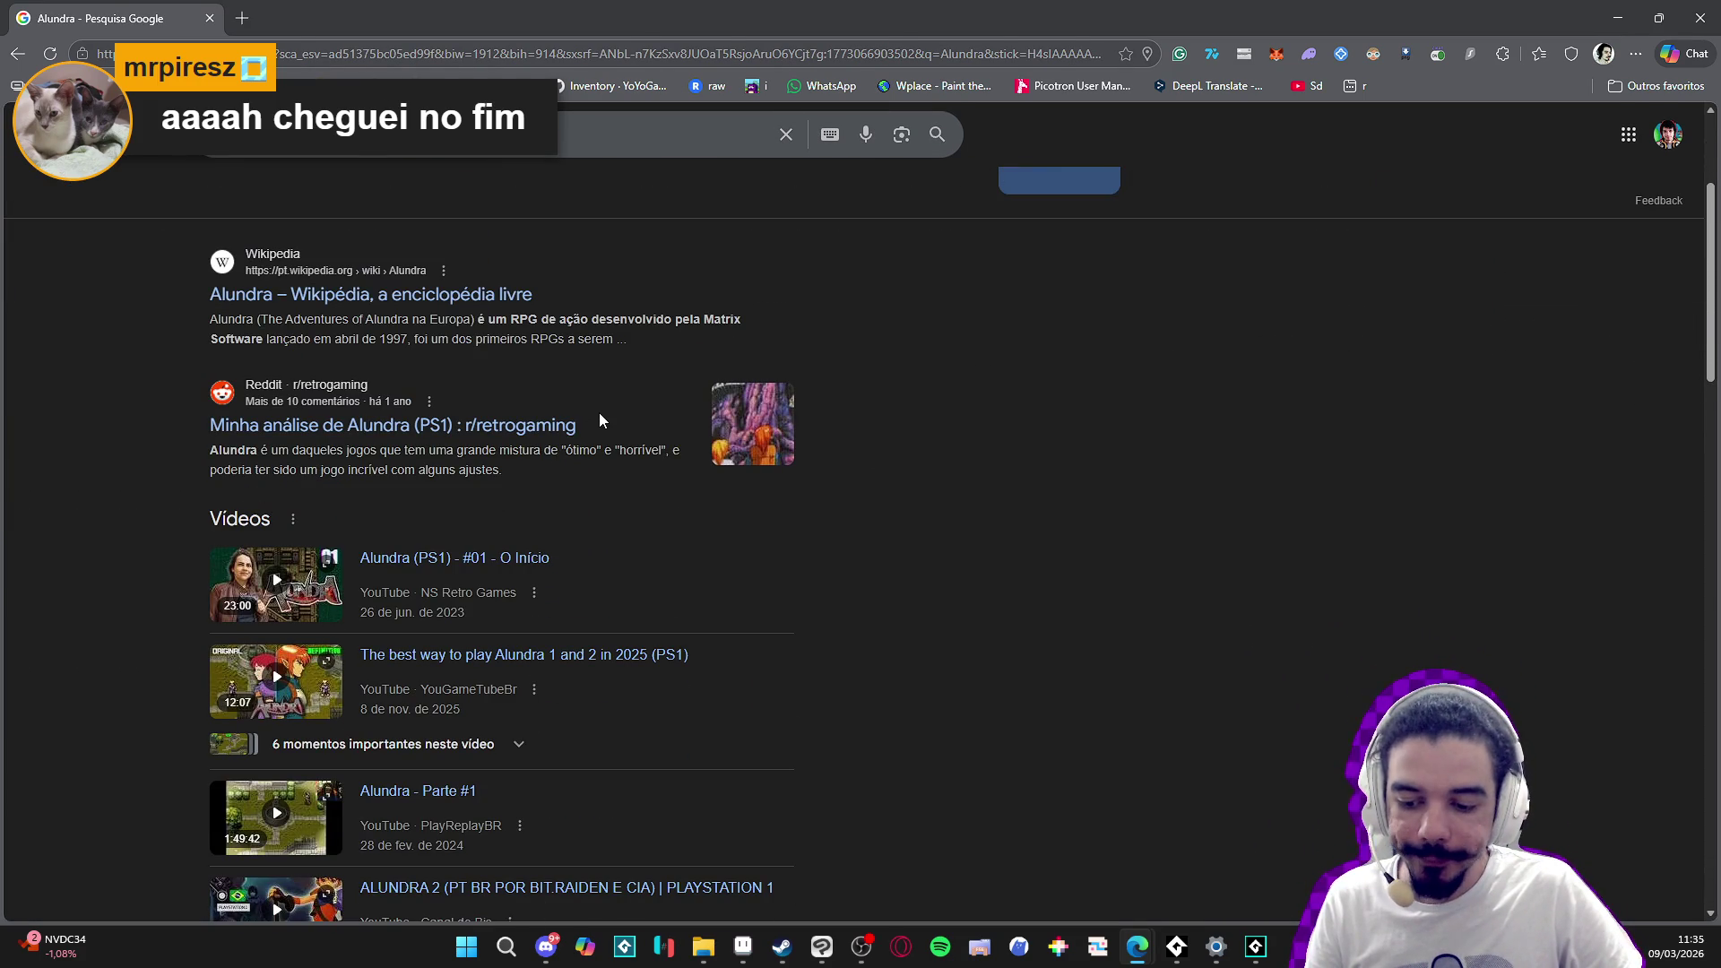
{"action": "scroll", "coordinate": [618, 399], "scroll_direction": "up", "scroll_amount": 3}
{"action": "scroll", "coordinate": [663, 385], "scroll_direction": "down", "scroll_amount": 3}
{"action": "scroll", "coordinate": [718, 368], "scroll_direction": "up", "scroll_amount": 3}
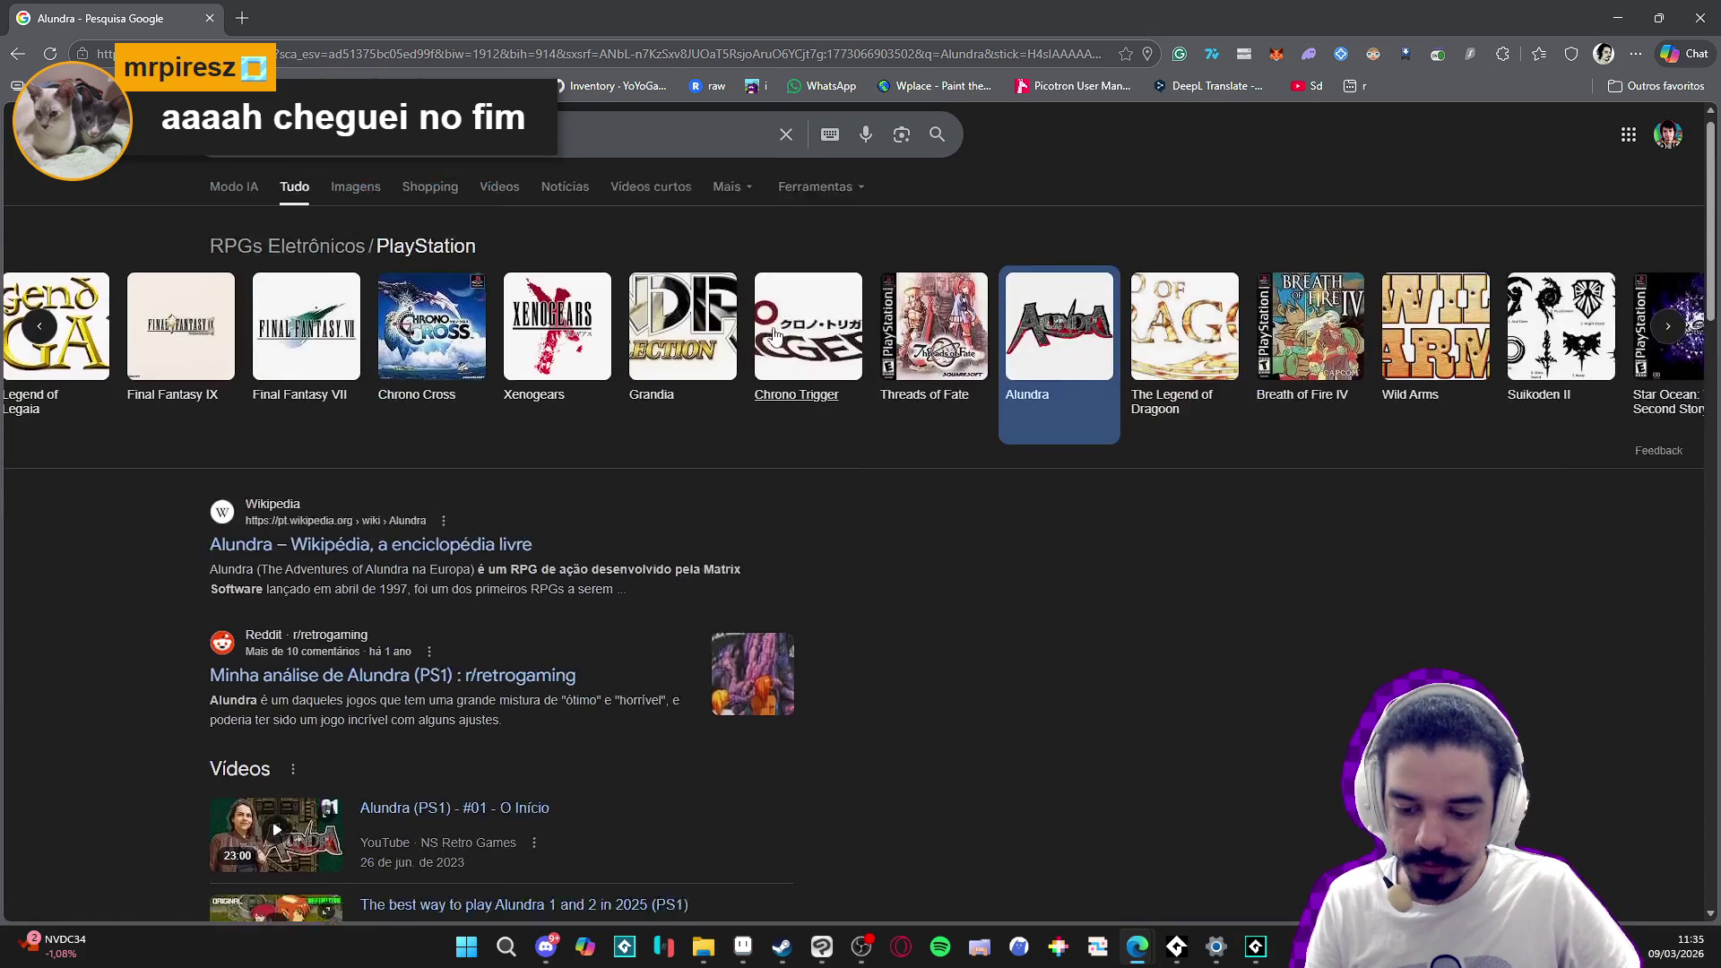
{"action": "key", "text": "alt+Tab"}
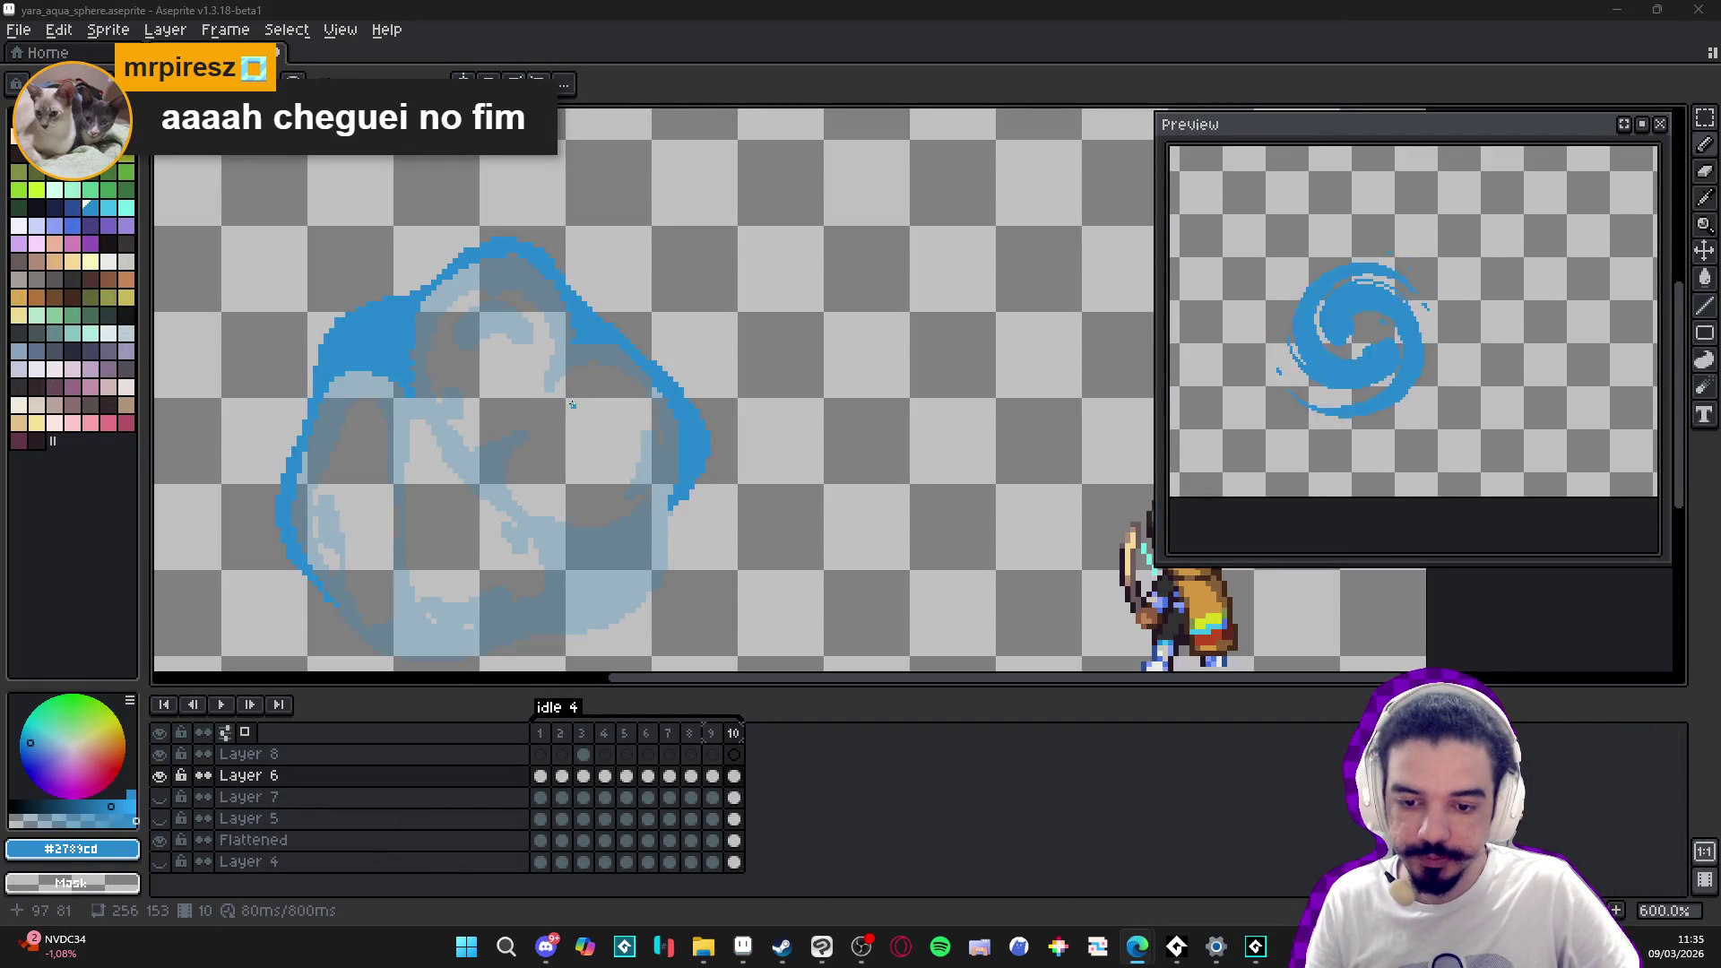
- Thicken the sphere's right edge and fill the lower-right gap with blue
{"action": "scroll", "coordinate": [543, 266], "scroll_direction": "up", "scroll_amount": 4}
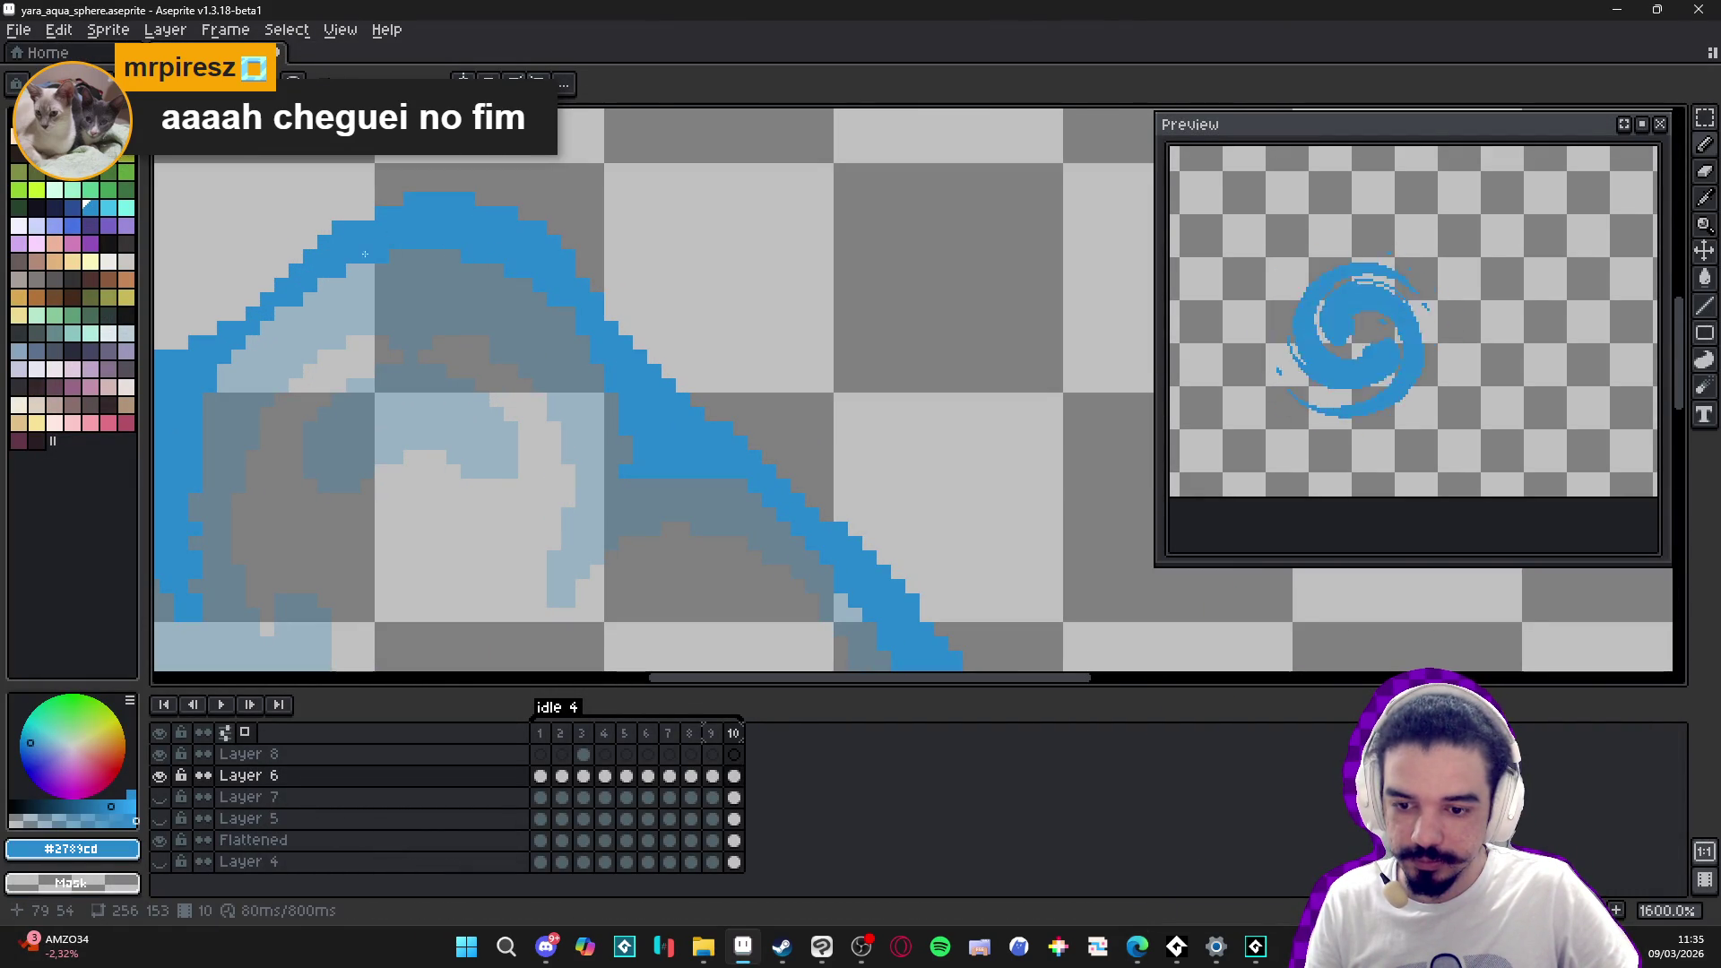
{"action": "scroll", "coordinate": [340, 296], "scroll_direction": "down", "scroll_amount": 4}
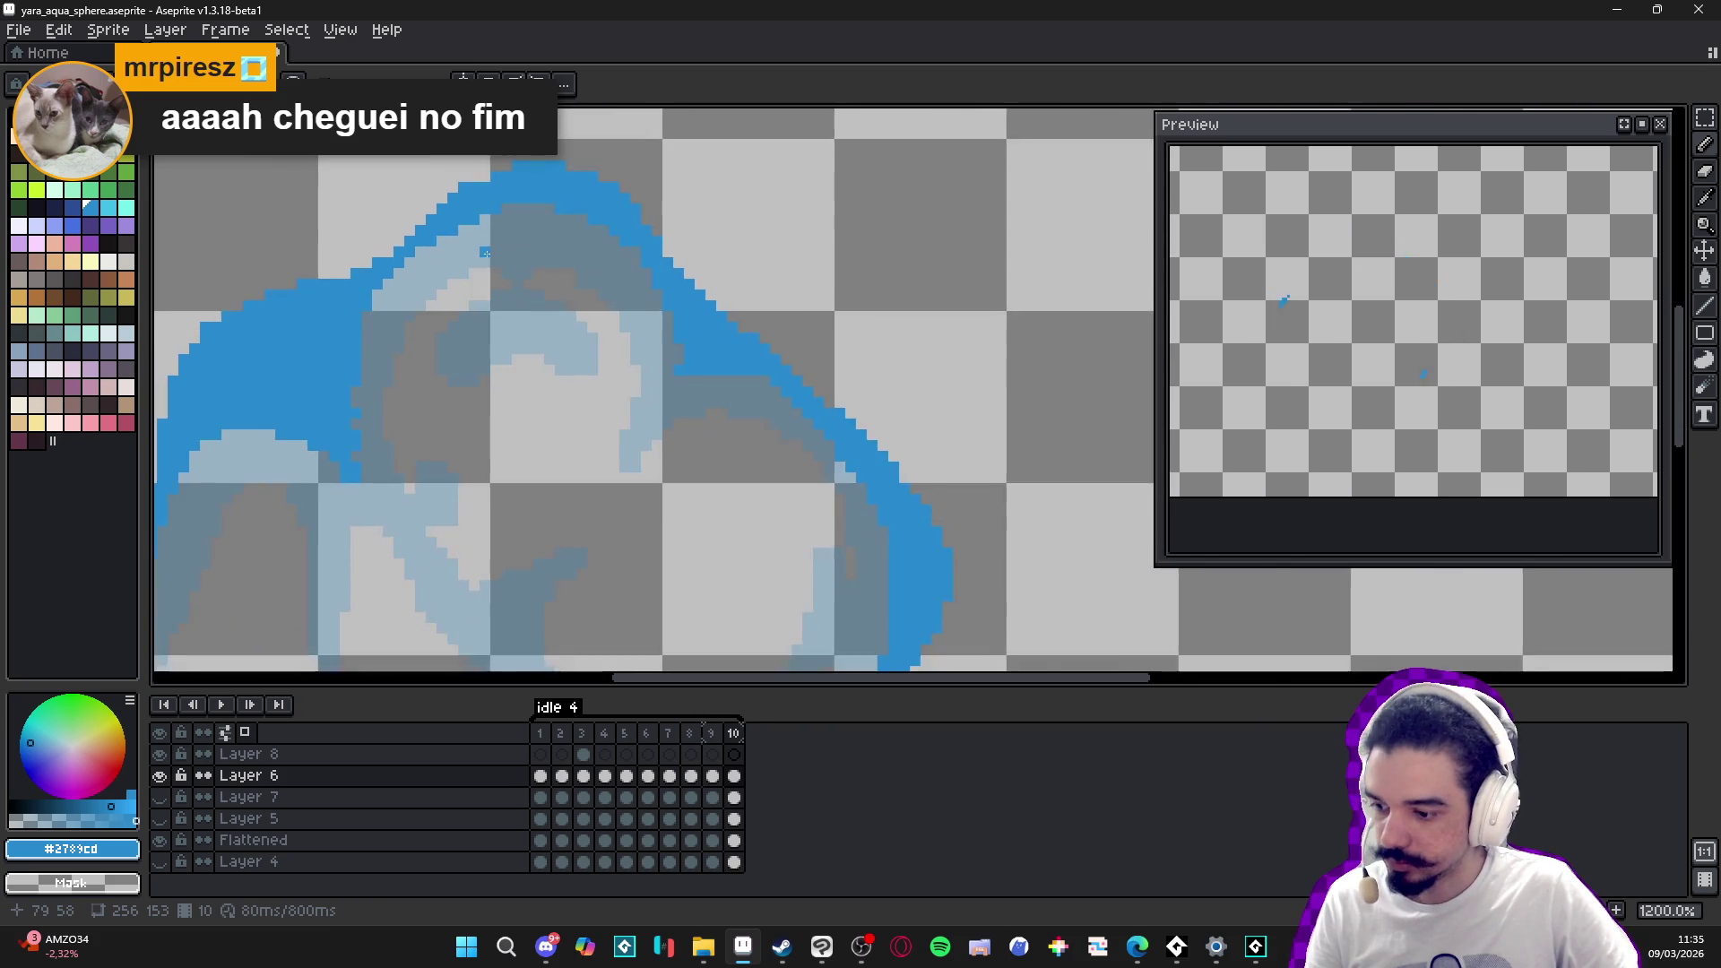
{"action": "scroll", "coordinate": [620, 315], "scroll_direction": "down", "scroll_amount": 1}
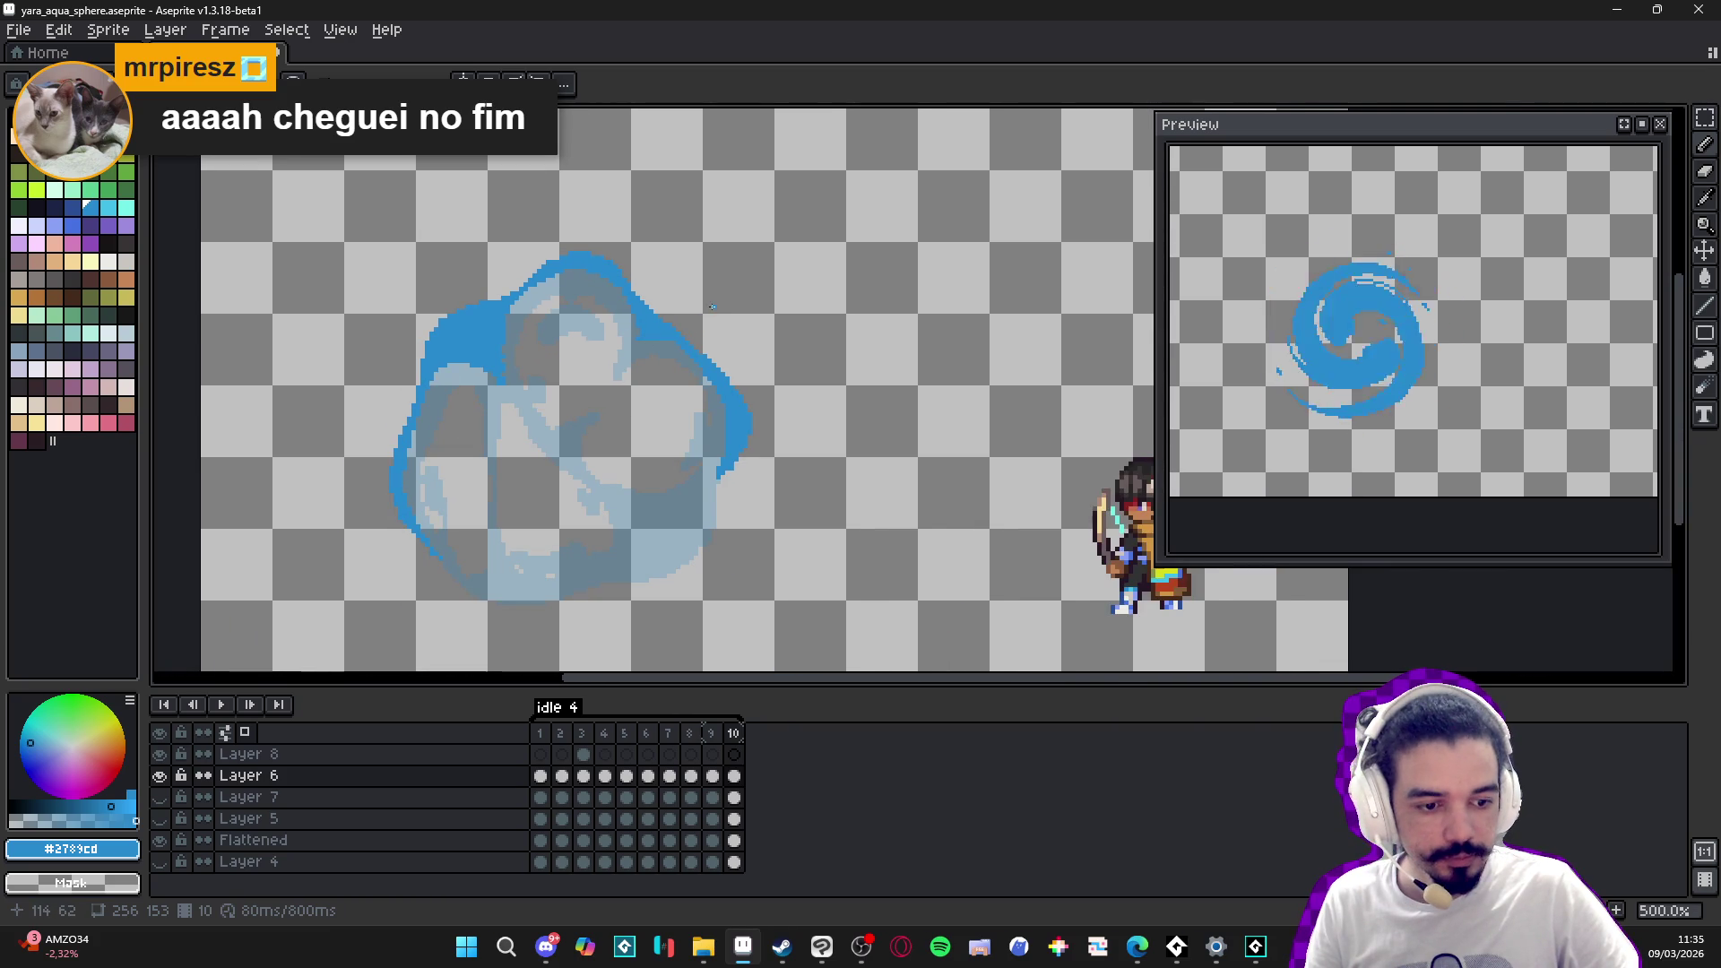
{"action": "scroll", "coordinate": [766, 315], "scroll_direction": "up", "scroll_amount": 2}
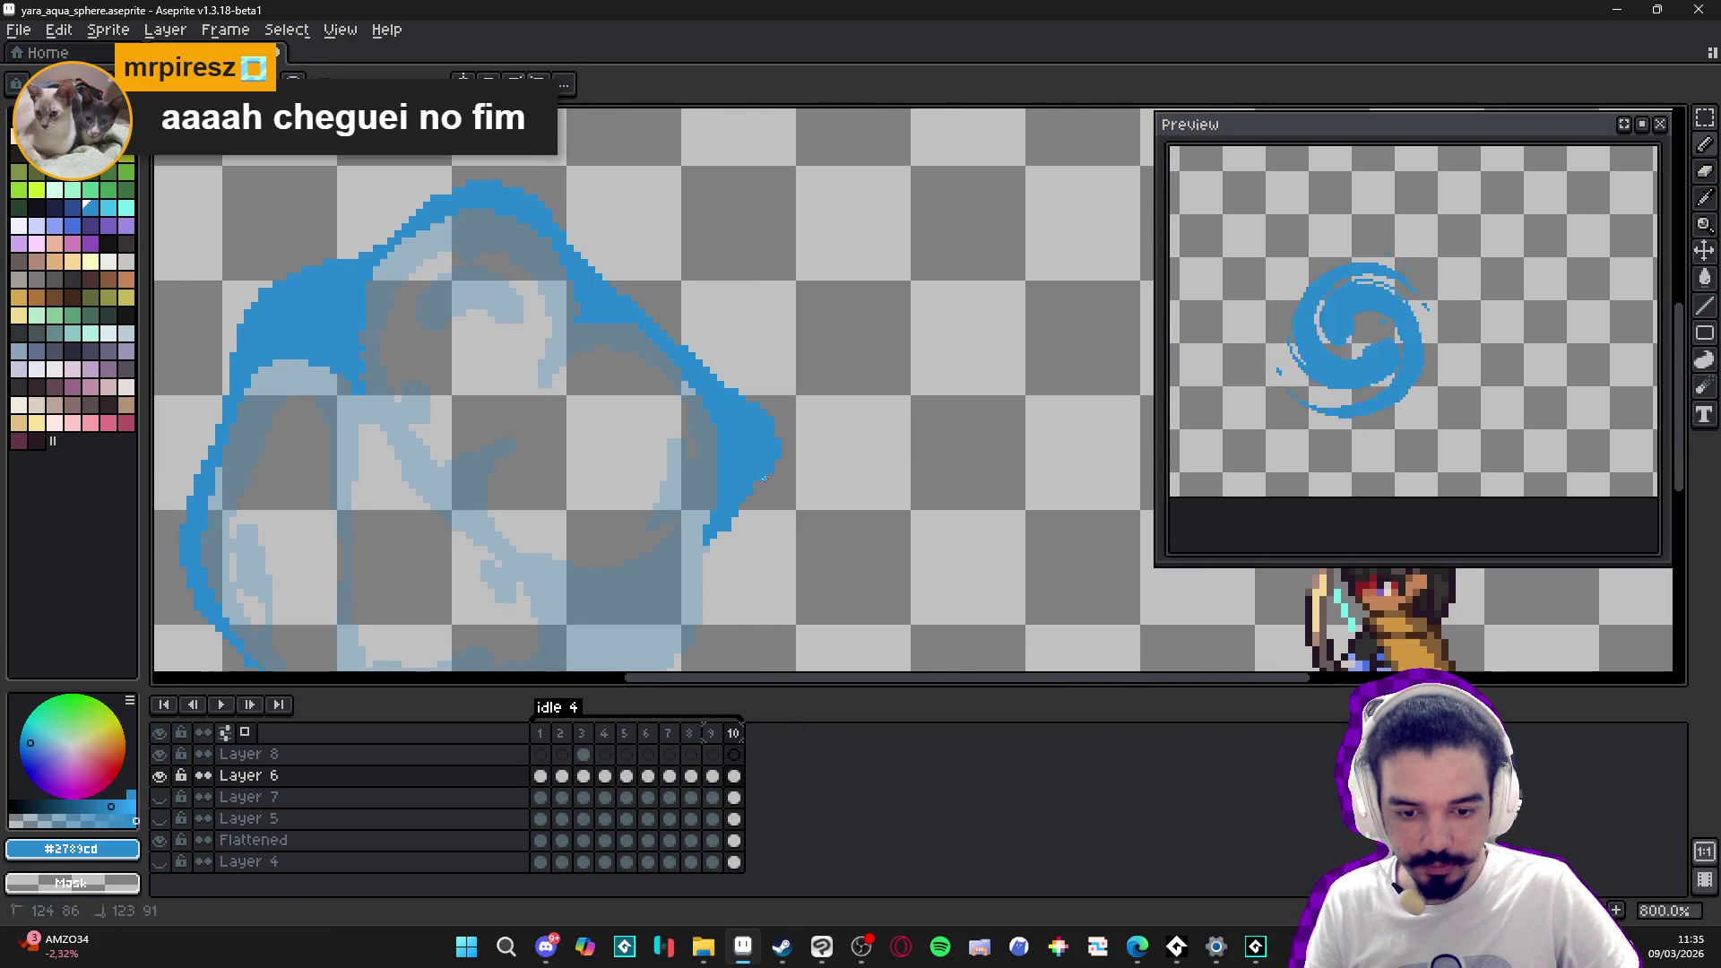
{"action": "left_click_drag", "start_coordinate": [752, 424], "coordinate": [744, 502]}
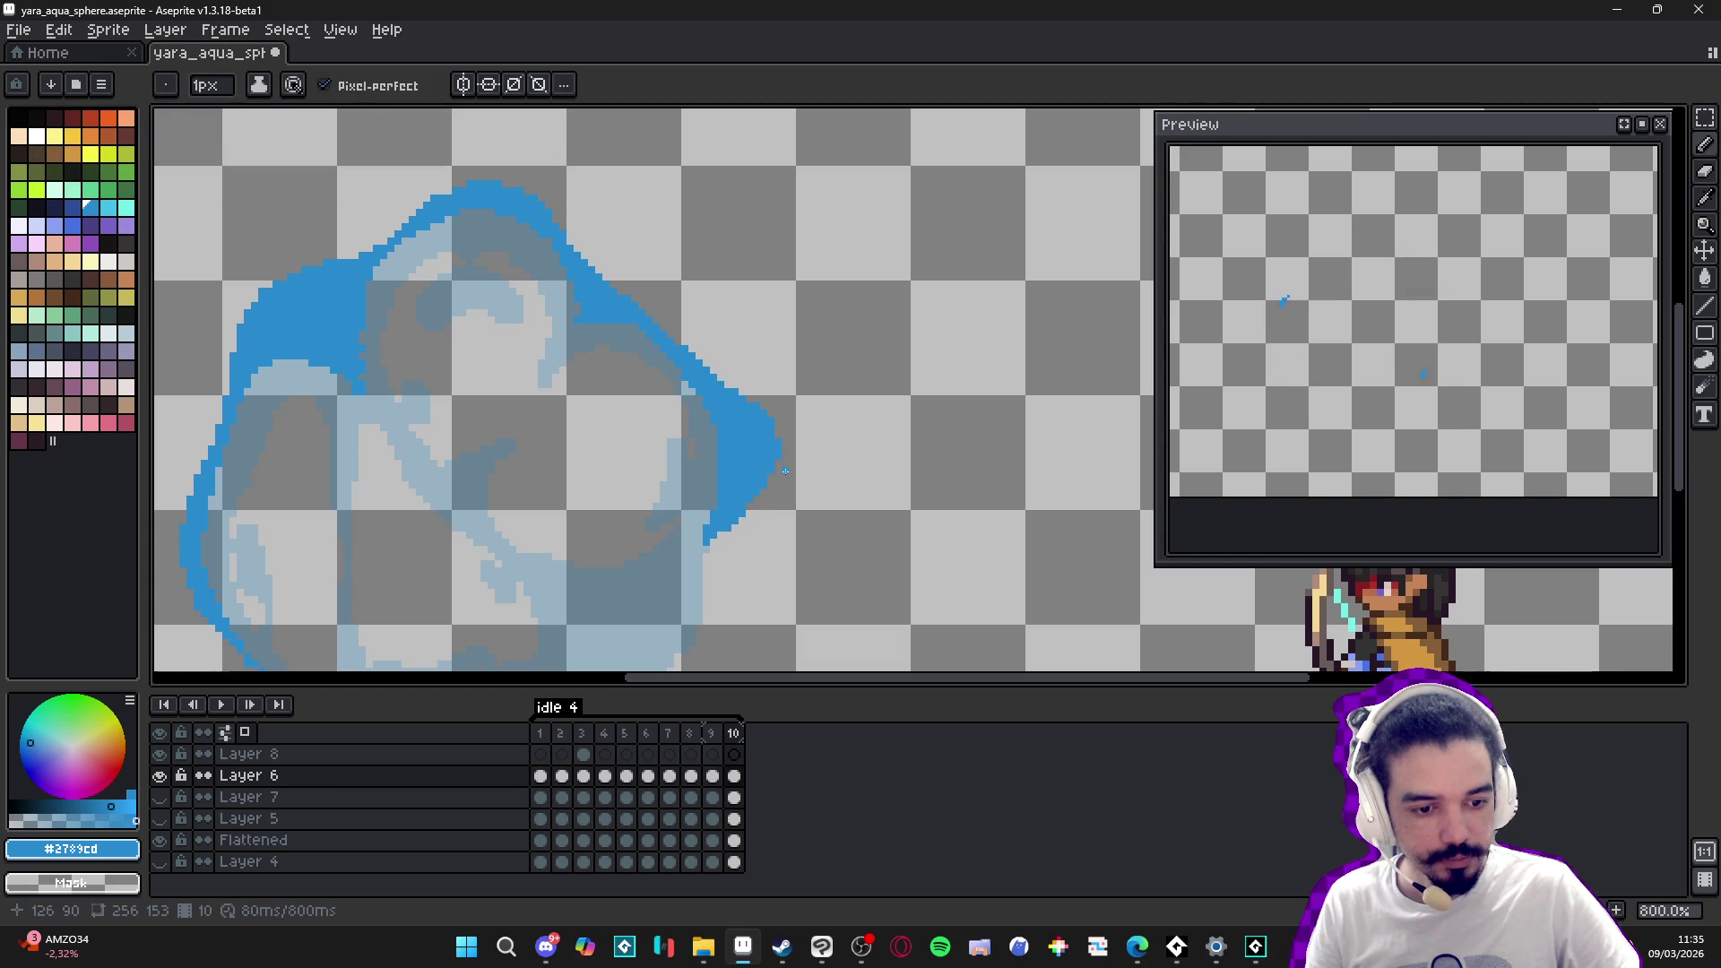
{"action": "scroll", "coordinate": [785, 470], "scroll_direction": "down", "scroll_amount": 2}
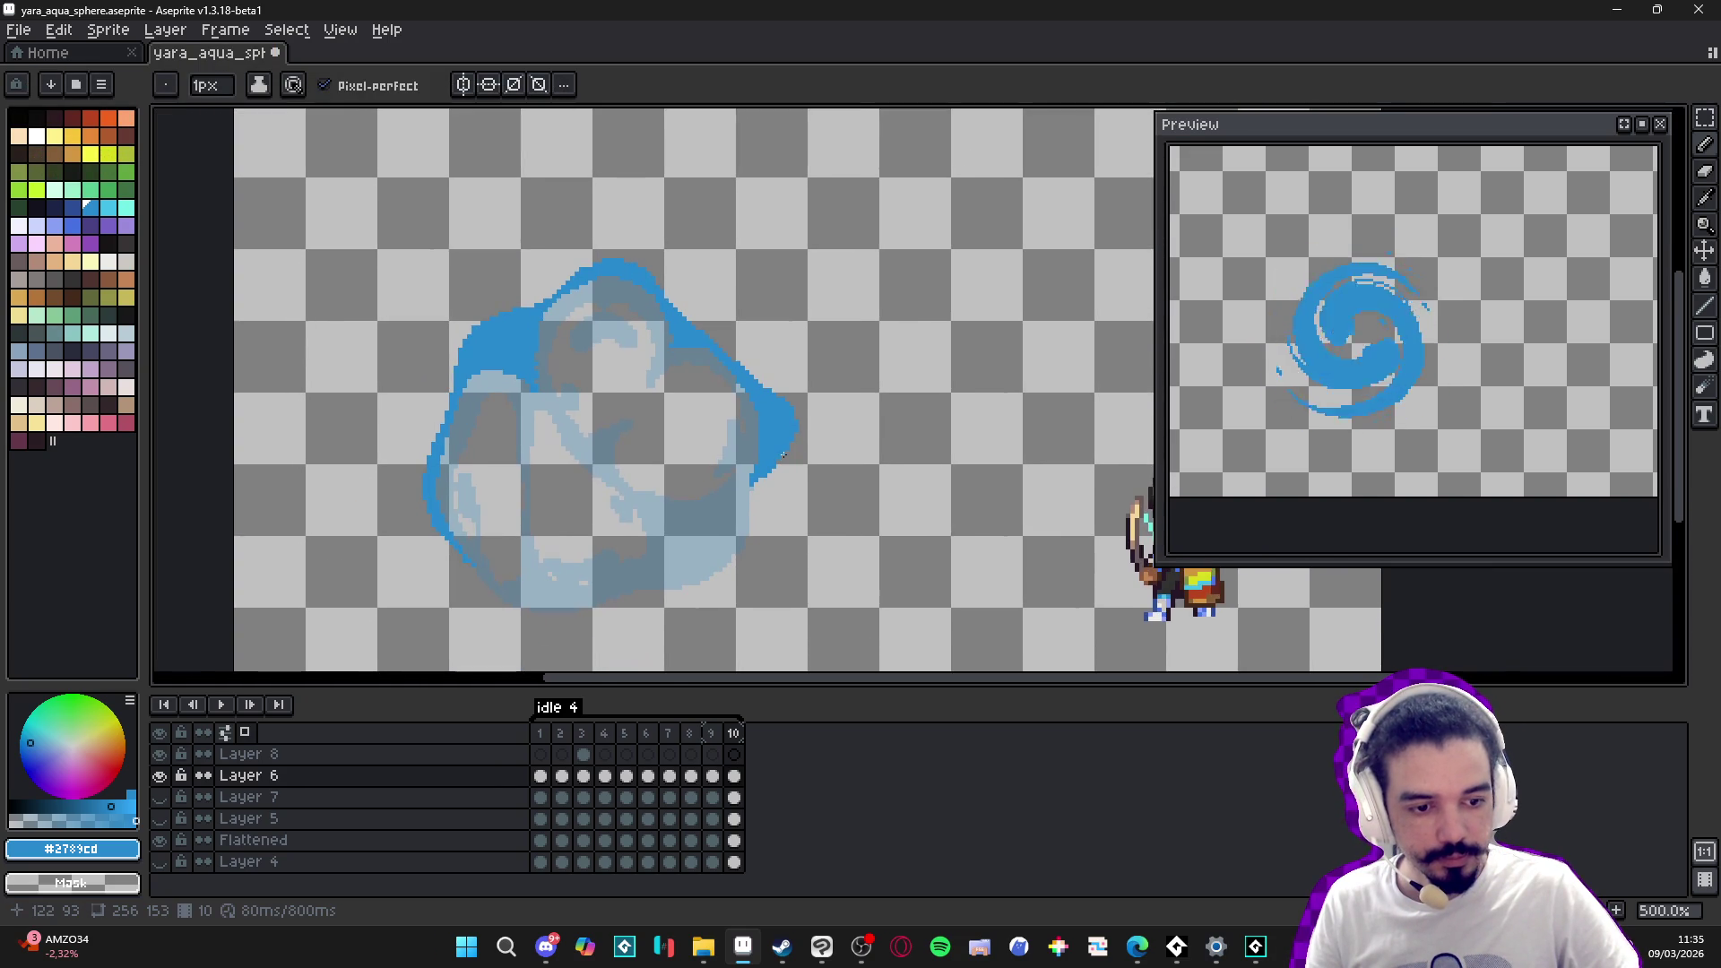
{"action": "scroll", "coordinate": [786, 455], "scroll_direction": "down", "scroll_amount": 1}
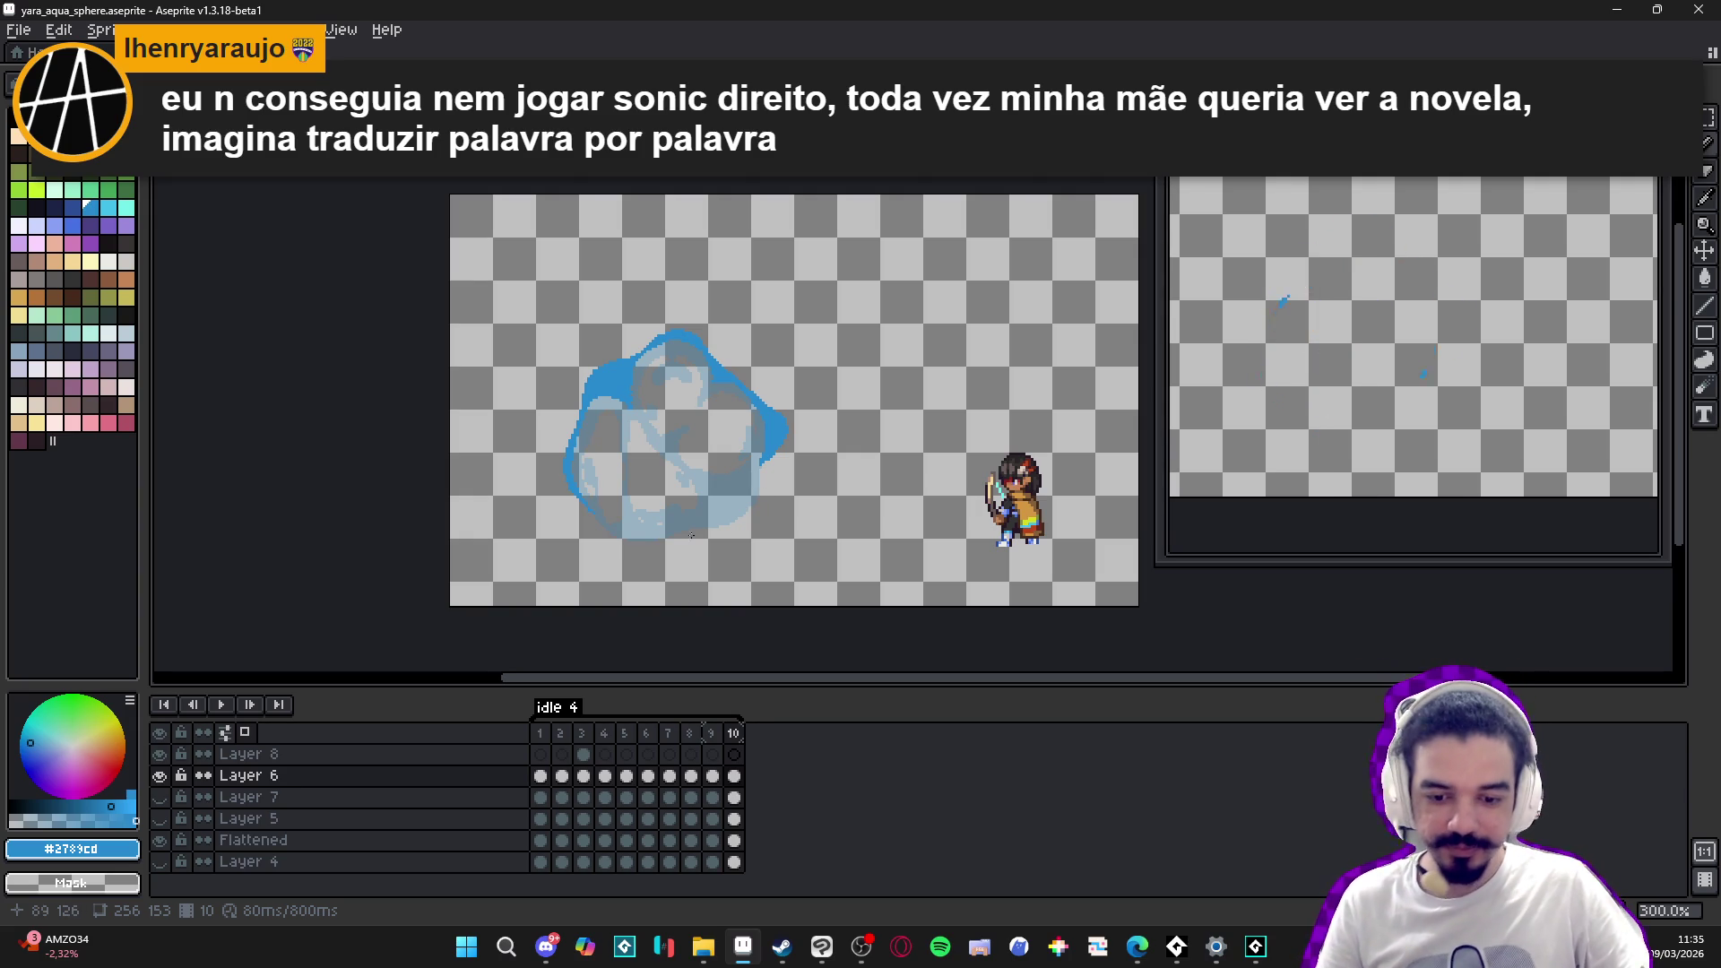
{"action": "scroll", "coordinate": [751, 475], "scroll_direction": "up", "scroll_amount": 3}
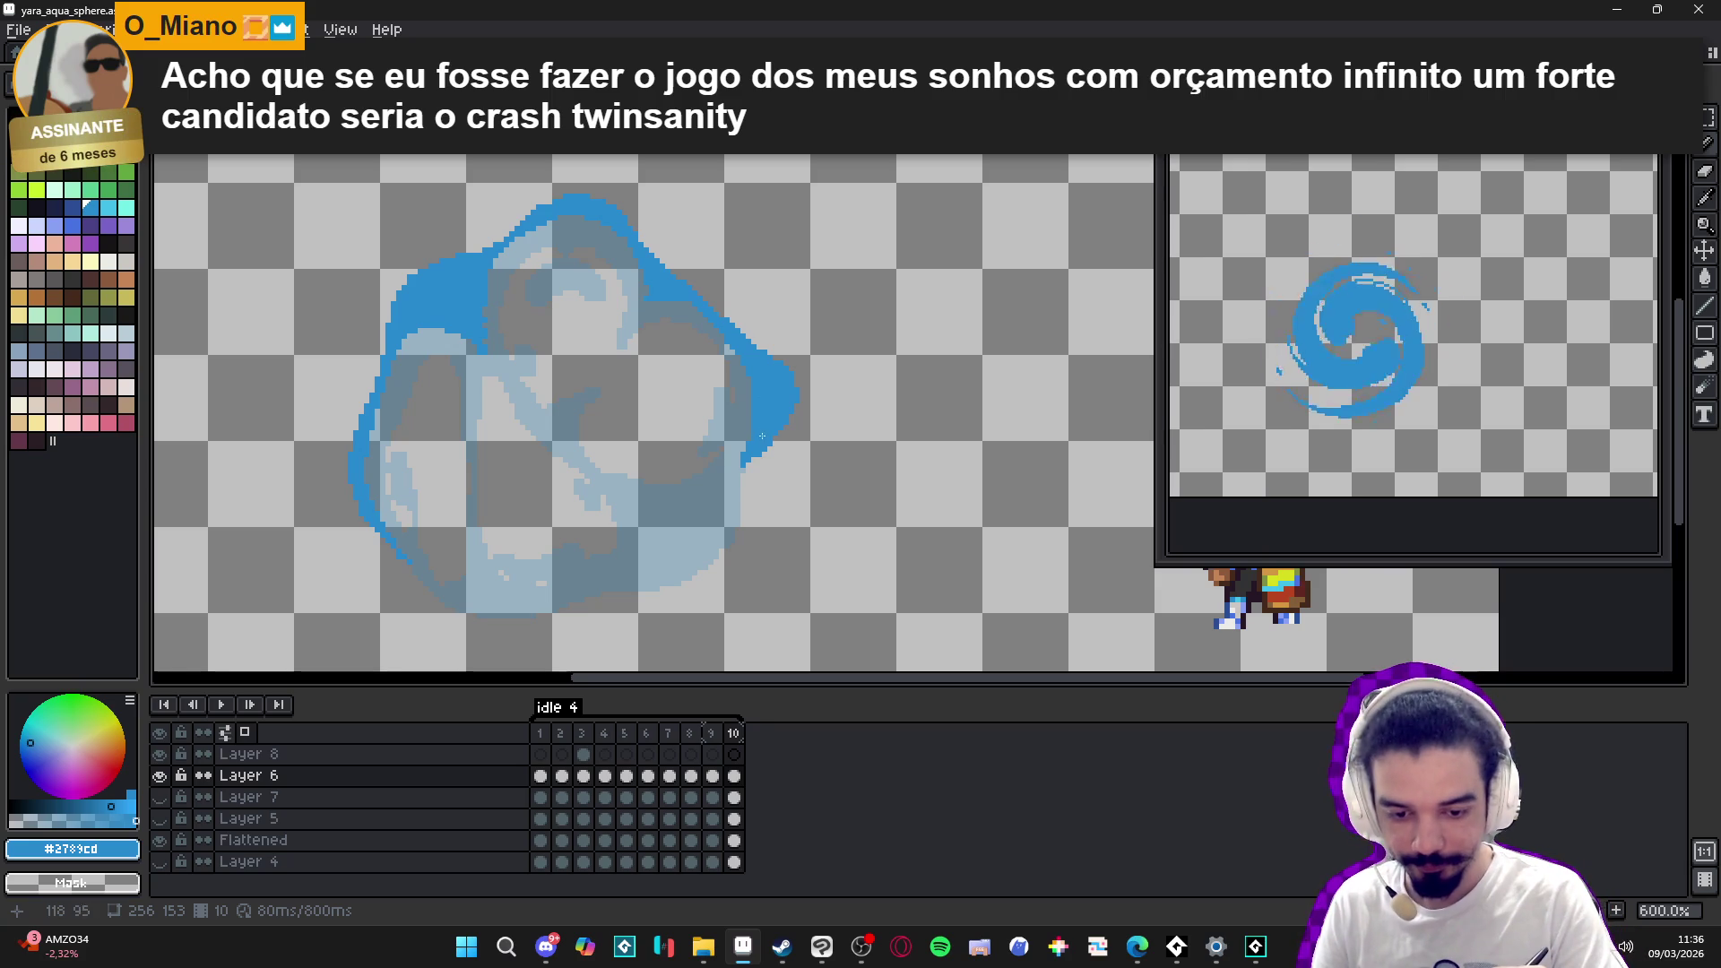
{"action": "mouse_move", "coordinate": [748, 458]}
{"action": "left_mouse_down"}
{"action": "mouse_move", "coordinate": [734, 559]}
{"action": "mouse_move", "coordinate": [641, 595]}
{"action": "mouse_move", "coordinate": [620, 576]}
{"action": "mouse_move", "coordinate": [637, 515]}
{"action": "mouse_move", "coordinate": [695, 517]}
{"action": "left_mouse_up"}
{"action": "left_click", "coordinate": [731, 498]}
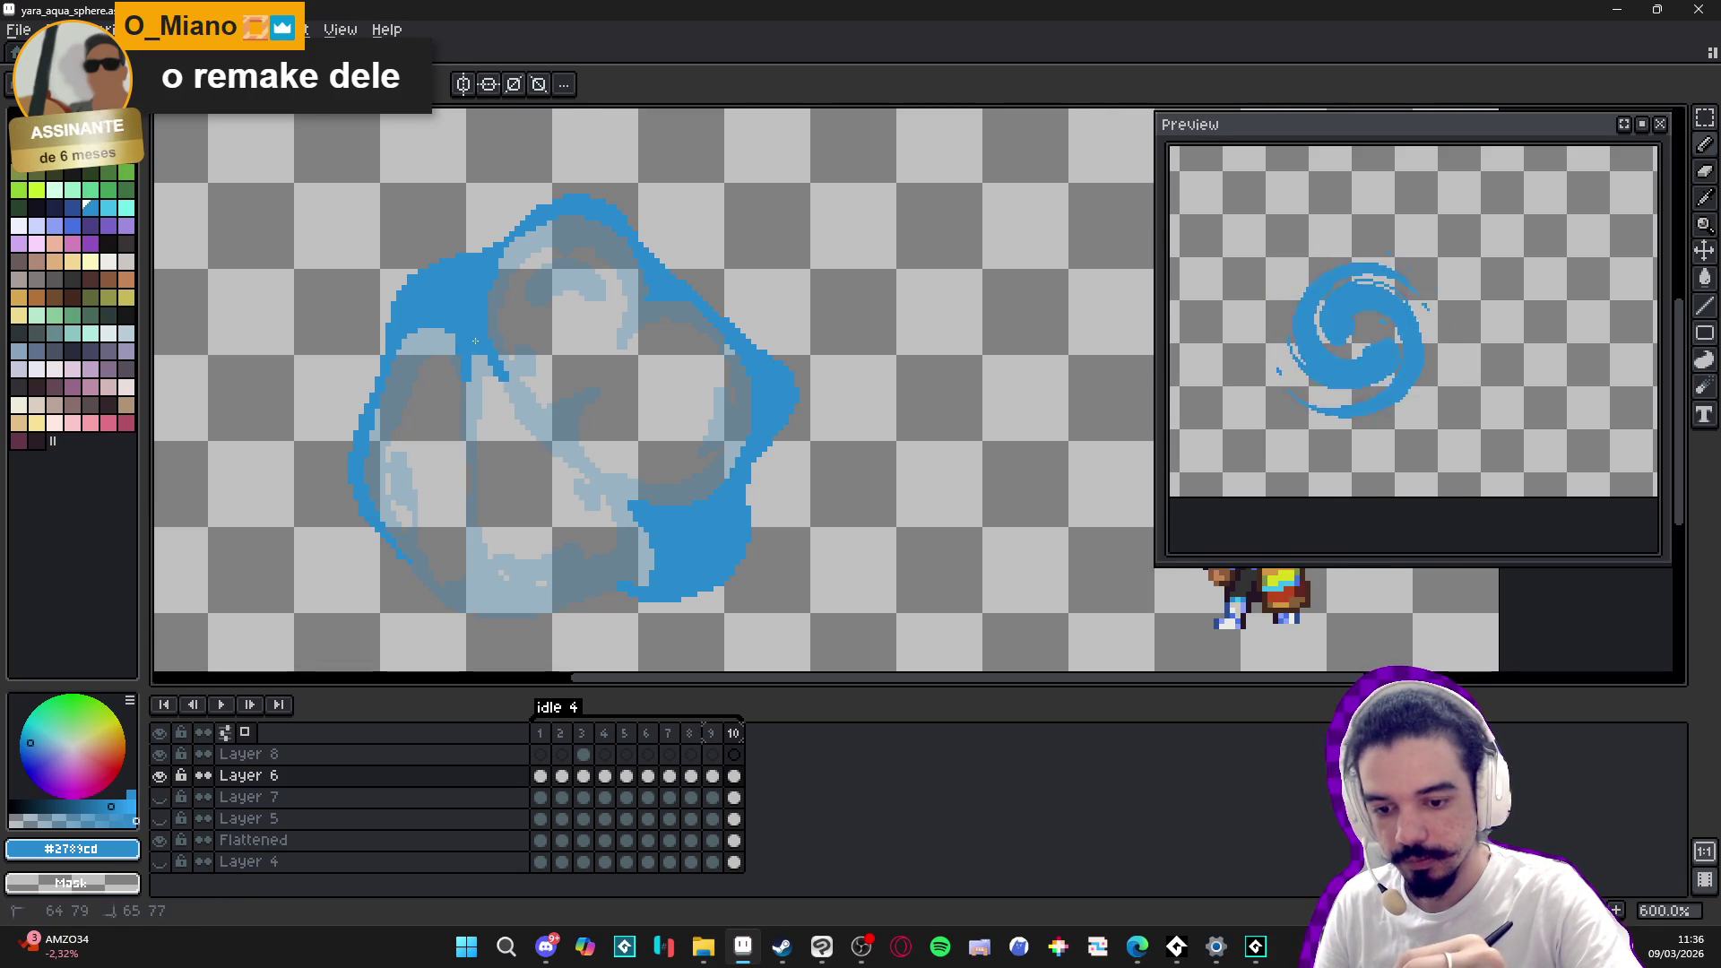
- Remove a stray vertical line inside the sphere and clear the selection
{"action": "key", "text": "e"}
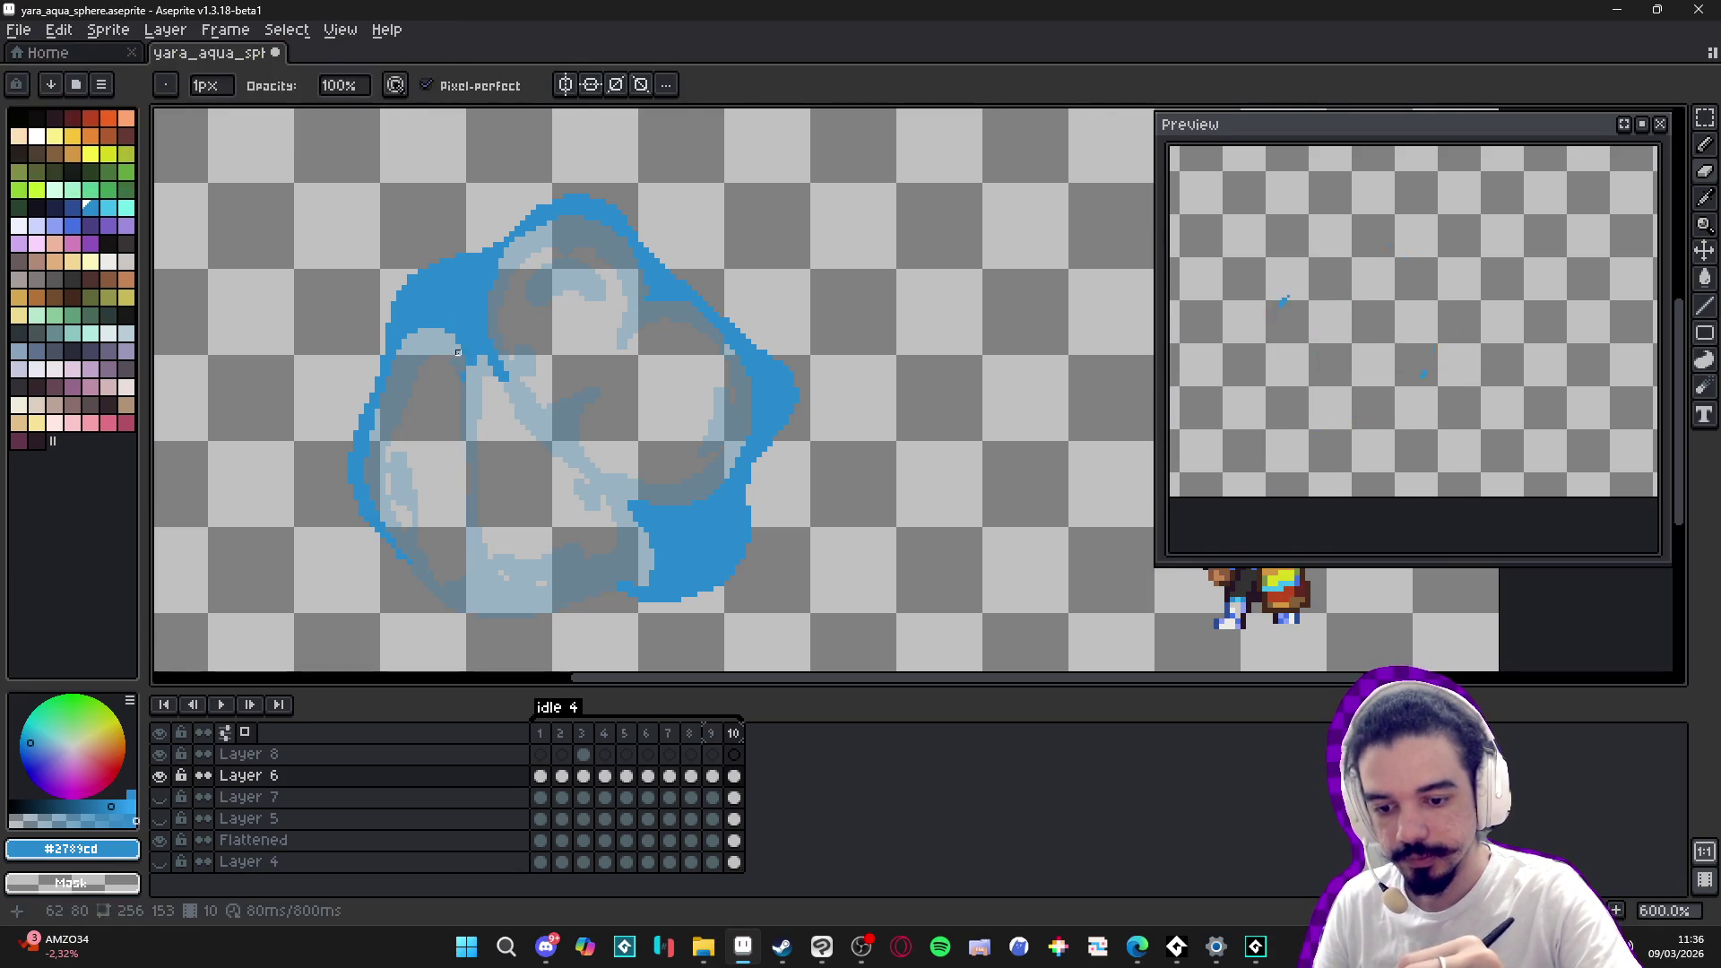
{"action": "key", "text": "b"}
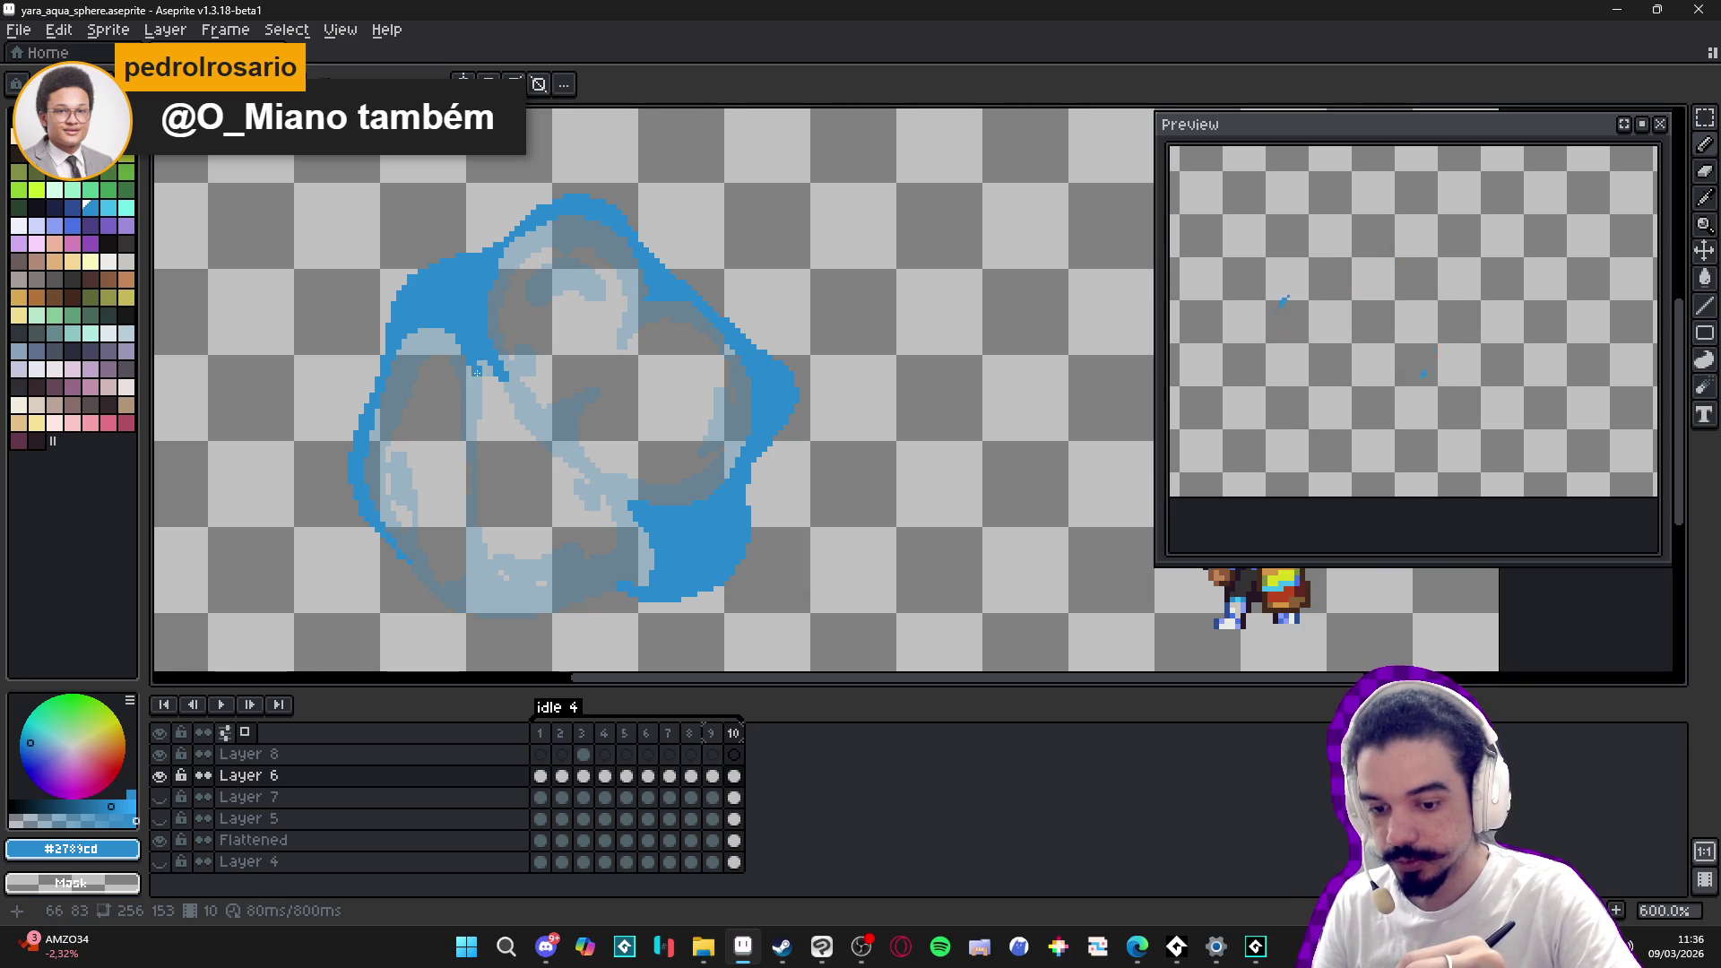
{"action": "left_click_drag", "start_coordinate": [469, 368], "coordinate": [469, 408]}
{"action": "key", "text": "e"}
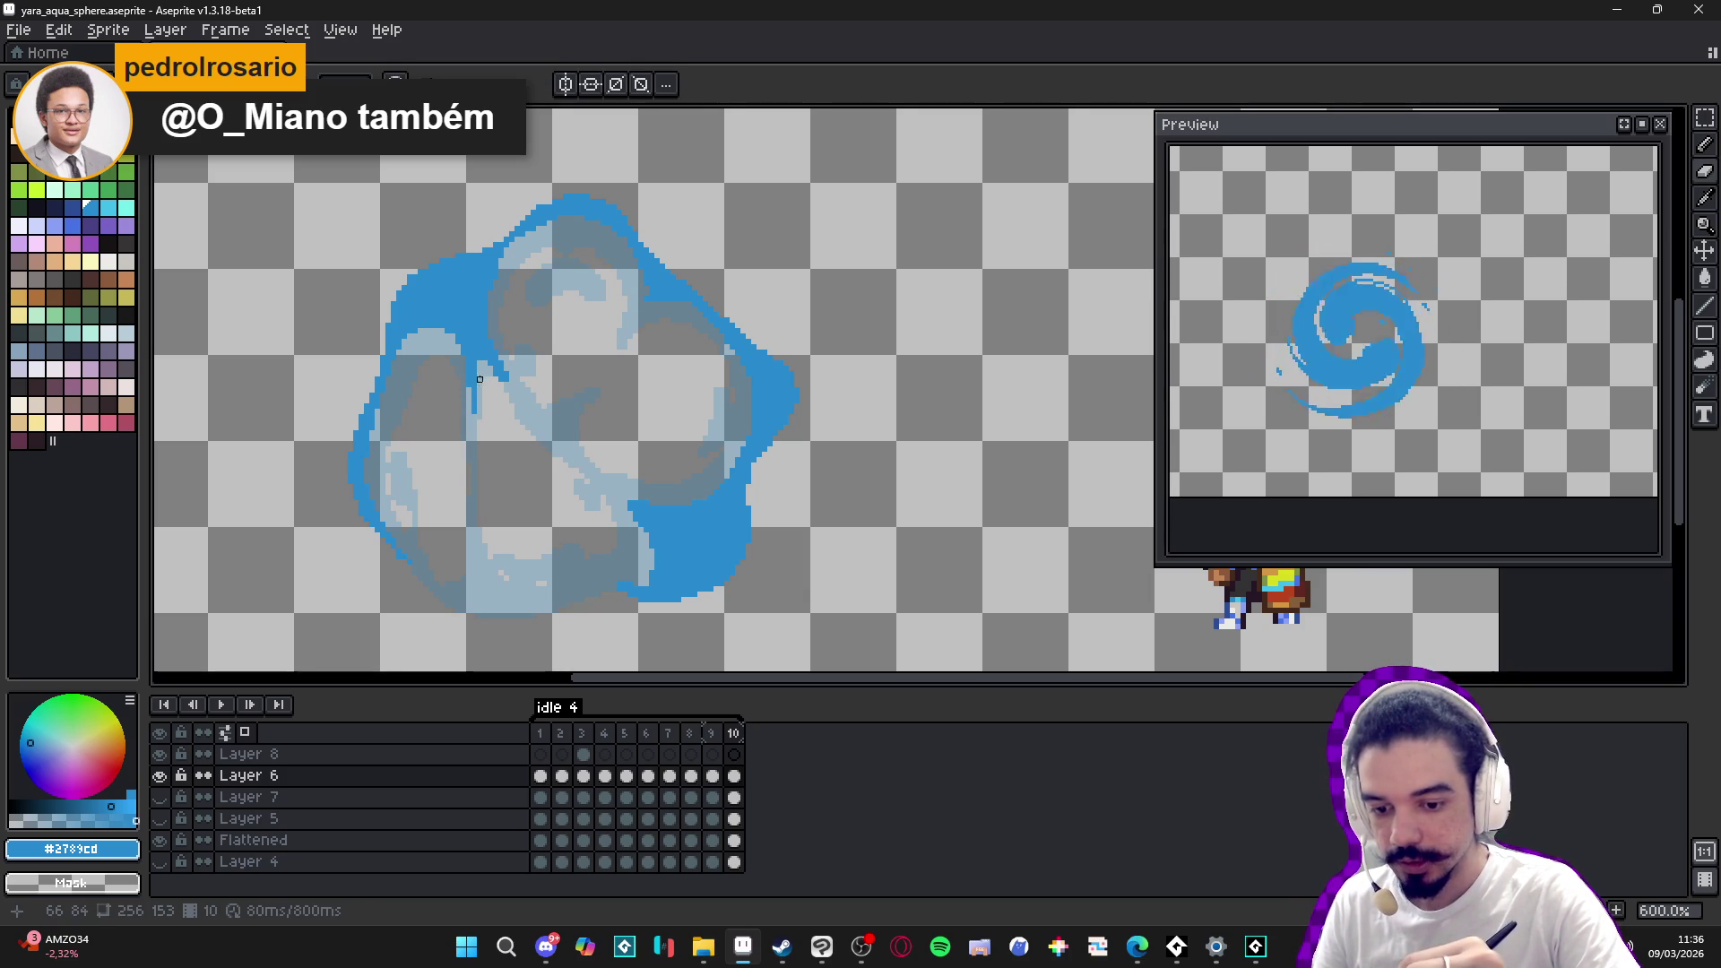
{"action": "key", "text": "m"}
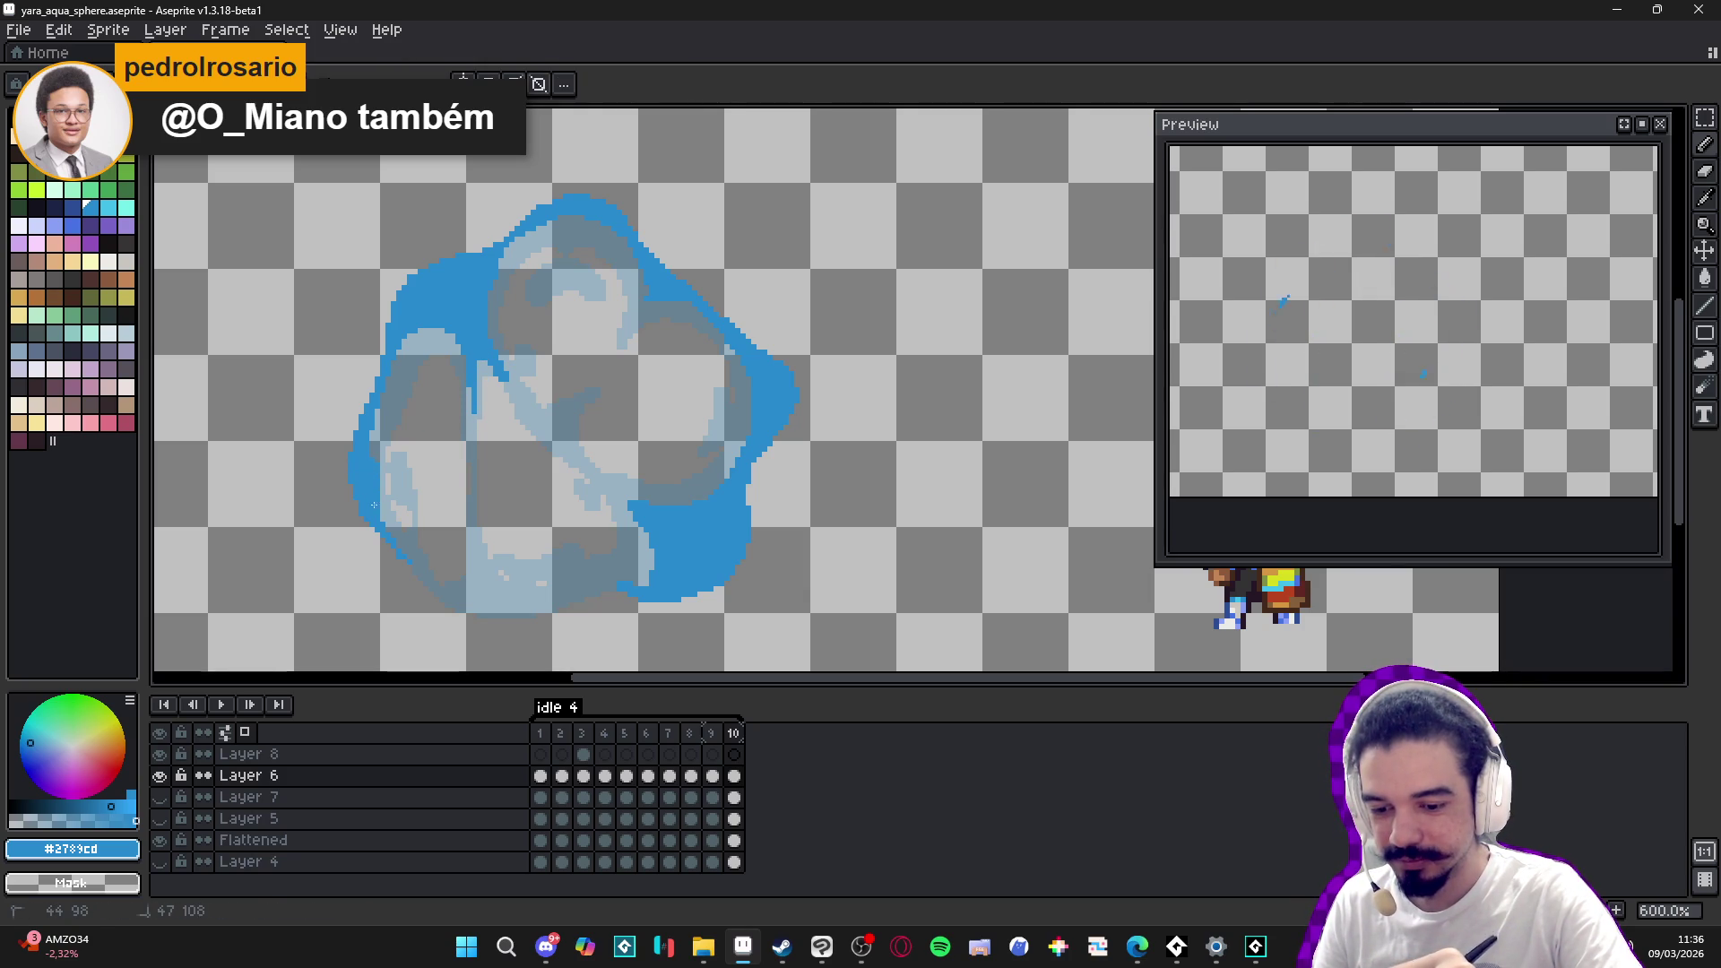
{"action": "key", "text": "ctrl+z"}
{"action": "key", "text": "ctrl+d"}
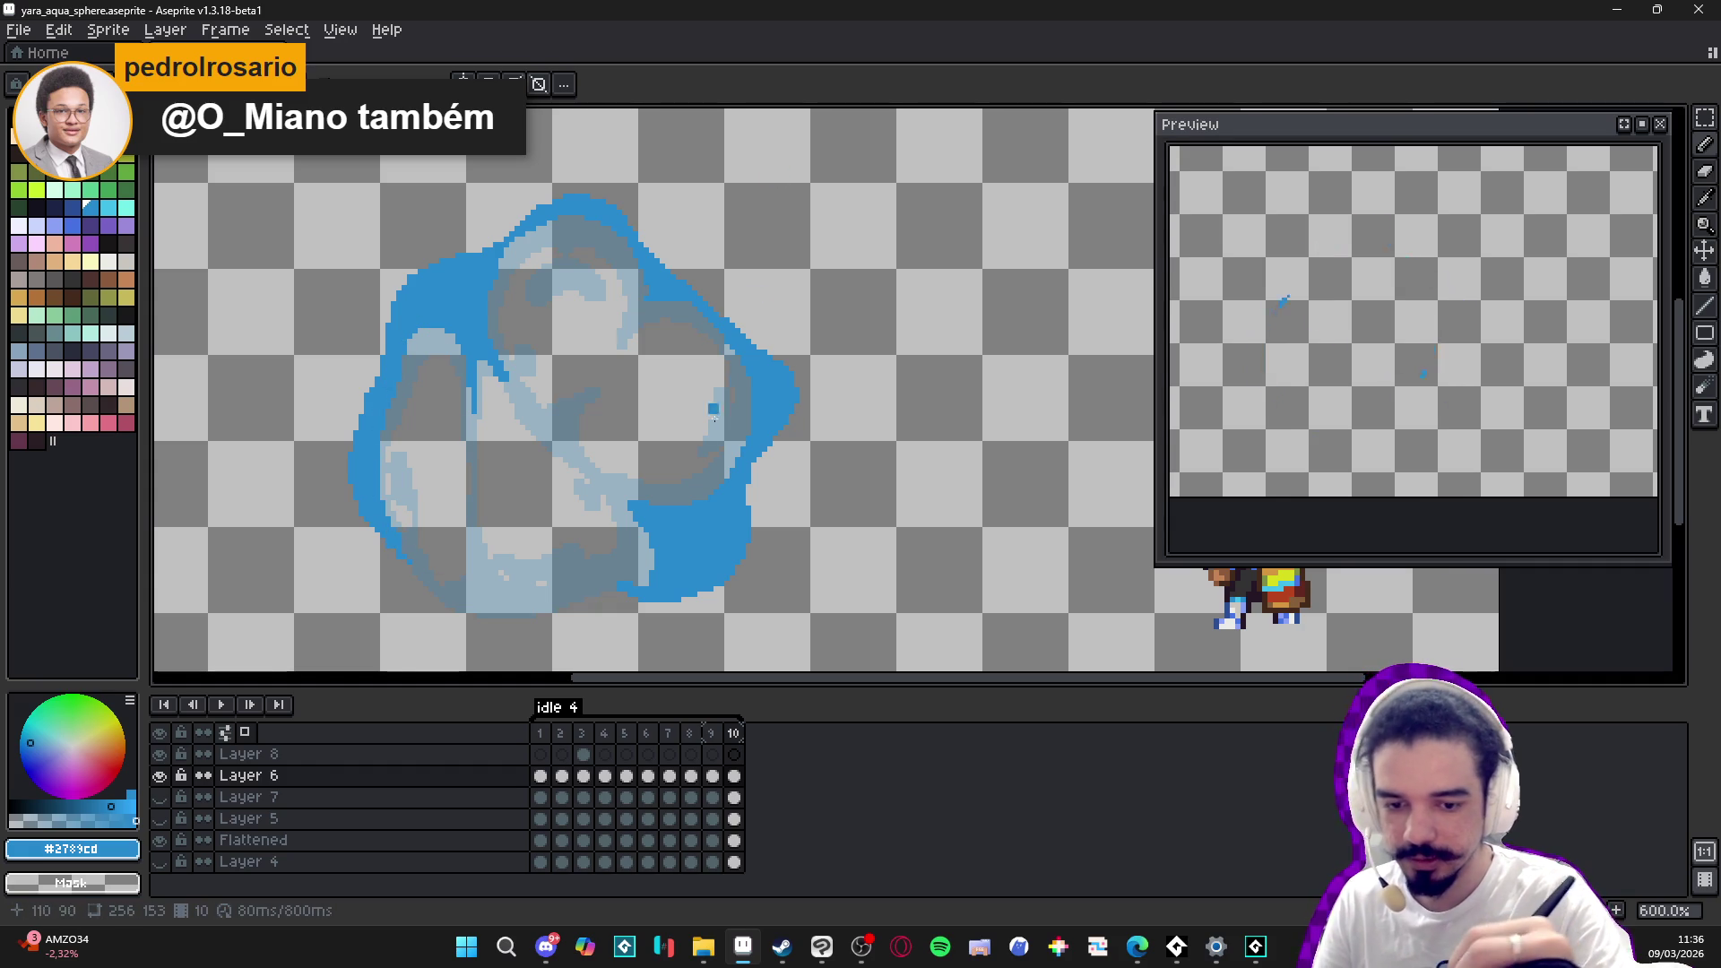
- Add blue pixels along the sphere's lower-left edge and touch up the lower inner swirl
{"action": "scroll", "coordinate": [715, 419], "scroll_direction": "down", "scroll_amount": 3}
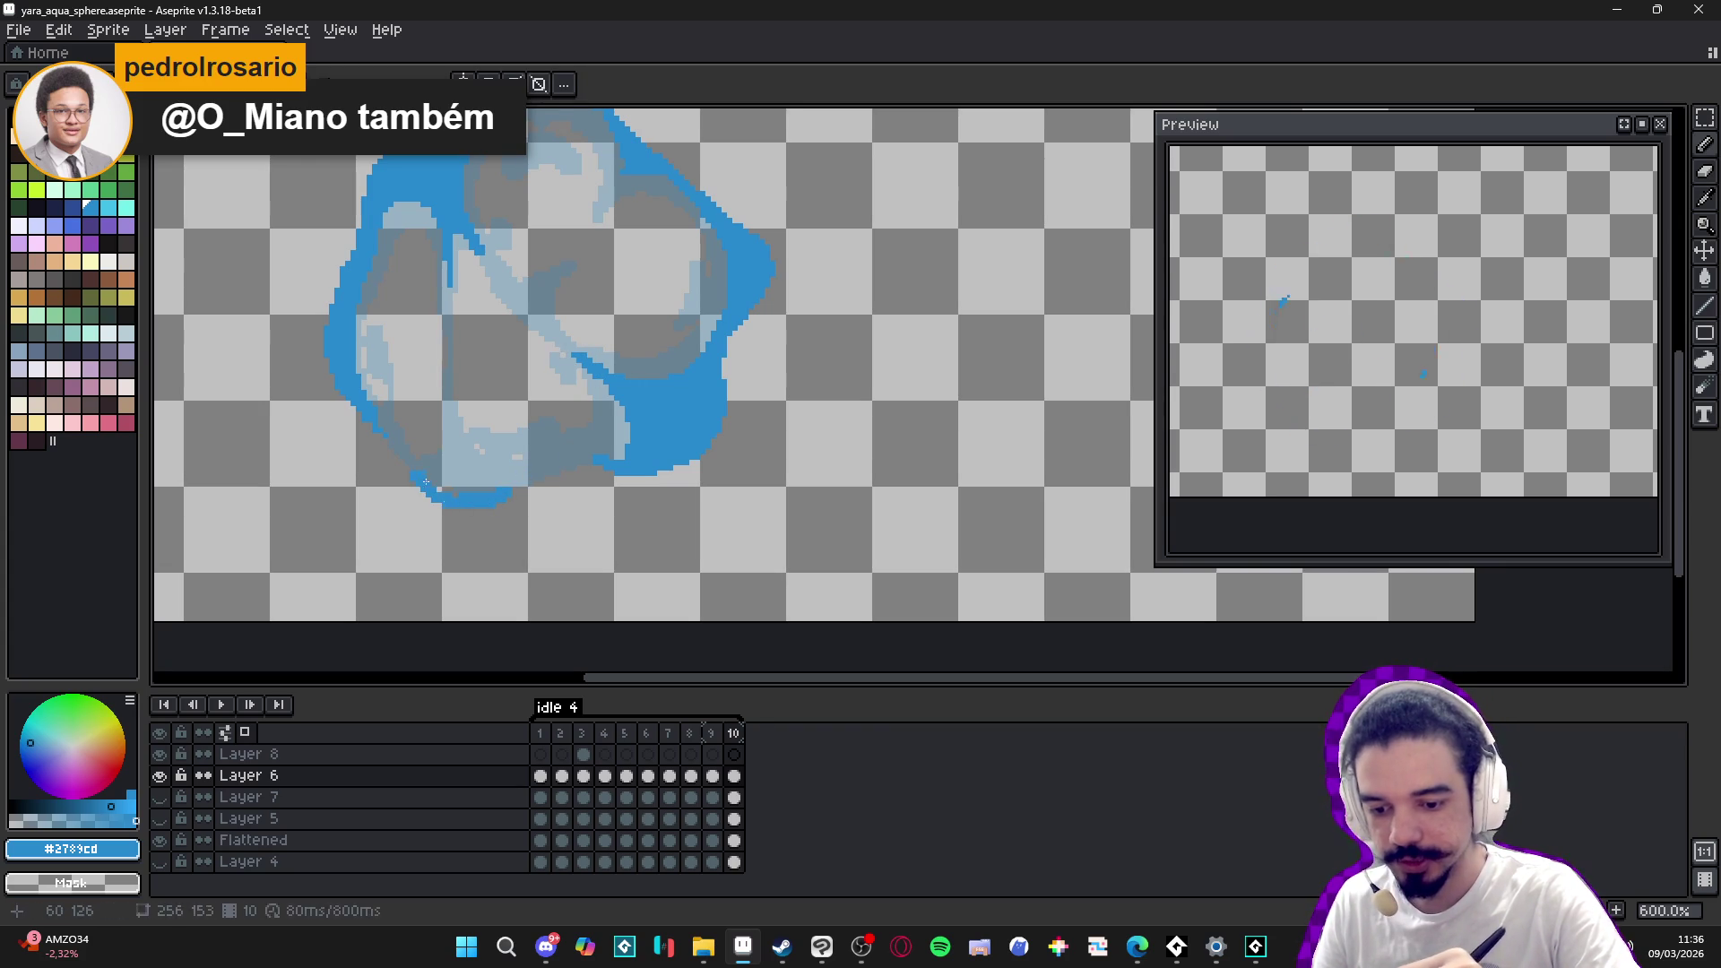
{"action": "mouse_move", "coordinate": [464, 485]}
{"action": "left_mouse_down"}
{"action": "mouse_move", "coordinate": [464, 454]}
{"action": "mouse_move", "coordinate": [479, 485]}
{"action": "mouse_move", "coordinate": [525, 468]}
{"action": "mouse_move", "coordinate": [495, 465]}
{"action": "left_mouse_up"}
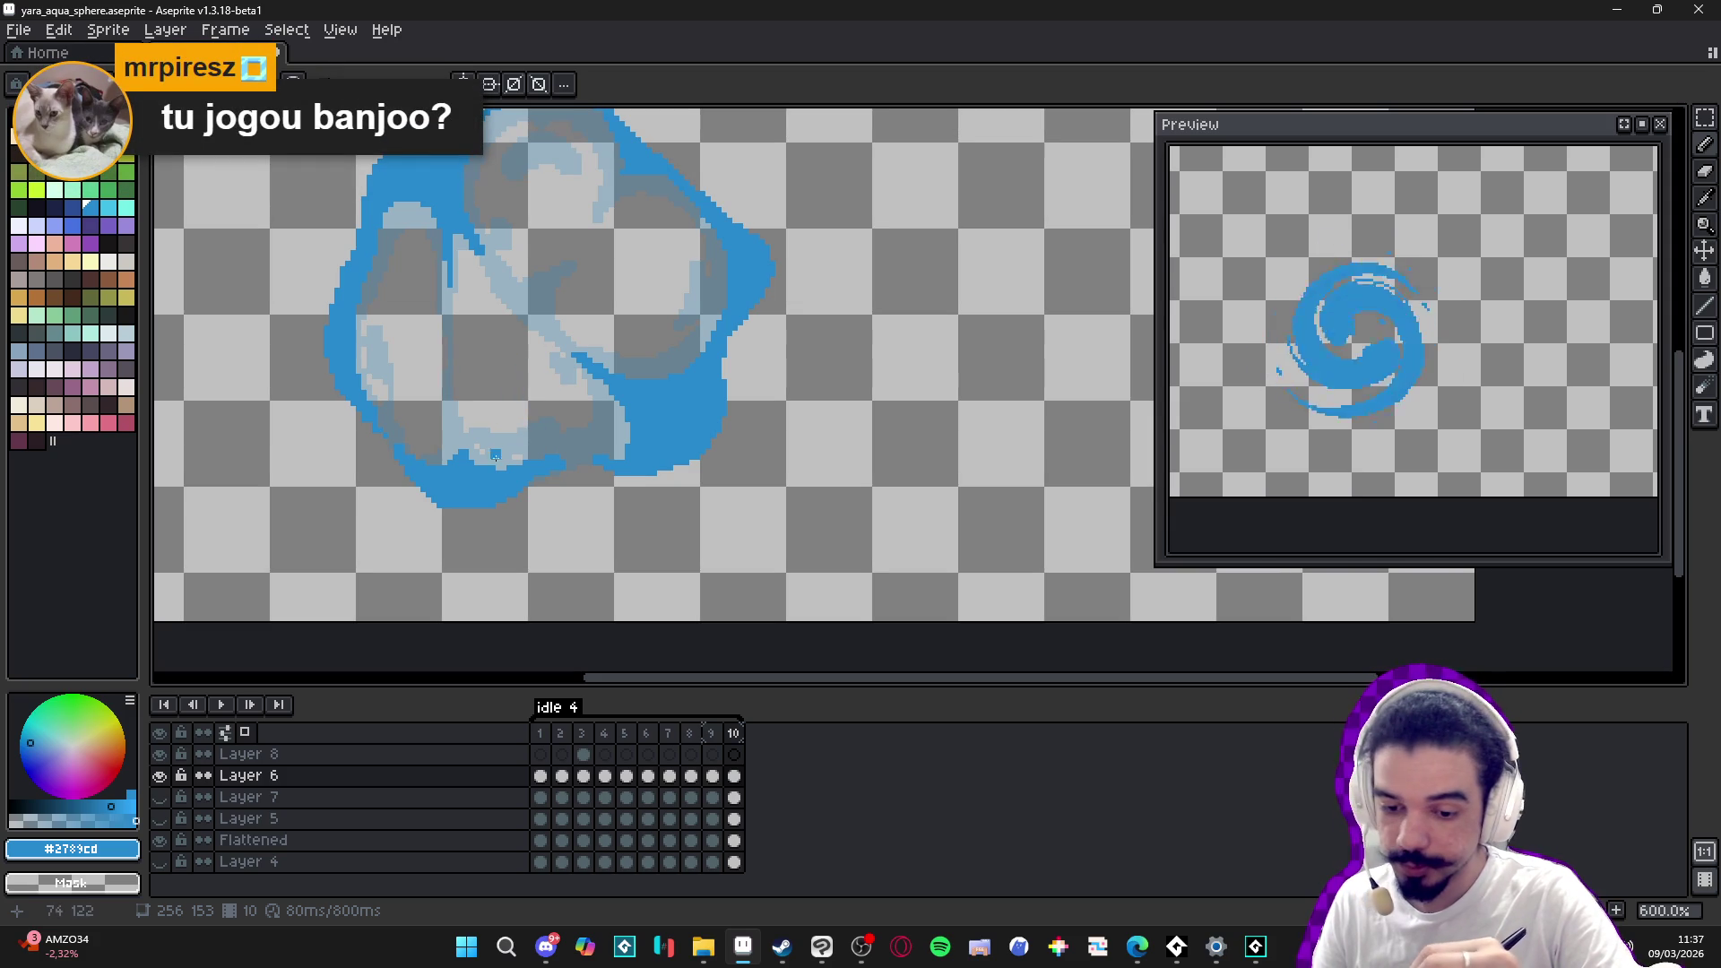
{"action": "left_click_drag", "start_coordinate": [462, 506], "coordinate": [470, 508]}
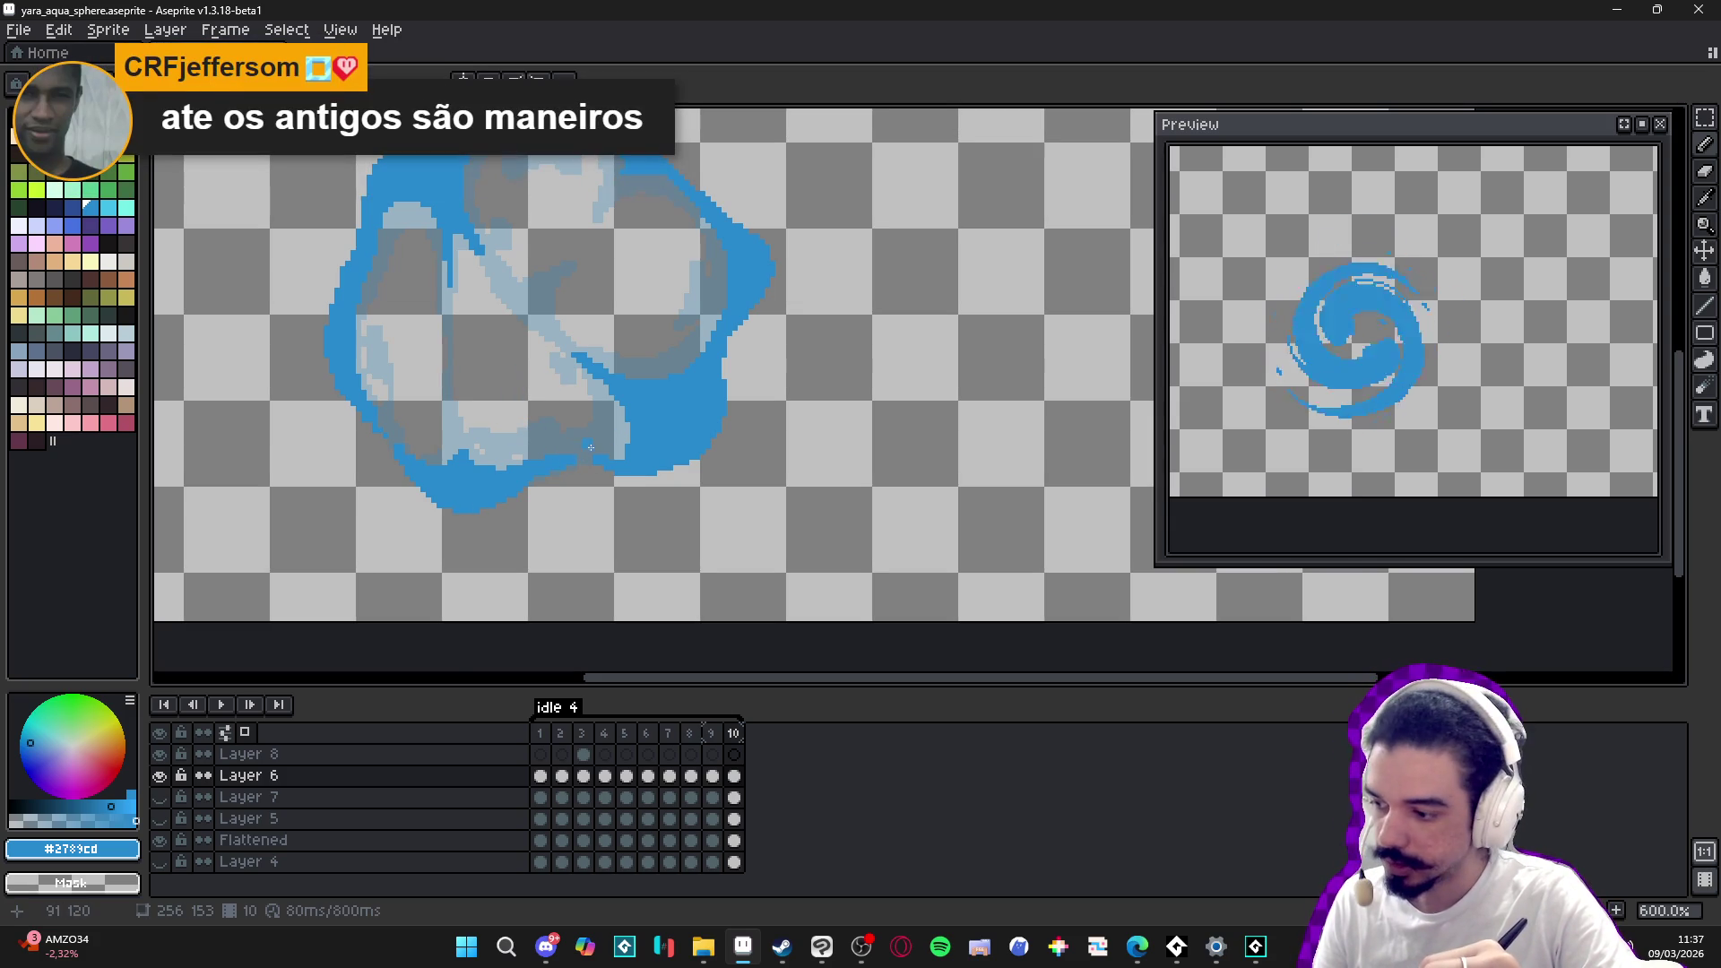
{"action": "key", "text": "e"}
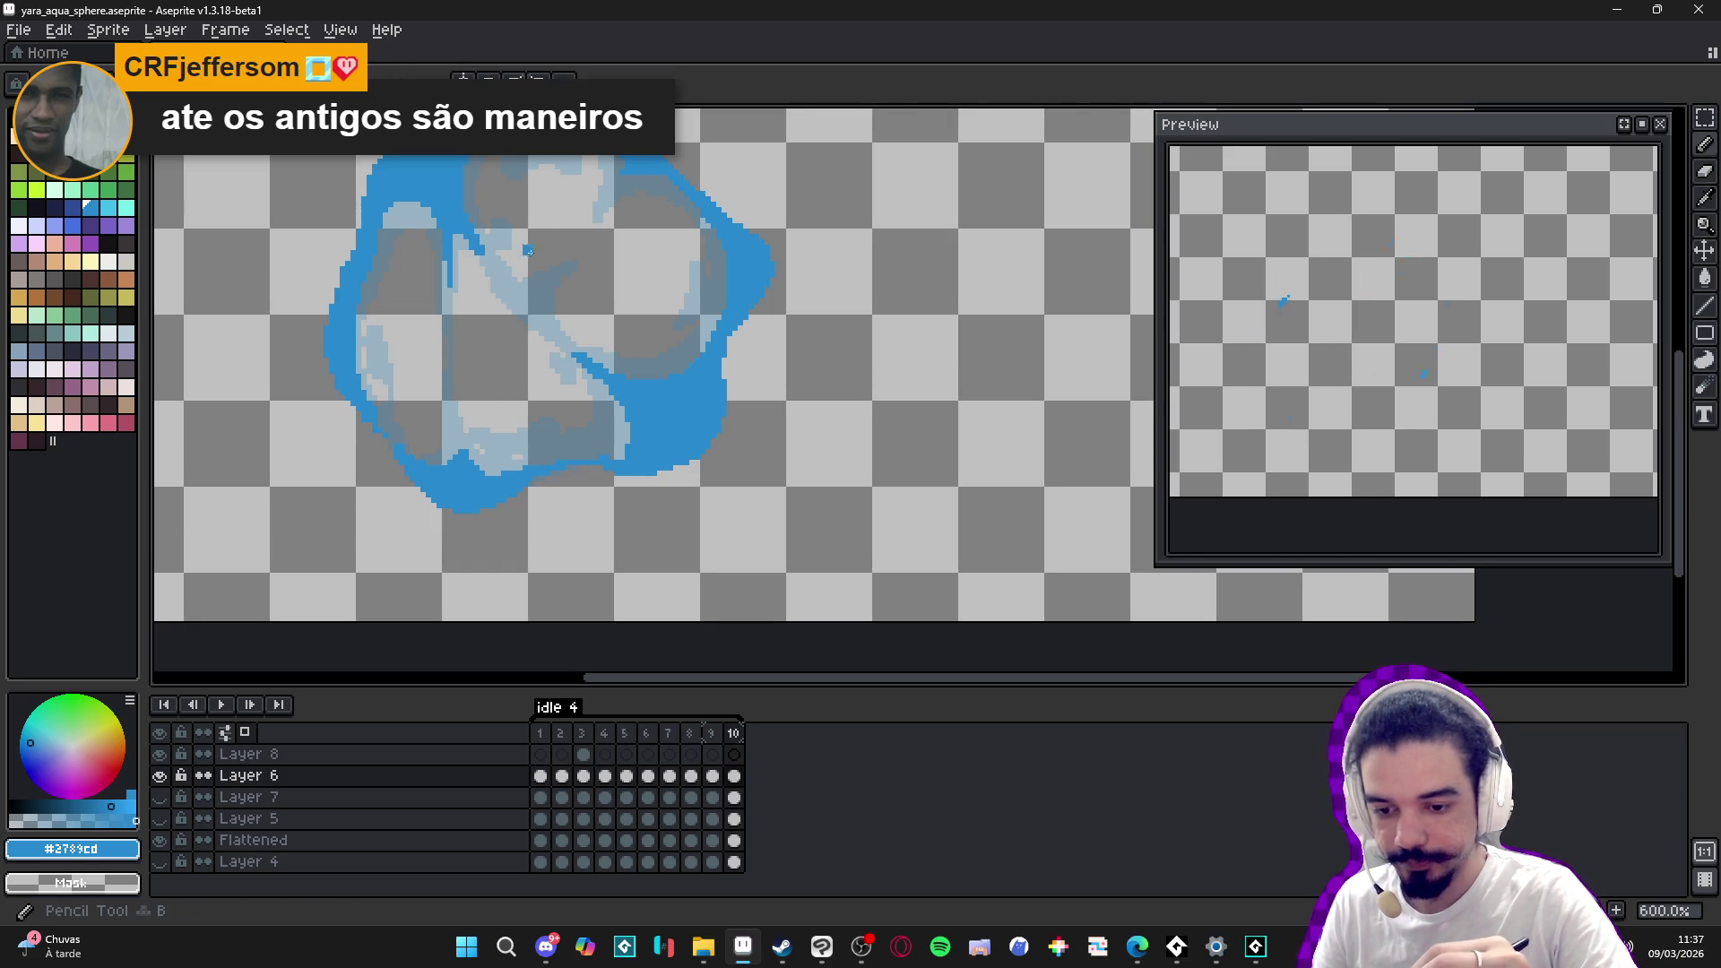
{"action": "scroll", "coordinate": [722, 331], "scroll_direction": "up", "scroll_amount": 2}
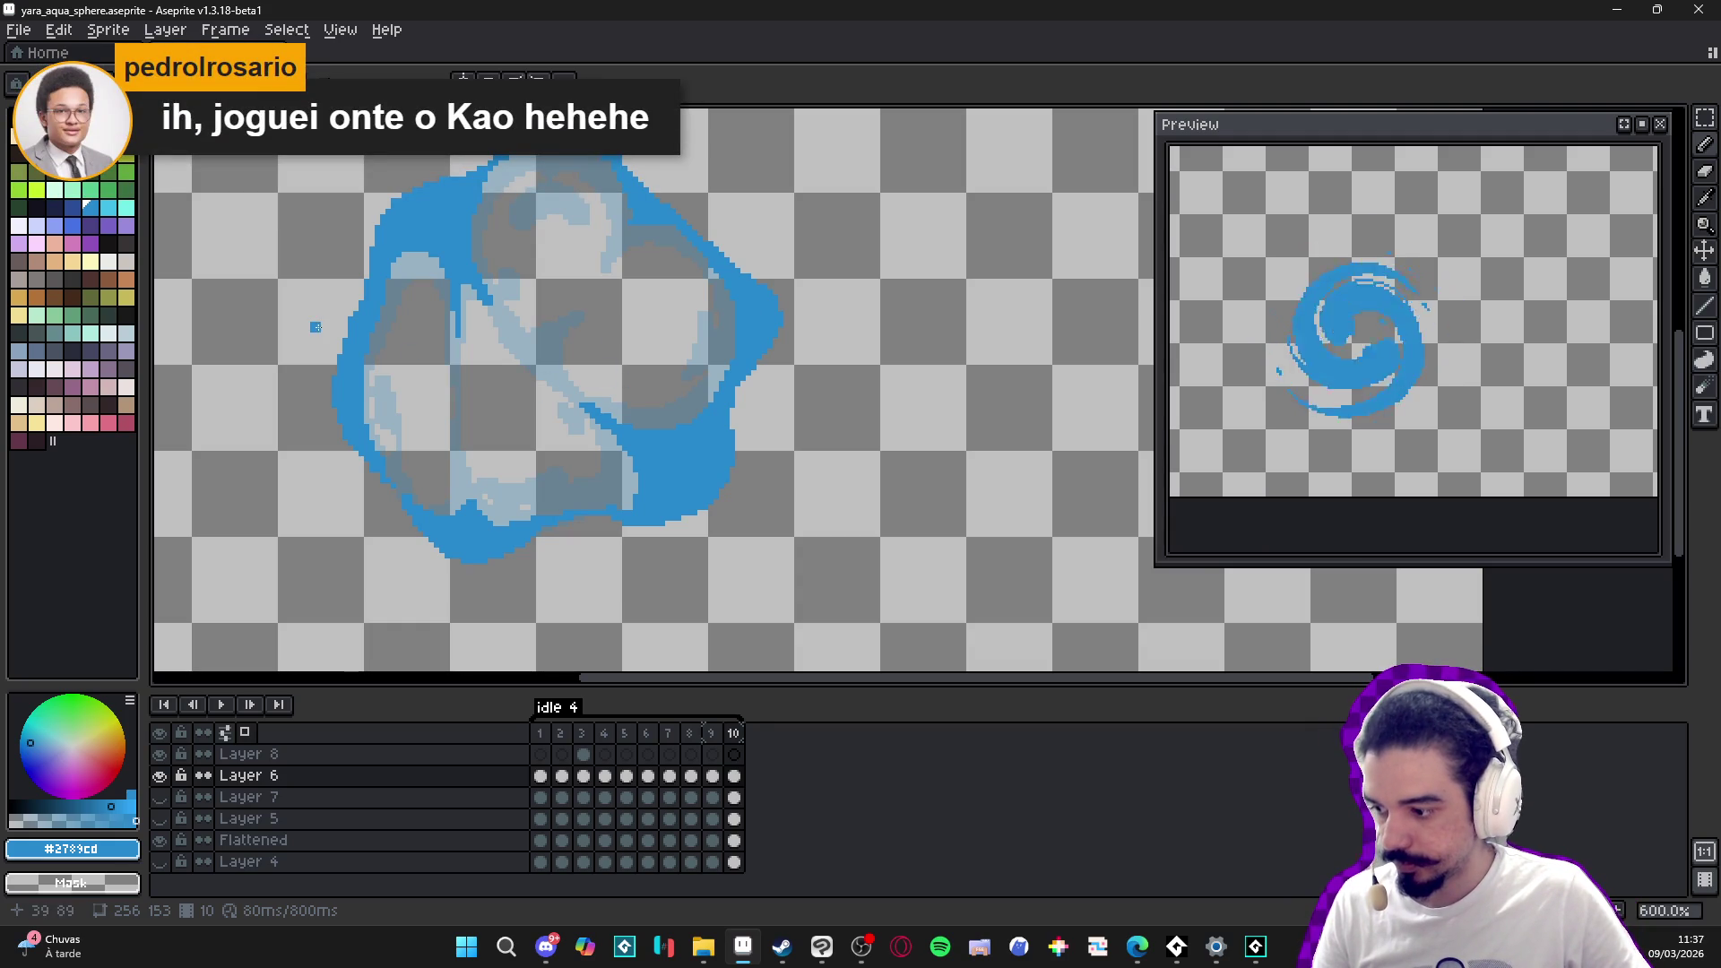
{"action": "left_click_drag", "start_coordinate": [402, 361], "coordinate": [615, 431]}
- Draw short blue swirl strokes inside the upper part of the sphere
{"action": "scroll", "coordinate": [598, 408], "scroll_direction": "up", "scroll_amount": 1}
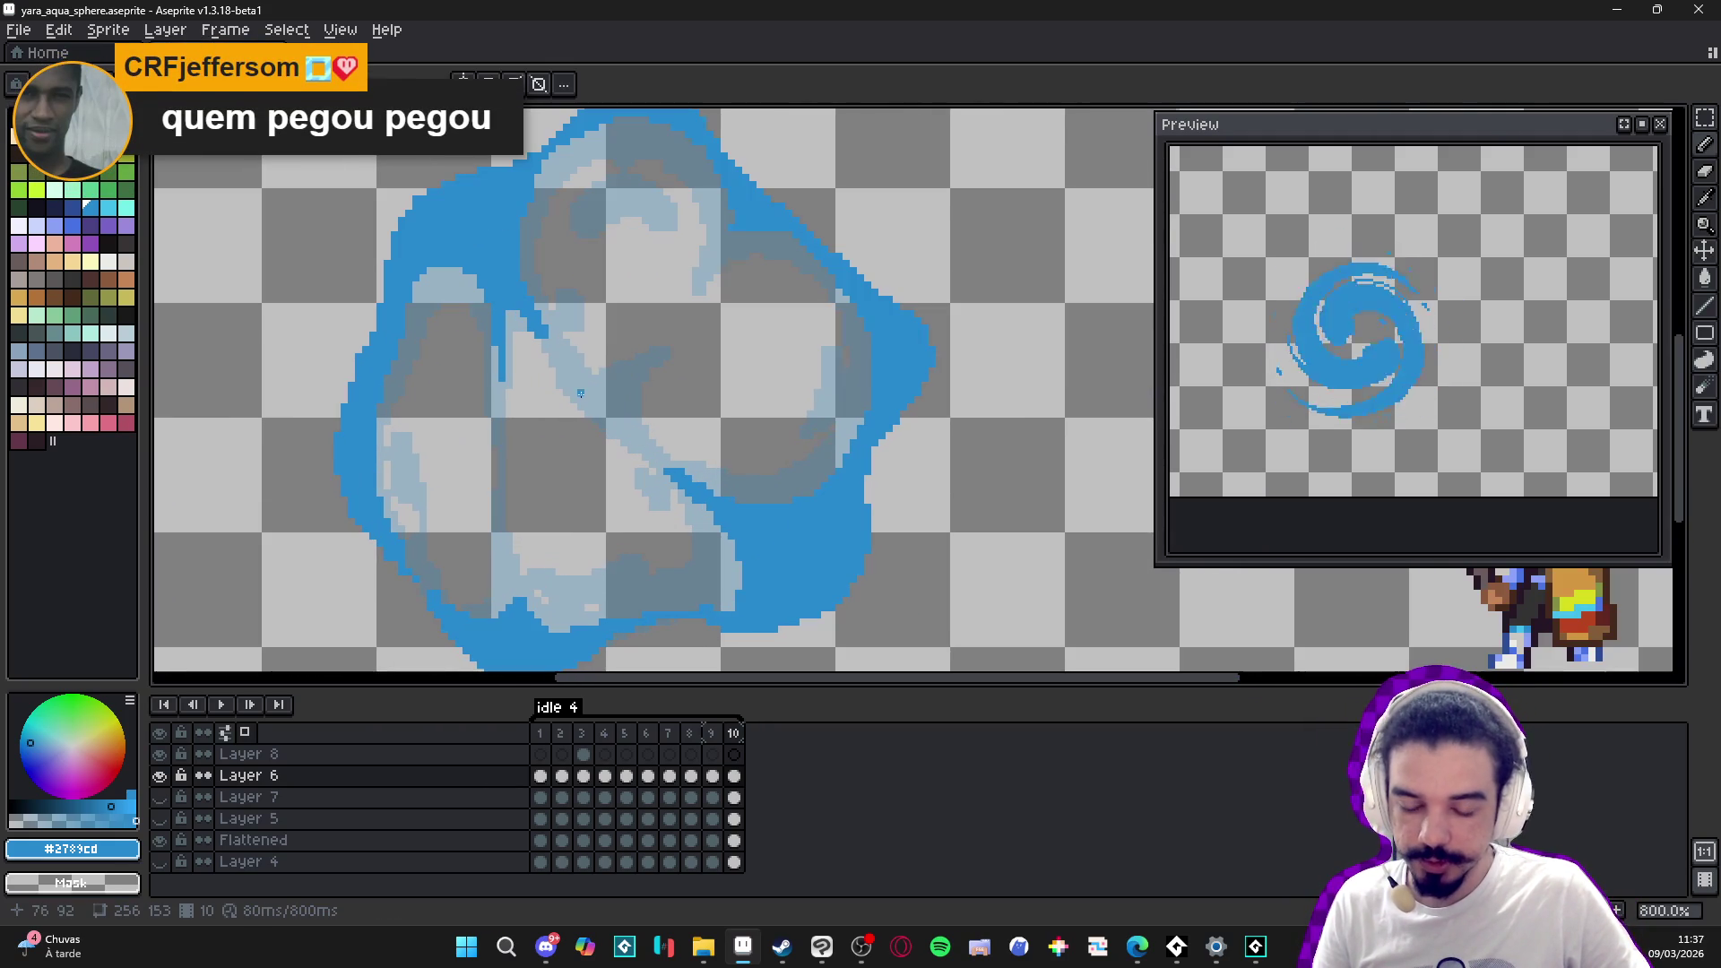
{"action": "left_click_drag", "start_coordinate": [572, 384], "coordinate": [624, 413]}
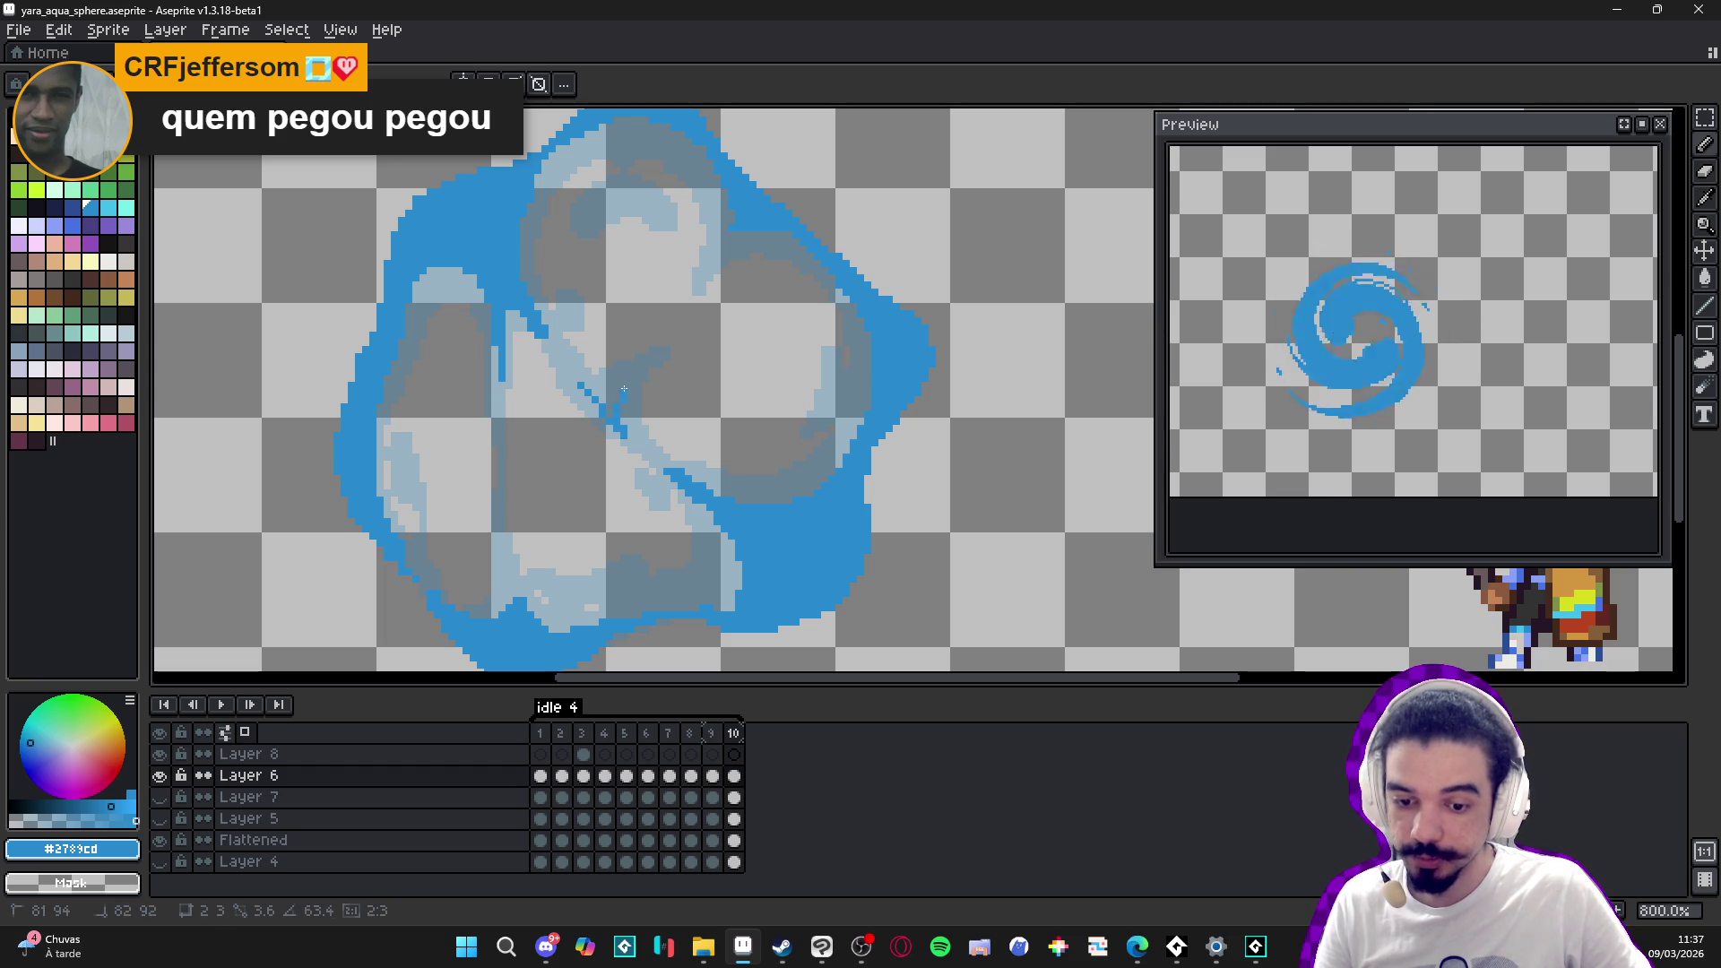
{"action": "left_click_drag", "start_coordinate": [617, 385], "coordinate": [616, 383]}
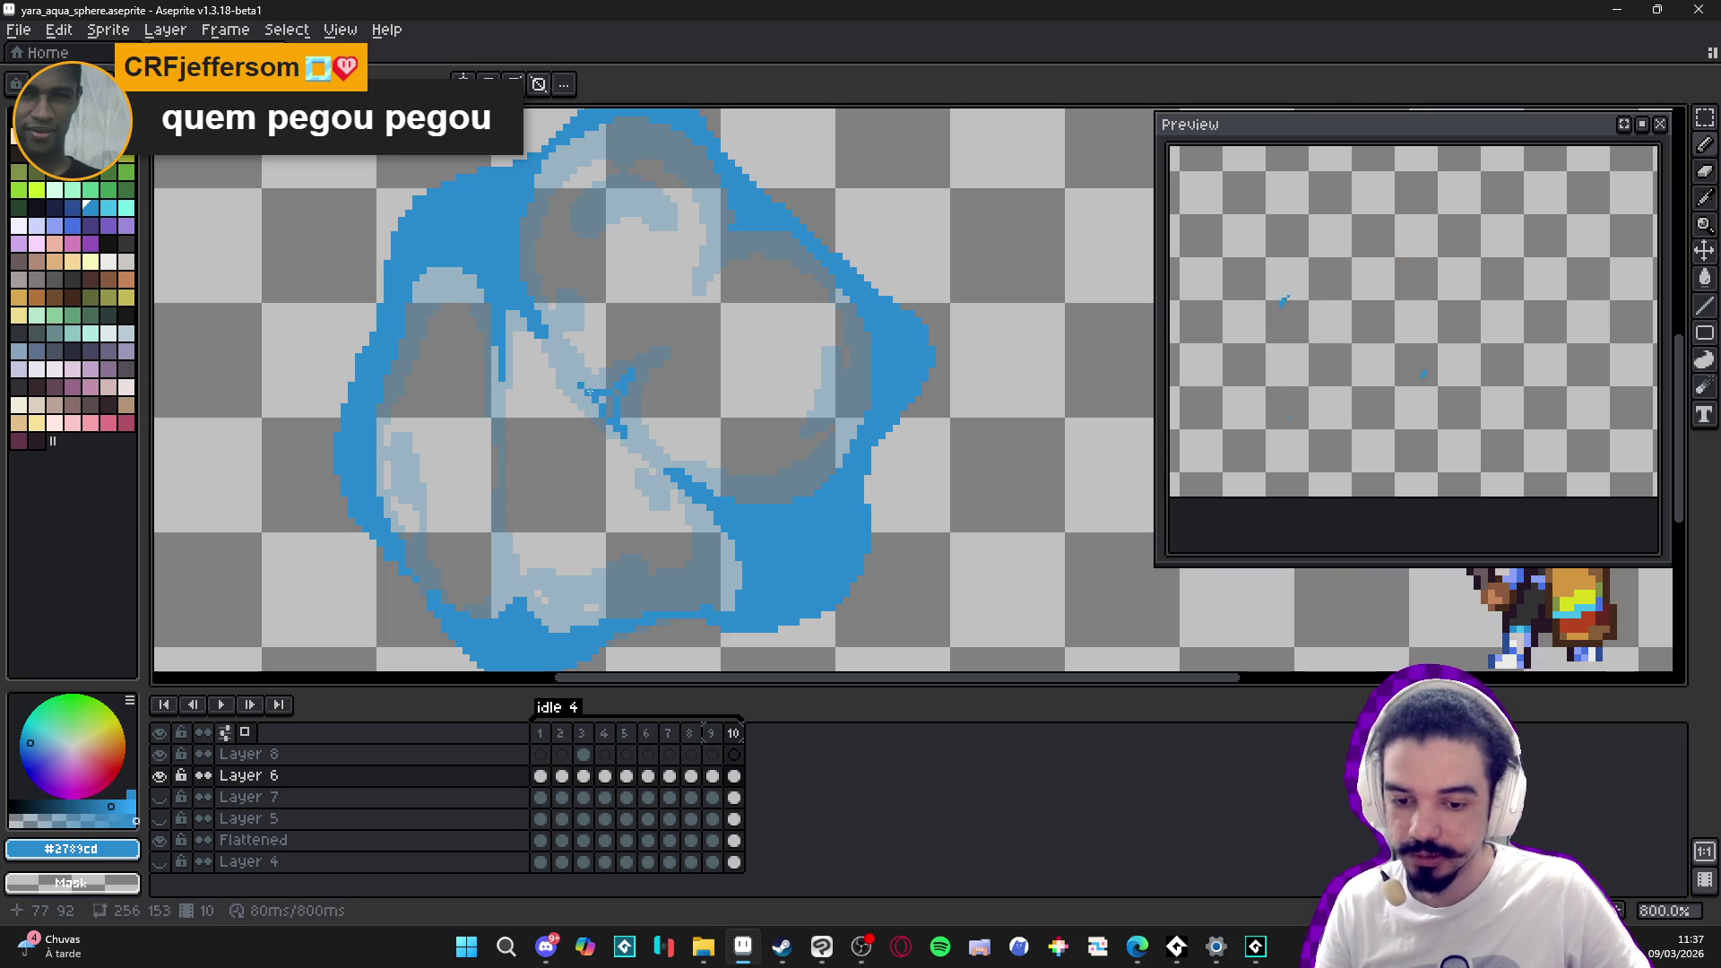
{"action": "left_click_drag", "start_coordinate": [609, 400], "coordinate": [608, 406]}
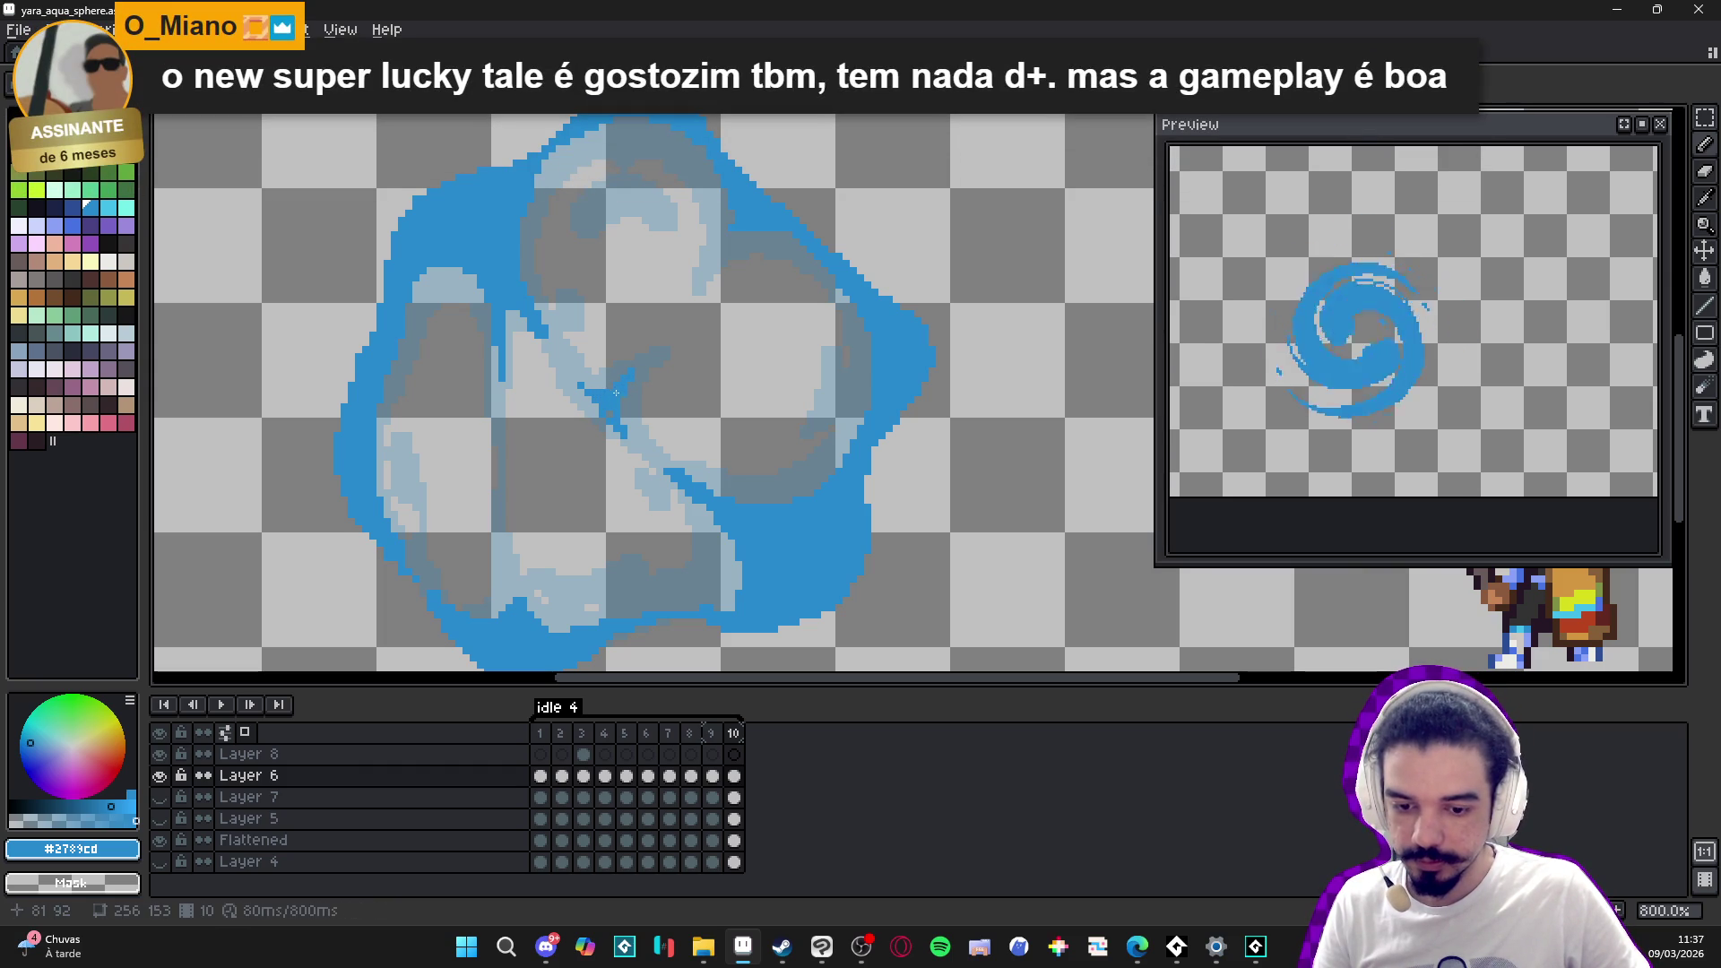
{"action": "key", "text": "b"}
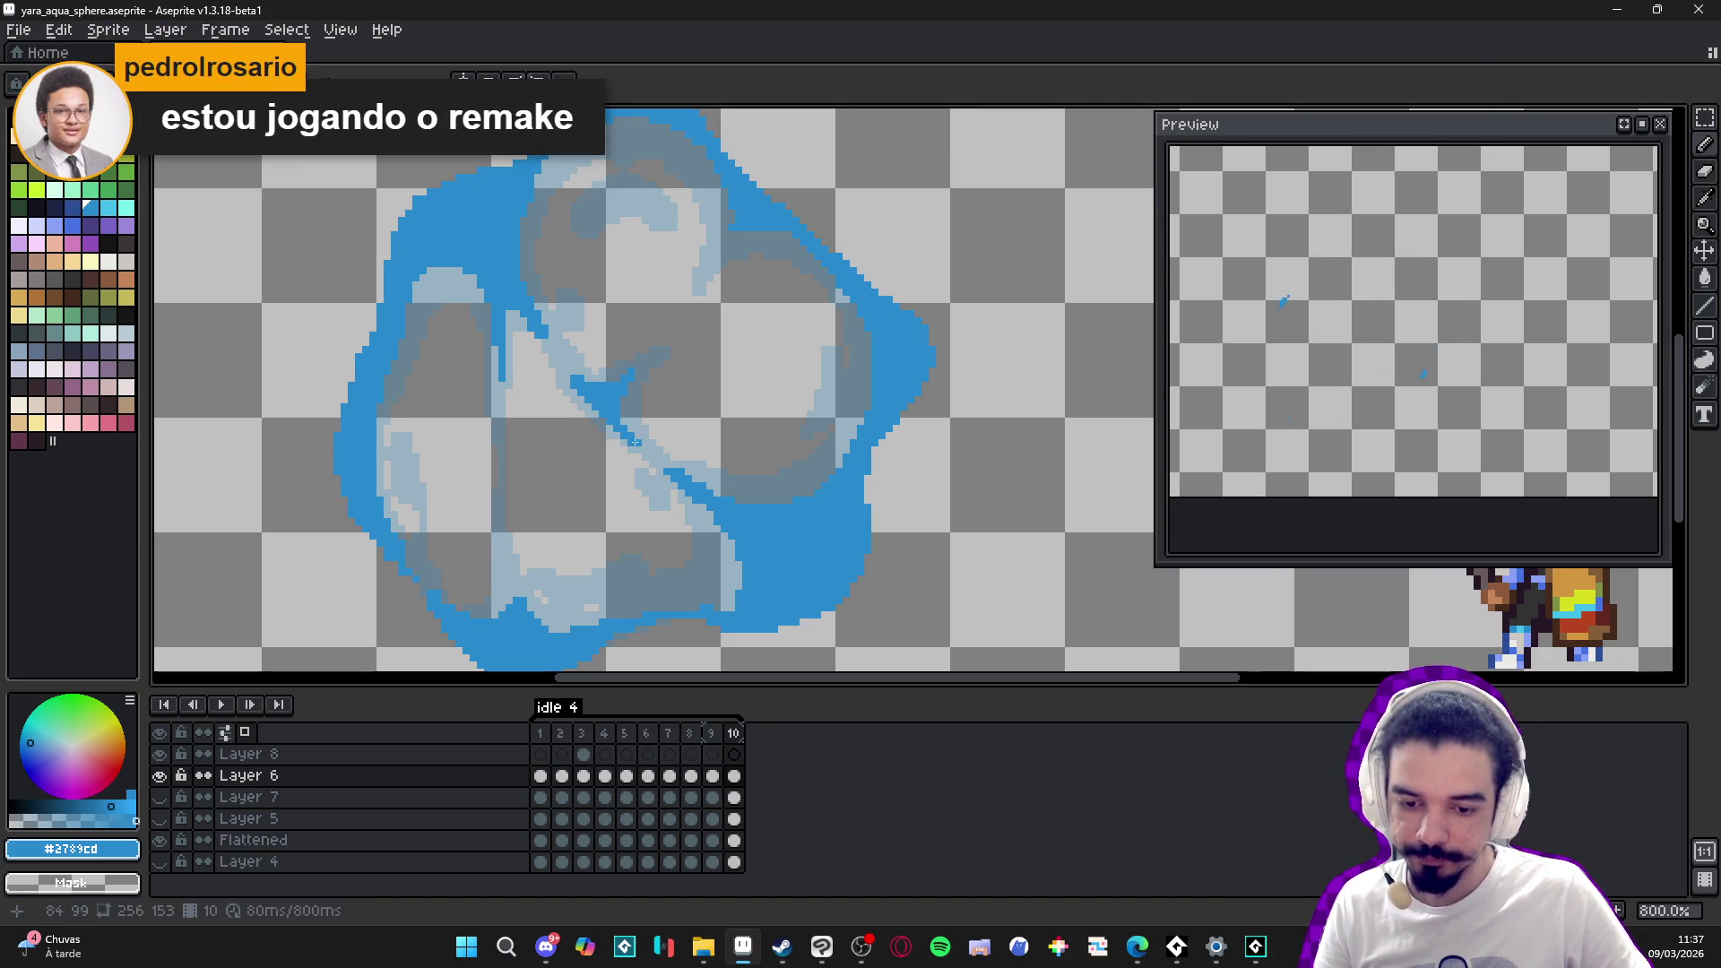
- Extend the small blue mark on the left further downward
{"action": "scroll", "coordinate": [589, 449], "scroll_direction": "down", "scroll_amount": 2}
{"action": "scroll", "coordinate": [589, 449], "scroll_direction": "down", "scroll_amount": 1}
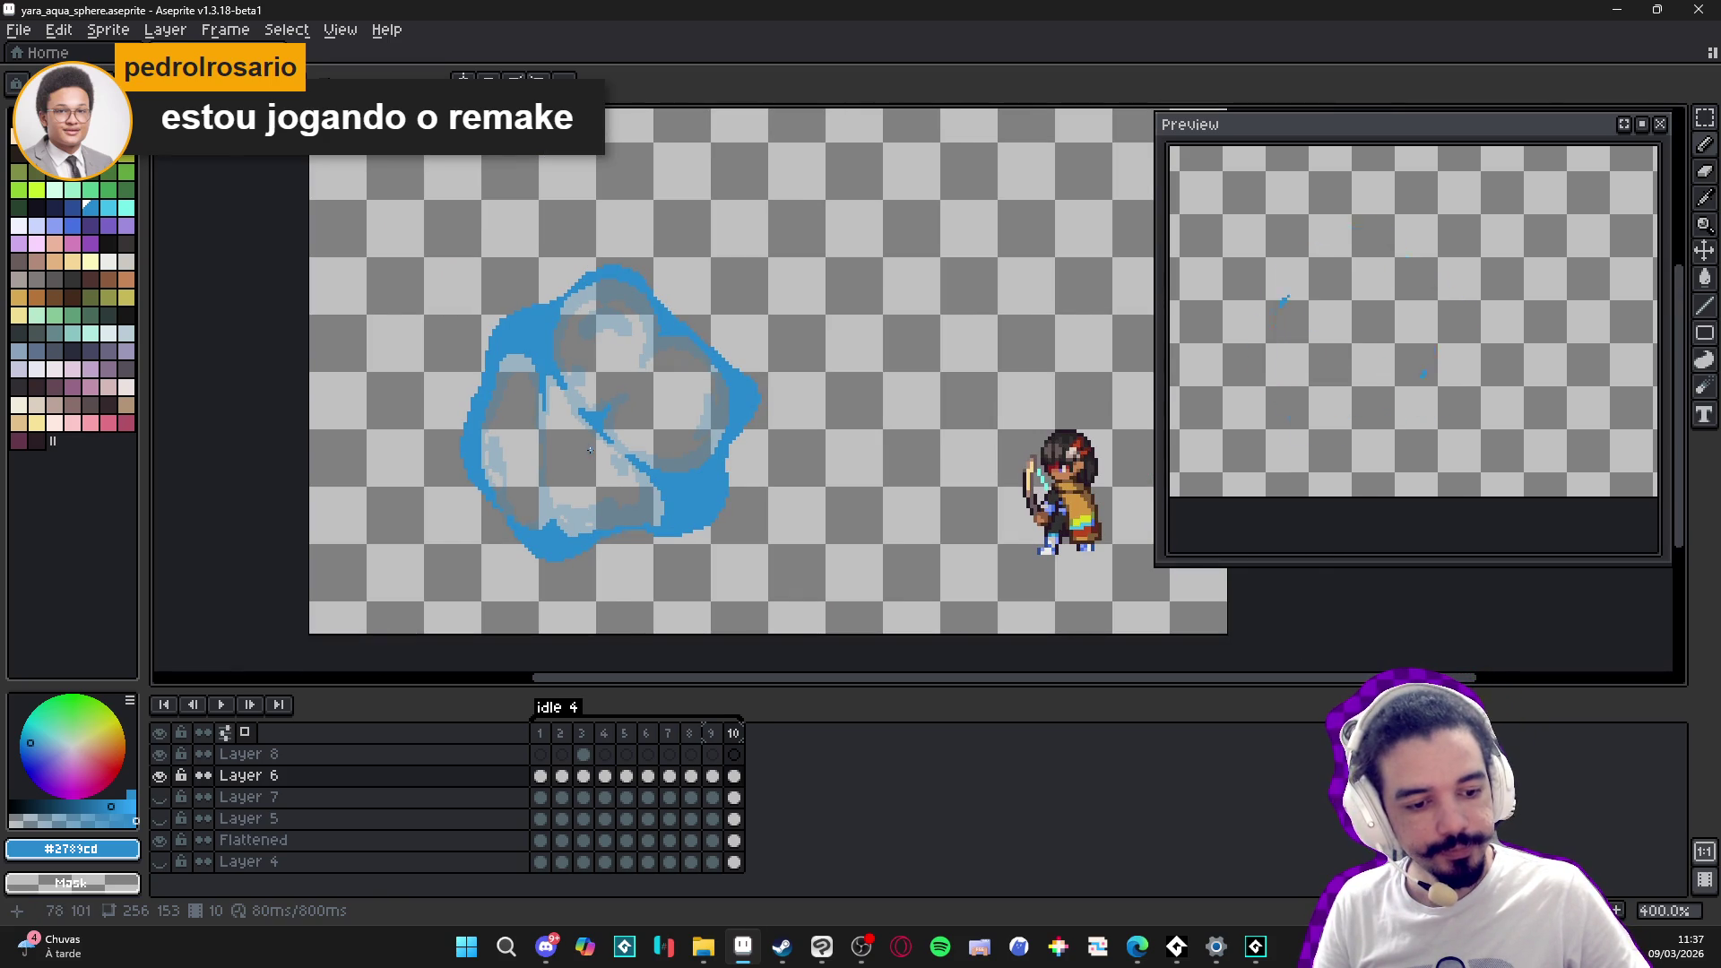
{"action": "scroll", "coordinate": [587, 463], "scroll_direction": "up", "scroll_amount": 5}
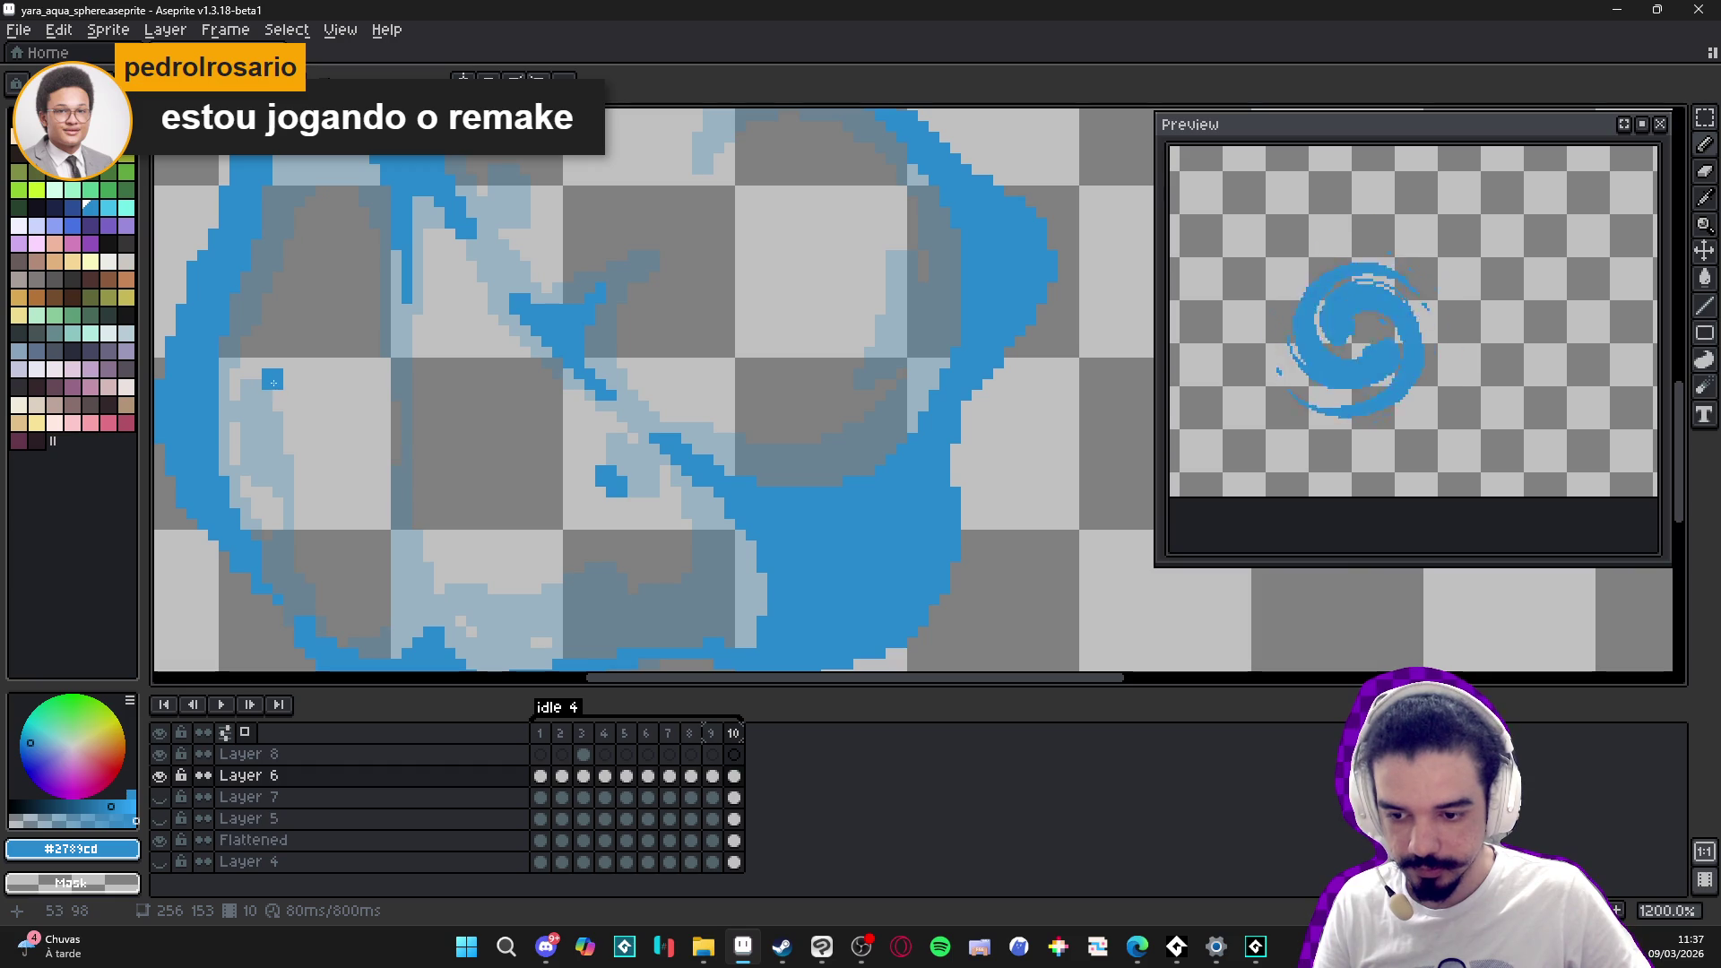
{"action": "left_click", "coordinate": [267, 414]}
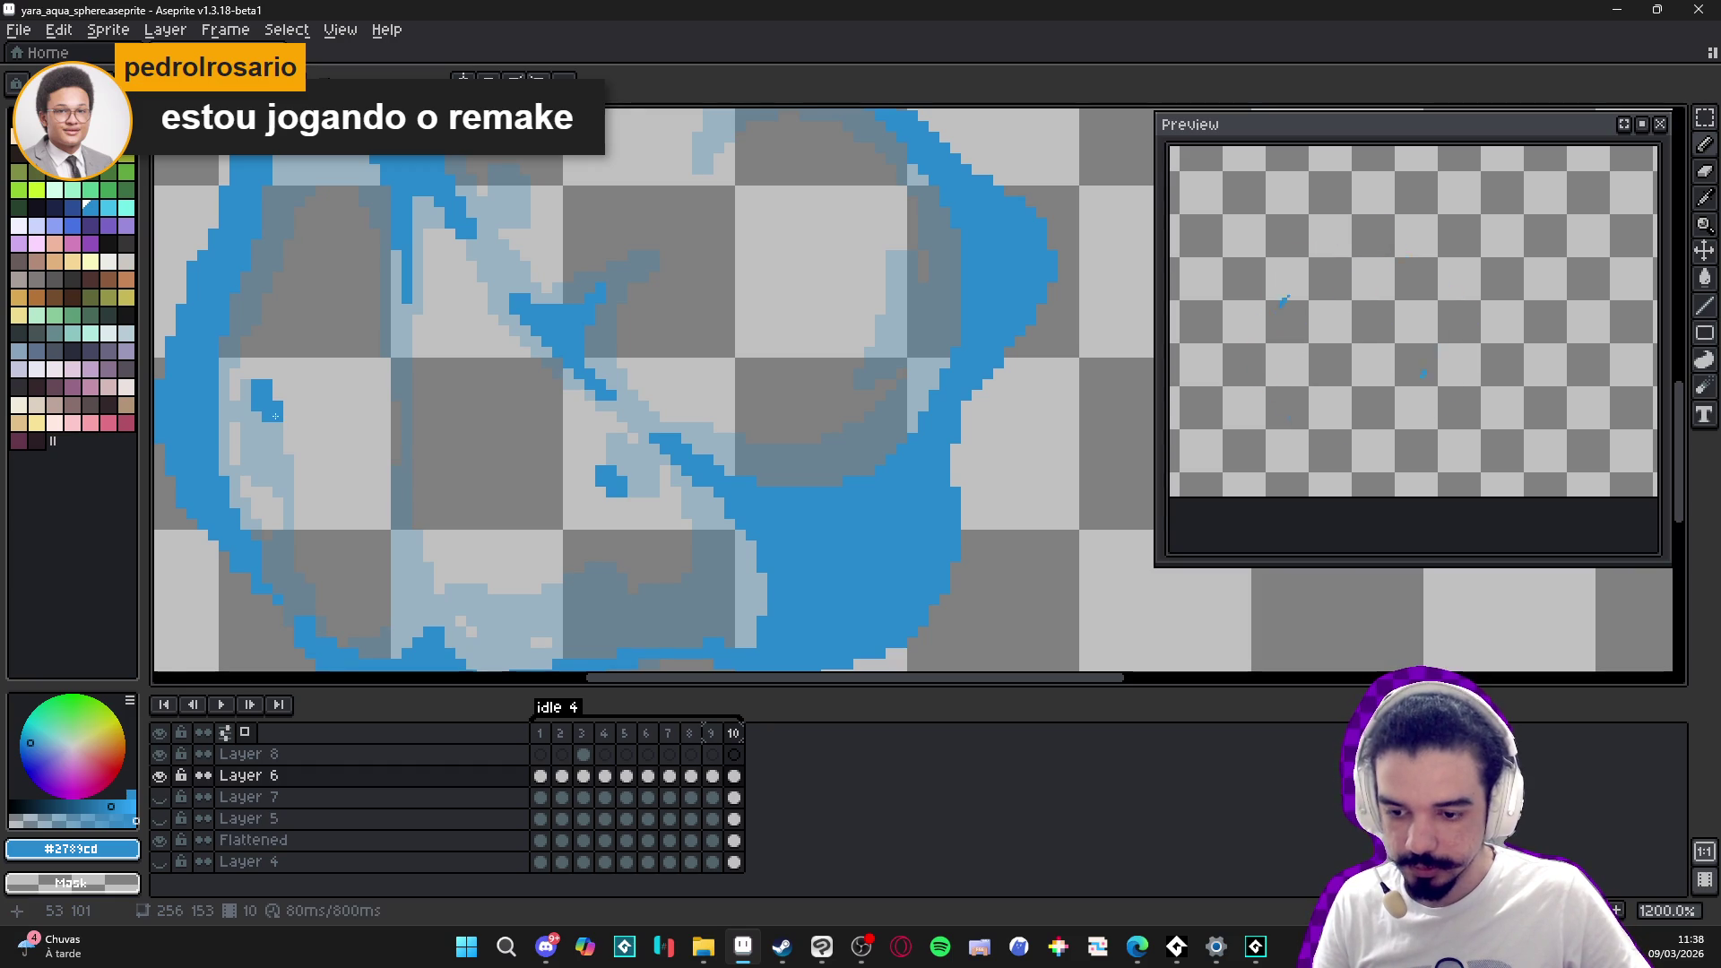
{"action": "left_click_drag", "start_coordinate": [260, 414], "coordinate": [280, 460]}
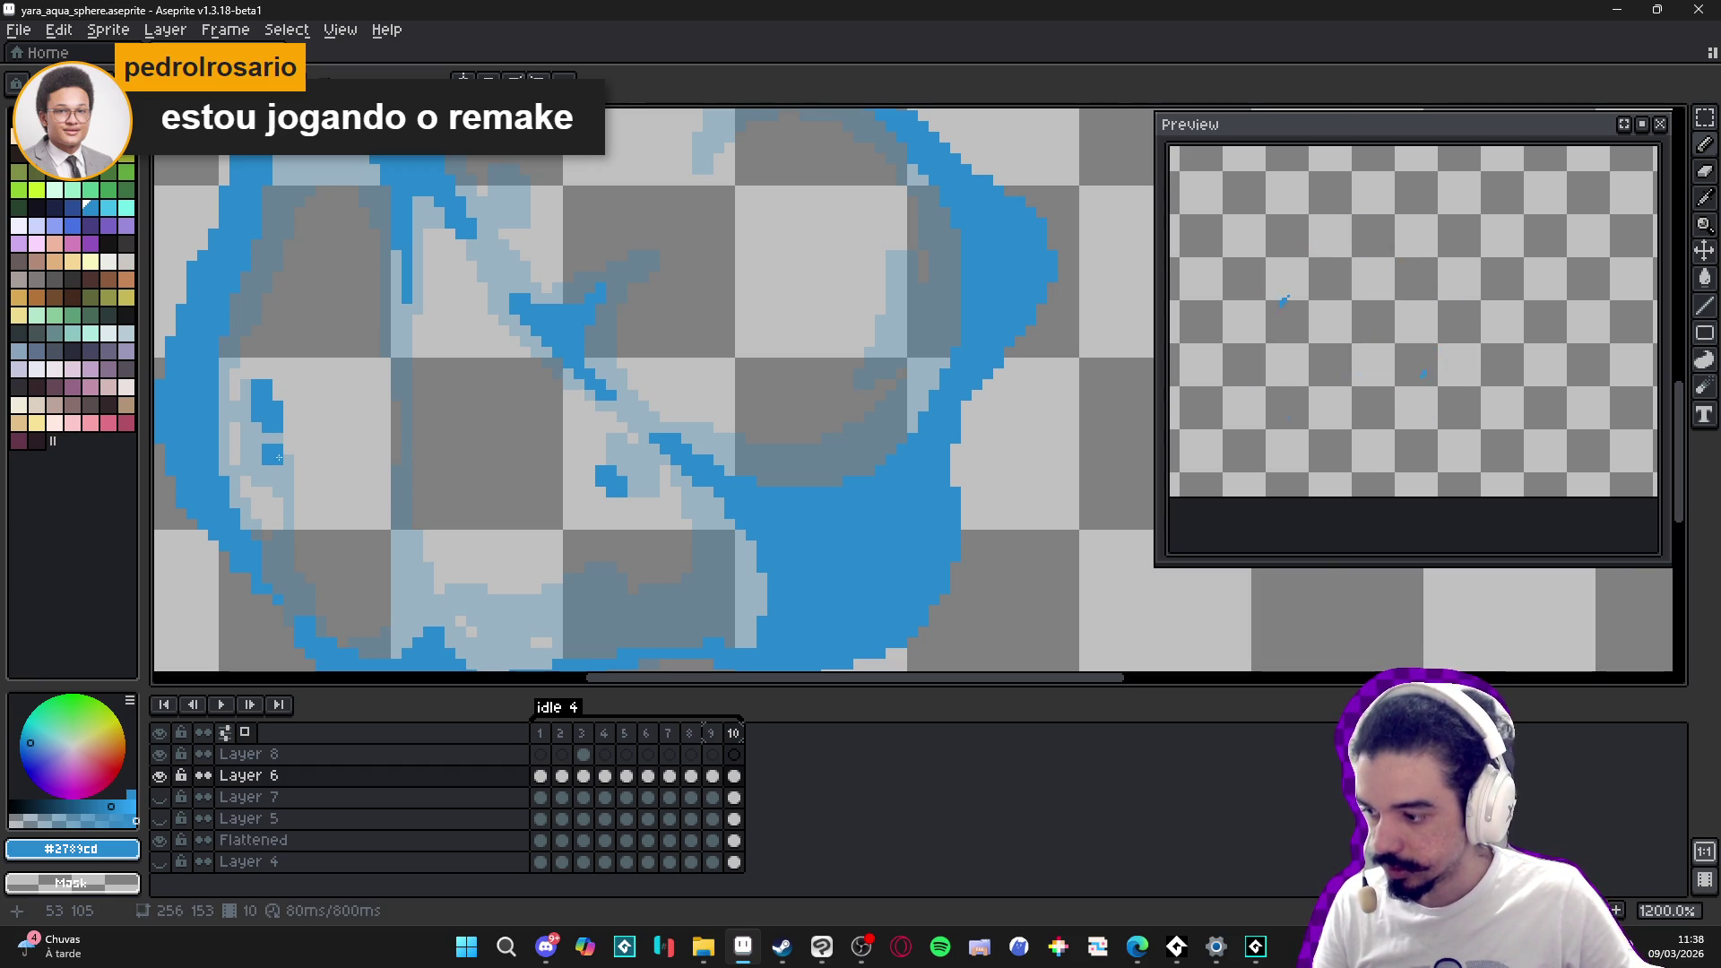
- Try a two-pixel diagonal stroke down-left, undo it, and place a single swirl pixel
{"action": "scroll", "coordinate": [281, 453], "scroll_direction": "up", "scroll_amount": 3}
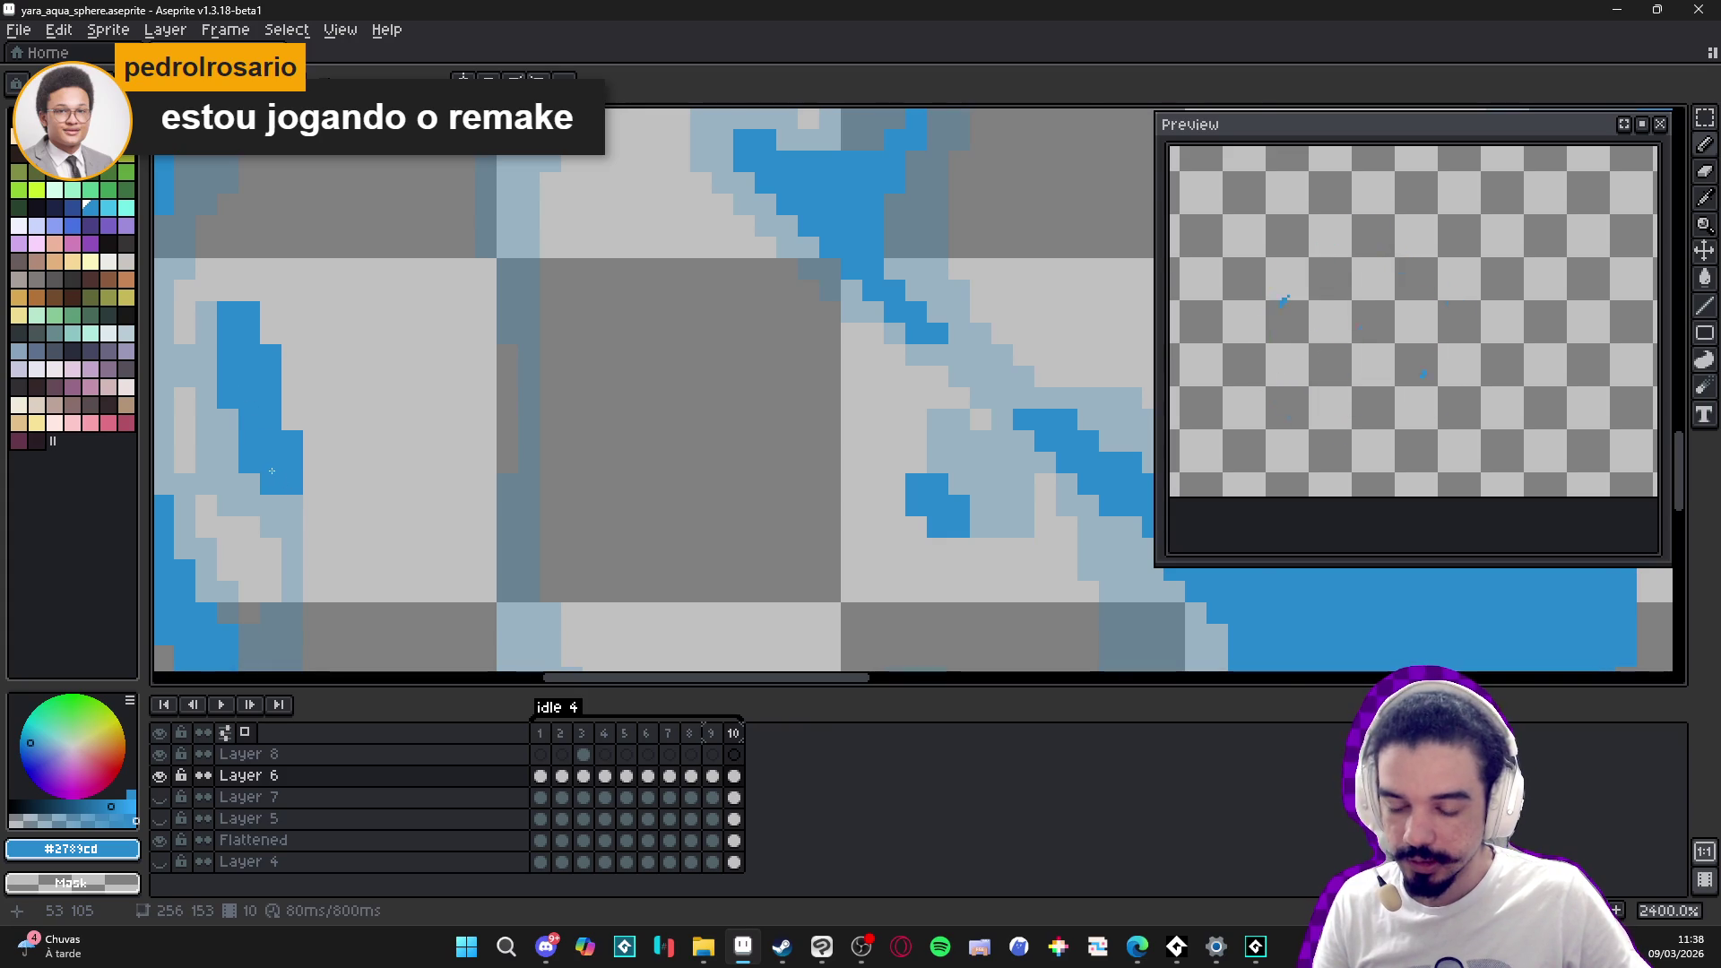
{"action": "scroll", "coordinate": [313, 520], "scroll_direction": "down", "scroll_amount": 5}
{"action": "scroll", "coordinate": [313, 521], "scroll_direction": "down", "scroll_amount": 1}
{"action": "scroll", "coordinate": [555, 500], "scroll_direction": "up", "scroll_amount": 7}
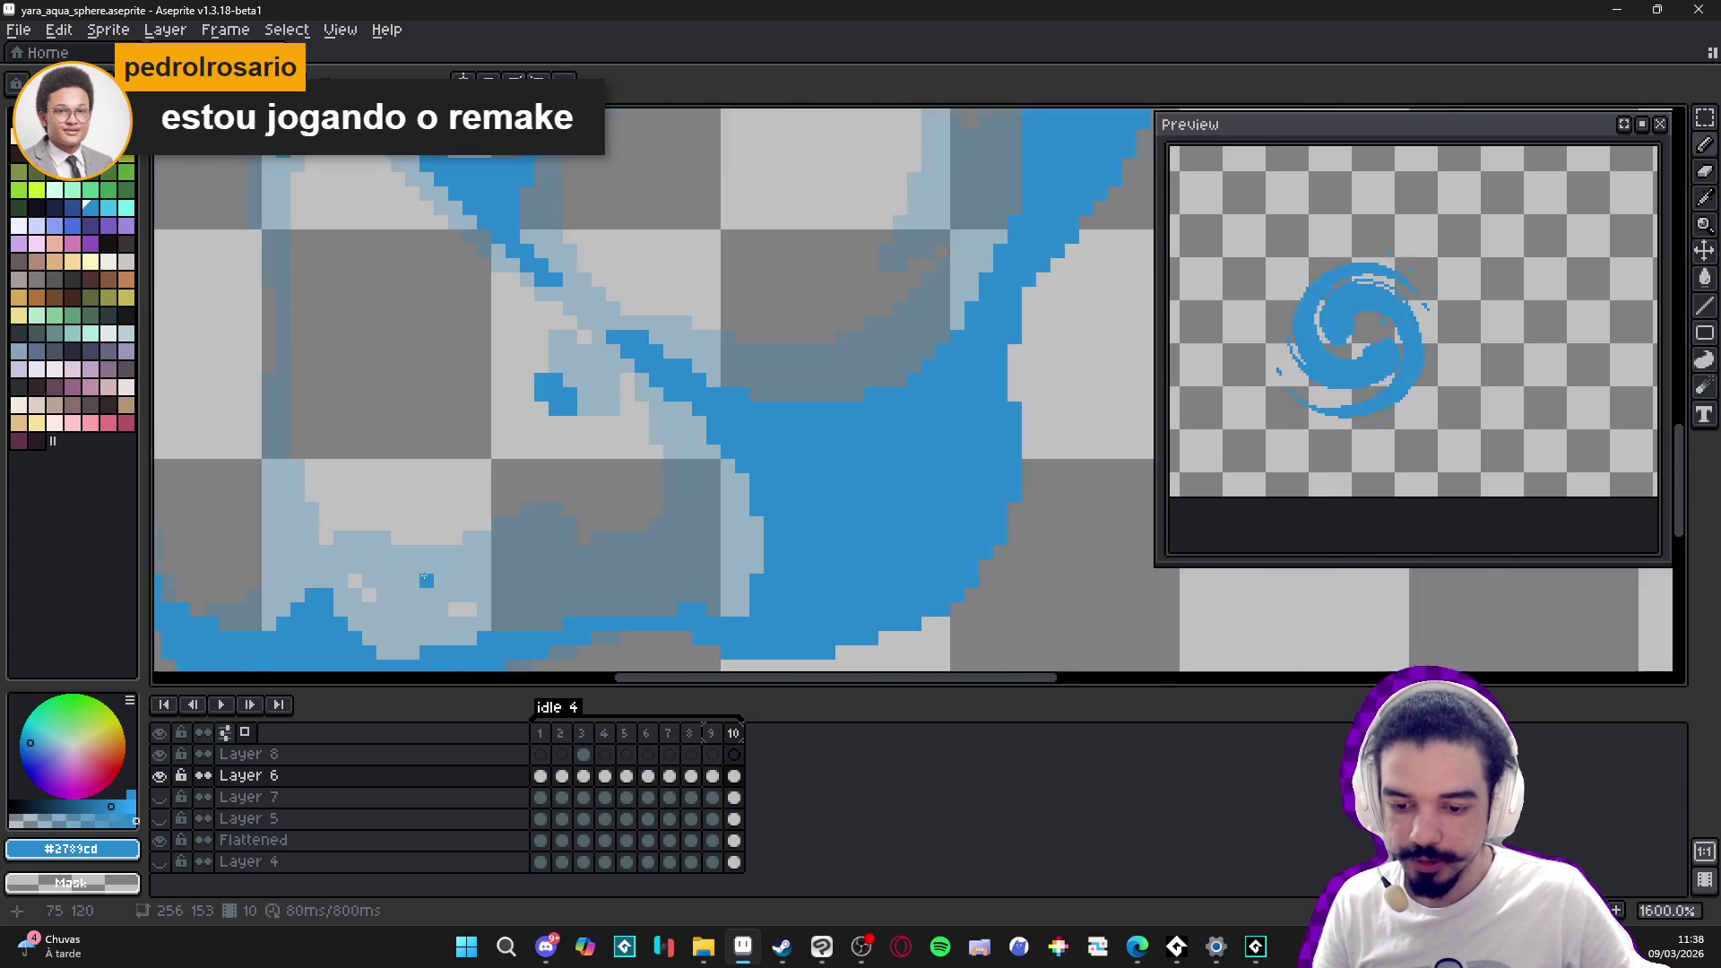
{"action": "key", "text": "b"}
{"action": "mouse_move", "coordinate": [600, 486]}
{"action": "left_mouse_down"}
{"action": "mouse_move", "coordinate": [574, 479]}
{"action": "mouse_move", "coordinate": [407, 569]}
{"action": "left_mouse_up"}
{"action": "key", "text": "e"}
{"action": "key", "text": "b"}
{"action": "left_click", "coordinate": [665, 459]}
- Thicken the lower swirl curve with short blue strokes
{"action": "scroll", "coordinate": [630, 485], "scroll_direction": "down", "scroll_amount": 4}
{"action": "scroll", "coordinate": [637, 530], "scroll_direction": "down", "scroll_amount": 3}
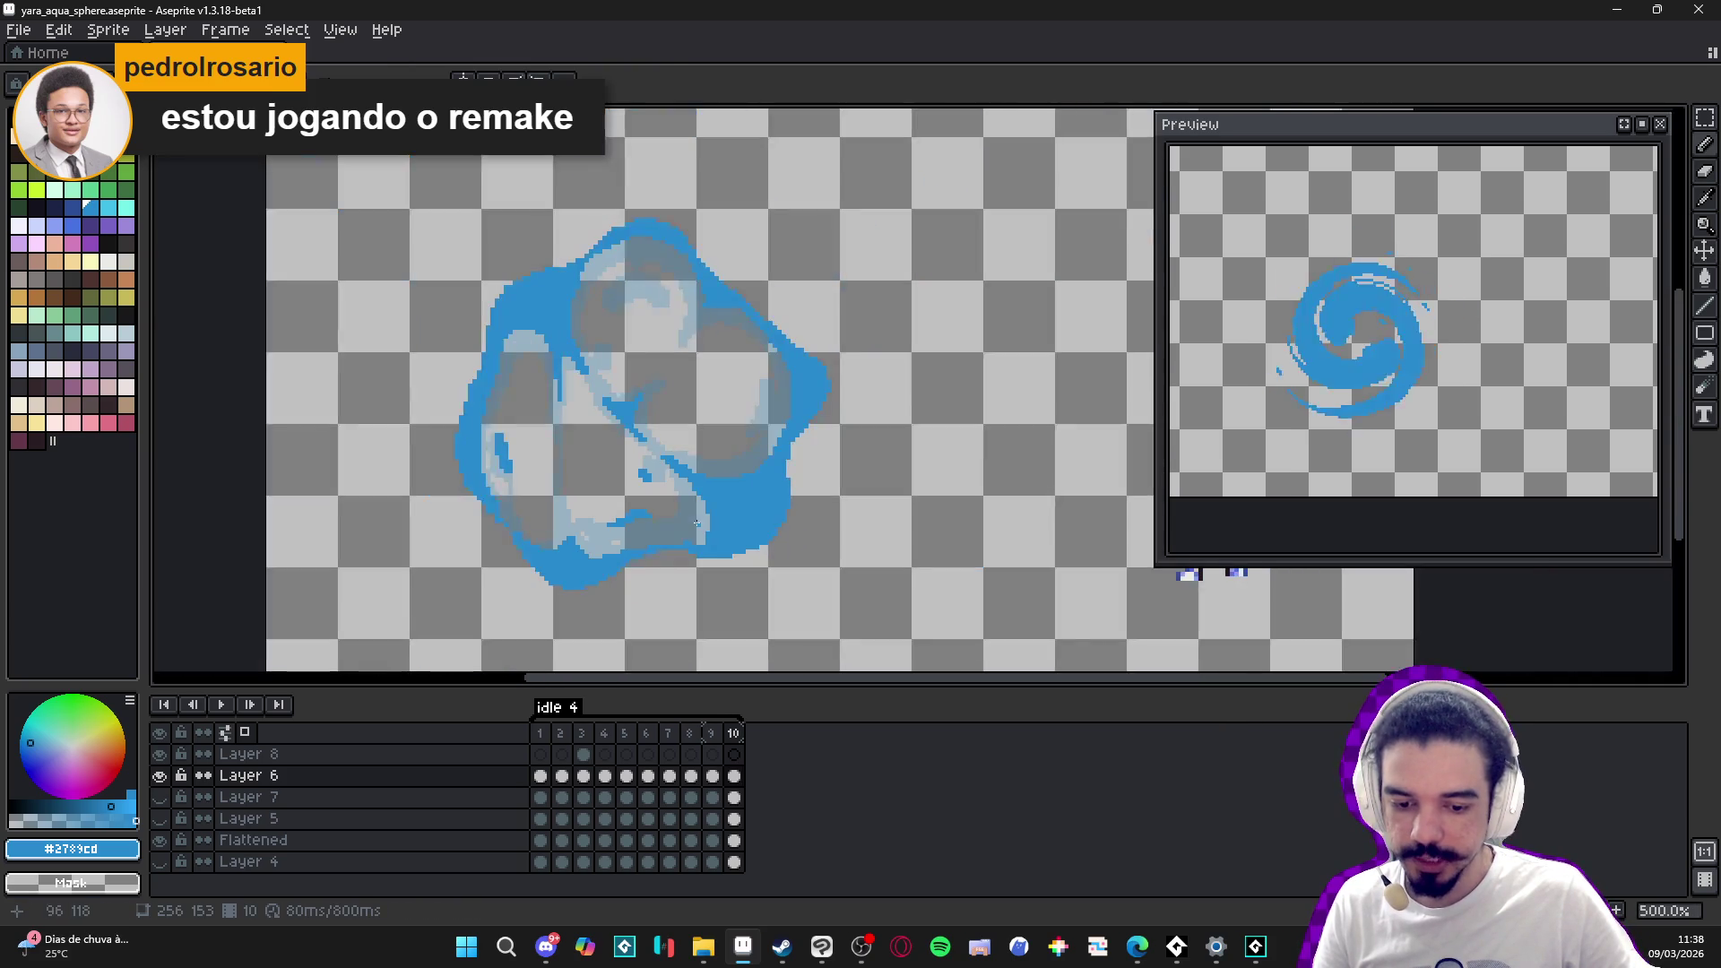
{"action": "scroll", "coordinate": [542, 535], "scroll_direction": "up", "scroll_amount": 4}
{"action": "left_click_drag", "start_coordinate": [542, 535], "coordinate": [545, 535]}
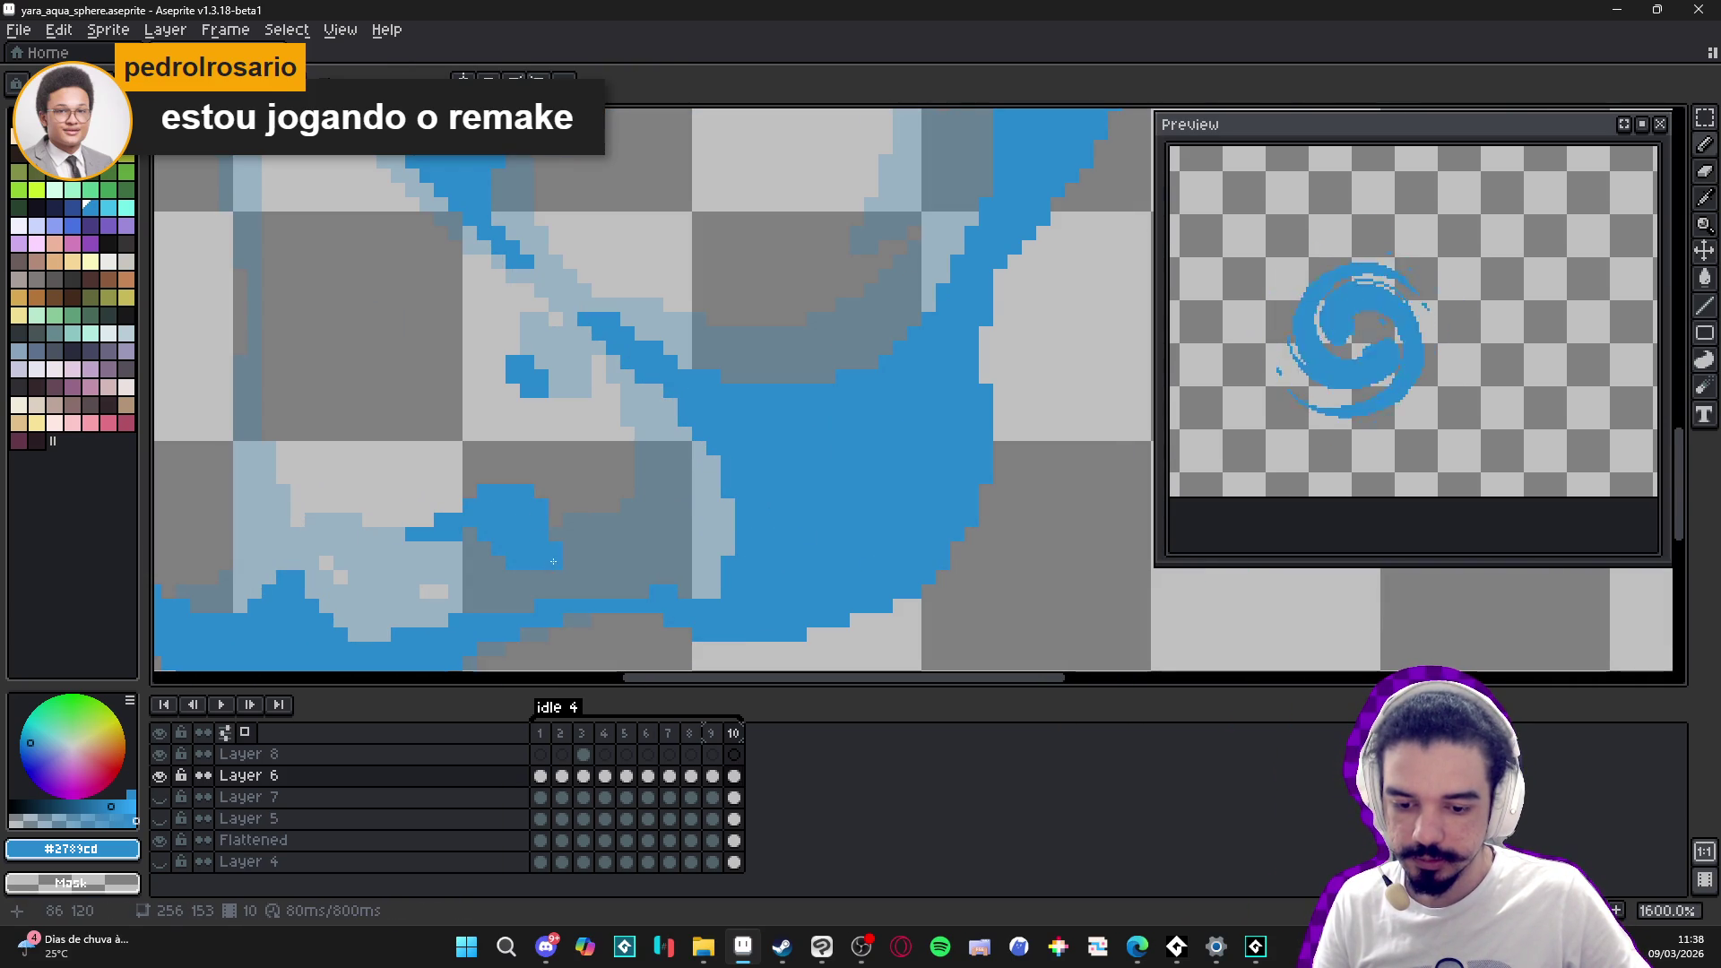
{"action": "left_click_drag", "start_coordinate": [538, 570], "coordinate": [504, 618]}
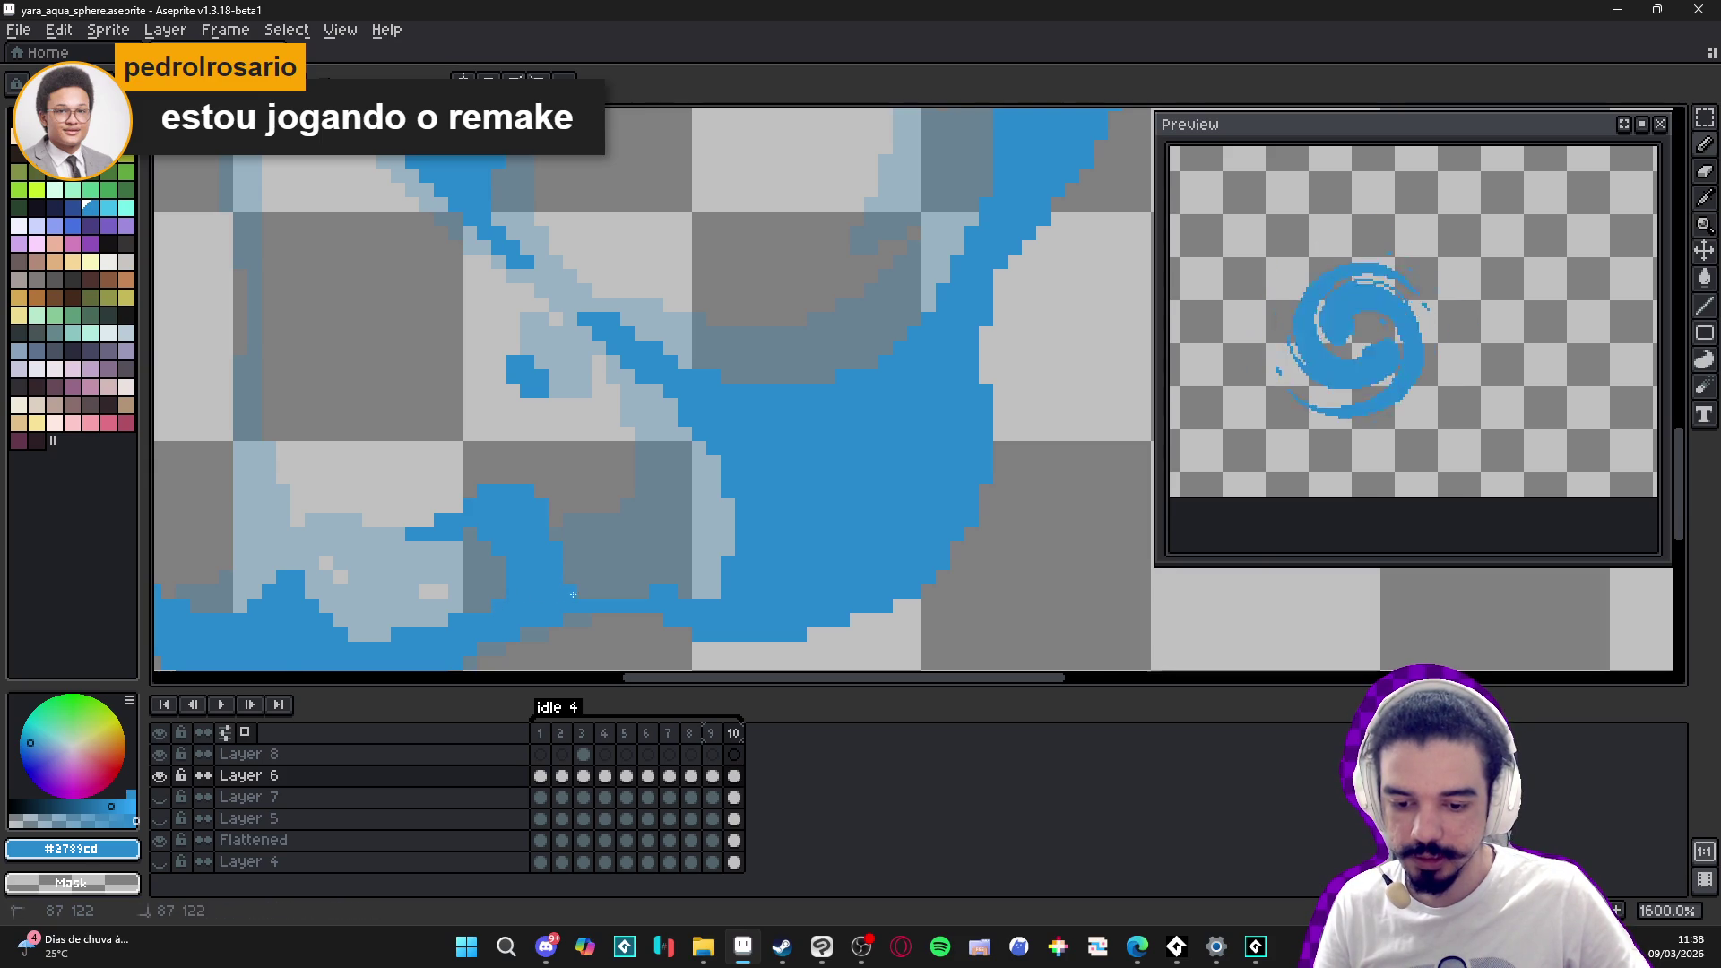
{"action": "scroll", "coordinate": [573, 595], "scroll_direction": "down", "scroll_amount": 4}
{"action": "scroll", "coordinate": [587, 585], "scroll_direction": "up", "scroll_amount": 4}
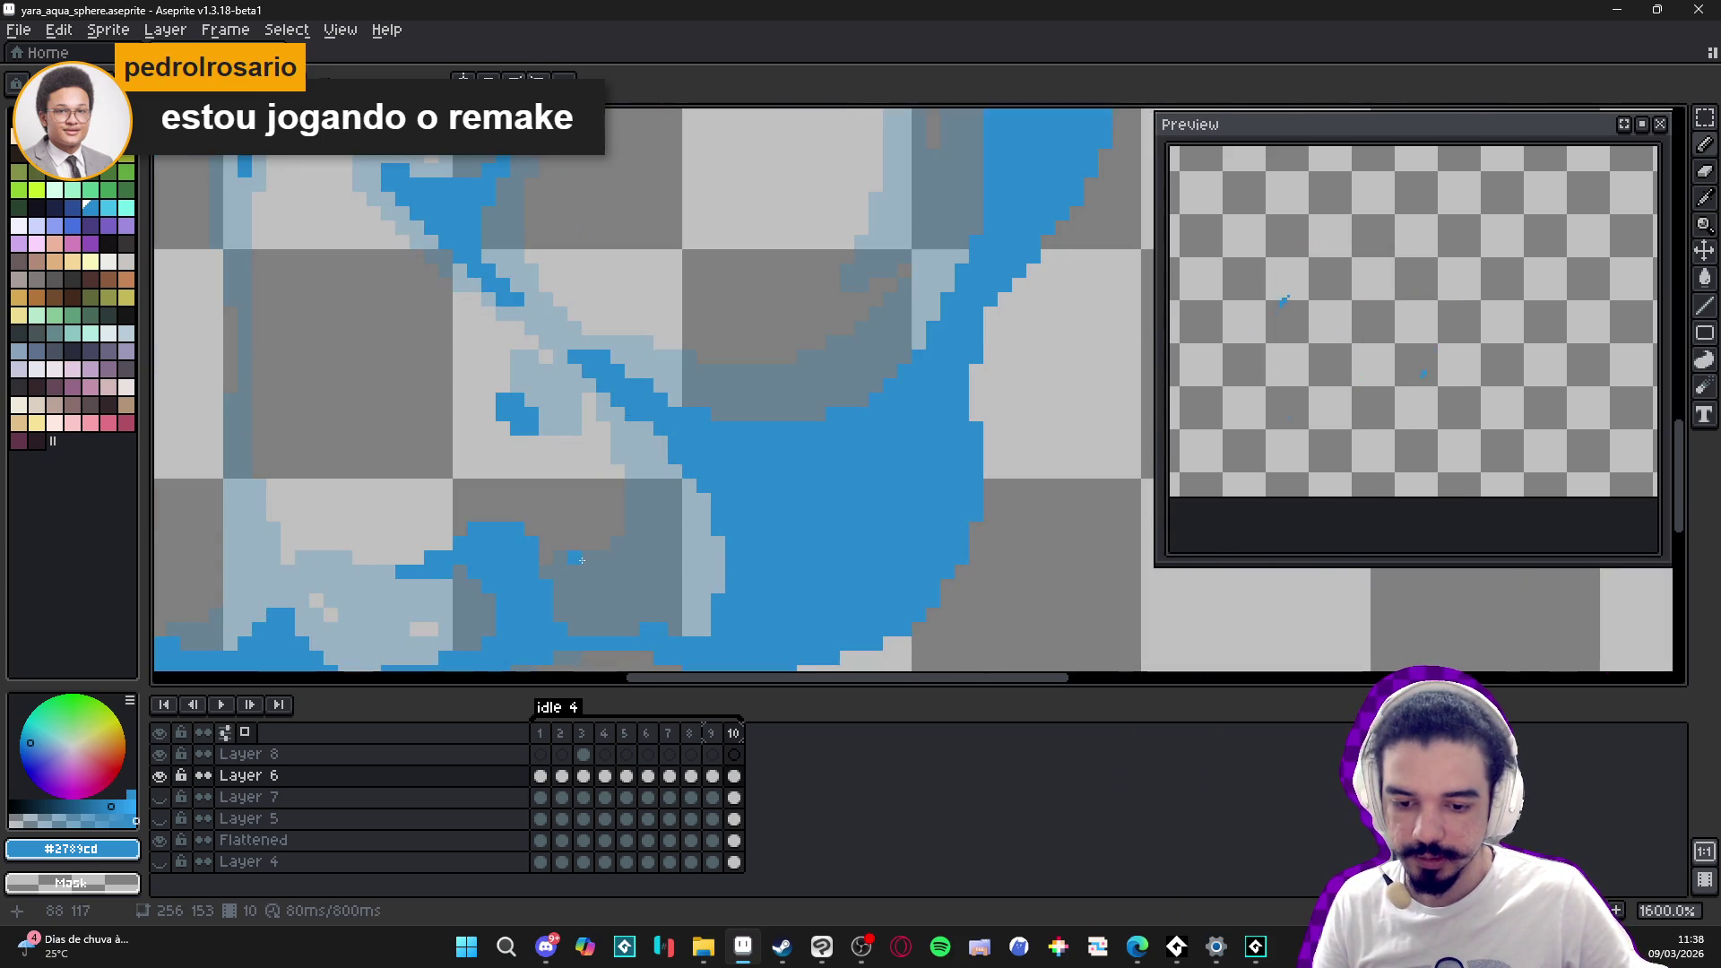
{"action": "scroll", "coordinate": [582, 560], "scroll_direction": "down", "scroll_amount": 4}
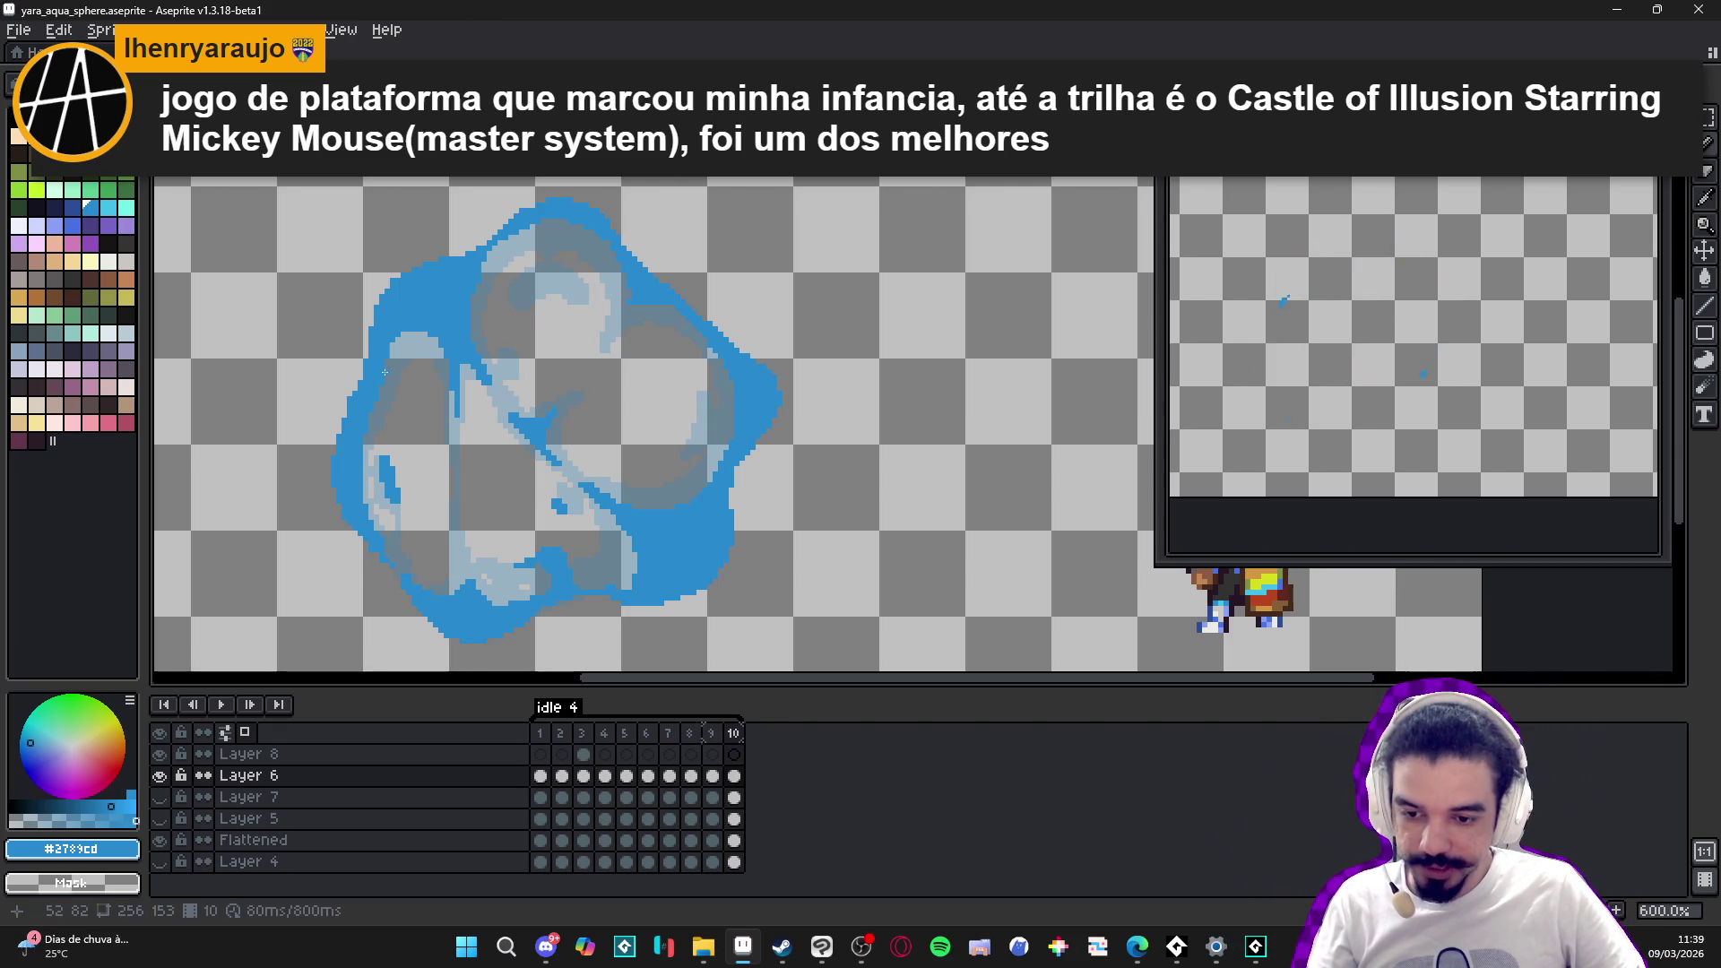
- Erase and repaint blue pixels beside the light-blue column, then save yara_aqua_sphere.aseprite
{"action": "key", "text": "ctrl"}
{"action": "scroll", "coordinate": [372, 368], "scroll_direction": "up", "scroll_amount": 2}
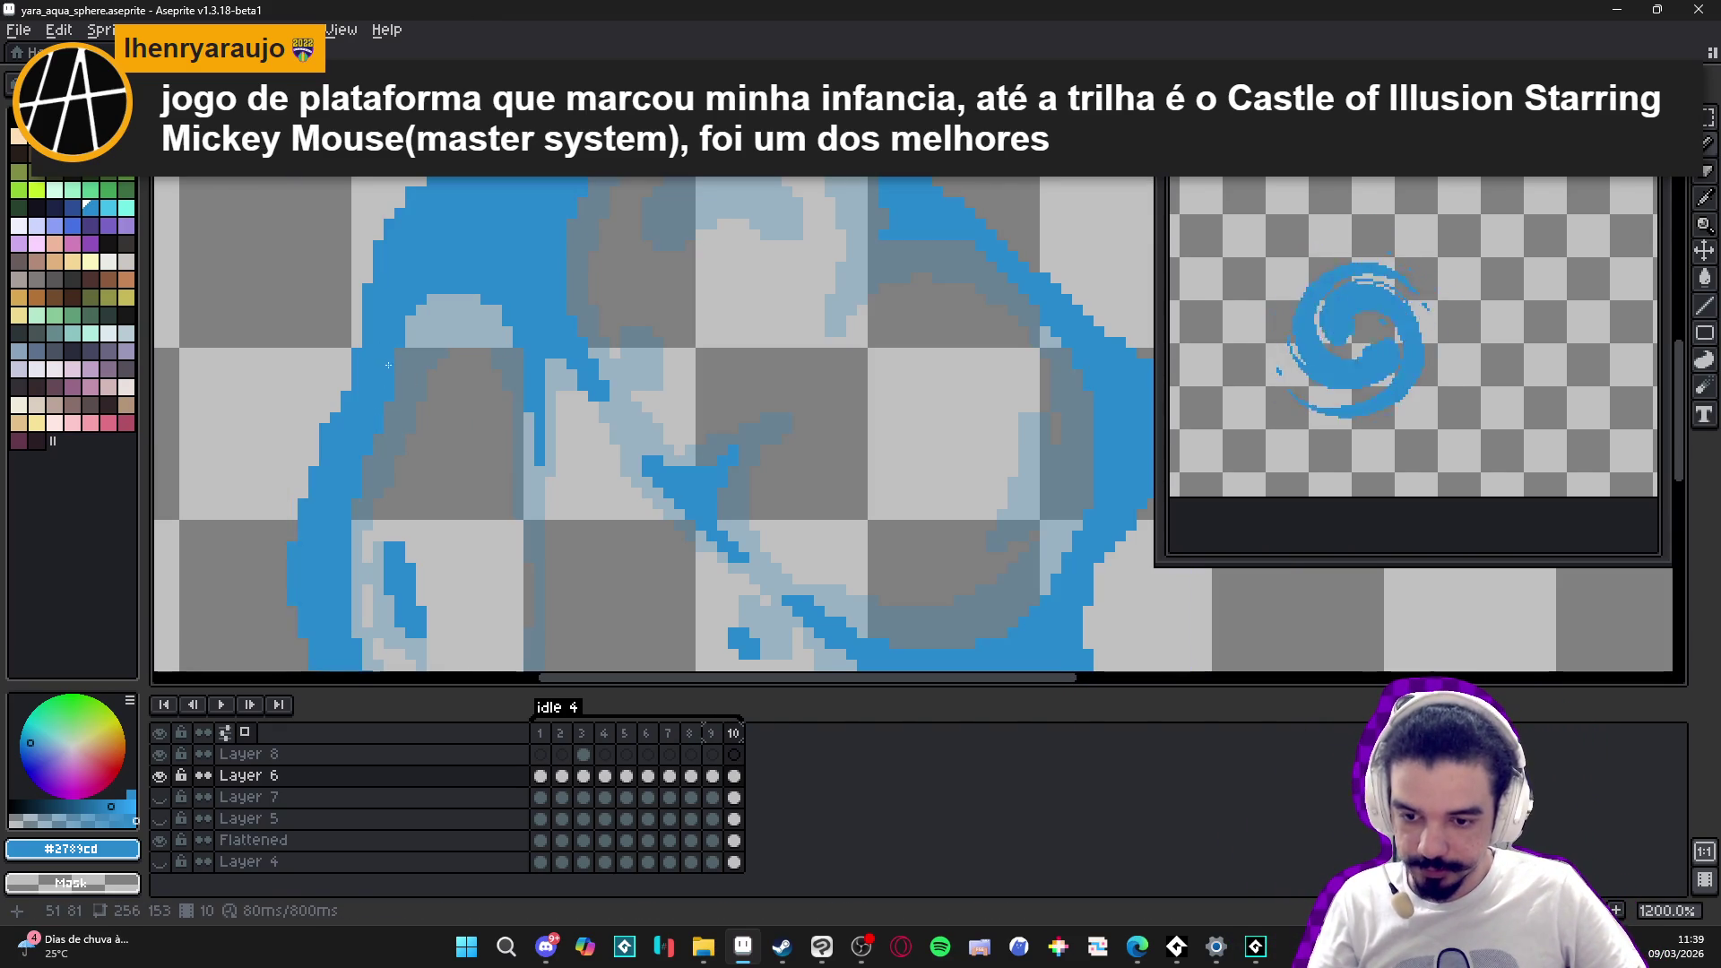
{"action": "scroll", "coordinate": [489, 464], "scroll_direction": "down", "scroll_amount": 2}
{"action": "scroll", "coordinate": [502, 468], "scroll_direction": "down", "scroll_amount": 1}
{"action": "key", "text": "e"}
{"action": "scroll", "coordinate": [542, 477], "scroll_direction": "up", "scroll_amount": 7}
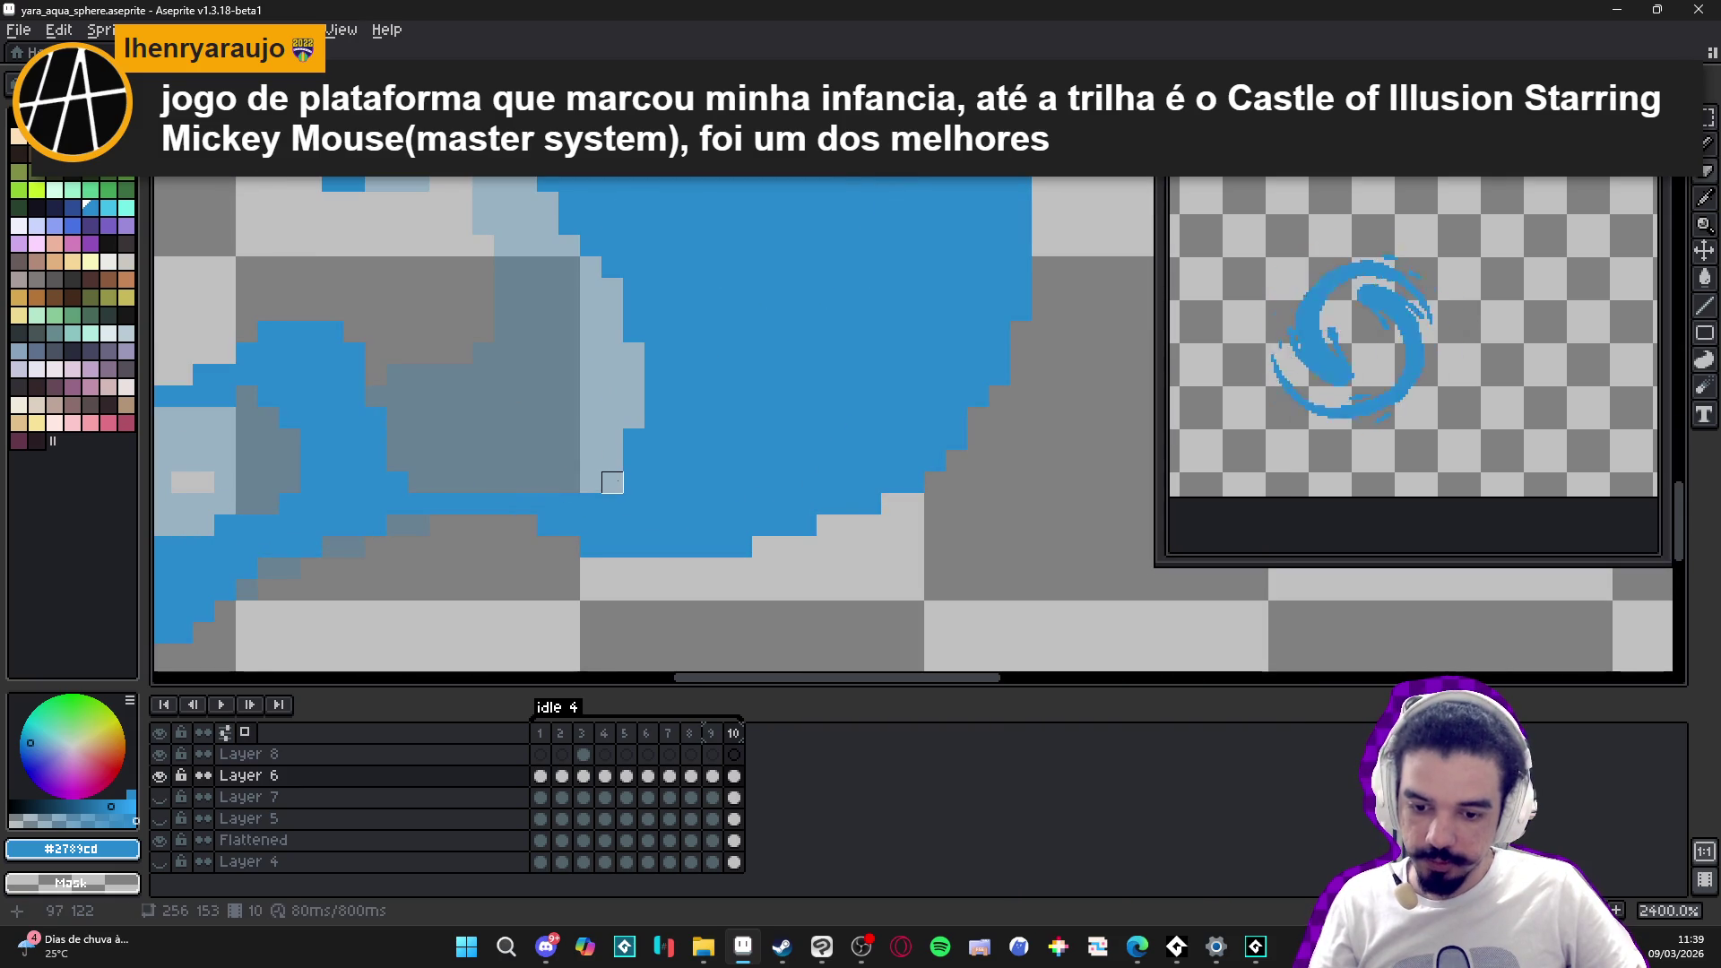
{"action": "mouse_move", "coordinate": [613, 482]}
{"action": "left_mouse_down"}
{"action": "mouse_move", "coordinate": [607, 499]}
{"action": "mouse_move", "coordinate": [626, 499]}
{"action": "mouse_move", "coordinate": [633, 418]}
{"action": "left_mouse_up"}
{"action": "key", "text": "b"}
{"action": "mouse_move", "coordinate": [644, 493]}
{"action": "left_mouse_down"}
{"action": "mouse_move", "coordinate": [592, 503]}
{"action": "mouse_move", "coordinate": [616, 488]}
{"action": "left_mouse_up"}
{"action": "scroll", "coordinate": [588, 485], "scroll_direction": "down", "scroll_amount": 4}
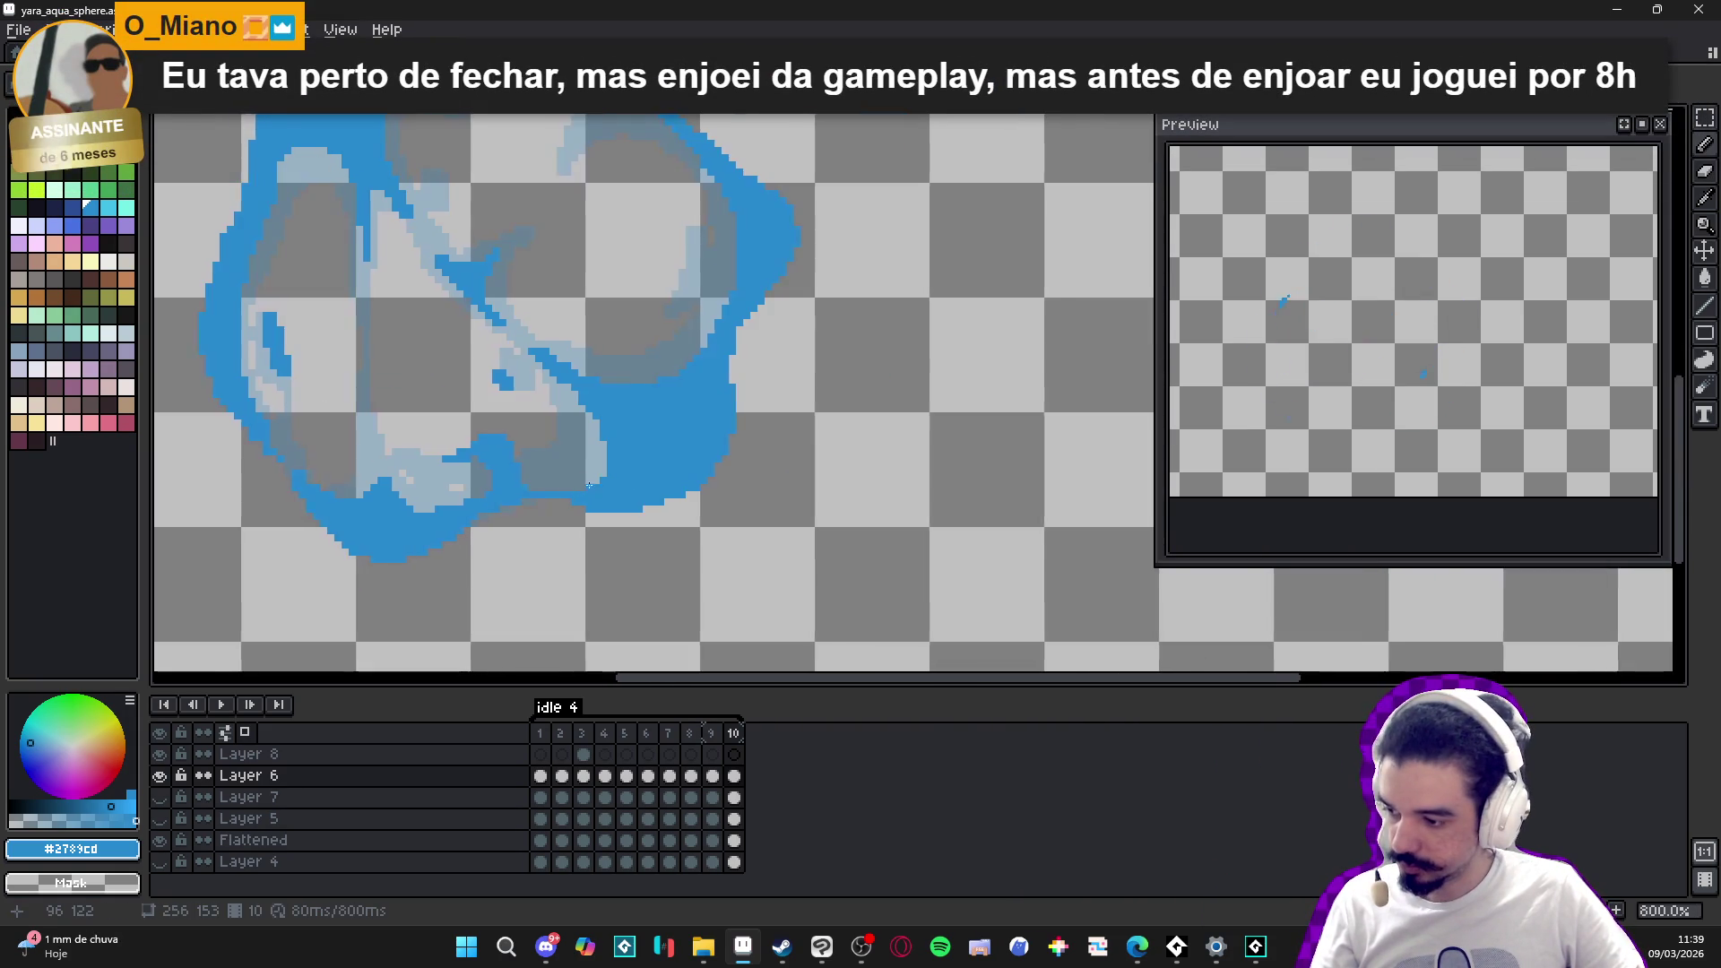
{"action": "key", "text": "ctrl+s"}
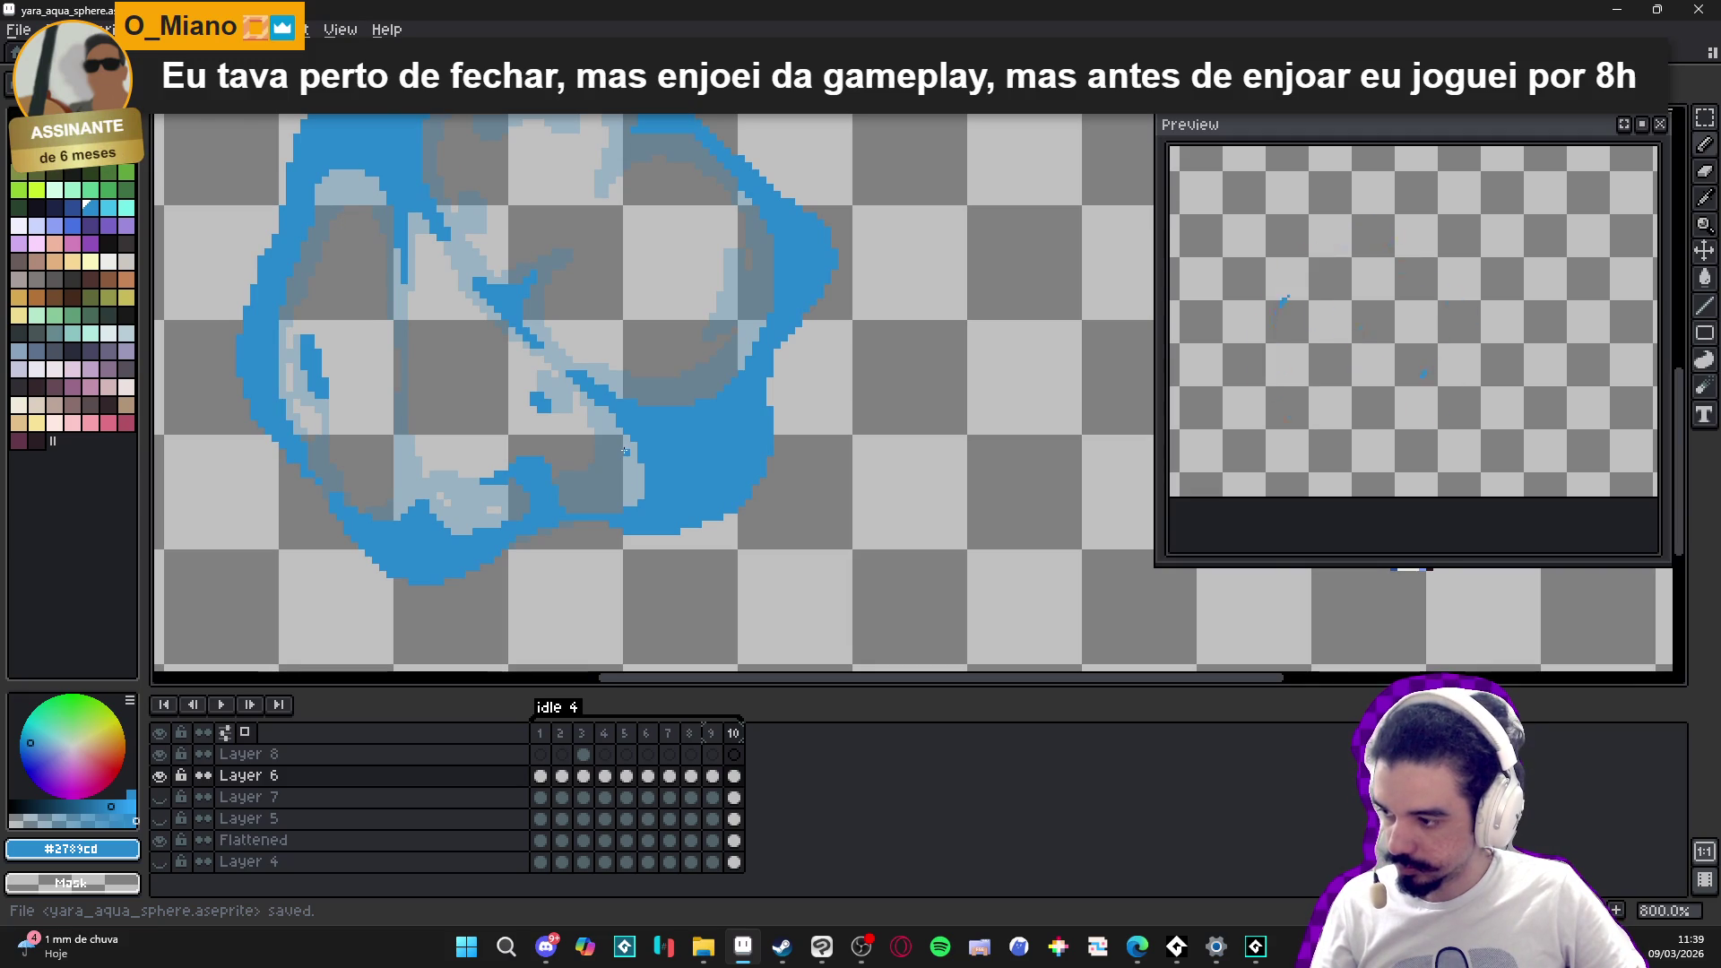
- Touch up the sphere's outer right edge with blue pixels
{"action": "scroll", "coordinate": [635, 423], "scroll_direction": "down", "scroll_amount": 2}
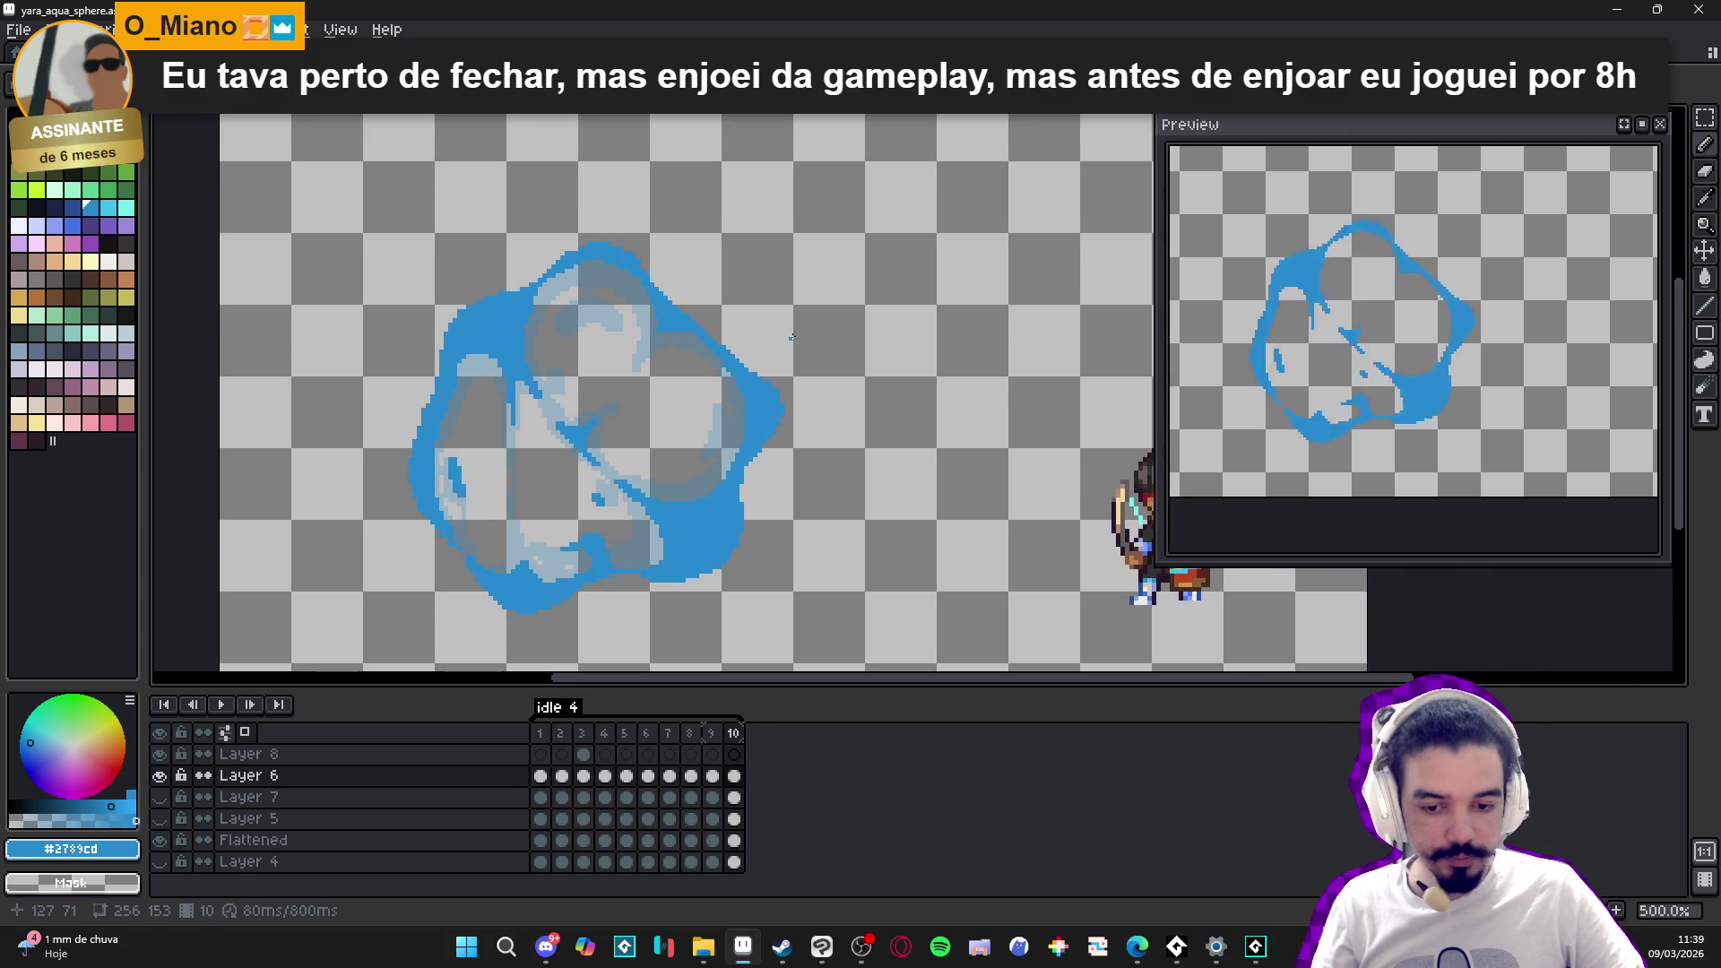
{"action": "scroll", "coordinate": [779, 396], "scroll_direction": "up", "scroll_amount": 4}
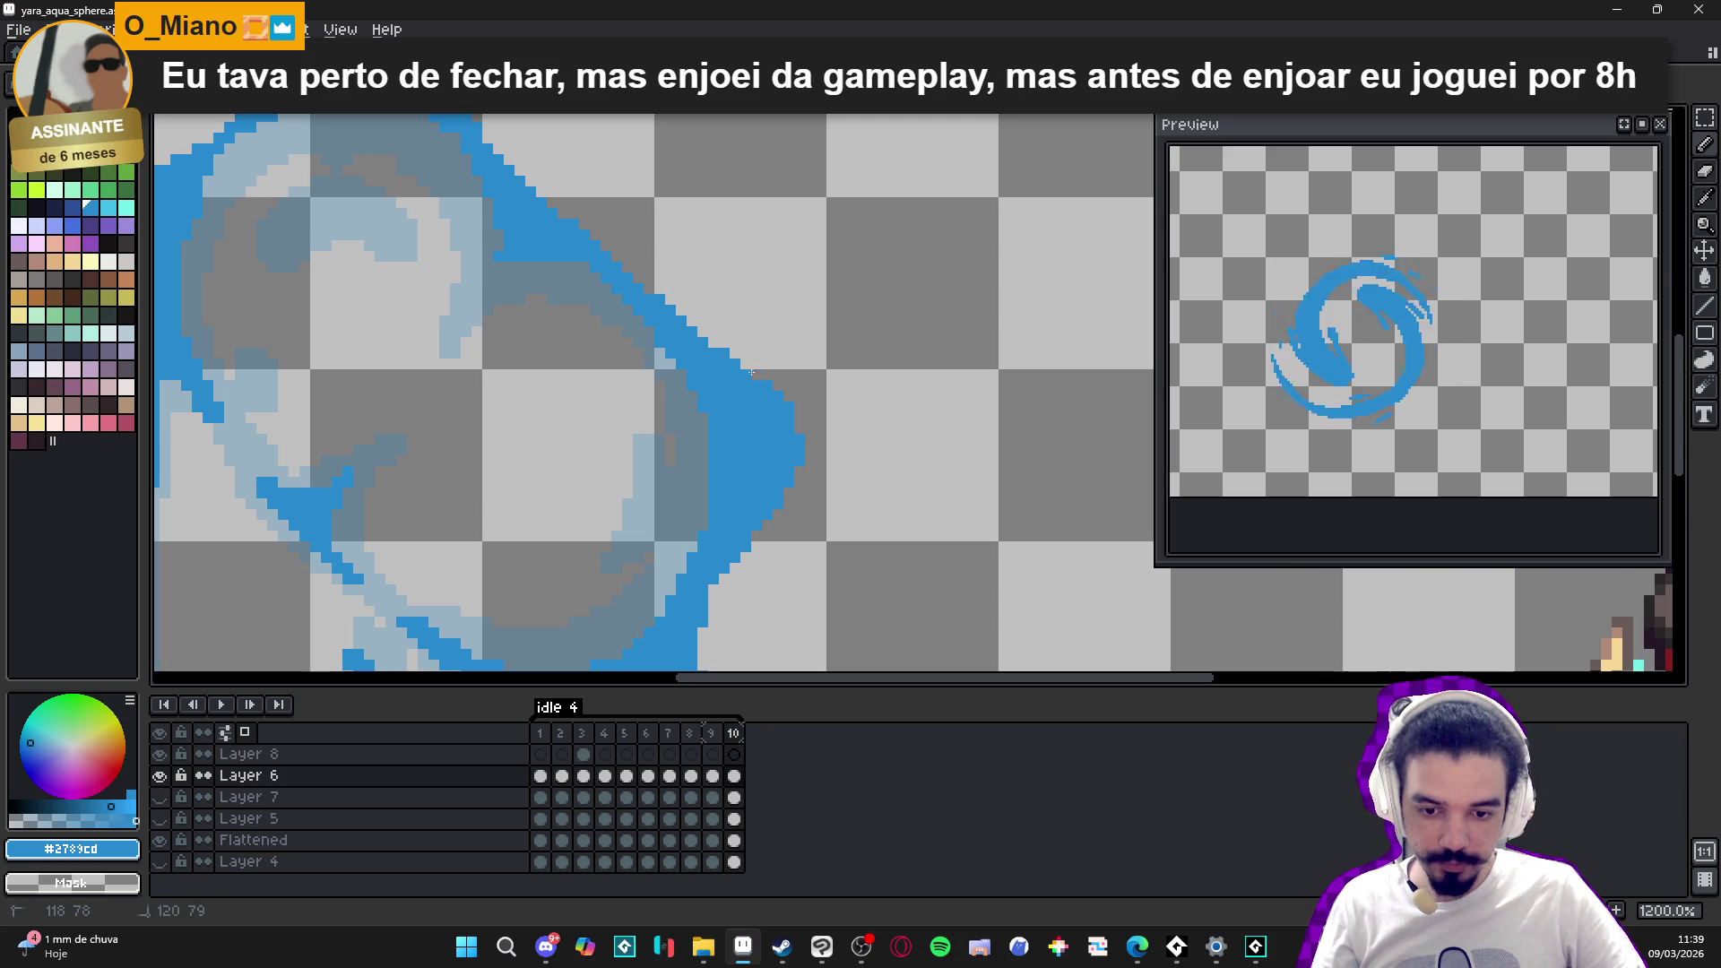
{"action": "mouse_move", "coordinate": [782, 405]}
{"action": "left_mouse_down"}
{"action": "mouse_move", "coordinate": [750, 370]}
{"action": "mouse_move", "coordinate": [783, 376]}
{"action": "left_mouse_up"}
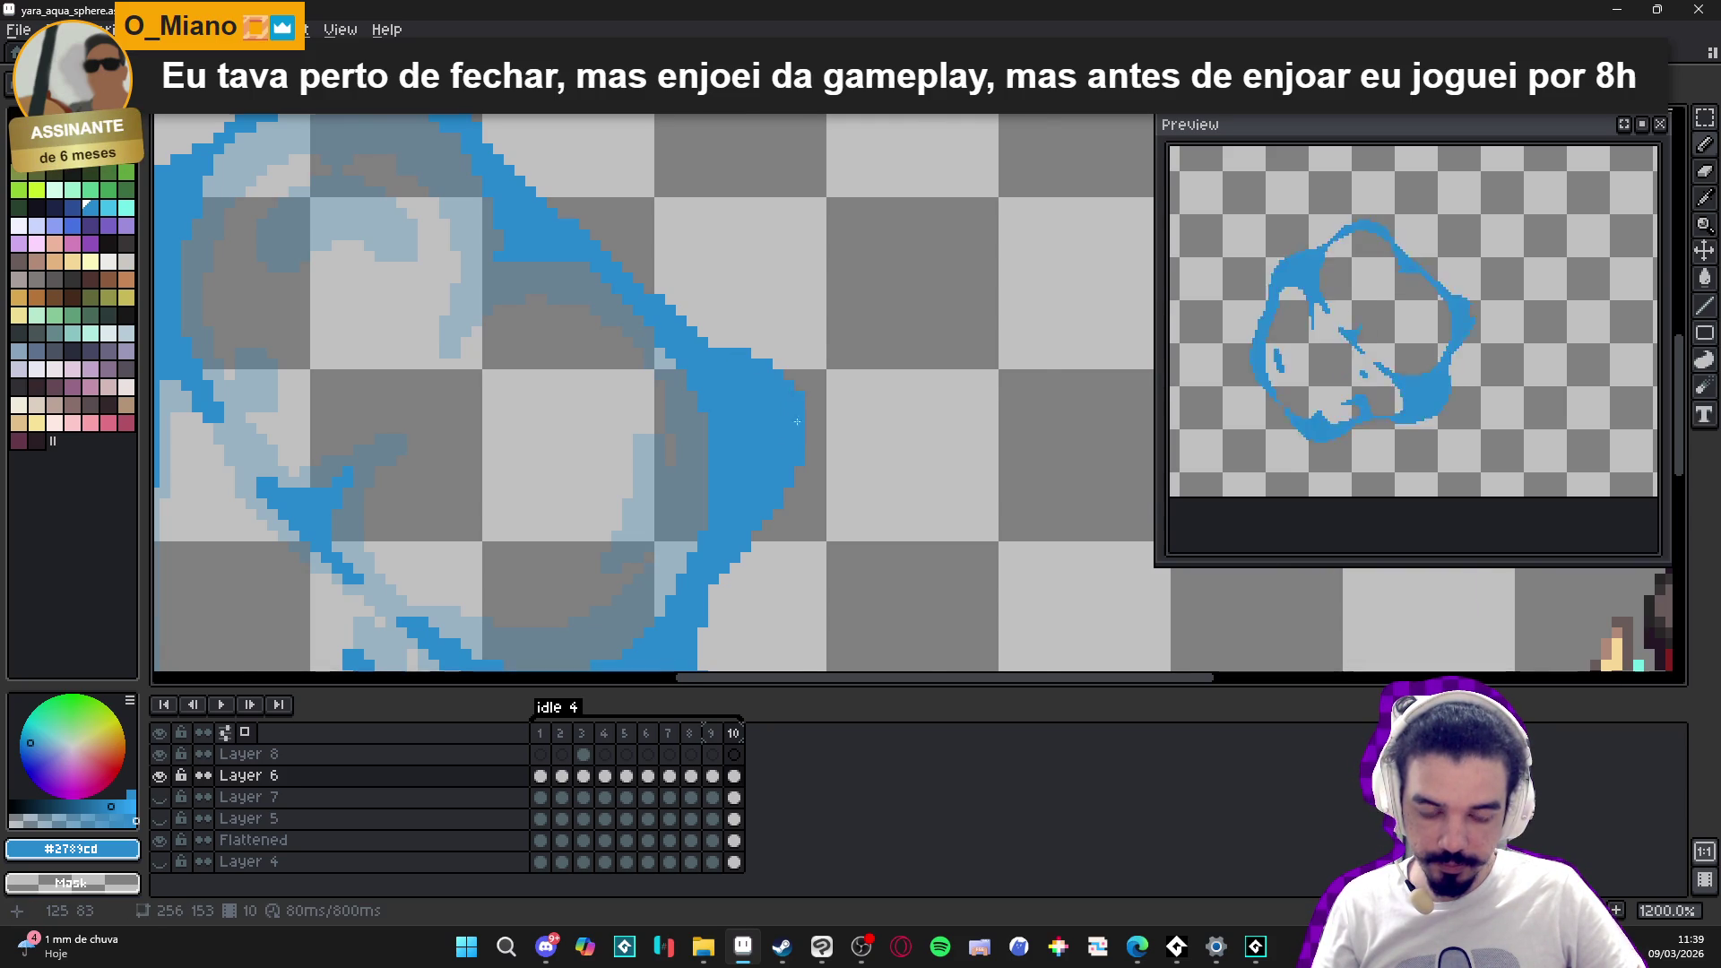
{"action": "scroll", "coordinate": [797, 421], "scroll_direction": "down", "scroll_amount": 5}
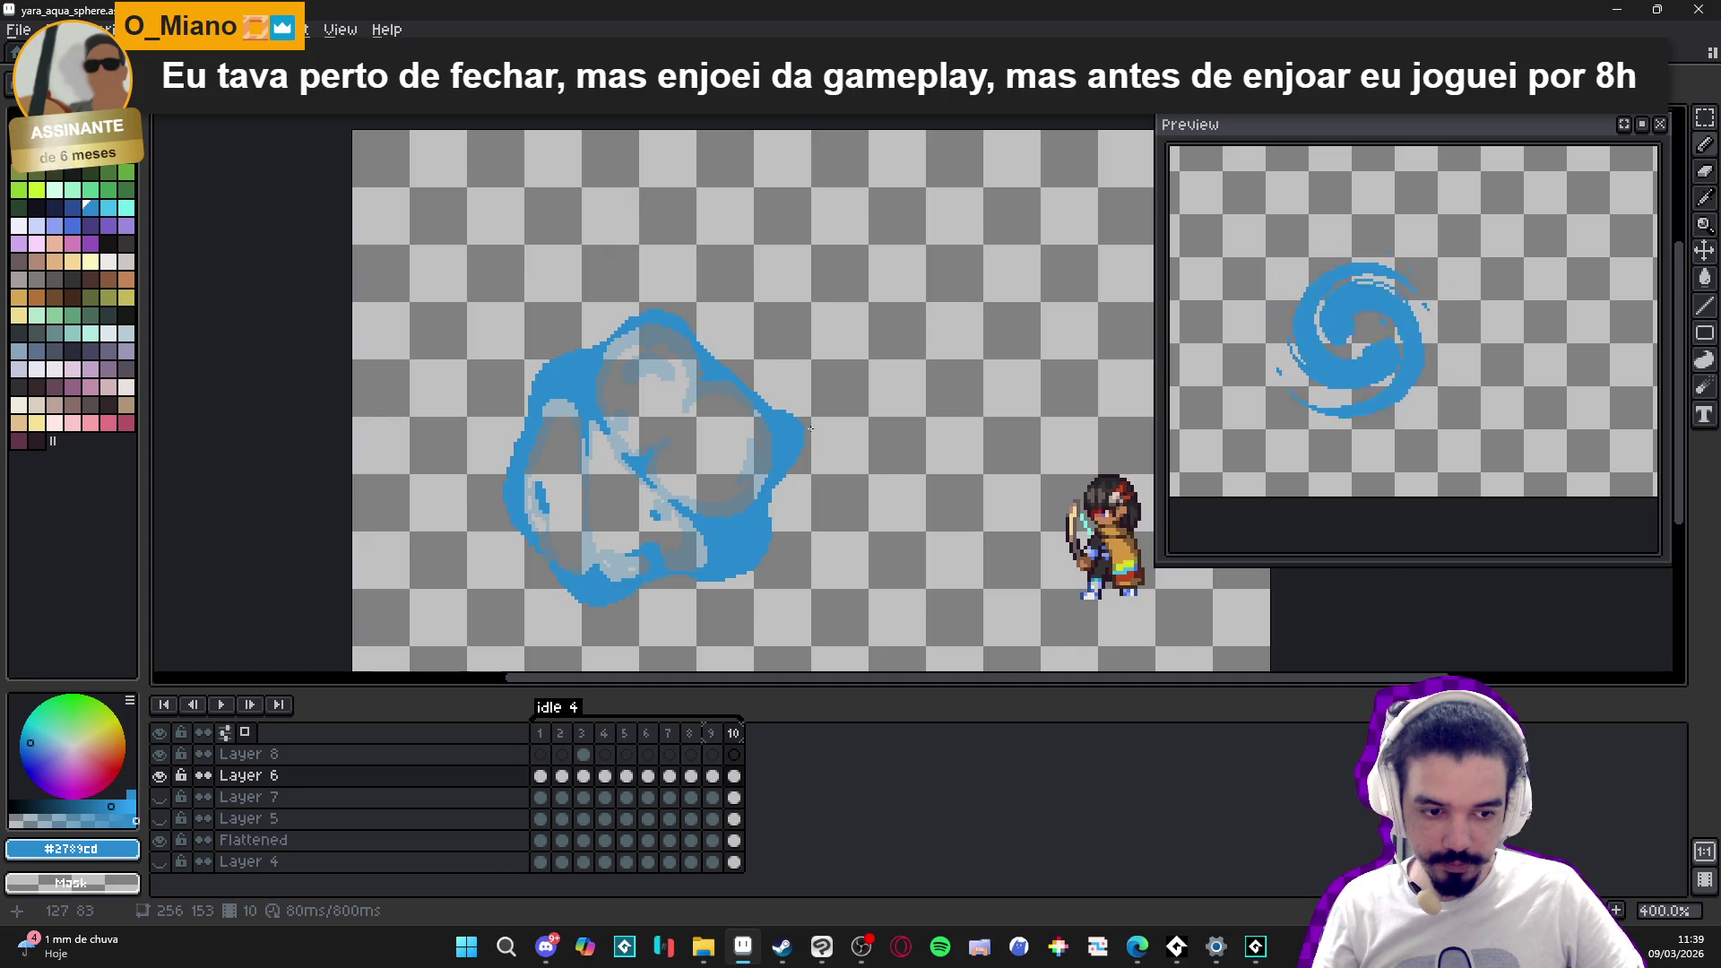
{"action": "scroll", "coordinate": [766, 489], "scroll_direction": "up", "scroll_amount": 6}
- Select frame 10 and add a new frame 11 copying its blue sphere outline
{"action": "scroll", "coordinate": [771, 413], "scroll_direction": "down", "scroll_amount": 5}
{"action": "scroll", "coordinate": [780, 423], "scroll_direction": "down", "scroll_amount": 2}
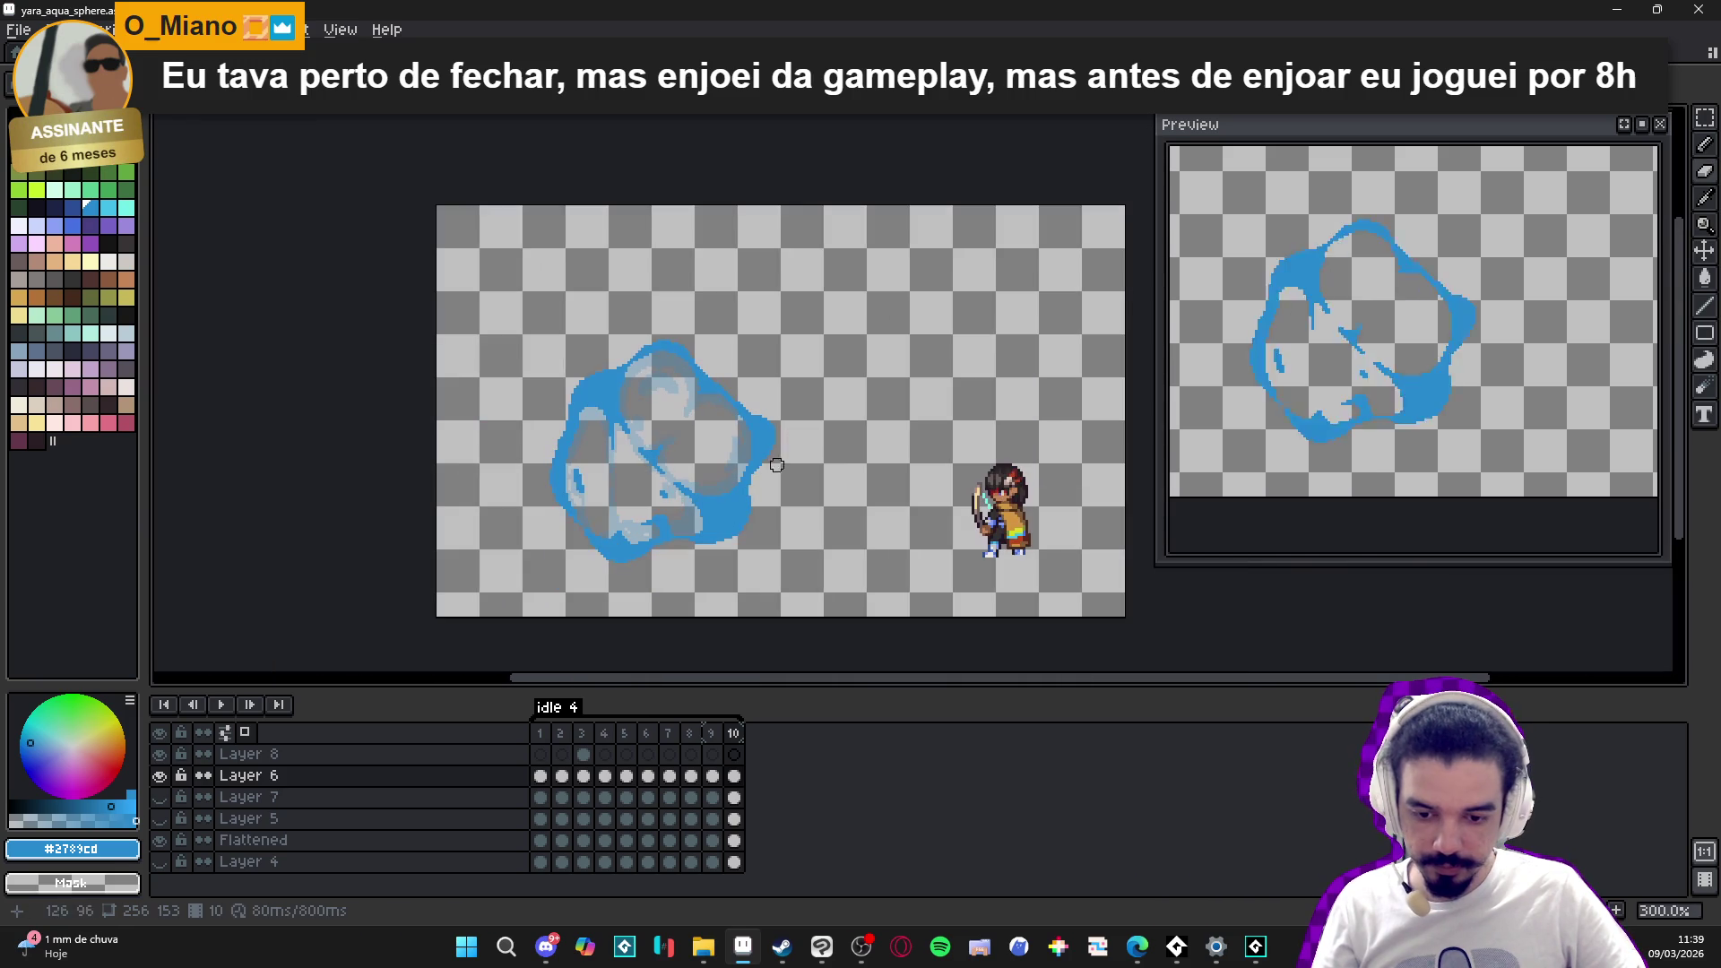
{"action": "left_click", "coordinate": [711, 734]}
{"action": "left_click", "coordinate": [733, 733]}
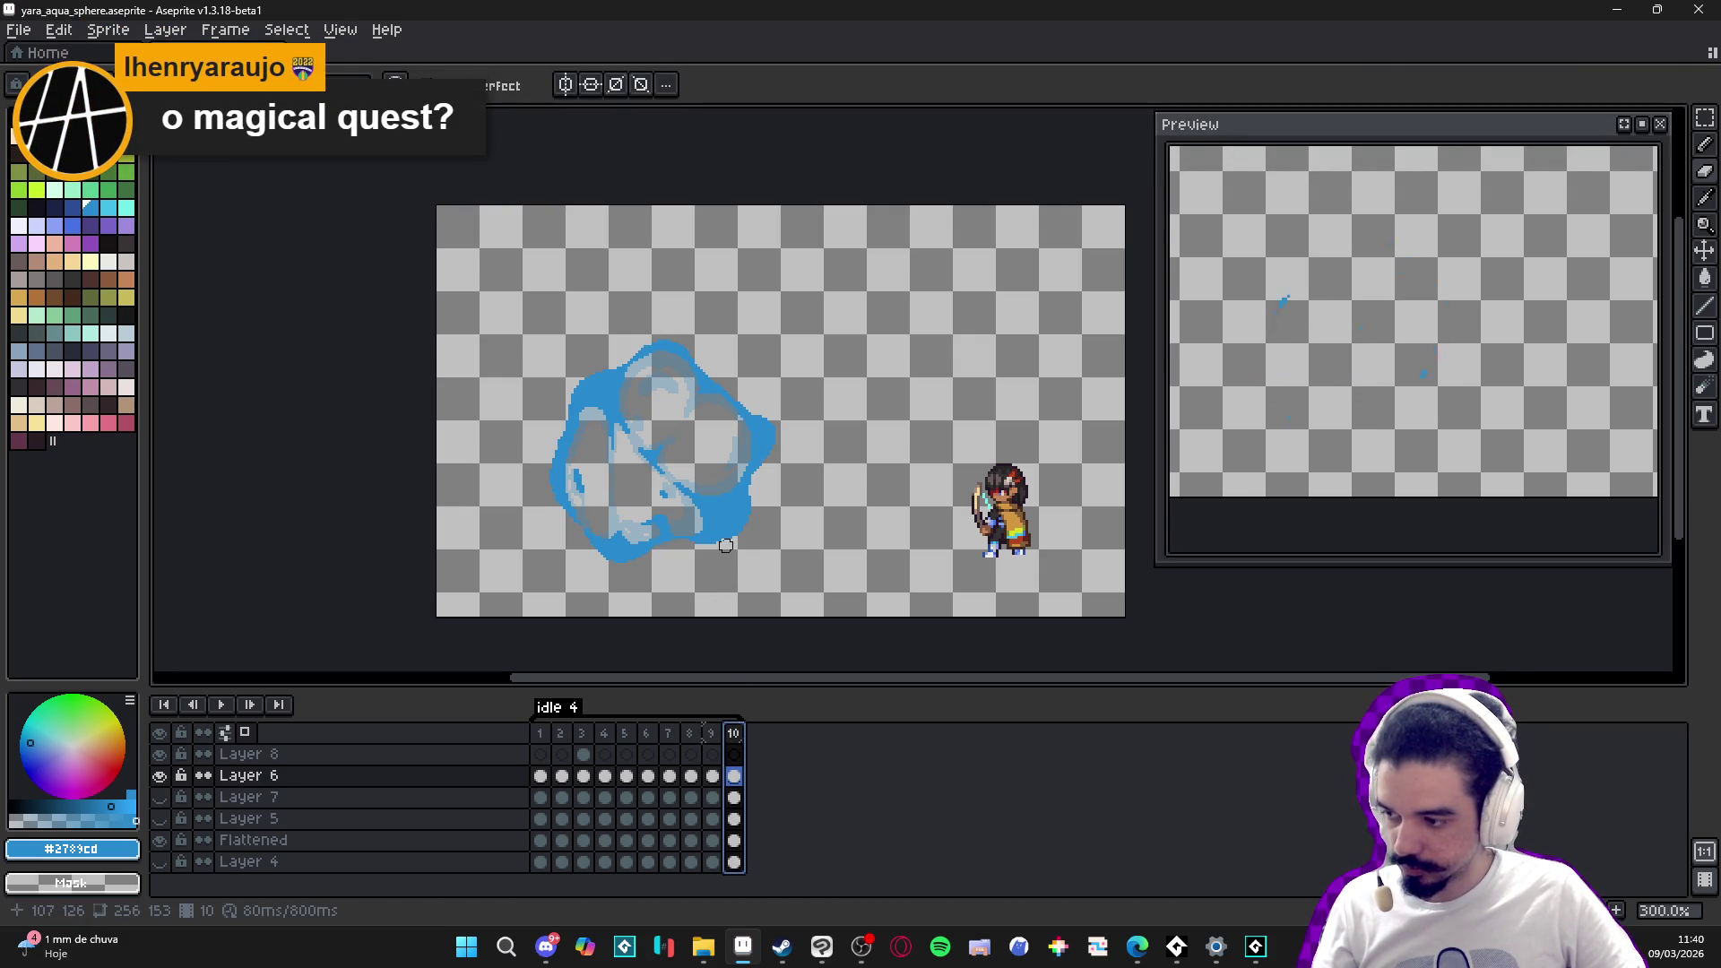
{"action": "left_click_drag", "start_coordinate": [709, 486], "coordinate": [678, 470]}
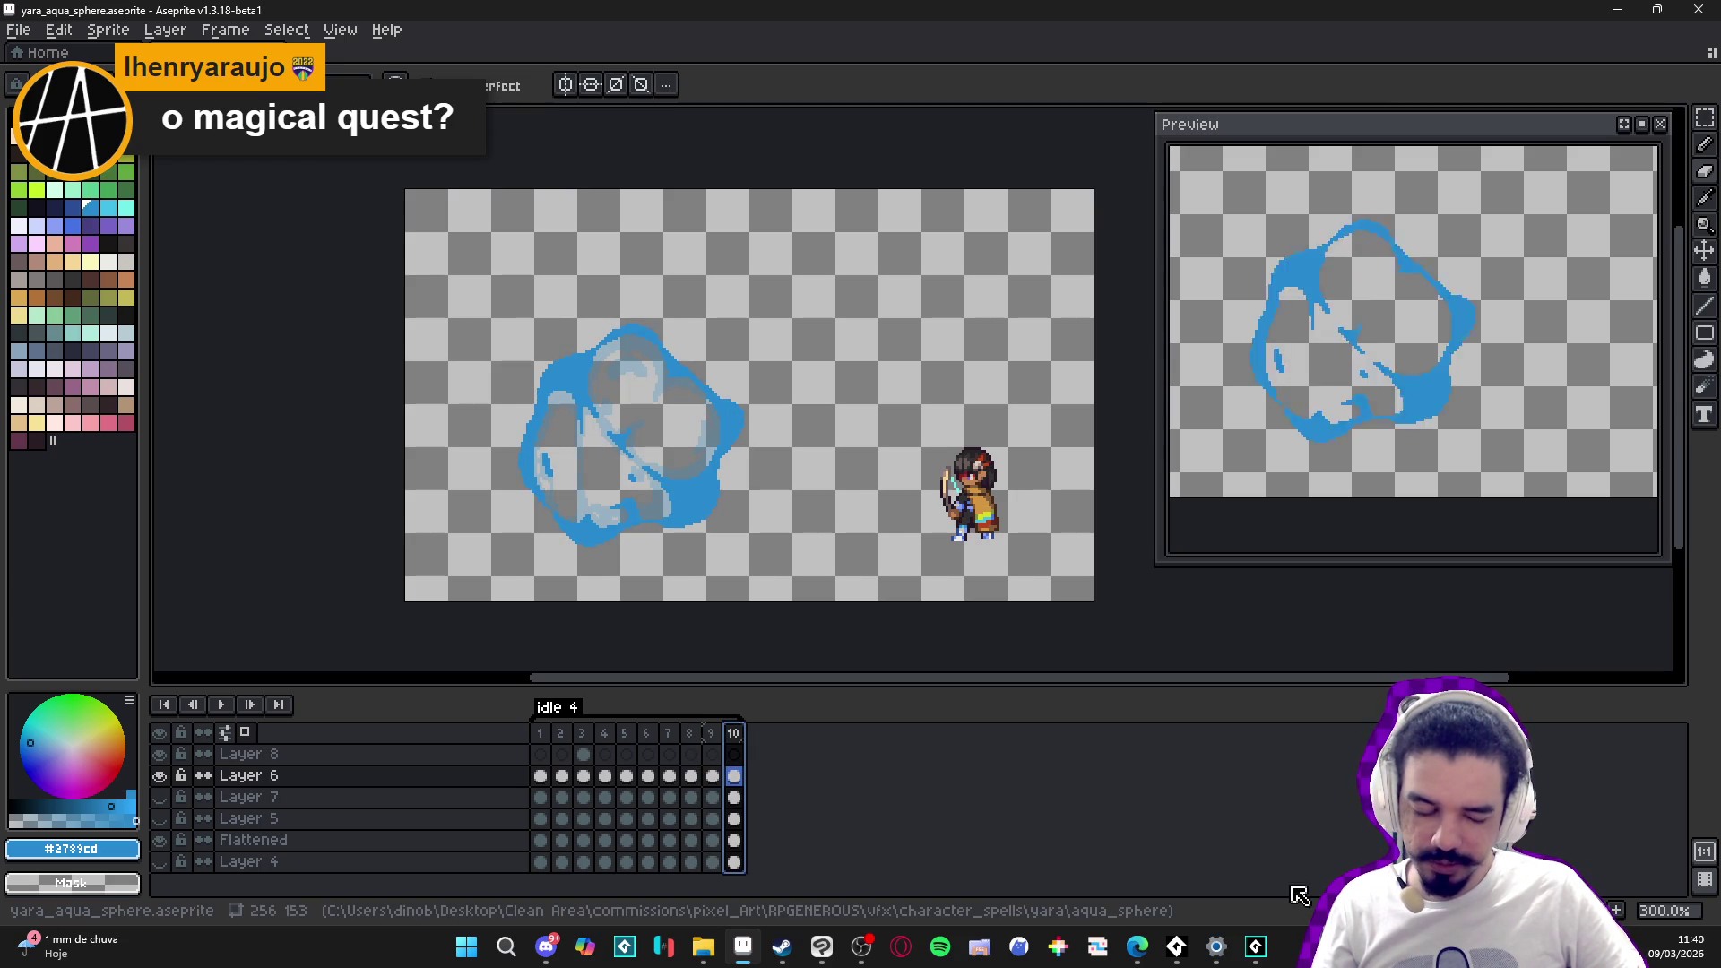
{"action": "key", "text": "alt+n"}
- Erase the copied sphere outline from the new frame 11
{"action": "key", "text": "e"}
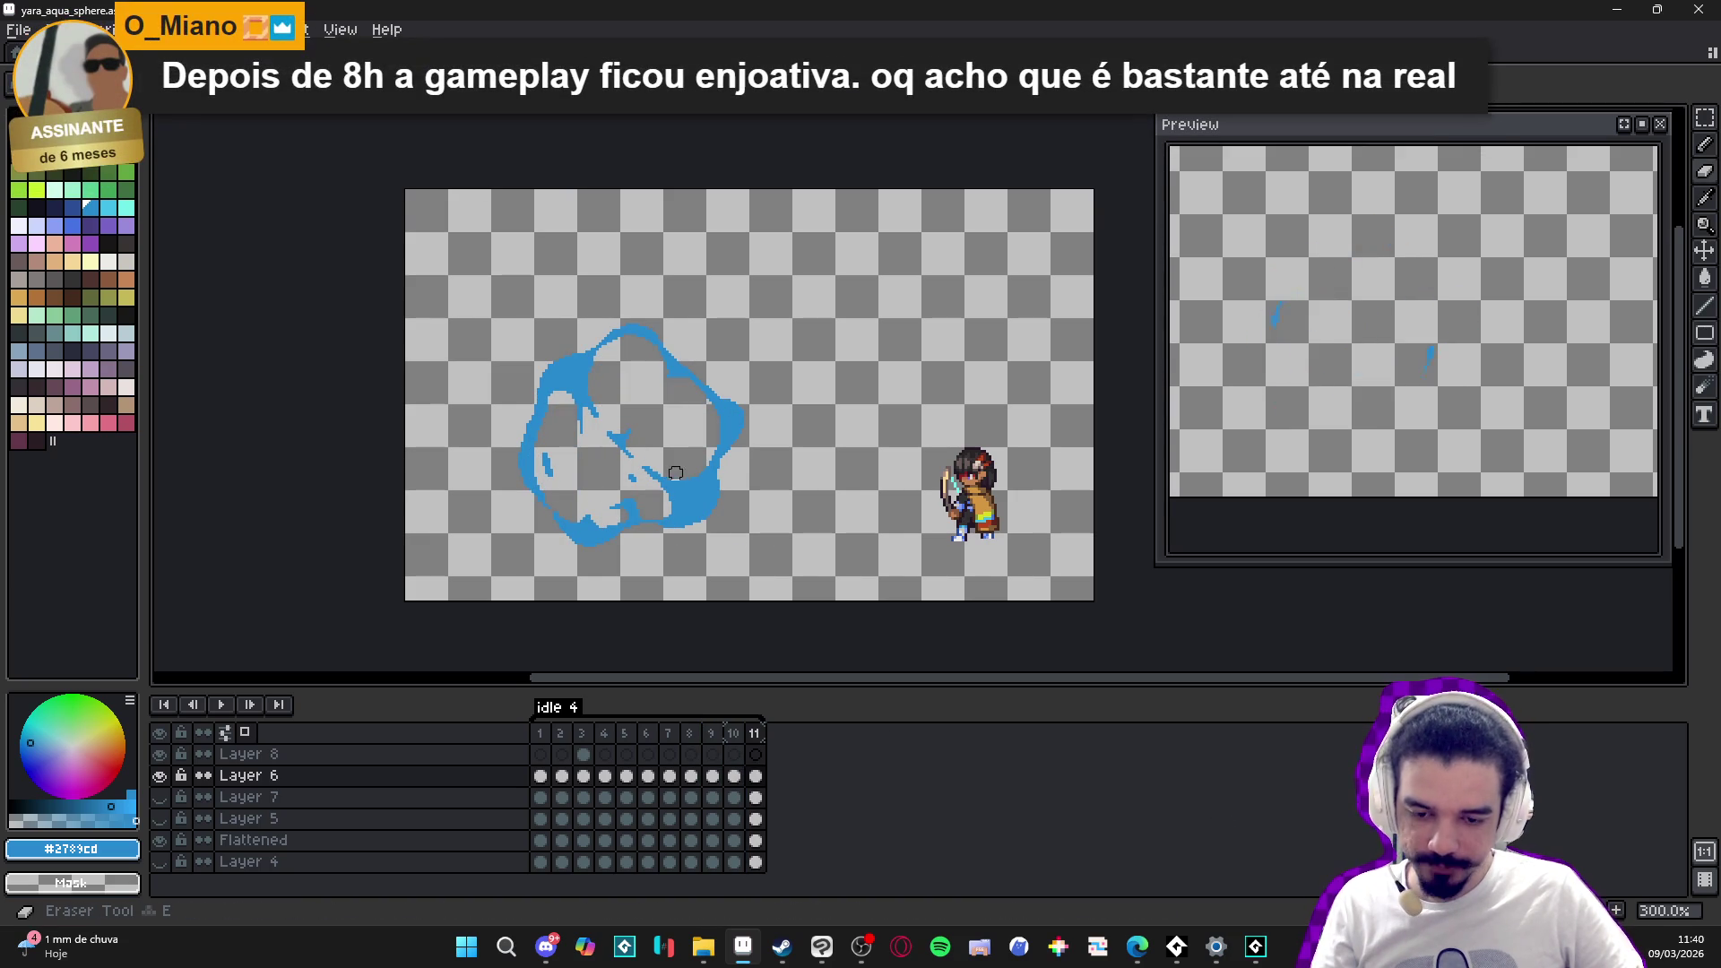
{"action": "mouse_move", "coordinate": [678, 468]}
{"action": "left_mouse_down"}
{"action": "mouse_move", "coordinate": [714, 466]}
{"action": "mouse_move", "coordinate": [673, 428]}
{"action": "mouse_move", "coordinate": [526, 468]}
{"action": "mouse_move", "coordinate": [676, 322]}
{"action": "left_mouse_up"}
{"action": "key", "text": "b"}
{"action": "scroll", "coordinate": [558, 367], "scroll_direction": "up", "scroll_amount": 7}
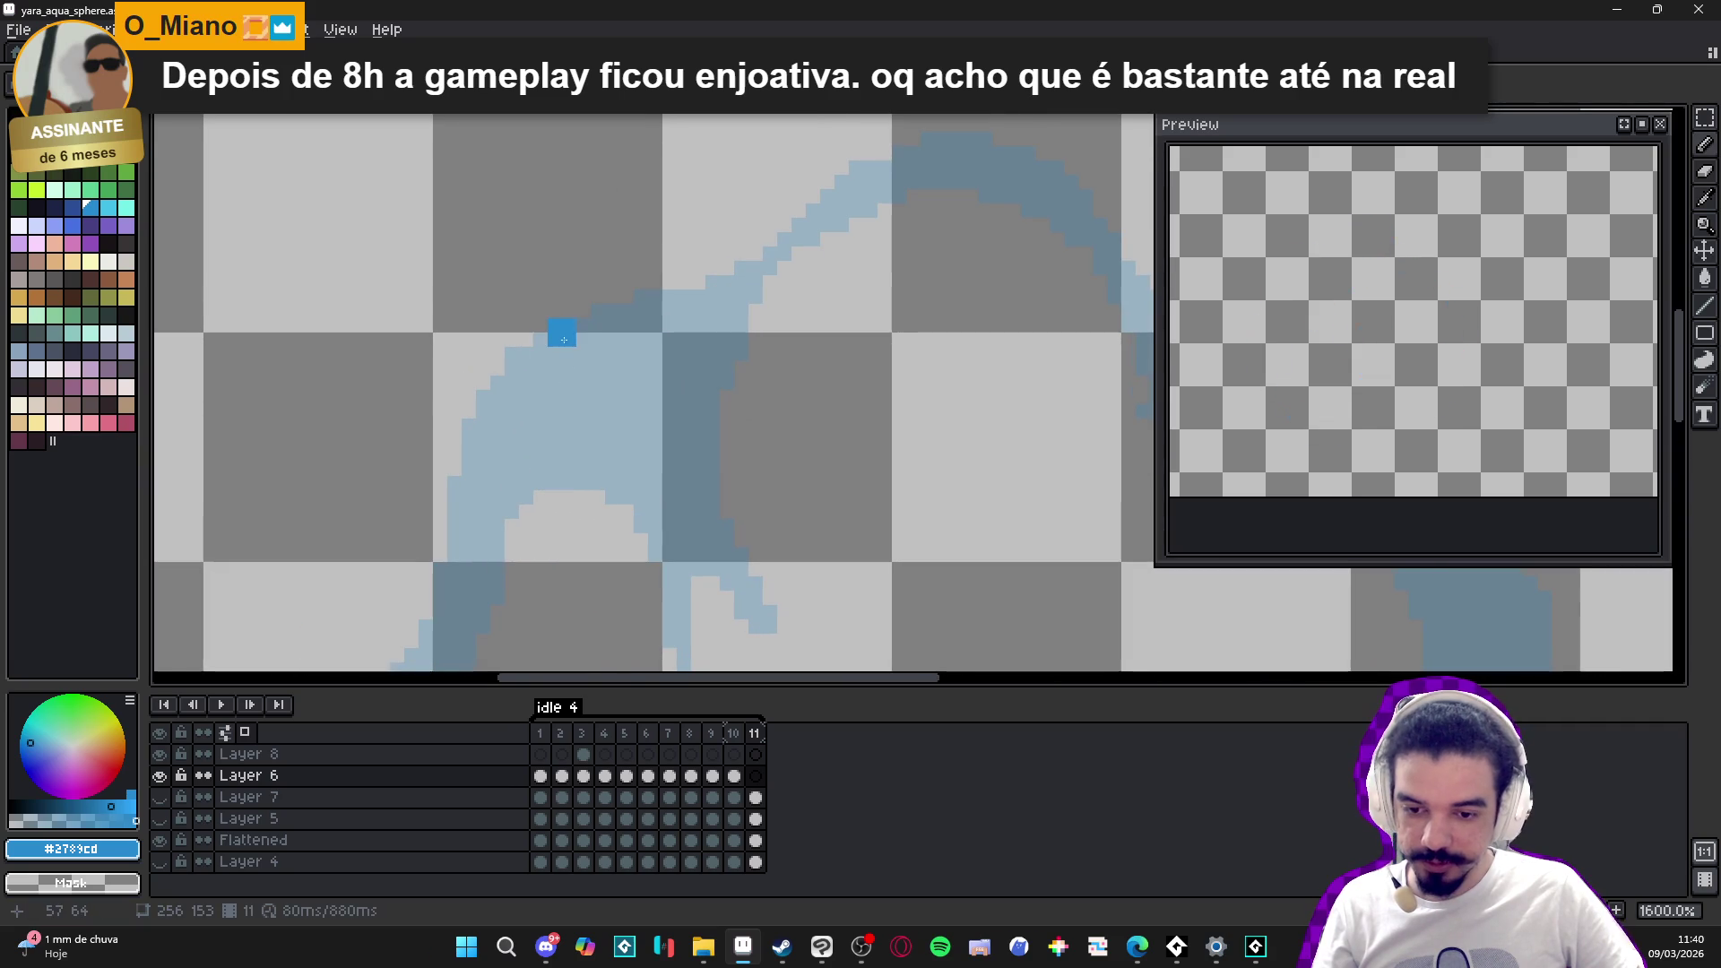
- Draw a fresh blue arc along the sphere's upper left, thickening it and extending its tip
{"action": "mouse_move", "coordinate": [547, 314]}
{"action": "left_mouse_down"}
{"action": "mouse_move", "coordinate": [459, 448]}
{"action": "mouse_move", "coordinate": [453, 491]}
{"action": "mouse_move", "coordinate": [507, 385]}
{"action": "mouse_move", "coordinate": [600, 403]}
{"action": "mouse_move", "coordinate": [520, 435]}
{"action": "mouse_move", "coordinate": [587, 433]}
{"action": "mouse_move", "coordinate": [596, 382]}
{"action": "mouse_move", "coordinate": [555, 358]}
{"action": "mouse_move", "coordinate": [677, 285]}
{"action": "mouse_move", "coordinate": [661, 311]}
{"action": "left_mouse_up"}
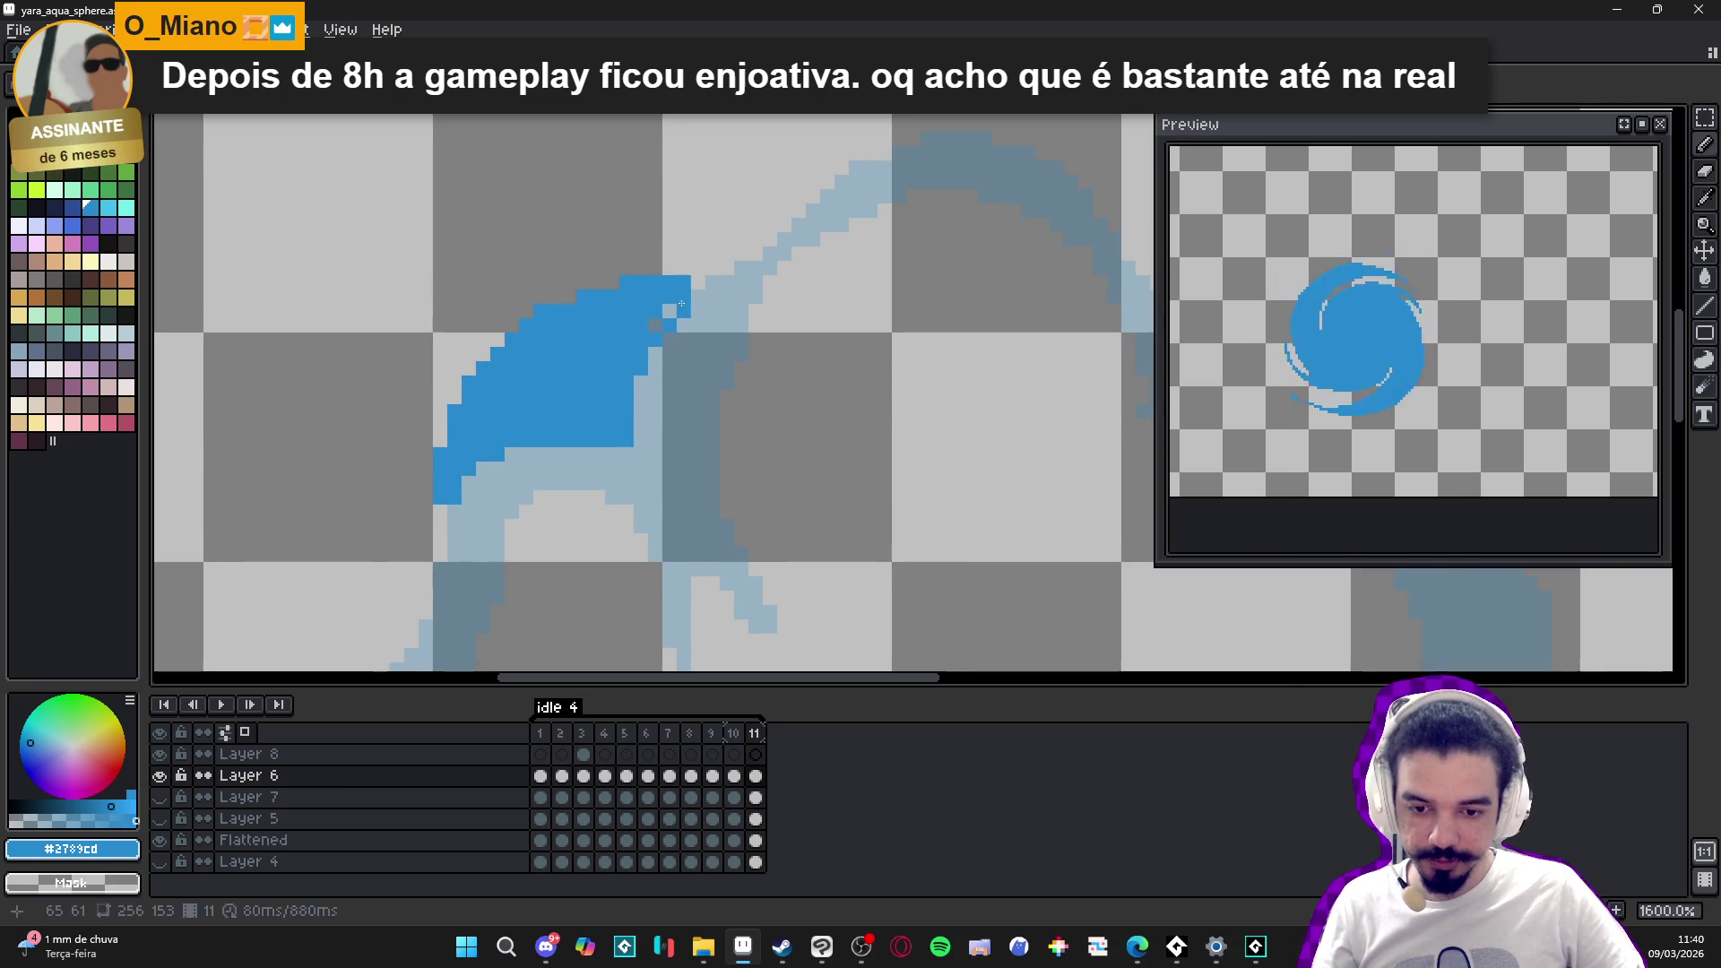
{"action": "left_click", "coordinate": [655, 354]}
{"action": "mouse_move", "coordinate": [695, 283]}
{"action": "left_mouse_down"}
{"action": "mouse_move", "coordinate": [727, 282]}
{"action": "mouse_move", "coordinate": [713, 293]}
{"action": "mouse_move", "coordinate": [699, 268]}
{"action": "left_mouse_up"}
{"action": "left_click", "coordinate": [741, 265]}
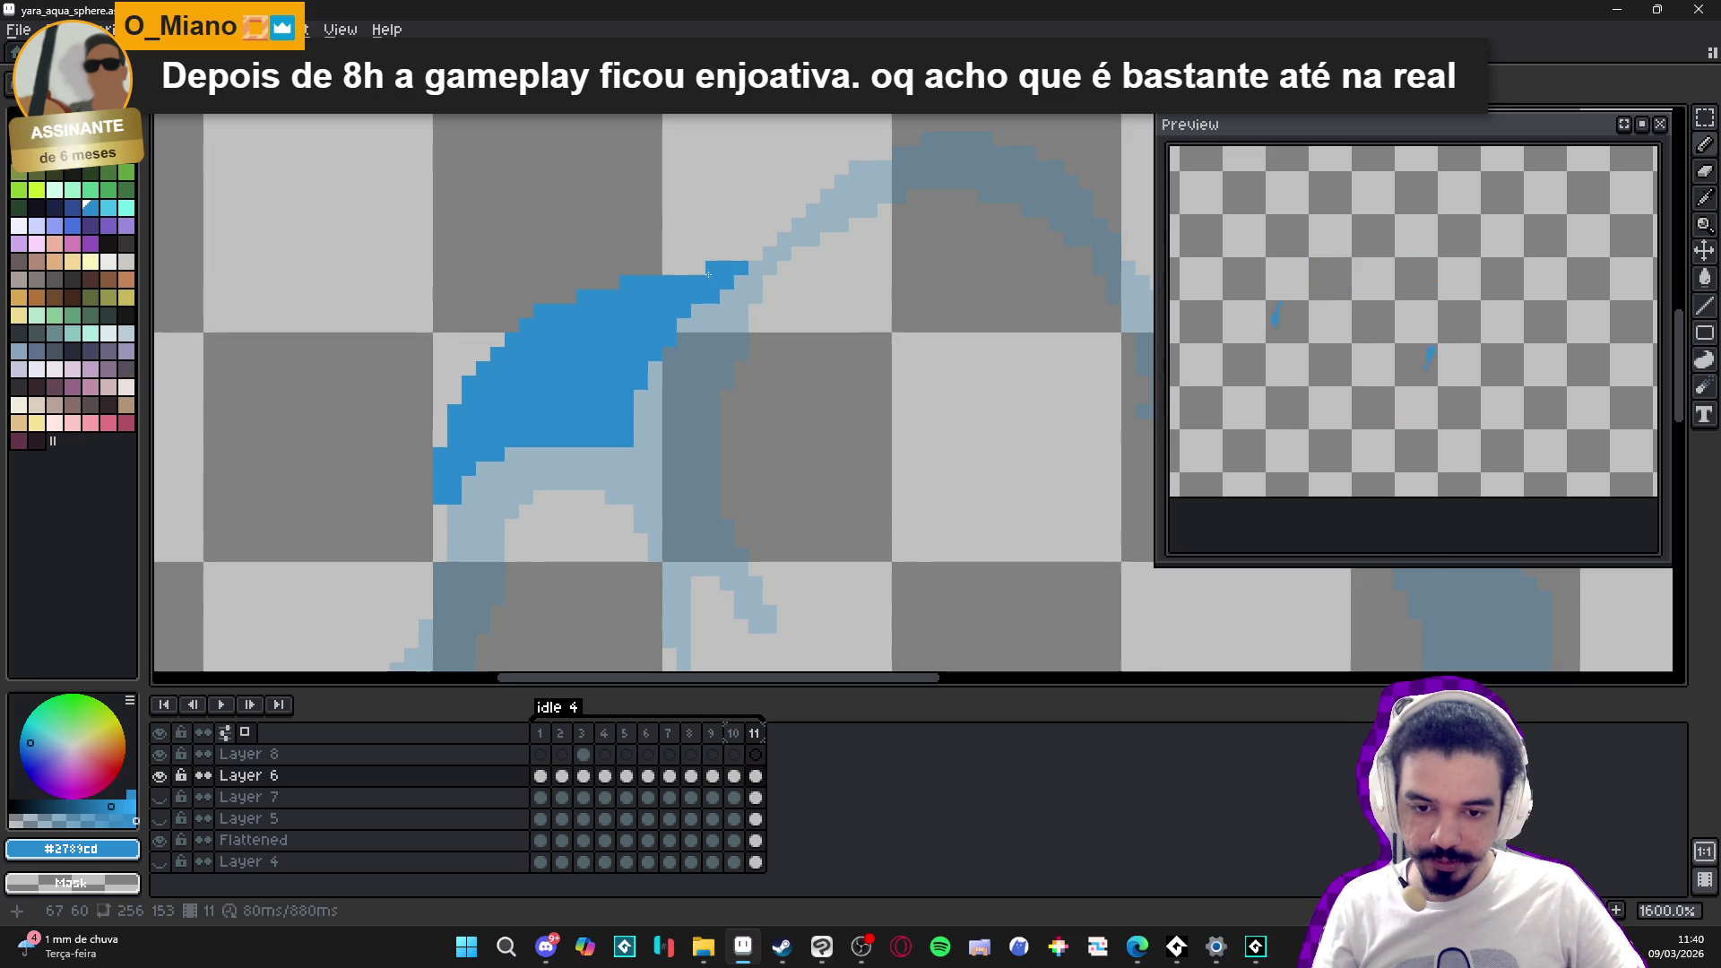
{"action": "left_click", "coordinate": [742, 253]}
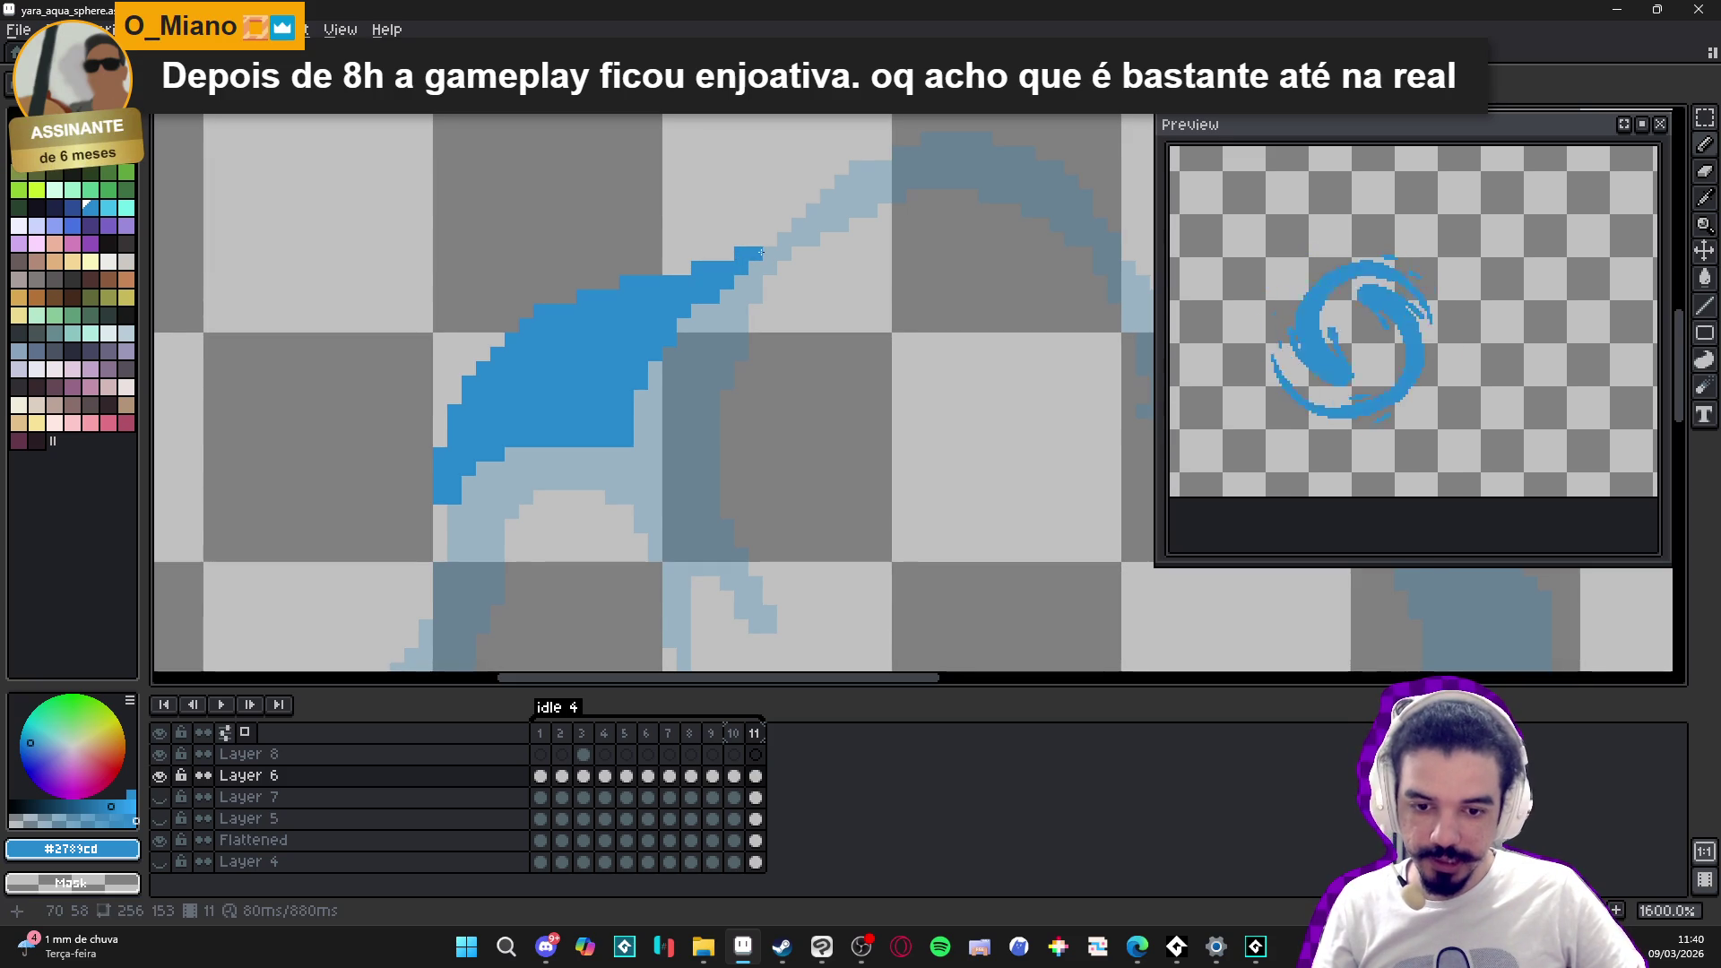
{"action": "scroll", "coordinate": [485, 332], "scroll_direction": "down", "scroll_amount": 3}
{"action": "left_click", "coordinate": [489, 337]}
{"action": "key", "text": "ctrl+z"}
{"action": "mouse_move", "coordinate": [461, 313]}
{"action": "left_mouse_down"}
{"action": "mouse_move", "coordinate": [448, 395]}
{"action": "mouse_move", "coordinate": [483, 355]}
{"action": "mouse_move", "coordinate": [475, 318]}
{"action": "left_mouse_up"}
{"action": "scroll", "coordinate": [481, 373], "scroll_direction": "down", "scroll_amount": 4}
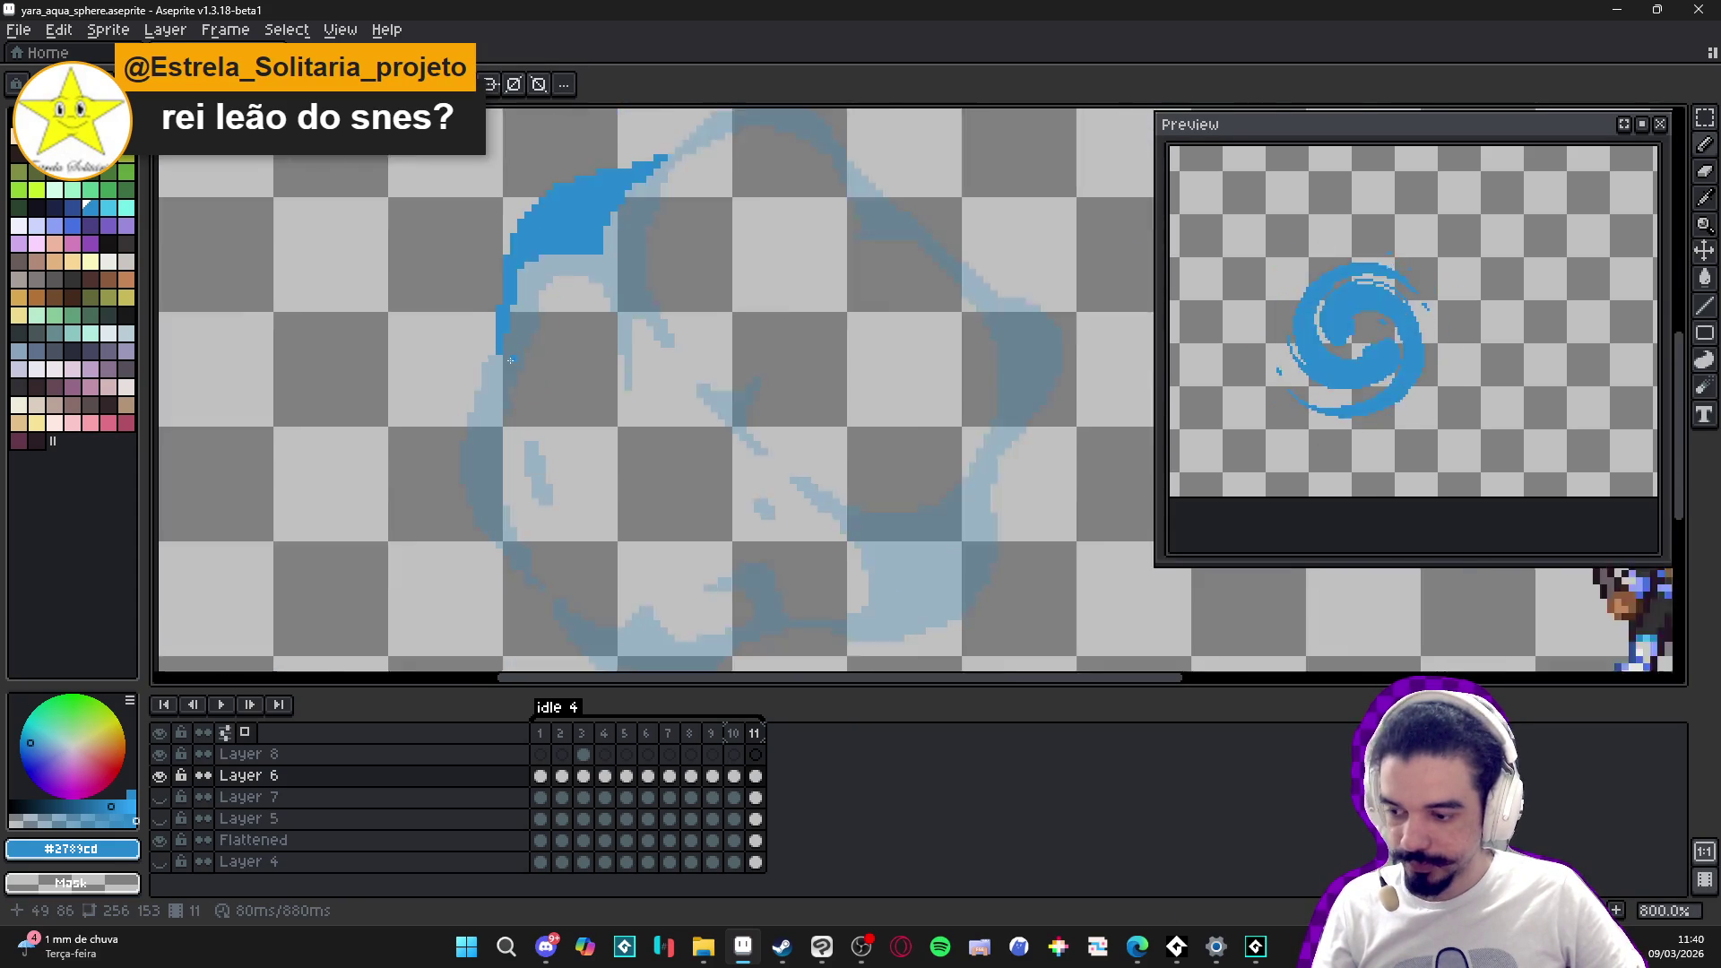
- Paint a thick blue stroke down the sphere's left edge
{"action": "scroll", "coordinate": [511, 476], "scroll_direction": "up", "scroll_amount": 5}
{"action": "left_click", "coordinate": [491, 494]}
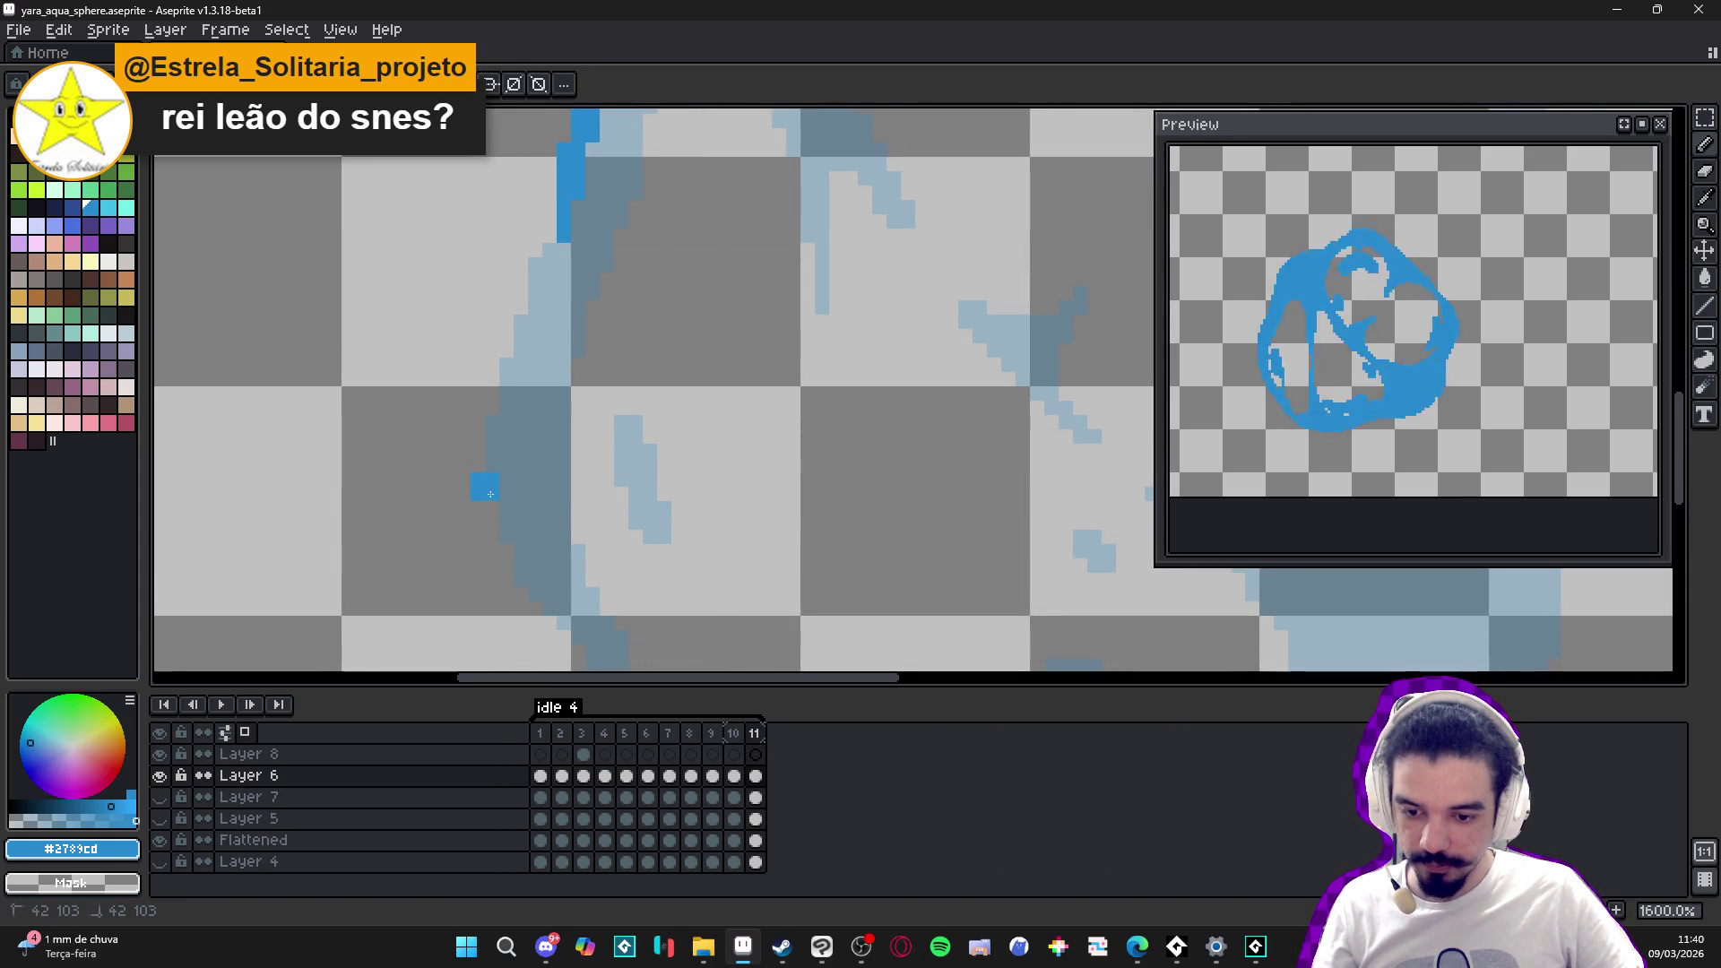
{"action": "mouse_move", "coordinate": [542, 325]}
{"action": "left_mouse_down"}
{"action": "mouse_move", "coordinate": [484, 484]}
{"action": "mouse_move", "coordinate": [461, 395]}
{"action": "left_mouse_up"}
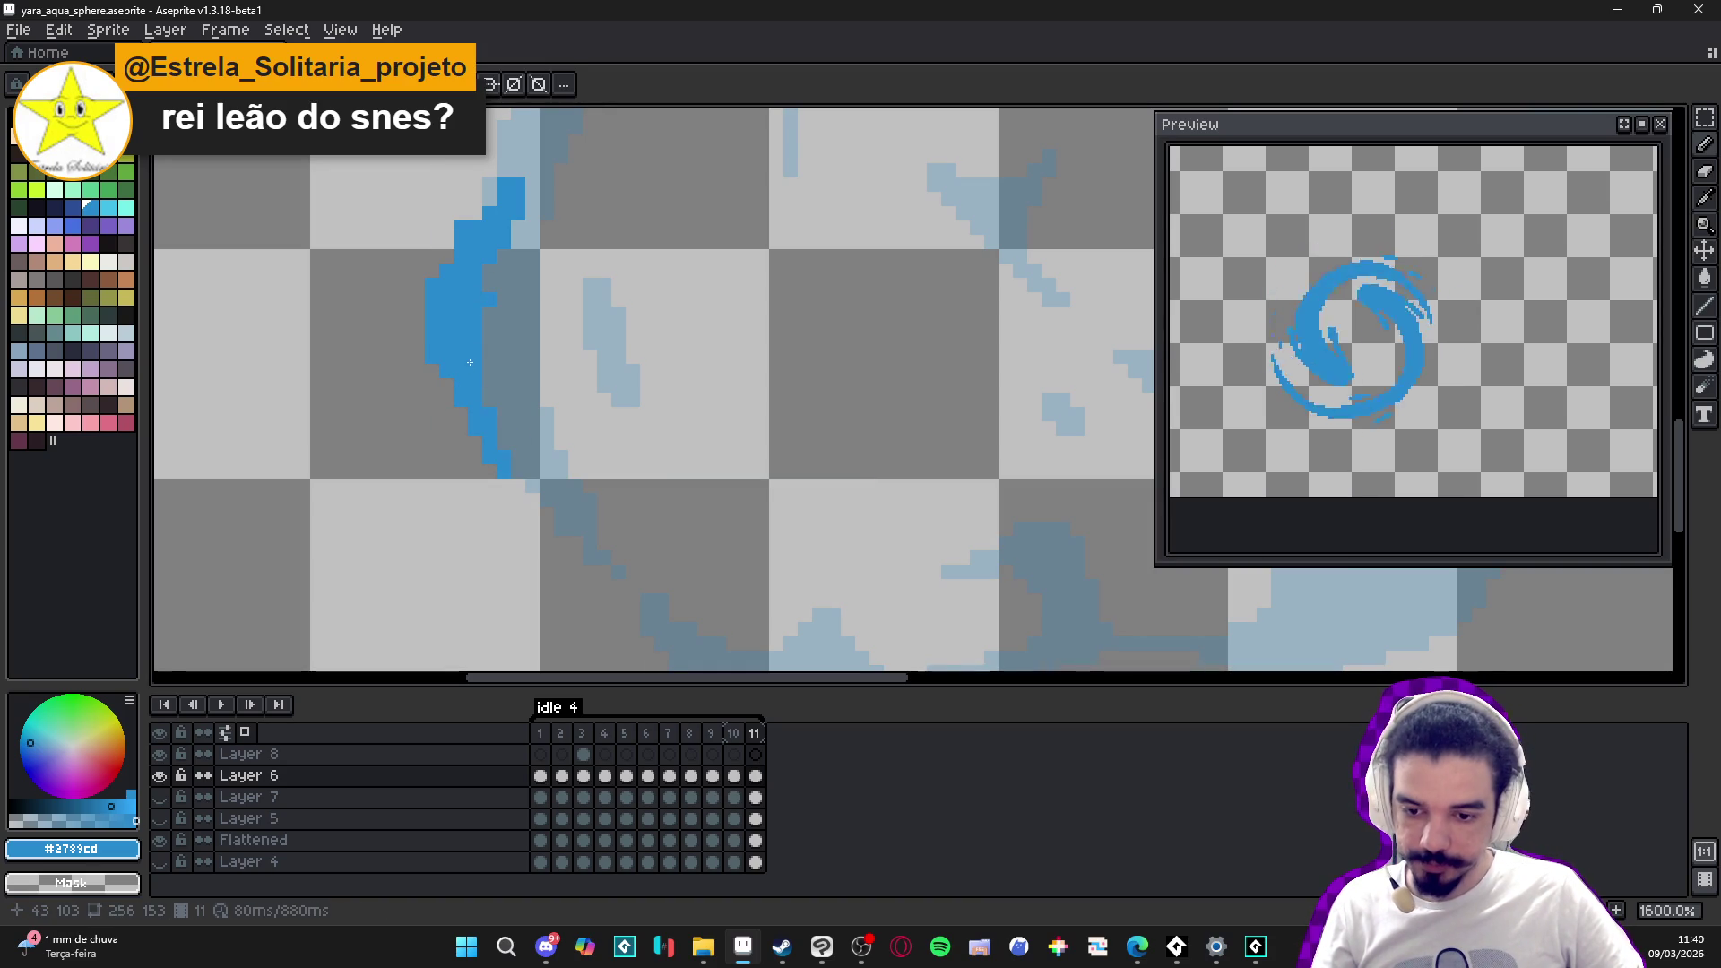
{"action": "mouse_move", "coordinate": [517, 444]}
{"action": "left_mouse_down"}
{"action": "mouse_move", "coordinate": [541, 500]}
{"action": "mouse_move", "coordinate": [537, 480]}
{"action": "left_mouse_up"}
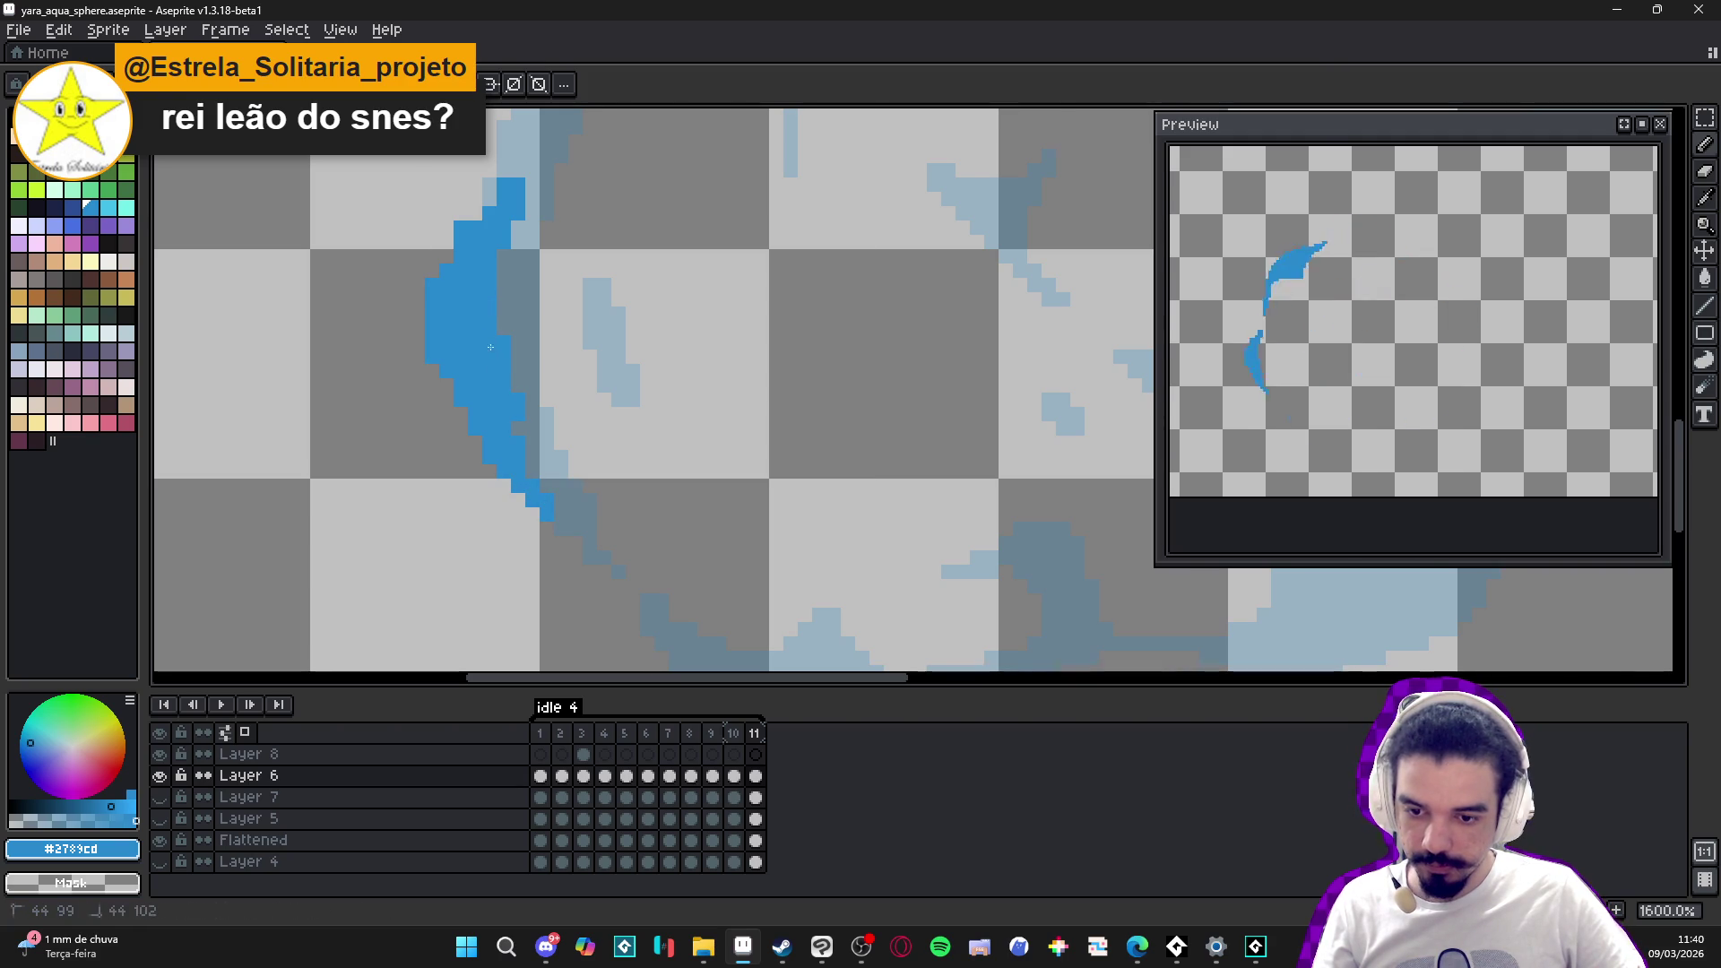
- Add a small blue swirl mark inside the sphere, erasing its stray lower-right pixels
{"action": "scroll", "coordinate": [507, 331], "scroll_direction": "down", "scroll_amount": 7}
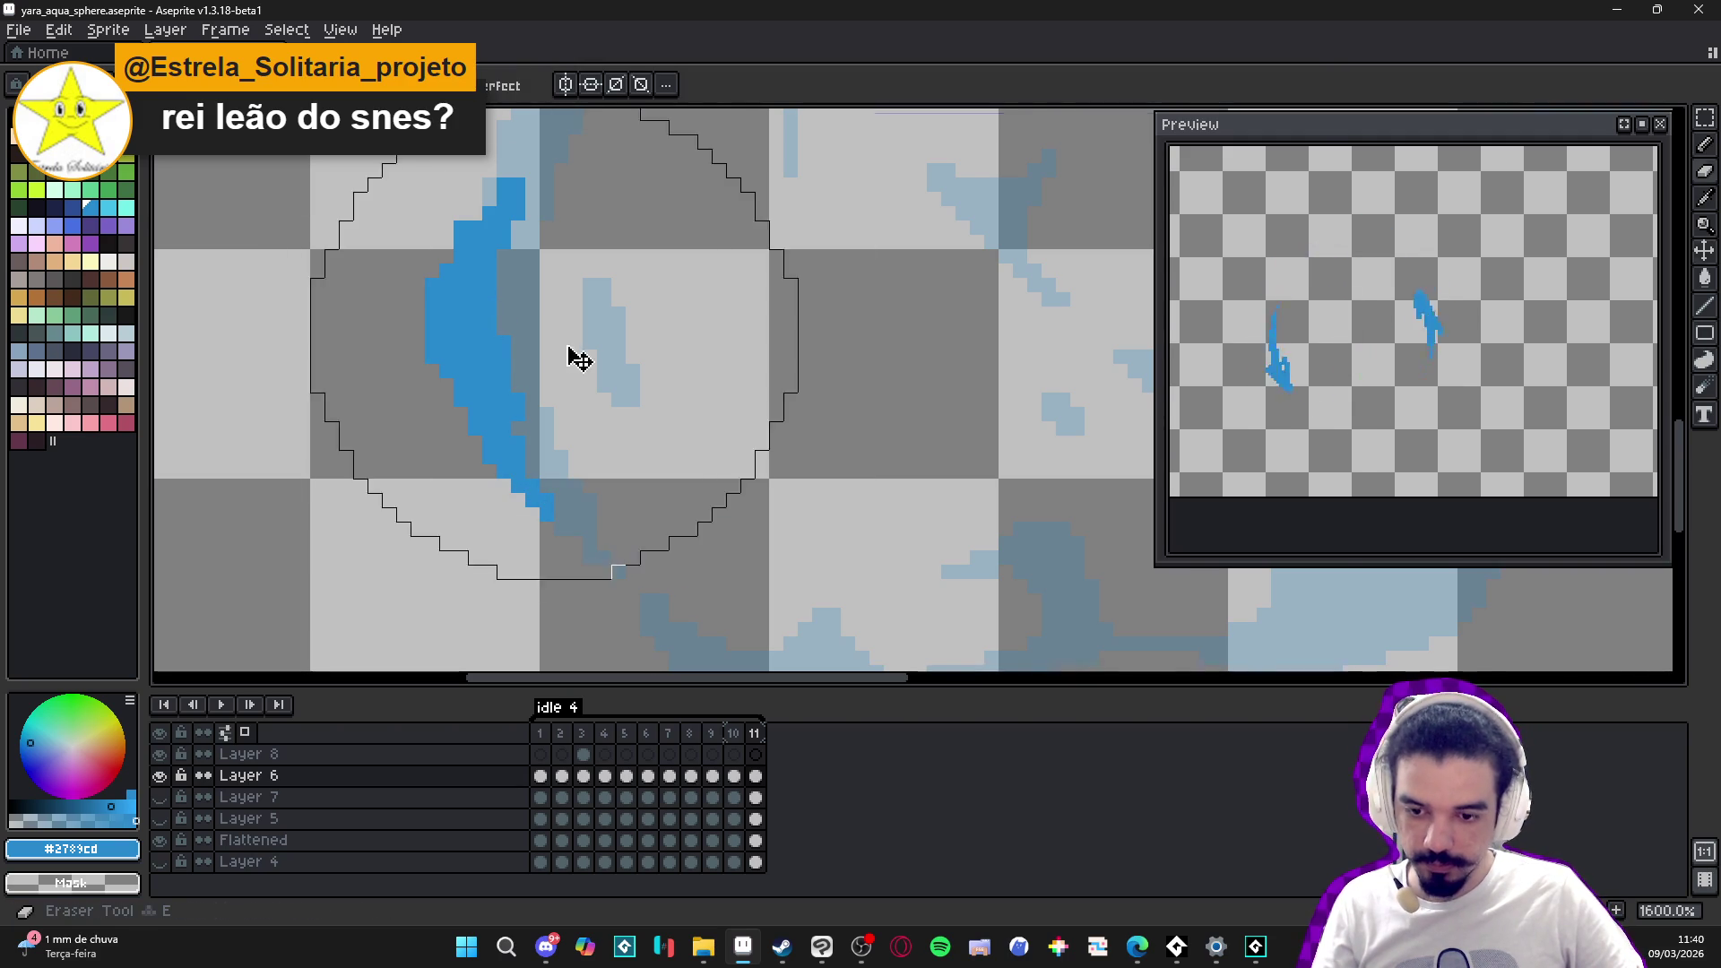
{"action": "scroll", "coordinate": [563, 369], "scroll_direction": "down", "scroll_amount": 2}
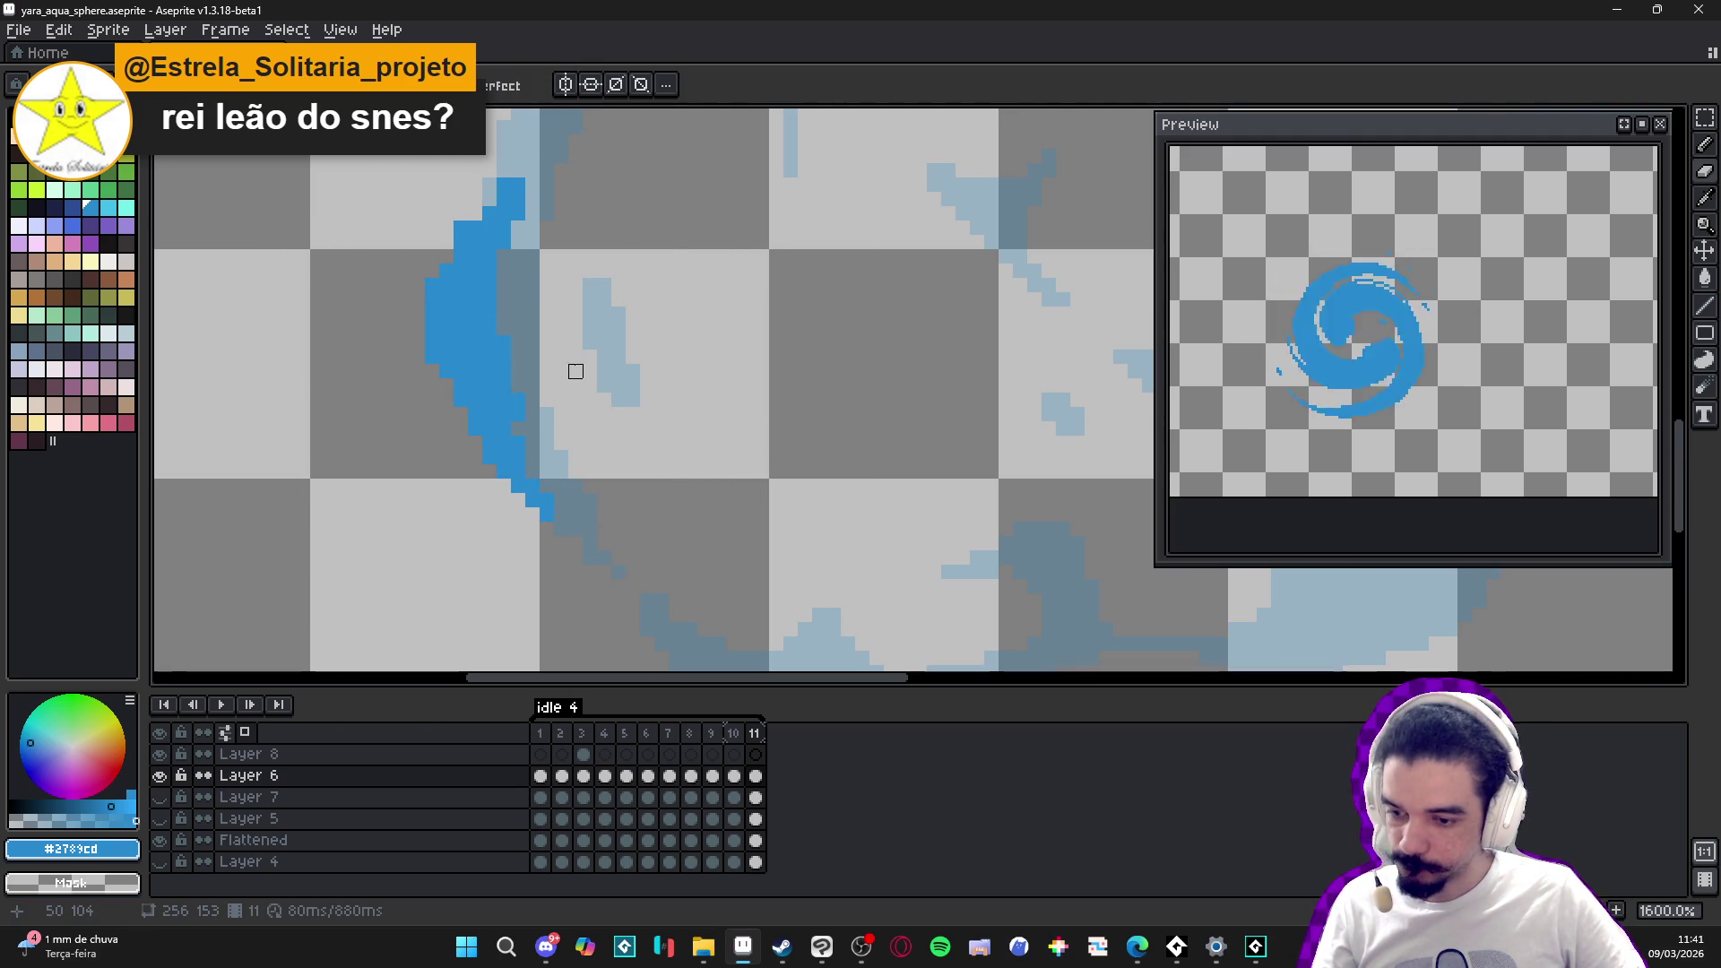
{"action": "left_click", "coordinate": [583, 292]}
{"action": "mouse_move", "coordinate": [584, 306]}
{"action": "left_mouse_down"}
{"action": "mouse_move", "coordinate": [565, 309]}
{"action": "mouse_move", "coordinate": [592, 355]}
{"action": "left_mouse_up"}
{"action": "left_click", "coordinate": [604, 344]}
{"action": "left_click", "coordinate": [603, 369]}
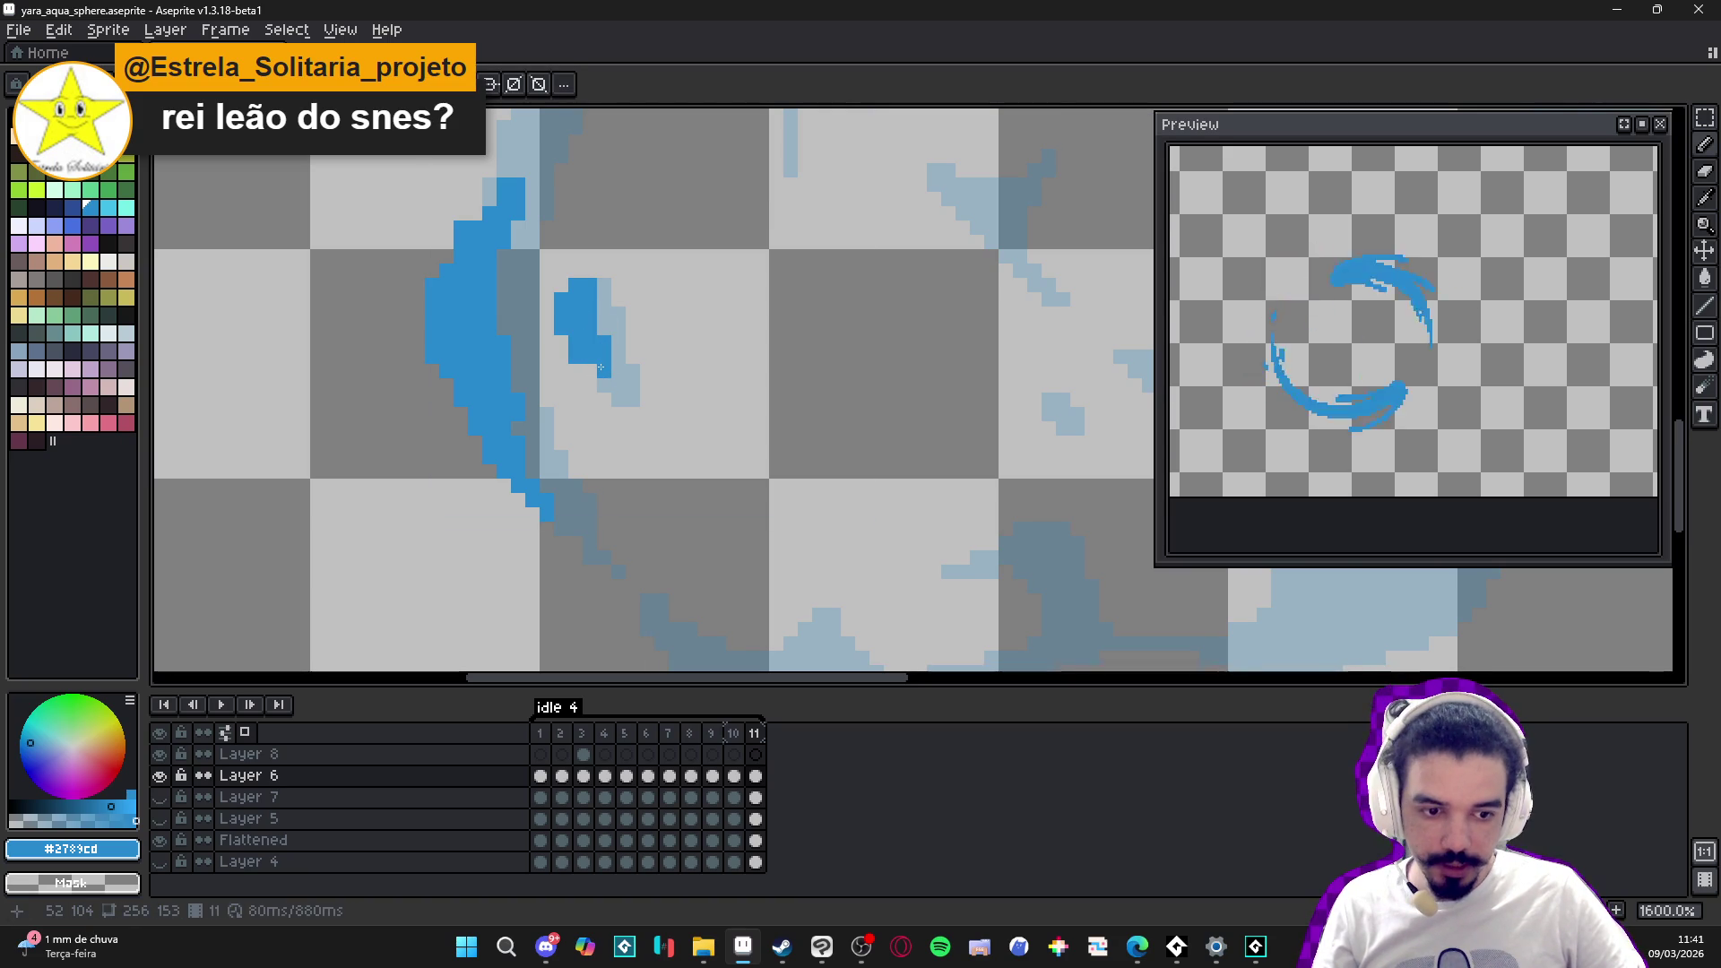
{"action": "key", "text": "e"}
{"action": "left_click_drag", "start_coordinate": [576, 368], "coordinate": [602, 357]}
{"action": "key", "text": "b"}
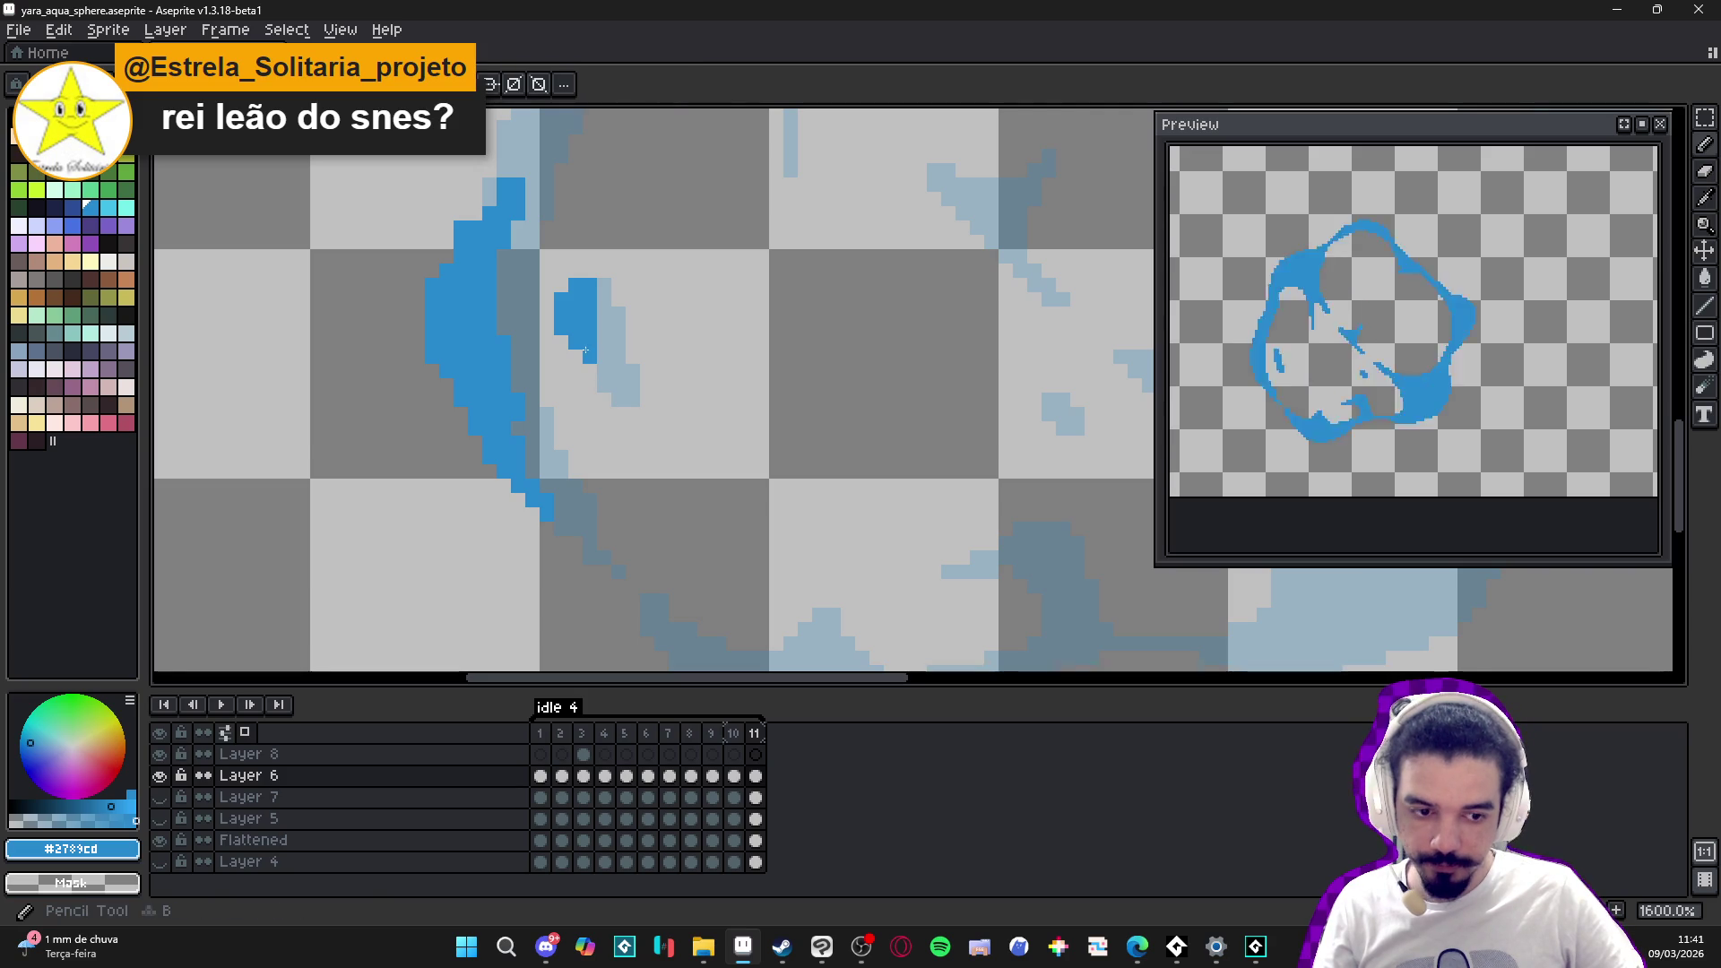
{"action": "left_click", "coordinate": [584, 352]}
{"action": "left_click", "coordinate": [581, 350]}
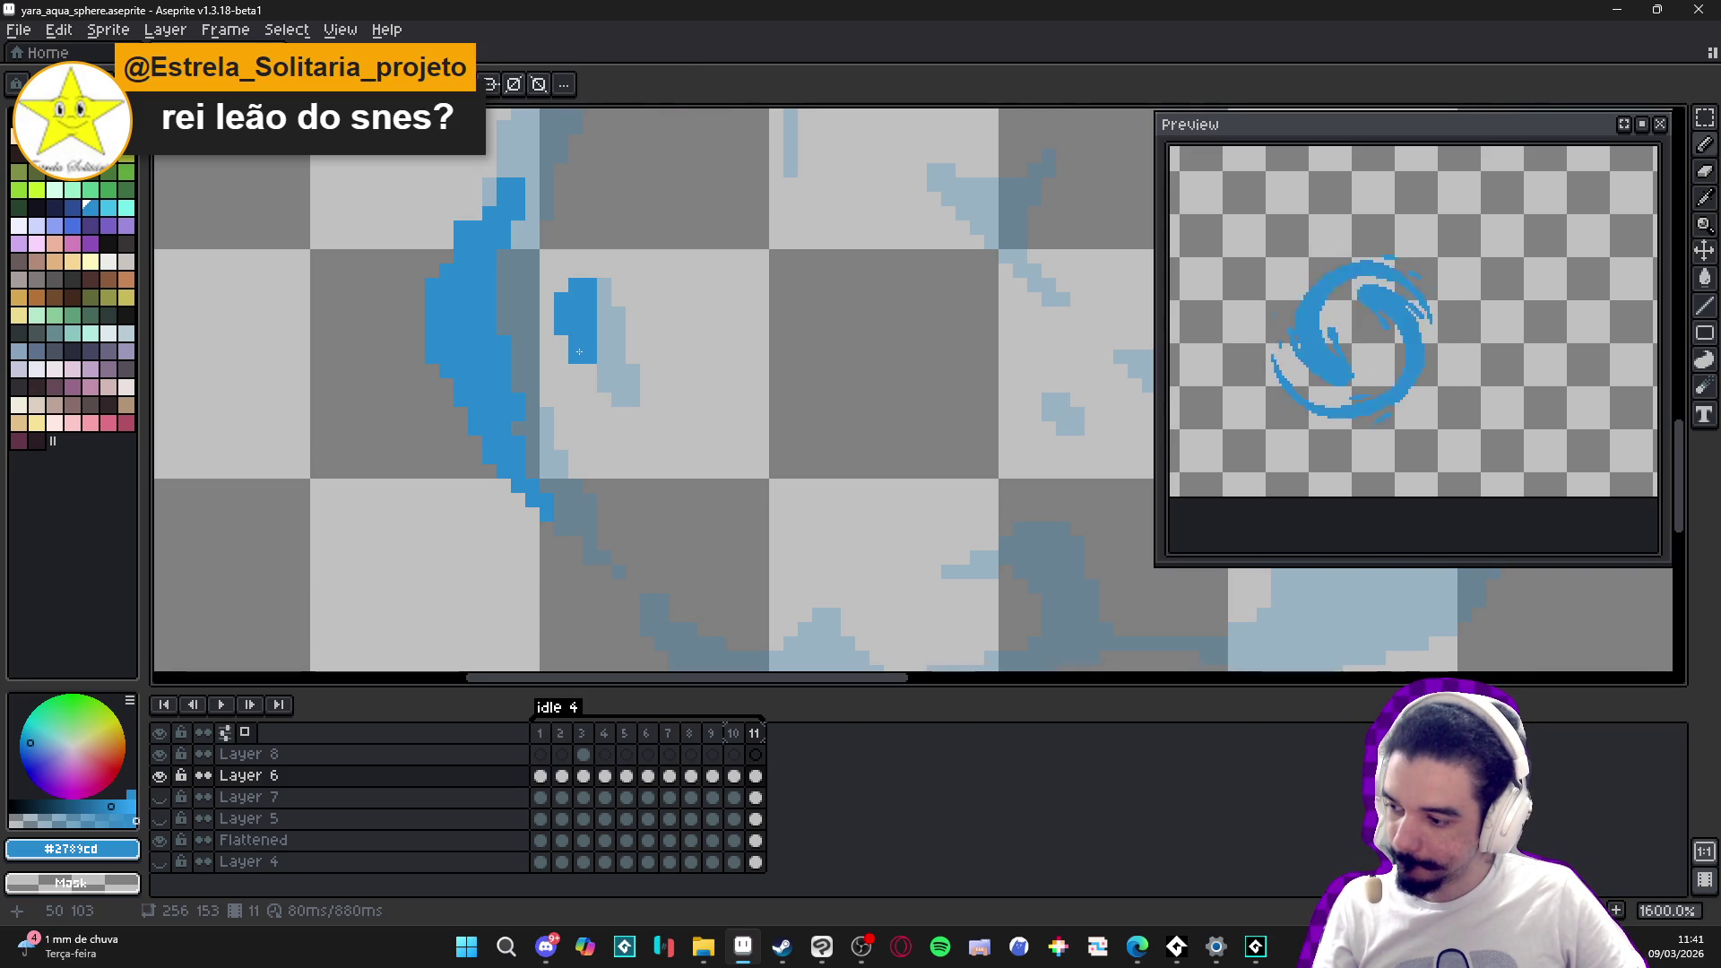
{"action": "right_click", "coordinate": [579, 351]}
- Erase a stray pixel on the left edge and add a pixel to the left-edge stroke
{"action": "scroll", "coordinate": [579, 351], "scroll_direction": "down", "scroll_amount": 4}
{"action": "scroll", "coordinate": [407, 373], "scroll_direction": "up", "scroll_amount": 6}
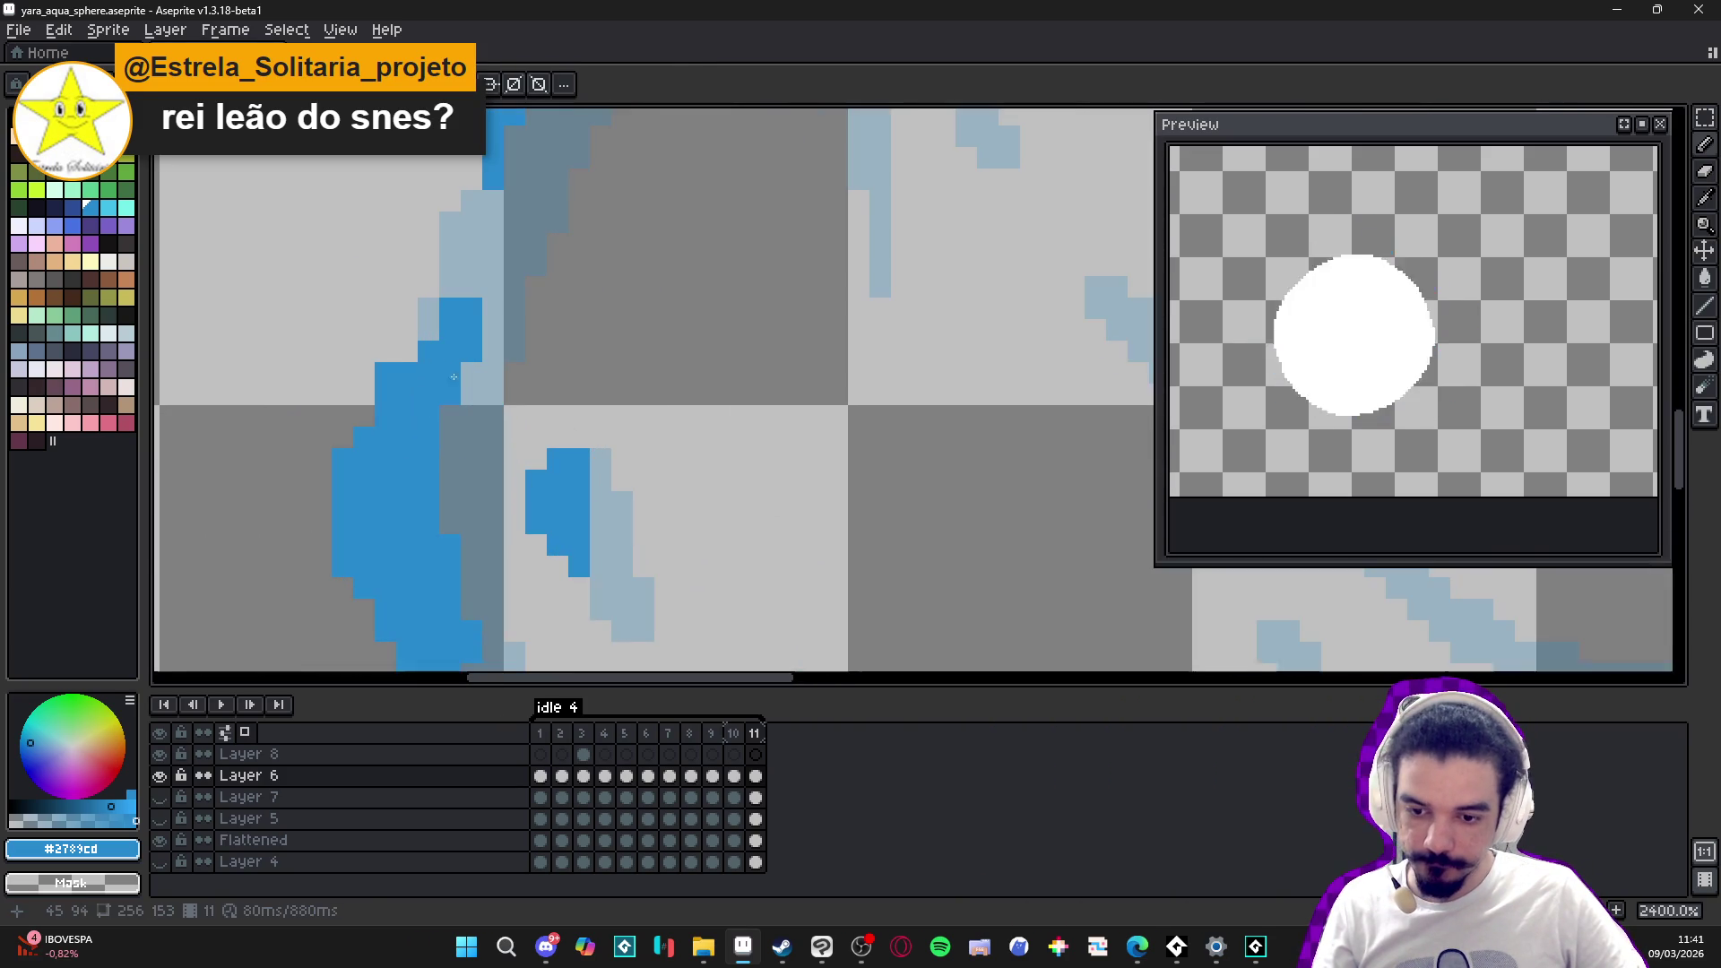
{"action": "key", "text": "e"}
{"action": "left_click", "coordinate": [385, 373]}
{"action": "key", "text": "b"}
{"action": "left_click", "coordinate": [470, 267]}
{"action": "scroll", "coordinate": [535, 368], "scroll_direction": "down", "scroll_amount": 8}
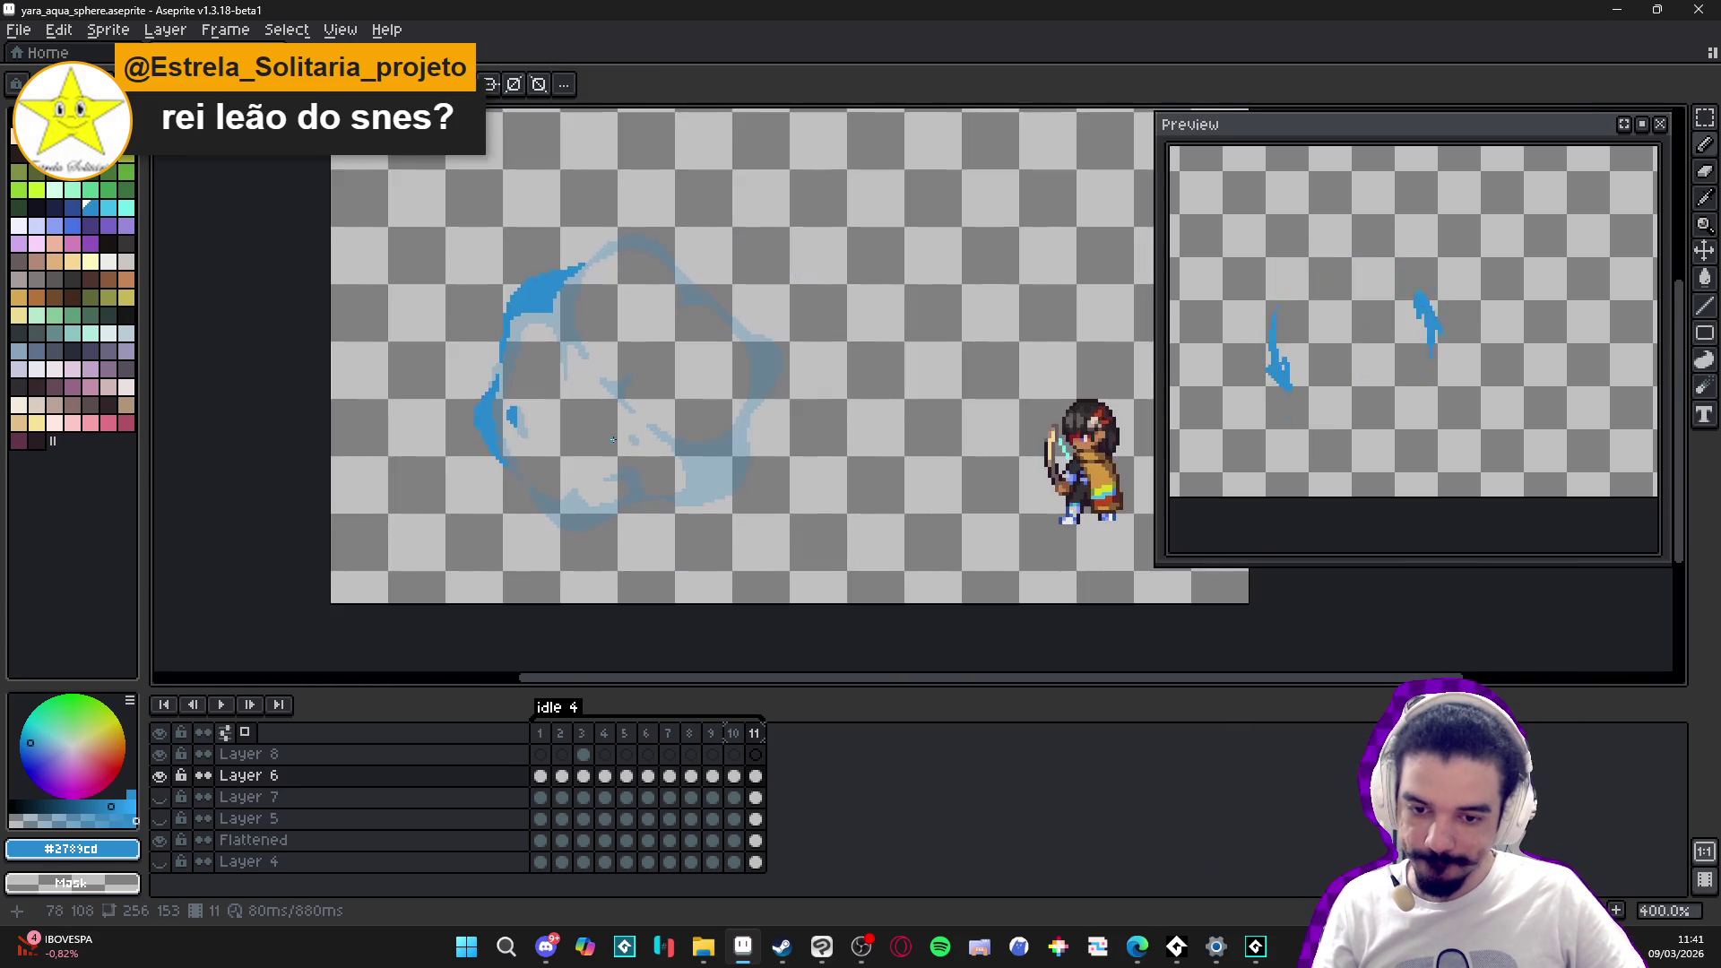
- Draw a thick blue stroke along the sphere's lower edge, extending it both left and right
{"action": "left_click_drag", "start_coordinate": [613, 440], "coordinate": [513, 502]}
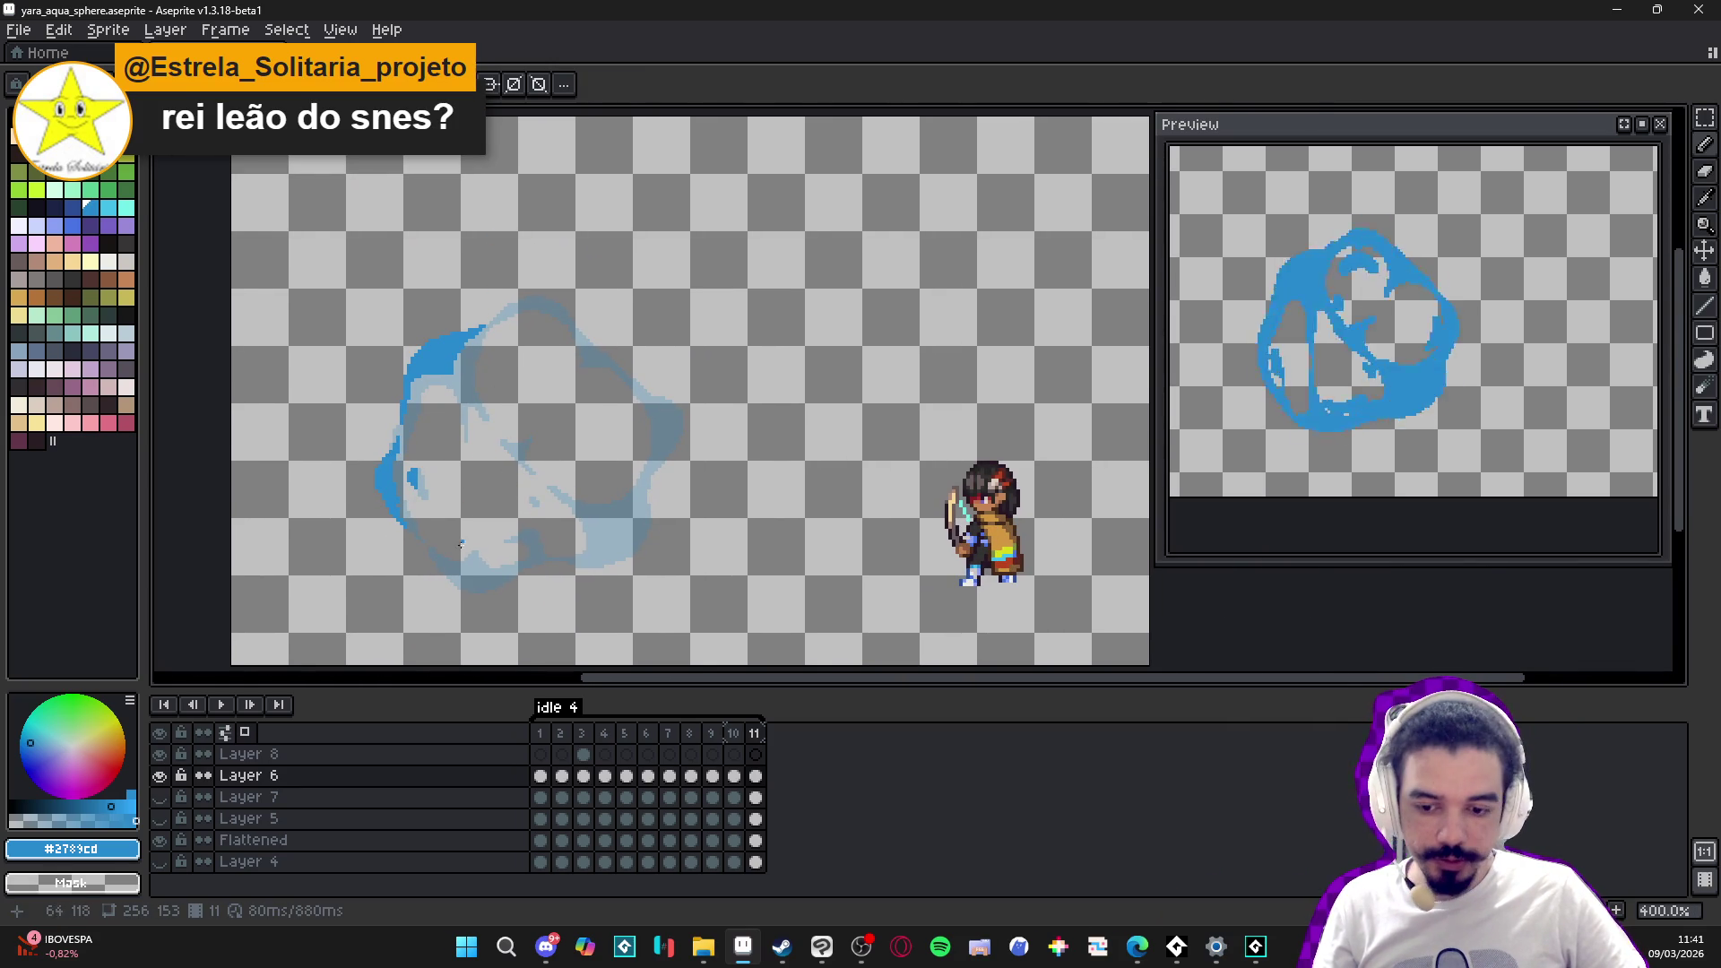
{"action": "scroll", "coordinate": [460, 544], "scroll_direction": "up", "scroll_amount": 8}
{"action": "left_click", "coordinate": [458, 554]}
{"action": "mouse_move", "coordinate": [458, 554]}
{"action": "left_mouse_down"}
{"action": "mouse_move", "coordinate": [591, 519]}
{"action": "mouse_move", "coordinate": [542, 545]}
{"action": "left_mouse_up"}
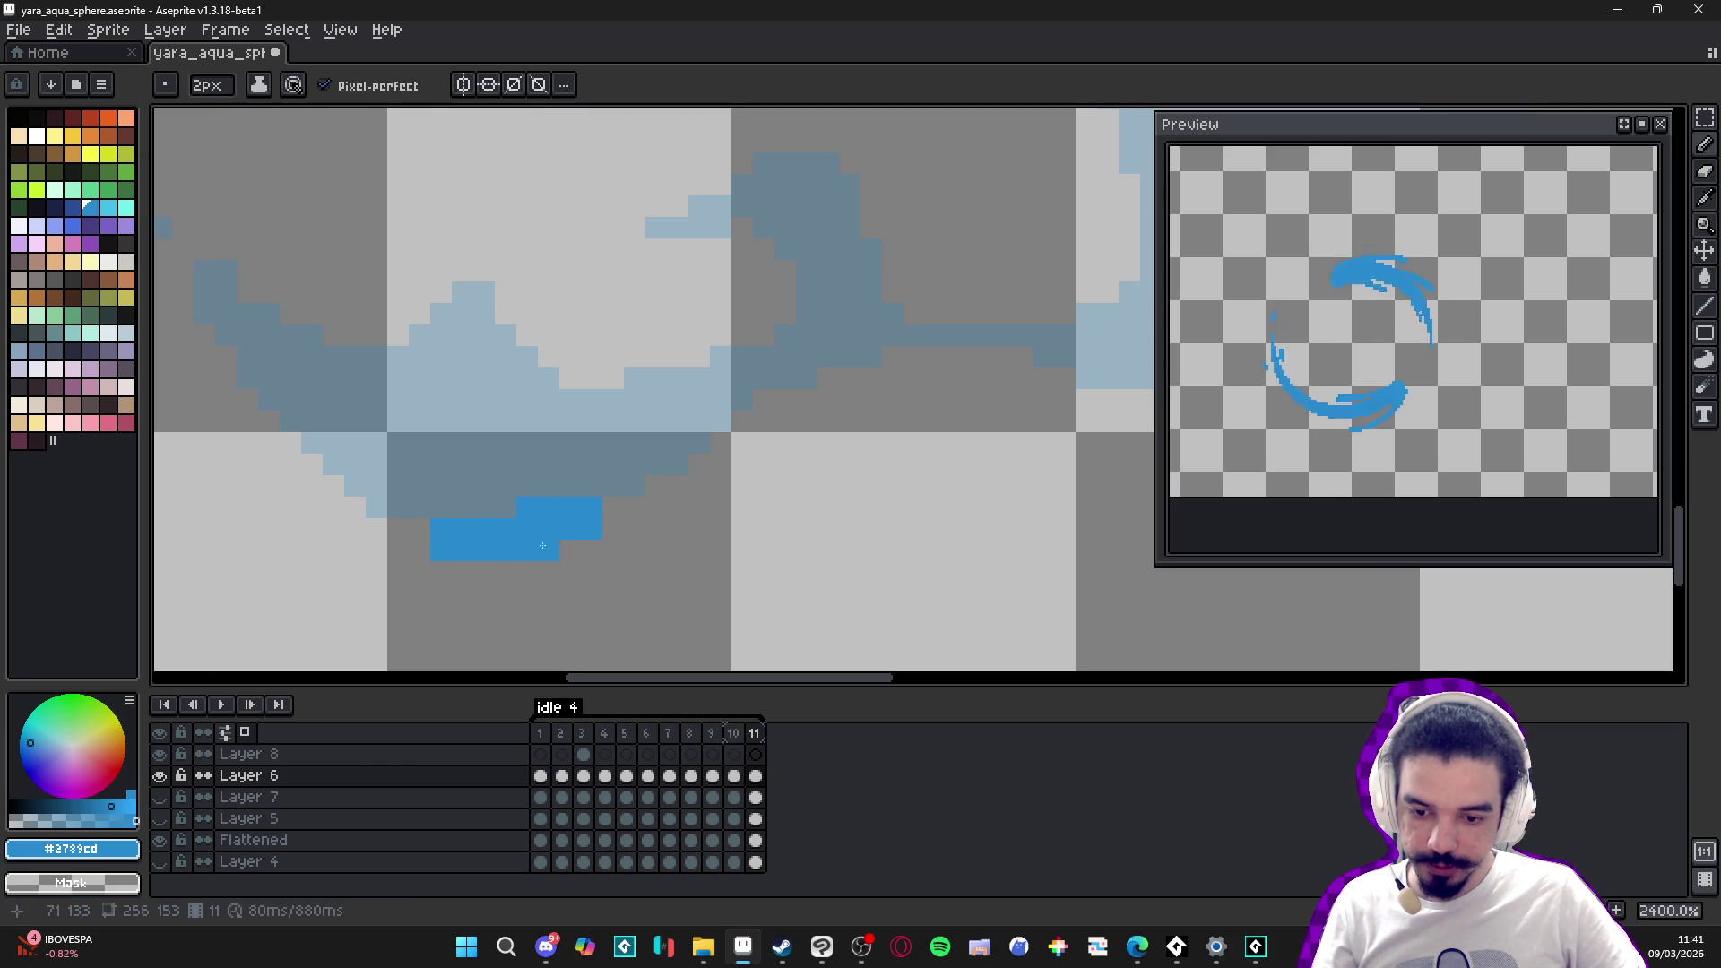
{"action": "mouse_move", "coordinate": [432, 529]}
{"action": "left_mouse_down"}
{"action": "mouse_move", "coordinate": [376, 516]}
{"action": "mouse_move", "coordinate": [462, 470]}
{"action": "mouse_move", "coordinate": [452, 421]}
{"action": "mouse_move", "coordinate": [515, 483]}
{"action": "mouse_move", "coordinate": [651, 470]}
{"action": "left_mouse_up"}
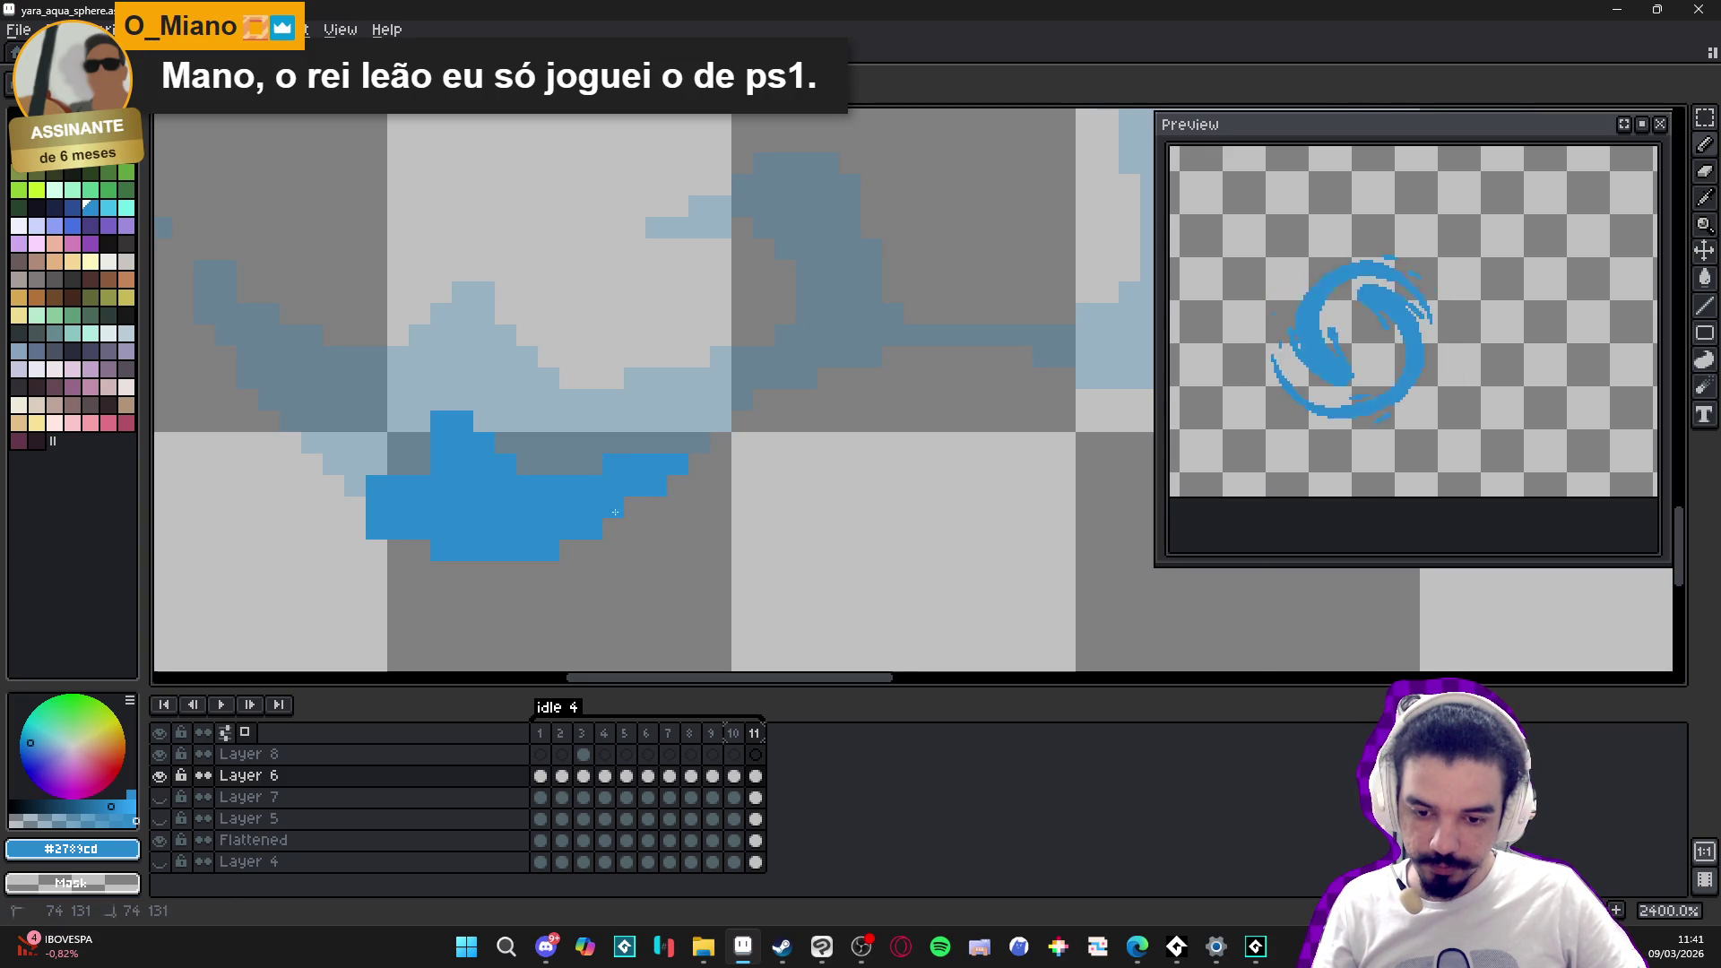
{"action": "left_click_drag", "start_coordinate": [372, 489], "coordinate": [575, 540]}
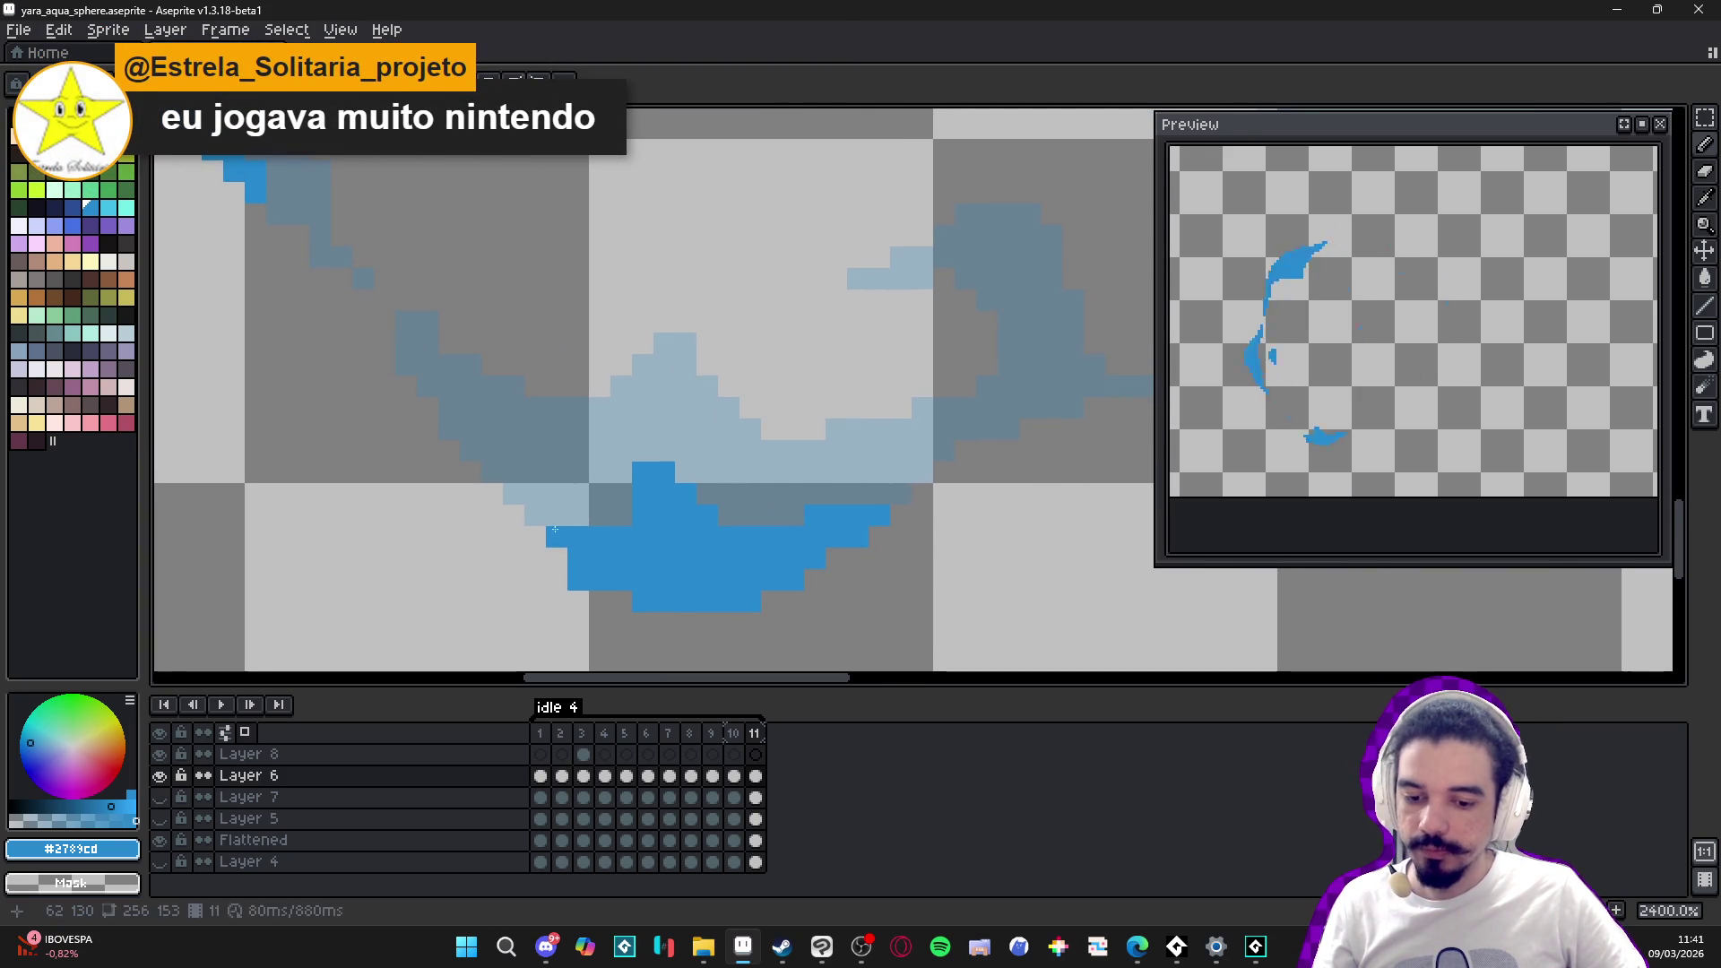
{"action": "left_click", "coordinate": [578, 515]}
{"action": "left_click", "coordinate": [535, 516]}
{"action": "left_click", "coordinate": [530, 499]}
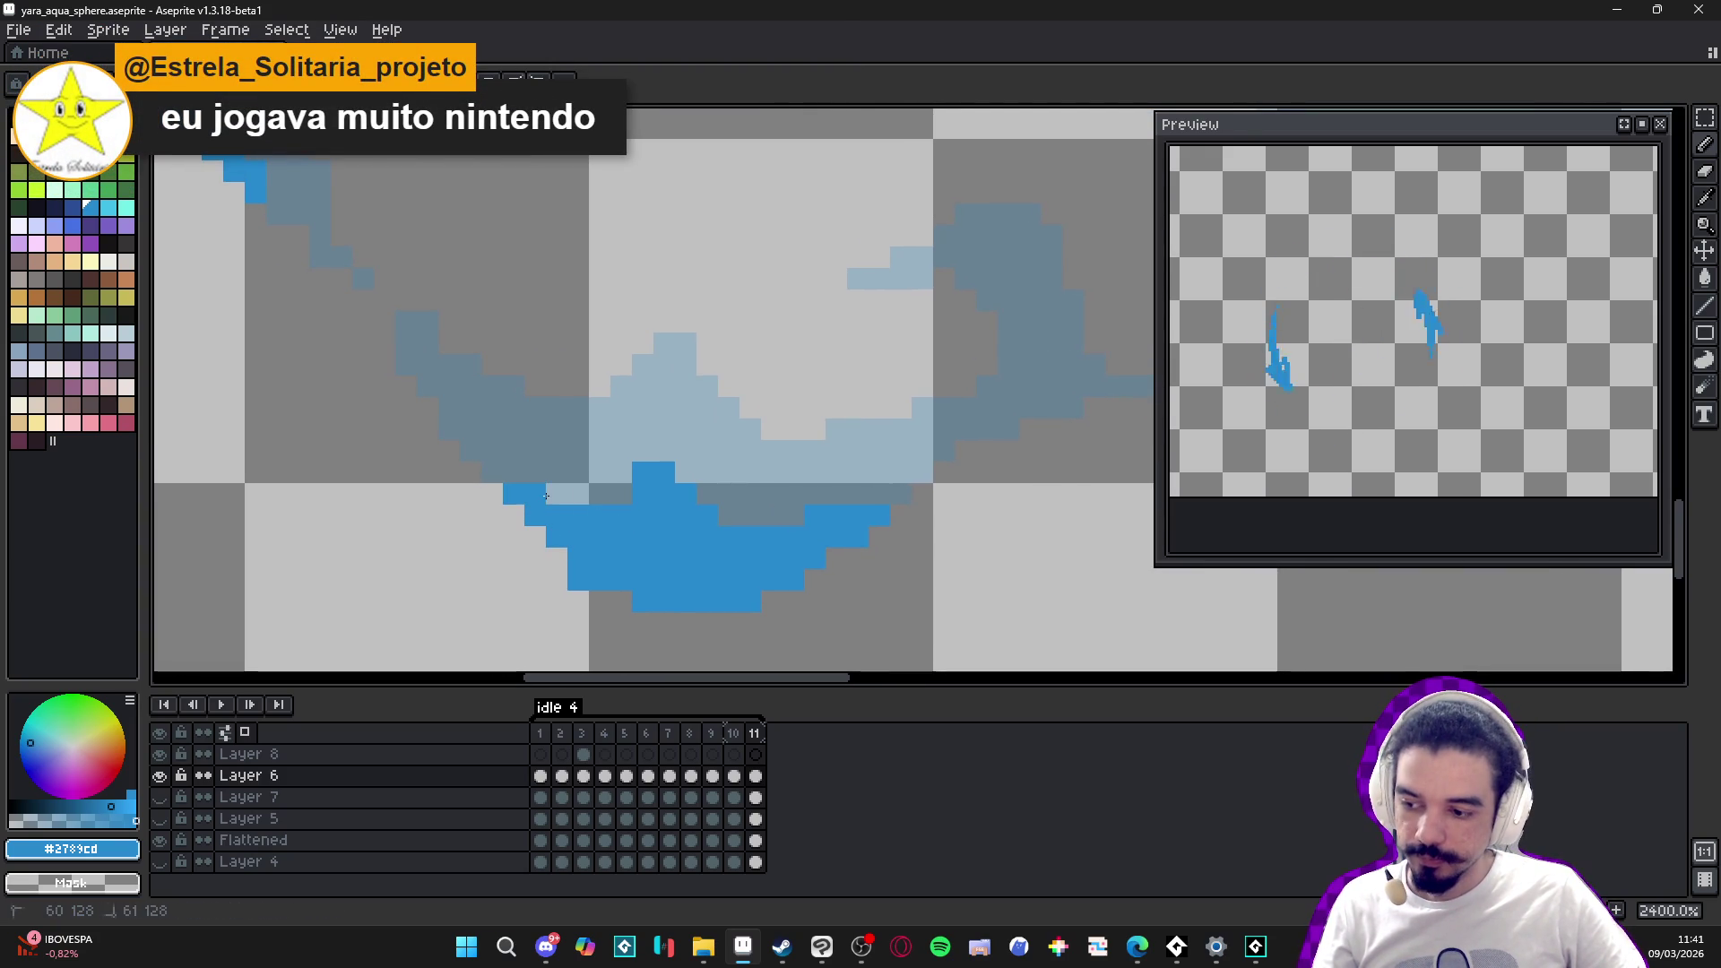
{"action": "mouse_move", "coordinate": [544, 541]}
{"action": "left_mouse_down"}
{"action": "mouse_move", "coordinate": [593, 564]}
{"action": "mouse_move", "coordinate": [469, 440]}
{"action": "left_mouse_up"}
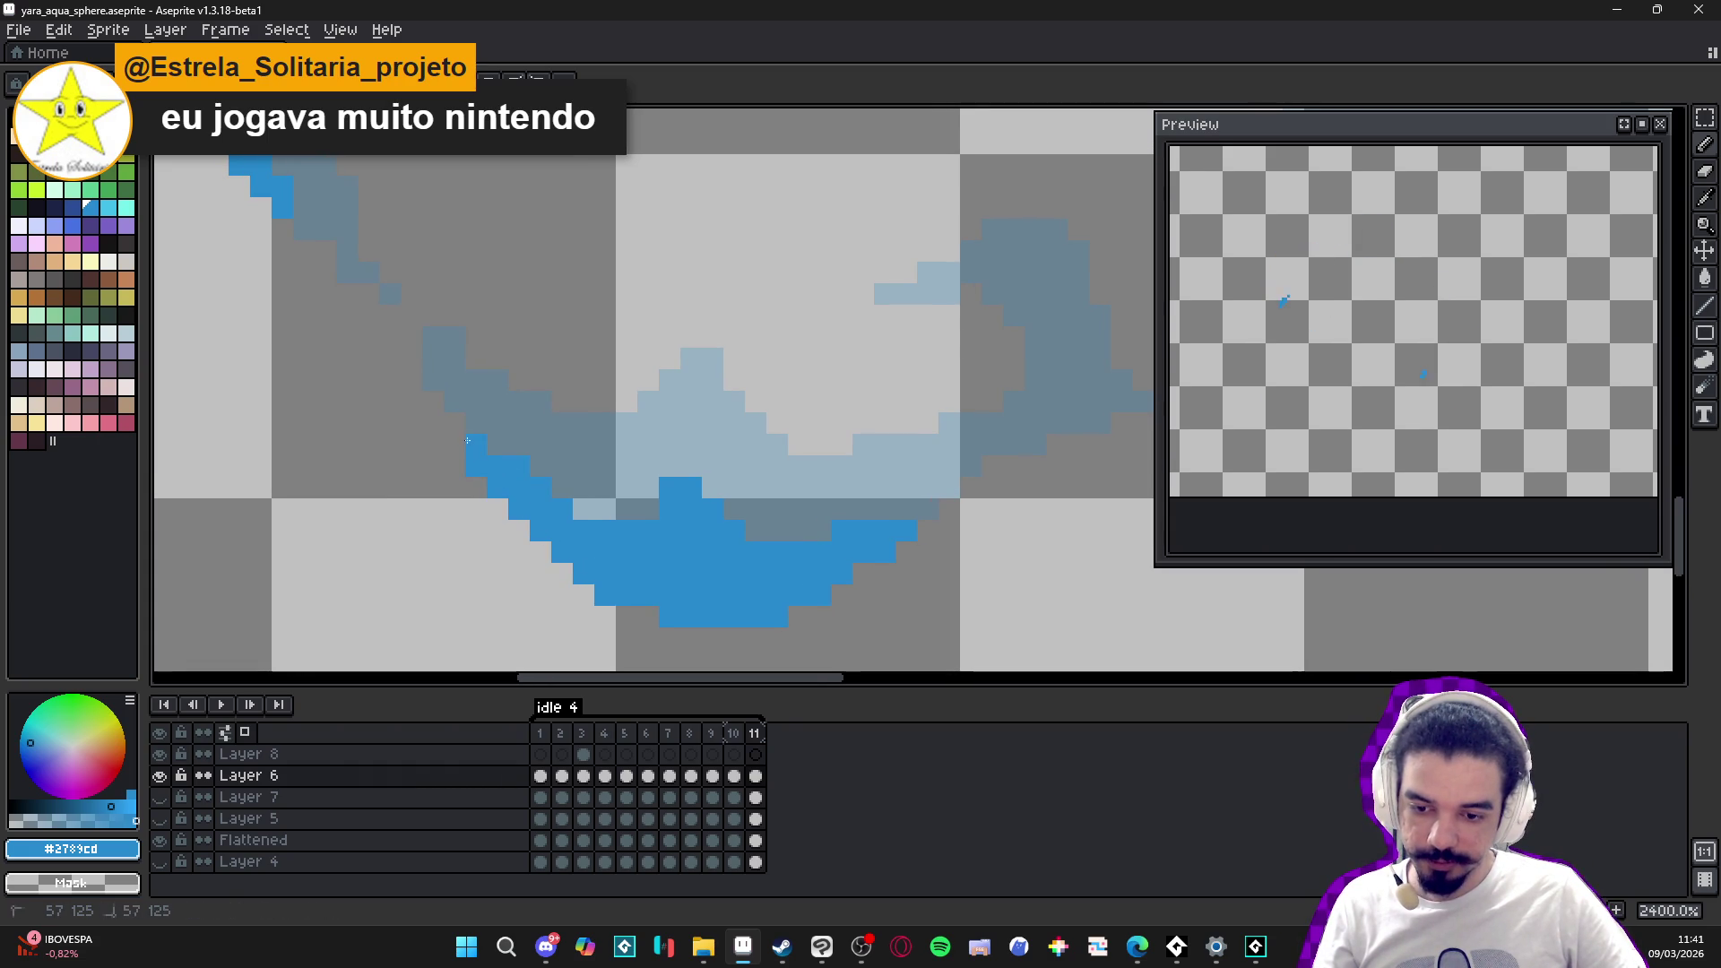
{"action": "left_click_drag", "start_coordinate": [572, 506], "coordinate": [601, 515]}
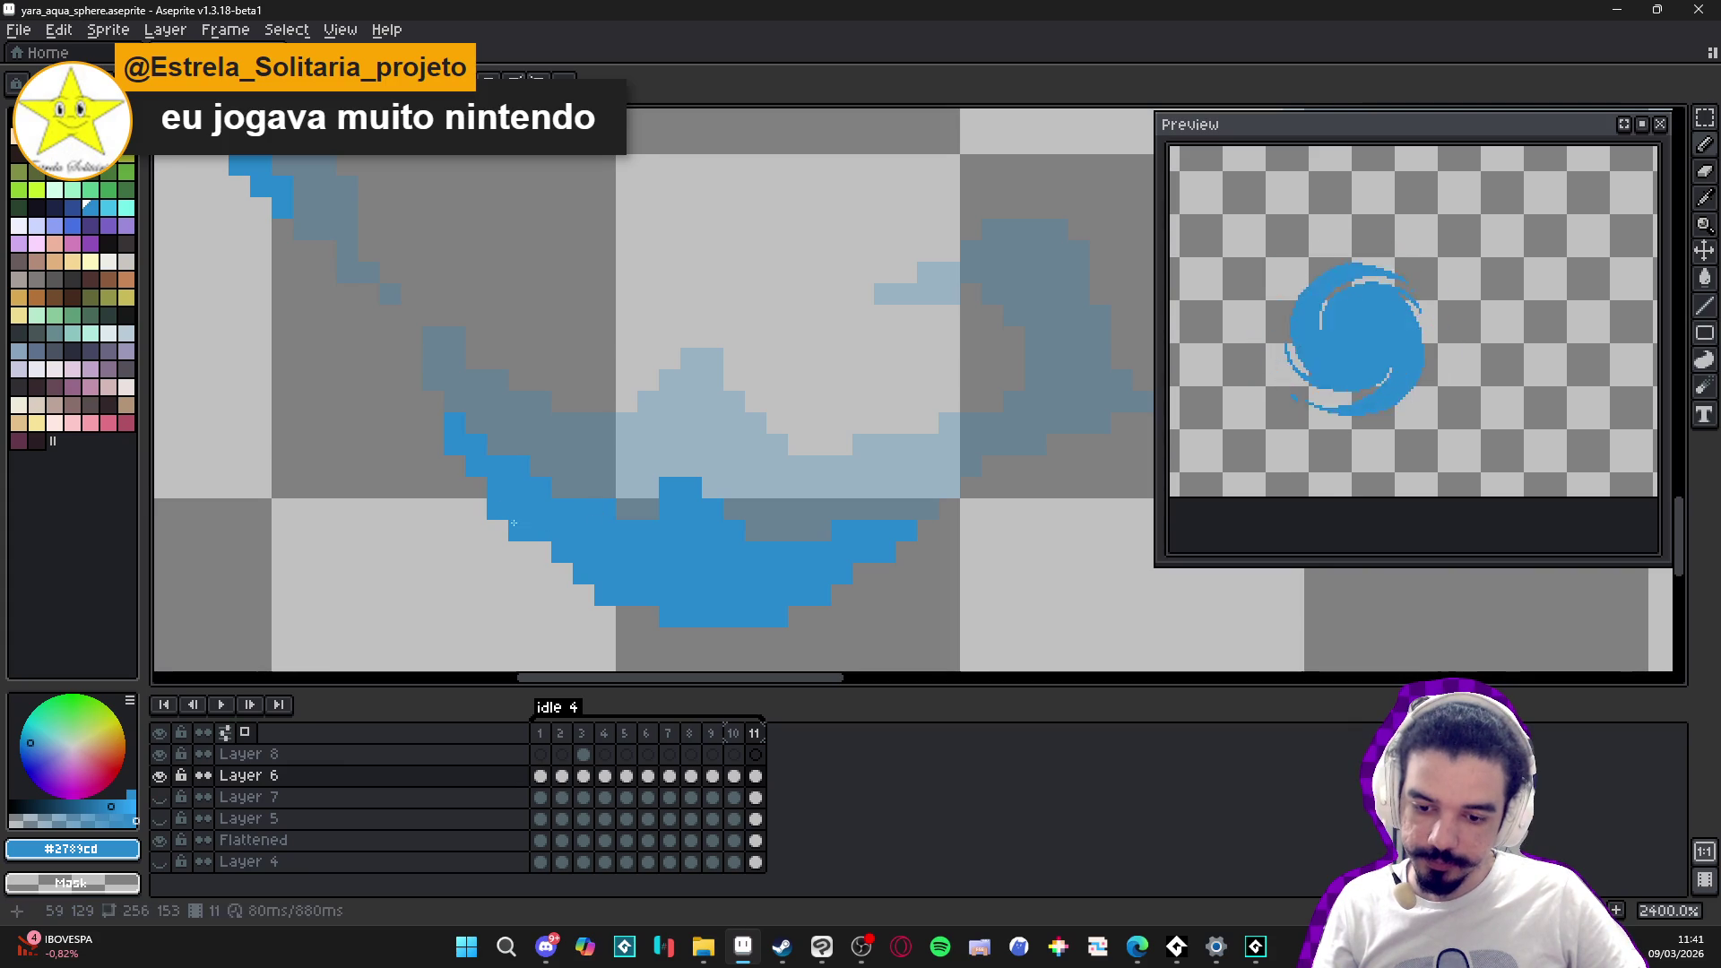
- Paint a short vertical blue swirl mark inside the sphere and trim its extra pixels
{"action": "scroll", "coordinate": [586, 517], "scroll_direction": "down", "scroll_amount": 3}
{"action": "scroll", "coordinate": [586, 517], "scroll_direction": "up", "scroll_amount": 1}
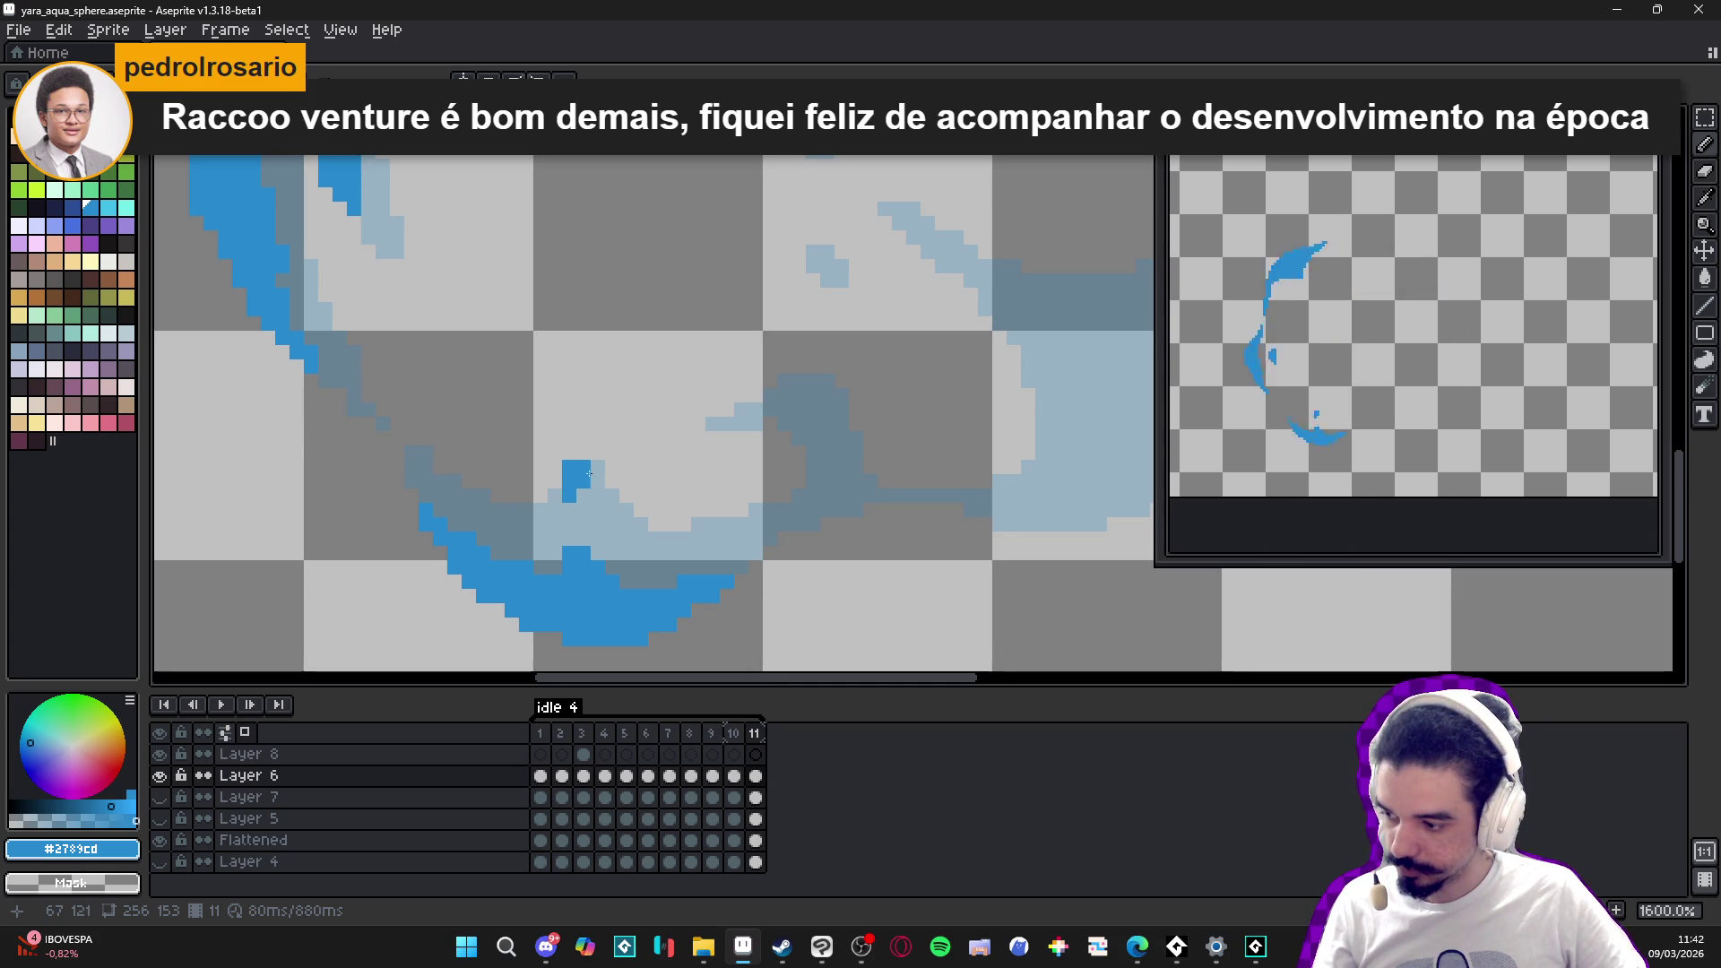
{"action": "scroll", "coordinate": [600, 433], "scroll_direction": "up", "scroll_amount": 1}
{"action": "scroll", "coordinate": [420, 519], "scroll_direction": "up", "scroll_amount": 1}
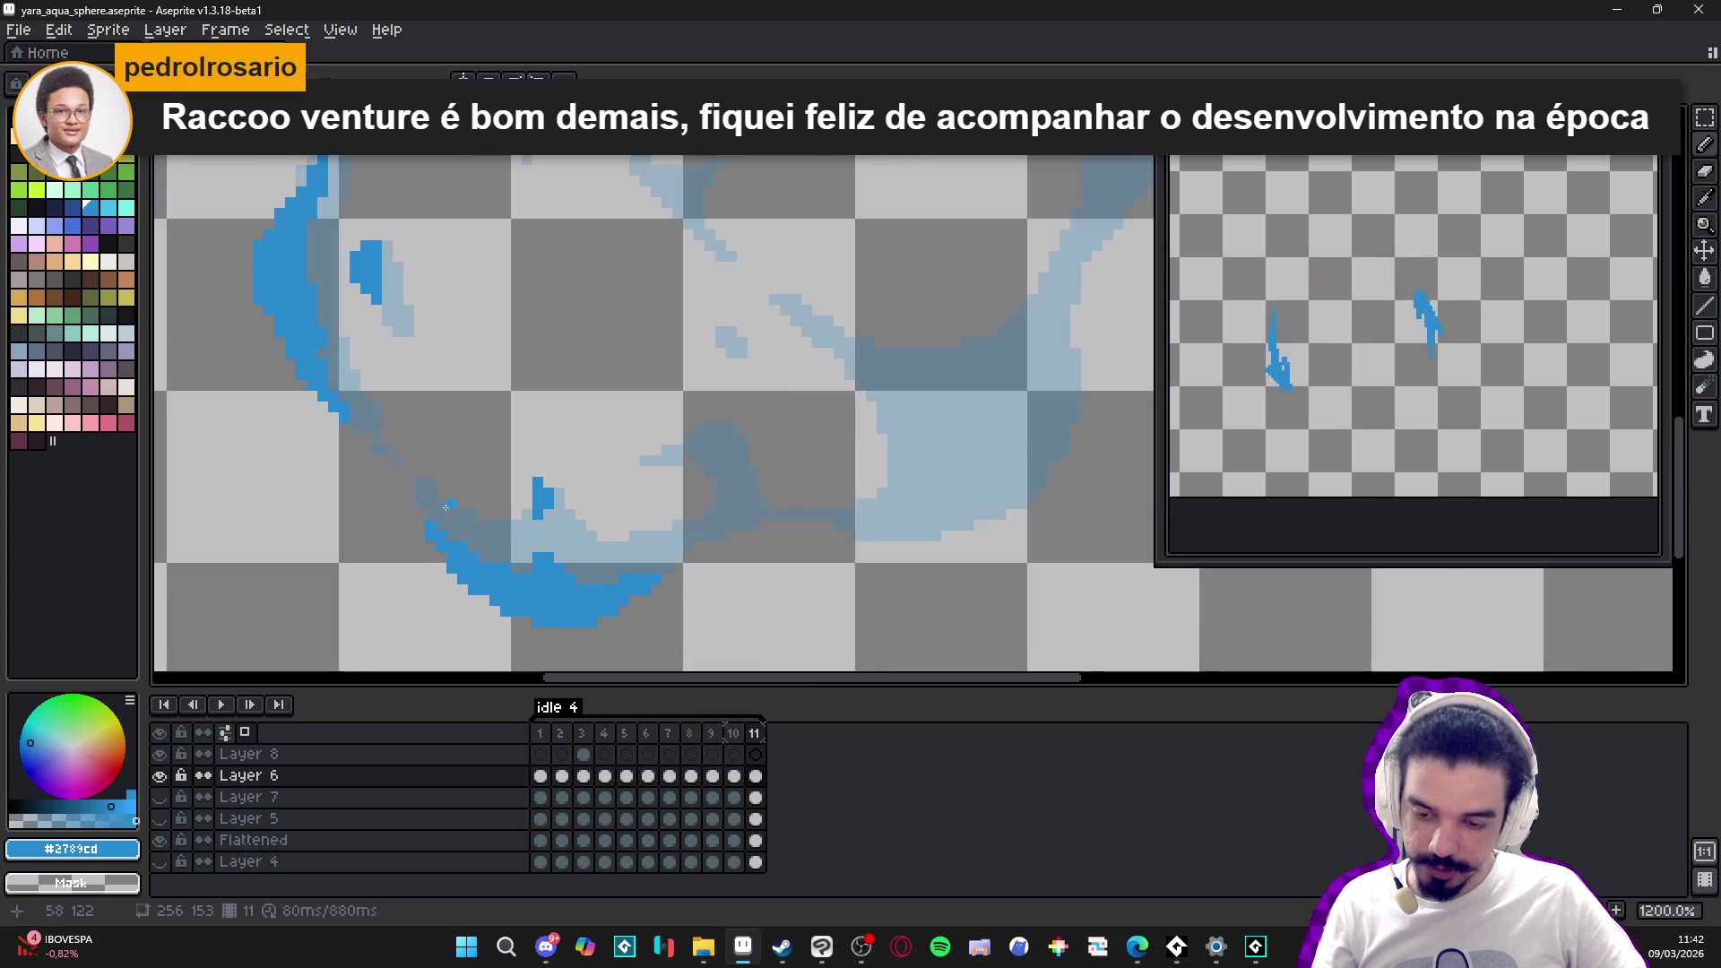
{"action": "left_click_drag", "start_coordinate": [419, 519], "coordinate": [417, 480]}
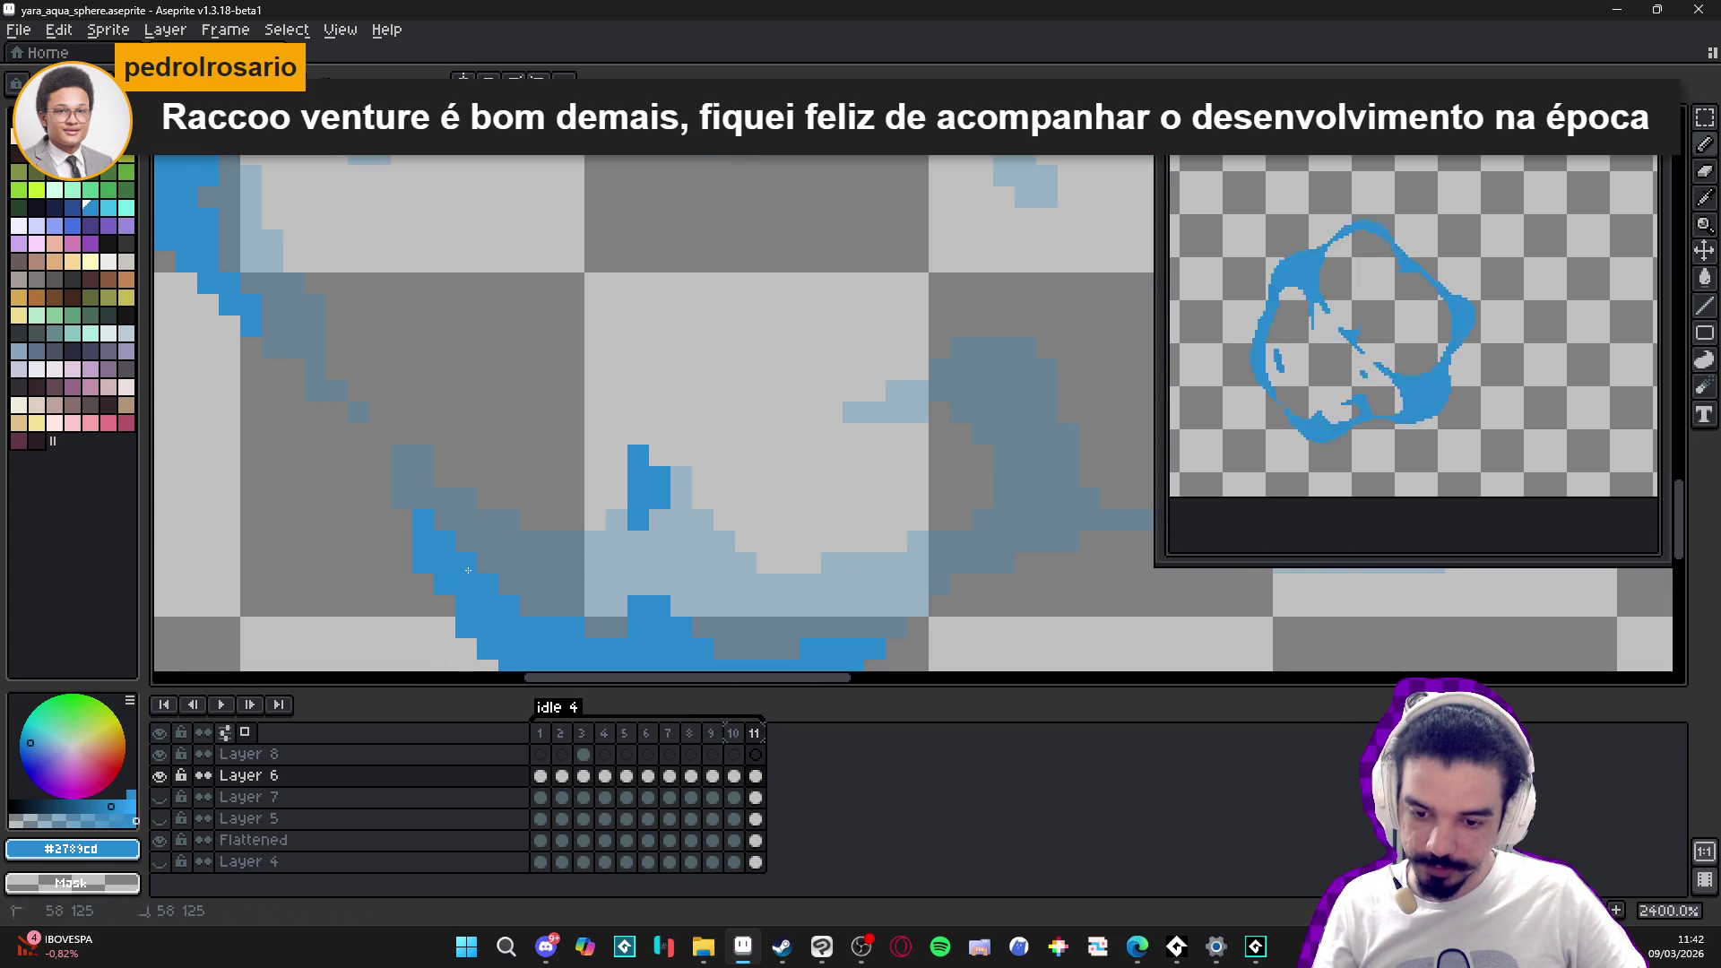
{"action": "right_click", "coordinate": [423, 477]}
{"action": "right_click", "coordinate": [423, 457]}
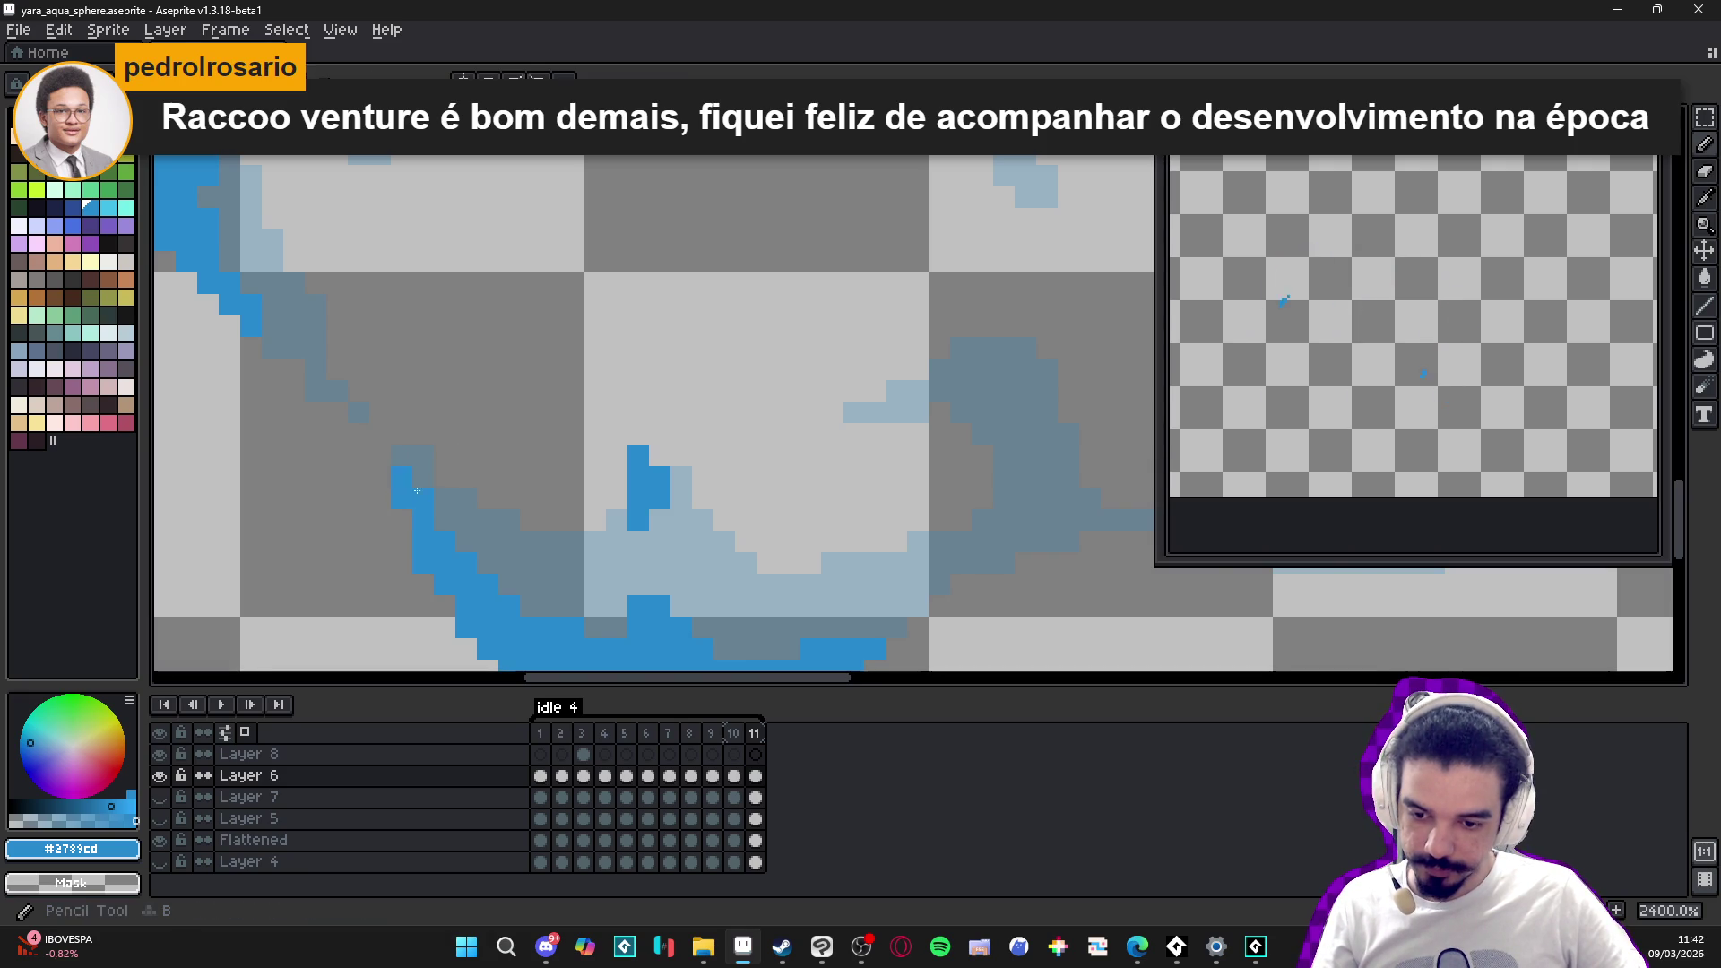
{"action": "scroll", "coordinate": [547, 574], "scroll_direction": "down", "scroll_amount": 4}
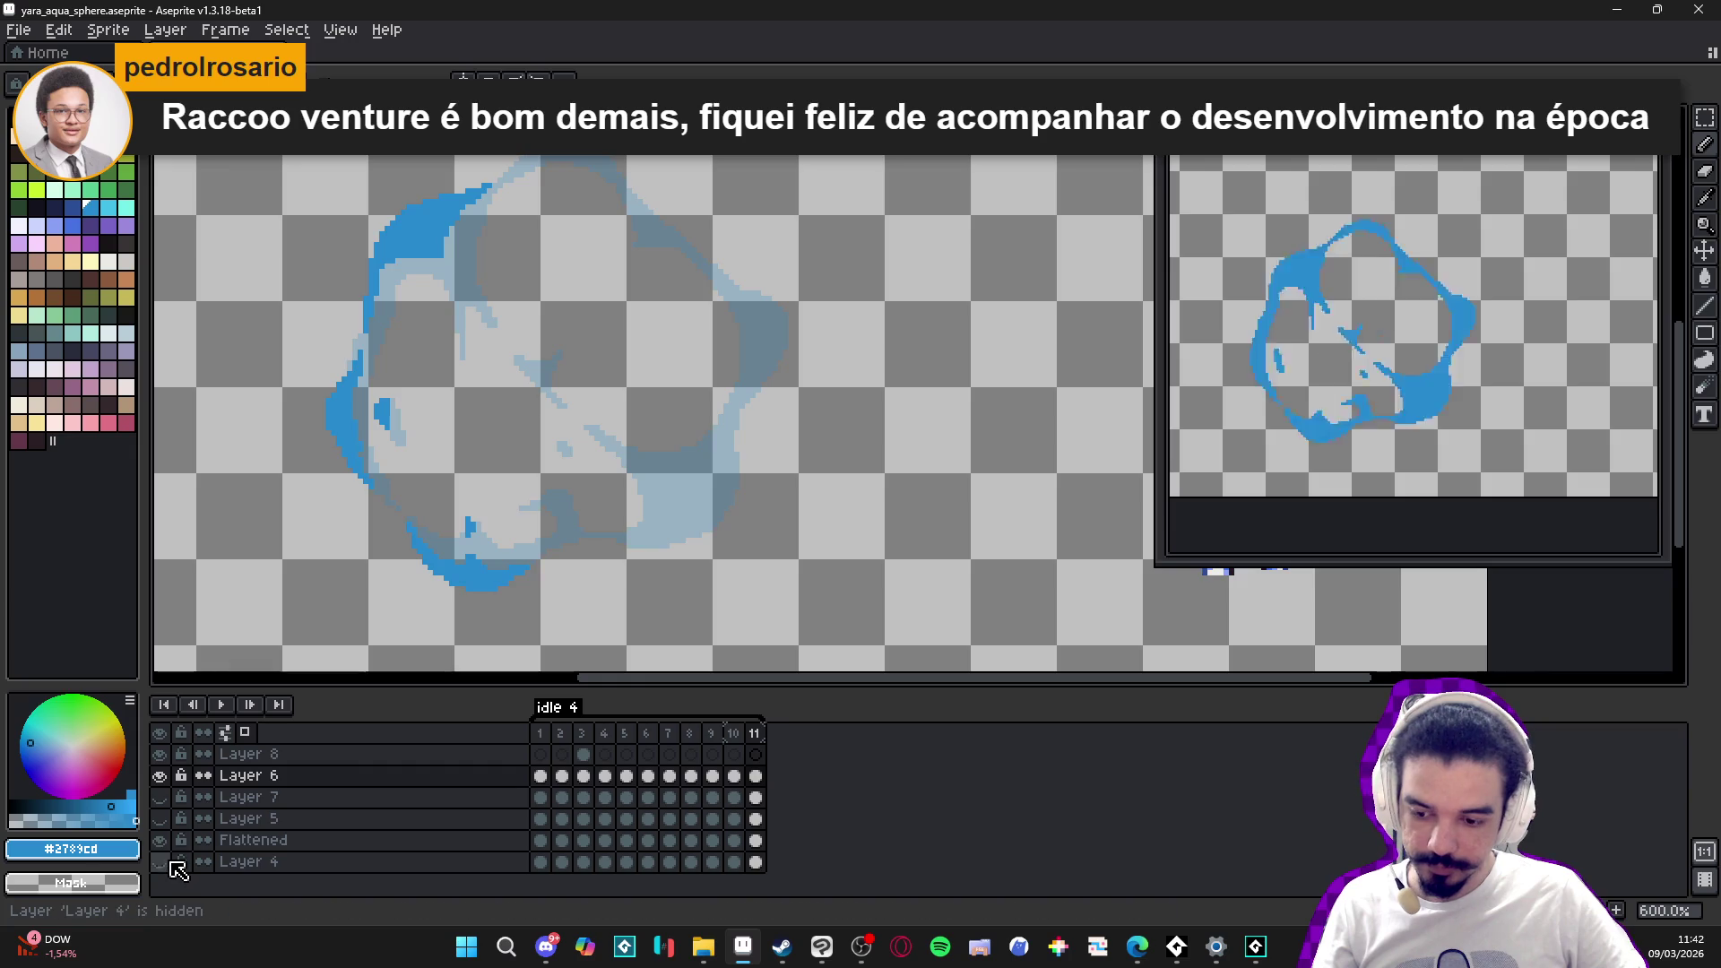
- Check the sphere against the background layer, then extend the blue arc along the top edge
{"action": "left_click", "coordinate": [161, 861]}
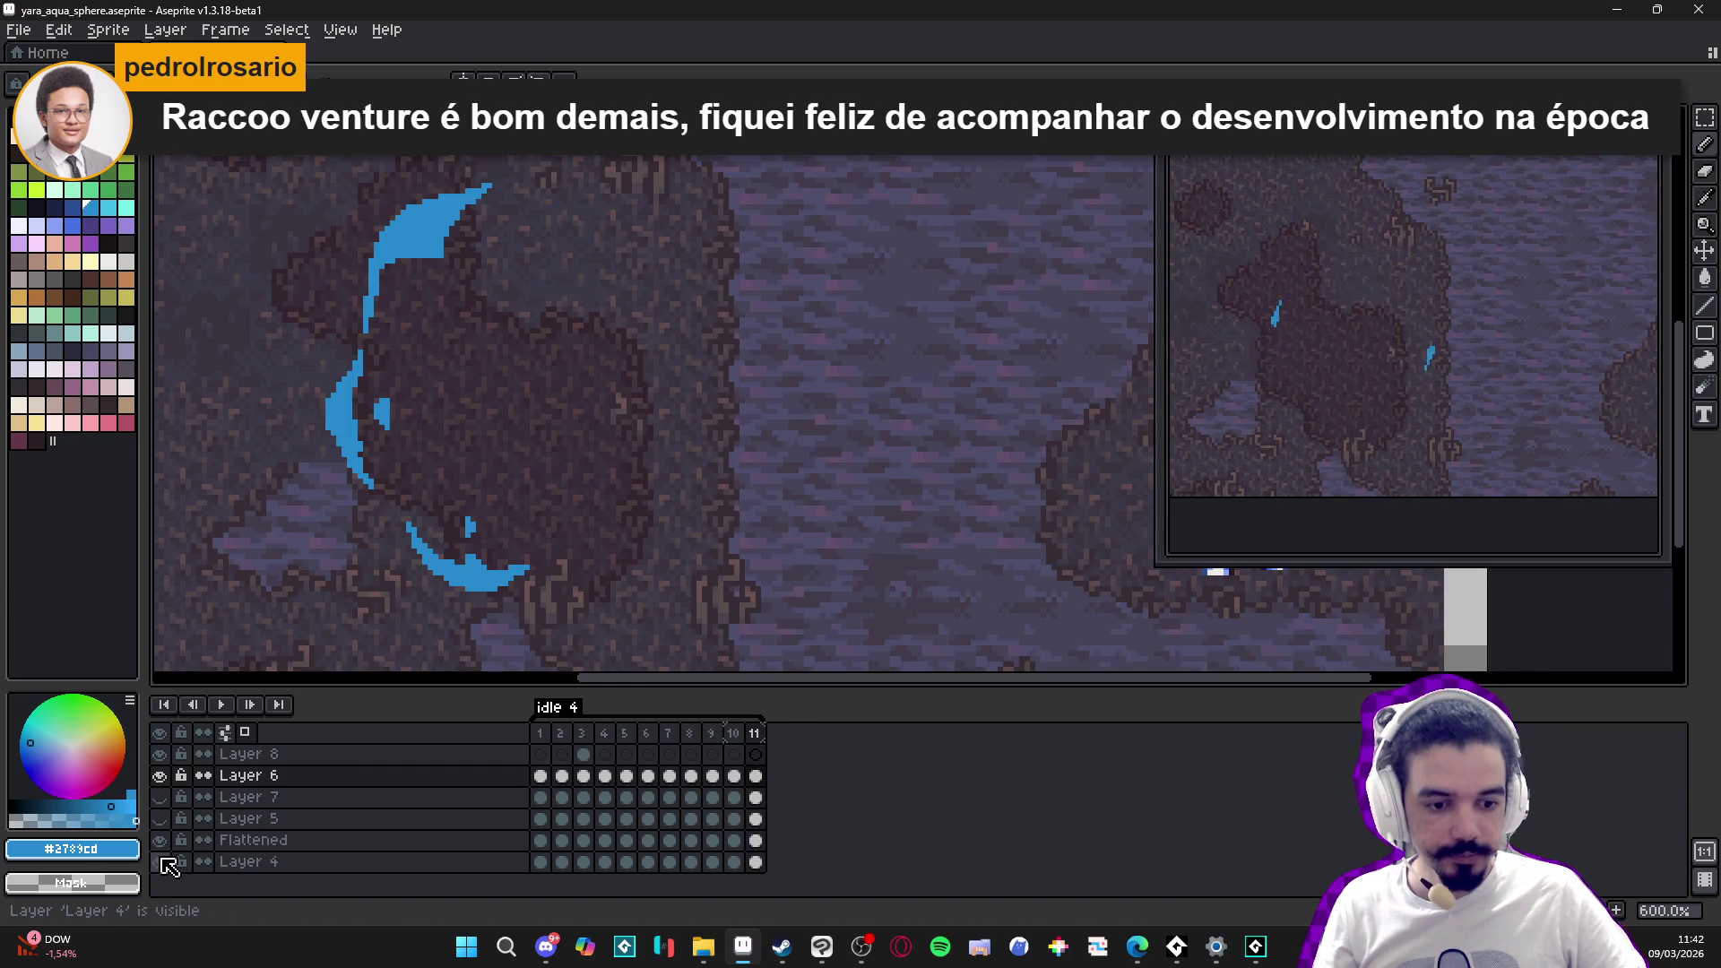
{"action": "left_click", "coordinate": [164, 857]}
{"action": "scroll", "coordinate": [635, 297], "scroll_direction": "up", "scroll_amount": 3}
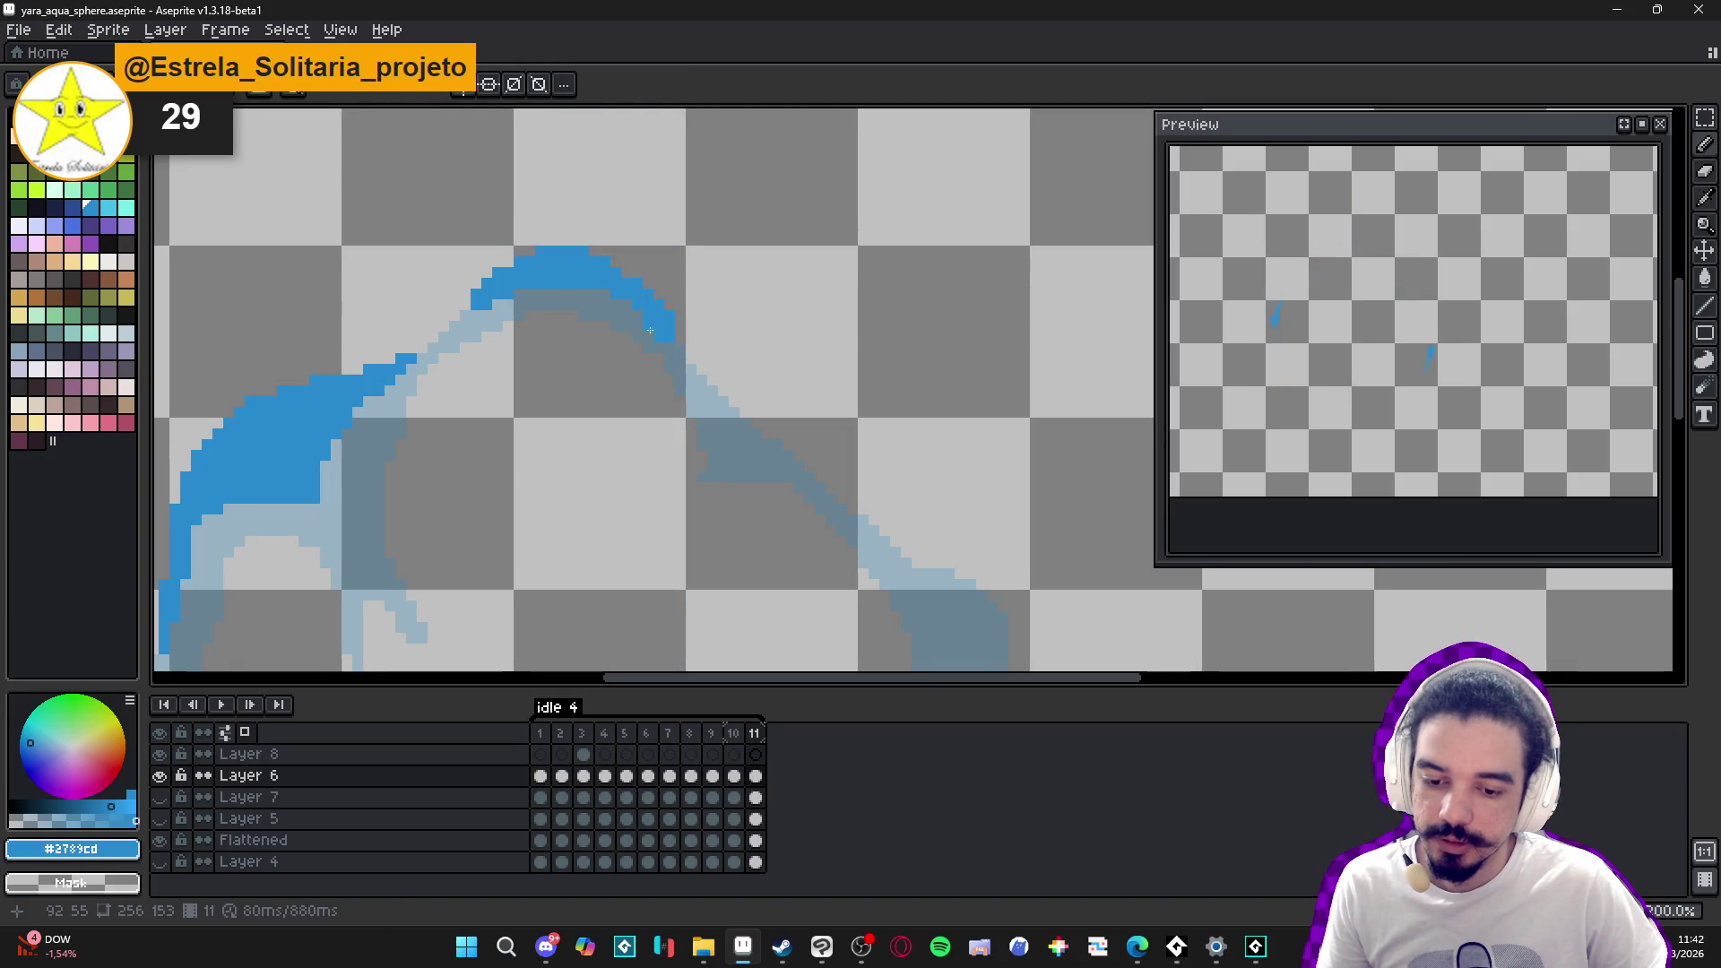
{"action": "left_click_drag", "start_coordinate": [639, 298], "coordinate": [669, 337]}
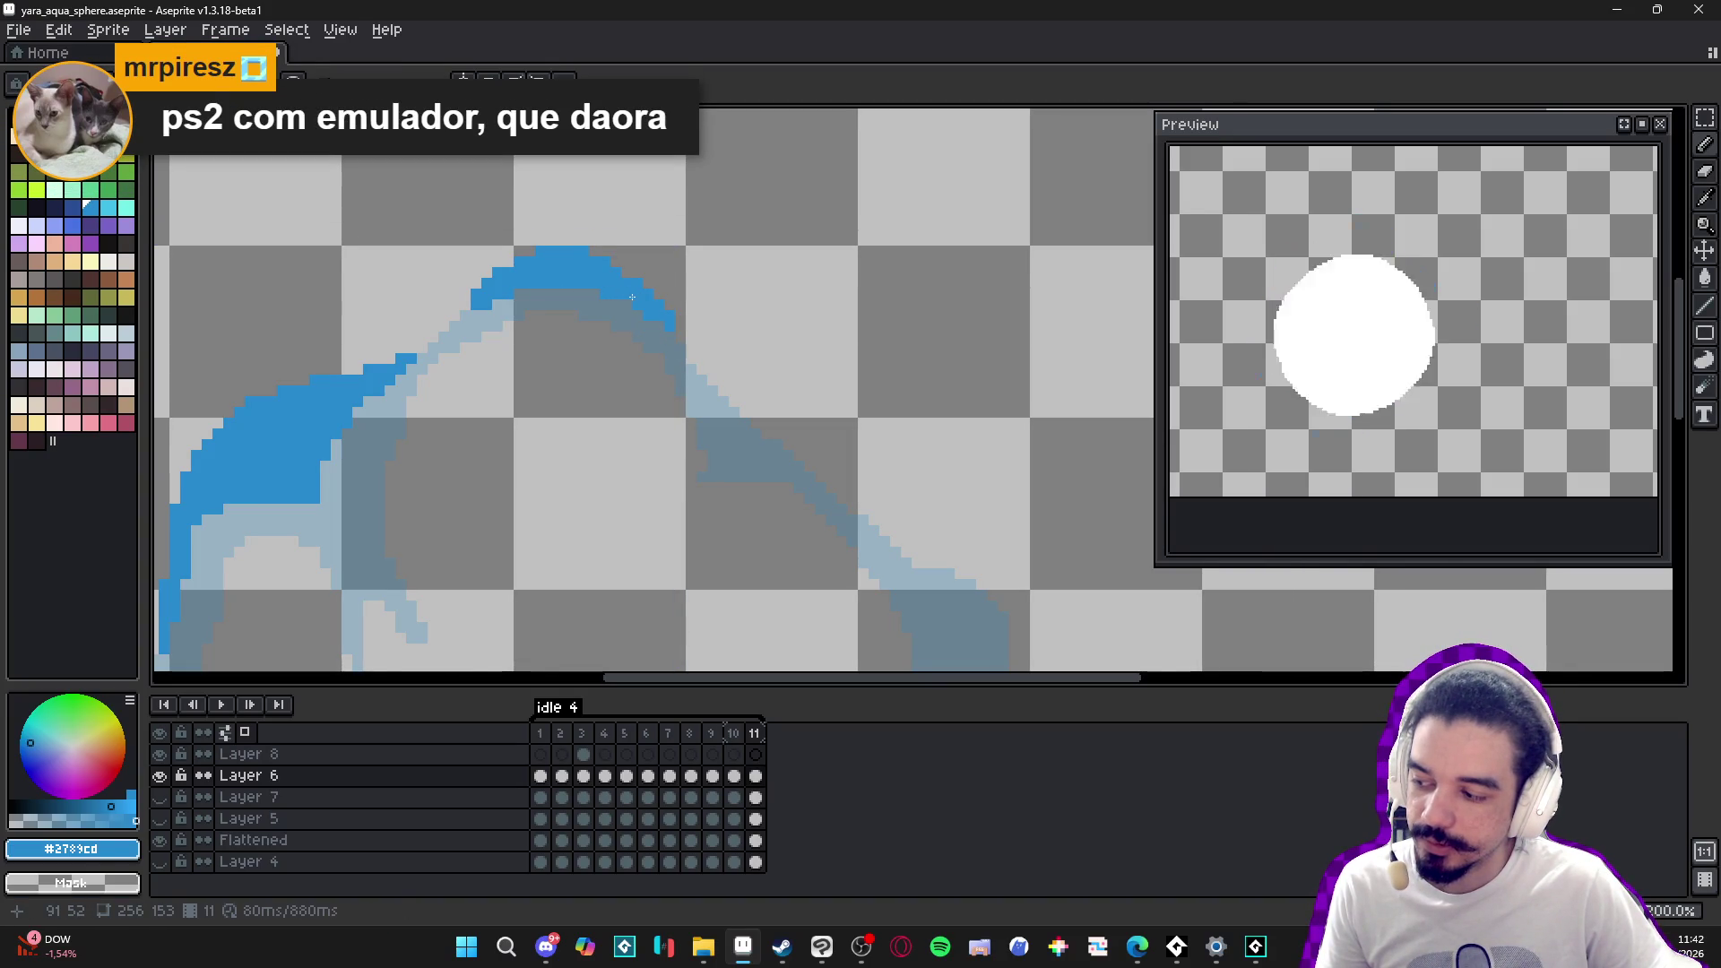
{"action": "key", "text": "shift"}
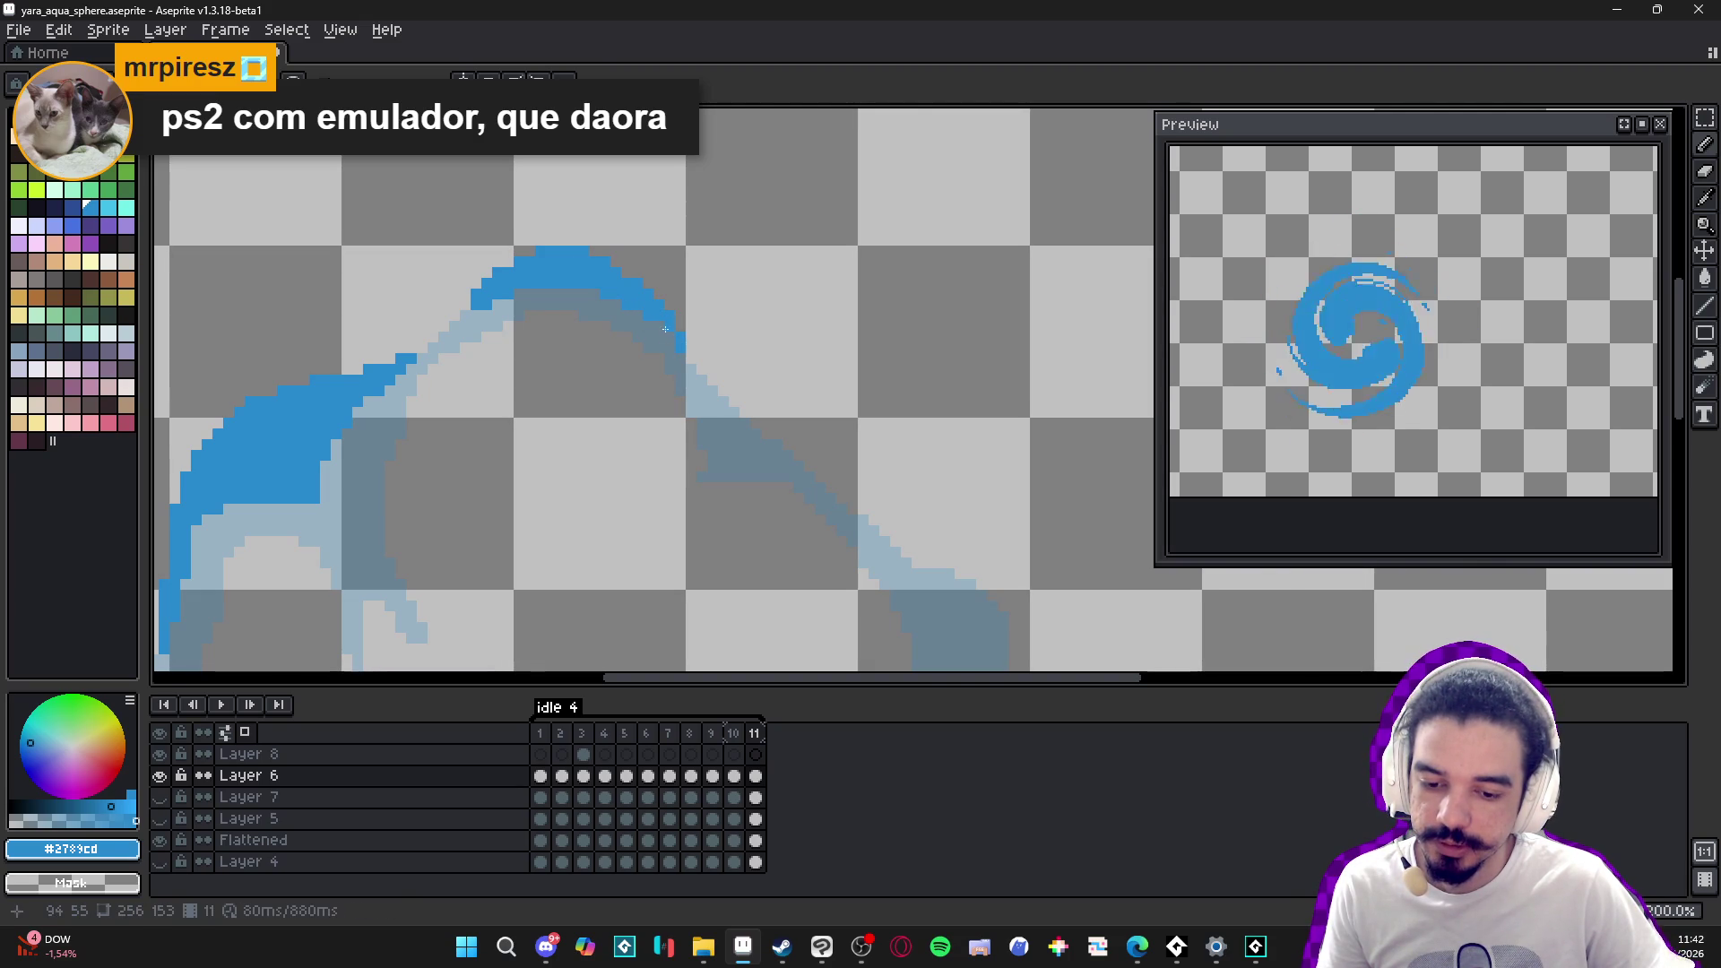
{"action": "left_click", "coordinate": [691, 352]}
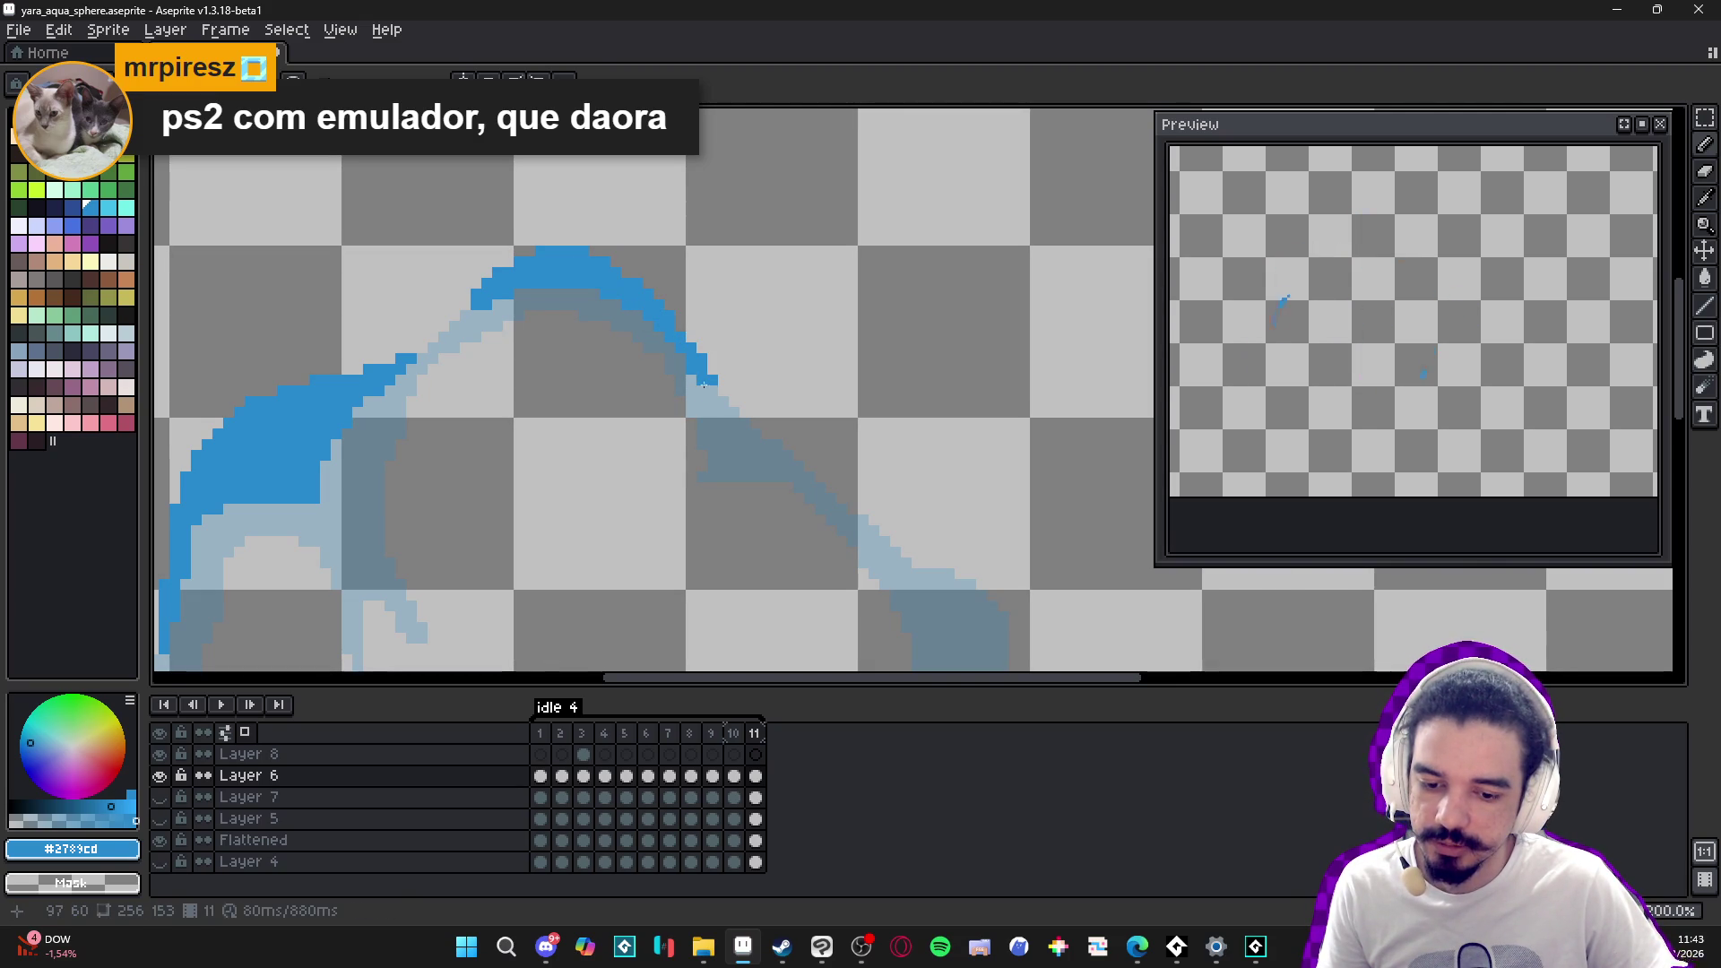
- Paint a blue stroke down along the sphere's right edge and save the sprite
{"action": "scroll", "coordinate": [718, 406], "scroll_direction": "down", "scroll_amount": 5}
{"action": "scroll", "coordinate": [684, 400], "scroll_direction": "up", "scroll_amount": 6}
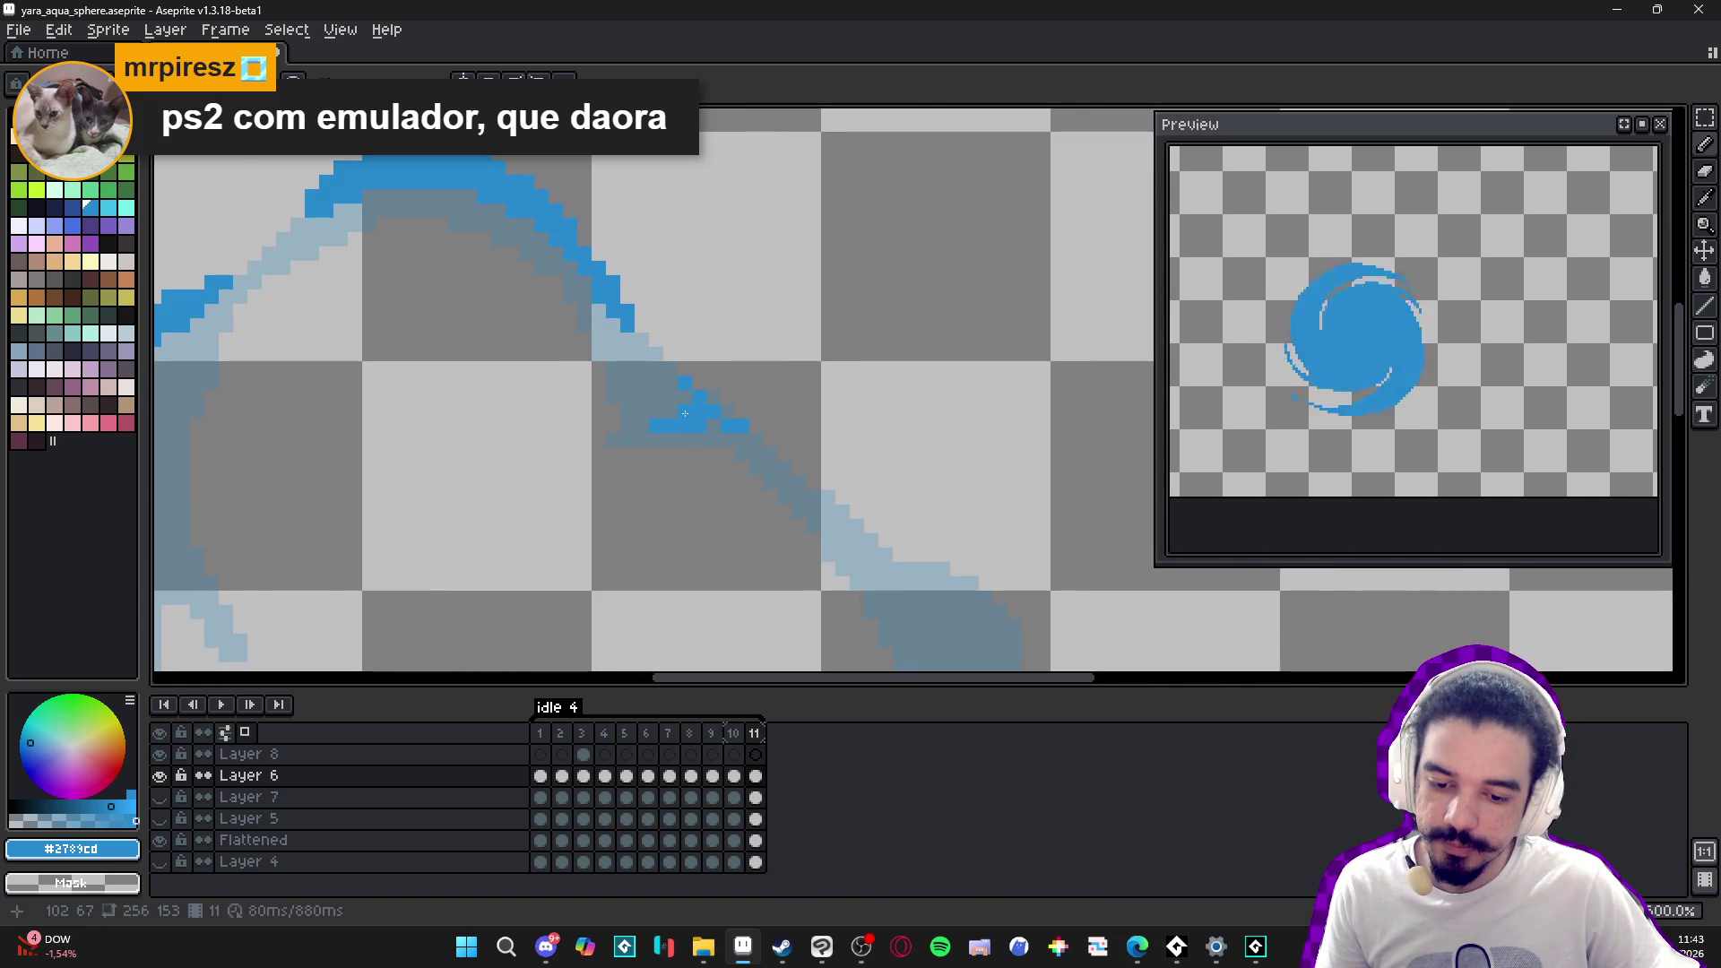
{"action": "left_click", "coordinate": [757, 440]}
{"action": "left_click_drag", "start_coordinate": [758, 443], "coordinate": [629, 368]}
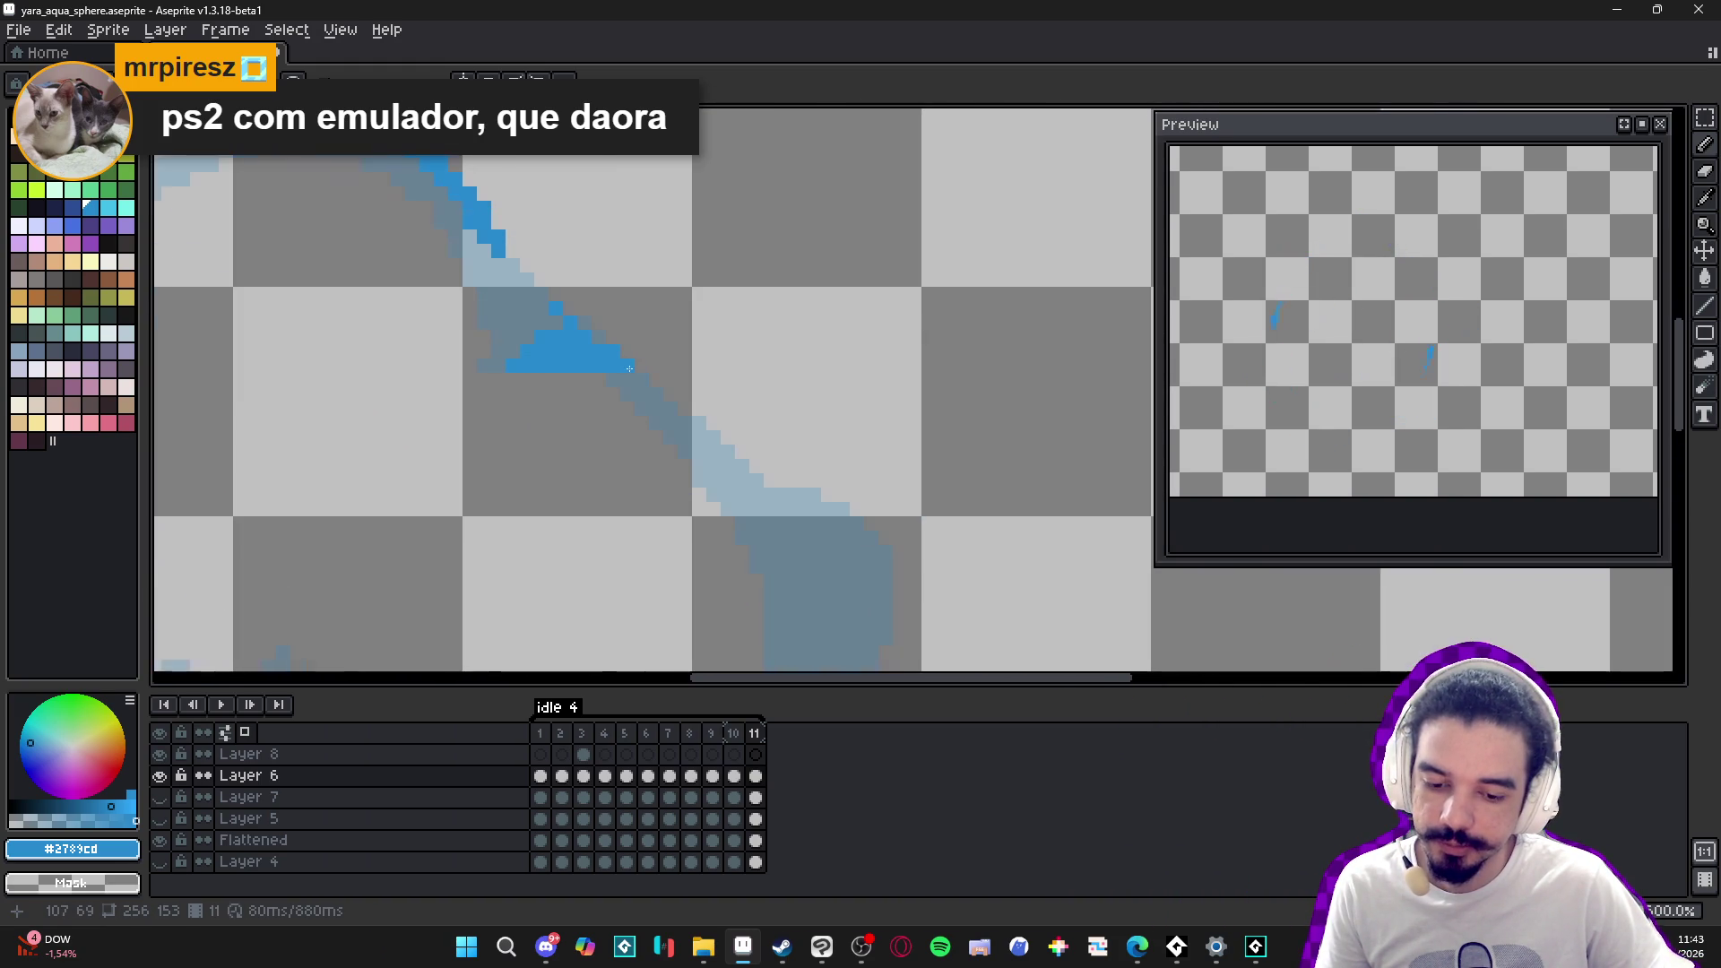
{"action": "mouse_move", "coordinate": [730, 475]}
{"action": "left_mouse_down"}
{"action": "mouse_move", "coordinate": [616, 325]}
{"action": "mouse_move", "coordinate": [692, 341]}
{"action": "mouse_move", "coordinate": [780, 408]}
{"action": "left_mouse_up"}
{"action": "left_click", "coordinate": [682, 363]}
{"action": "left_click_drag", "start_coordinate": [726, 345], "coordinate": [785, 421]}
{"action": "mouse_move", "coordinate": [771, 481]}
{"action": "left_mouse_down"}
{"action": "mouse_move", "coordinate": [761, 384]}
{"action": "mouse_move", "coordinate": [799, 357]}
{"action": "mouse_move", "coordinate": [708, 507]}
{"action": "left_mouse_up"}
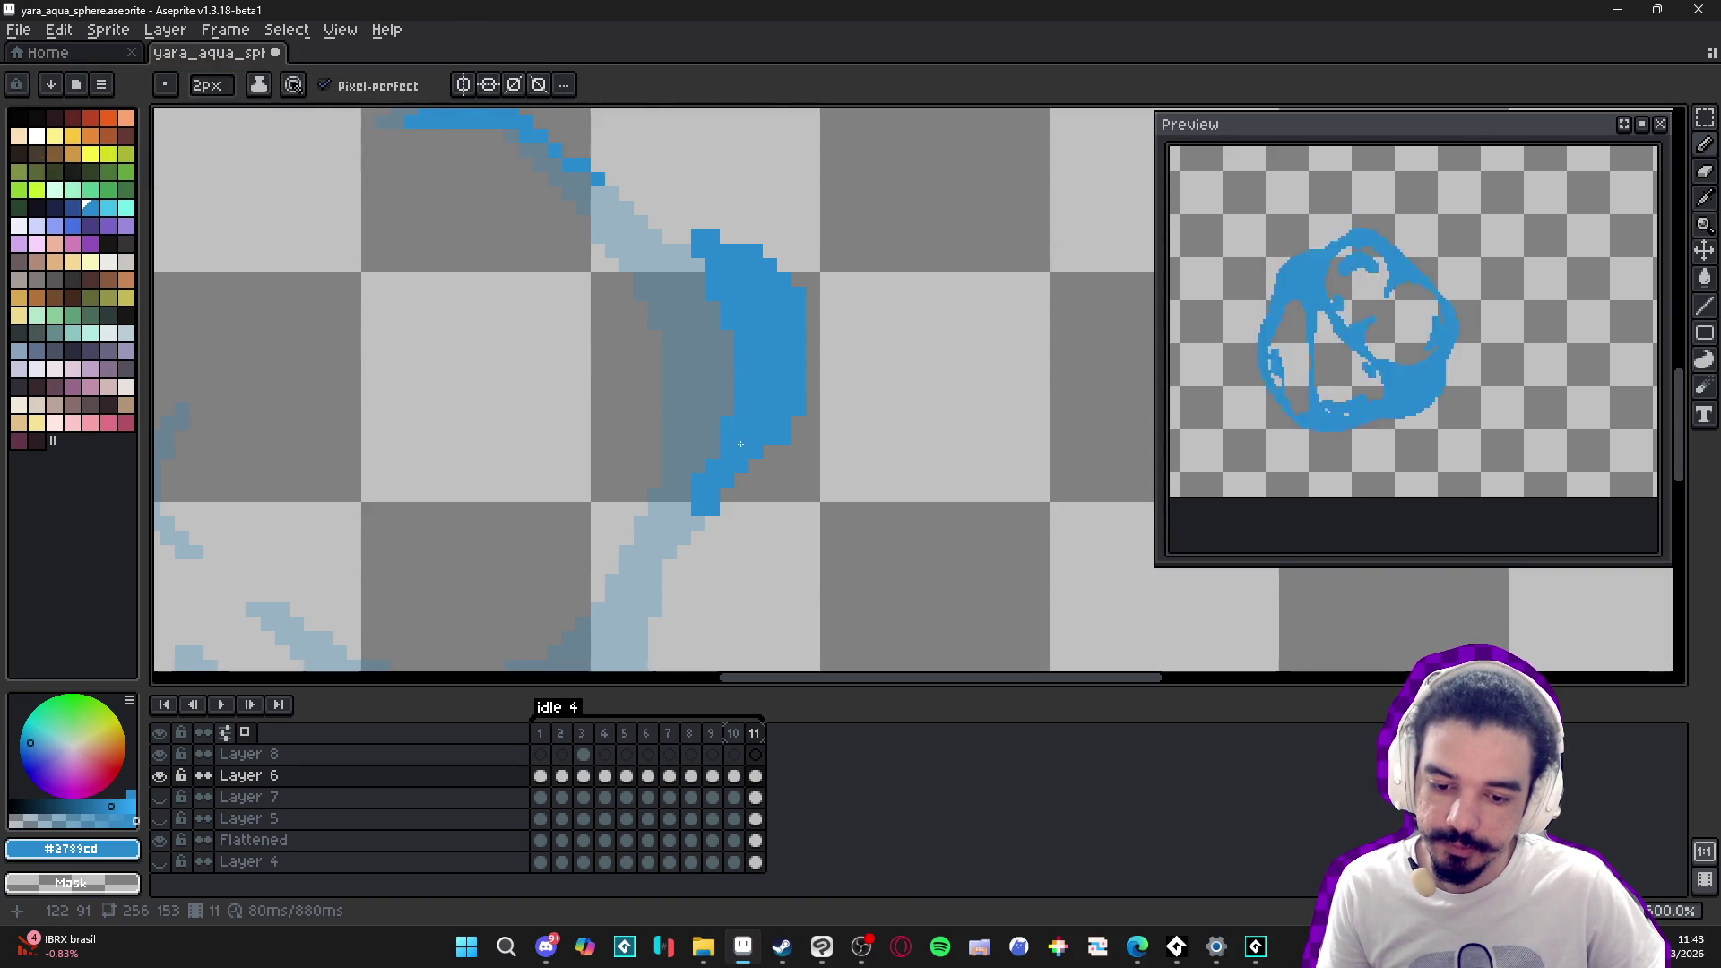
{"action": "left_click_drag", "start_coordinate": [710, 452], "coordinate": [730, 380]}
{"action": "key", "text": "ctrl+s"}
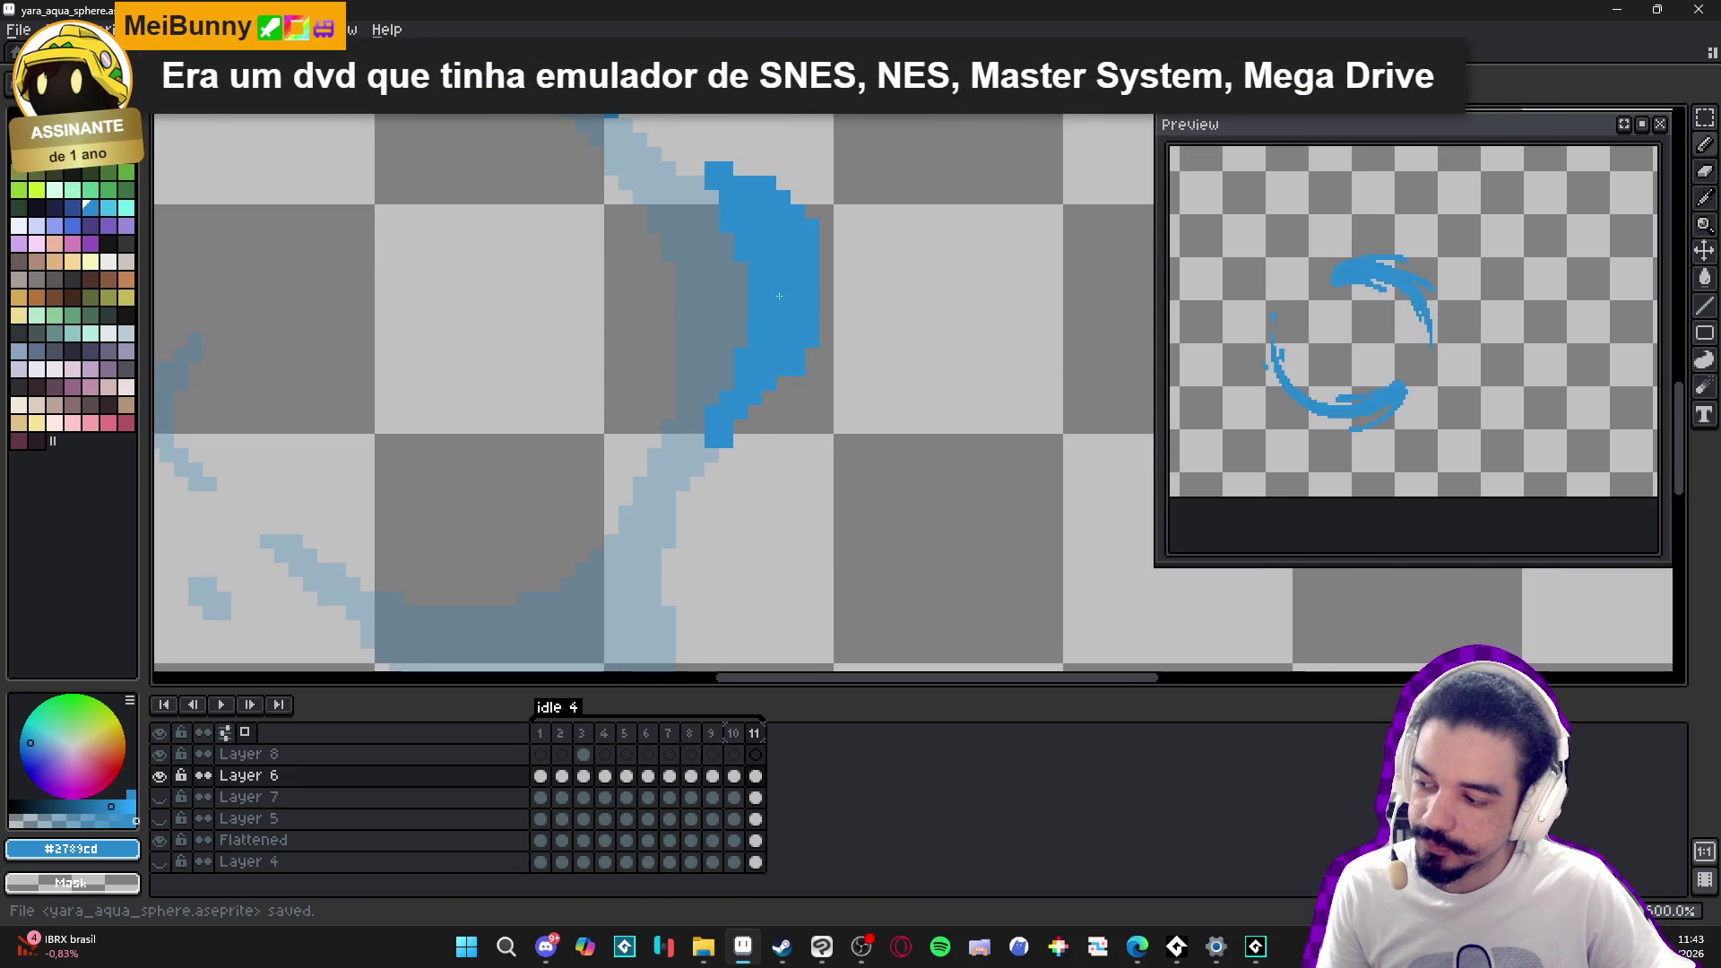
- Erase a strip off the stroke's upper-right edge with a 2-pixel eraser, then add a top pixel
{"action": "scroll", "coordinate": [794, 262], "scroll_direction": "up", "scroll_amount": 2}
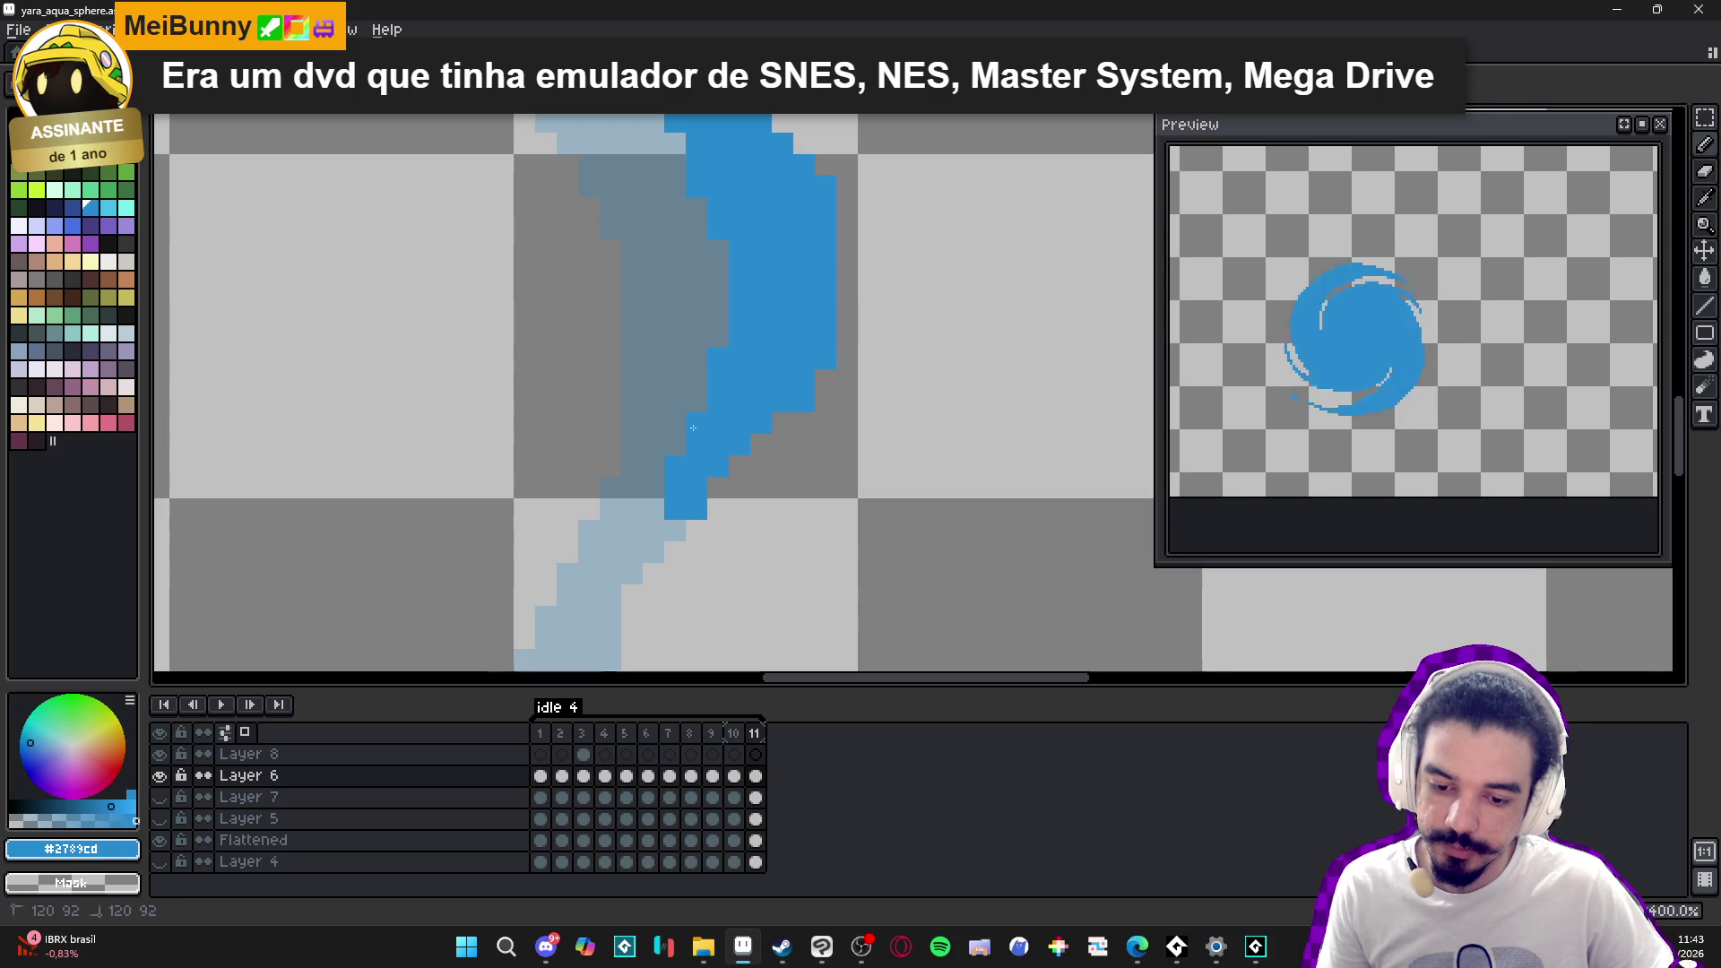
{"action": "left_click_drag", "start_coordinate": [680, 441], "coordinate": [730, 384]}
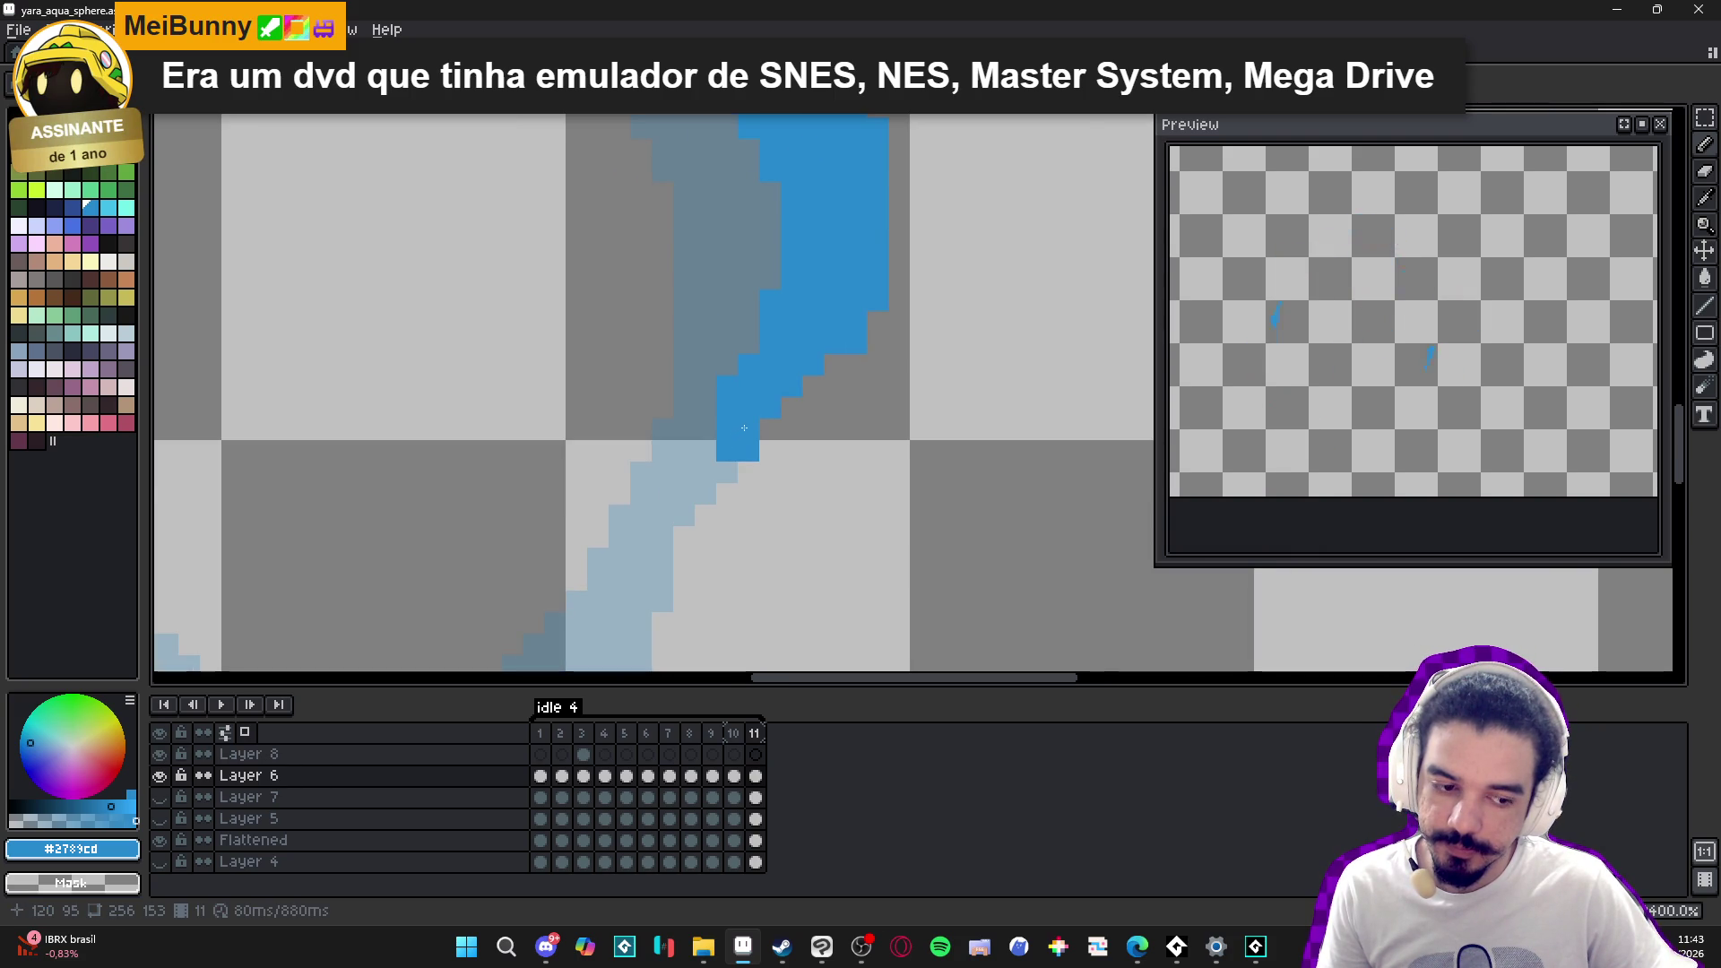
{"action": "scroll", "coordinate": [744, 427], "scroll_direction": "down", "scroll_amount": 3}
{"action": "scroll", "coordinate": [777, 240], "scroll_direction": "up", "scroll_amount": 3}
{"action": "key", "text": "e"}
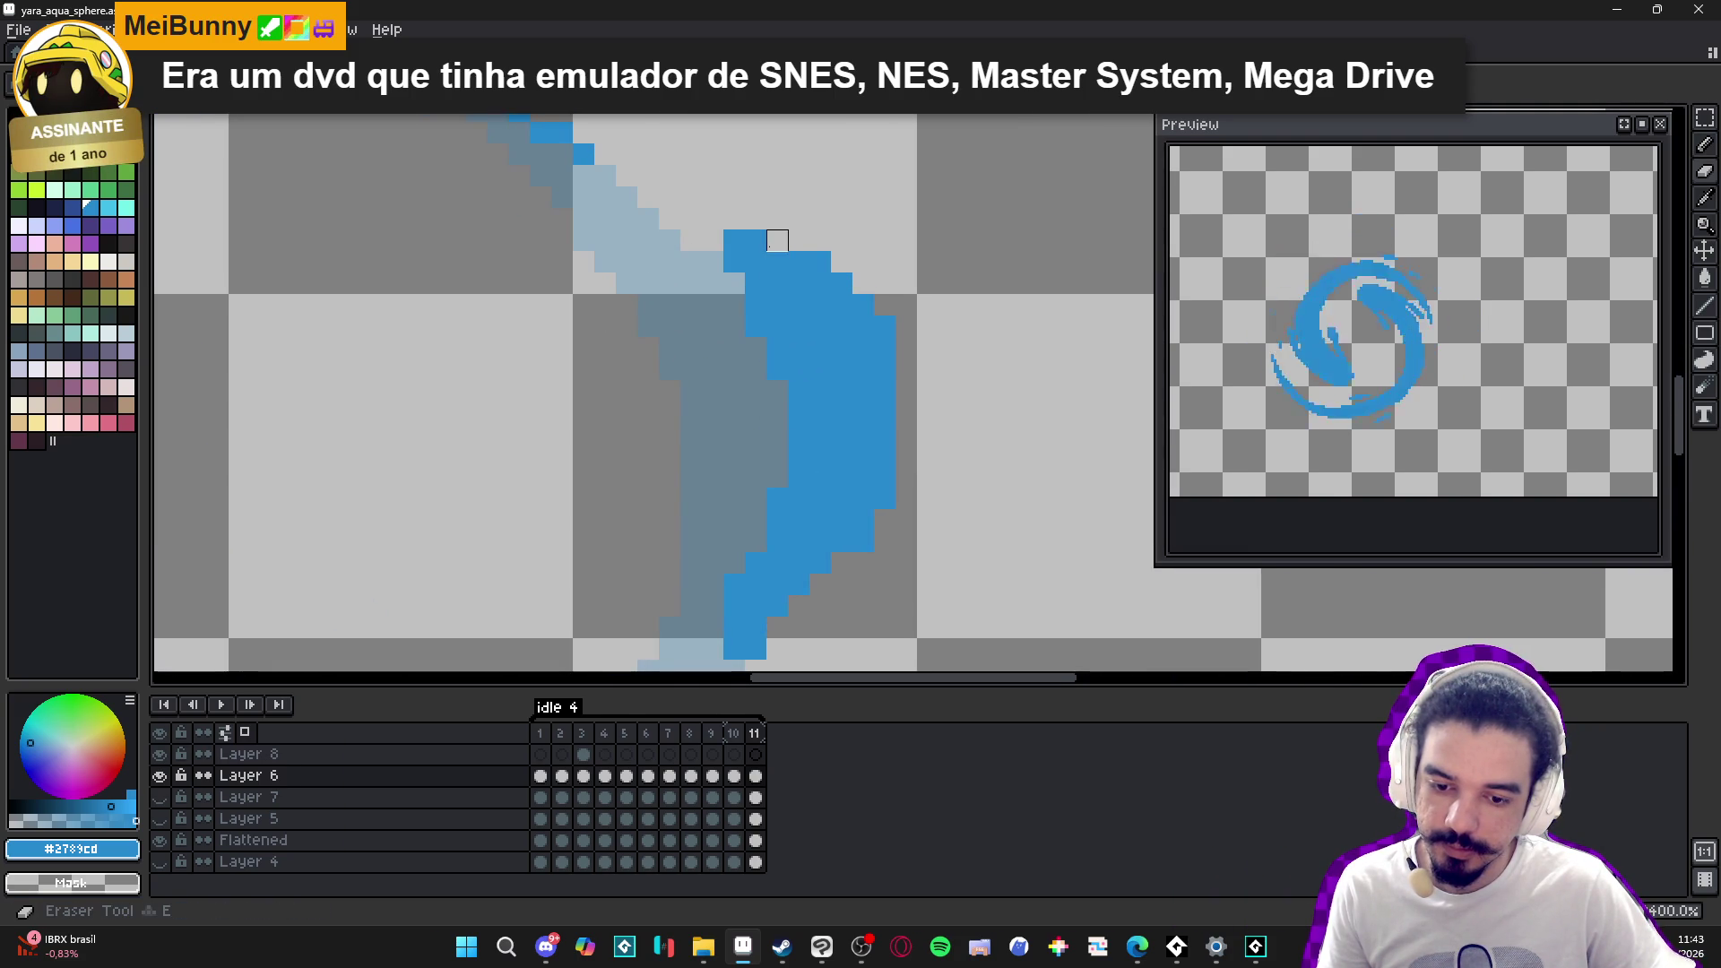
{"action": "key", "text": "plus"}
{"action": "mouse_move", "coordinate": [887, 318]}
{"action": "left_mouse_down"}
{"action": "mouse_move", "coordinate": [788, 230]}
{"action": "mouse_move", "coordinate": [764, 231]}
{"action": "mouse_move", "coordinate": [810, 251]}
{"action": "left_mouse_up"}
{"action": "key", "text": "b"}
{"action": "left_click", "coordinate": [842, 283]}
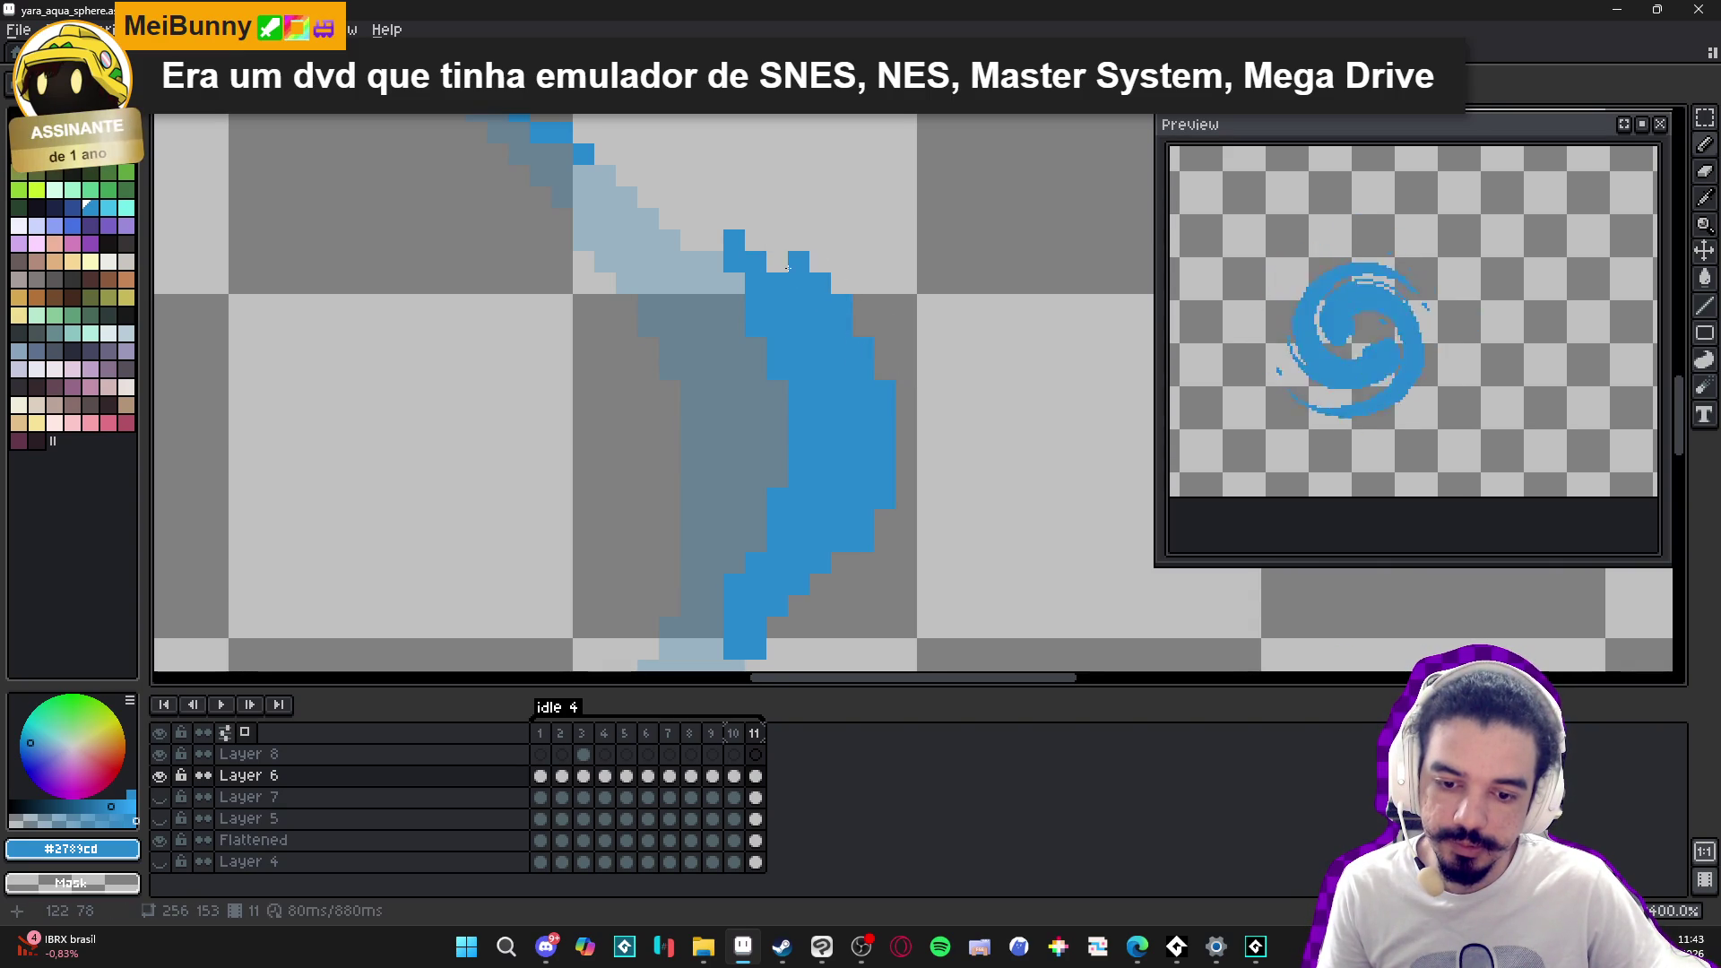
- Extend the arc's upper edge up-left and paint blue pixels down from its inner corner
{"action": "scroll", "coordinate": [781, 341], "scroll_direction": "down", "scroll_amount": 2}
{"action": "scroll", "coordinate": [781, 342], "scroll_direction": "up", "scroll_amount": 1}
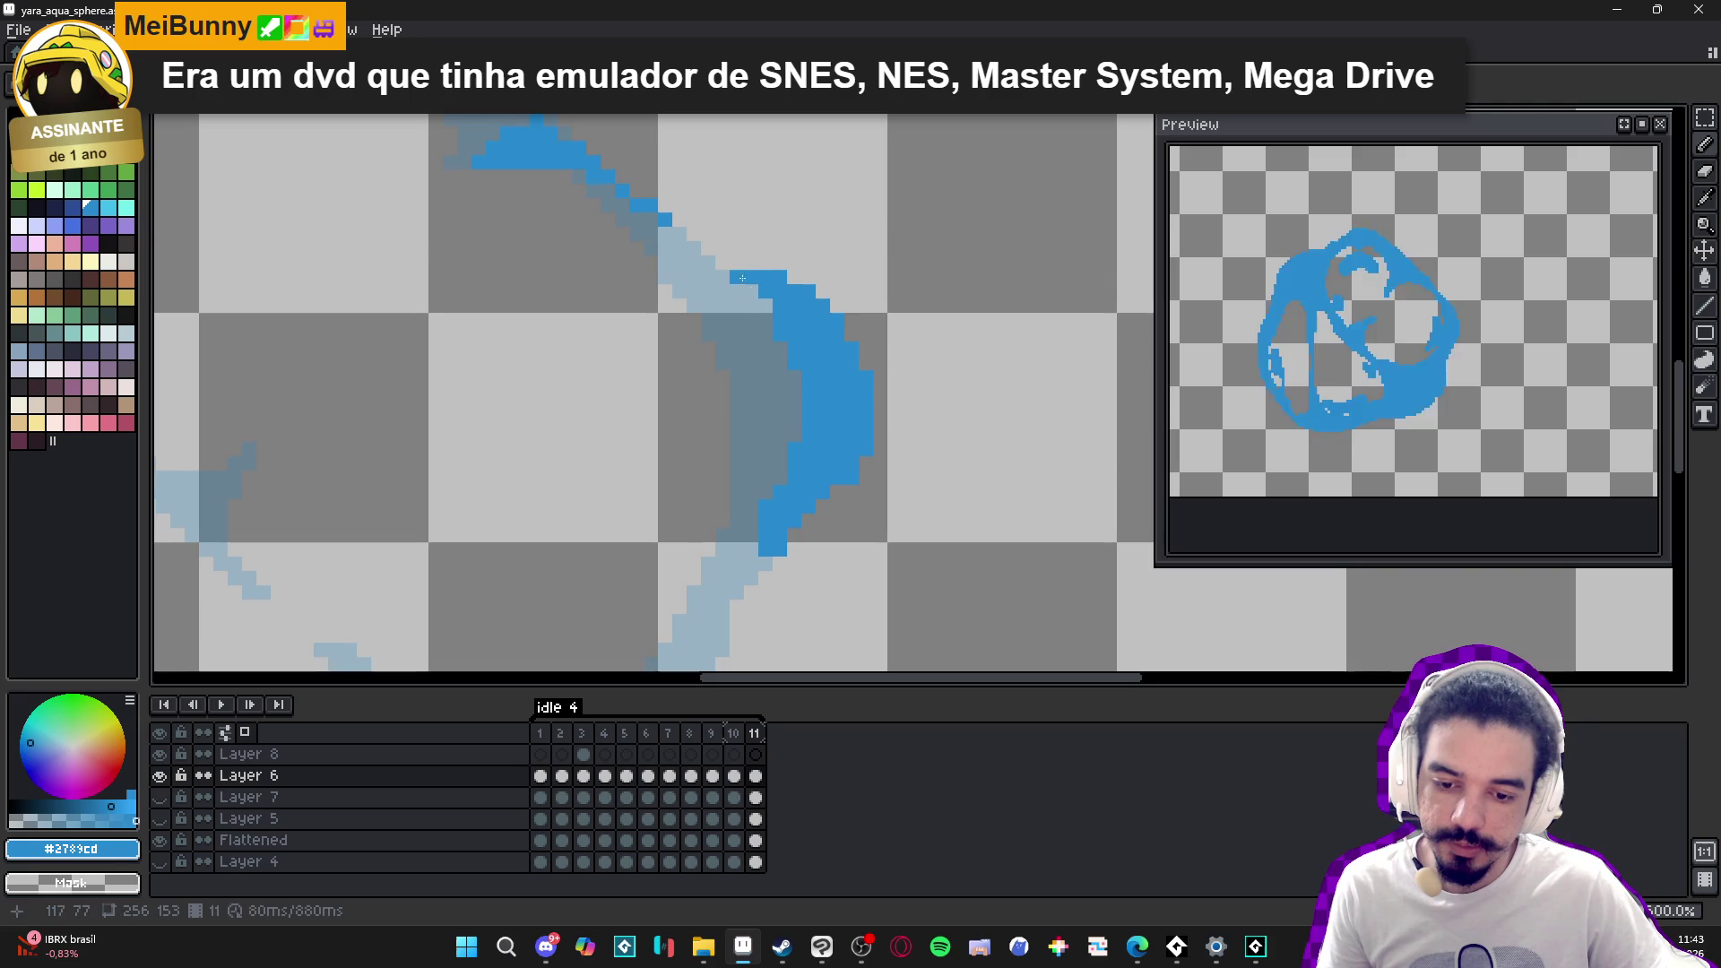
{"action": "left_click_drag", "start_coordinate": [767, 300], "coordinate": [706, 259]}
{"action": "scroll", "coordinate": [743, 307], "scroll_direction": "down", "scroll_amount": 3}
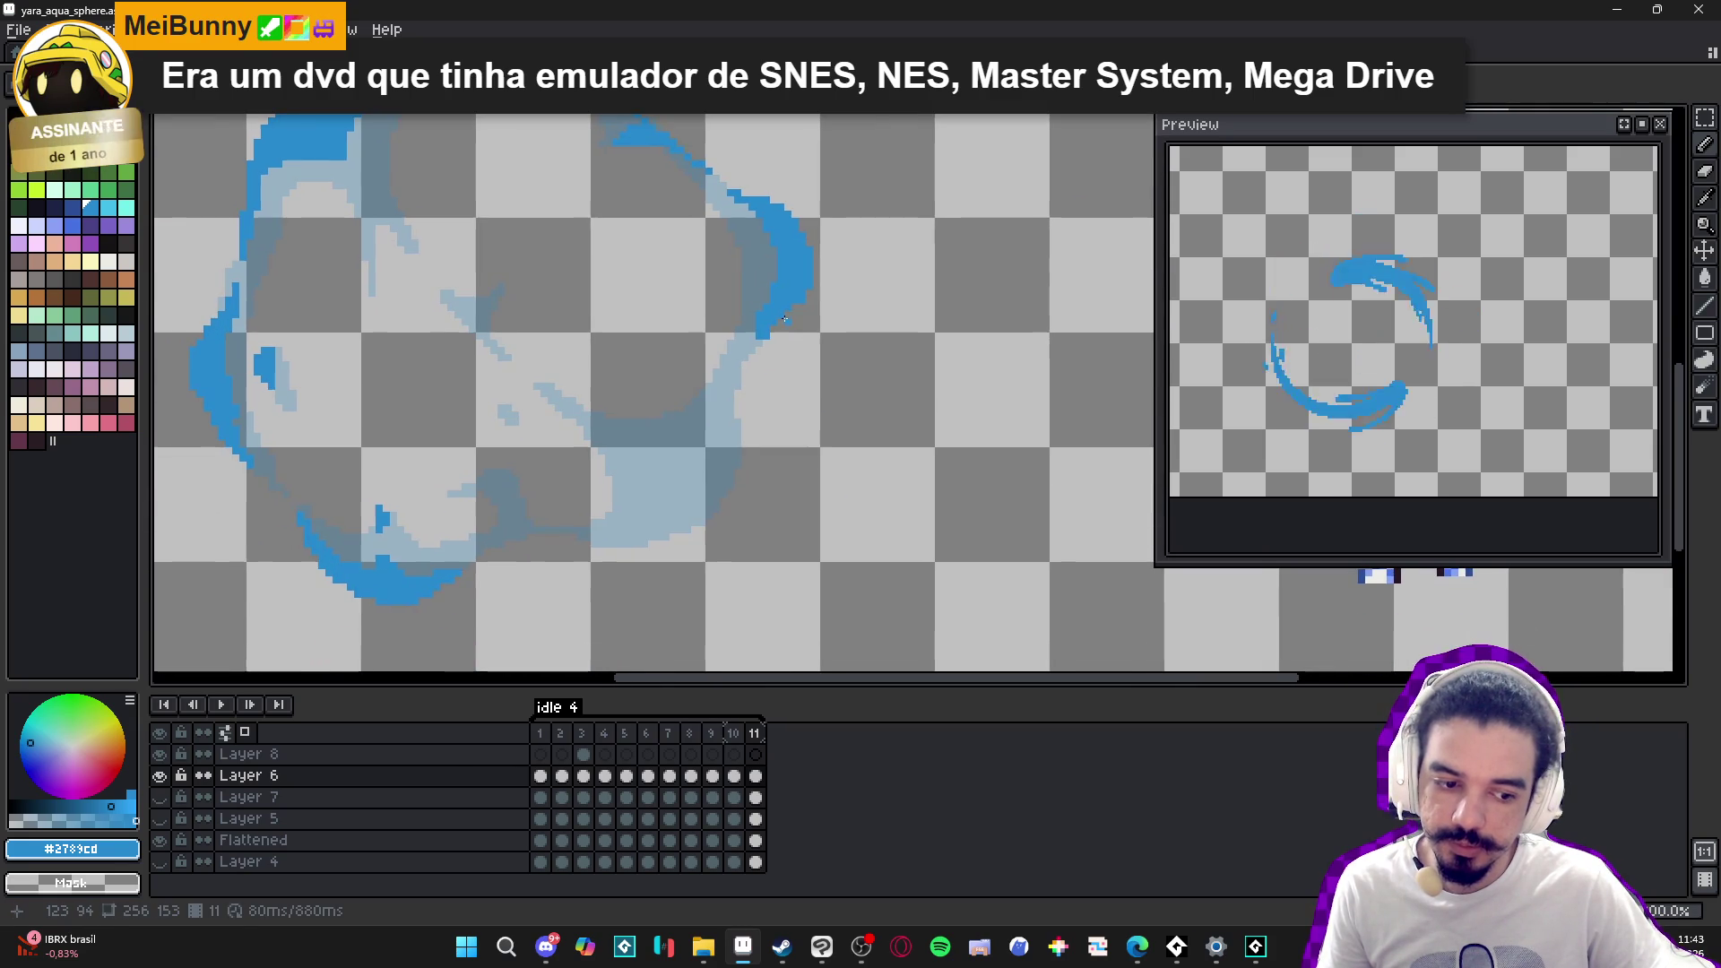
{"action": "scroll", "coordinate": [597, 242], "scroll_direction": "up", "scroll_amount": 4}
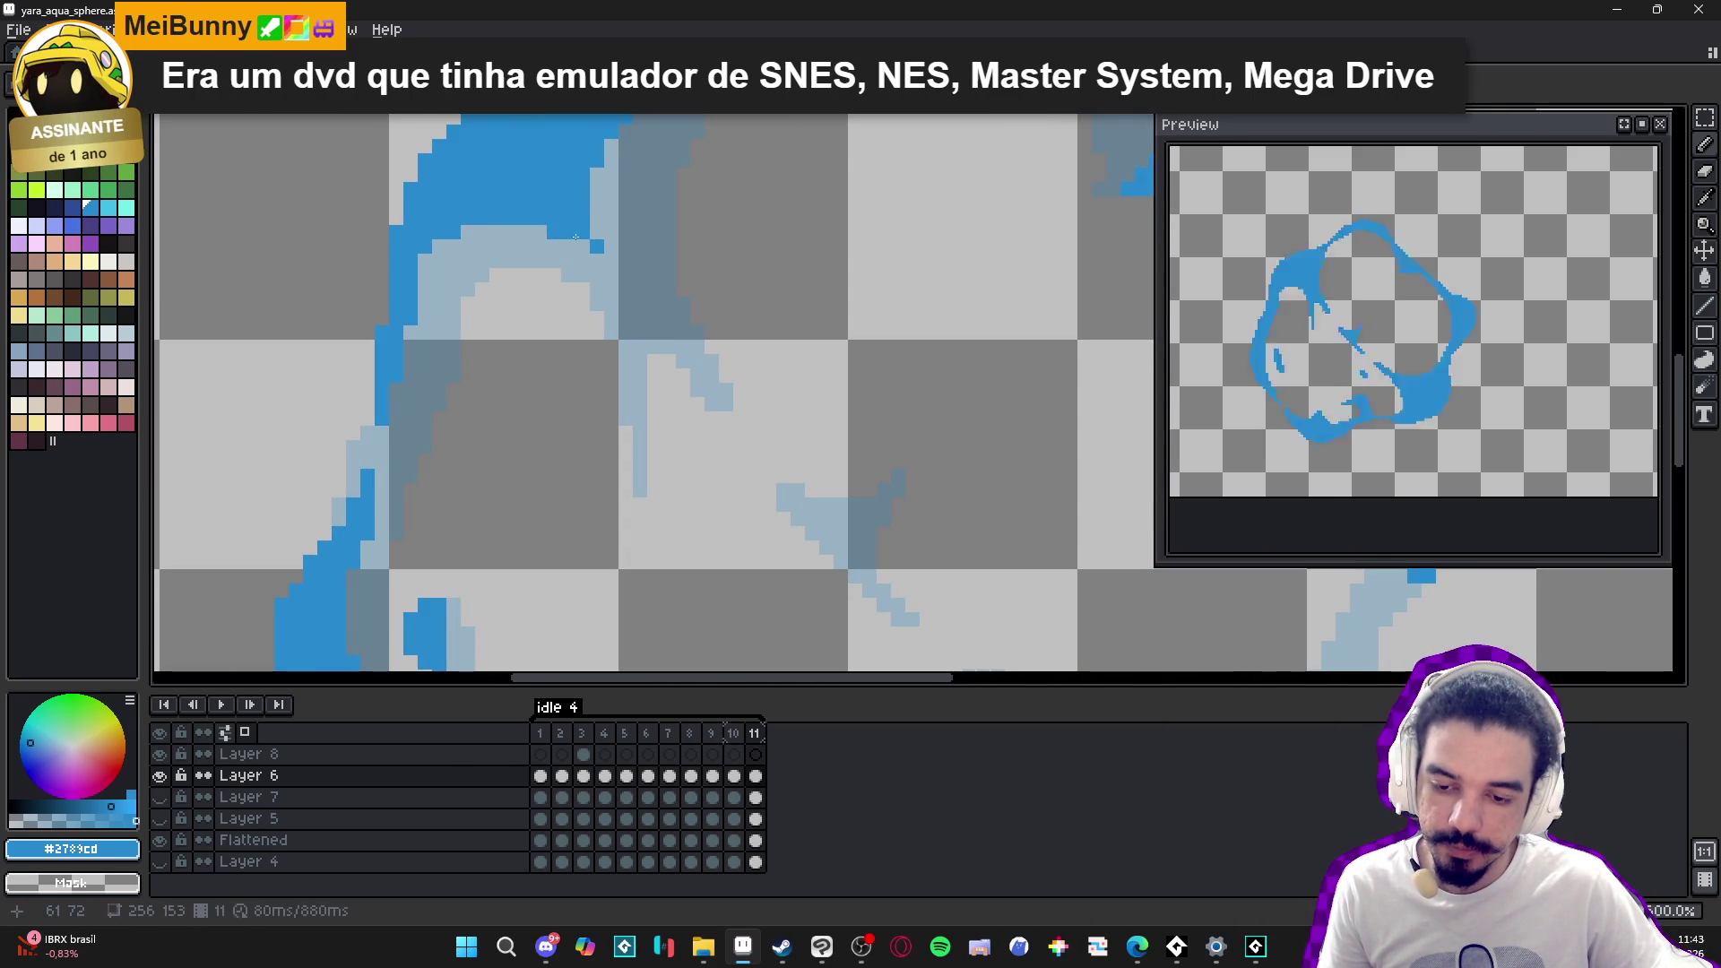
{"action": "left_click_drag", "start_coordinate": [597, 258], "coordinate": [622, 280]}
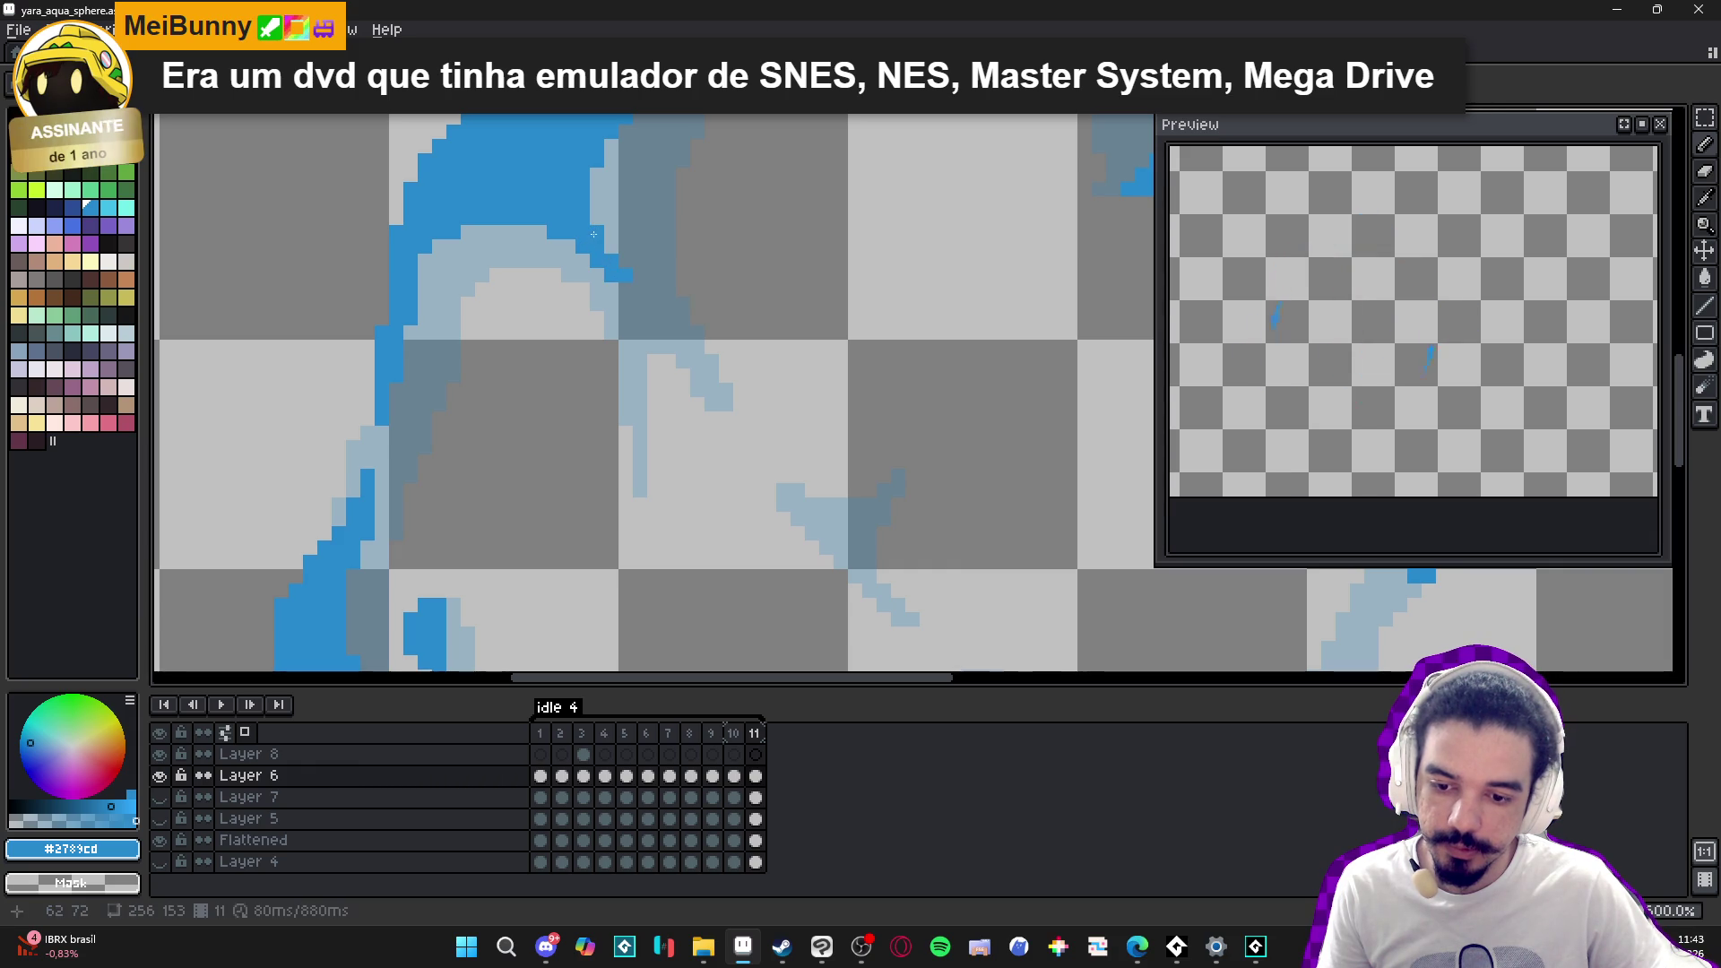
- Paint a small blue swirl stroke inside the sphere and fill in its top-right
{"action": "scroll", "coordinate": [626, 261], "scroll_direction": "down", "scroll_amount": 2}
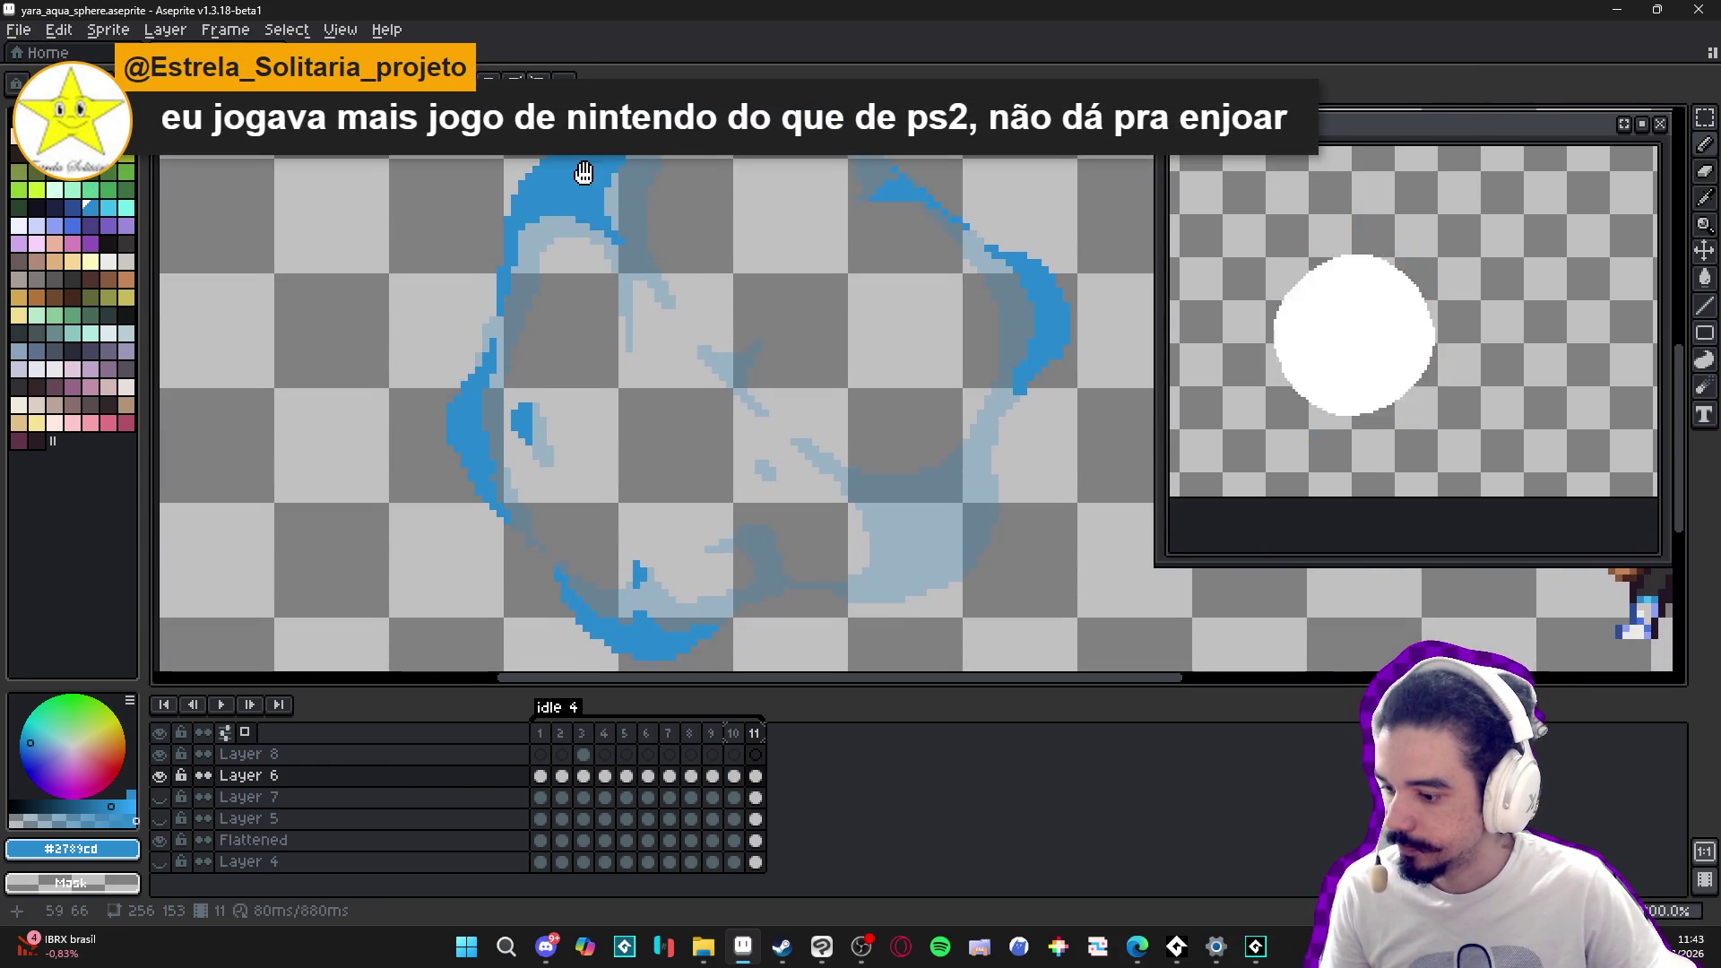
{"action": "left_click_drag", "start_coordinate": [583, 173], "coordinate": [573, 157]}
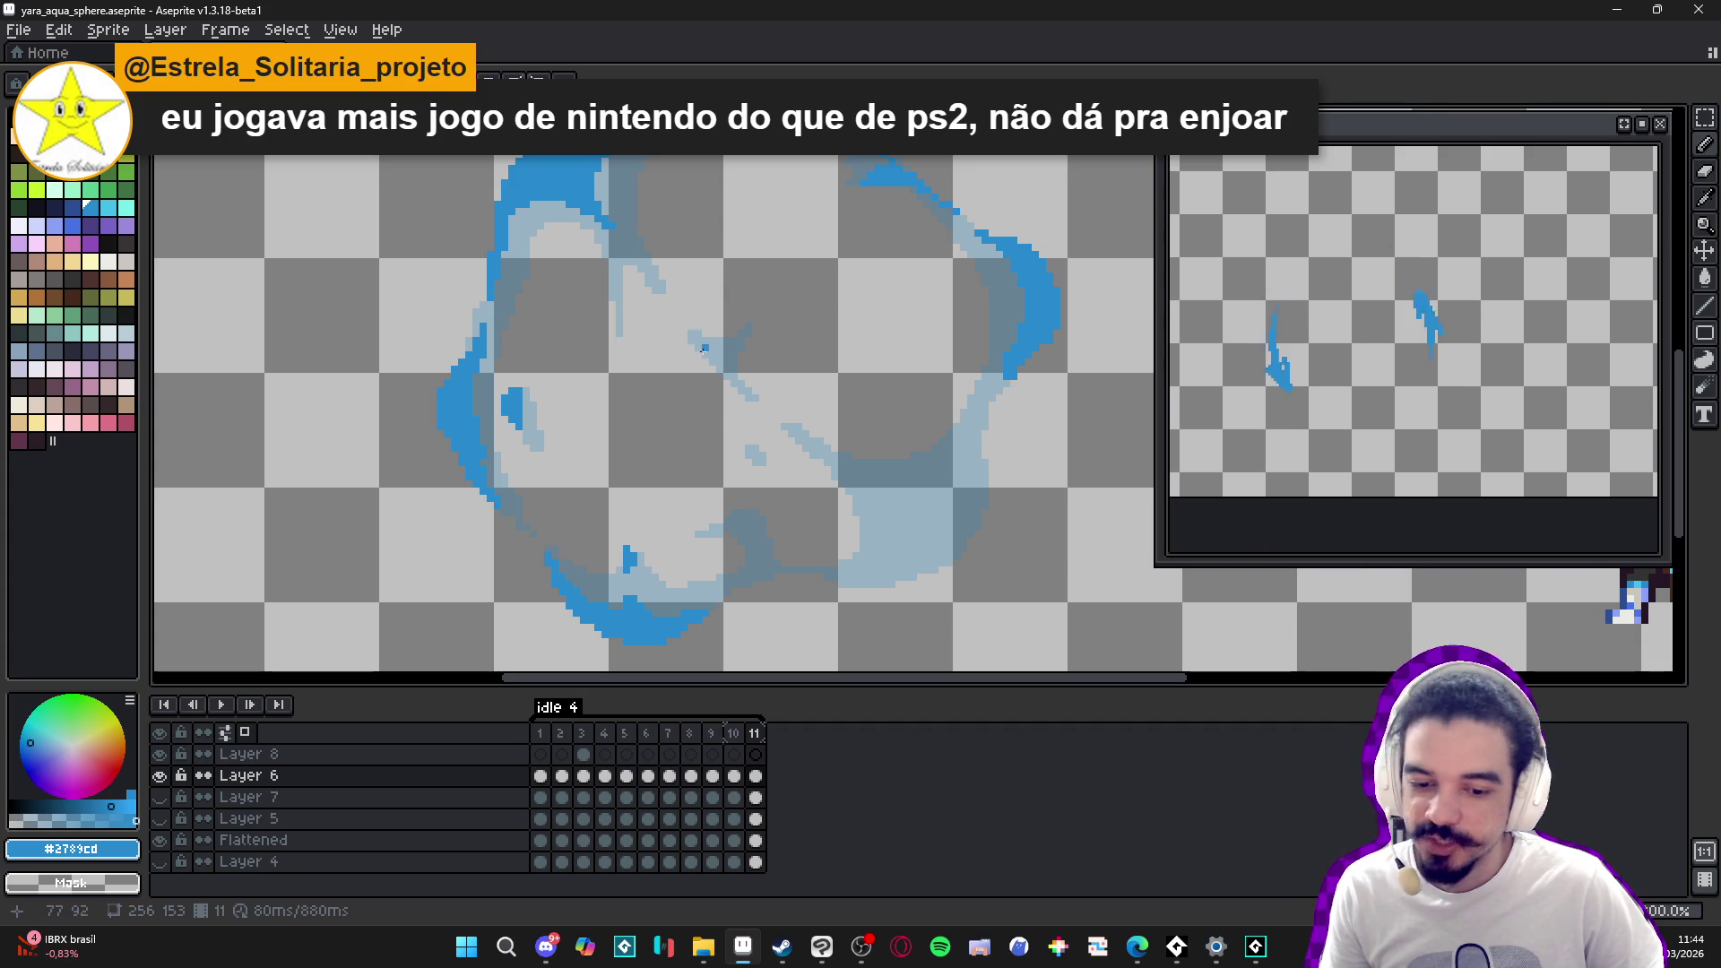
{"action": "scroll", "coordinate": [705, 349], "scroll_direction": "up", "scroll_amount": 1}
{"action": "scroll", "coordinate": [704, 349], "scroll_direction": "up", "scroll_amount": 1}
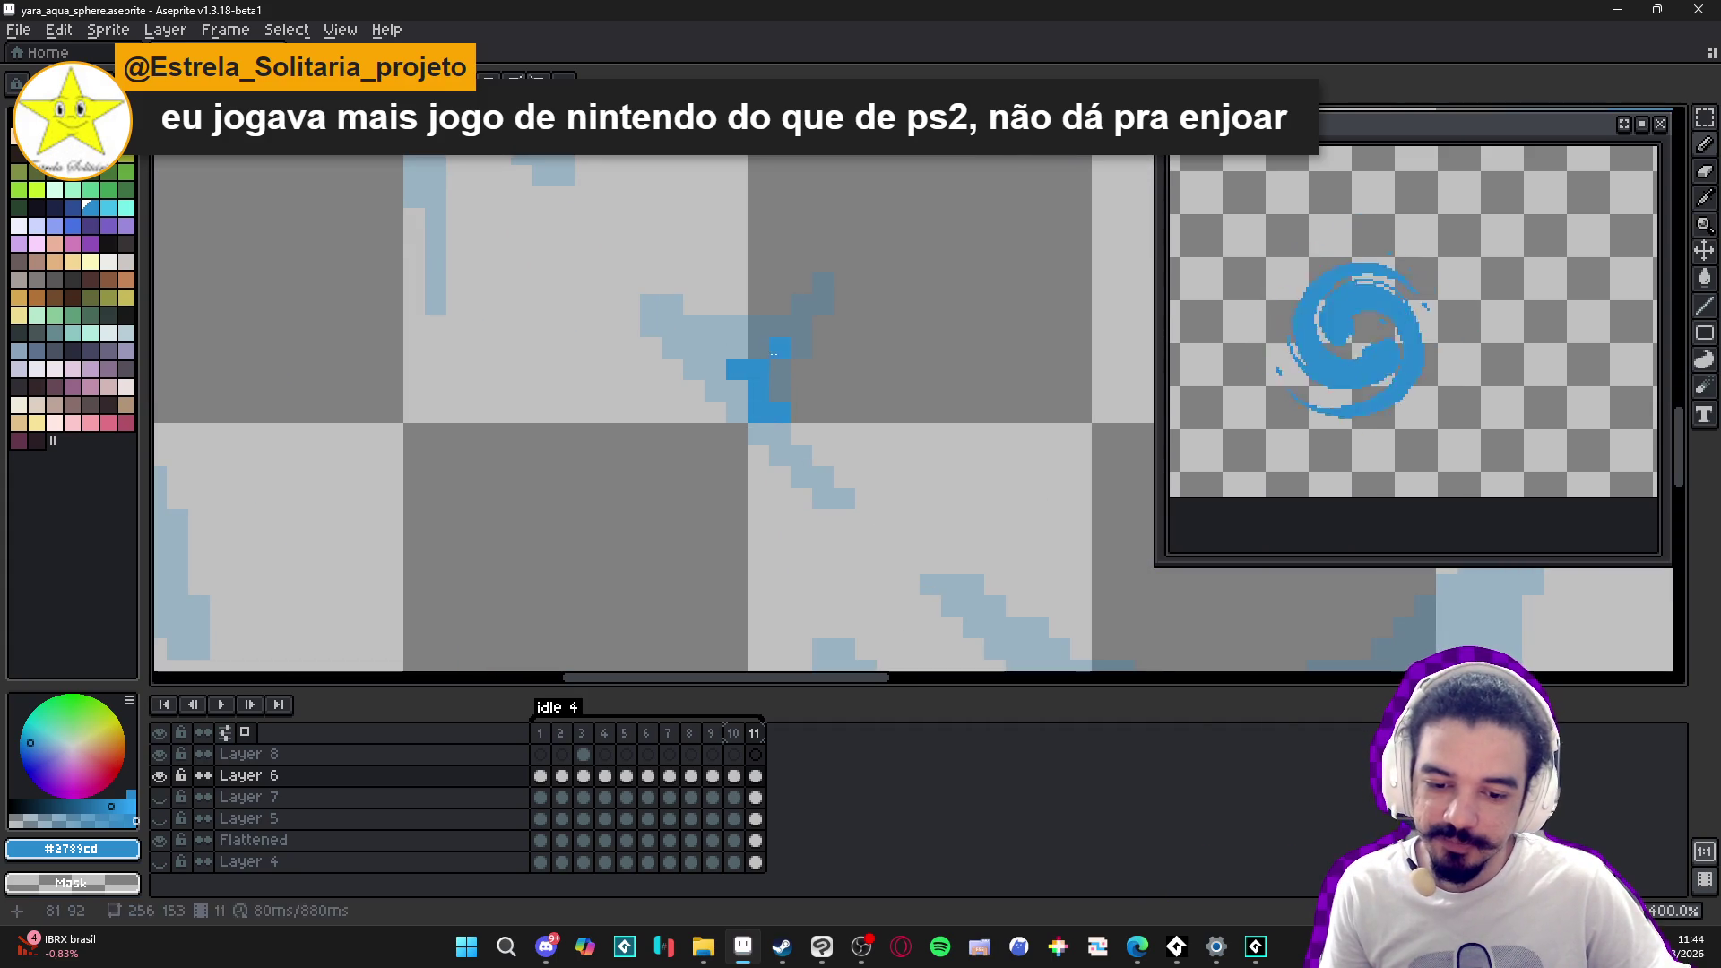
{"action": "mouse_move", "coordinate": [780, 348]}
{"action": "left_mouse_down"}
{"action": "mouse_move", "coordinate": [737, 411]}
{"action": "mouse_move", "coordinate": [695, 356]}
{"action": "left_mouse_up"}
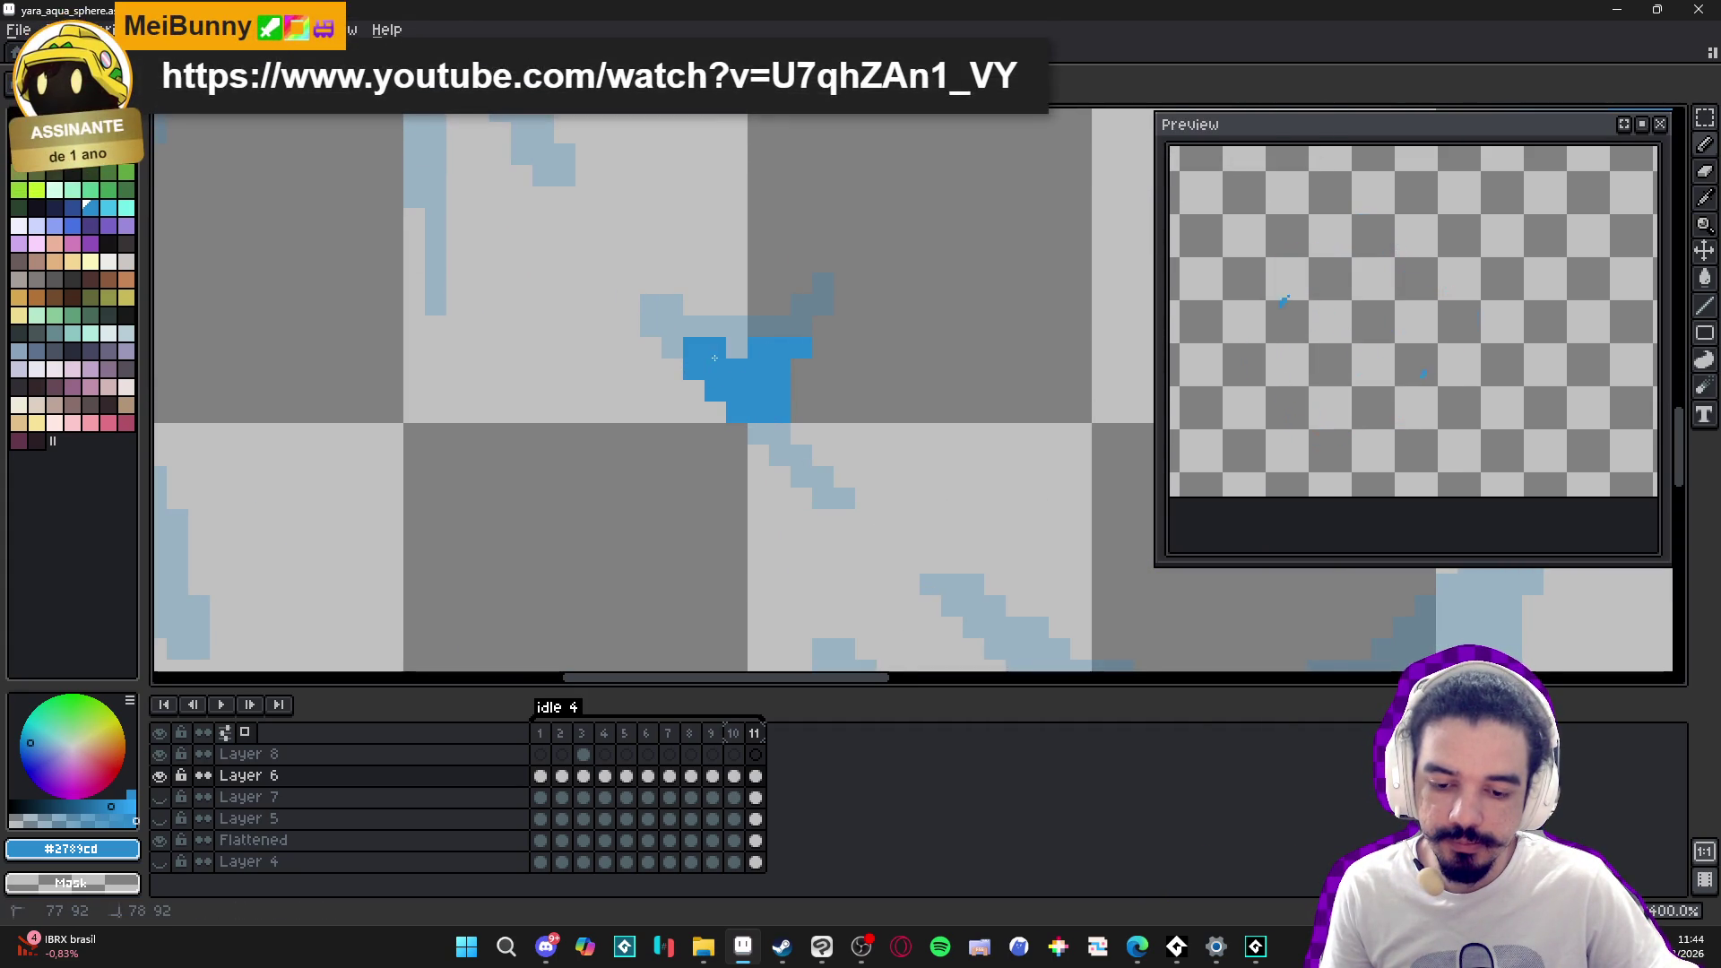
{"action": "key", "text": "e"}
{"action": "key", "text": "b"}
{"action": "left_click_drag", "start_coordinate": [780, 369], "coordinate": [758, 353]}
{"action": "scroll", "coordinate": [796, 350], "scroll_direction": "down", "scroll_amount": 5}
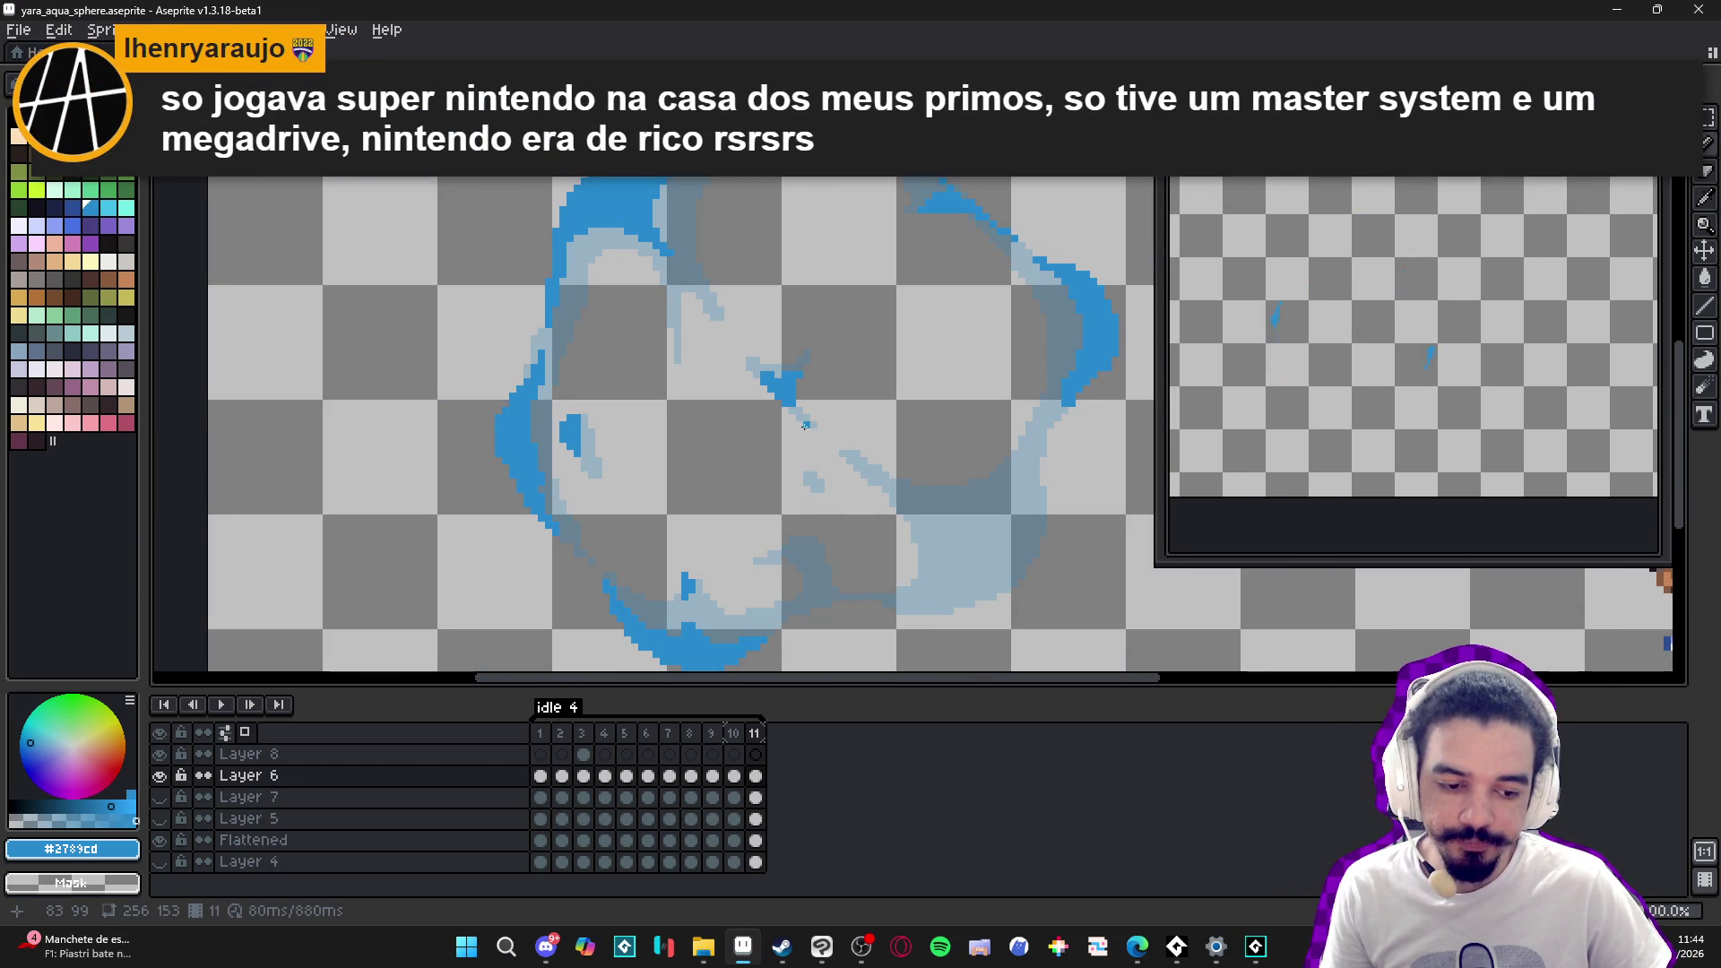
{"action": "scroll", "coordinate": [797, 409], "scroll_direction": "down", "scroll_amount": 2}
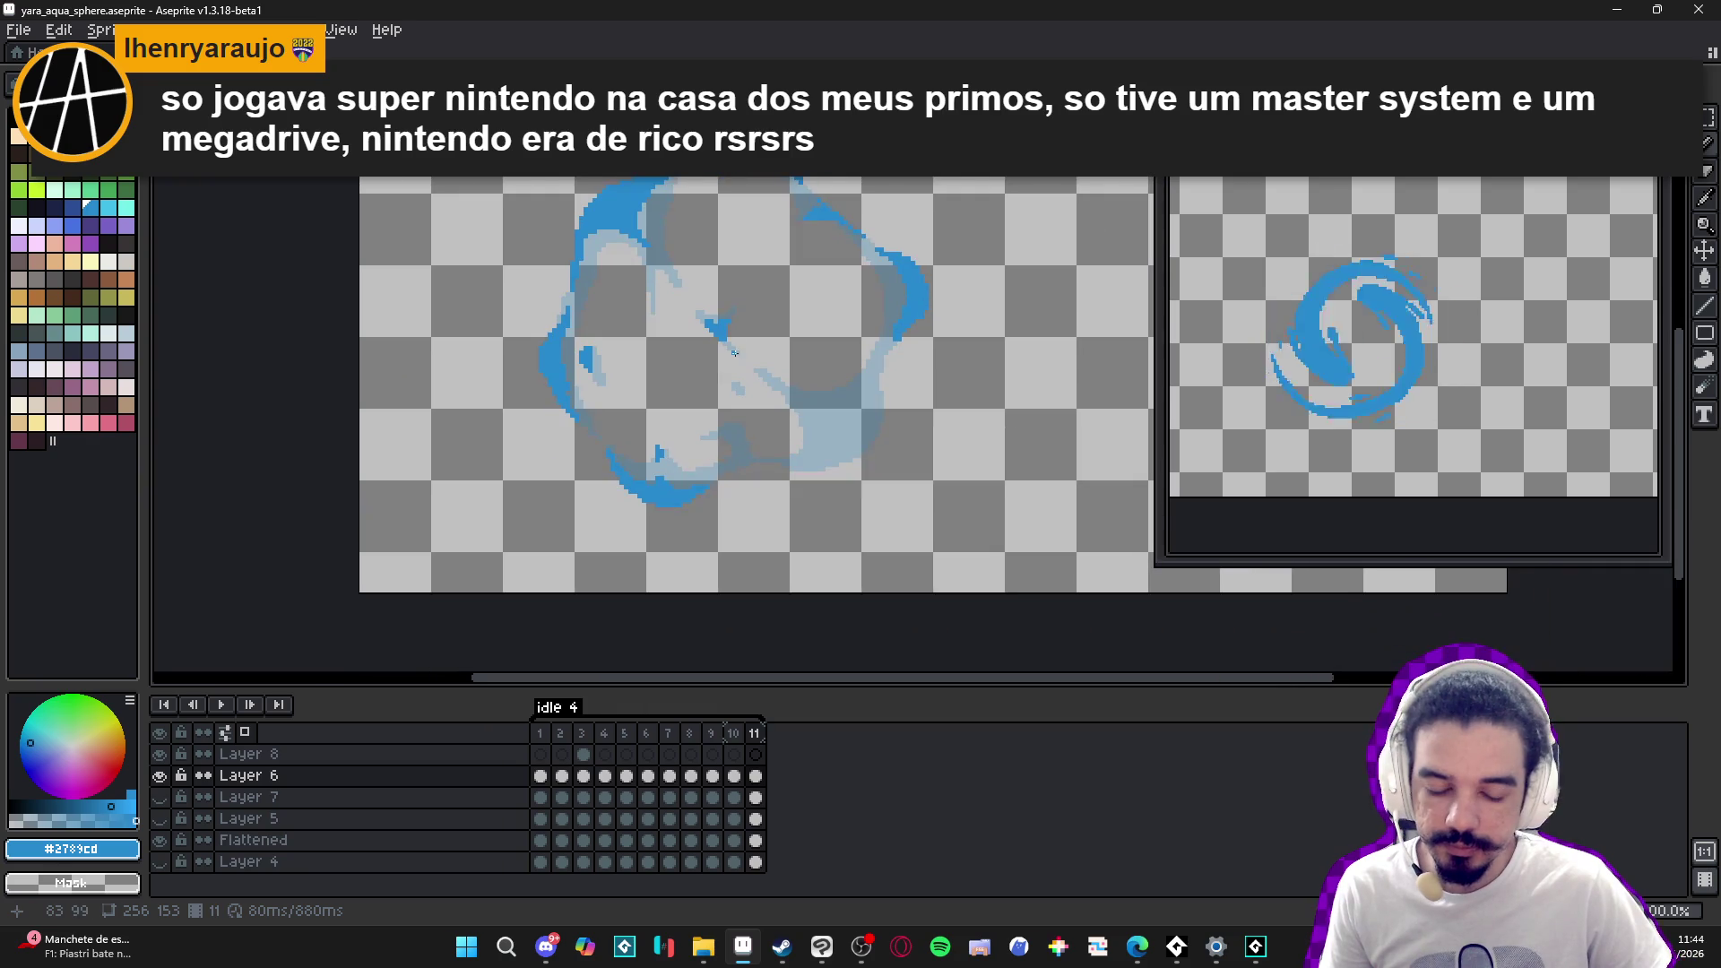
- Paint a thick blue stroke along the sphere's lower-right edge plus a diagonal swirl stroke
{"action": "scroll", "coordinate": [867, 448], "scroll_direction": "up", "scroll_amount": 4}
{"action": "mouse_move", "coordinate": [867, 448]}
{"action": "left_mouse_down"}
{"action": "mouse_move", "coordinate": [743, 517]}
{"action": "mouse_move", "coordinate": [820, 443]}
{"action": "mouse_move", "coordinate": [807, 428]}
{"action": "mouse_move", "coordinate": [812, 457]}
{"action": "left_mouse_up"}
{"action": "left_click_drag", "start_coordinate": [894, 407], "coordinate": [894, 358]}
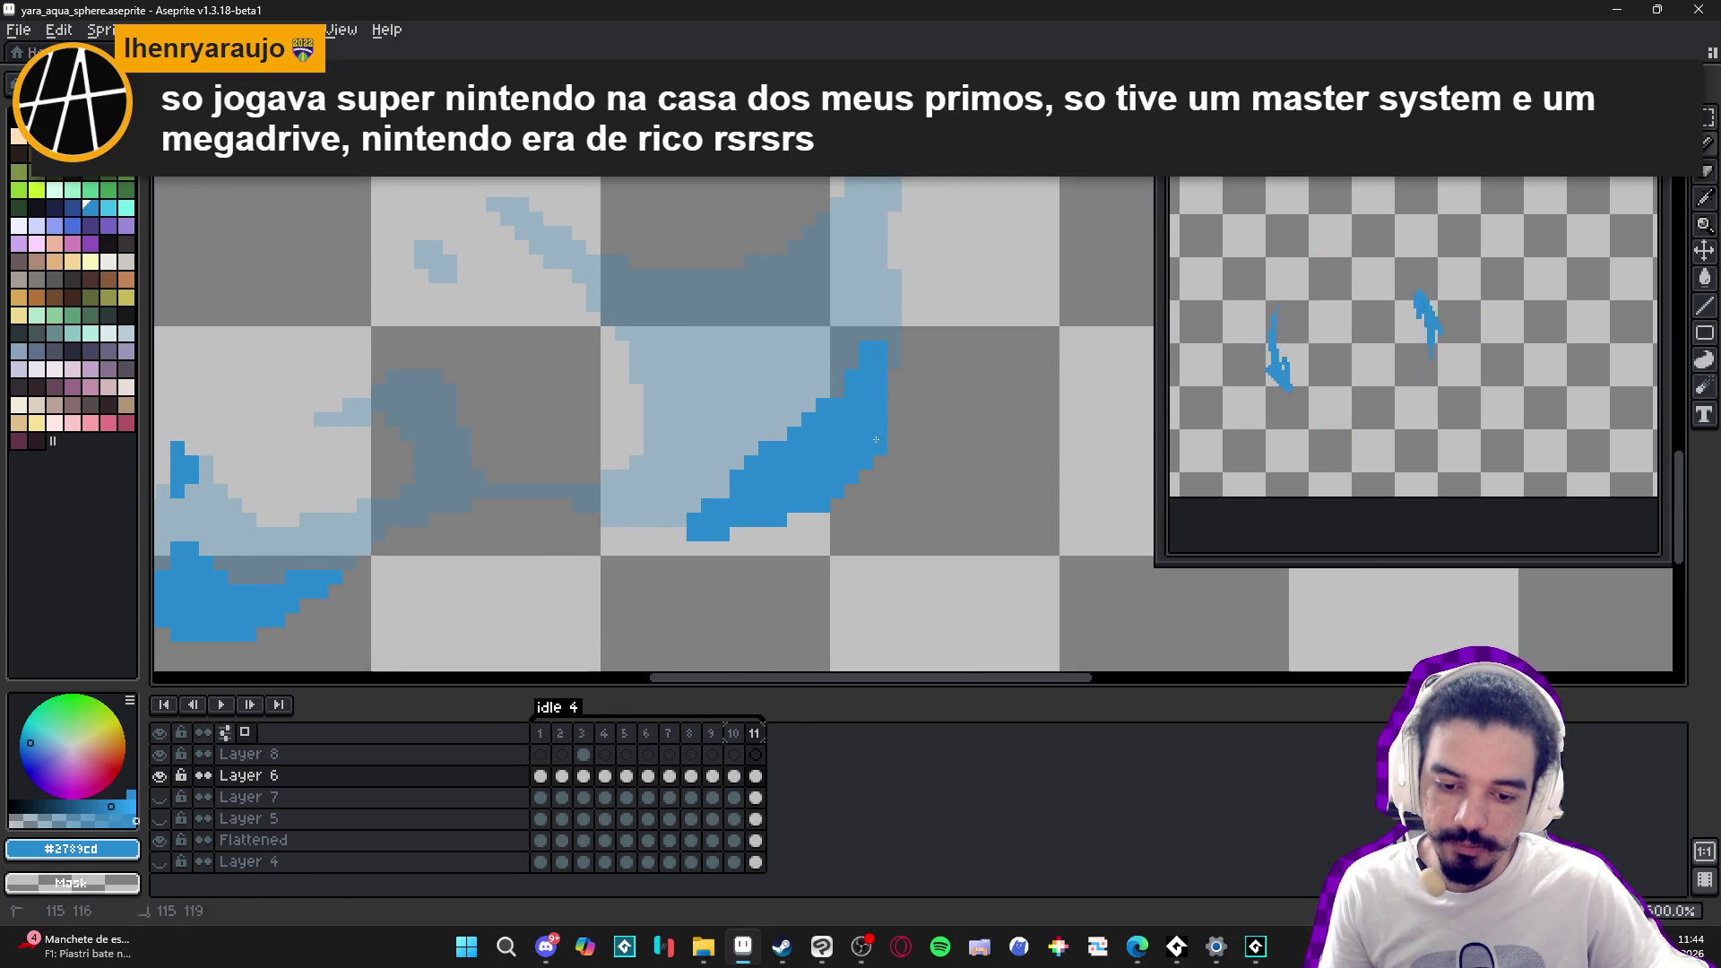
{"action": "left_click_drag", "start_coordinate": [793, 520], "coordinate": [619, 520]}
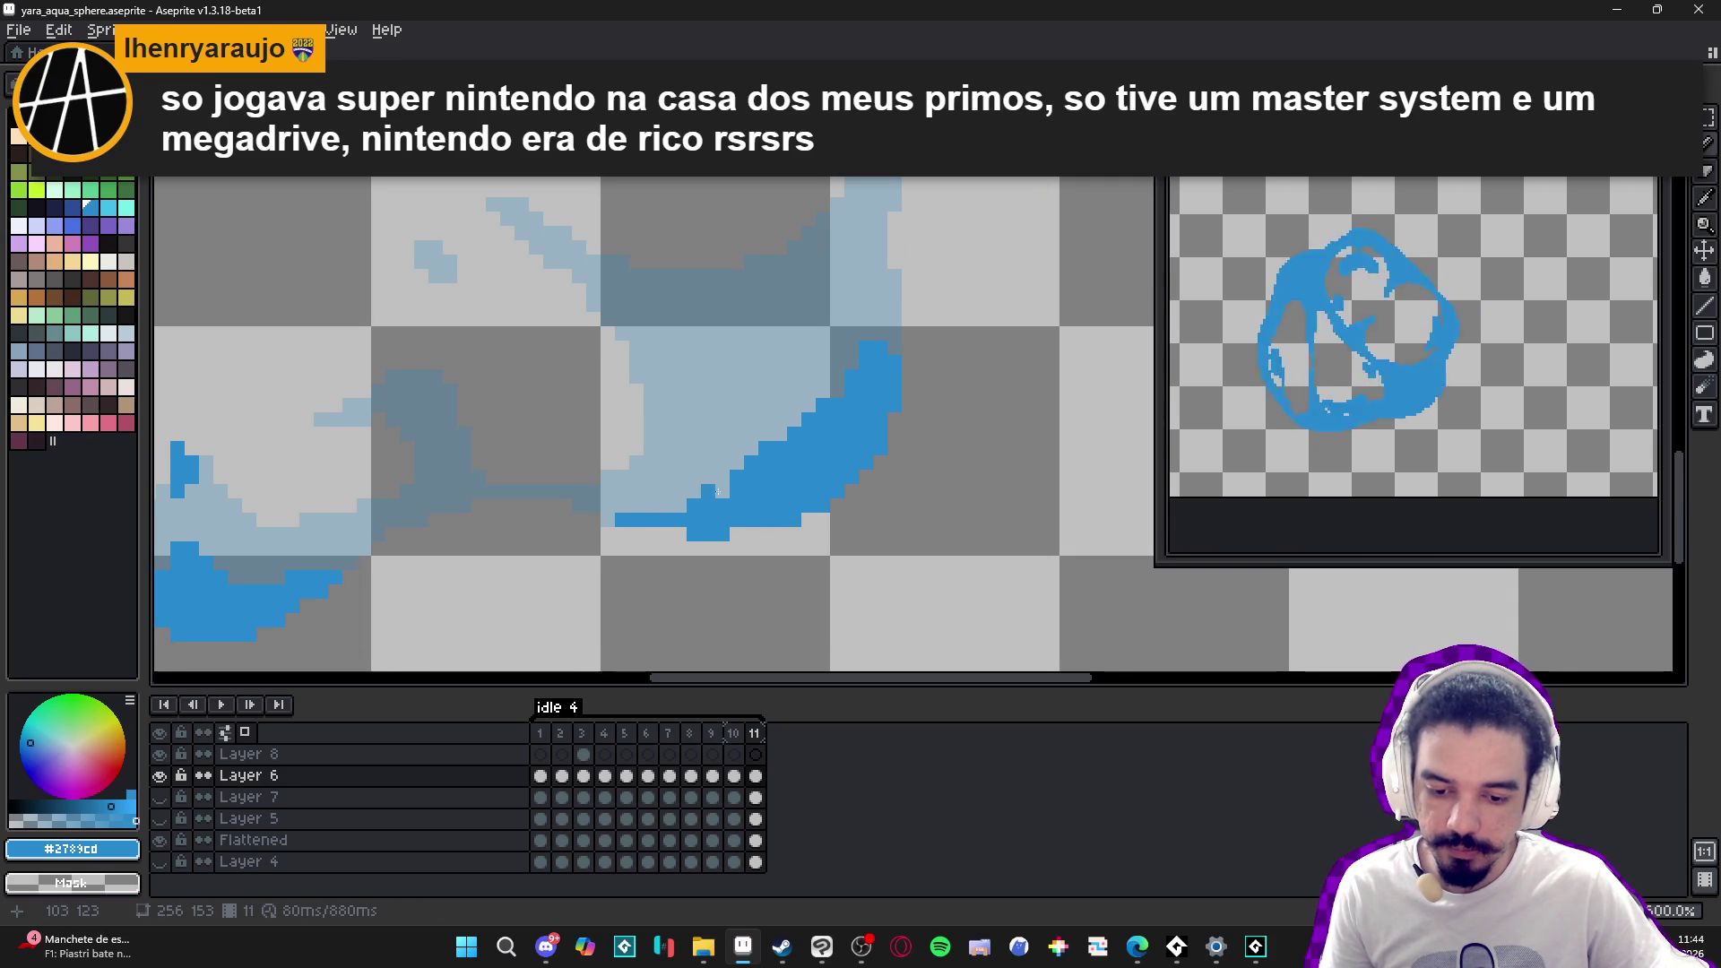
{"action": "left_click_drag", "start_coordinate": [895, 320], "coordinate": [909, 359]}
{"action": "left_click", "coordinate": [911, 322]}
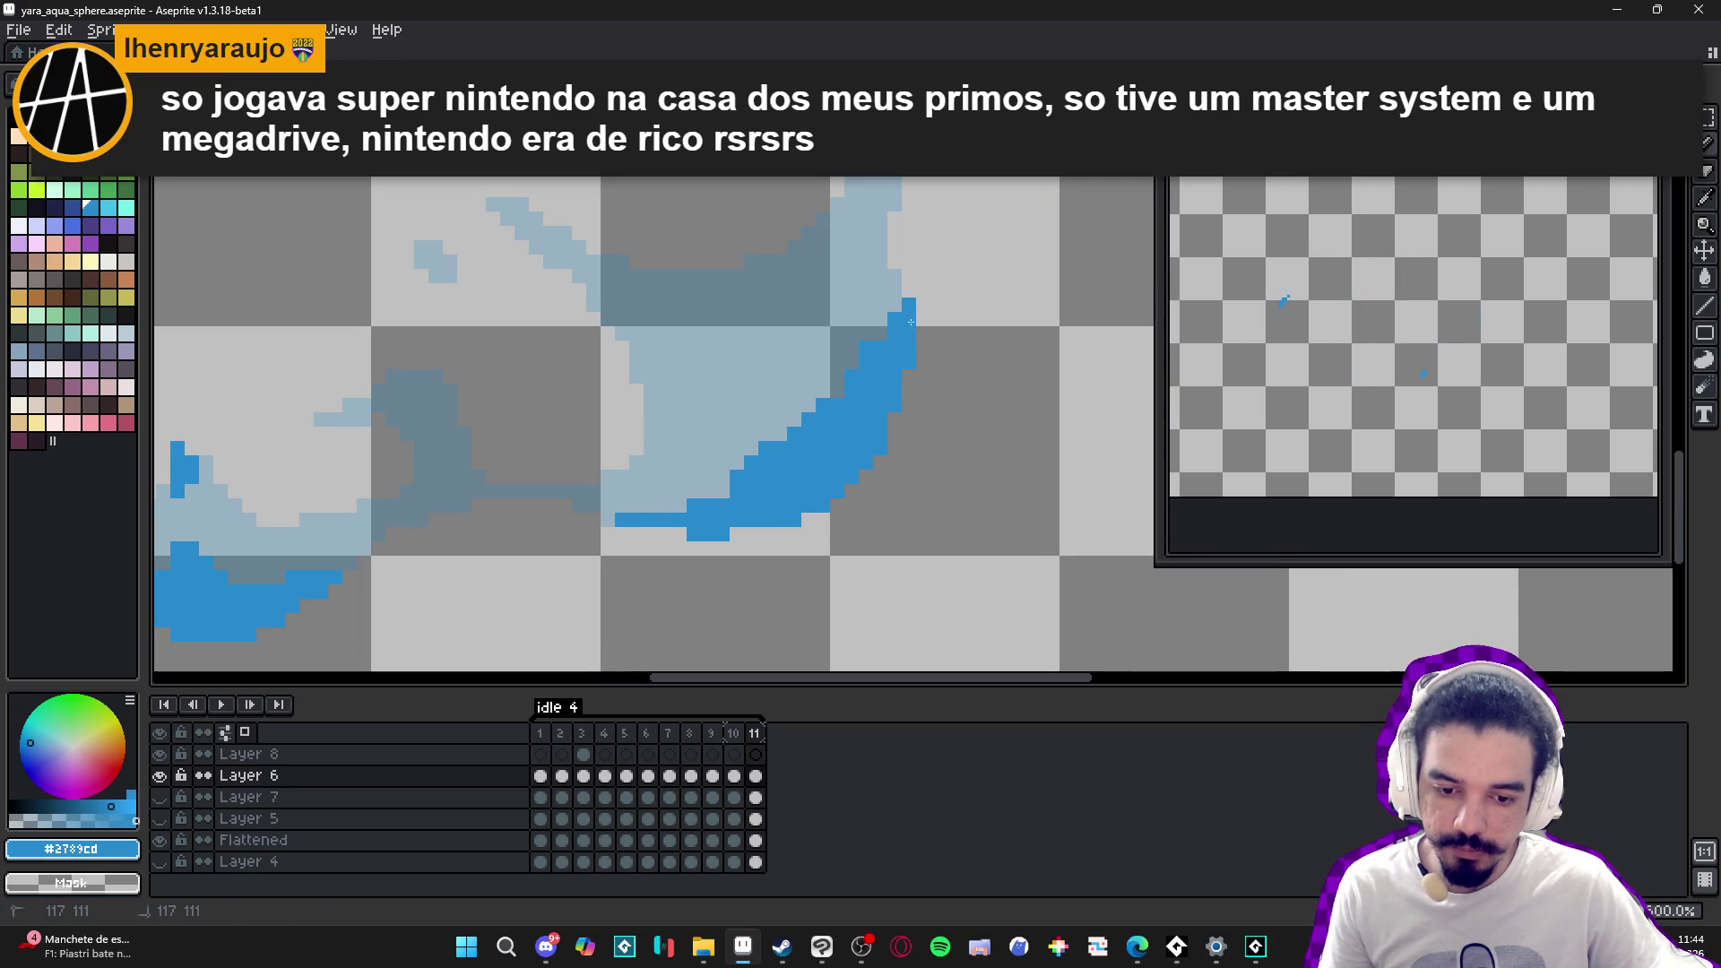
{"action": "left_click_drag", "start_coordinate": [678, 319], "coordinate": [768, 359]}
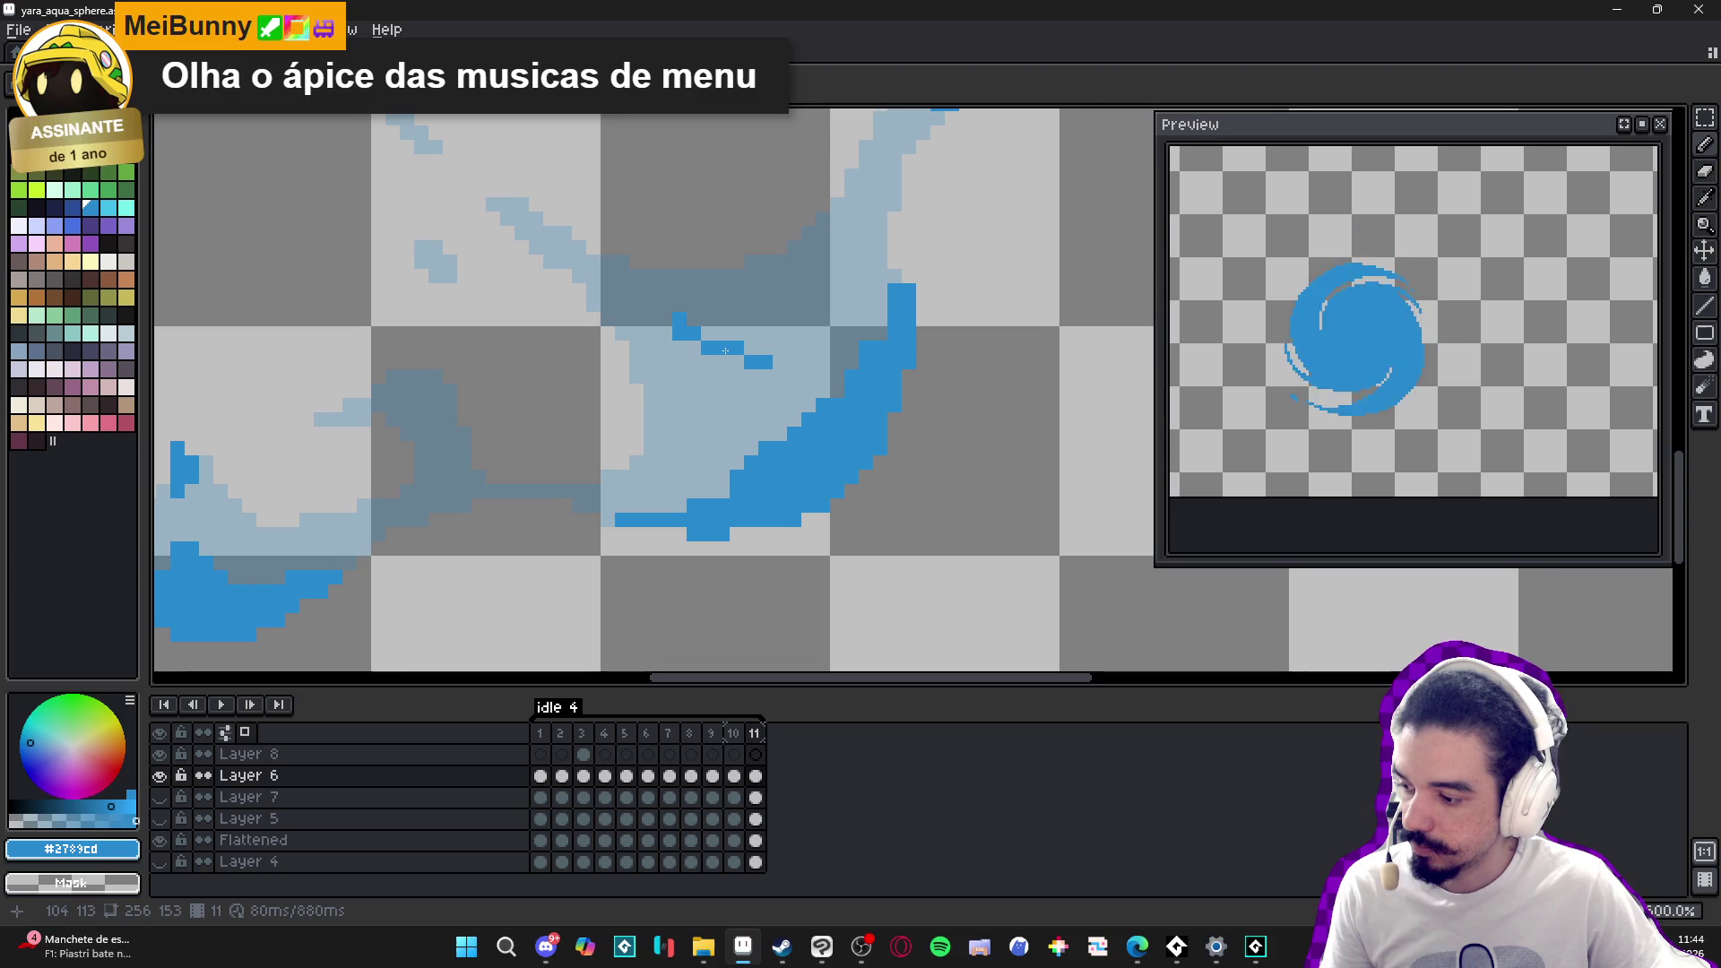
{"action": "left_click", "coordinate": [733, 338]}
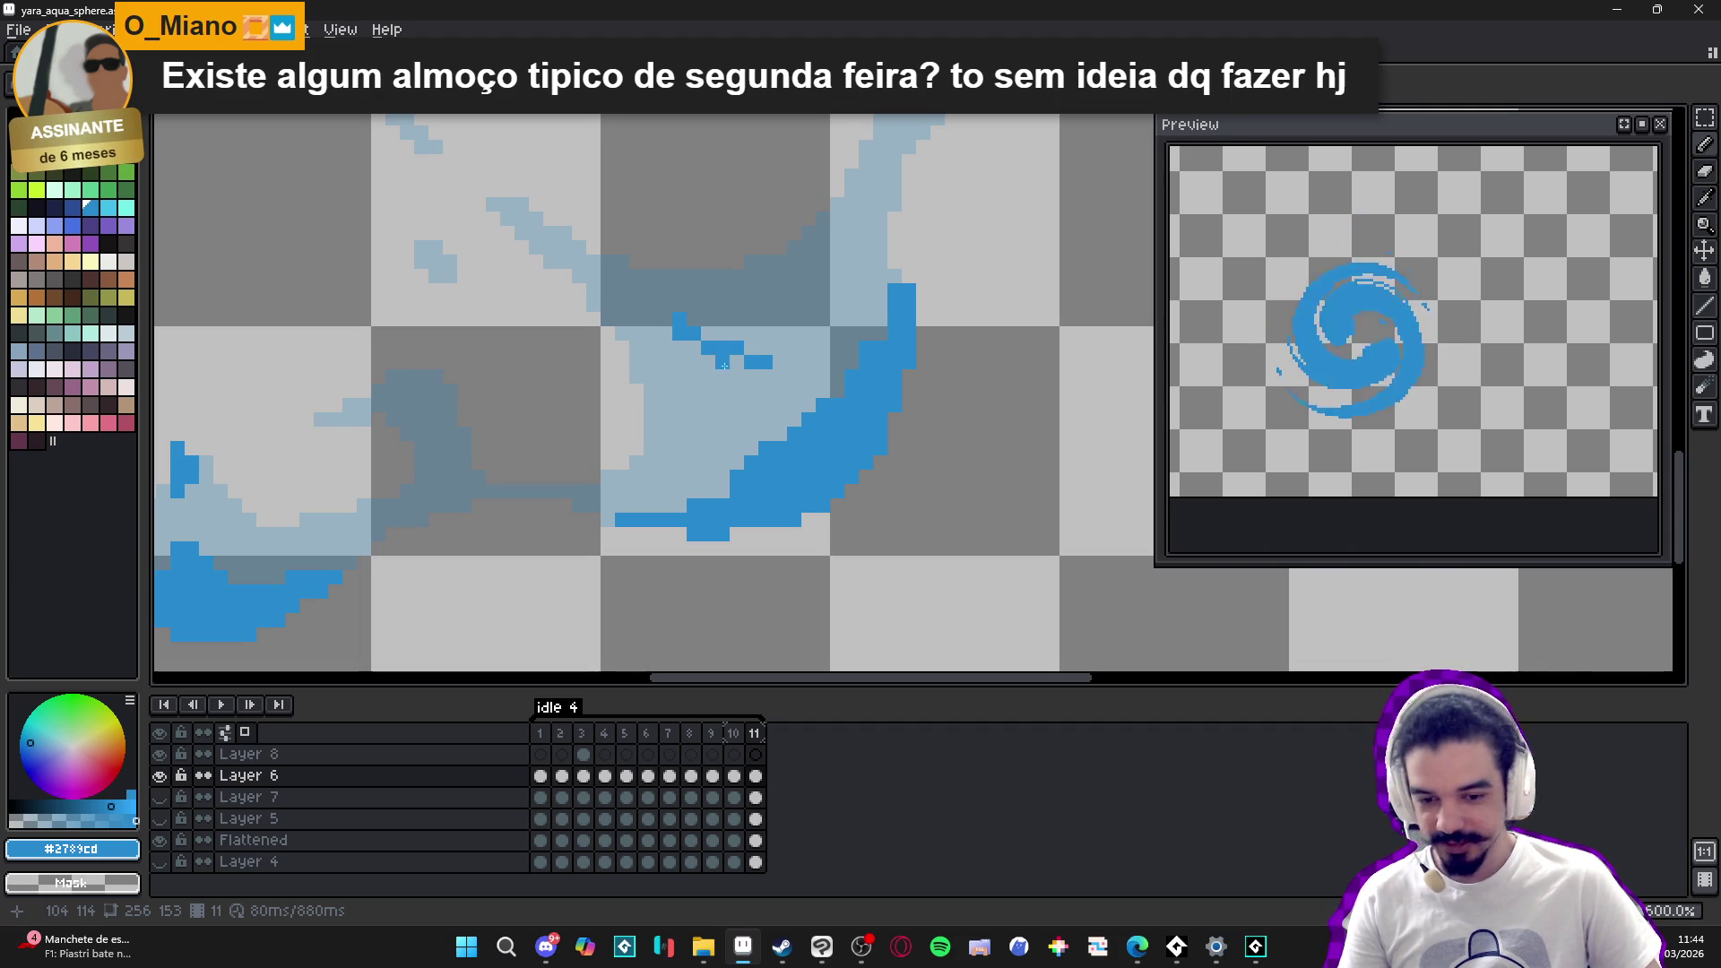
- Fill the light and grey gaps inside the swirl shape with solid blue #2789cd
{"action": "scroll", "coordinate": [677, 332], "scroll_direction": "up", "scroll_amount": 1}
{"action": "mouse_move", "coordinate": [677, 333]}
{"action": "left_mouse_down"}
{"action": "mouse_move", "coordinate": [798, 431]}
{"action": "mouse_move", "coordinate": [838, 488]}
{"action": "left_mouse_up"}
{"action": "left_click_drag", "start_coordinate": [744, 374], "coordinate": [860, 421]}
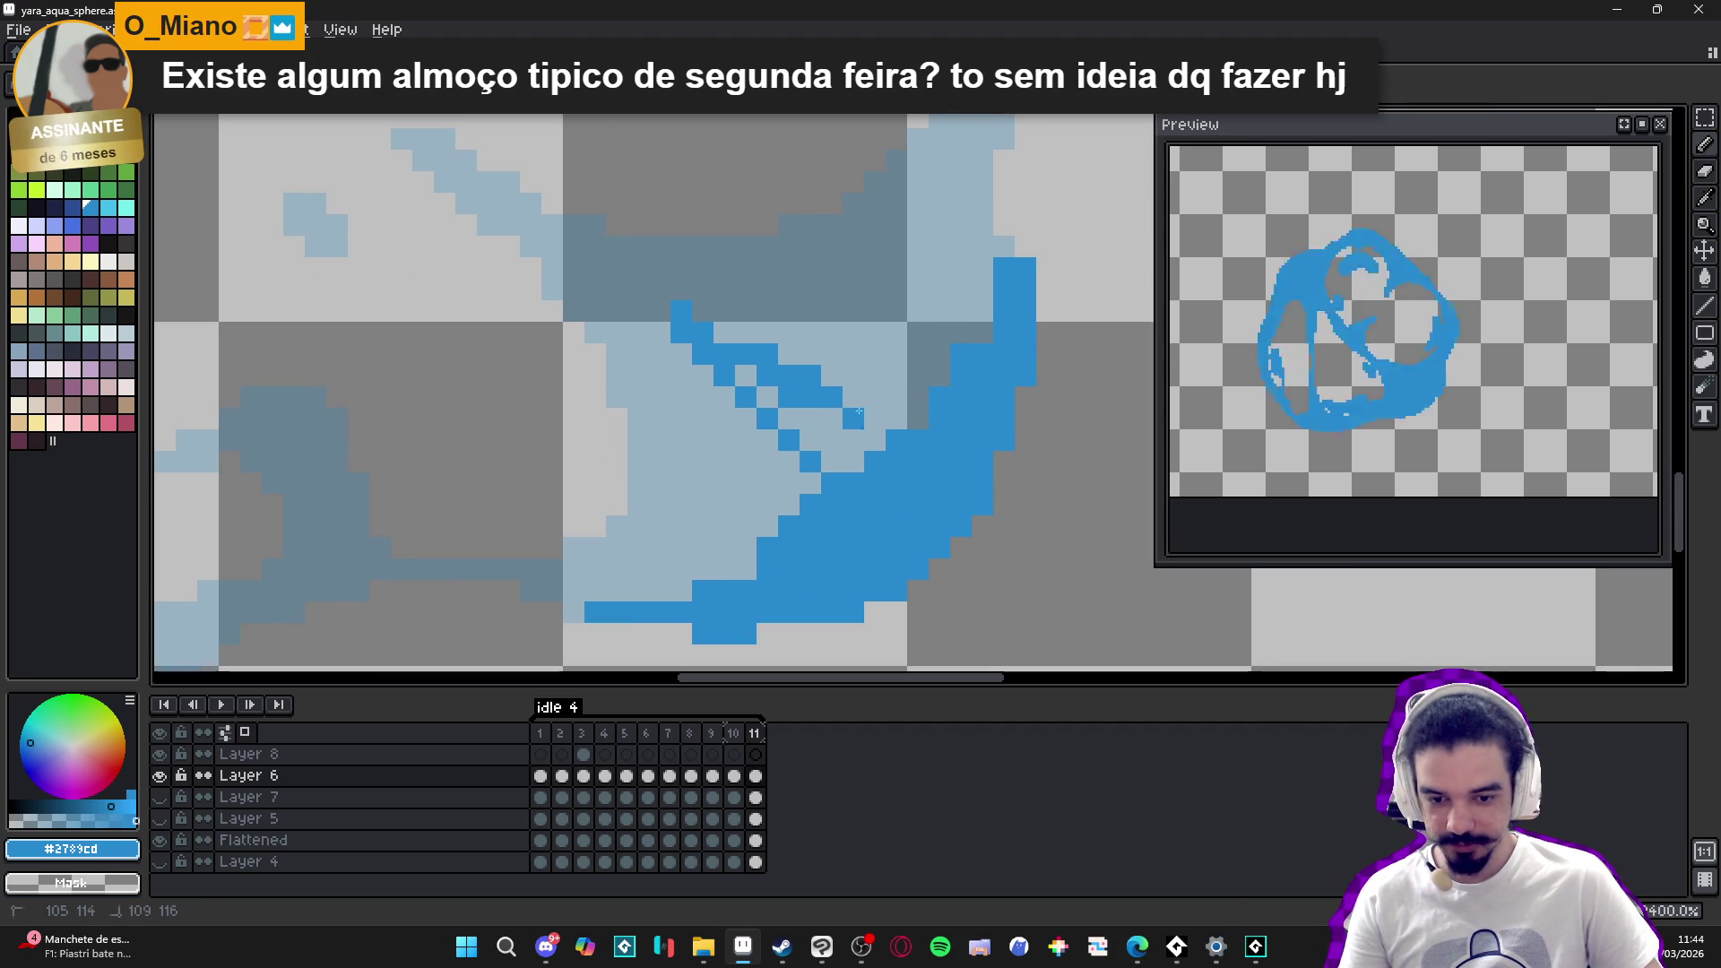
{"action": "mouse_move", "coordinate": [773, 385]}
{"action": "left_mouse_down"}
{"action": "mouse_move", "coordinate": [852, 430]}
{"action": "mouse_move", "coordinate": [757, 395]}
{"action": "mouse_move", "coordinate": [847, 453]}
{"action": "mouse_move", "coordinate": [788, 511]}
{"action": "left_mouse_up"}
{"action": "left_click", "coordinate": [875, 439]}
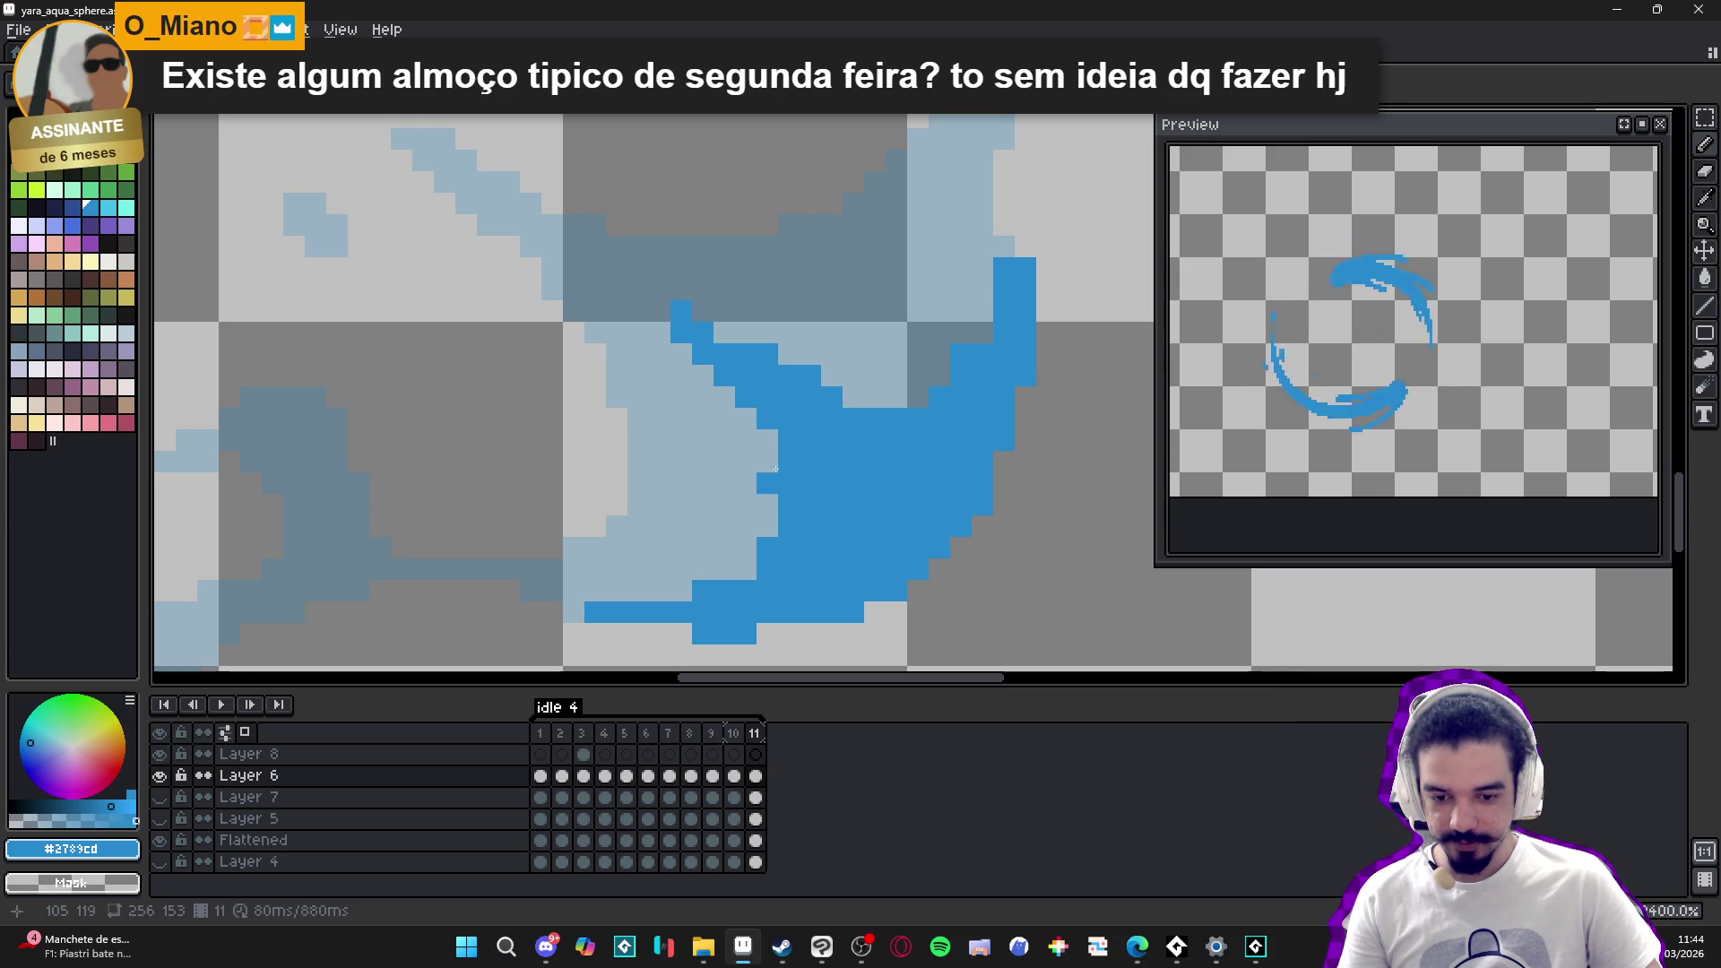
{"action": "left_click_drag", "start_coordinate": [768, 448], "coordinate": [769, 485]}
{"action": "left_click", "coordinate": [745, 417]}
{"action": "left_click_drag", "start_coordinate": [832, 396], "coordinate": [901, 398]}
{"action": "left_click", "coordinate": [914, 399]}
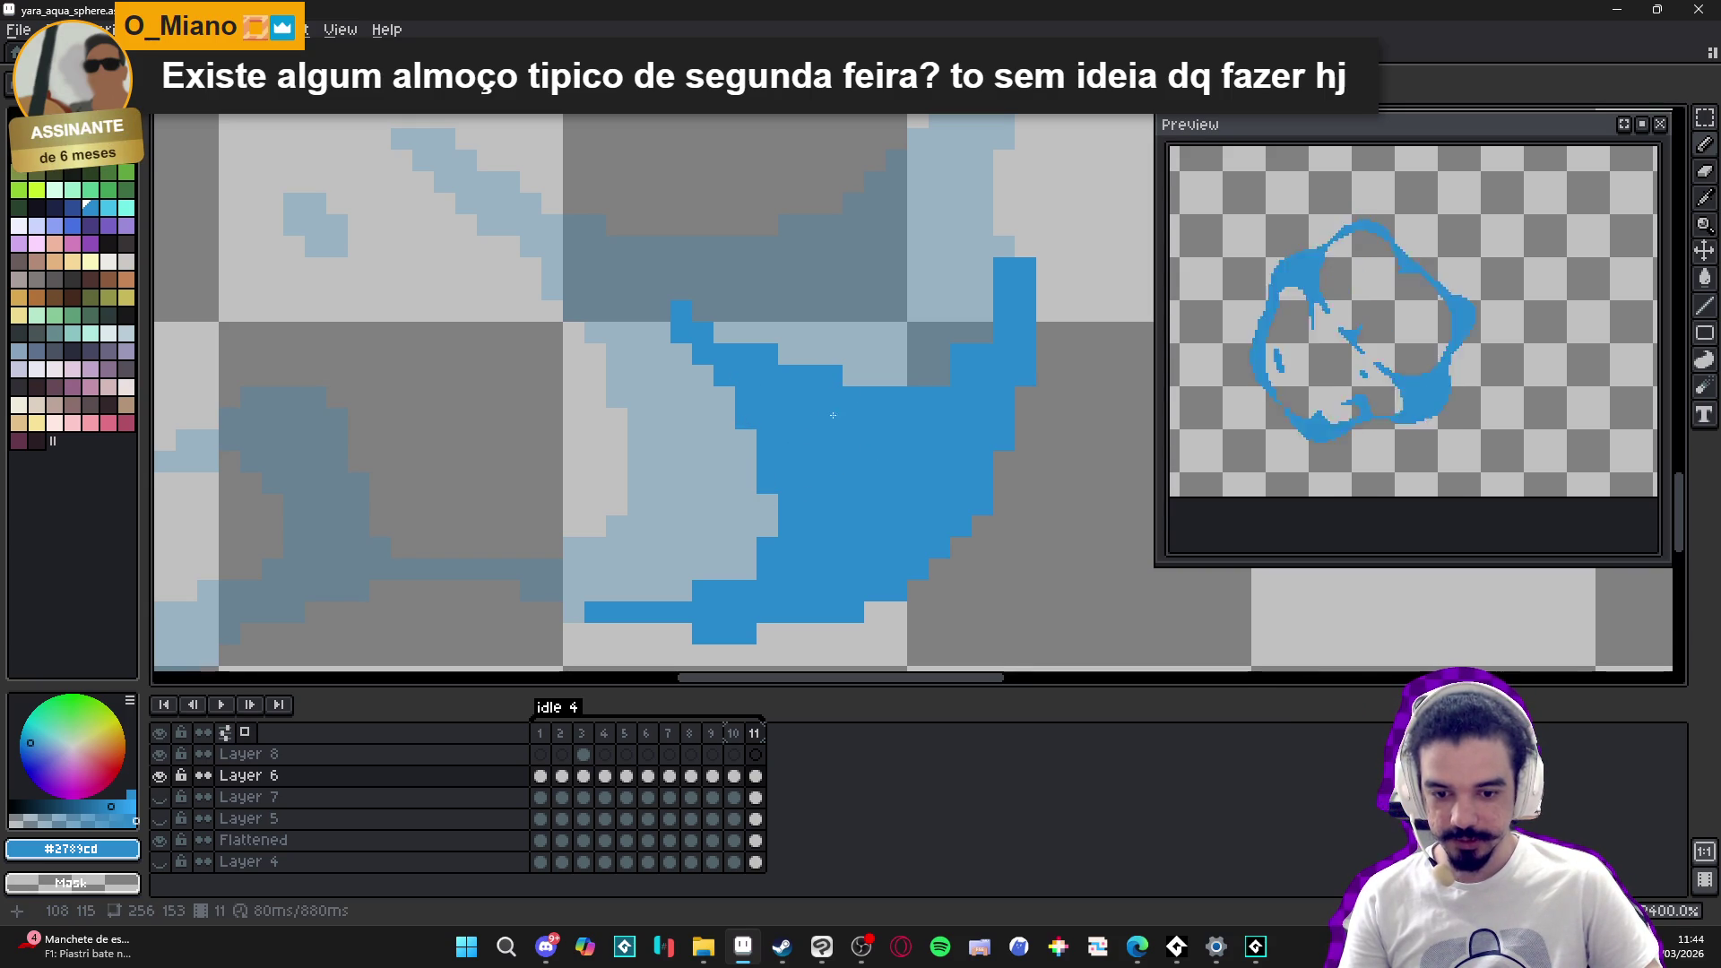
{"action": "left_click", "coordinate": [768, 503]}
{"action": "left_click", "coordinate": [747, 535]}
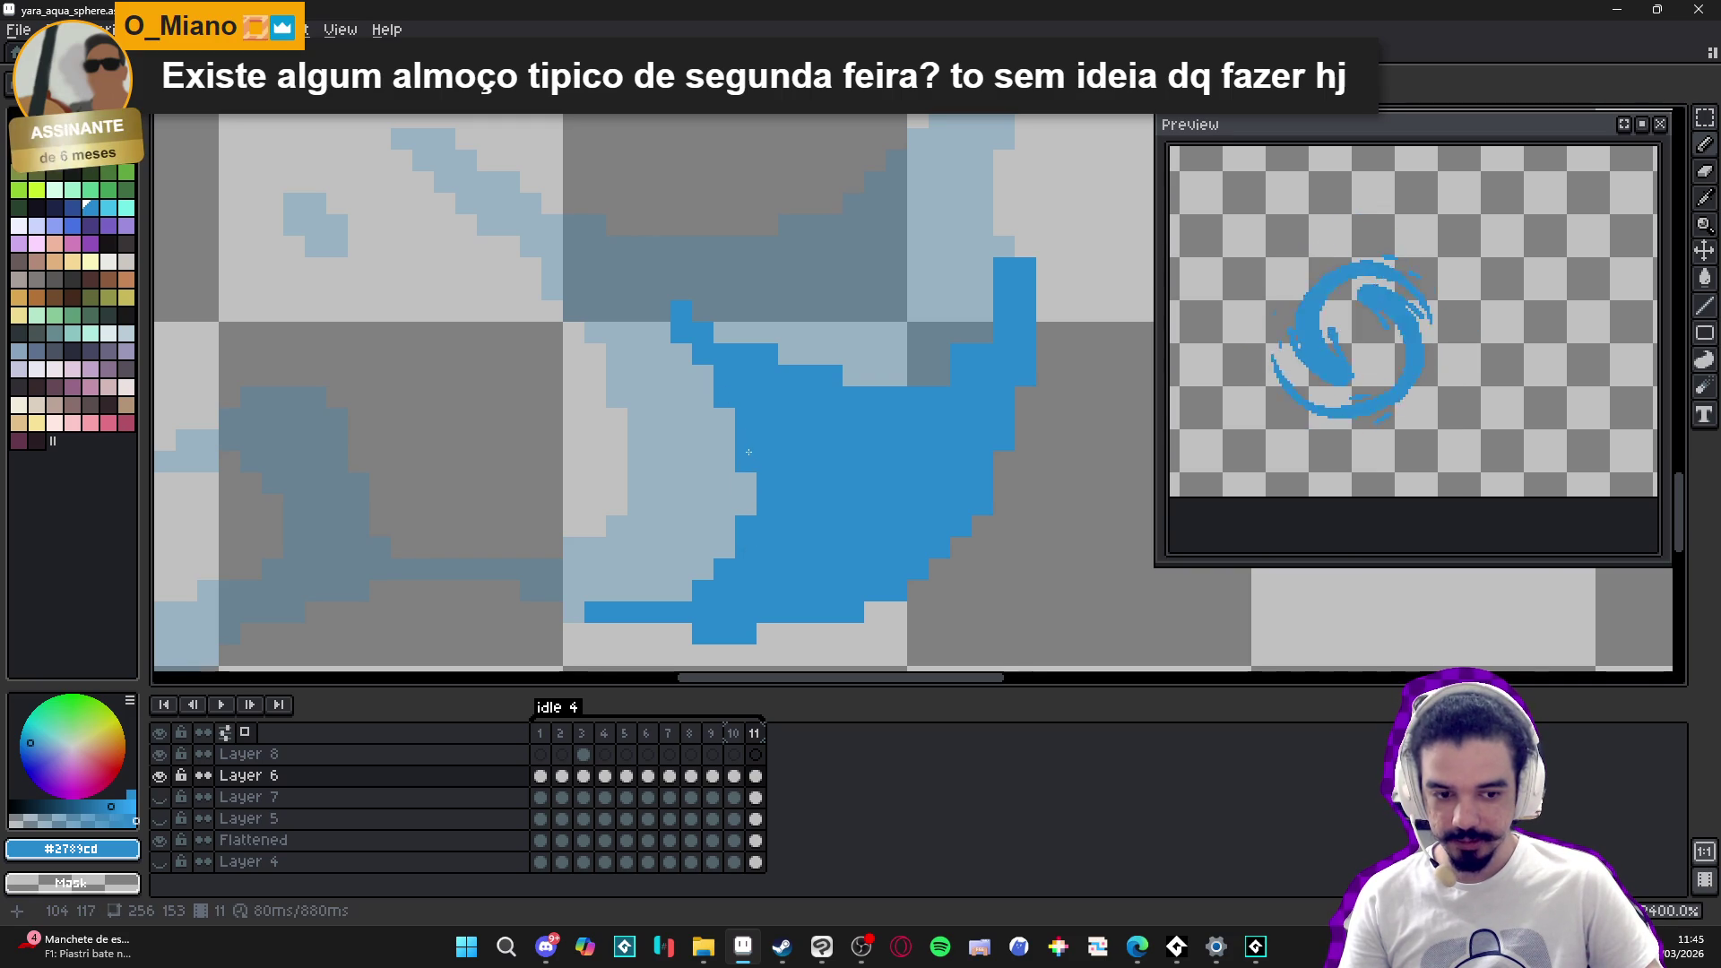
{"action": "scroll", "coordinate": [766, 458], "scroll_direction": "down", "scroll_amount": 4}
{"action": "scroll", "coordinate": [766, 458], "scroll_direction": "down", "scroll_amount": 1}
{"action": "scroll", "coordinate": [762, 457], "scroll_direction": "up", "scroll_amount": 6}
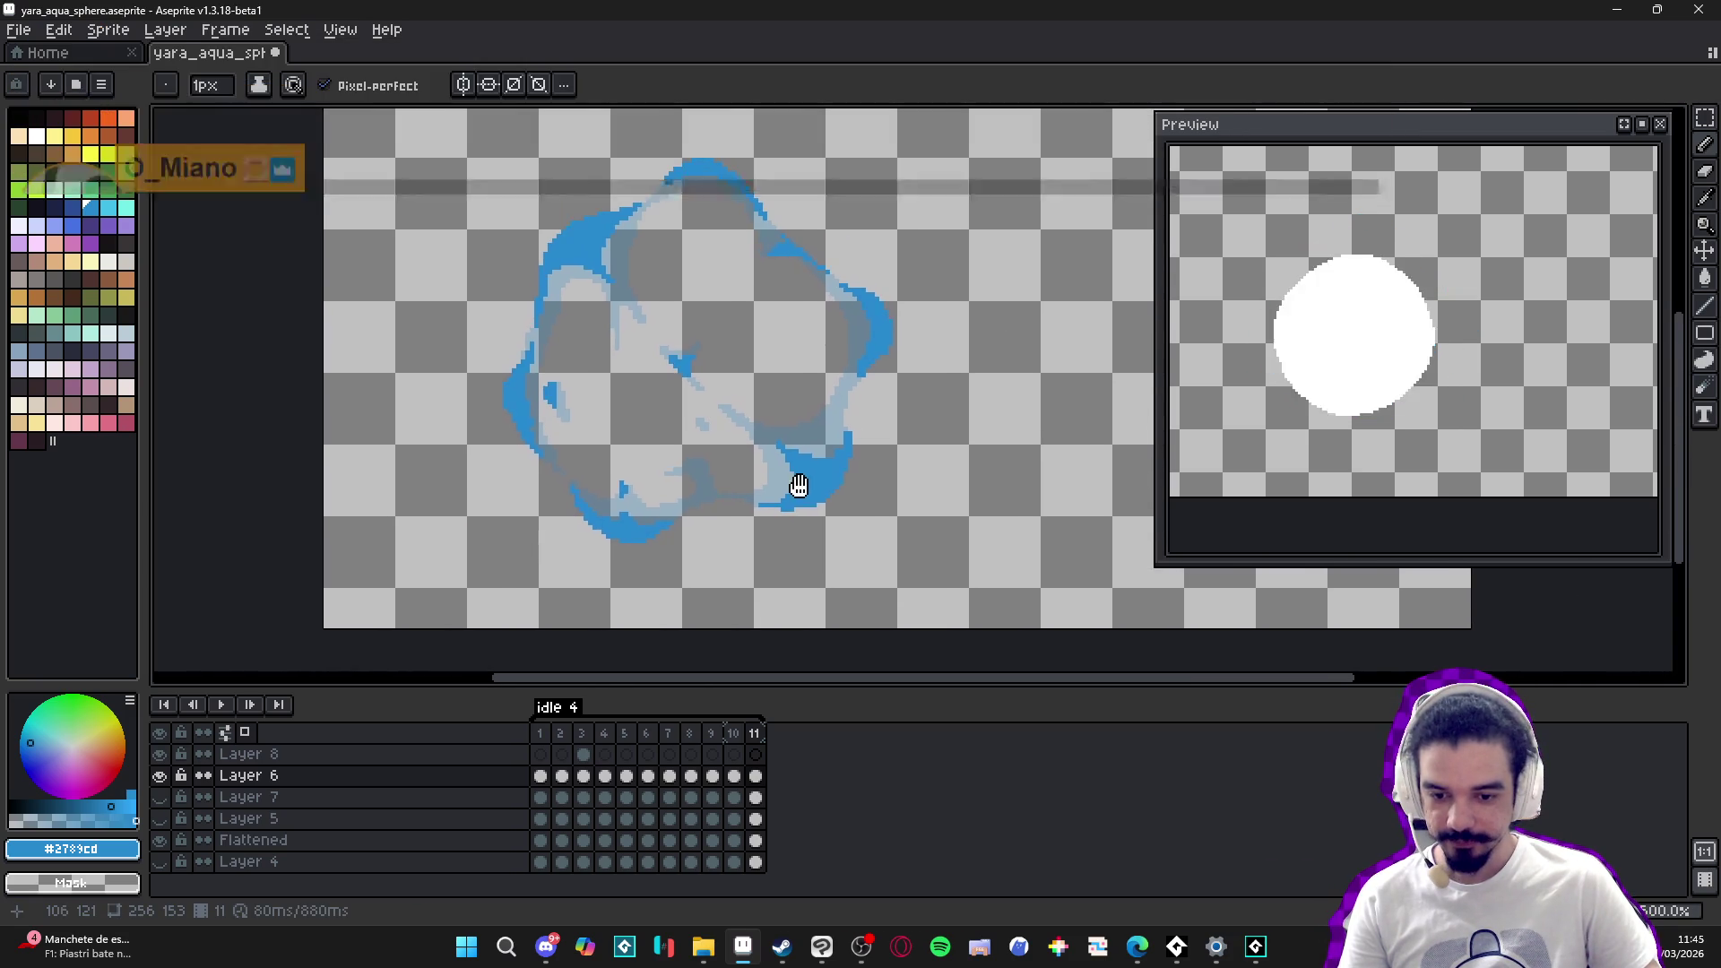
- Draw a diagonal staircase of blue pixels in the inner swirl
{"action": "mouse_move", "coordinate": [725, 438]}
{"action": "left_mouse_down"}
{"action": "mouse_move", "coordinate": [656, 390]}
{"action": "mouse_move", "coordinate": [711, 443]}
{"action": "left_mouse_up"}
{"action": "scroll", "coordinate": [712, 443], "scroll_direction": "down", "scroll_amount": 4}
{"action": "scroll", "coordinate": [699, 448], "scroll_direction": "down", "scroll_amount": 3}
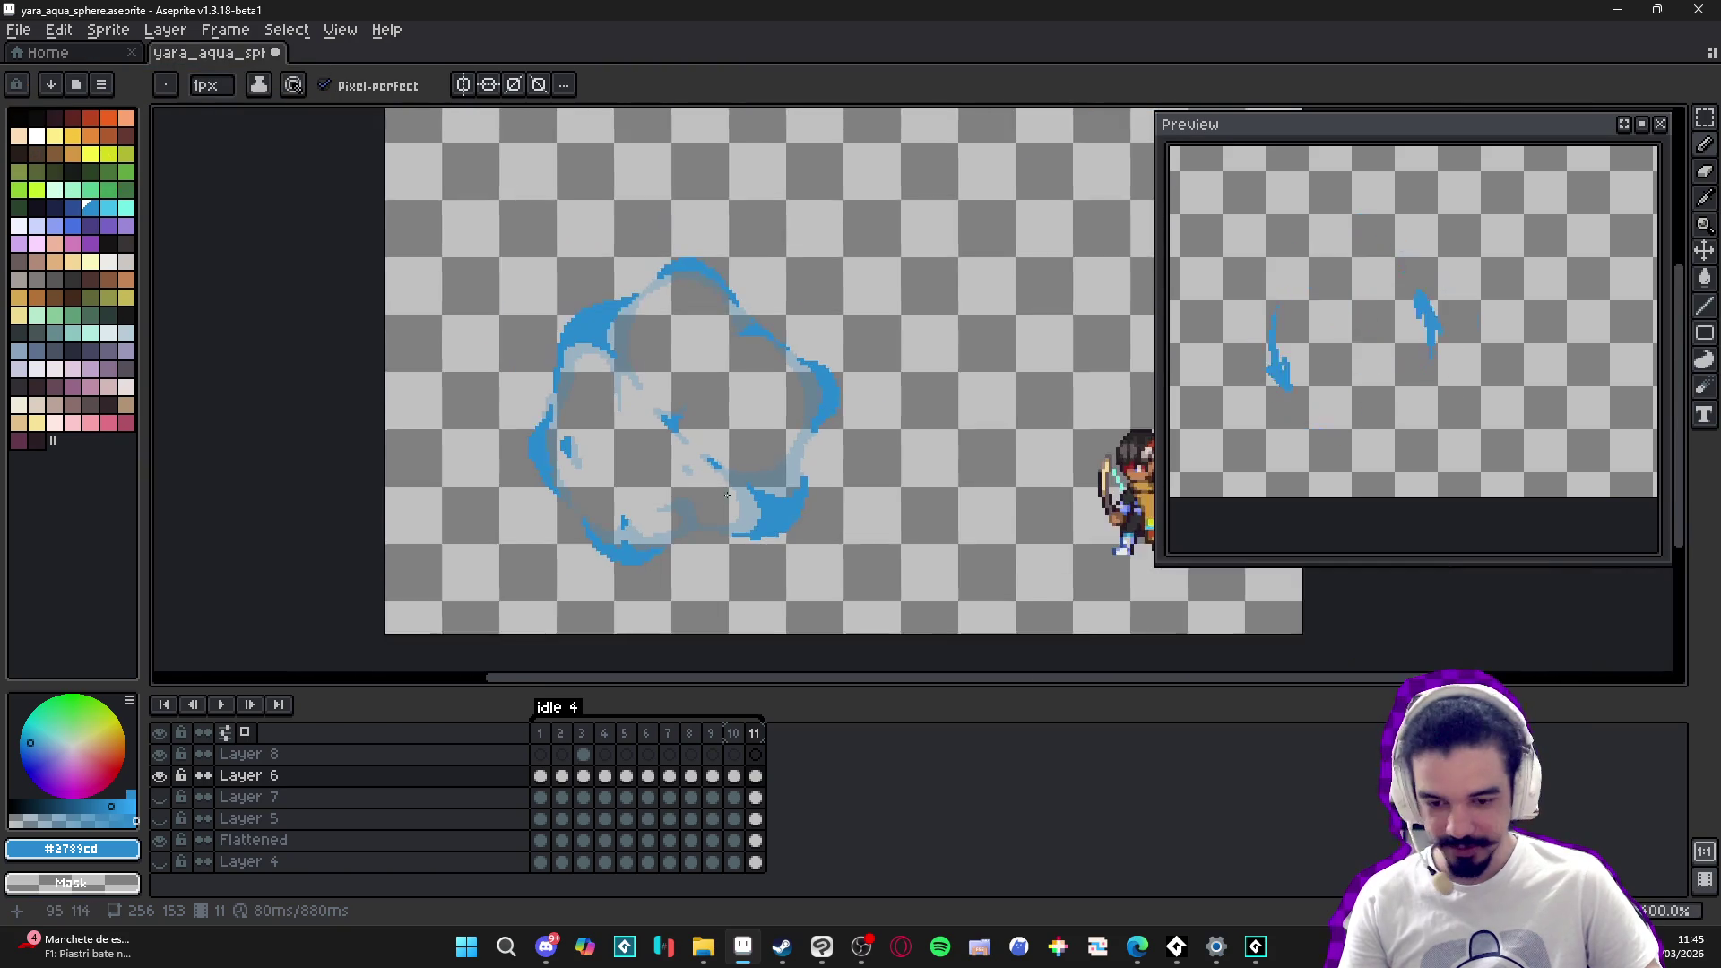
{"action": "scroll", "coordinate": [633, 485], "scroll_direction": "up", "scroll_amount": 3}
{"action": "scroll", "coordinate": [633, 485], "scroll_direction": "up", "scroll_amount": 3}
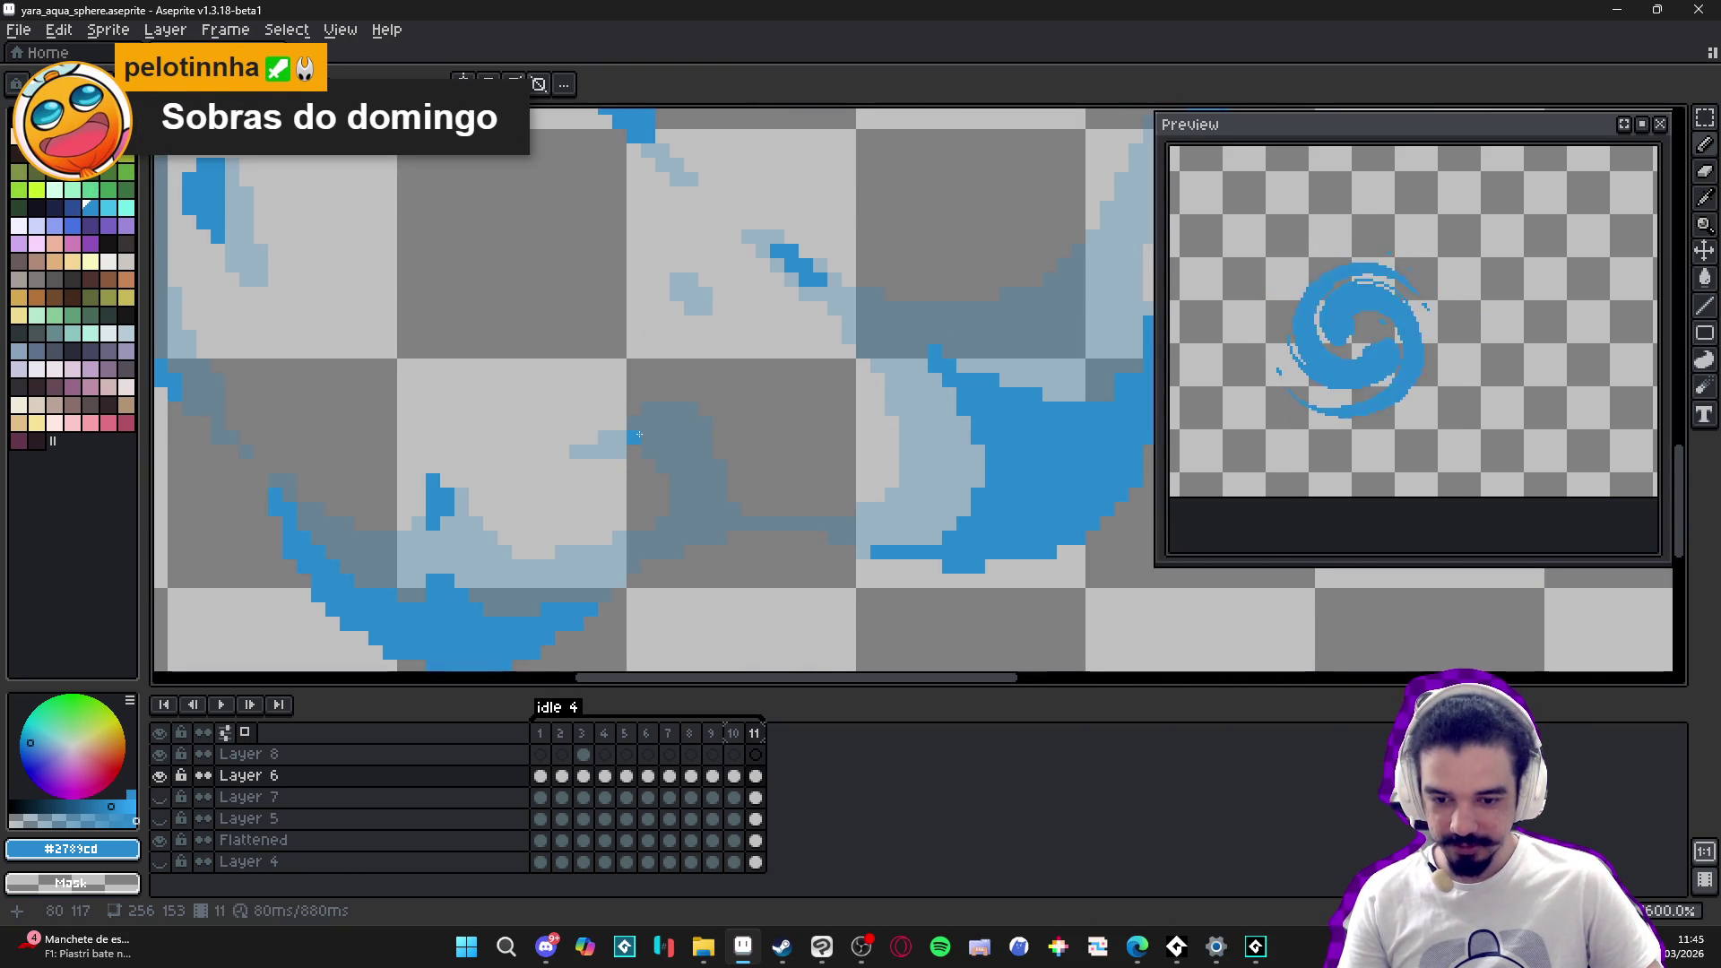
{"action": "scroll", "coordinate": [640, 435], "scroll_direction": "up", "scroll_amount": 2}
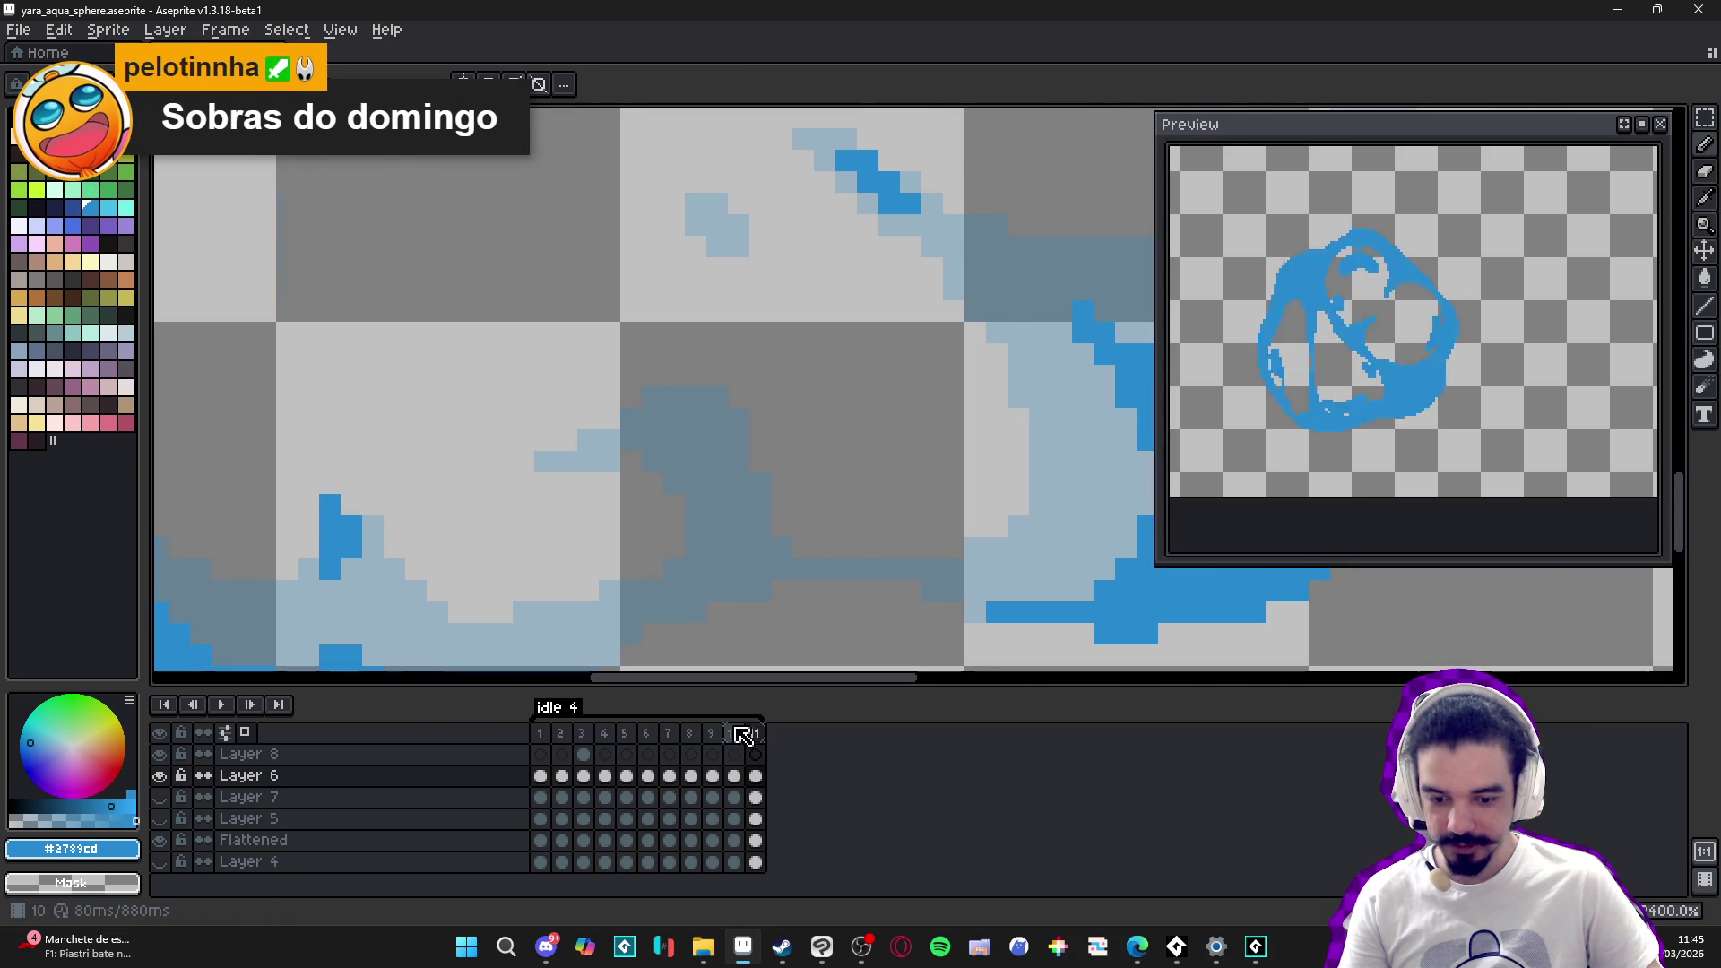
- Compare frames 10 and 11, play the animation, and save the sprite
{"action": "left_click", "coordinate": [737, 732]}
{"action": "left_click", "coordinate": [756, 733]}
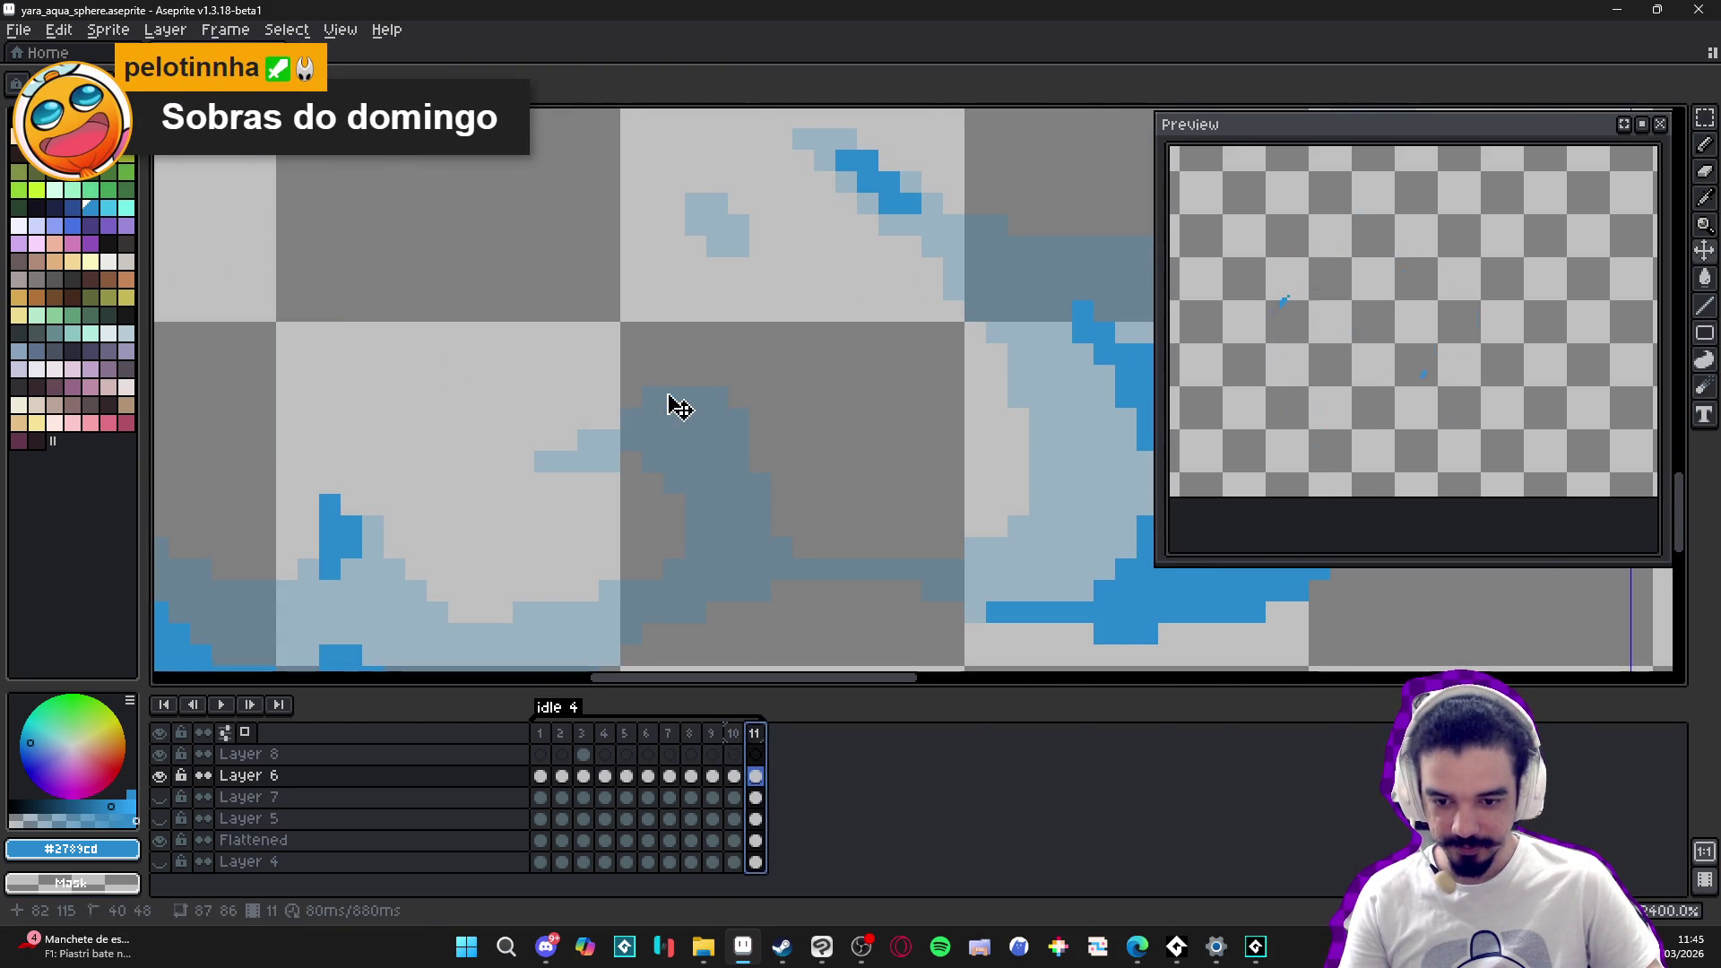
{"action": "key", "text": "Return"}
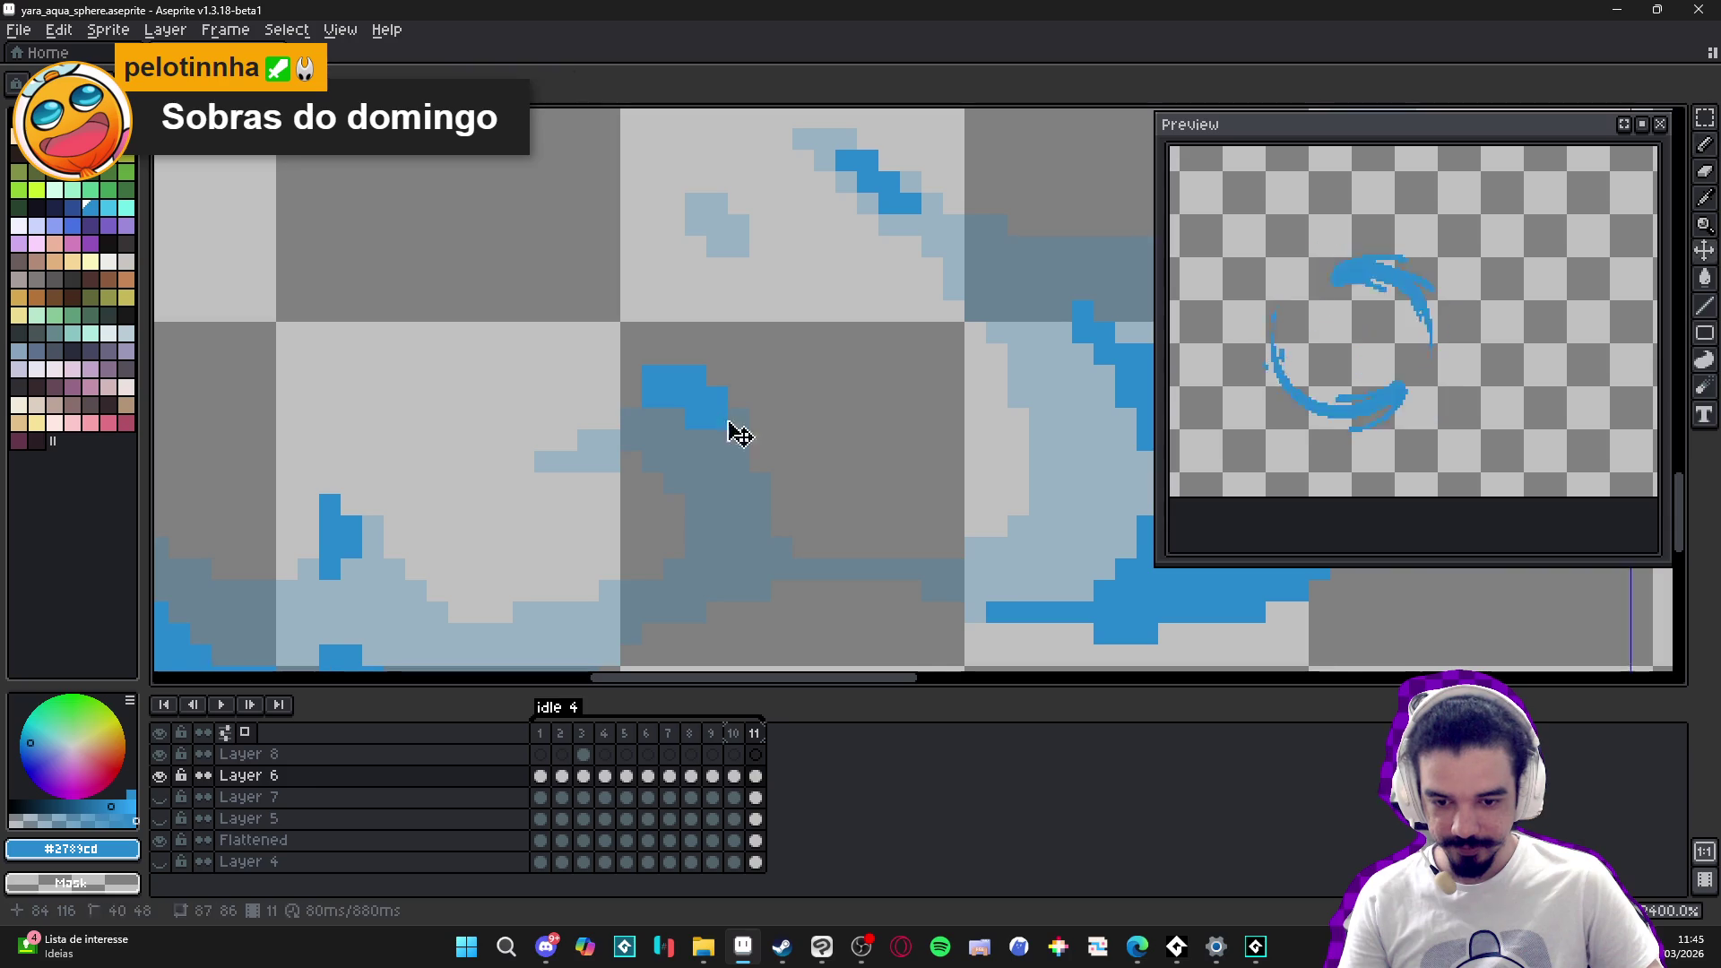
{"action": "left_click_drag", "start_coordinate": [669, 414], "coordinate": [624, 397]}
{"action": "key", "text": "Return"}
{"action": "scroll", "coordinate": [637, 415], "scroll_direction": "down", "scroll_amount": 2}
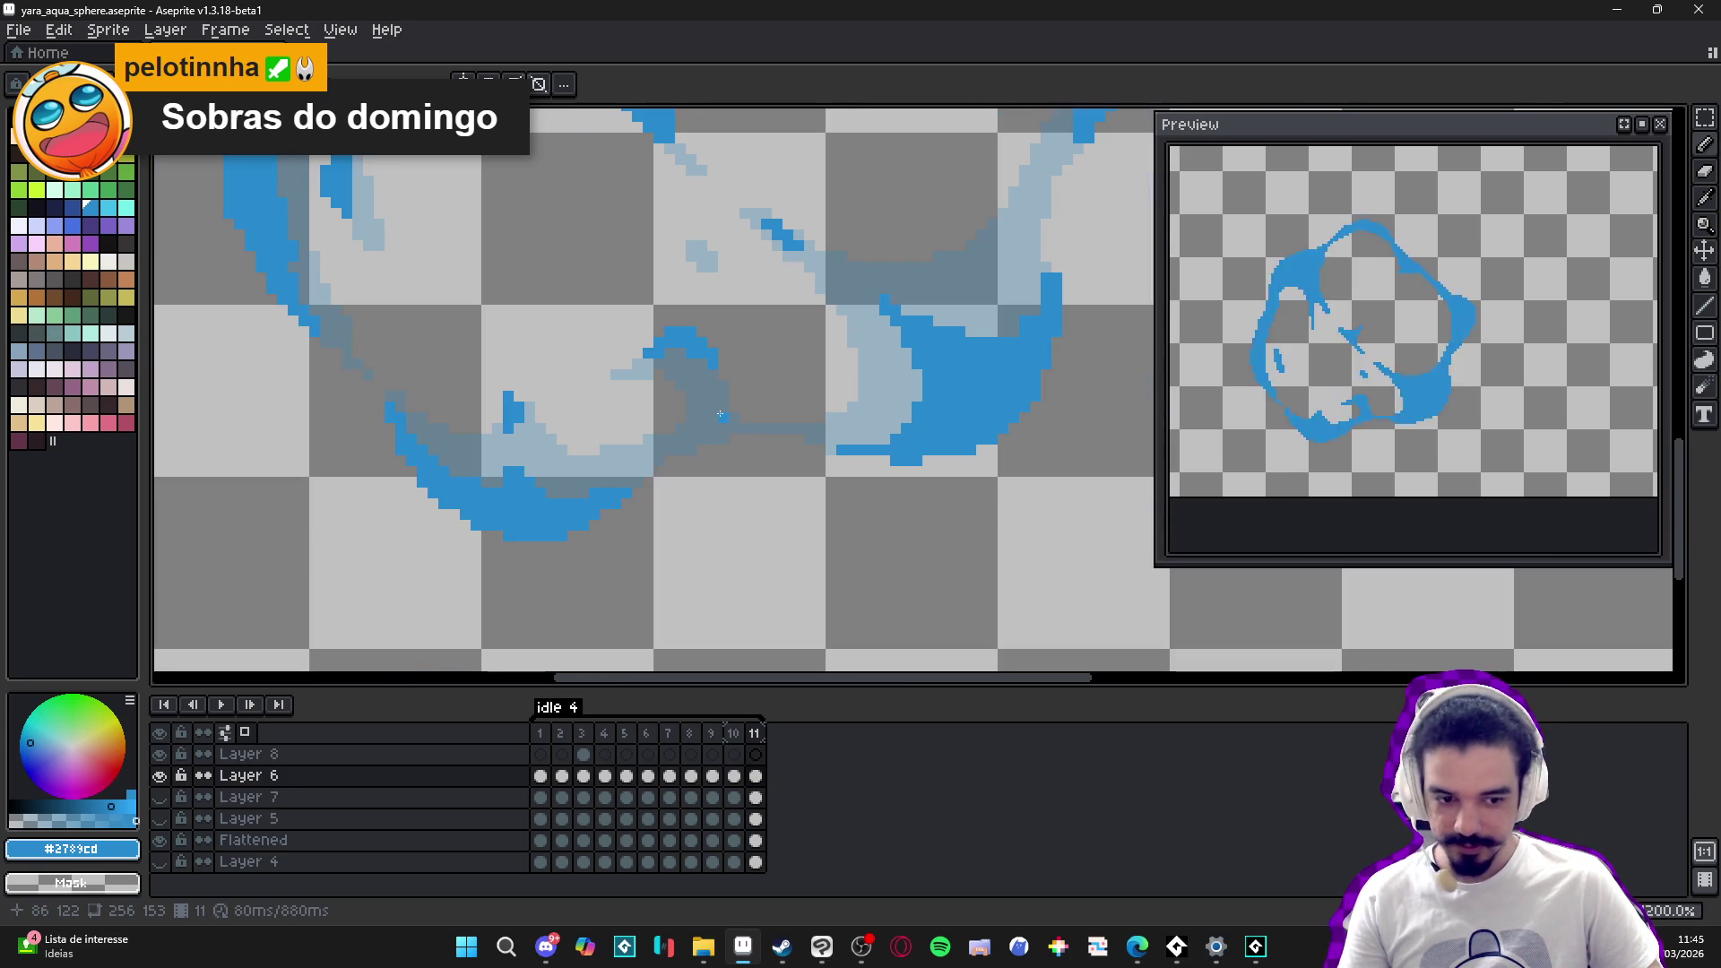
{"action": "mouse_move", "coordinate": [735, 419]}
{"action": "left_mouse_down"}
{"action": "mouse_move", "coordinate": [757, 411]}
{"action": "mouse_move", "coordinate": [763, 466]}
{"action": "left_mouse_up"}
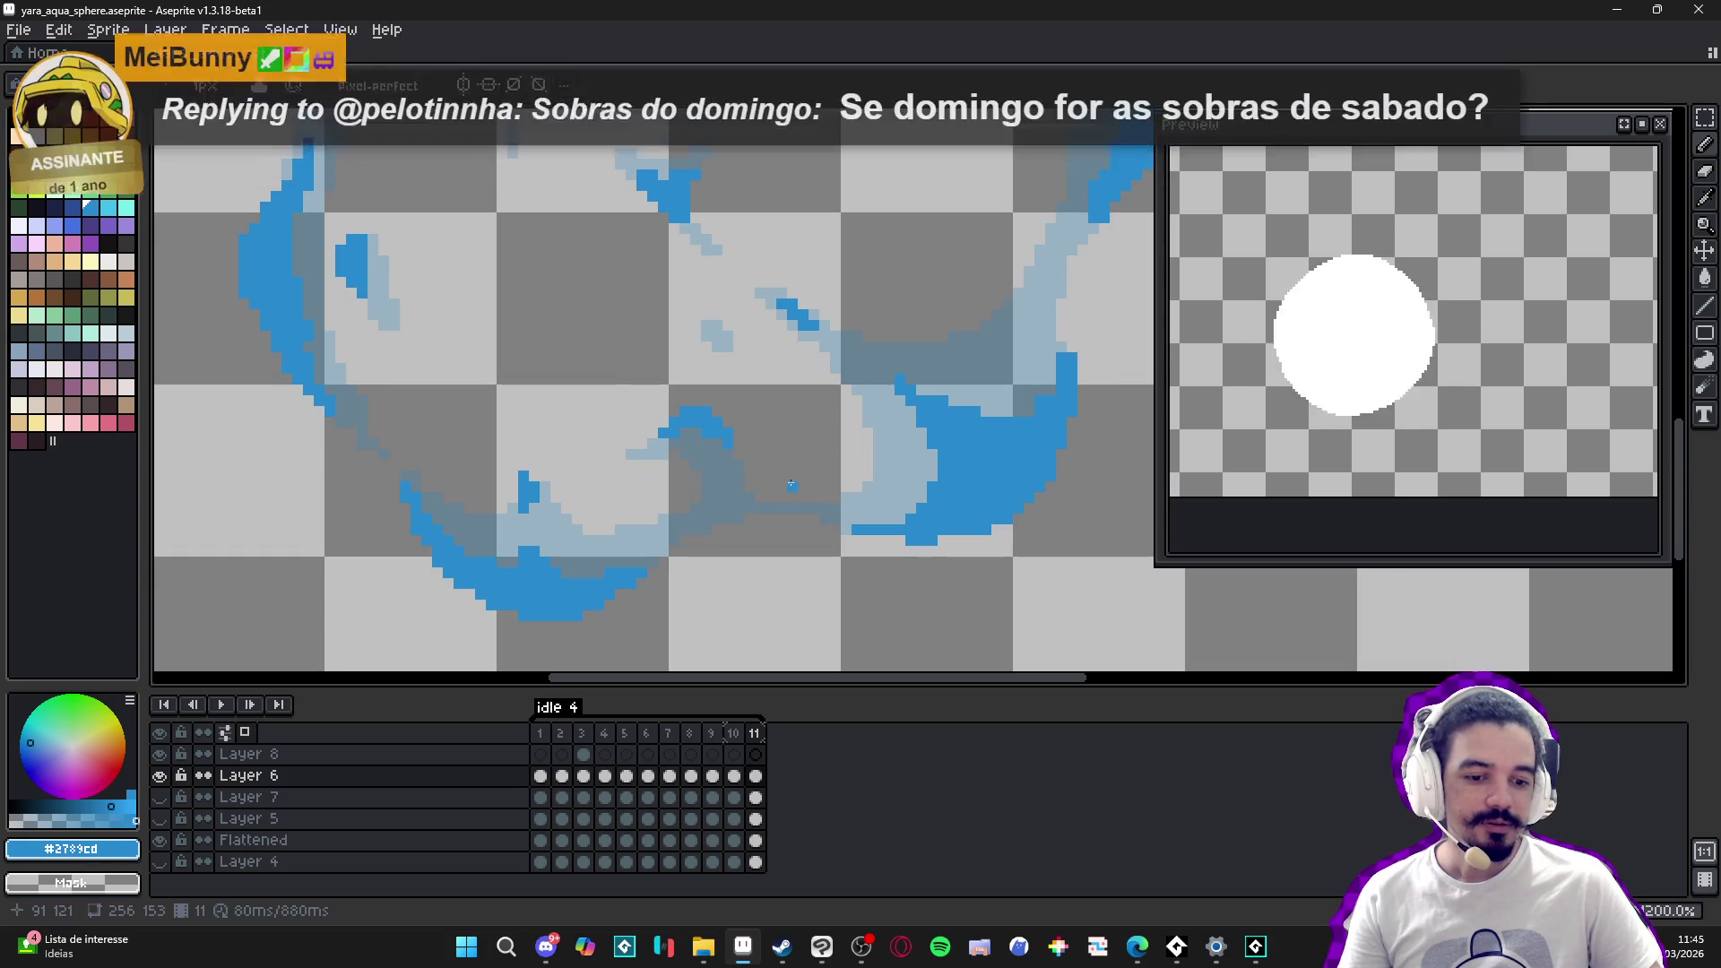
{"action": "key", "text": "ctrl+s"}
- Draw a short upright blue stroke rising from the inner swirl's lower line
{"action": "left_click_drag", "start_coordinate": [771, 481], "coordinate": [778, 543]}
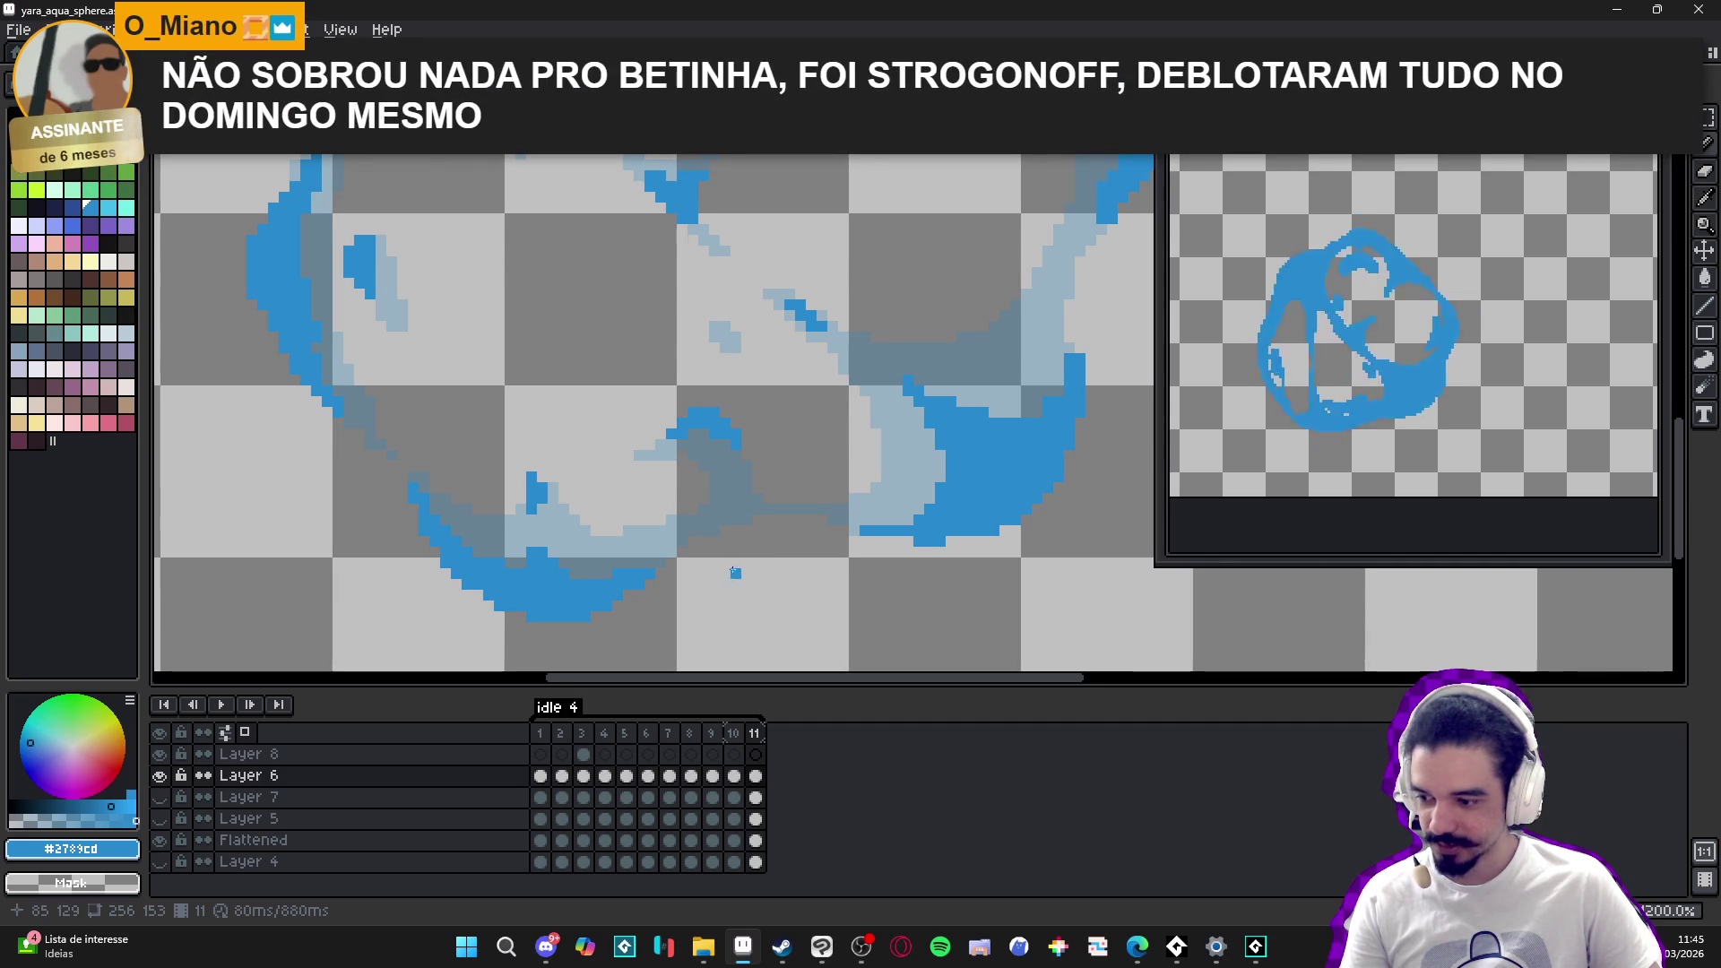
{"action": "scroll", "coordinate": [744, 571], "scroll_direction": "up", "scroll_amount": 3}
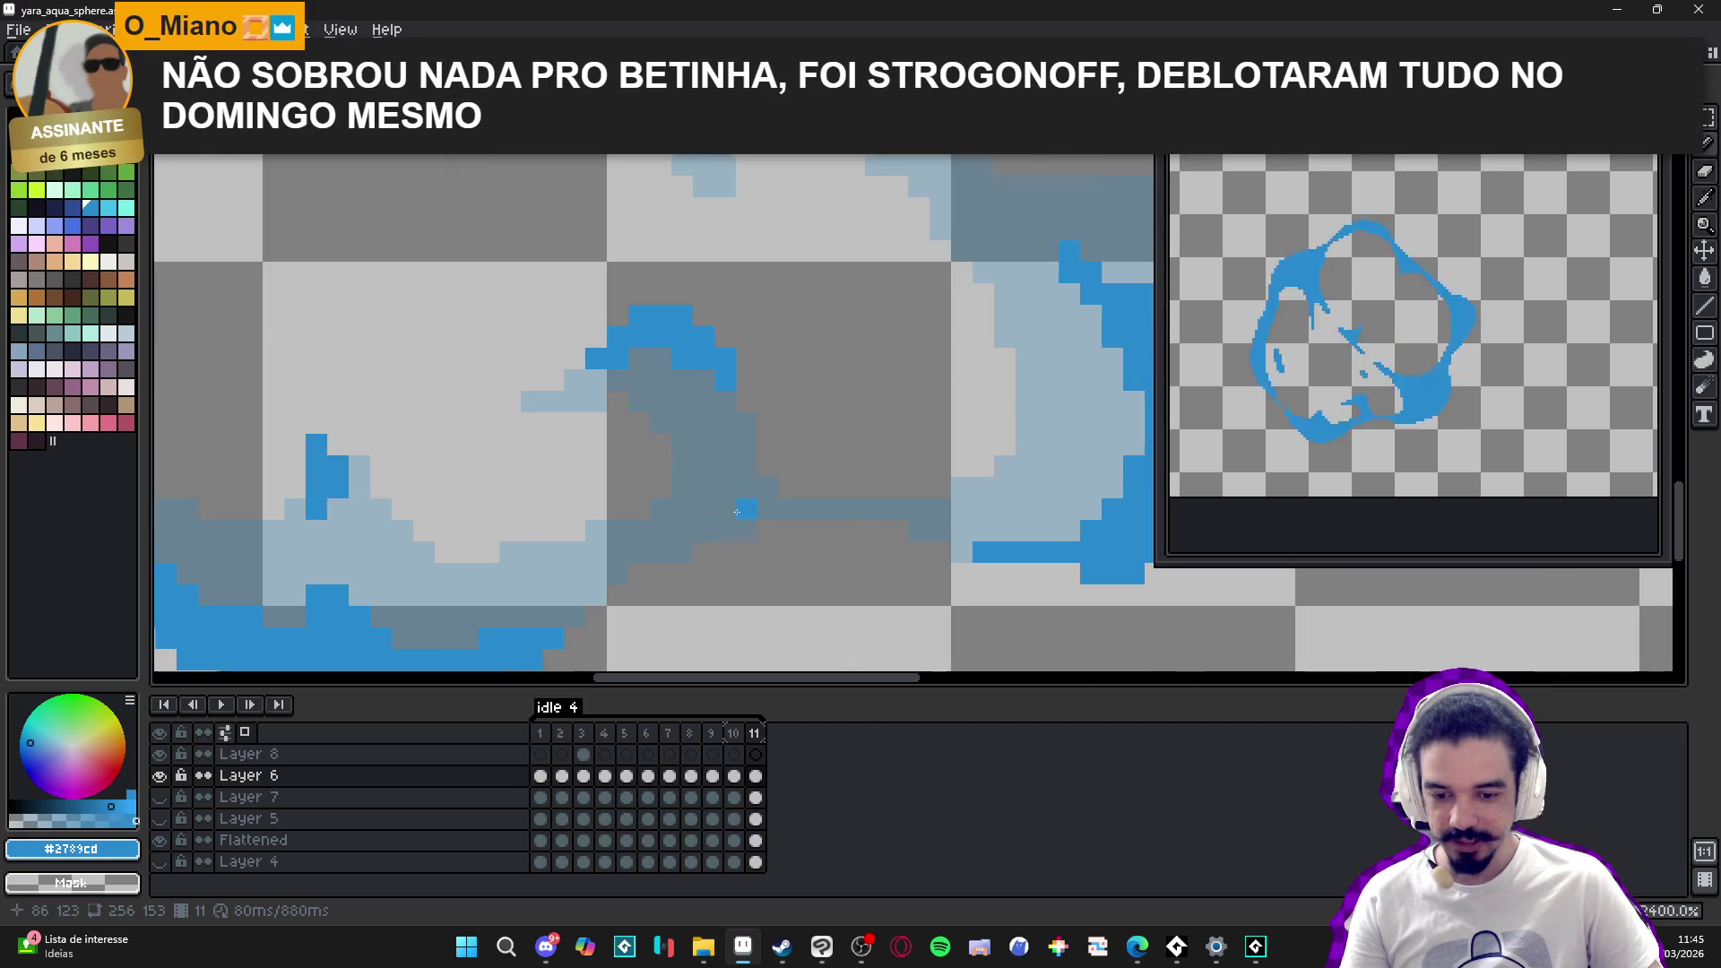
{"action": "left_click_drag", "start_coordinate": [560, 612], "coordinate": [681, 574]}
{"action": "left_click", "coordinate": [568, 600]}
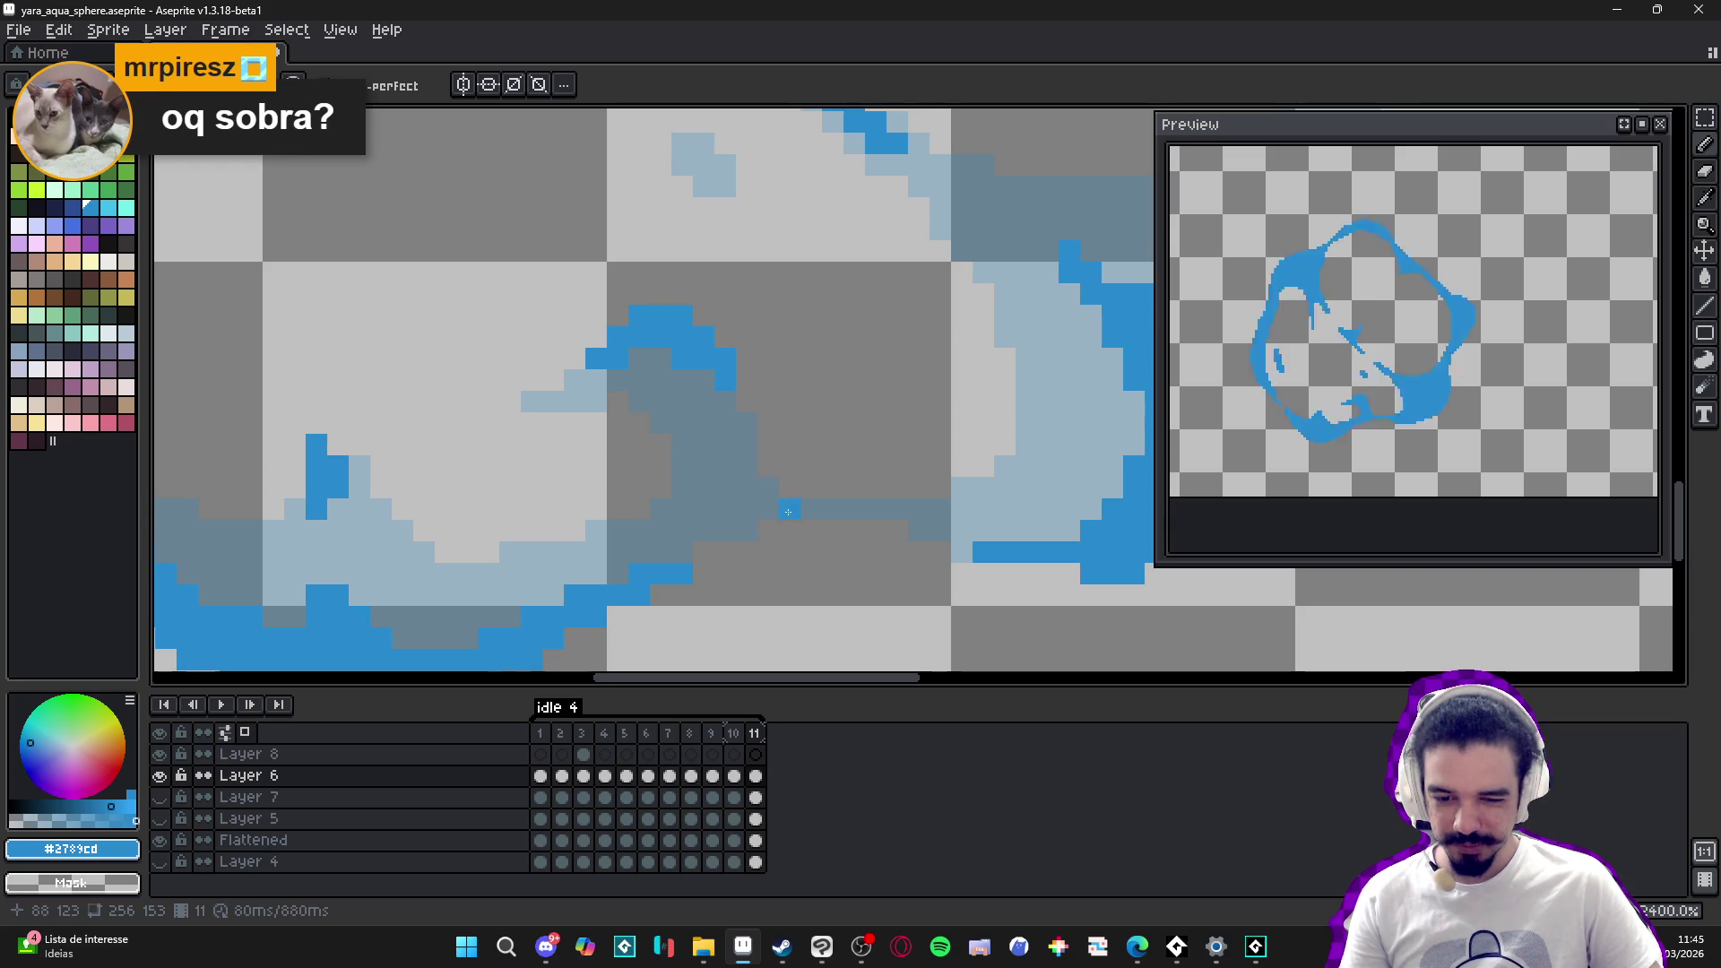
{"action": "mouse_move", "coordinate": [773, 511]}
{"action": "left_mouse_down"}
{"action": "mouse_move", "coordinate": [747, 443]}
{"action": "mouse_move", "coordinate": [726, 508]}
{"action": "mouse_move", "coordinate": [770, 491]}
{"action": "mouse_move", "coordinate": [728, 475]}
{"action": "mouse_move", "coordinate": [726, 447]}
{"action": "left_mouse_up"}
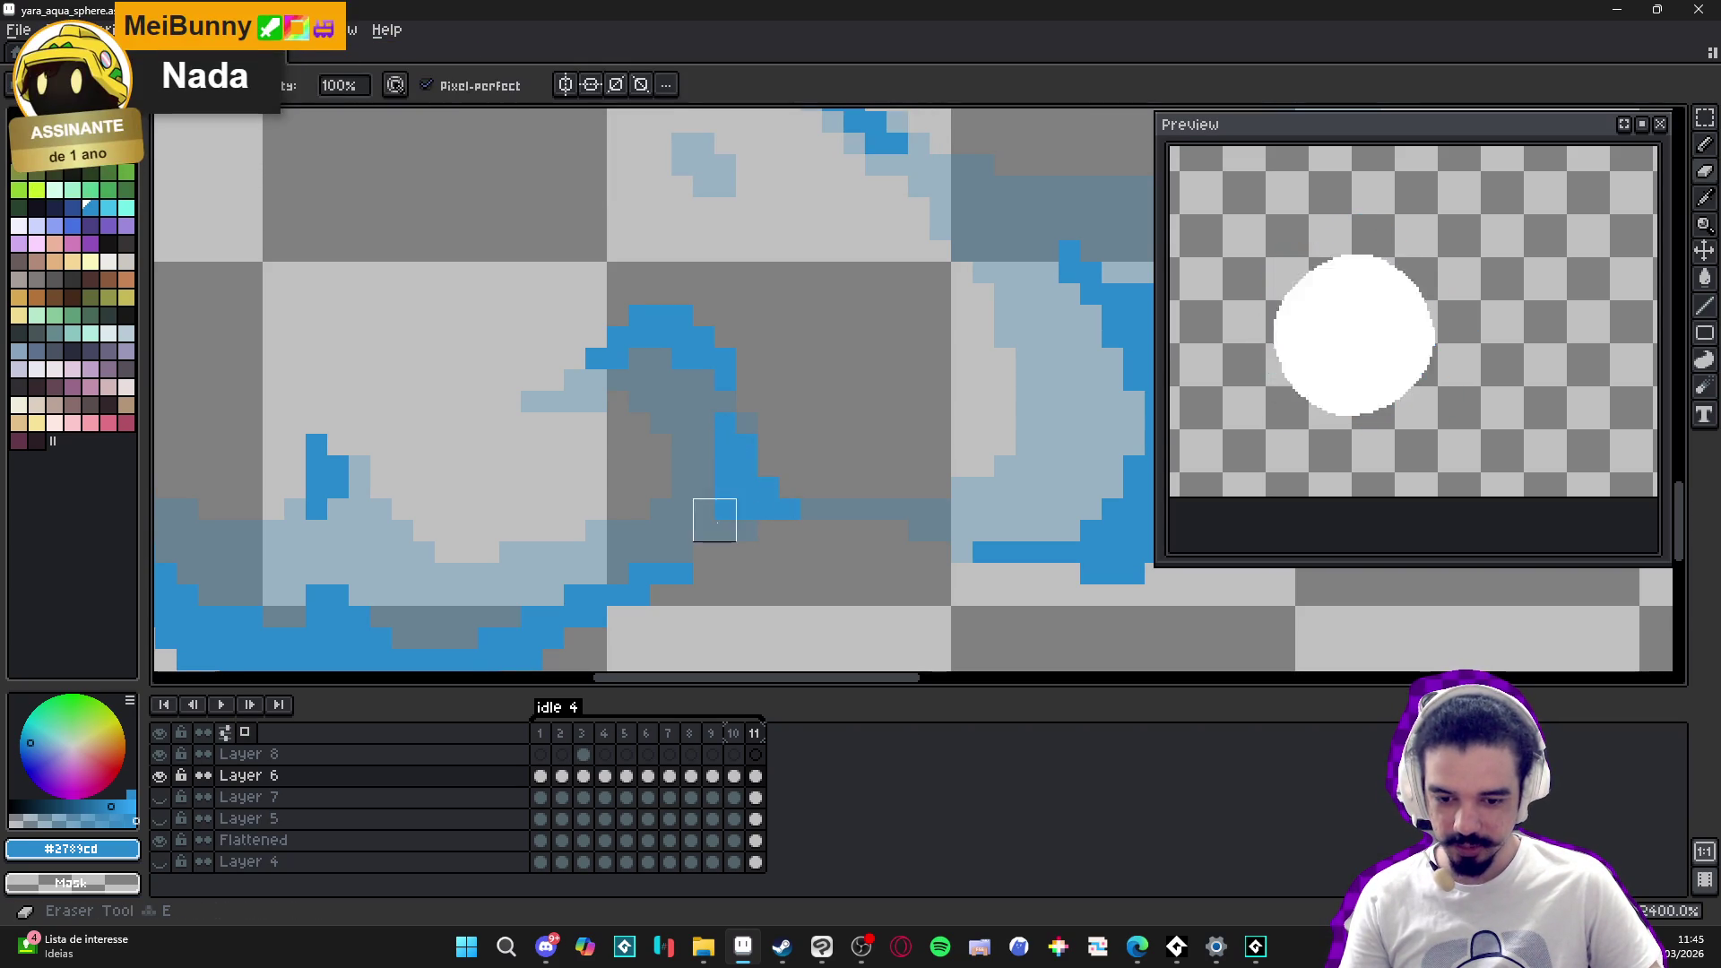
{"action": "left_click", "coordinate": [739, 531]}
{"action": "scroll", "coordinate": [758, 548], "scroll_direction": "down", "scroll_amount": 3}
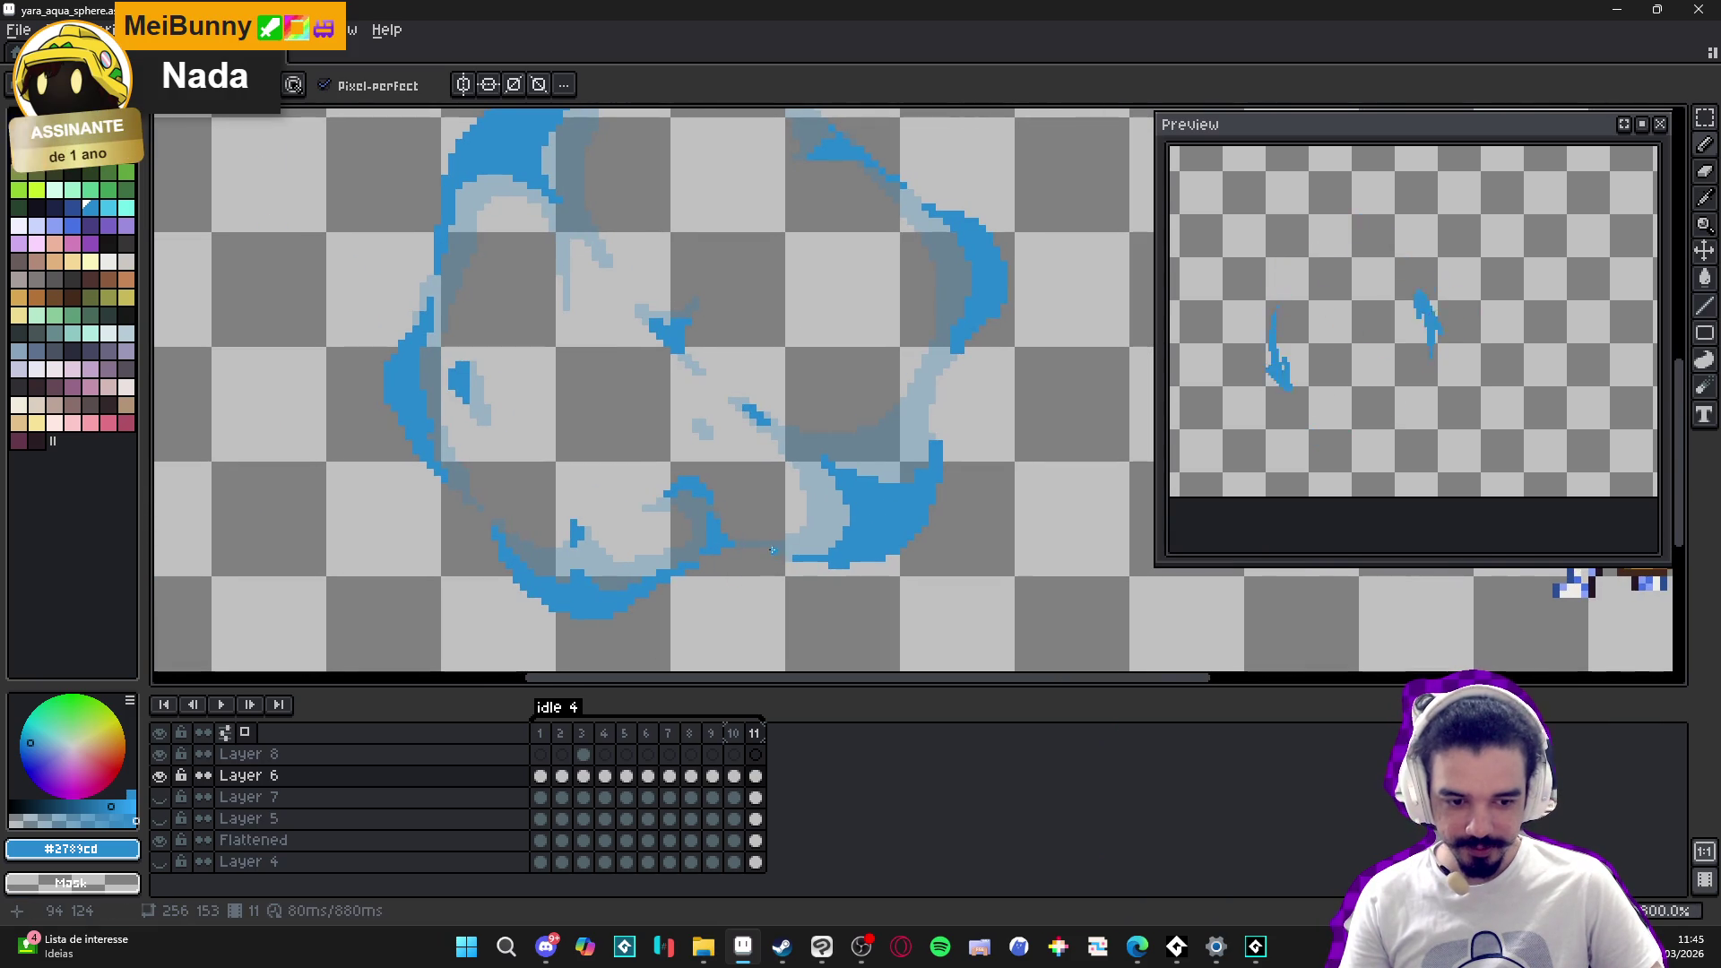
- Paint blue over the light-blue inner stroke, recentre the sprite, and save yara_aqua_sphere.aseprite
{"action": "scroll", "coordinate": [912, 422], "scroll_direction": "up", "scroll_amount": 3}
{"action": "mouse_move", "coordinate": [912, 421]}
{"action": "left_mouse_down"}
{"action": "mouse_move", "coordinate": [869, 453]}
{"action": "mouse_move", "coordinate": [886, 431]}
{"action": "left_mouse_up"}
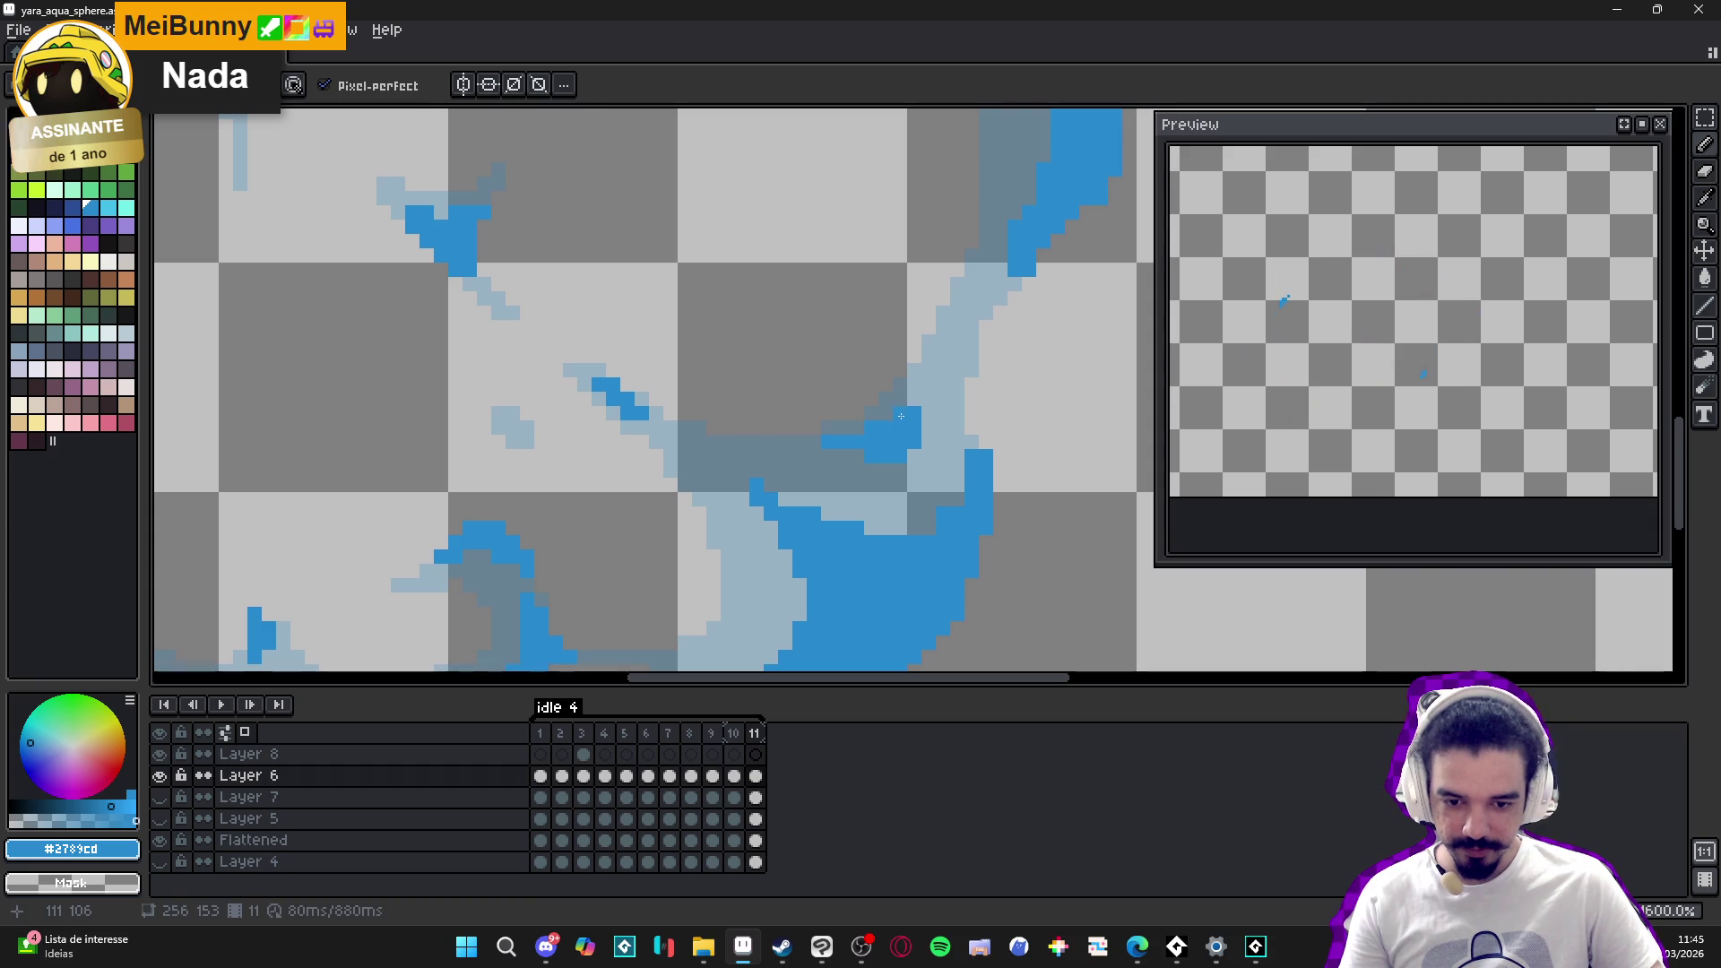
{"action": "scroll", "coordinate": [928, 428], "scroll_direction": "down", "scroll_amount": 1}
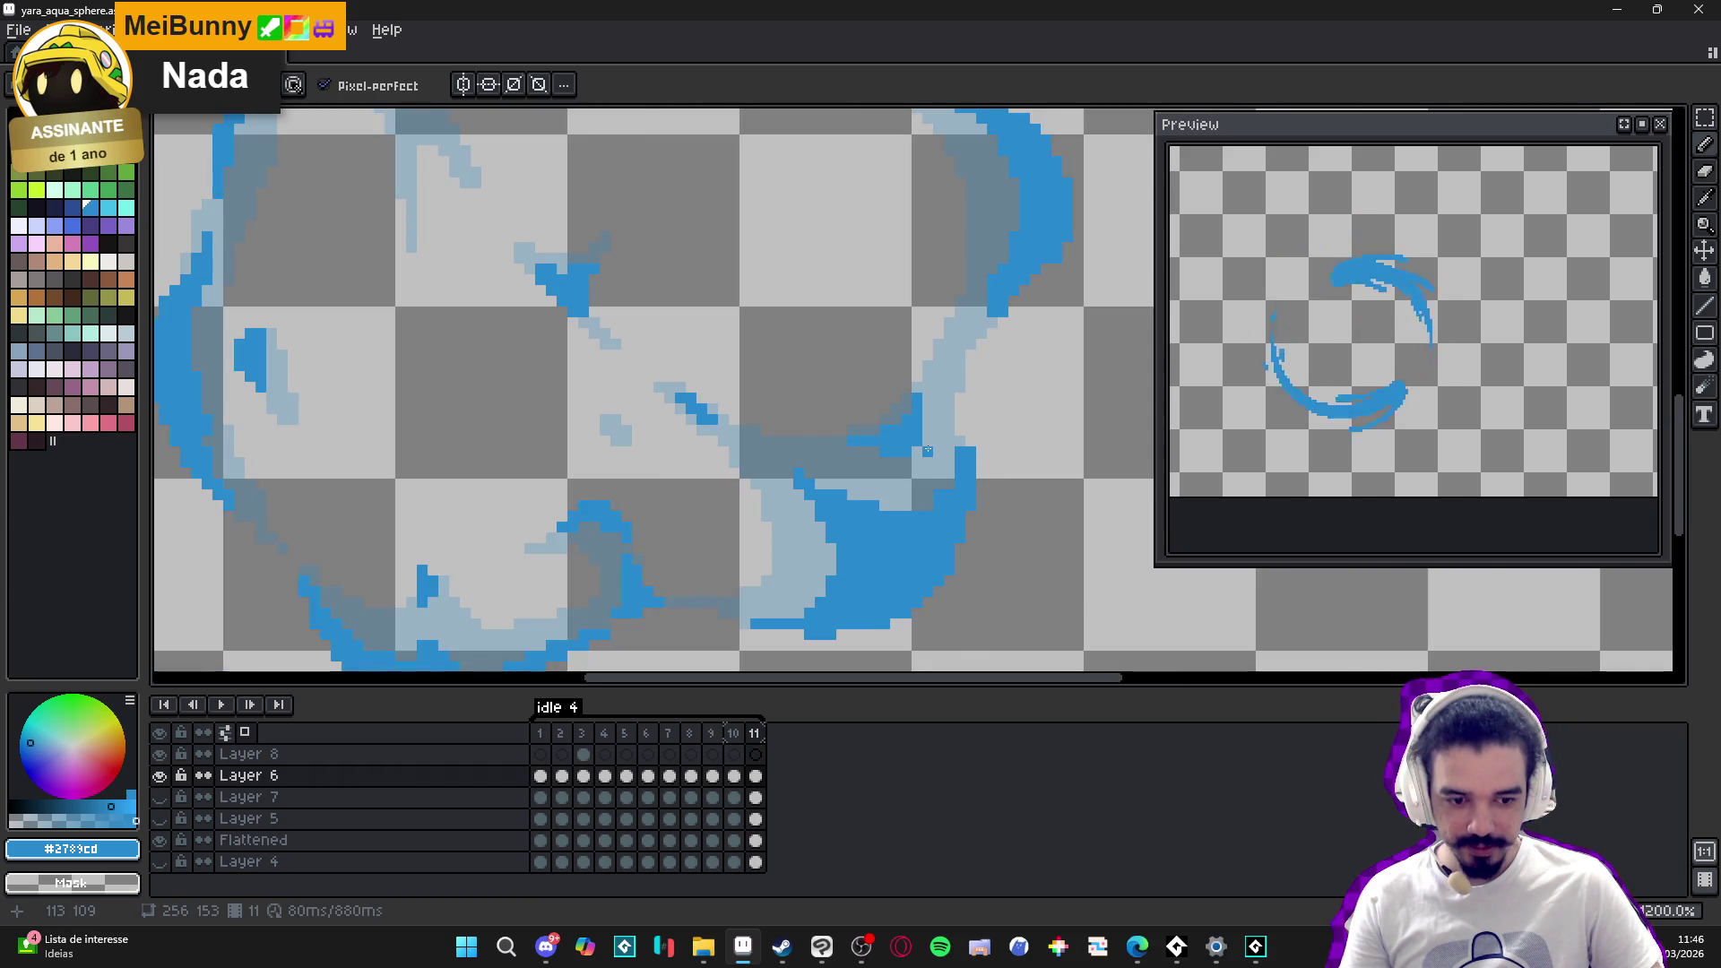
{"action": "scroll", "coordinate": [928, 451], "scroll_direction": "down", "scroll_amount": 4}
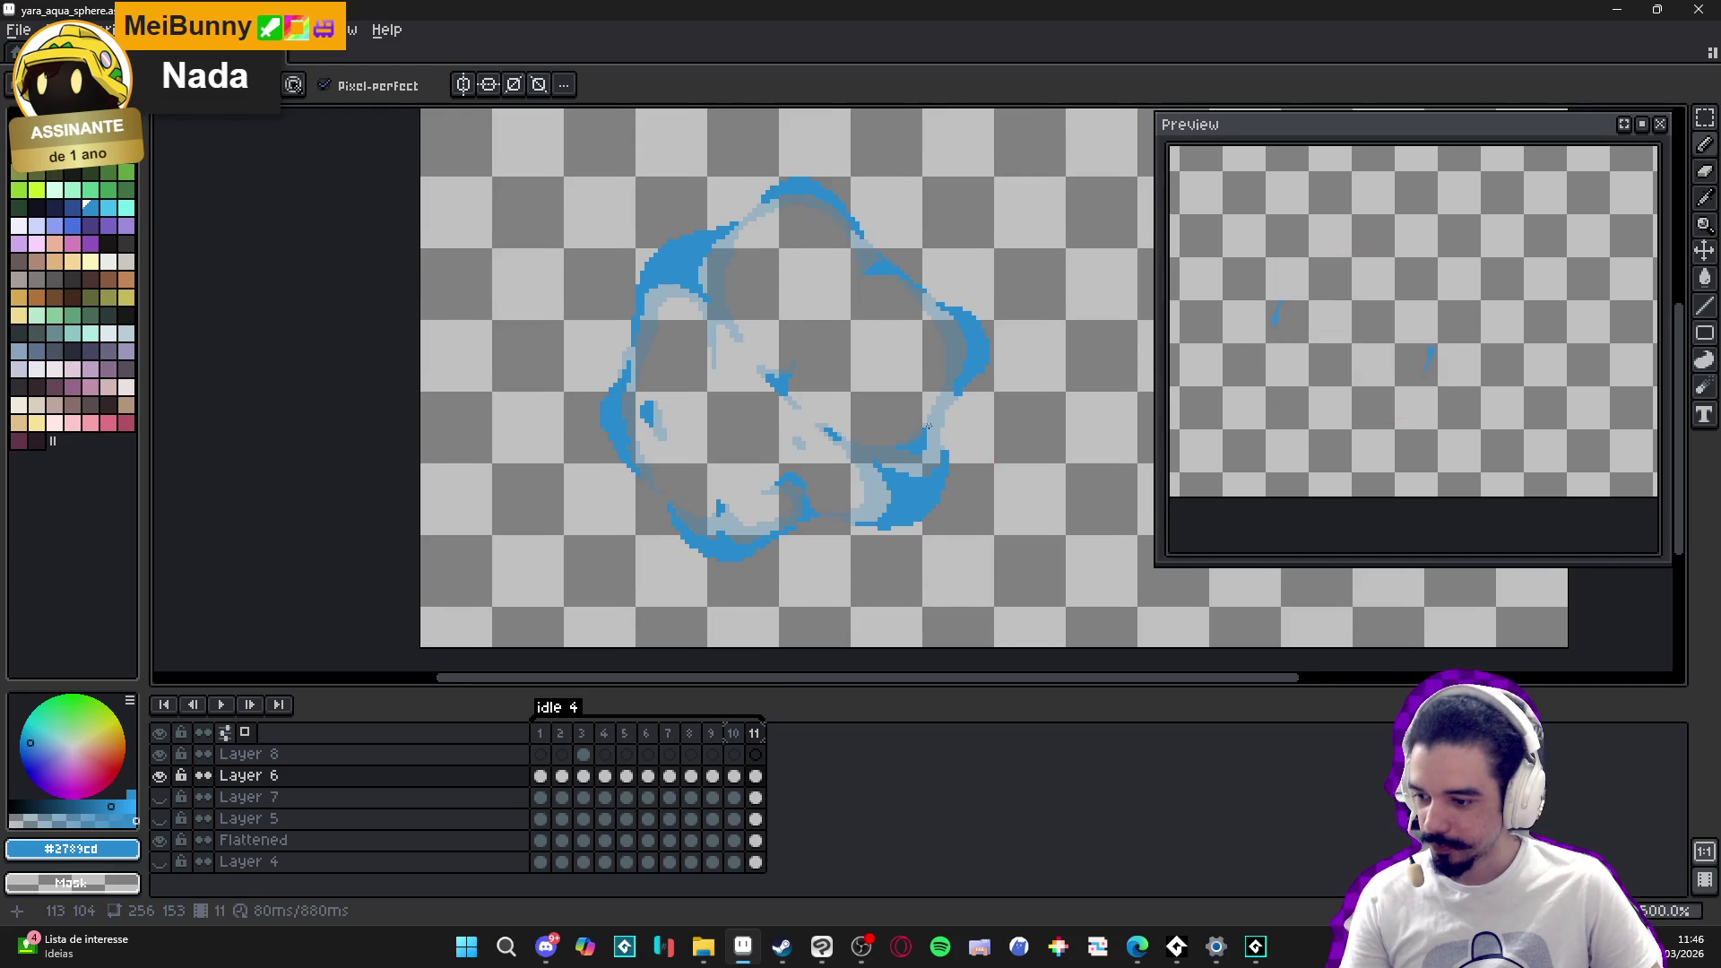
{"action": "left_click_drag", "start_coordinate": [927, 427], "coordinate": [883, 435]}
{"action": "key", "text": "ctrl+s"}
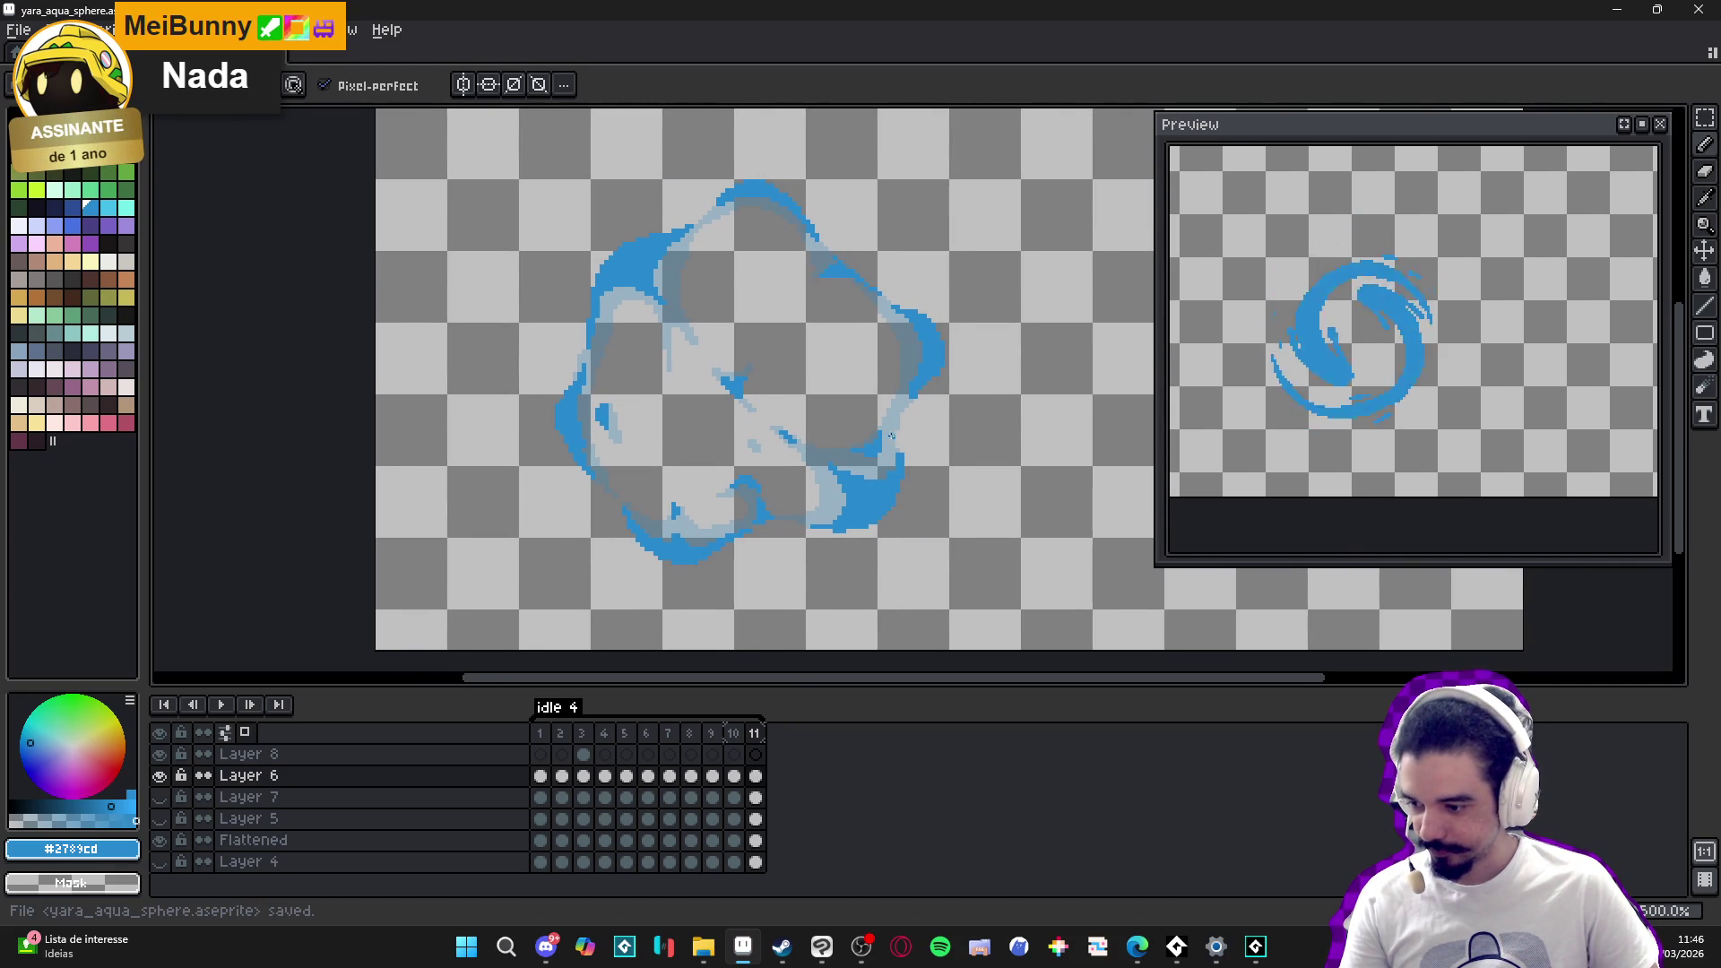
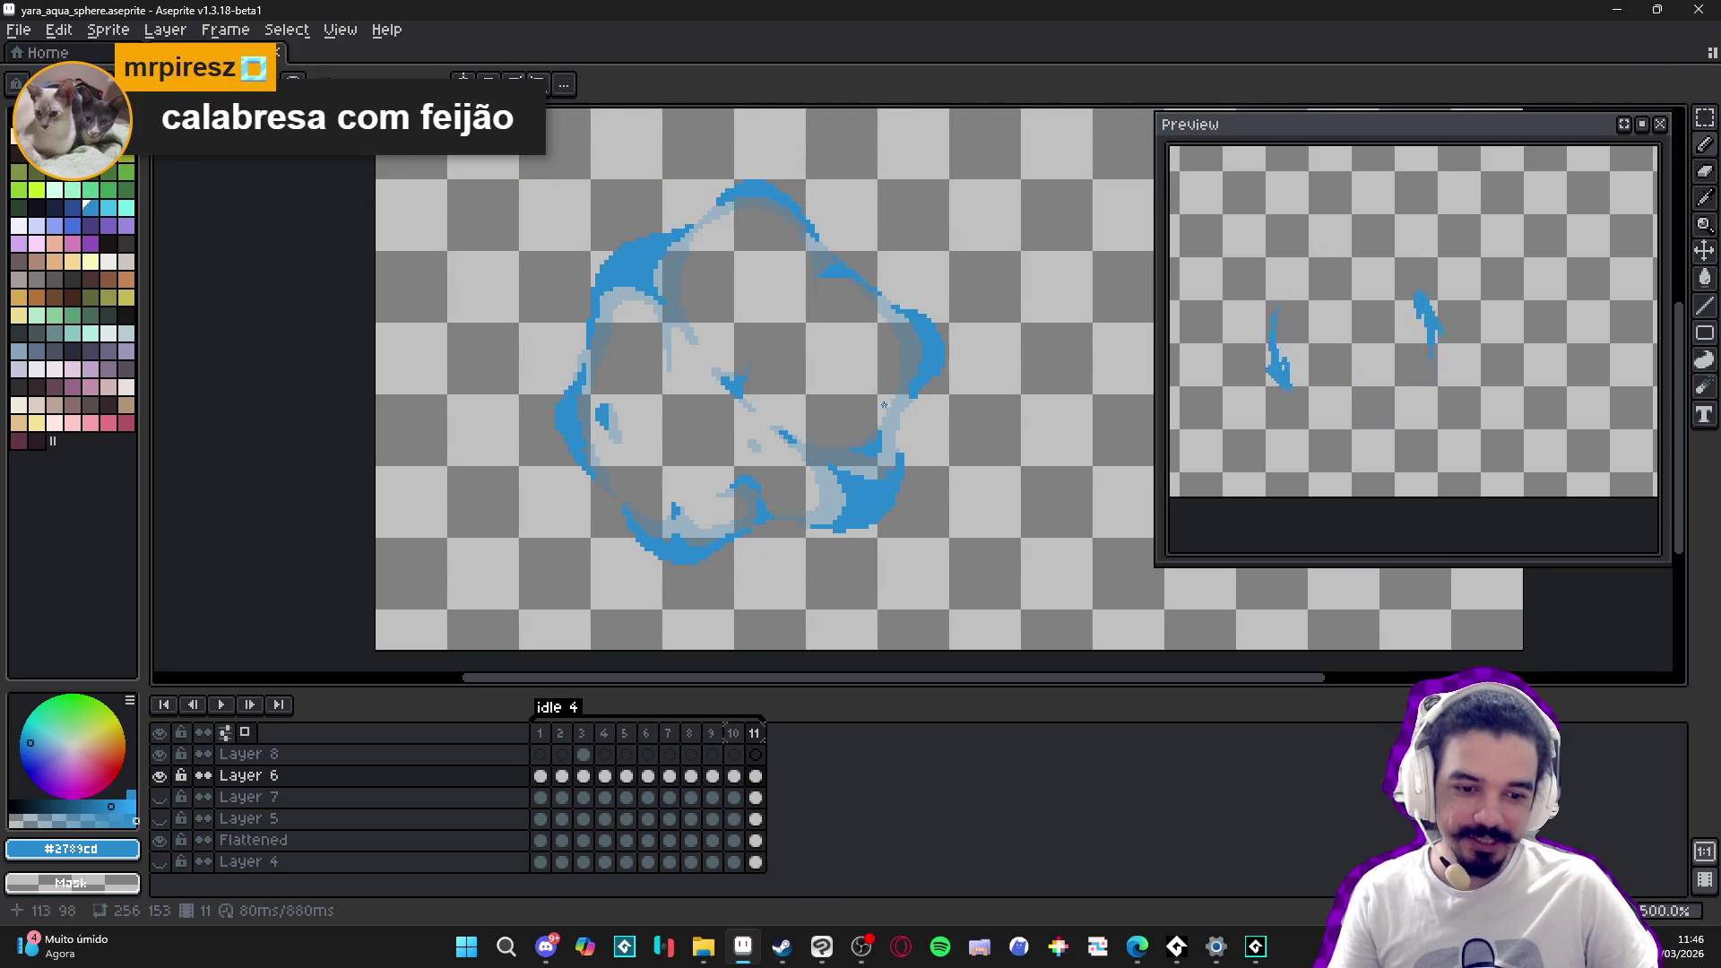
- Flip back and forth between frames 10 and 11 to compare them
{"action": "left_click", "coordinate": [734, 733]}
{"action": "left_click", "coordinate": [756, 734]}
{"action": "left_click", "coordinate": [741, 733]}
{"action": "left_click", "coordinate": [756, 734]}
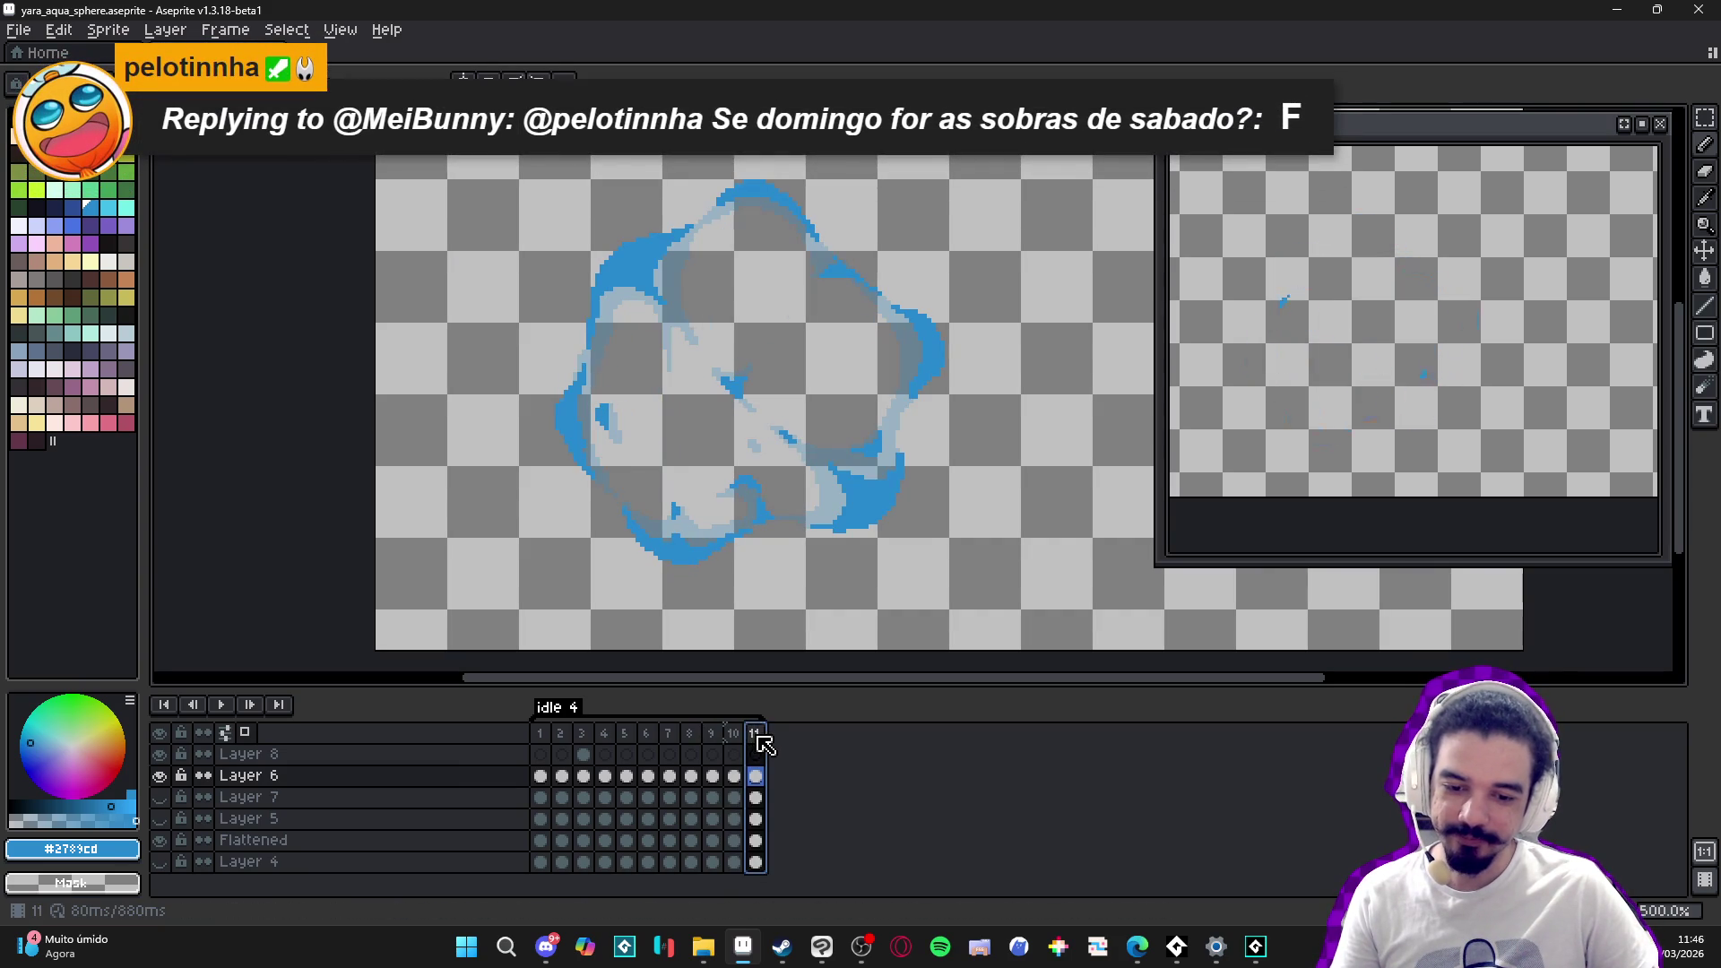
{"action": "left_click", "coordinate": [735, 733]}
{"action": "left_click", "coordinate": [756, 733]}
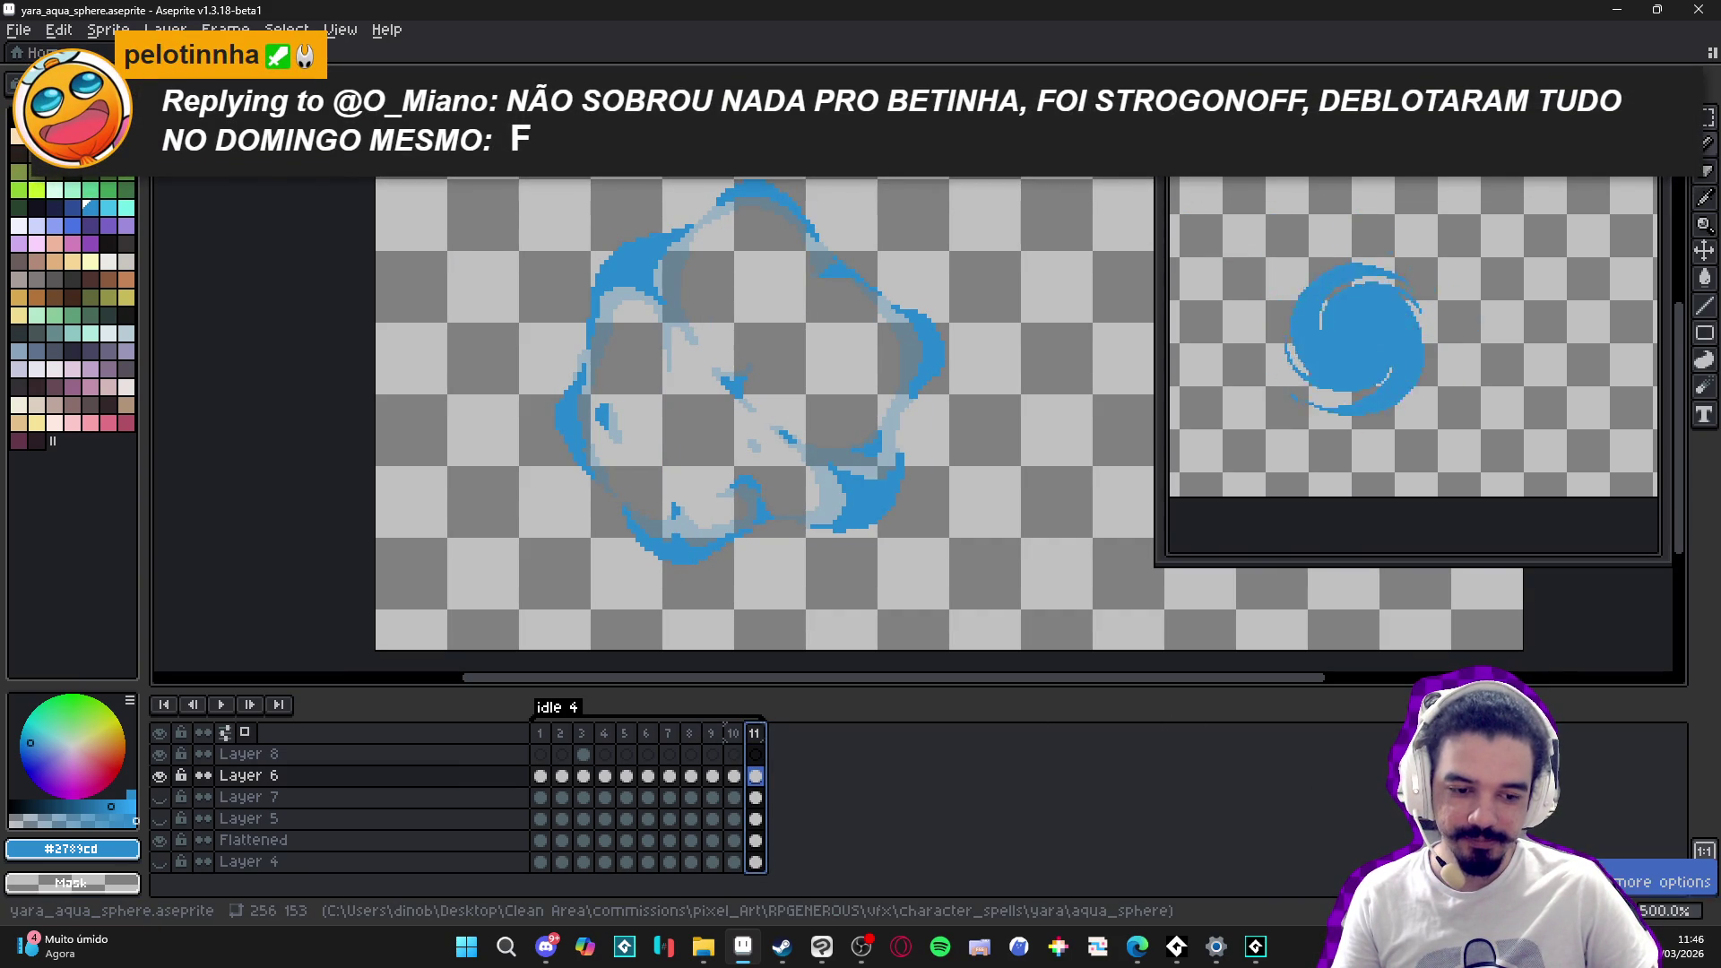
- Add frame 12 after frame 11 and compare it with frame 11
{"action": "key", "text": "alt+n"}
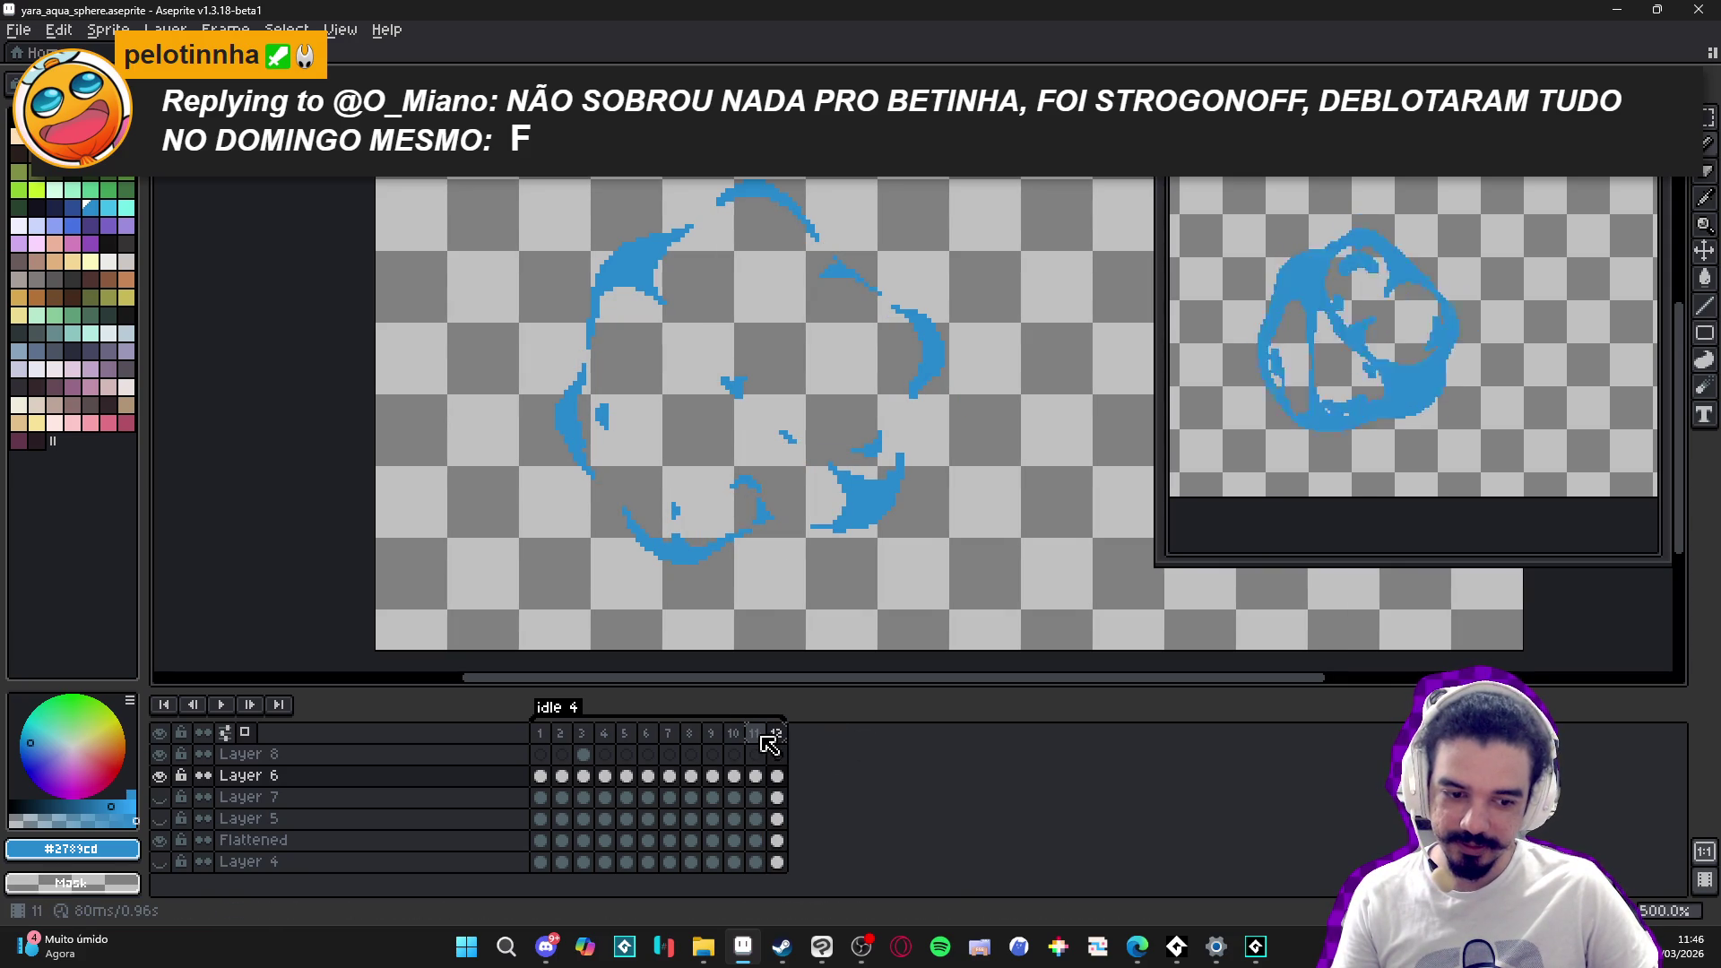
{"action": "left_click", "coordinate": [757, 735]}
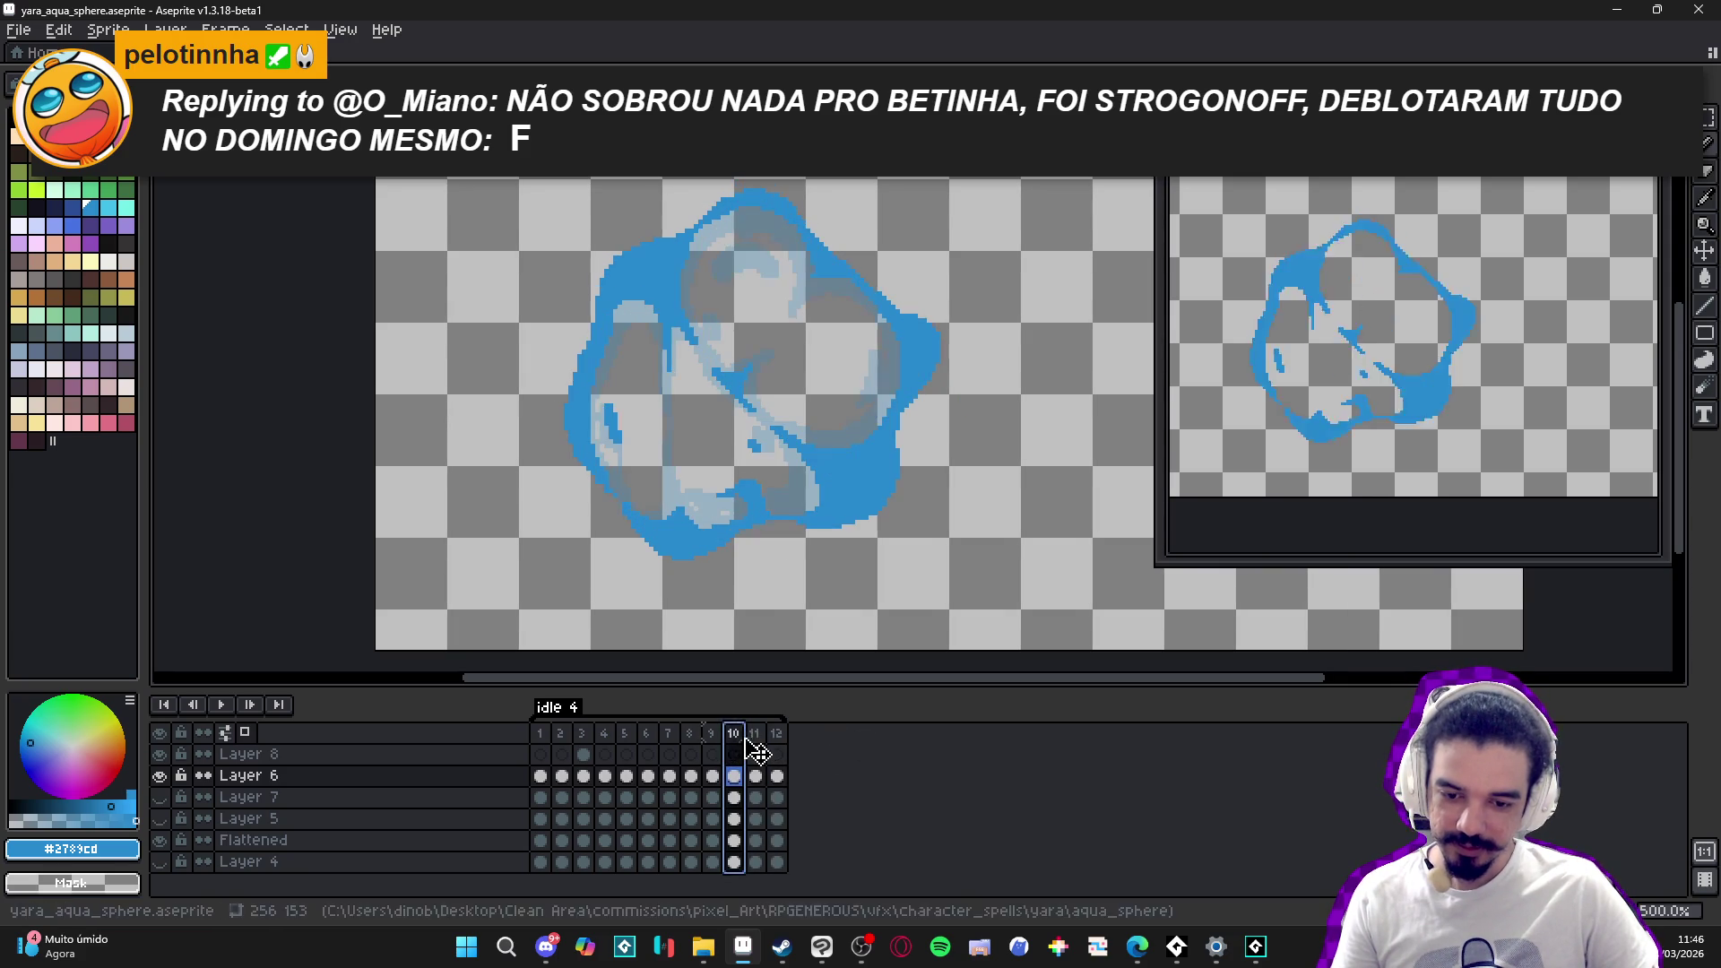
{"action": "left_click", "coordinate": [776, 733]}
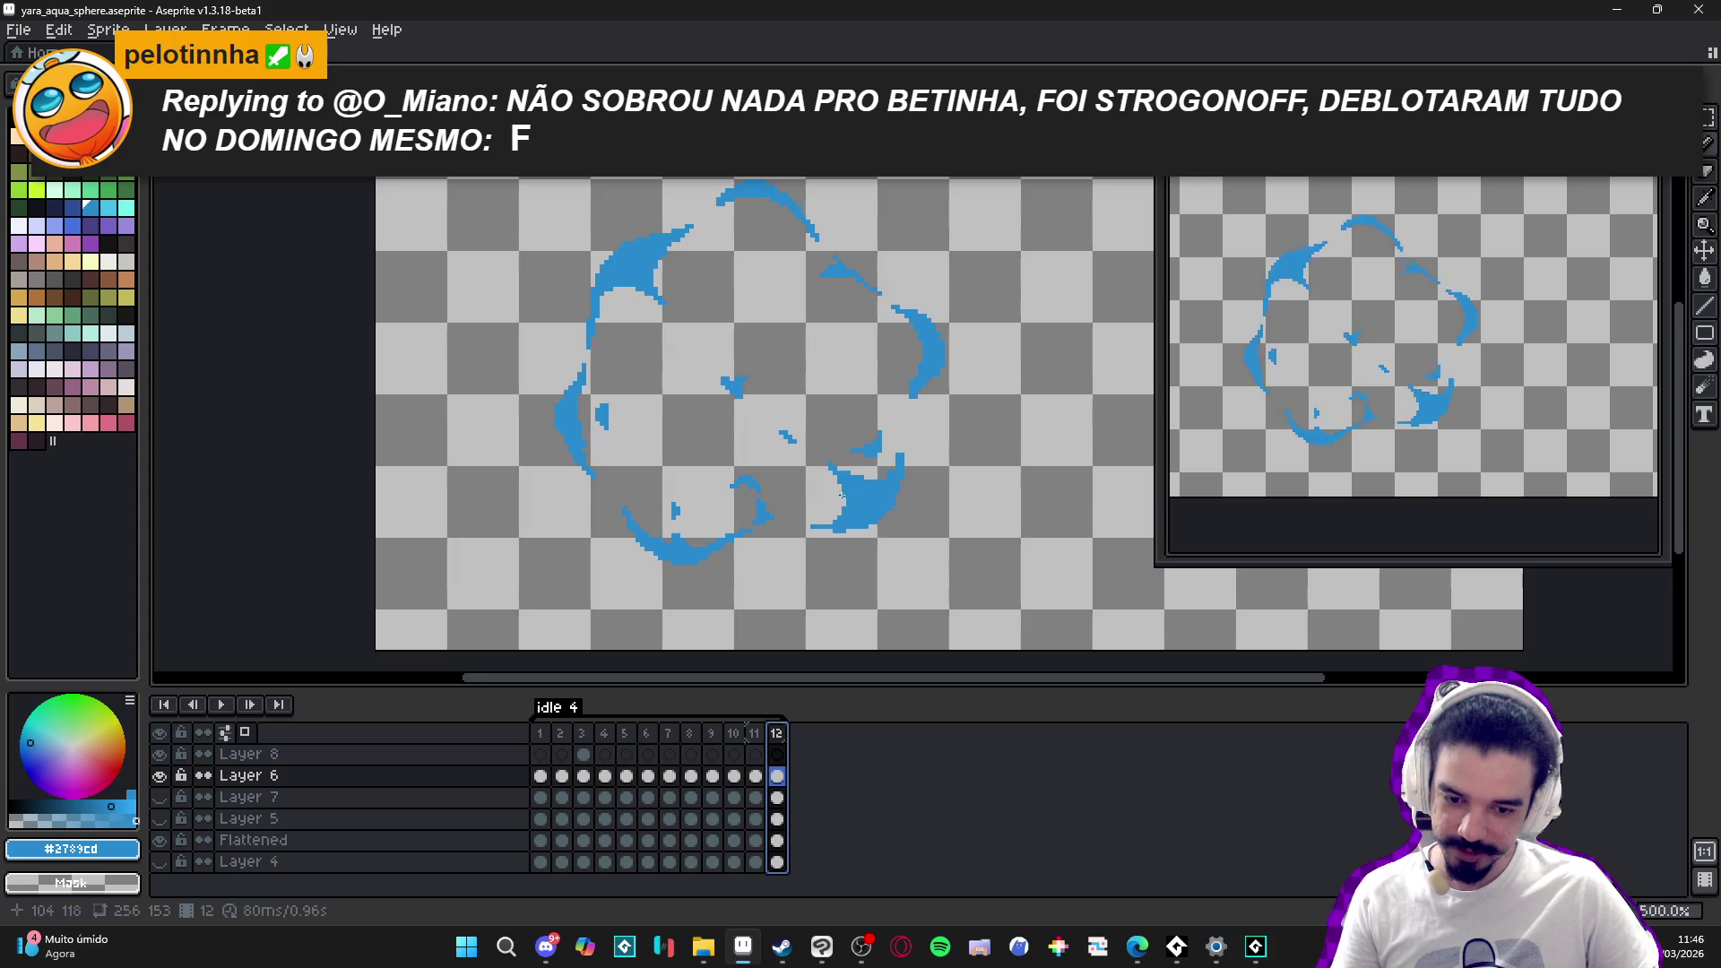
{"action": "left_click", "coordinate": [864, 511], "text": "ctrl"}
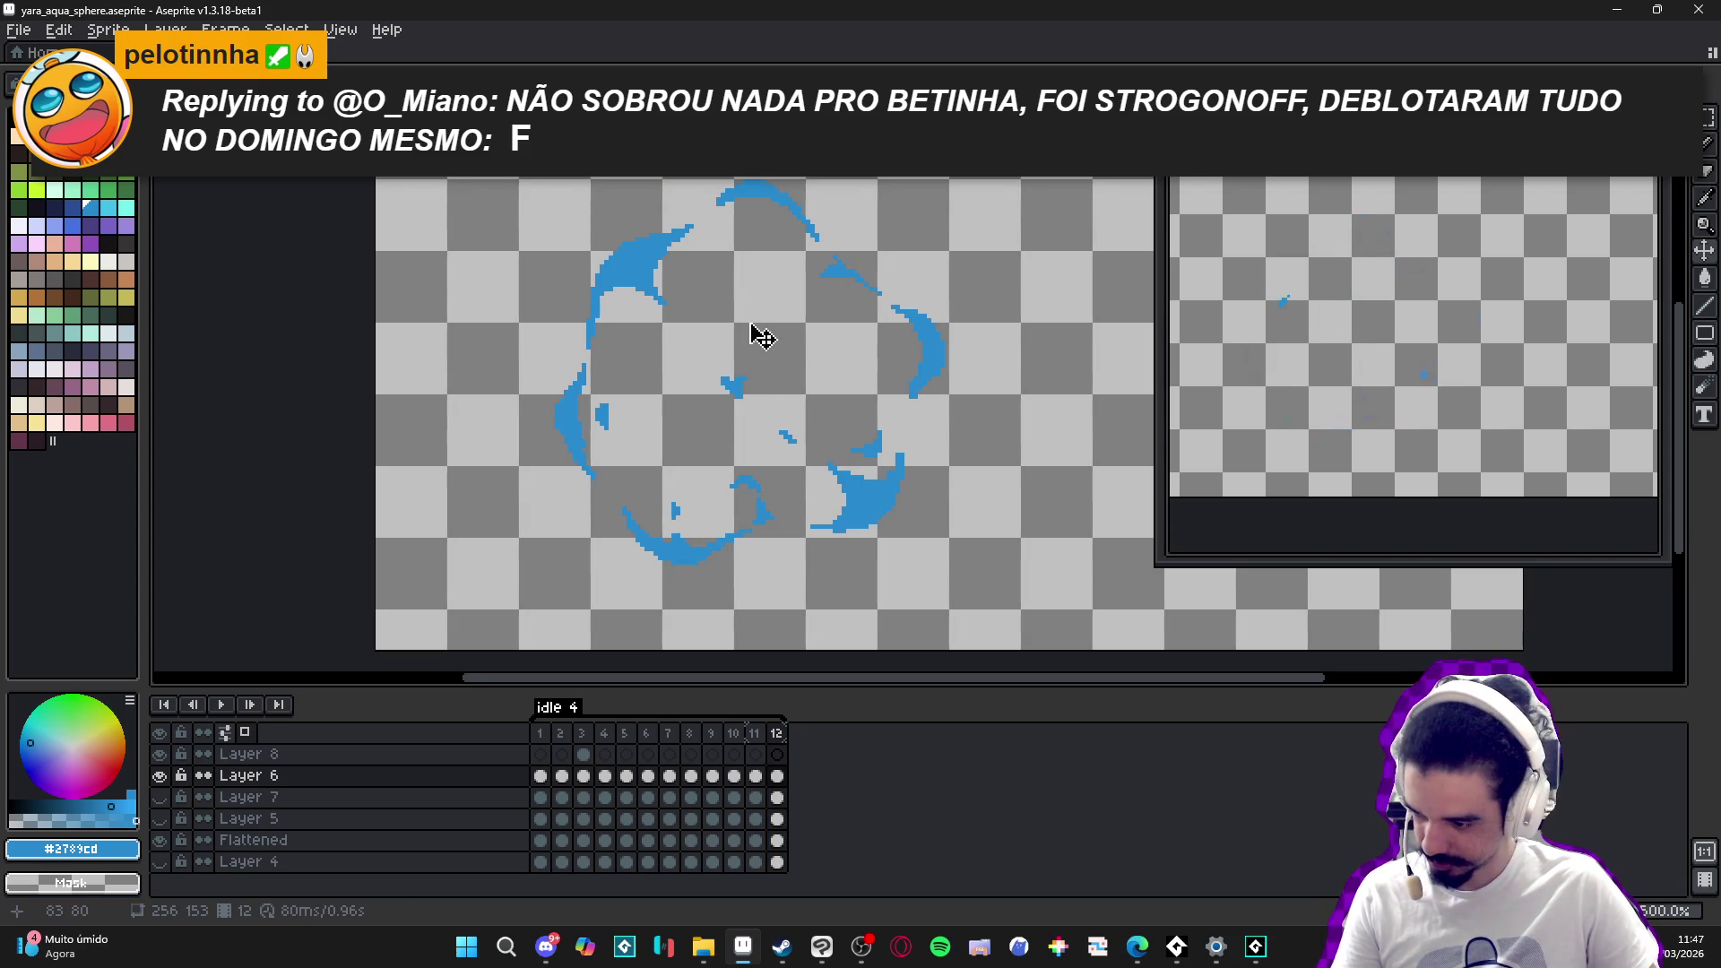
- Erase and delete frame 12's copied strokes, then zoom in on the upper-left arc
{"action": "mouse_move", "coordinate": [673, 260]}
{"action": "left_mouse_down"}
{"action": "mouse_move", "coordinate": [615, 261]}
{"action": "mouse_move", "coordinate": [568, 503]}
{"action": "mouse_move", "coordinate": [606, 388]}
{"action": "mouse_move", "coordinate": [695, 516]}
{"action": "left_mouse_up"}
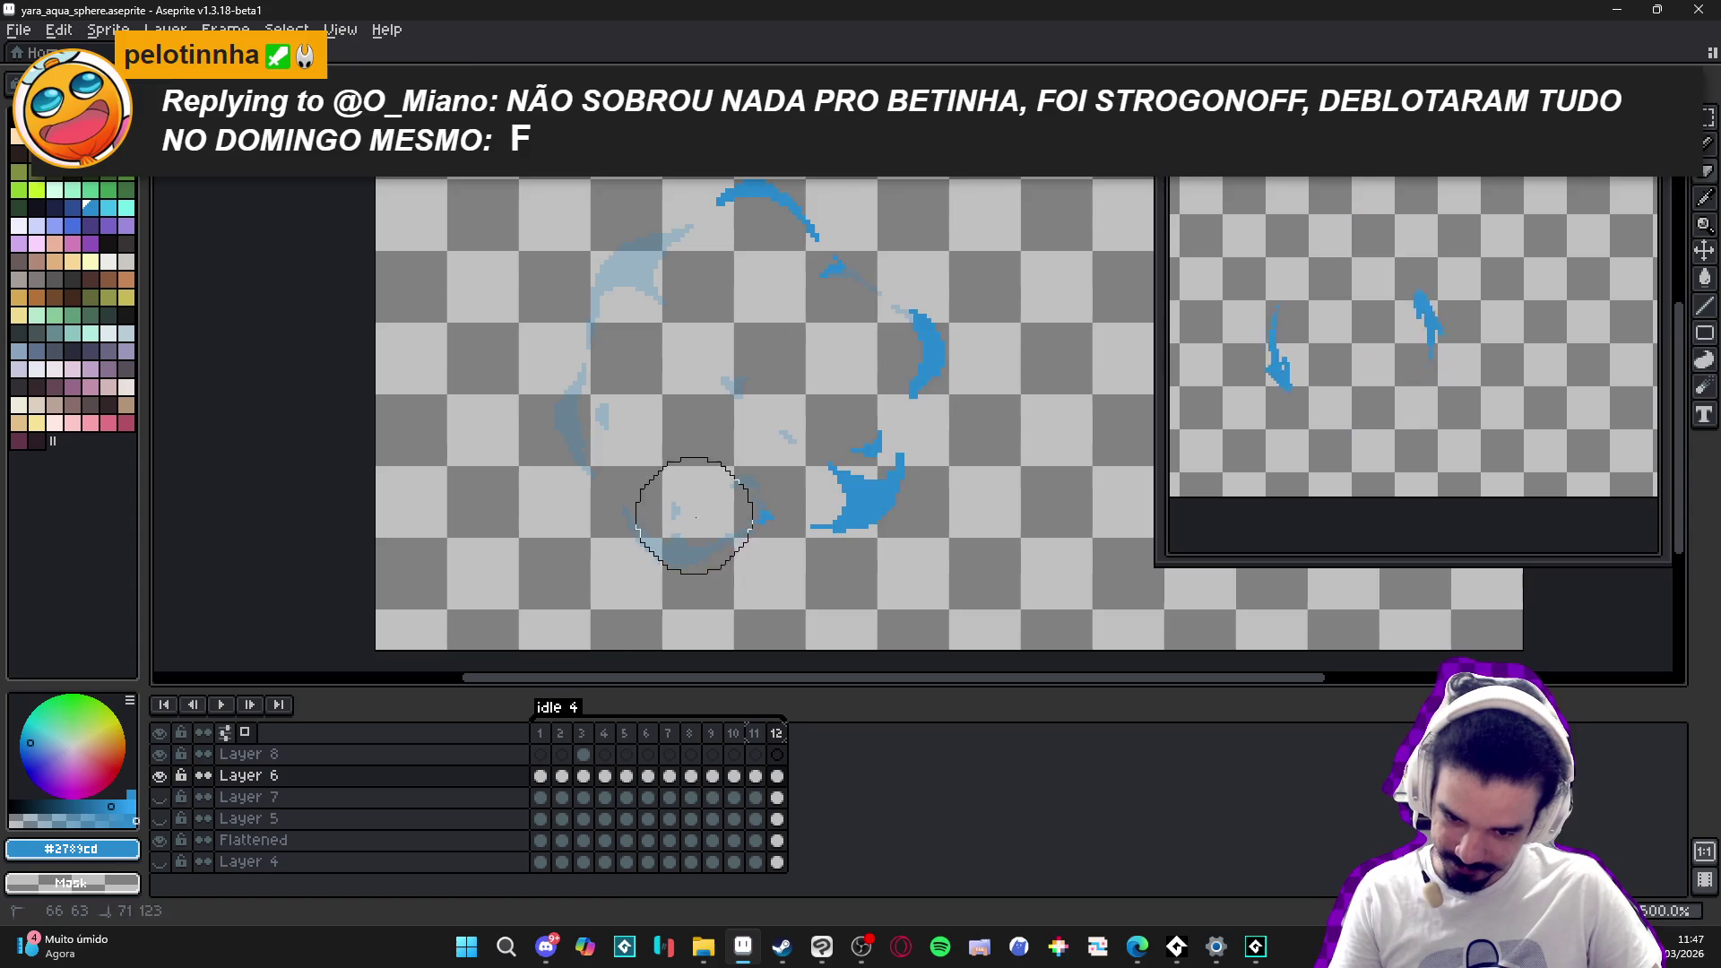
{"action": "key", "text": "Delete"}
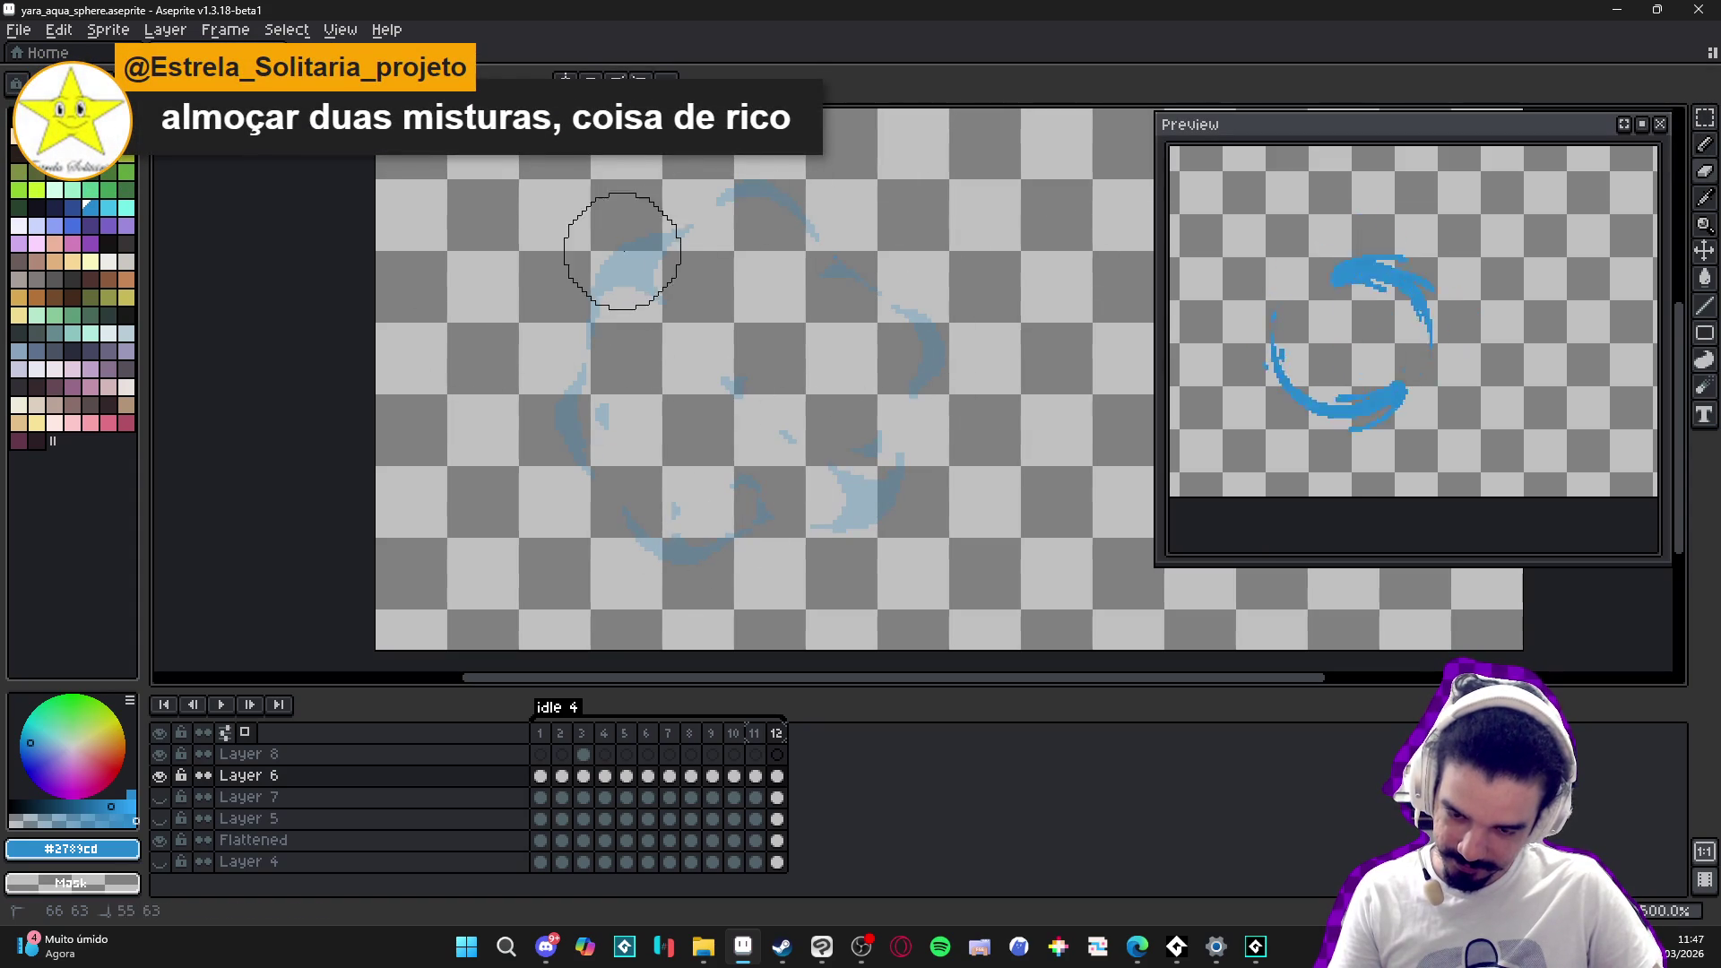
{"action": "scroll", "coordinate": [624, 252], "scroll_direction": "up", "scroll_amount": 5}
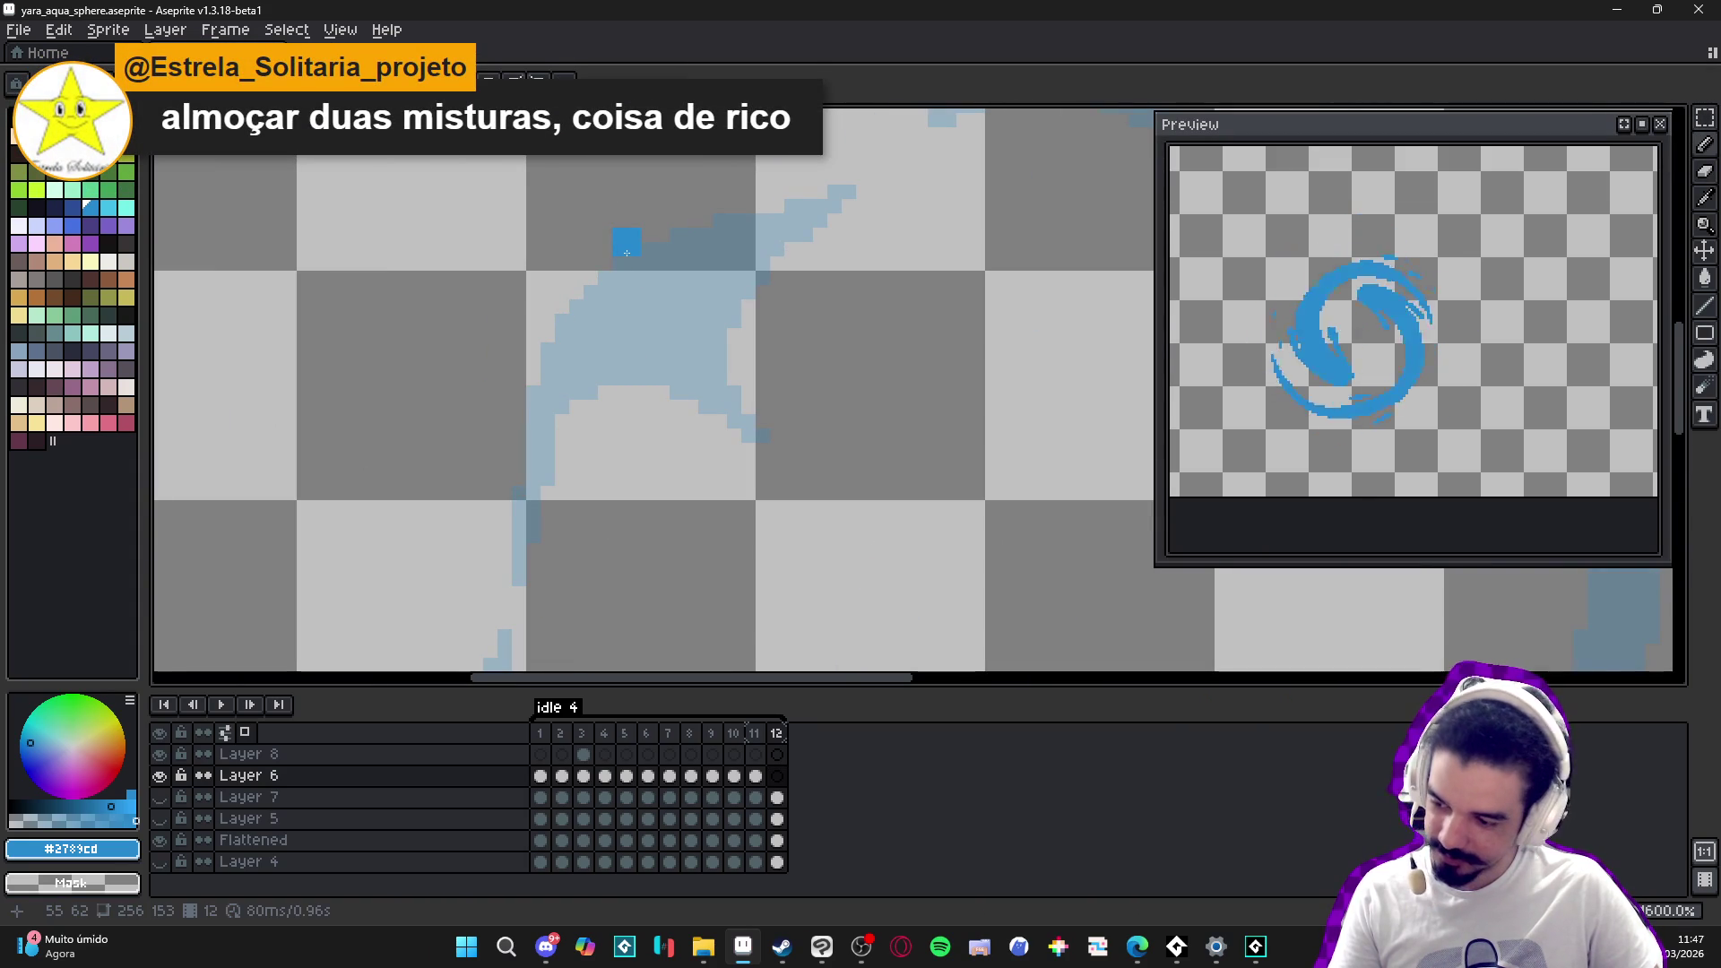
{"action": "left_click_drag", "start_coordinate": [626, 253], "coordinate": [692, 250]}
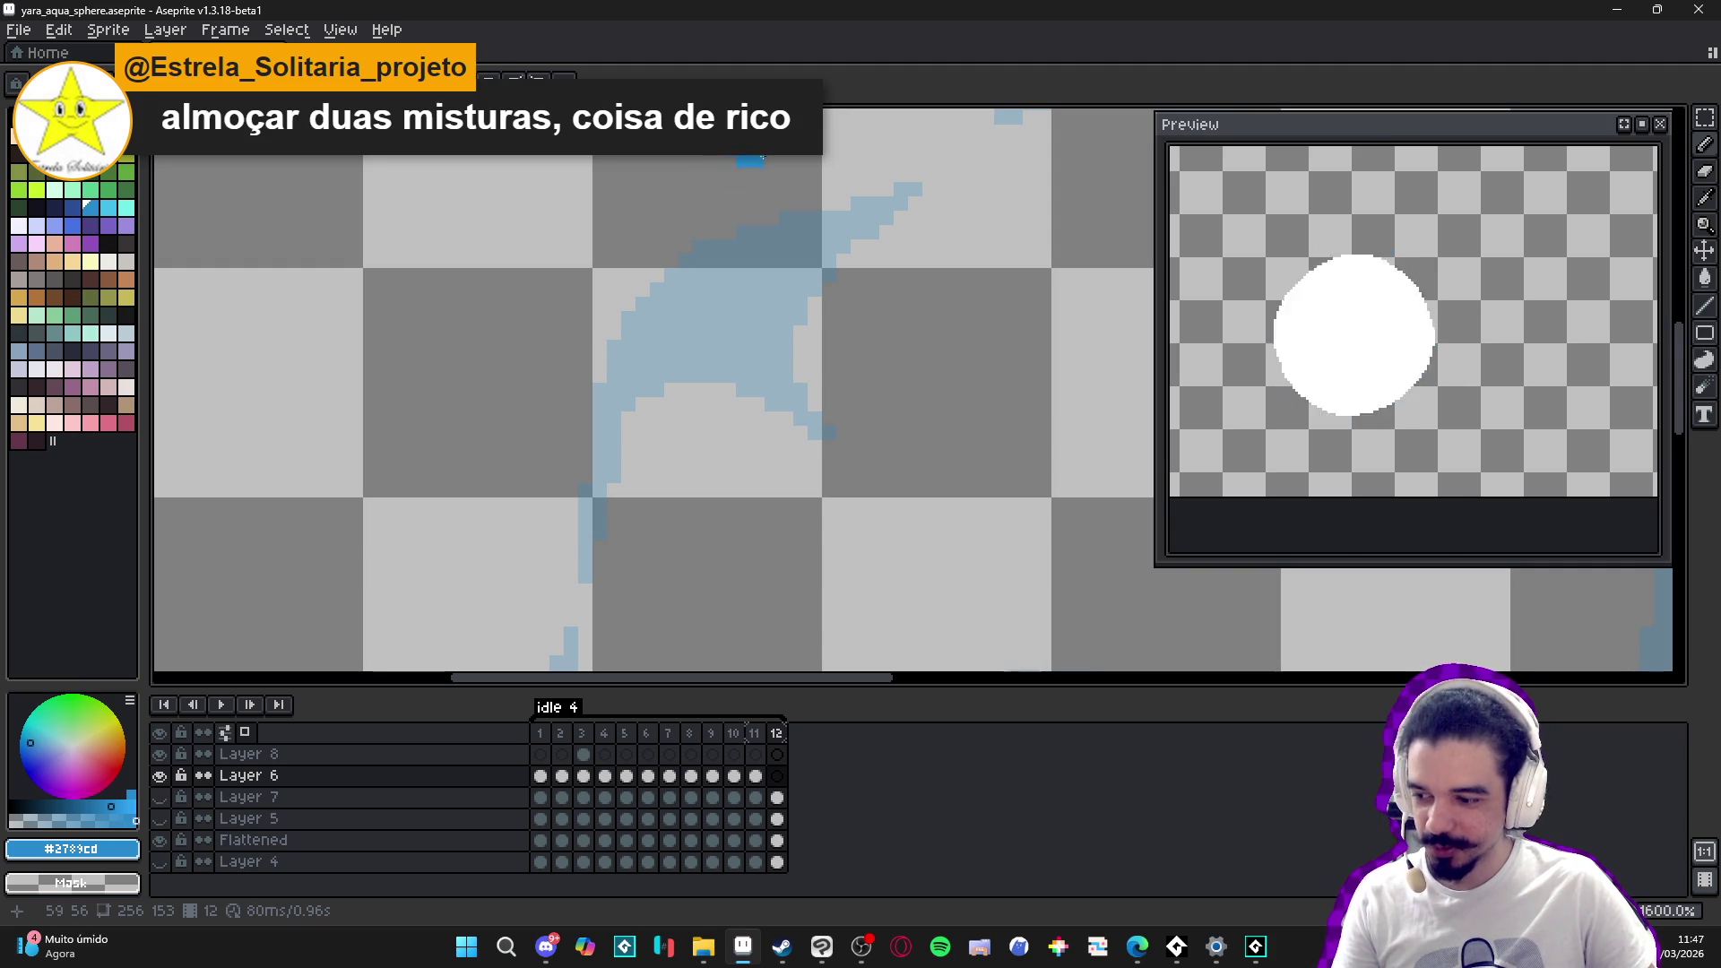
- Draw a dark-blue stroke along the upper-left arc's edge over the onion skin
{"action": "mouse_move", "coordinate": [656, 274]}
{"action": "left_mouse_down"}
{"action": "mouse_move", "coordinate": [736, 218]}
{"action": "mouse_move", "coordinate": [671, 328]}
{"action": "left_mouse_up"}
{"action": "left_click", "coordinate": [679, 328]}
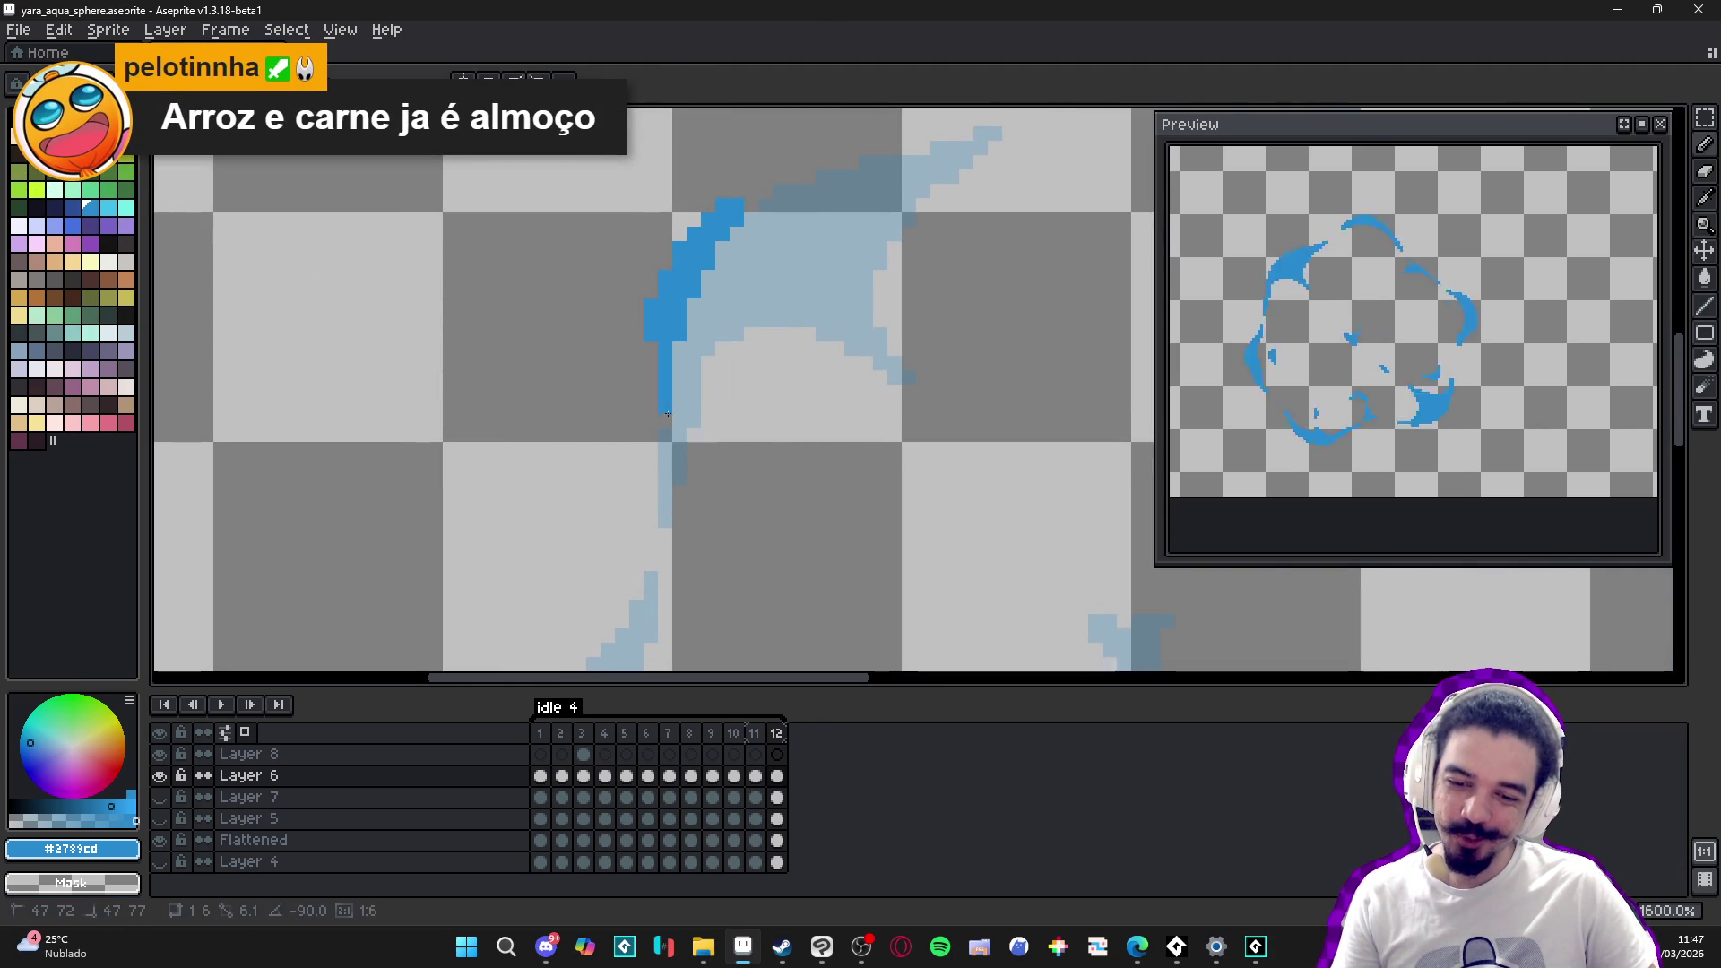
{"action": "left_click_drag", "start_coordinate": [668, 338], "coordinate": [659, 363]}
{"action": "left_click_drag", "start_coordinate": [714, 247], "coordinate": [597, 386]}
{"action": "scroll", "coordinate": [622, 351], "scroll_direction": "up", "scroll_amount": 2}
{"action": "scroll", "coordinate": [606, 390], "scroll_direction": "down", "scroll_amount": 2}
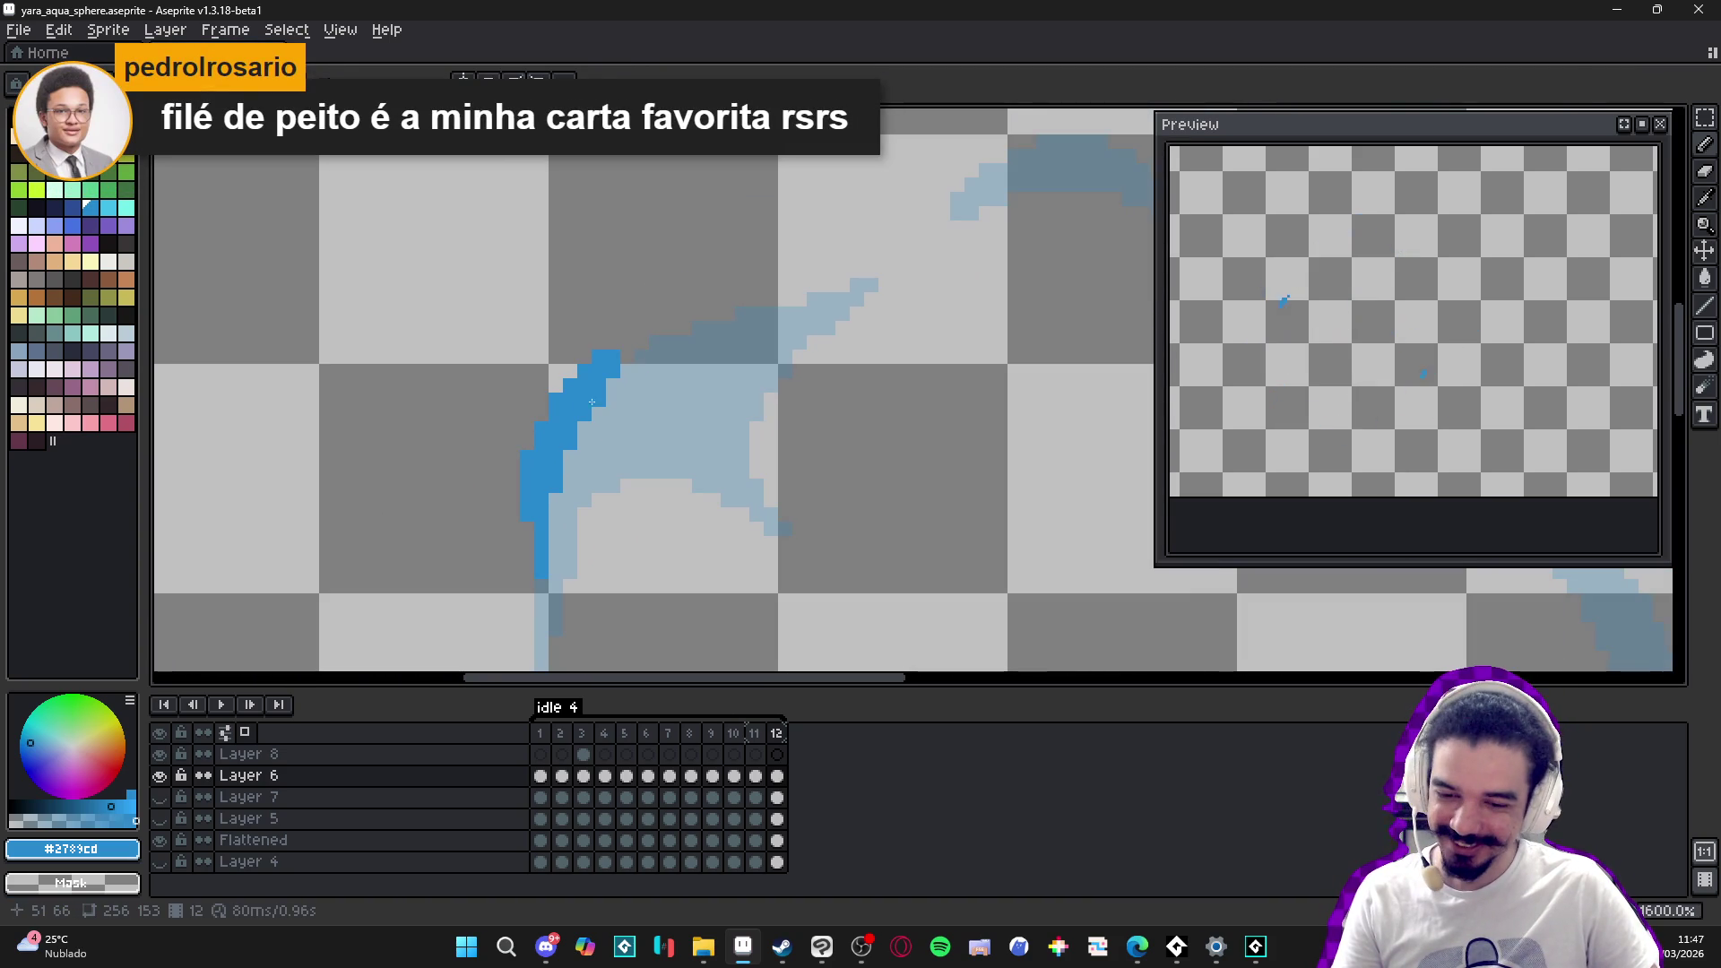
{"action": "left_click_drag", "start_coordinate": [641, 351], "coordinate": [698, 330]}
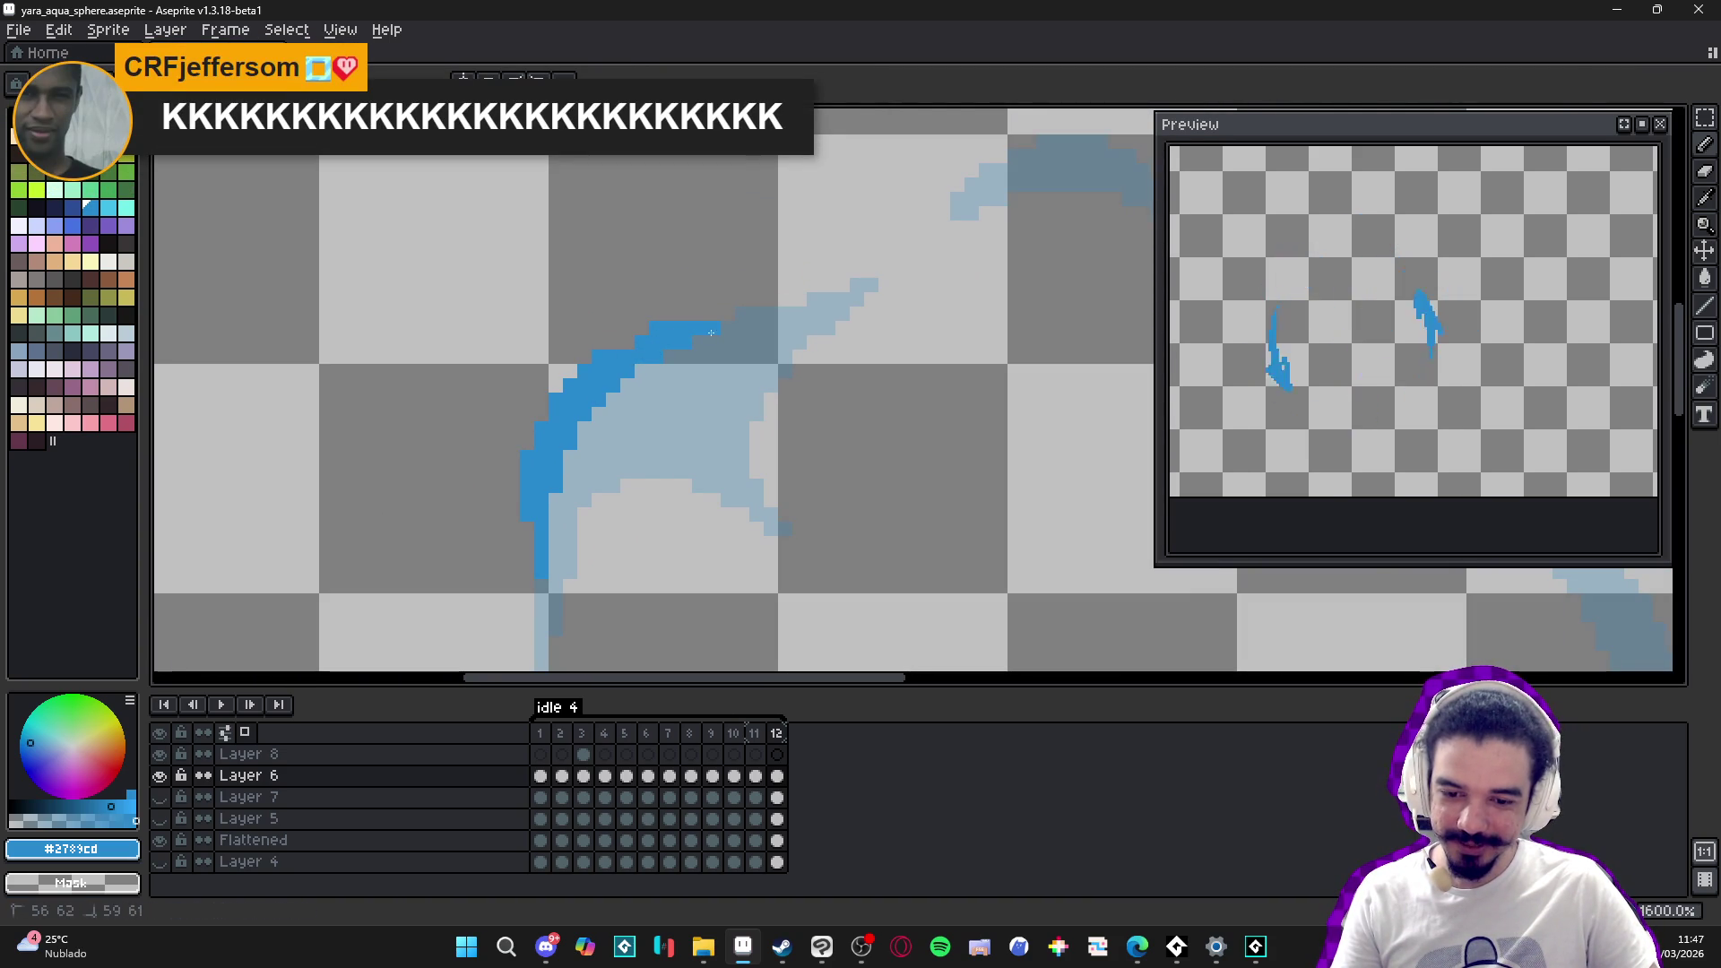
- Thicken the arc's inner edge with blue pixels and erase a stray top pixel
{"action": "left_click", "coordinate": [627, 400]}
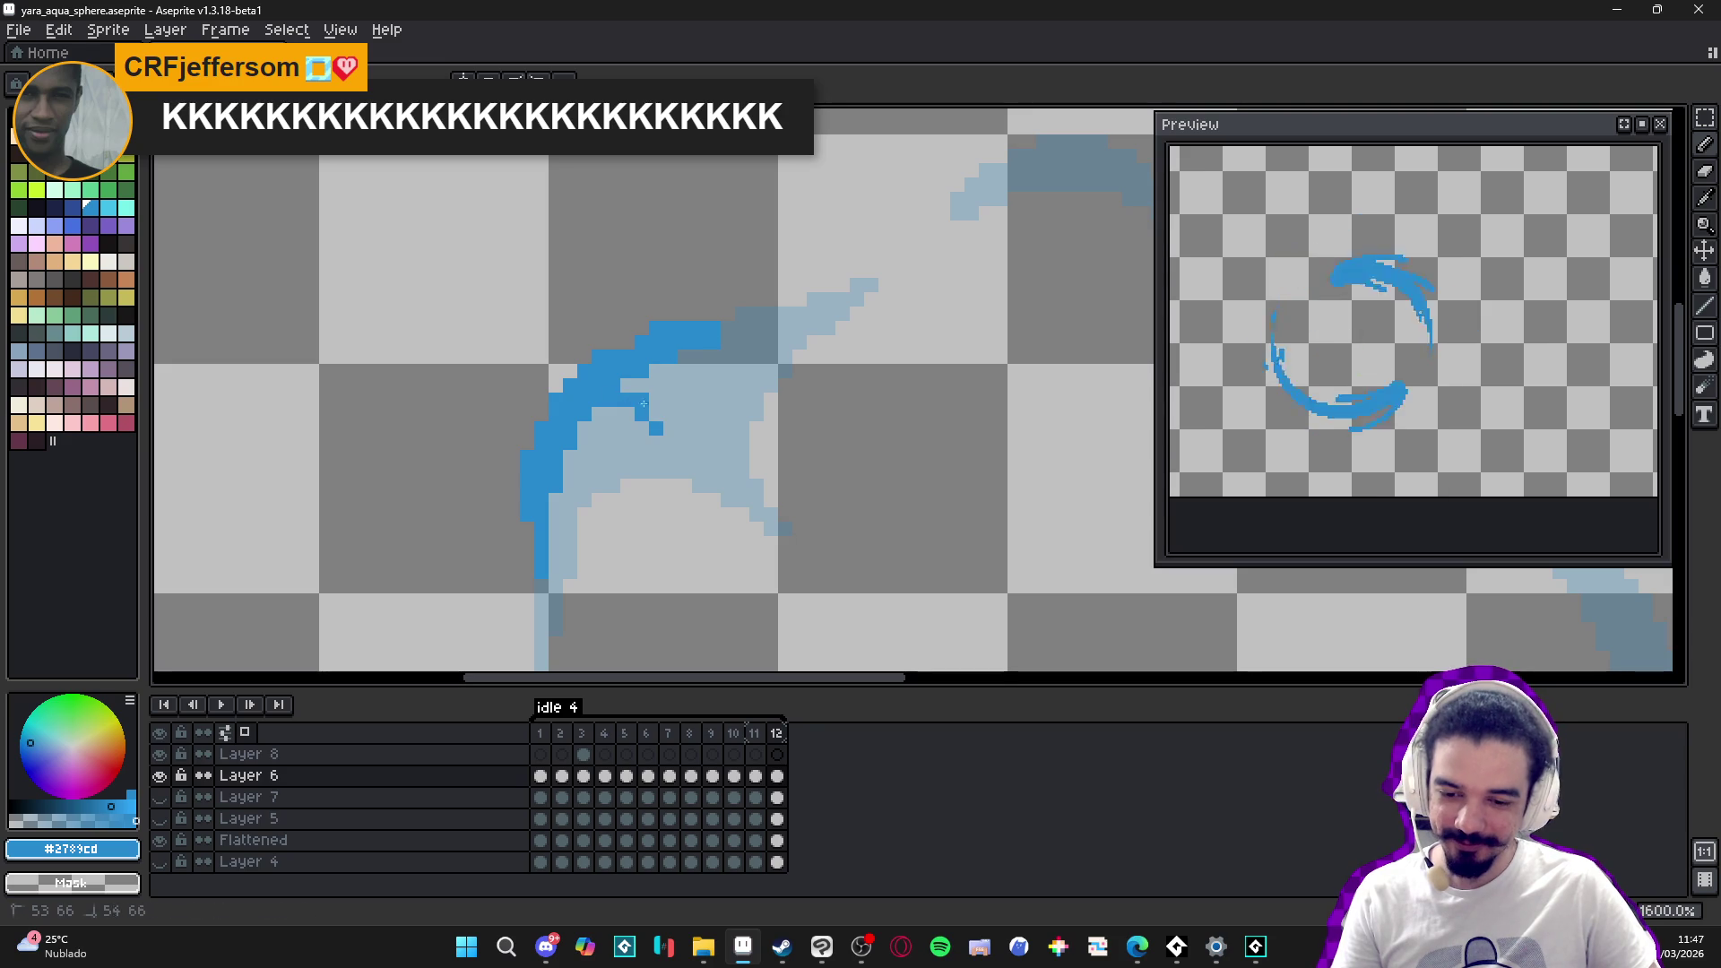
{"action": "left_click", "coordinate": [697, 443]}
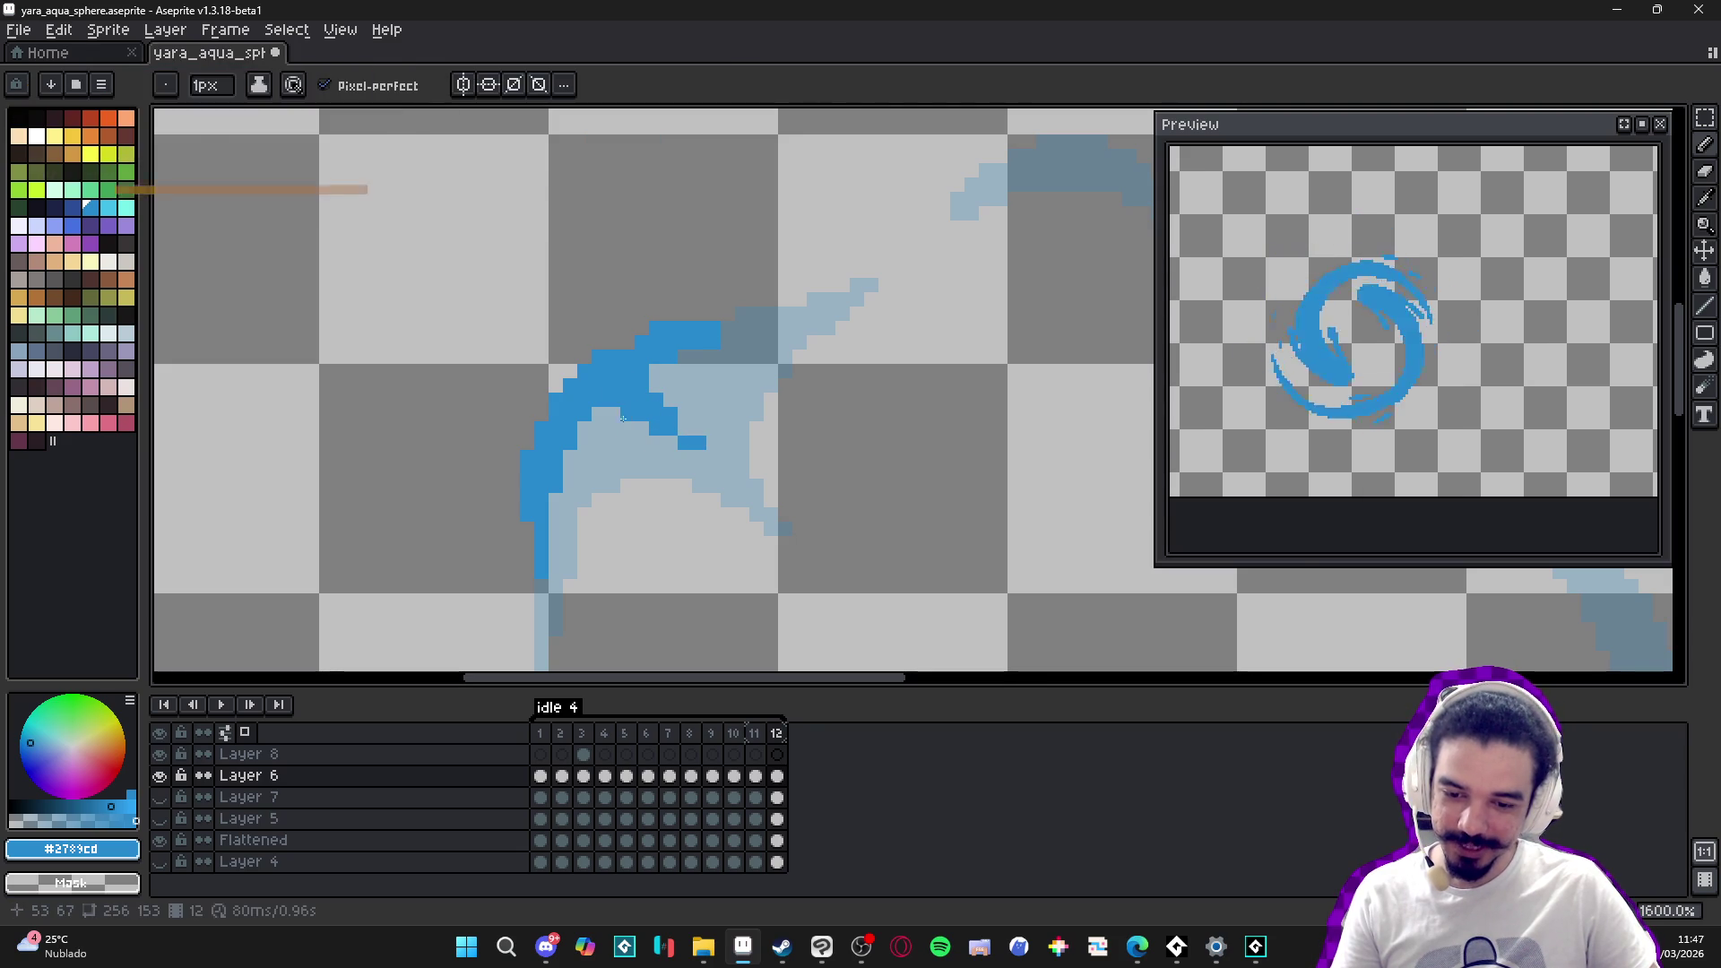
{"action": "left_click", "coordinate": [608, 414]}
{"action": "left_click", "coordinate": [583, 427]}
{"action": "left_click", "coordinate": [600, 428]}
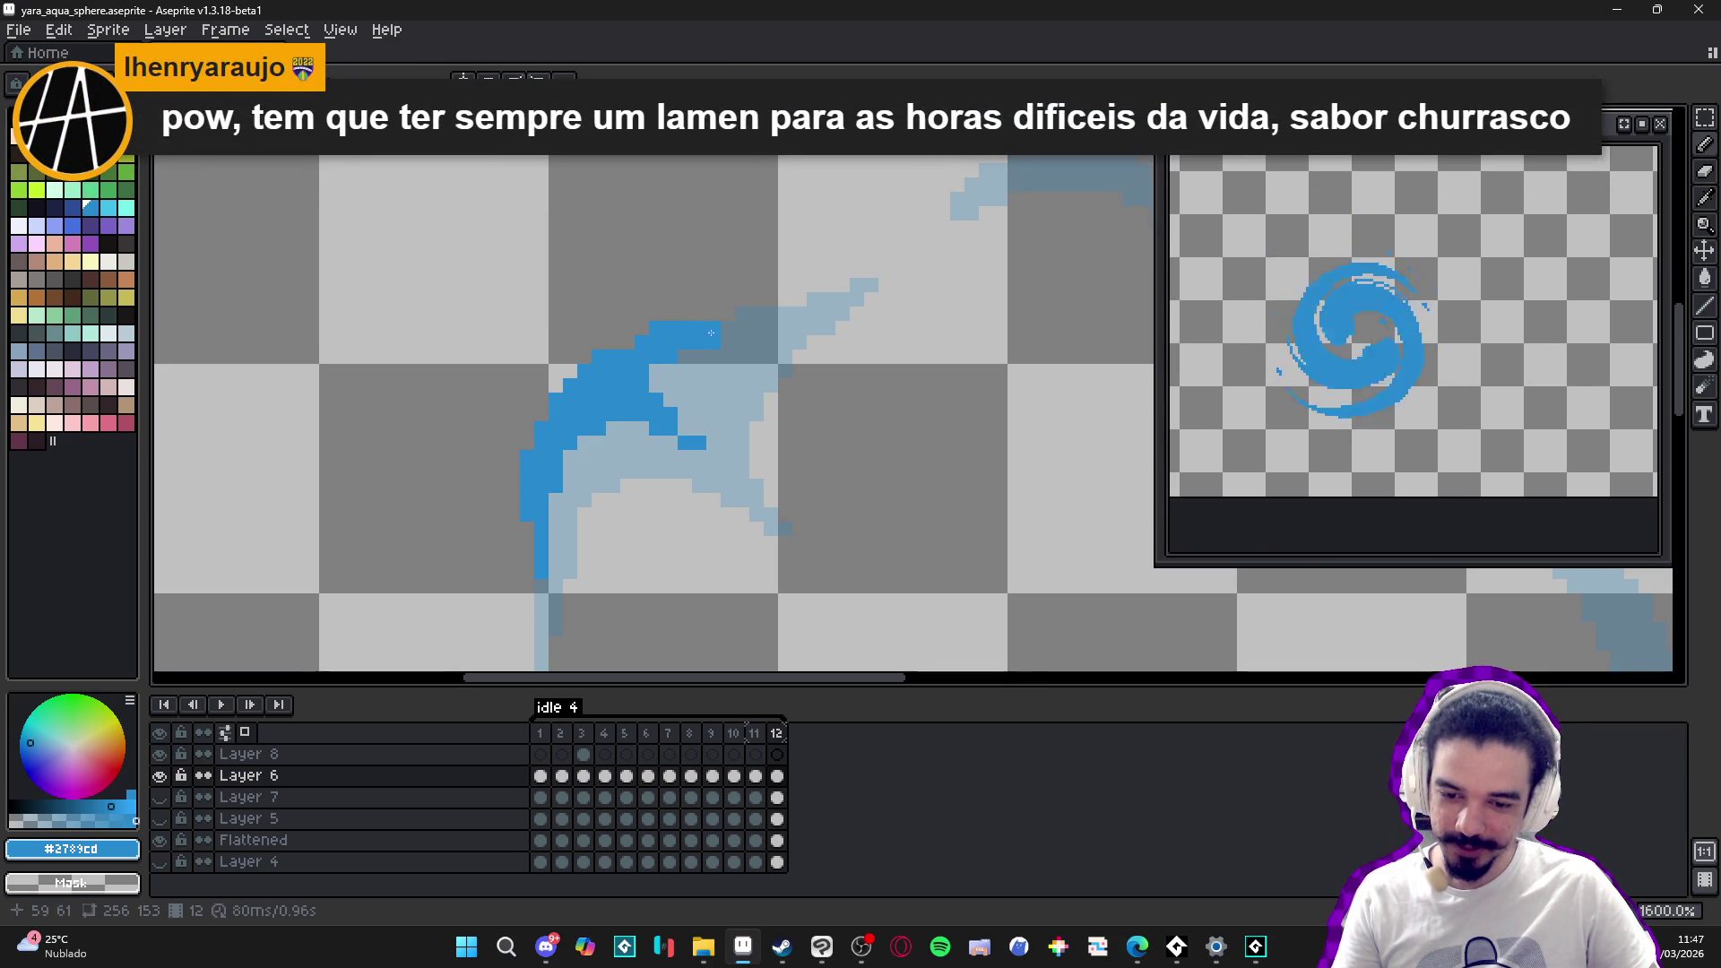
{"action": "left_click", "coordinate": [671, 370]}
{"action": "left_click", "coordinate": [656, 384]}
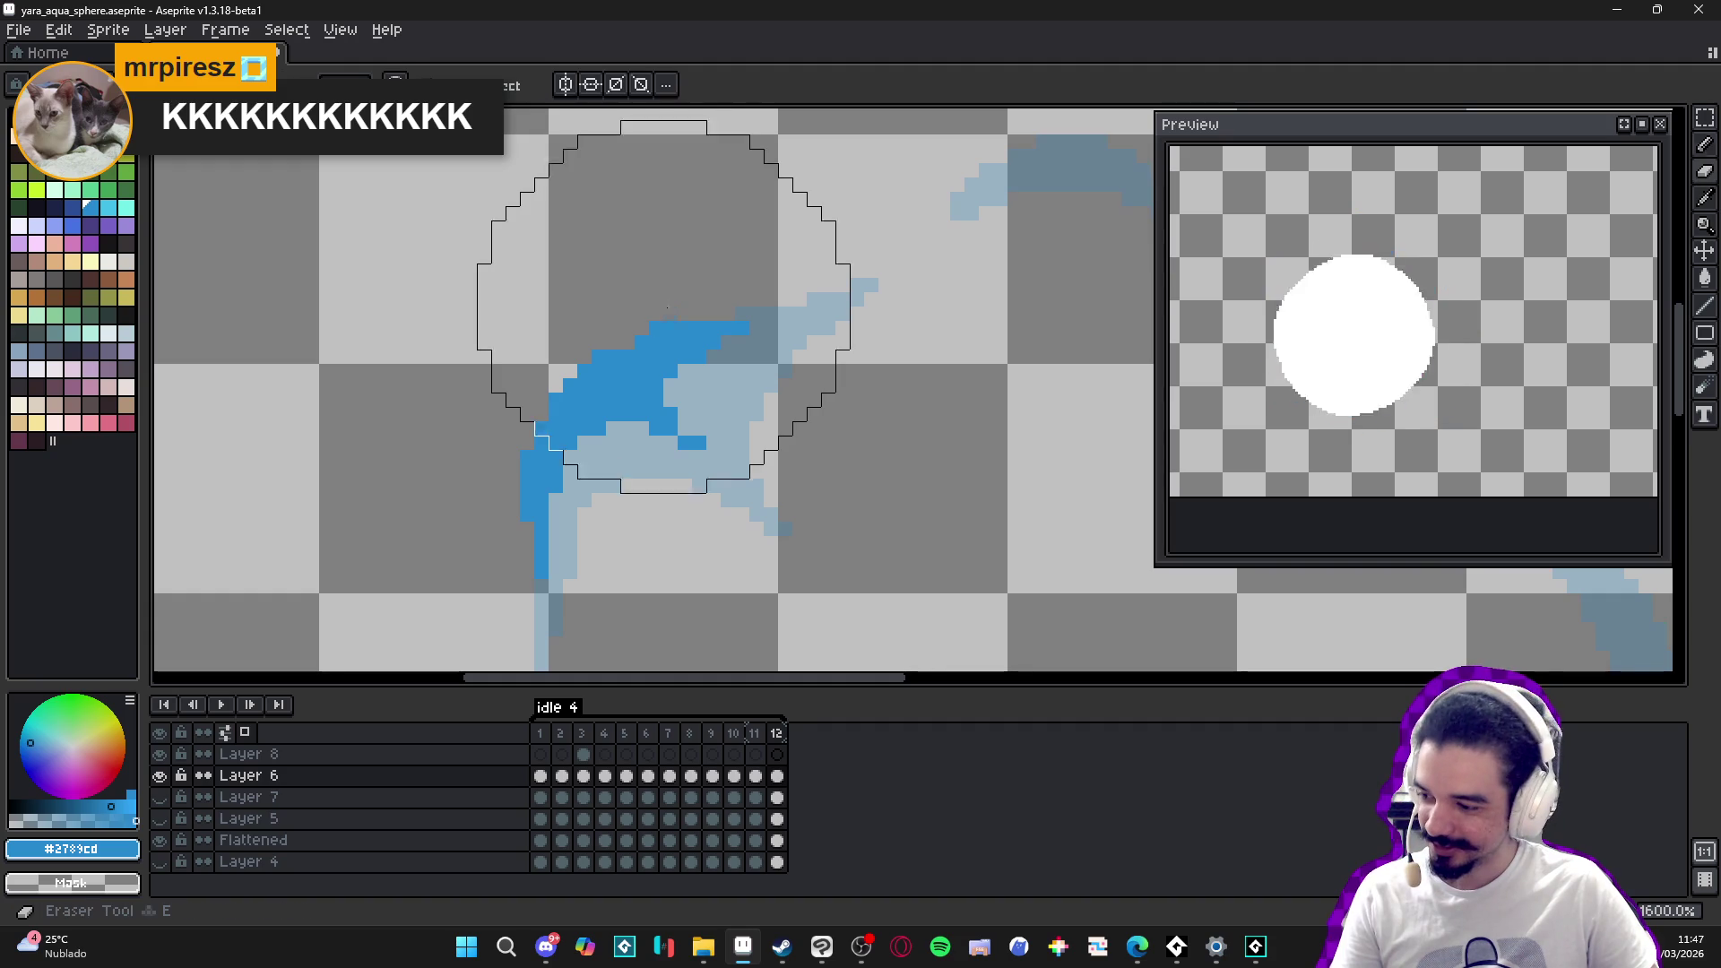
{"action": "key", "text": "ctrl"}
{"action": "scroll", "coordinate": [686, 291], "scroll_direction": "down", "scroll_amount": 5}
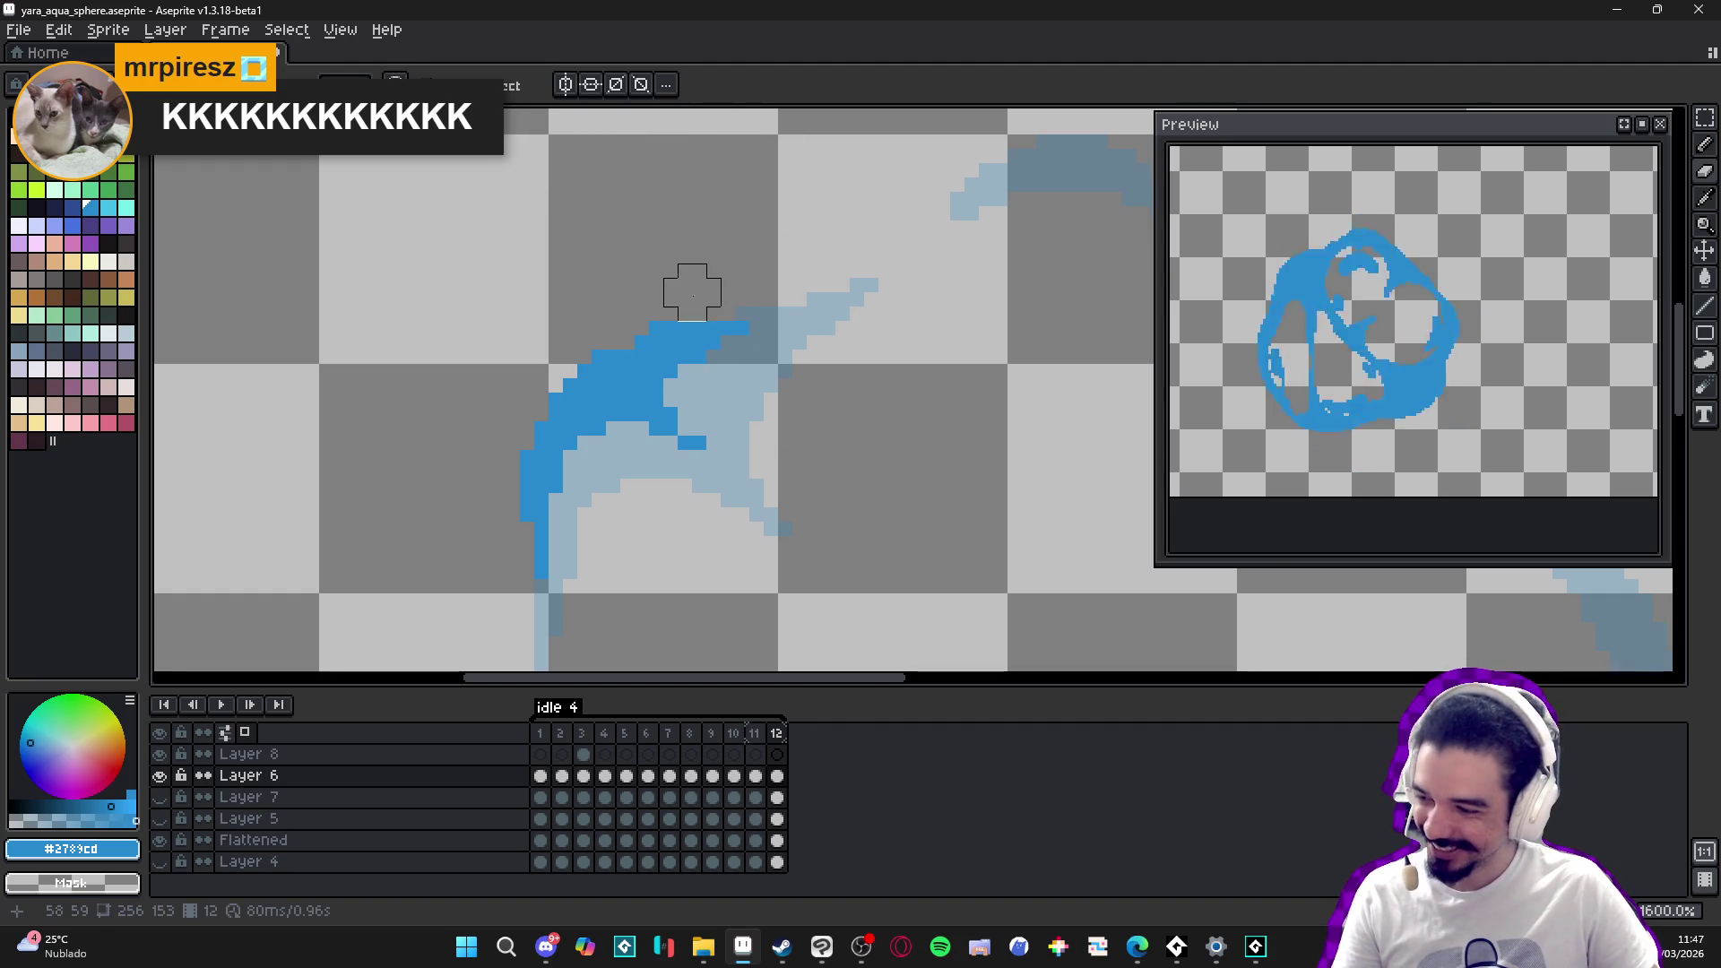
{"action": "right_click", "coordinate": [671, 329]}
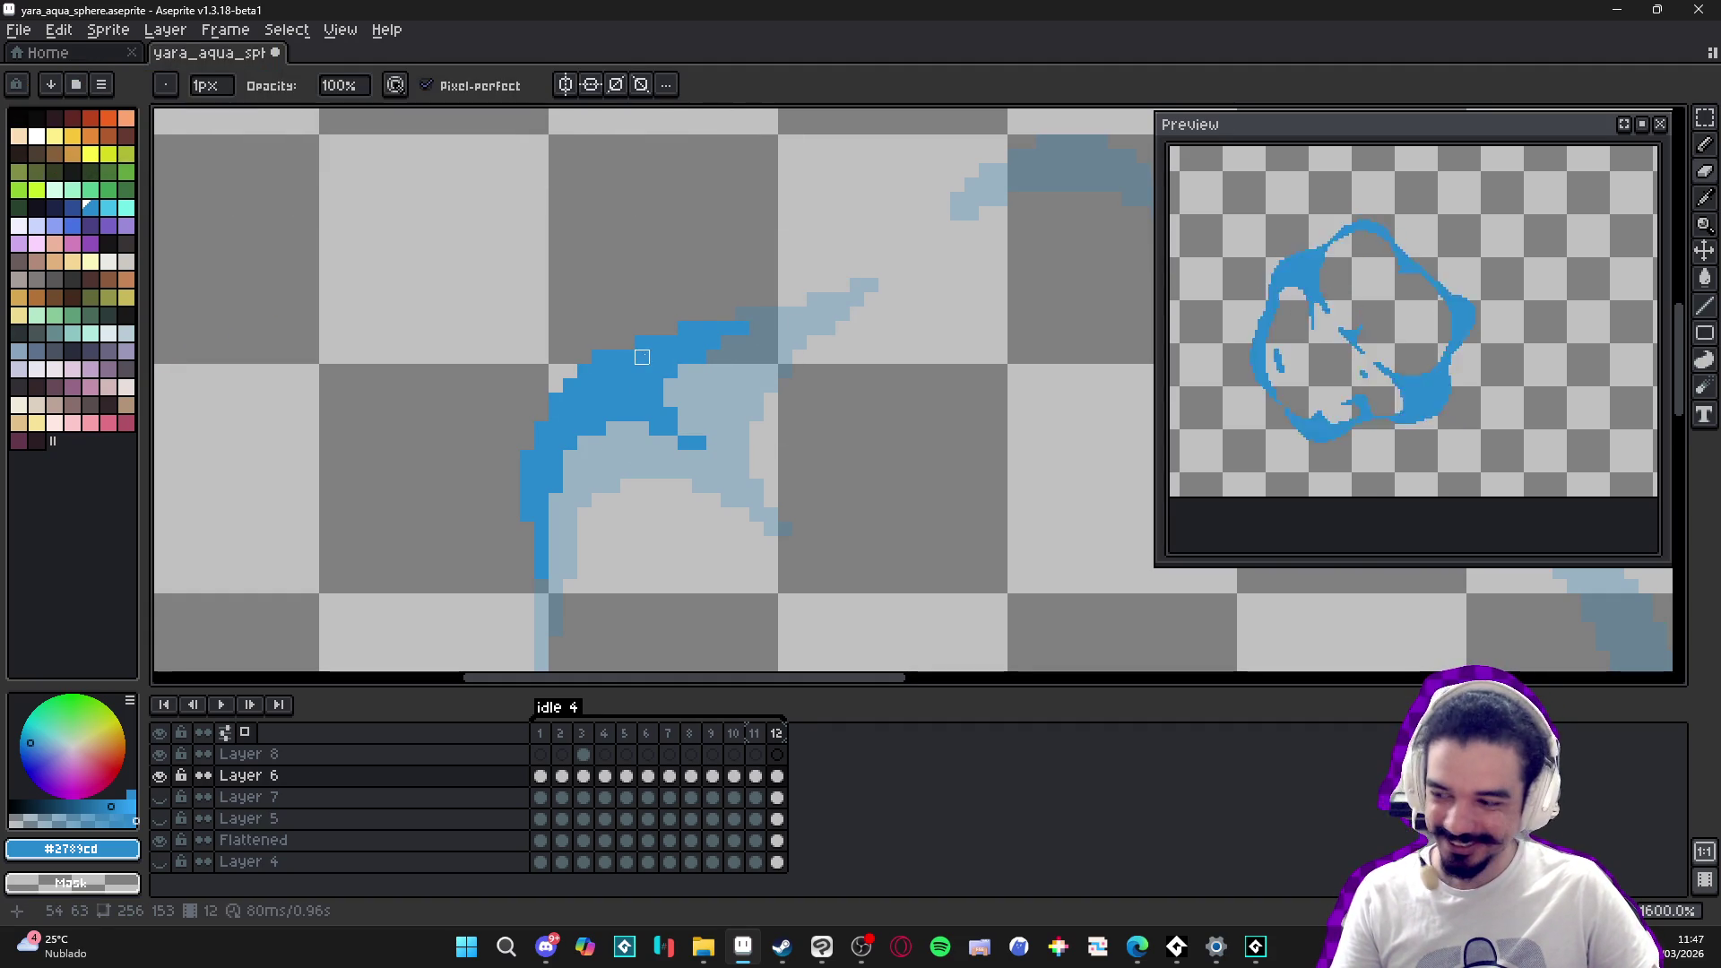
{"action": "scroll", "coordinate": [667, 350], "scroll_direction": "down", "scroll_amount": 4}
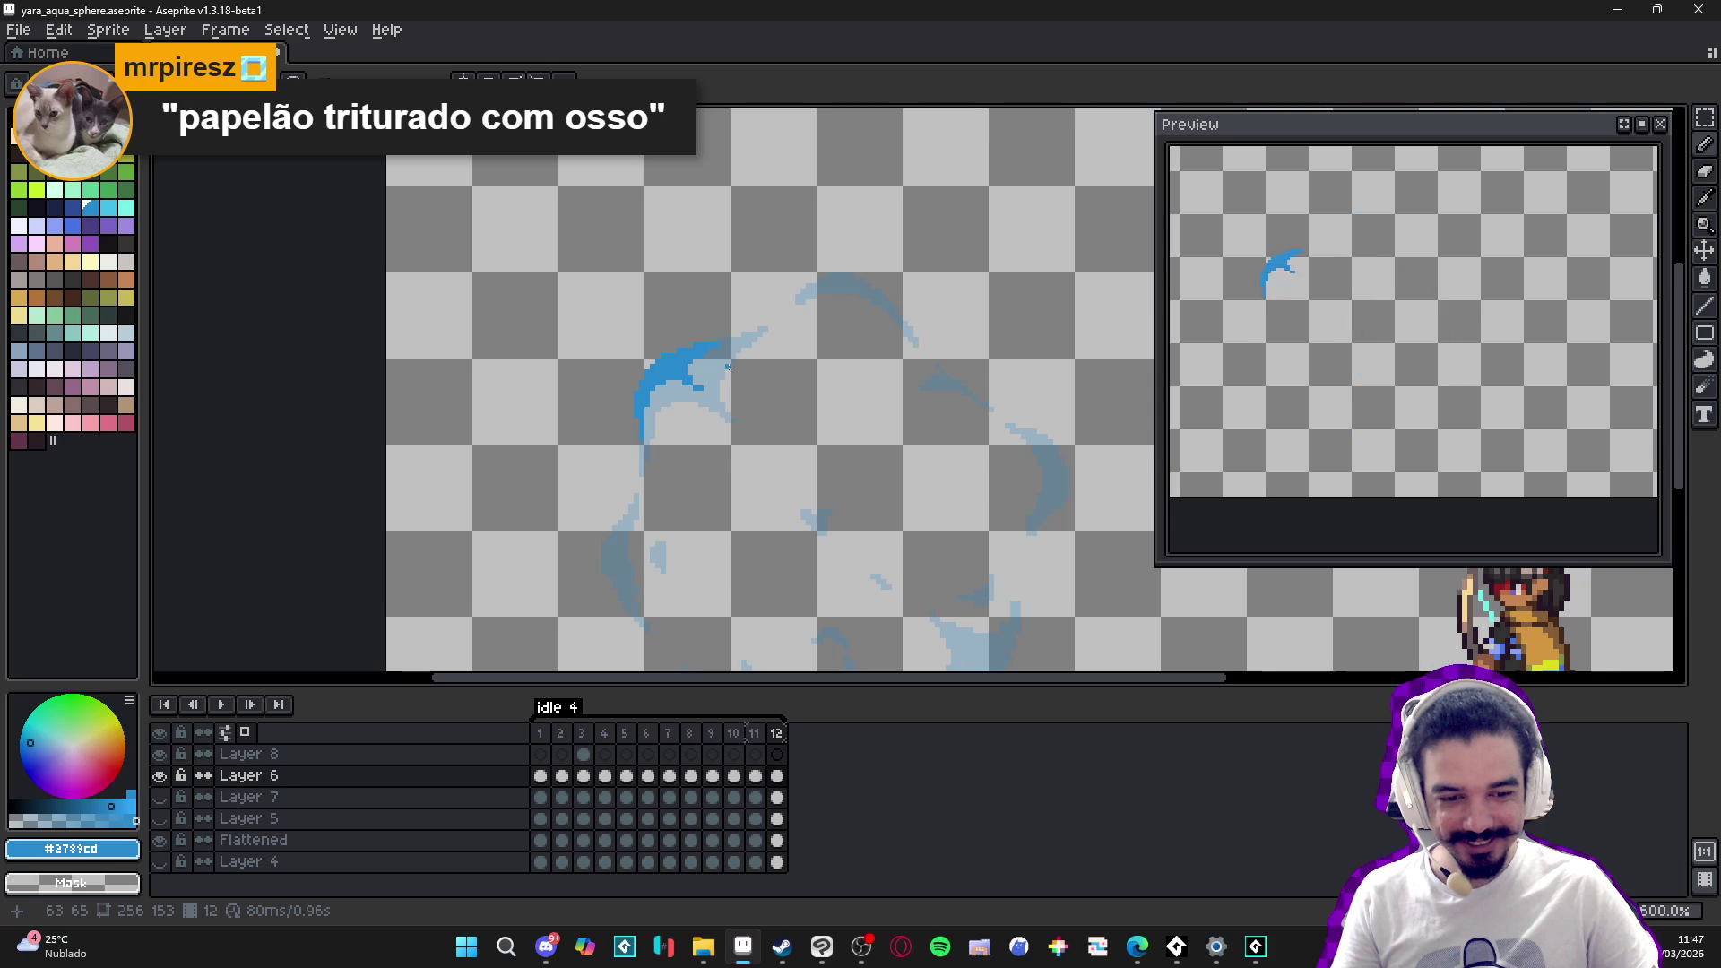
- Trace a blue stroke along the ghost's top arc out to its left end
{"action": "scroll", "coordinate": [728, 365], "scroll_direction": "up", "scroll_amount": 6}
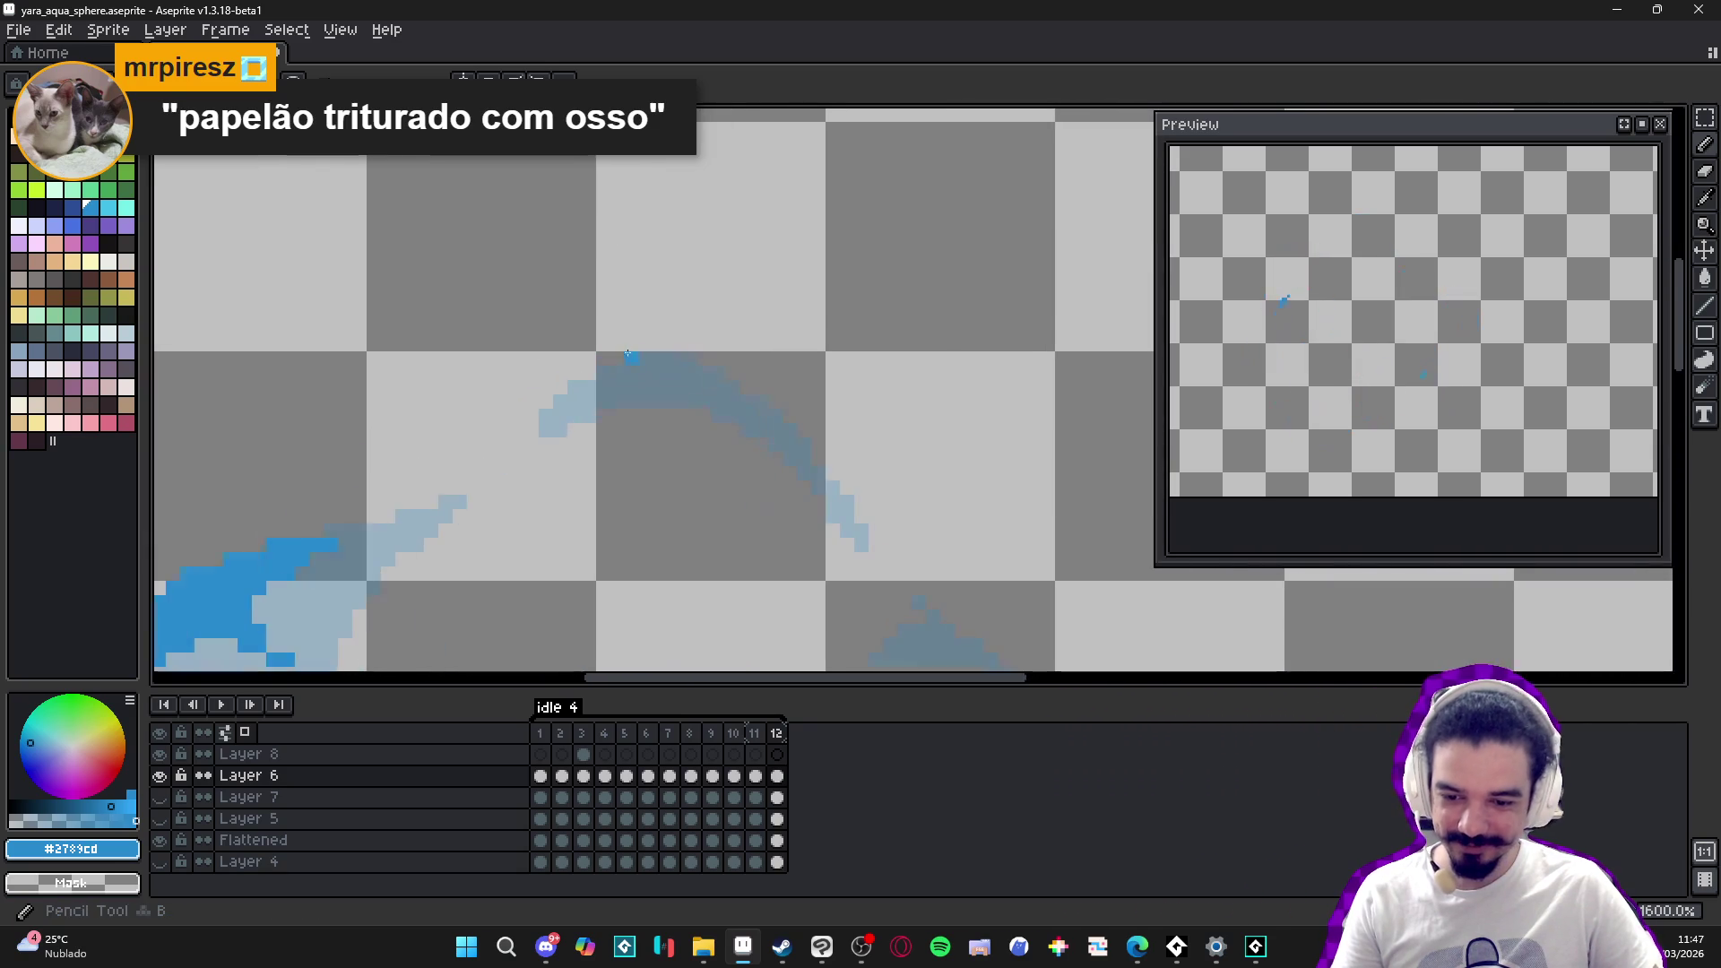
{"action": "mouse_move", "coordinate": [664, 355]}
{"action": "left_mouse_down"}
{"action": "mouse_move", "coordinate": [728, 341]}
{"action": "mouse_move", "coordinate": [843, 426]}
{"action": "mouse_move", "coordinate": [873, 488]}
{"action": "left_mouse_up"}
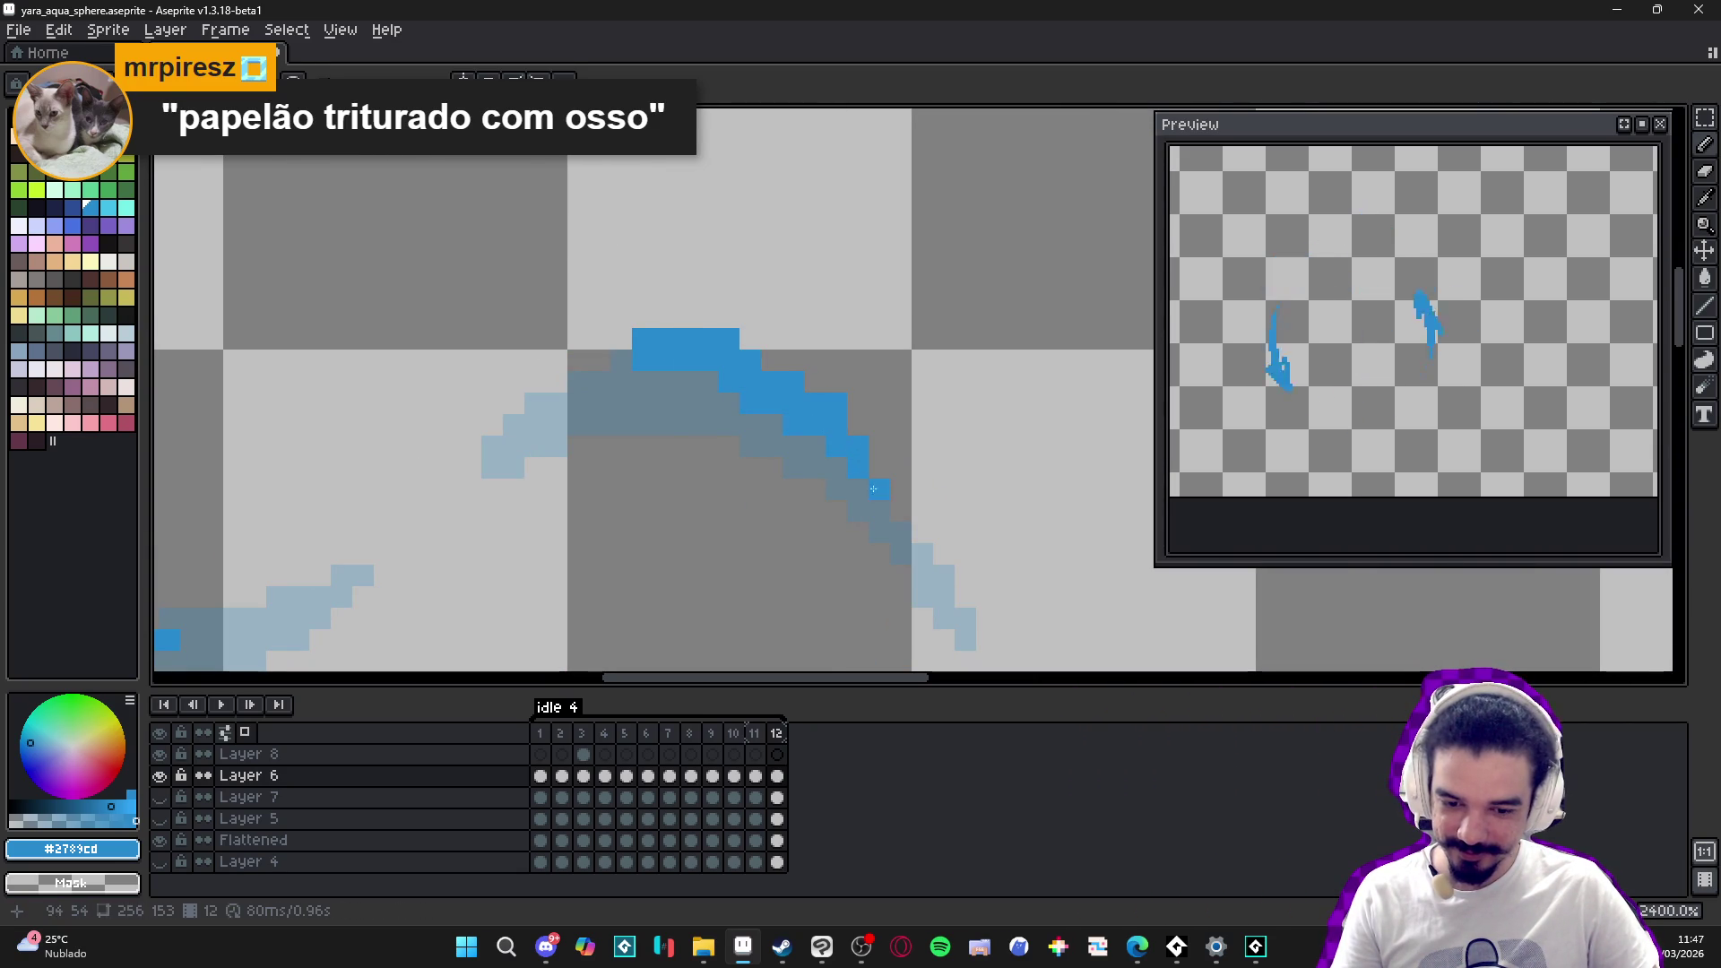
{"action": "left_click_drag", "start_coordinate": [637, 374], "coordinate": [566, 396]}
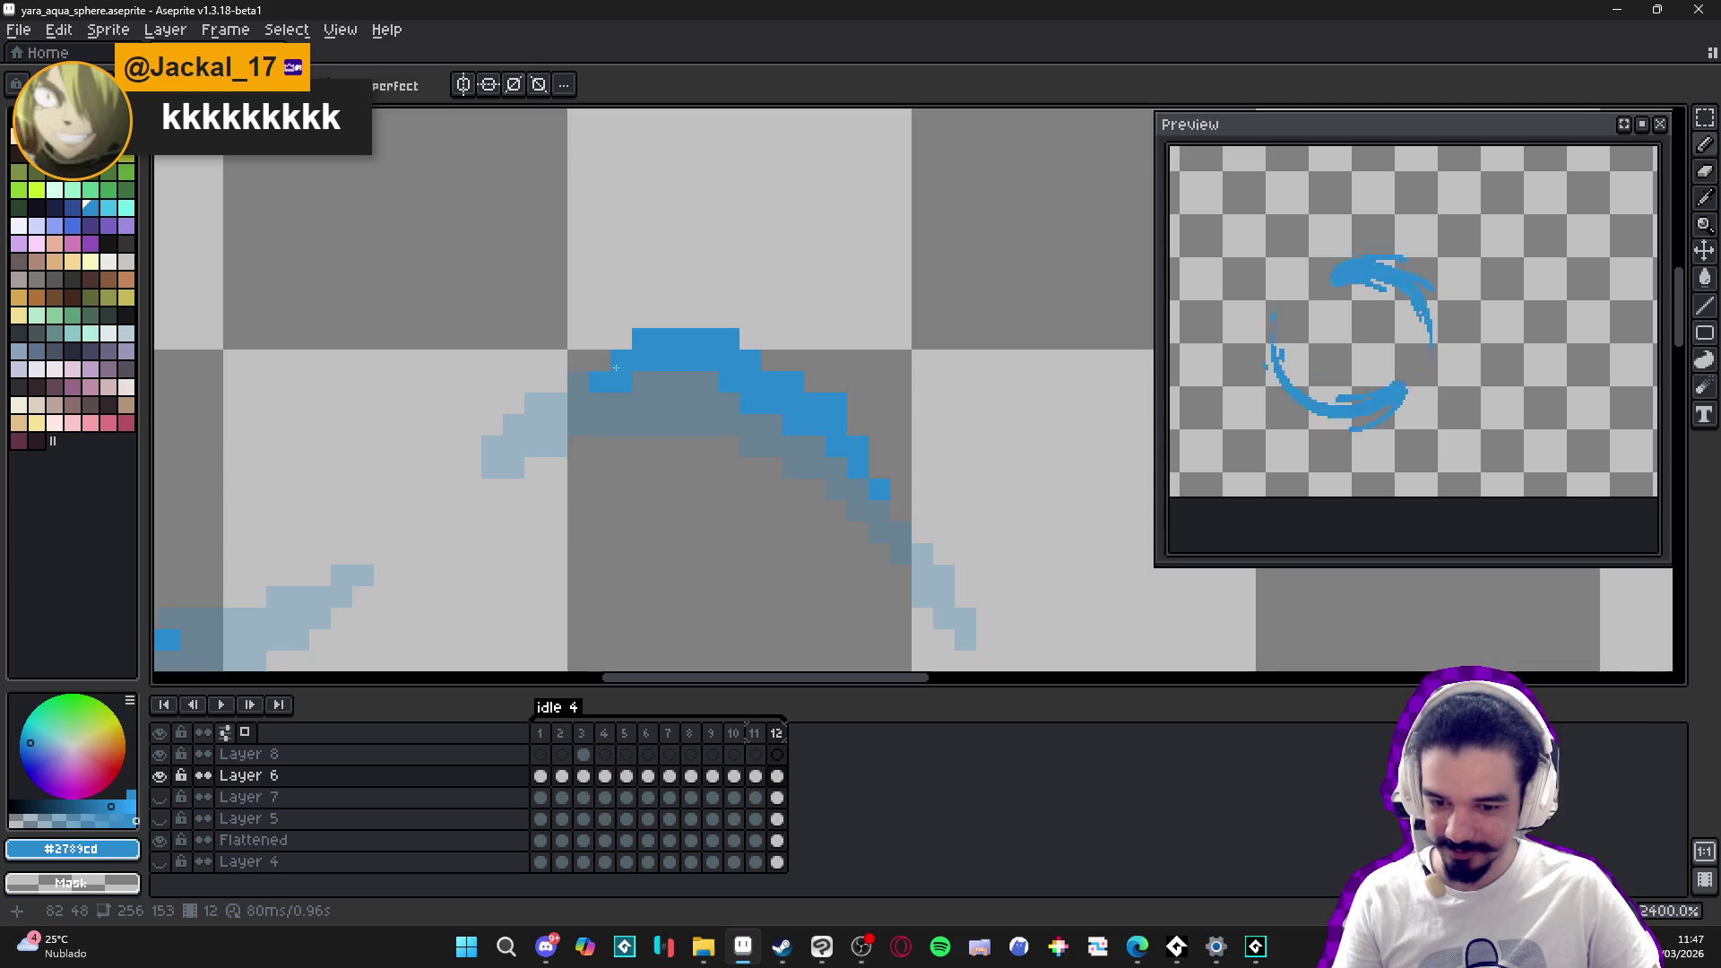
{"action": "left_click", "coordinate": [561, 389]}
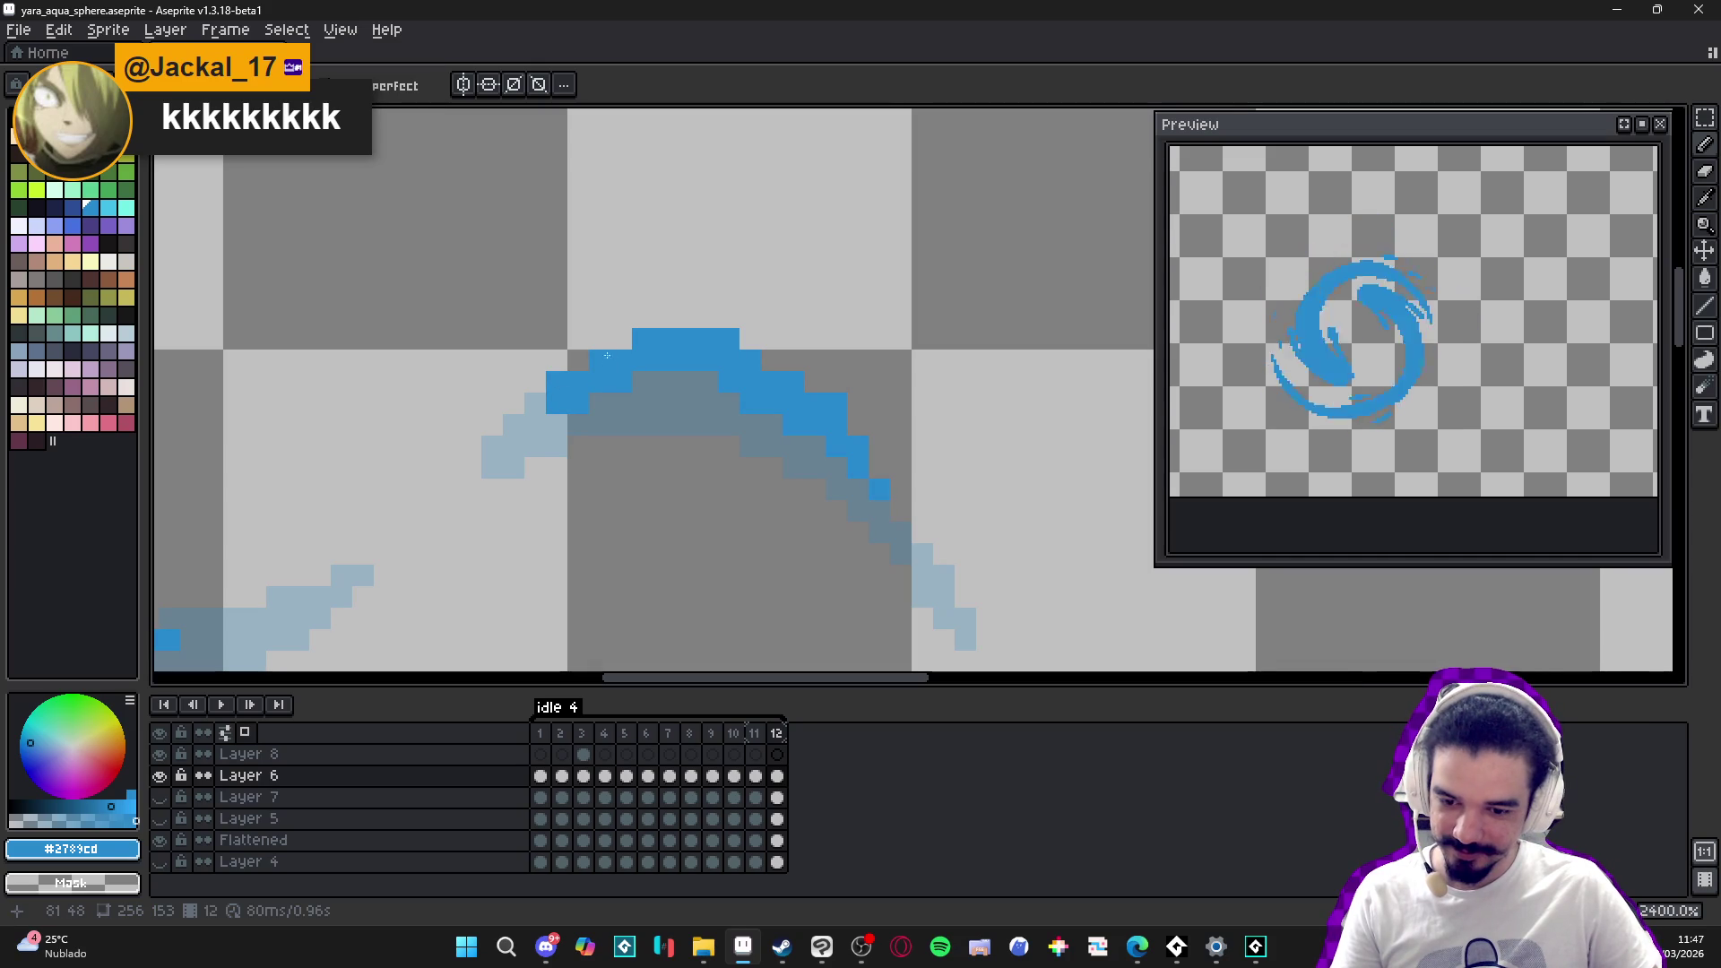
{"action": "scroll", "coordinate": [552, 402], "scroll_direction": "down", "scroll_amount": 4}
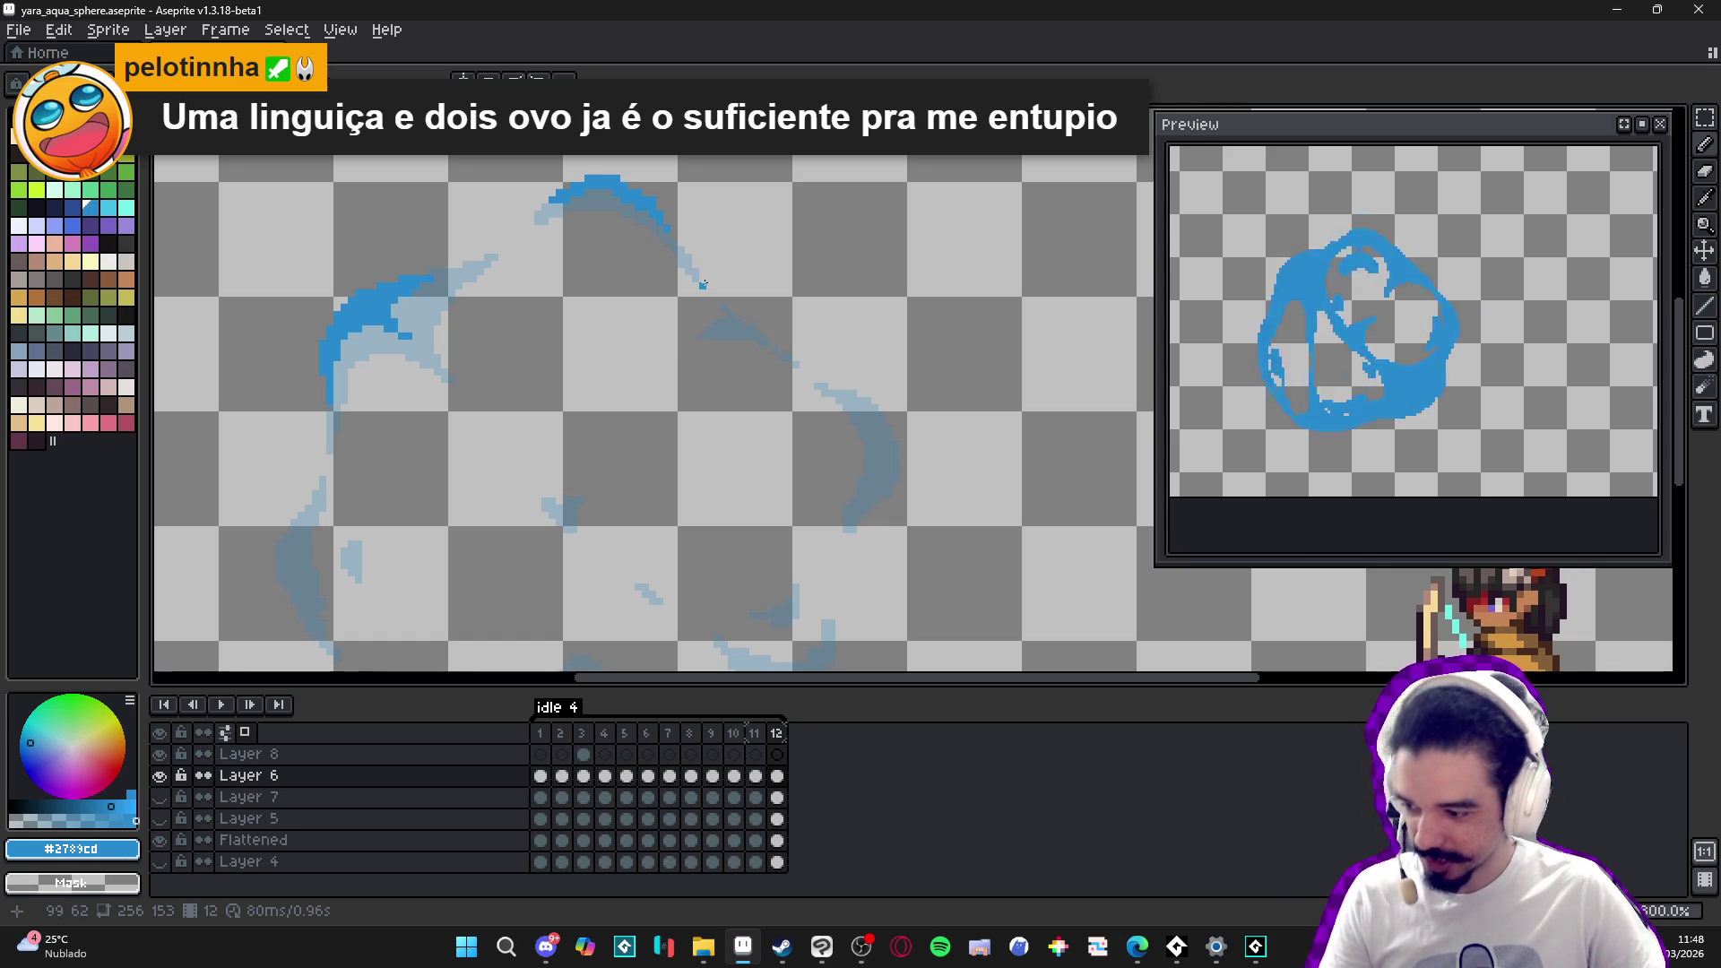
{"action": "scroll", "coordinate": [735, 358], "scroll_direction": "up", "scroll_amount": 2}
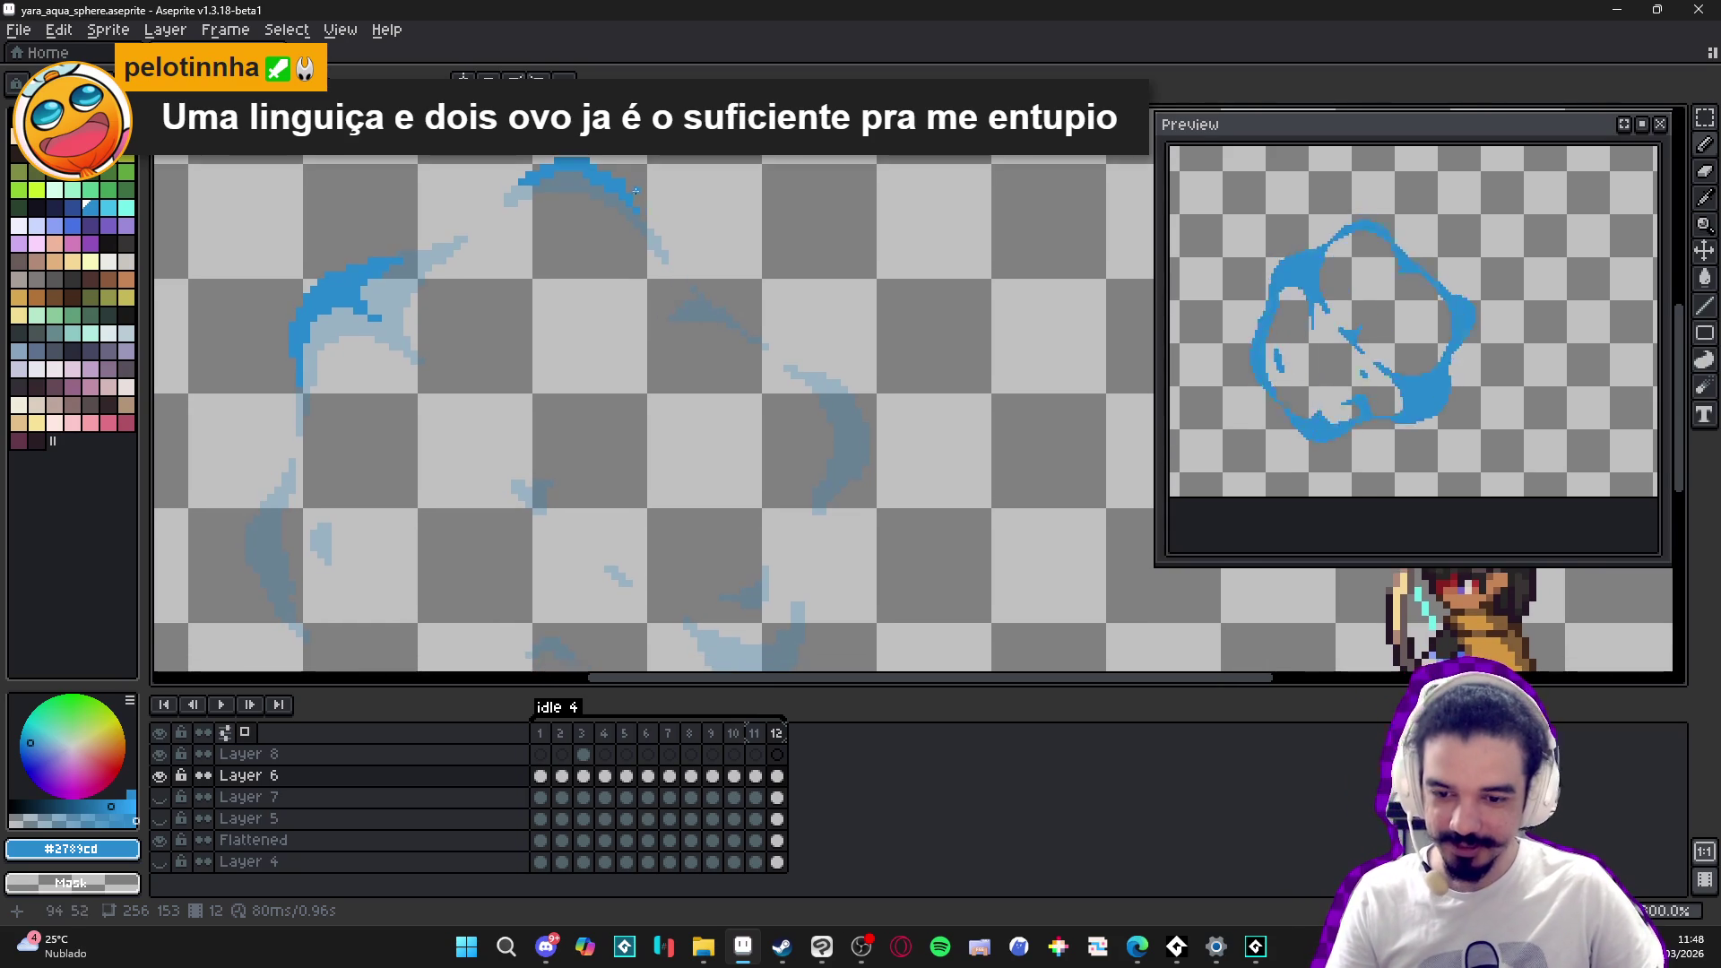
{"action": "scroll", "coordinate": [568, 172], "scroll_direction": "up", "scroll_amount": 3}
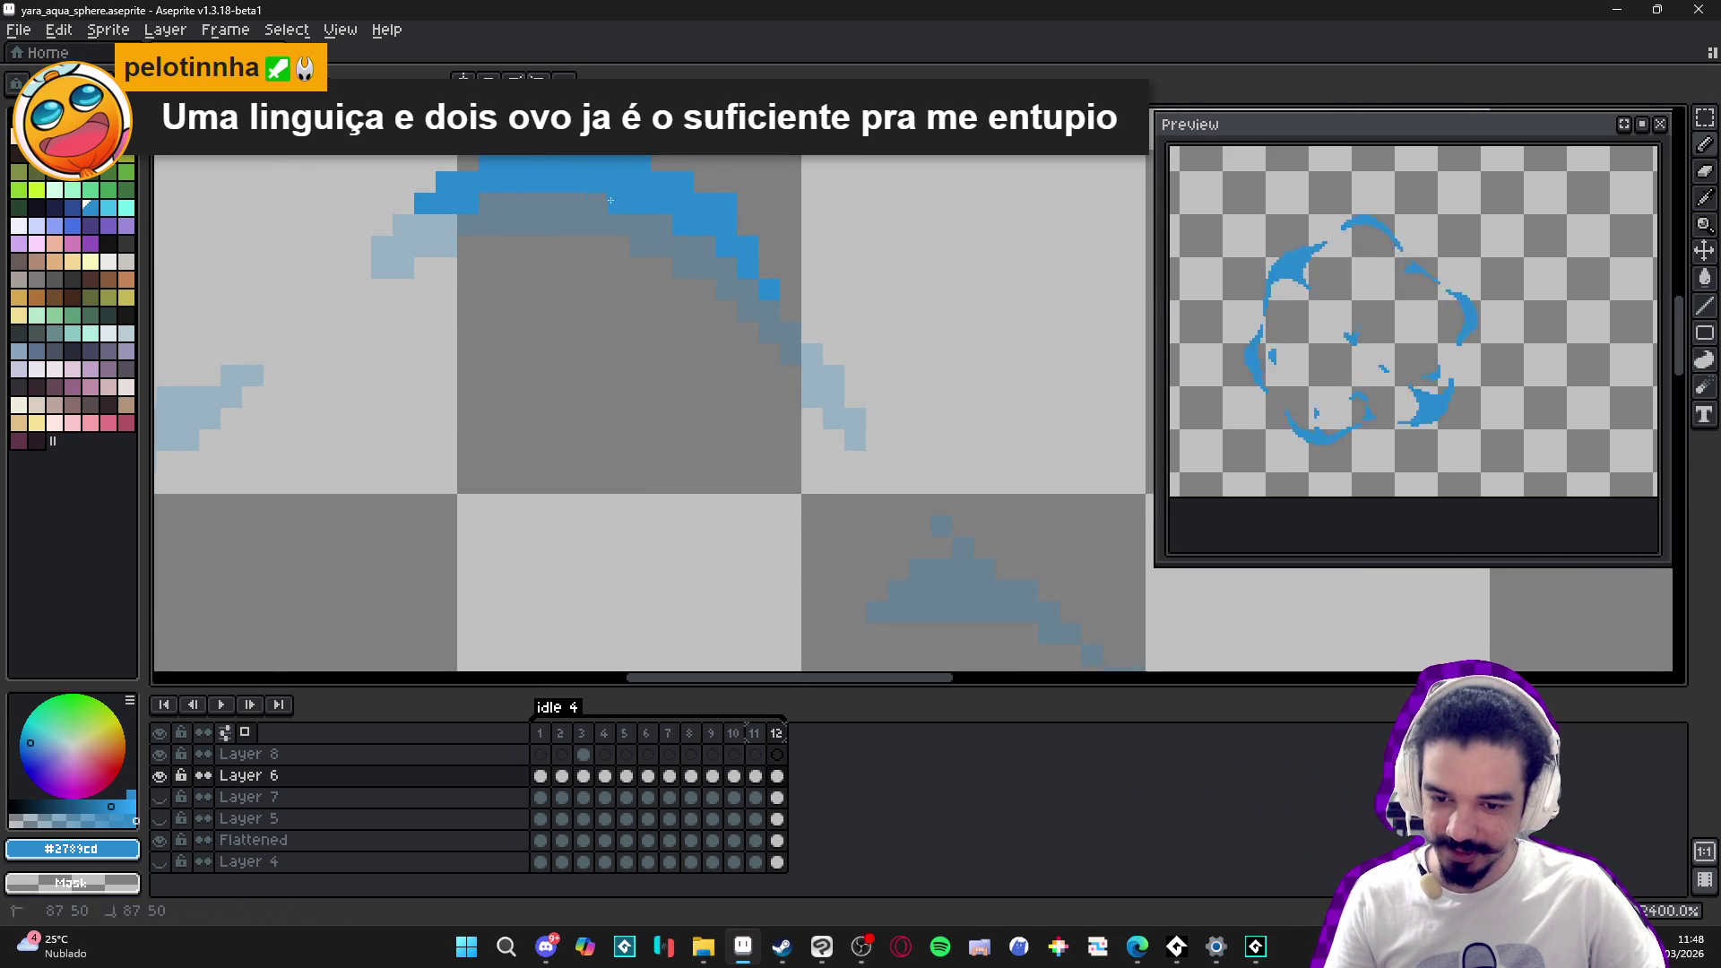
{"action": "scroll", "coordinate": [616, 285], "scroll_direction": "down", "scroll_amount": 2}
{"action": "scroll", "coordinate": [615, 285], "scroll_direction": "up", "scroll_amount": 4}
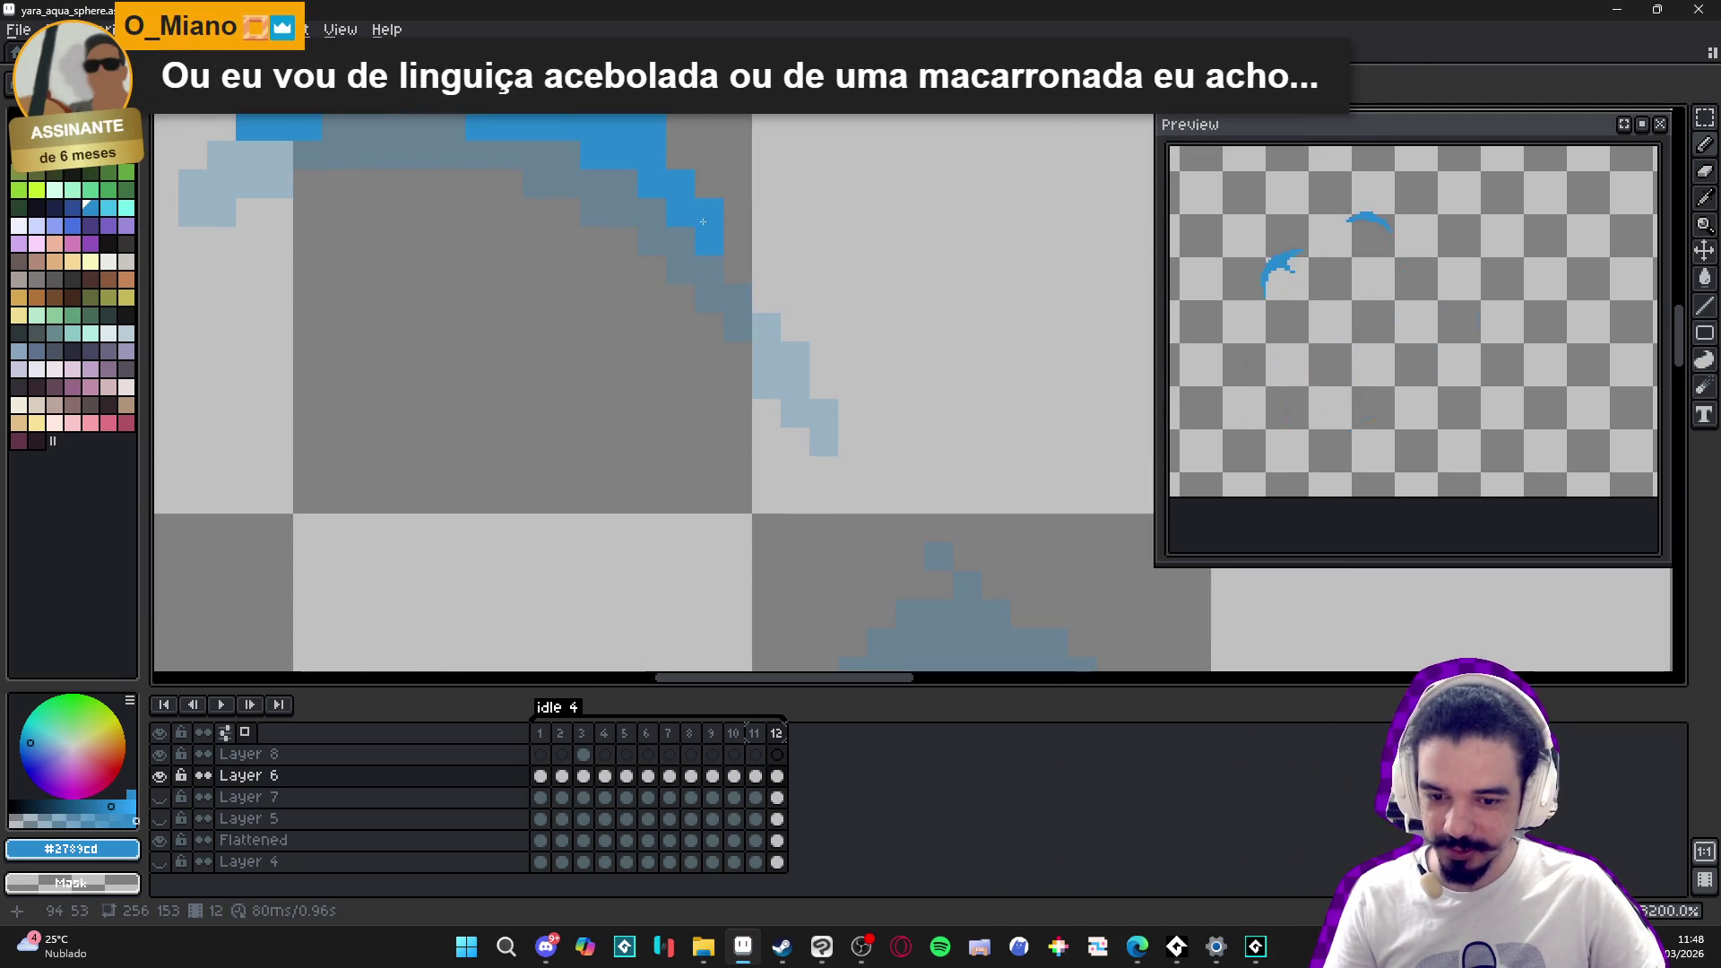
{"action": "scroll", "coordinate": [744, 363], "scroll_direction": "down", "scroll_amount": 2}
- Add a lone blue pixel beside the arc and a diagonal stroke down-right from it
{"action": "left_click", "coordinate": [733, 375]}
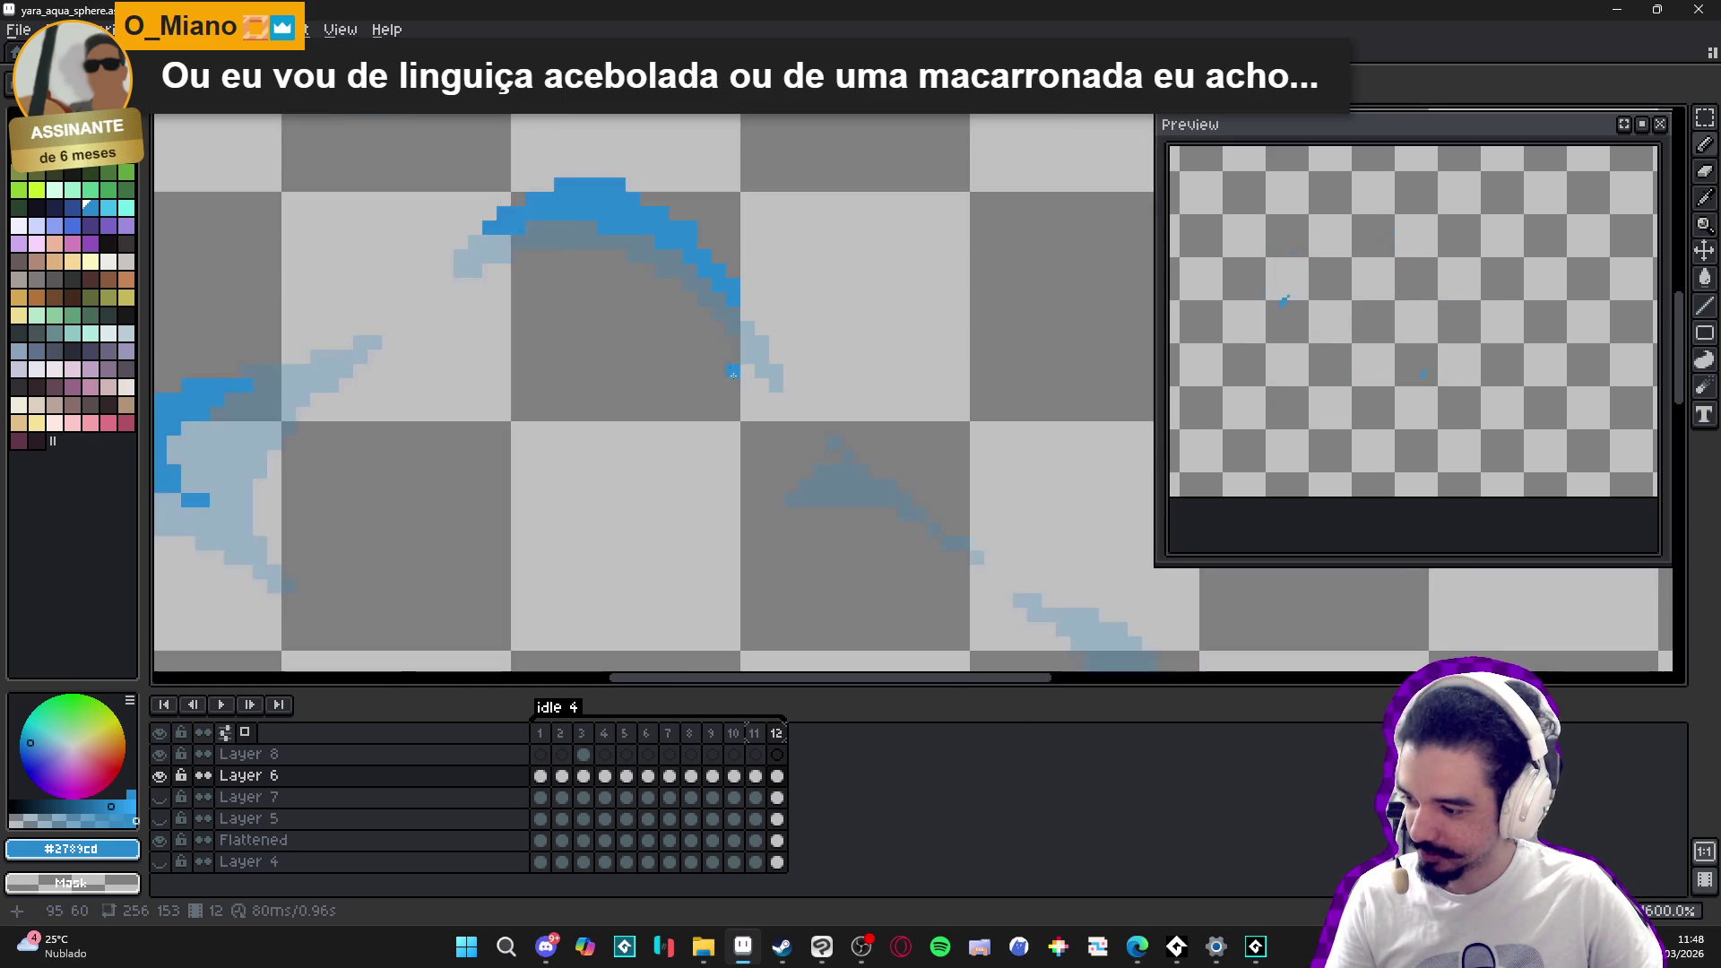
{"action": "left_click_drag", "start_coordinate": [733, 375], "coordinate": [712, 320]}
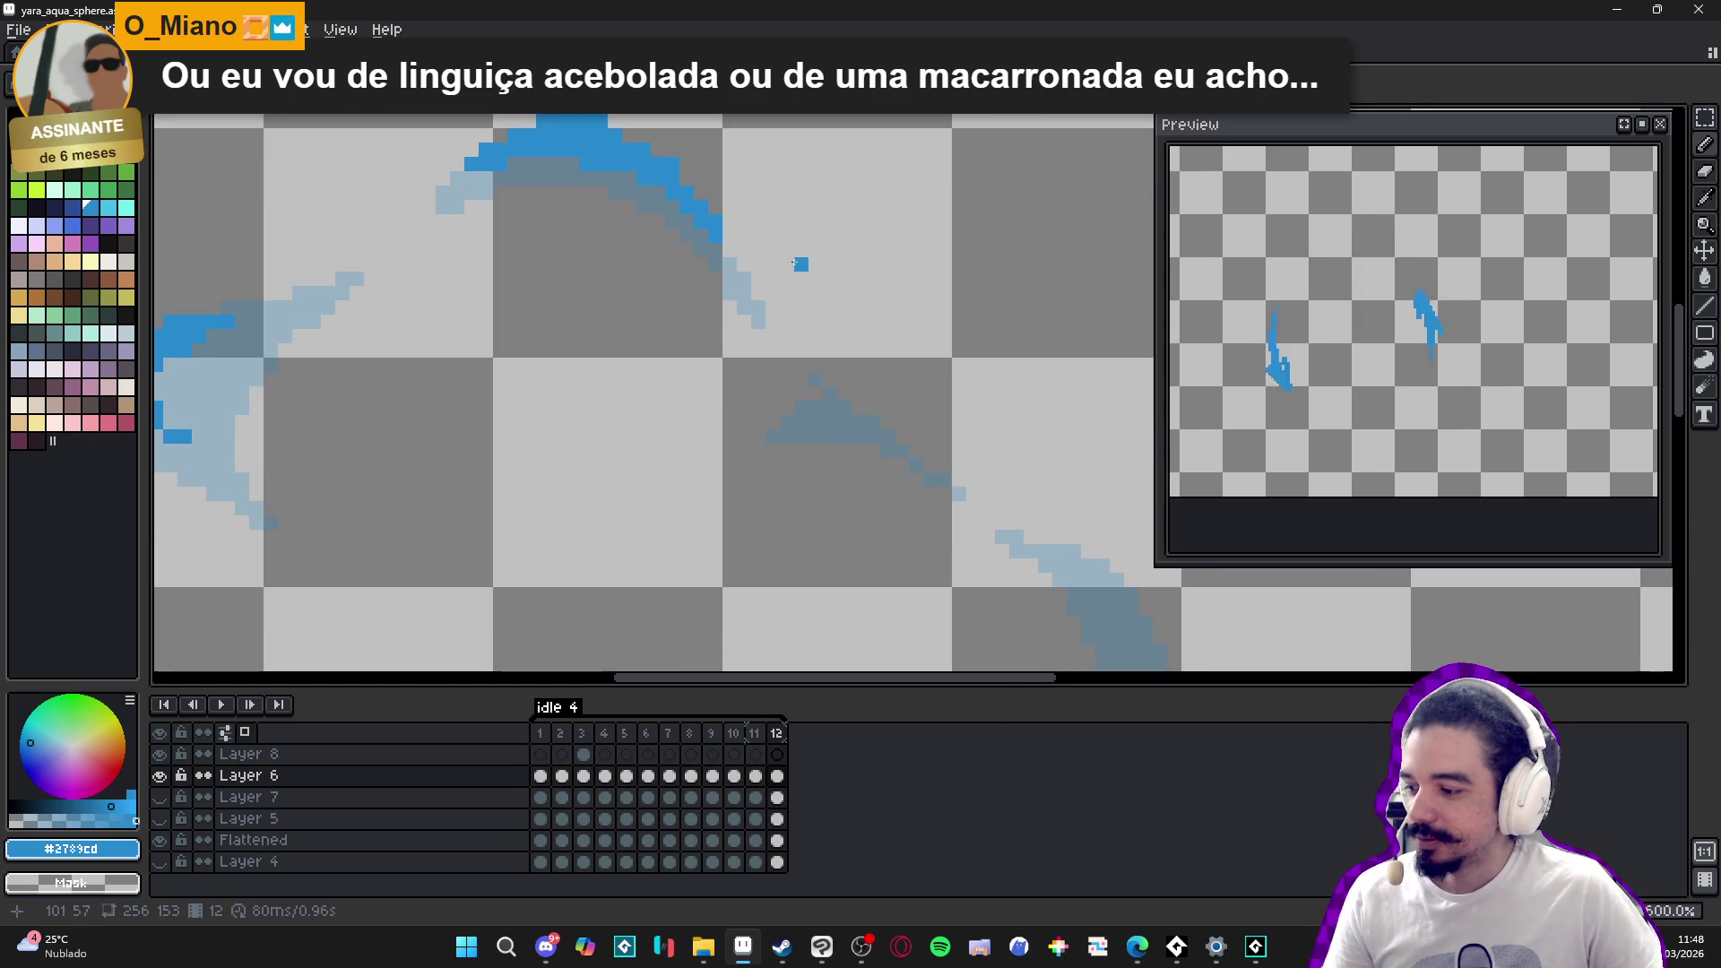
{"action": "scroll", "coordinate": [794, 263], "scroll_direction": "down", "scroll_amount": 2}
{"action": "scroll", "coordinate": [731, 261], "scroll_direction": "up", "scroll_amount": 3}
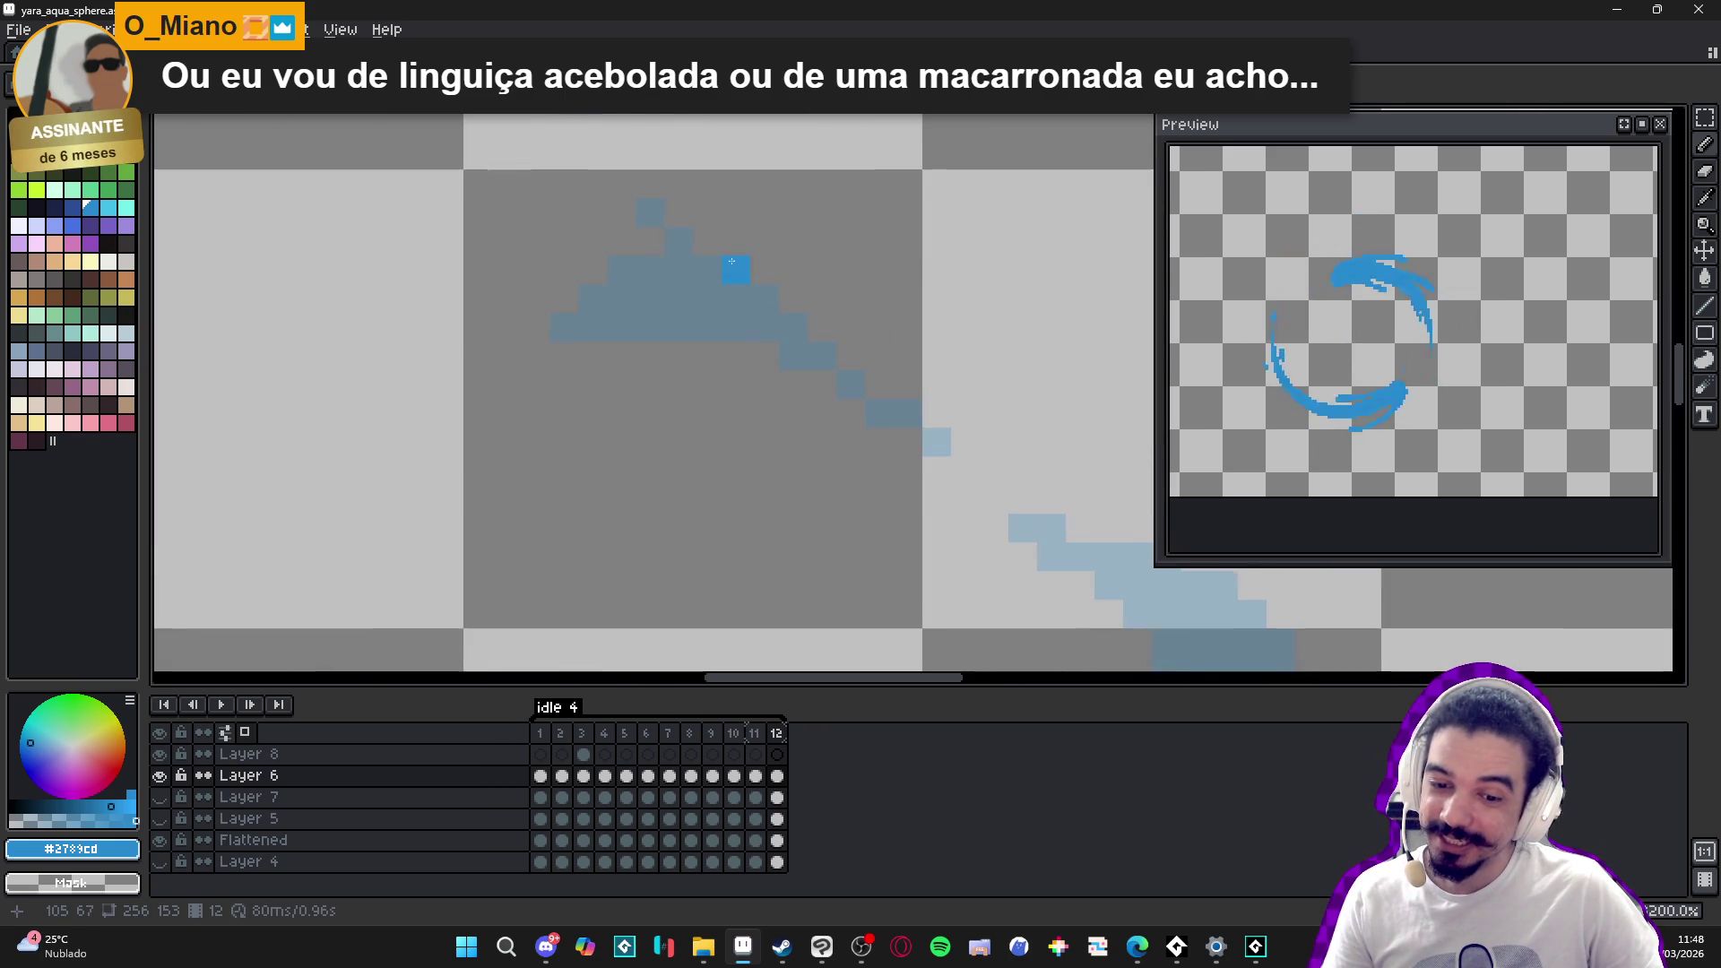
{"action": "mouse_move", "coordinate": [690, 231]}
{"action": "left_mouse_down"}
{"action": "mouse_move", "coordinate": [831, 315]}
{"action": "mouse_move", "coordinate": [675, 270]}
{"action": "left_mouse_up"}
{"action": "left_click", "coordinate": [879, 384]}
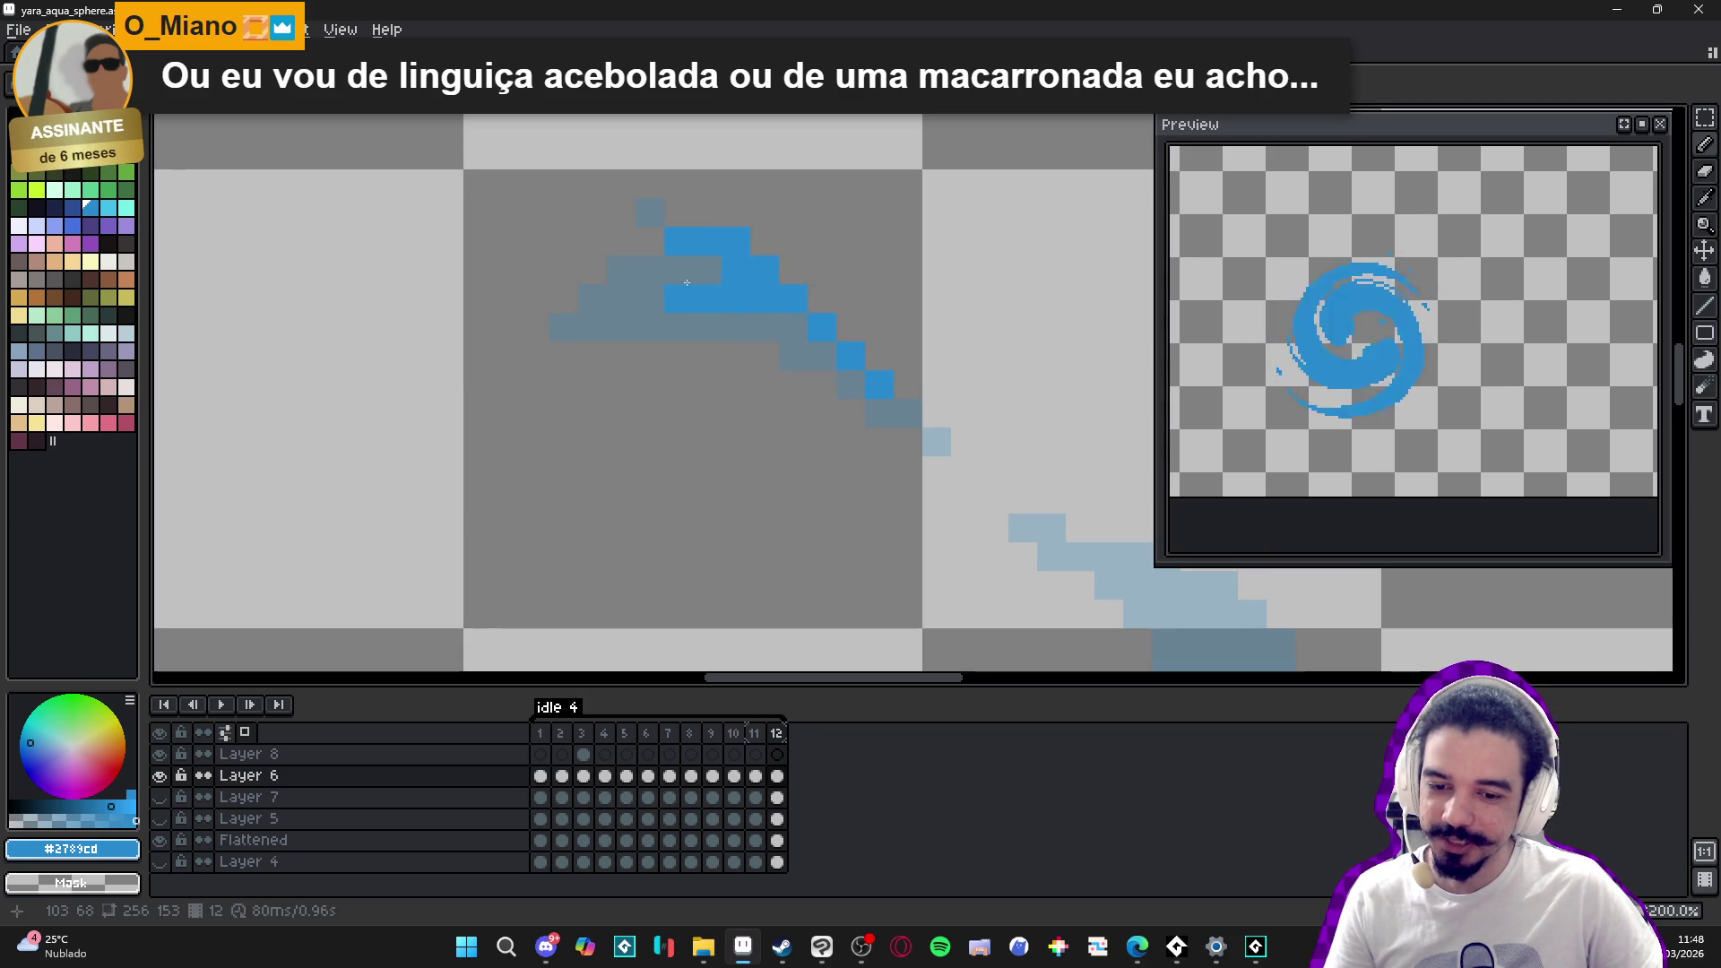
{"action": "scroll", "coordinate": [681, 273], "scroll_direction": "down", "scroll_amount": 3}
{"action": "scroll", "coordinate": [771, 322], "scroll_direction": "up", "scroll_amount": 2}
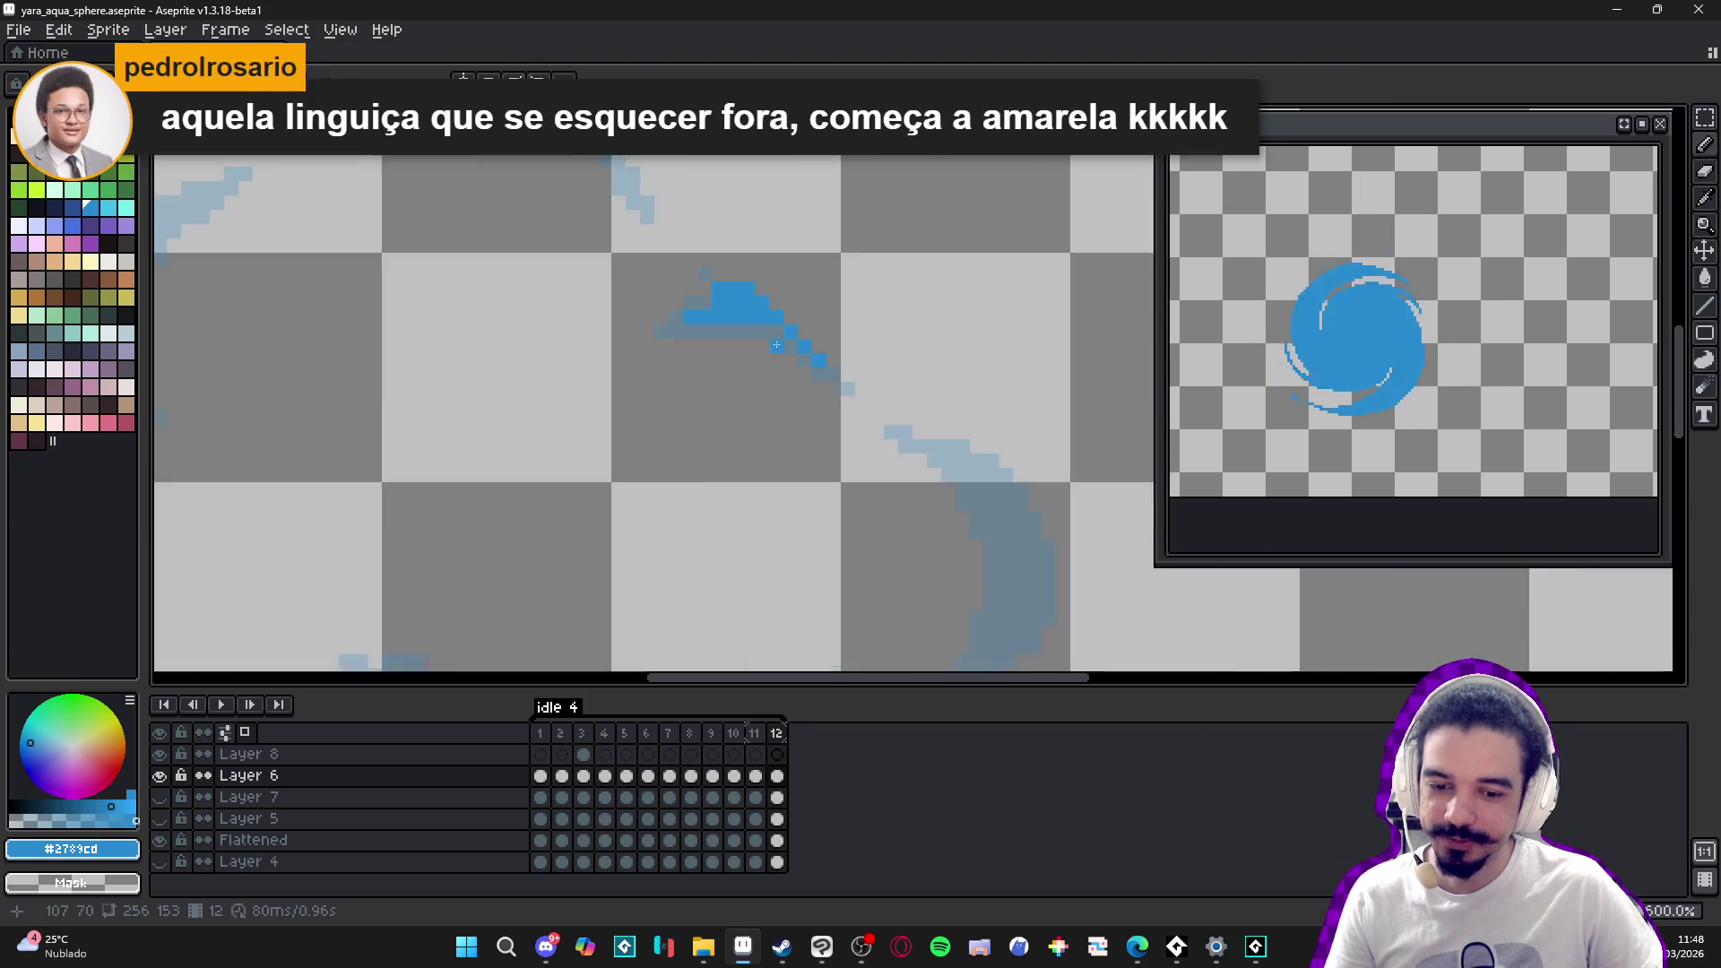
- Paint blue along the right crescent's edge and its top end
{"action": "scroll", "coordinate": [780, 330], "scroll_direction": "down", "scroll_amount": 4}
{"action": "scroll", "coordinate": [800, 396], "scroll_direction": "up", "scroll_amount": 1}
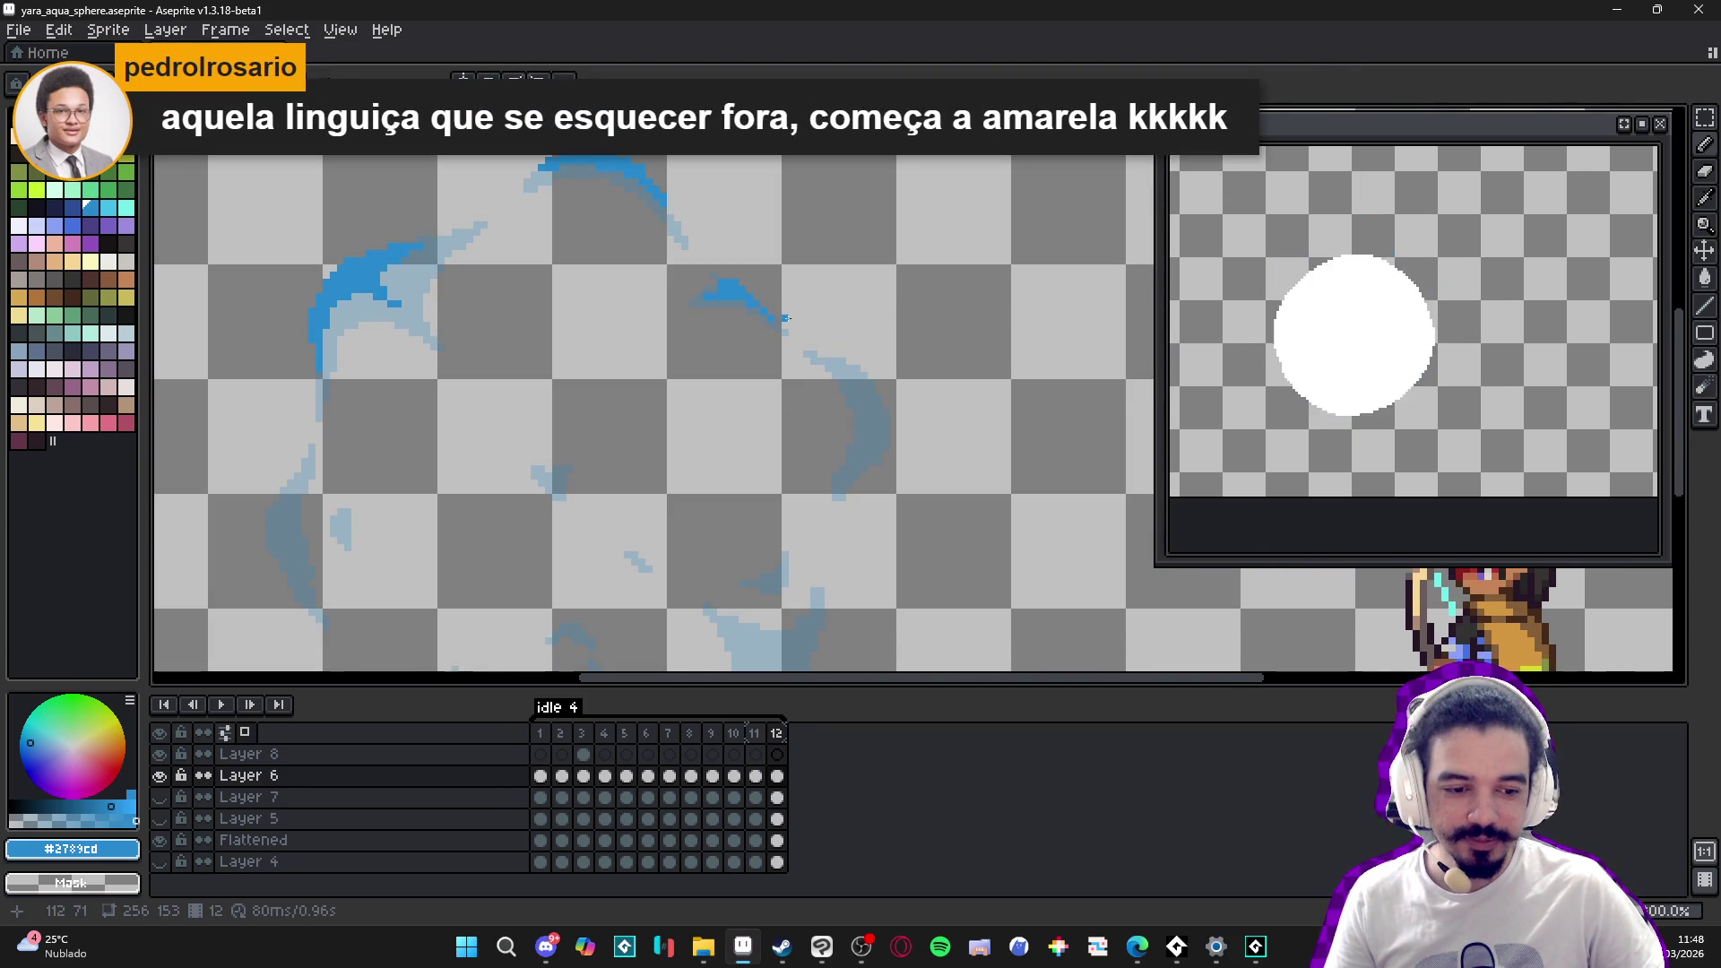
{"action": "scroll", "coordinate": [799, 346], "scroll_direction": "down", "scroll_amount": 2}
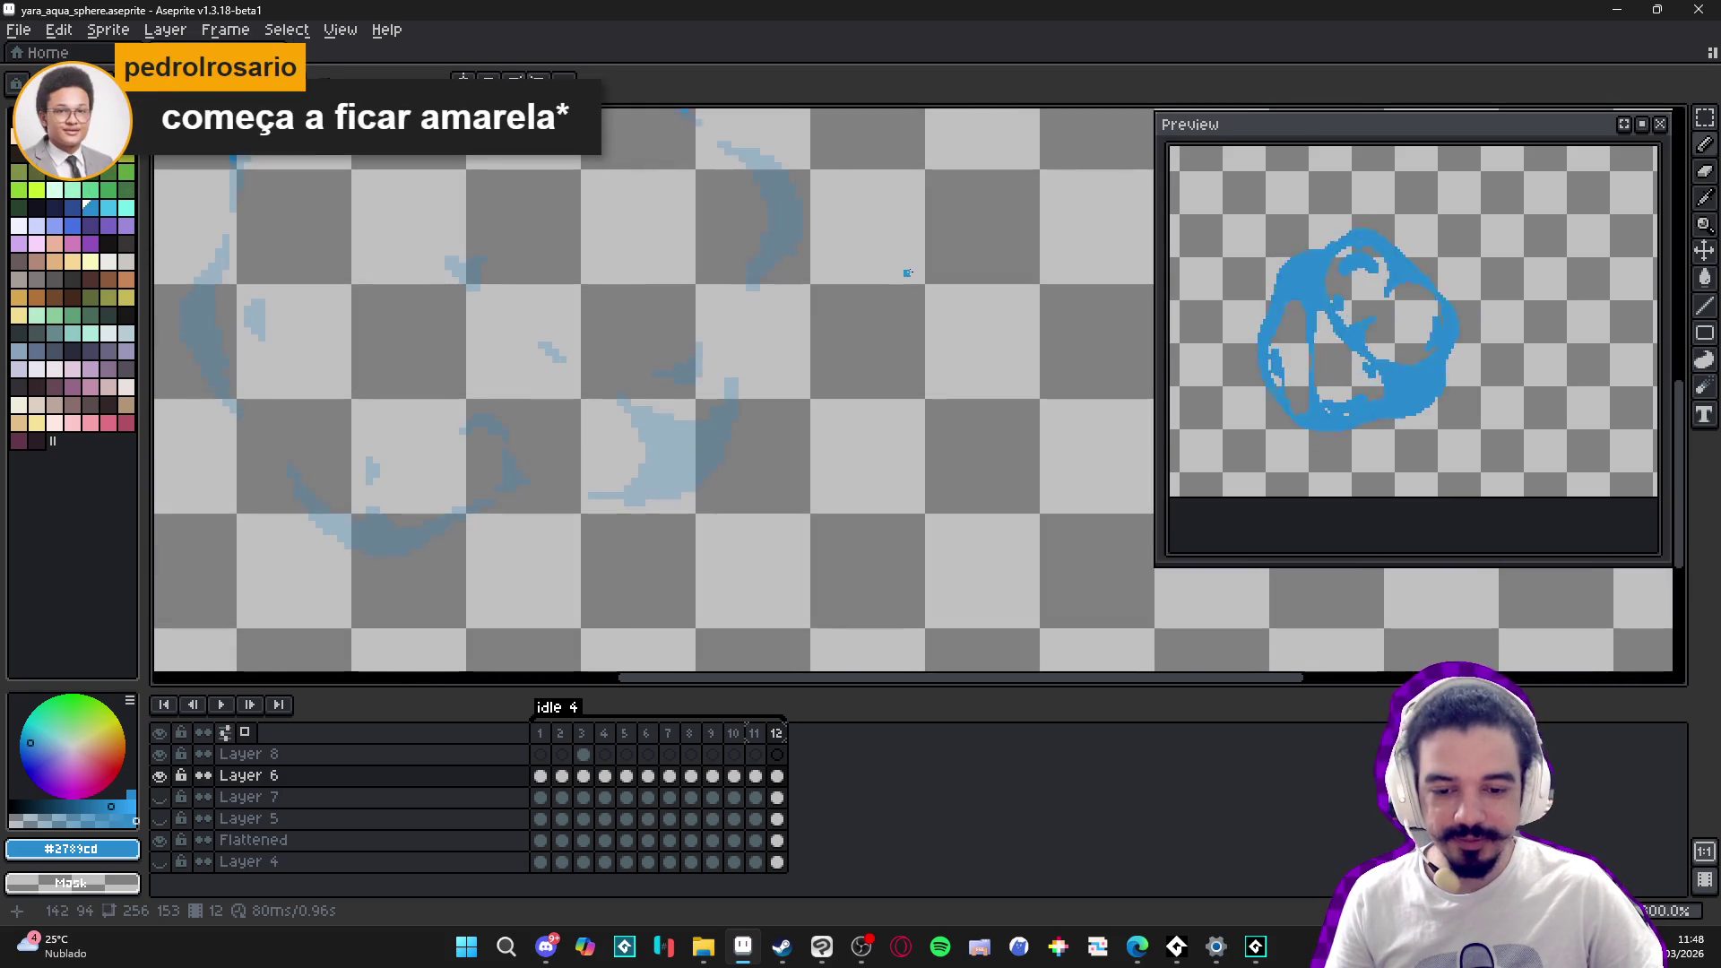
{"action": "scroll", "coordinate": [785, 282], "scroll_direction": "up", "scroll_amount": 3}
{"action": "scroll", "coordinate": [785, 282], "scroll_direction": "down", "scroll_amount": 2}
{"action": "scroll", "coordinate": [768, 250], "scroll_direction": "up", "scroll_amount": 3}
{"action": "mouse_move", "coordinate": [762, 421]}
{"action": "left_mouse_down"}
{"action": "mouse_move", "coordinate": [757, 498]}
{"action": "mouse_move", "coordinate": [713, 372]}
{"action": "mouse_move", "coordinate": [739, 392]}
{"action": "mouse_move", "coordinate": [662, 323]}
{"action": "left_mouse_up"}
{"action": "mouse_move", "coordinate": [726, 484]}
{"action": "left_mouse_down"}
{"action": "mouse_move", "coordinate": [734, 527]}
{"action": "mouse_move", "coordinate": [697, 544]}
{"action": "left_mouse_up"}
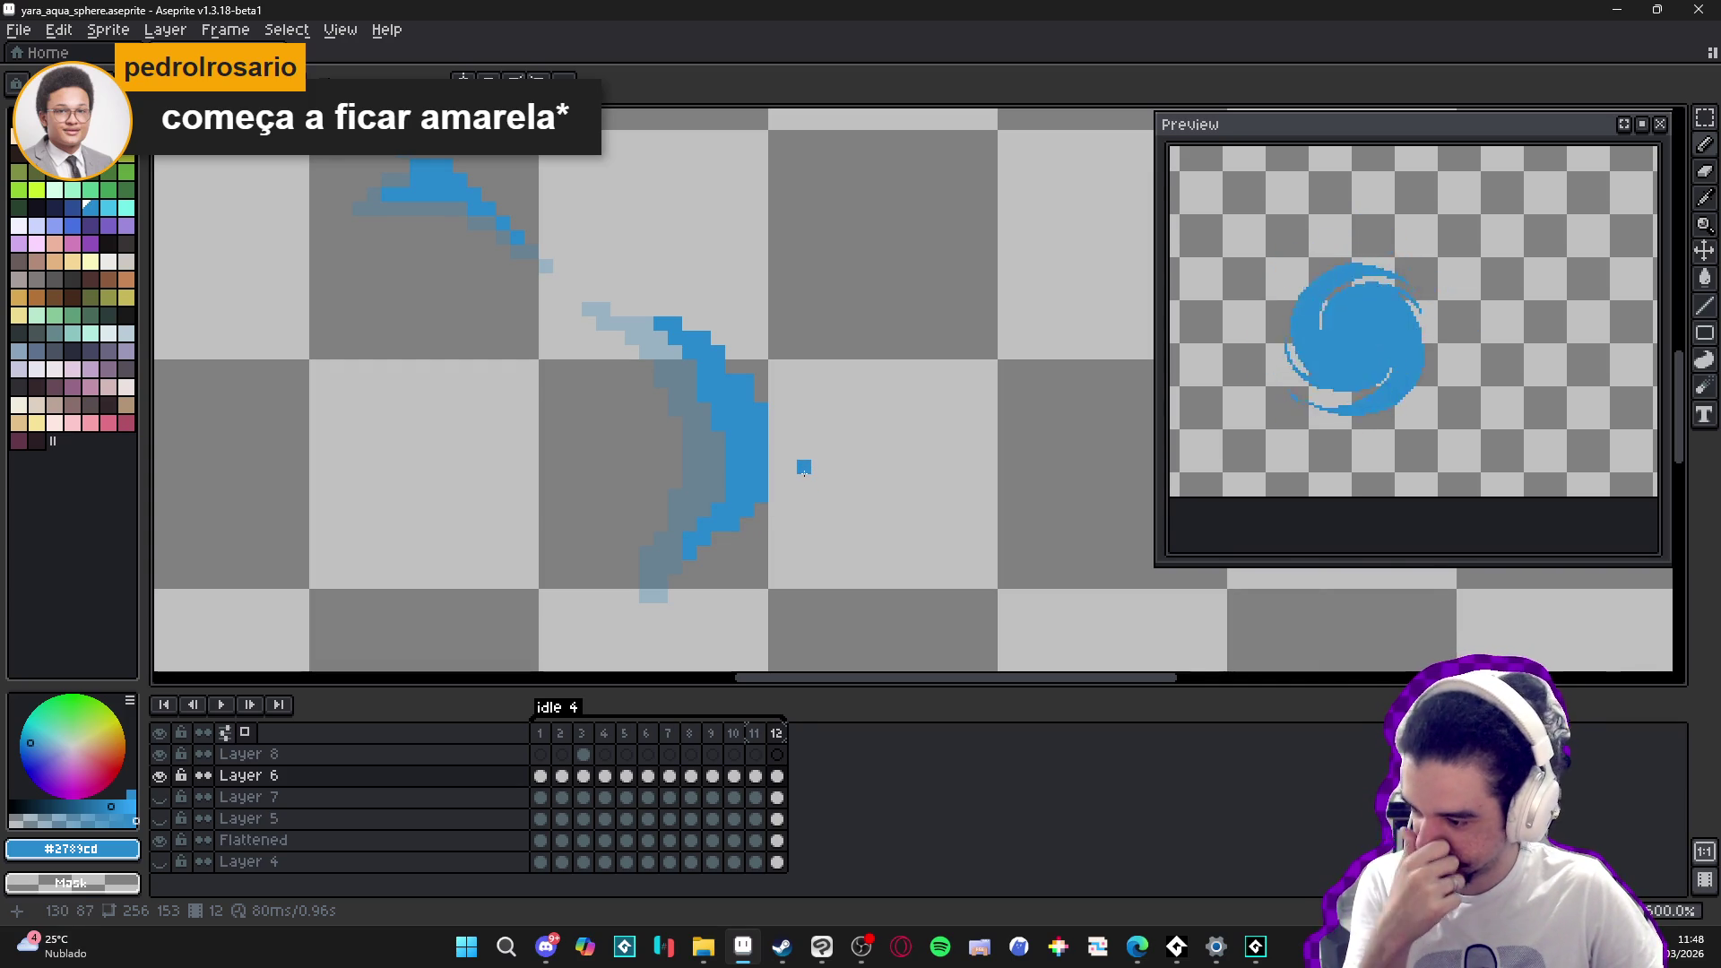
{"action": "scroll", "coordinate": [823, 432], "scroll_direction": "down", "scroll_amount": 2}
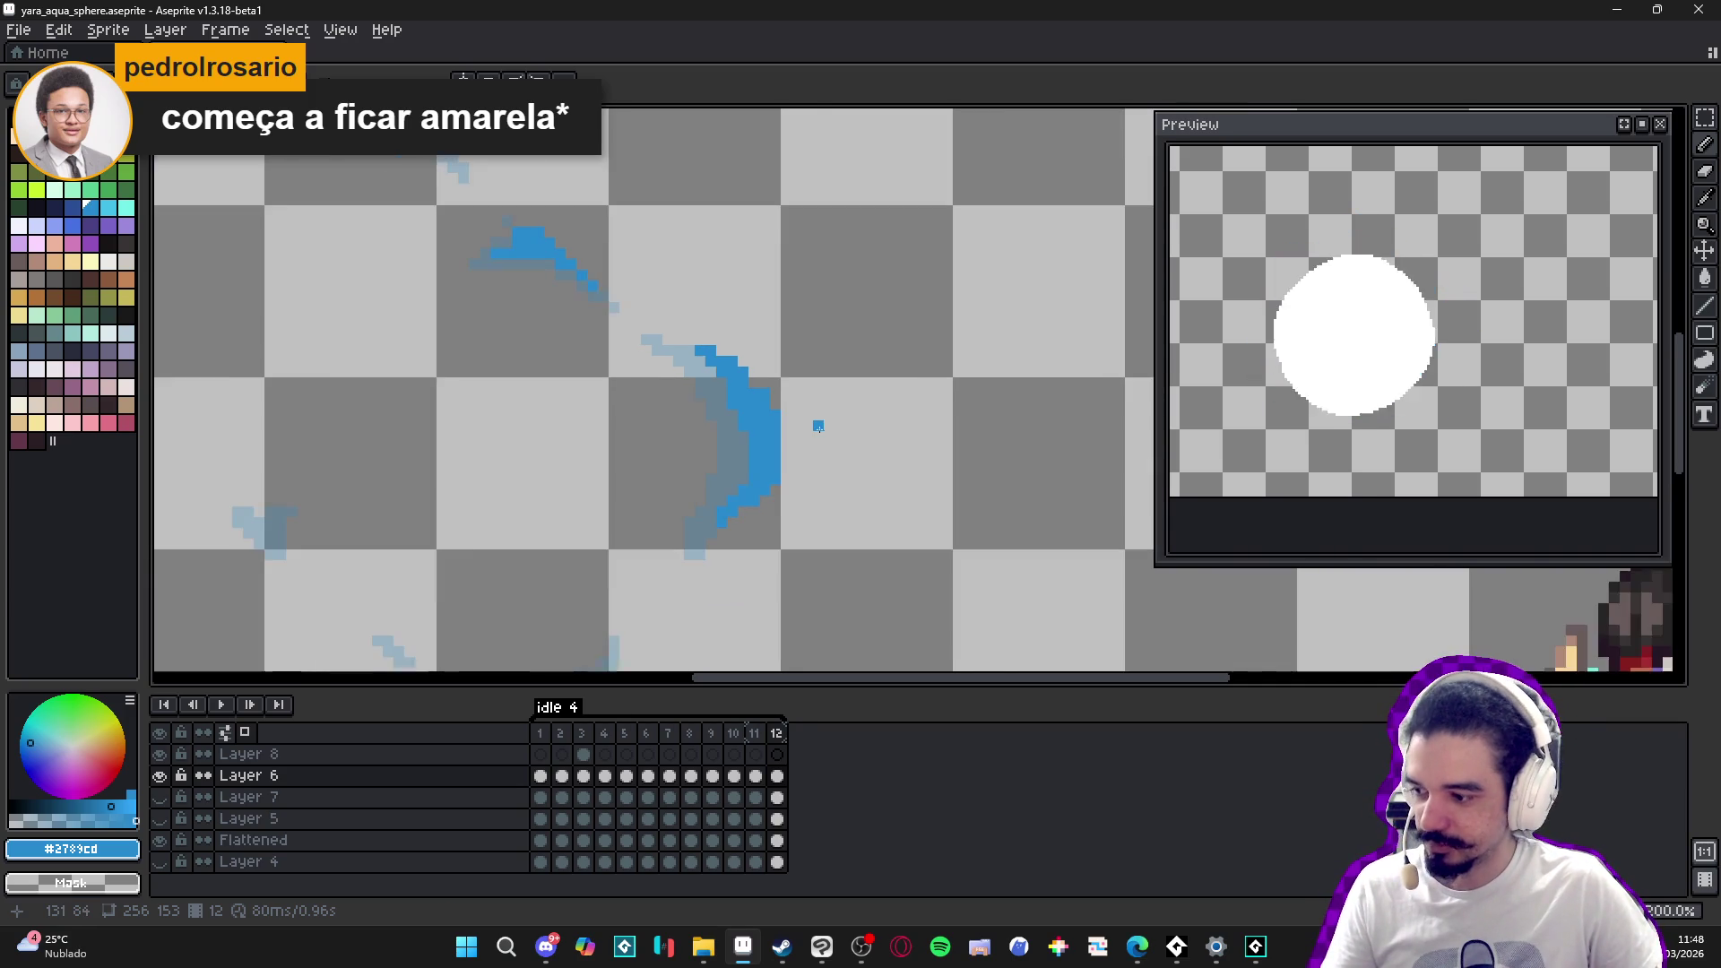
{"action": "scroll", "coordinate": [840, 448], "scroll_direction": "down", "scroll_amount": 2}
{"action": "scroll", "coordinate": [660, 445], "scroll_direction": "up", "scroll_amount": 6}
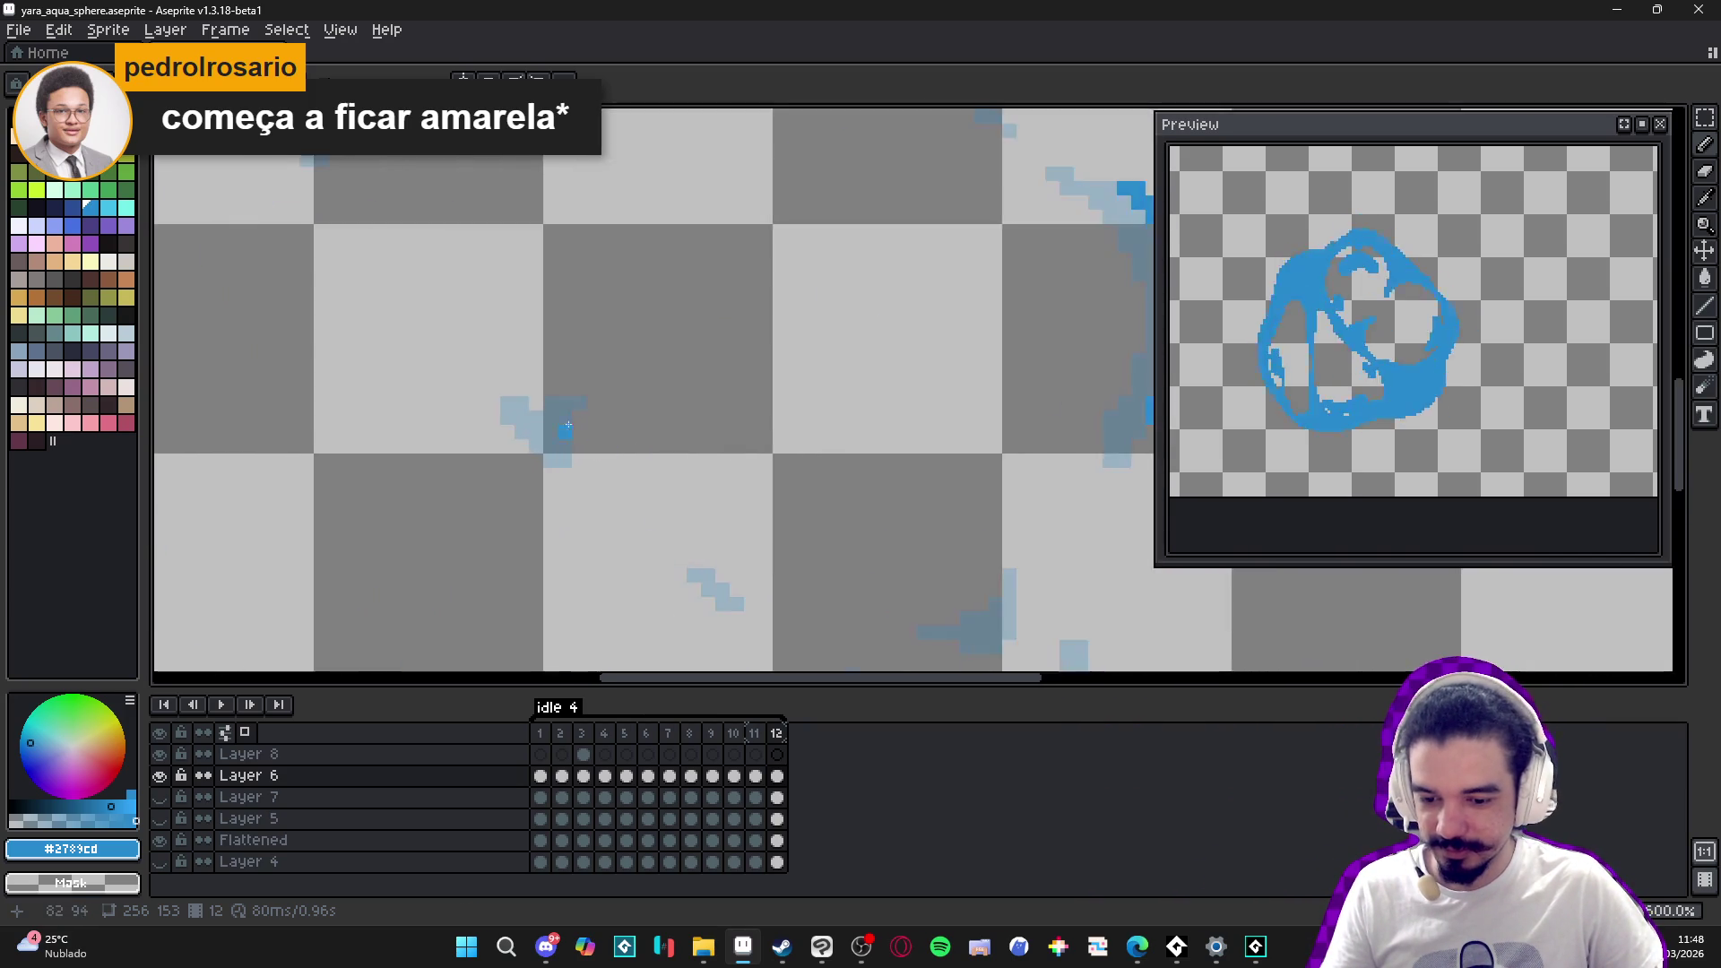
- Paint a blue diagonal run, the shape's left edge, and pixels at the light-blue patch
{"action": "left_click_drag", "start_coordinate": [514, 464], "coordinate": [571, 526]}
{"action": "left_click_drag", "start_coordinate": [597, 407], "coordinate": [624, 414]}
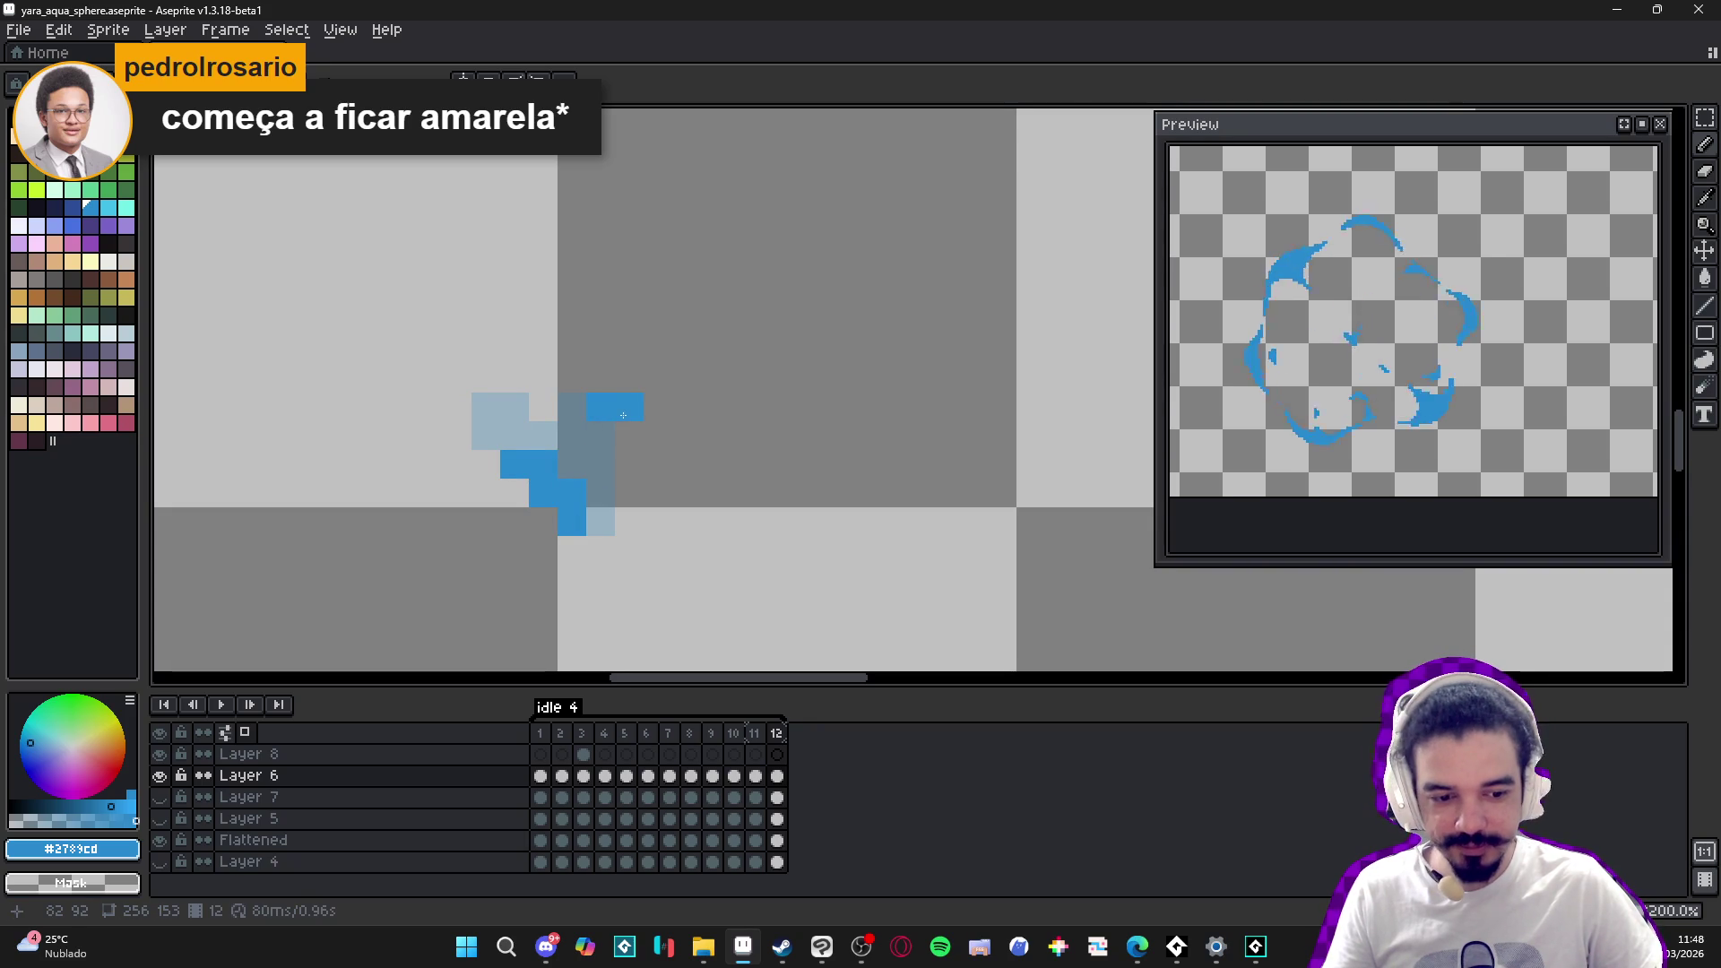
{"action": "scroll", "coordinate": [623, 415], "scroll_direction": "down", "scroll_amount": 3}
{"action": "scroll", "coordinate": [472, 343], "scroll_direction": "up", "scroll_amount": 3}
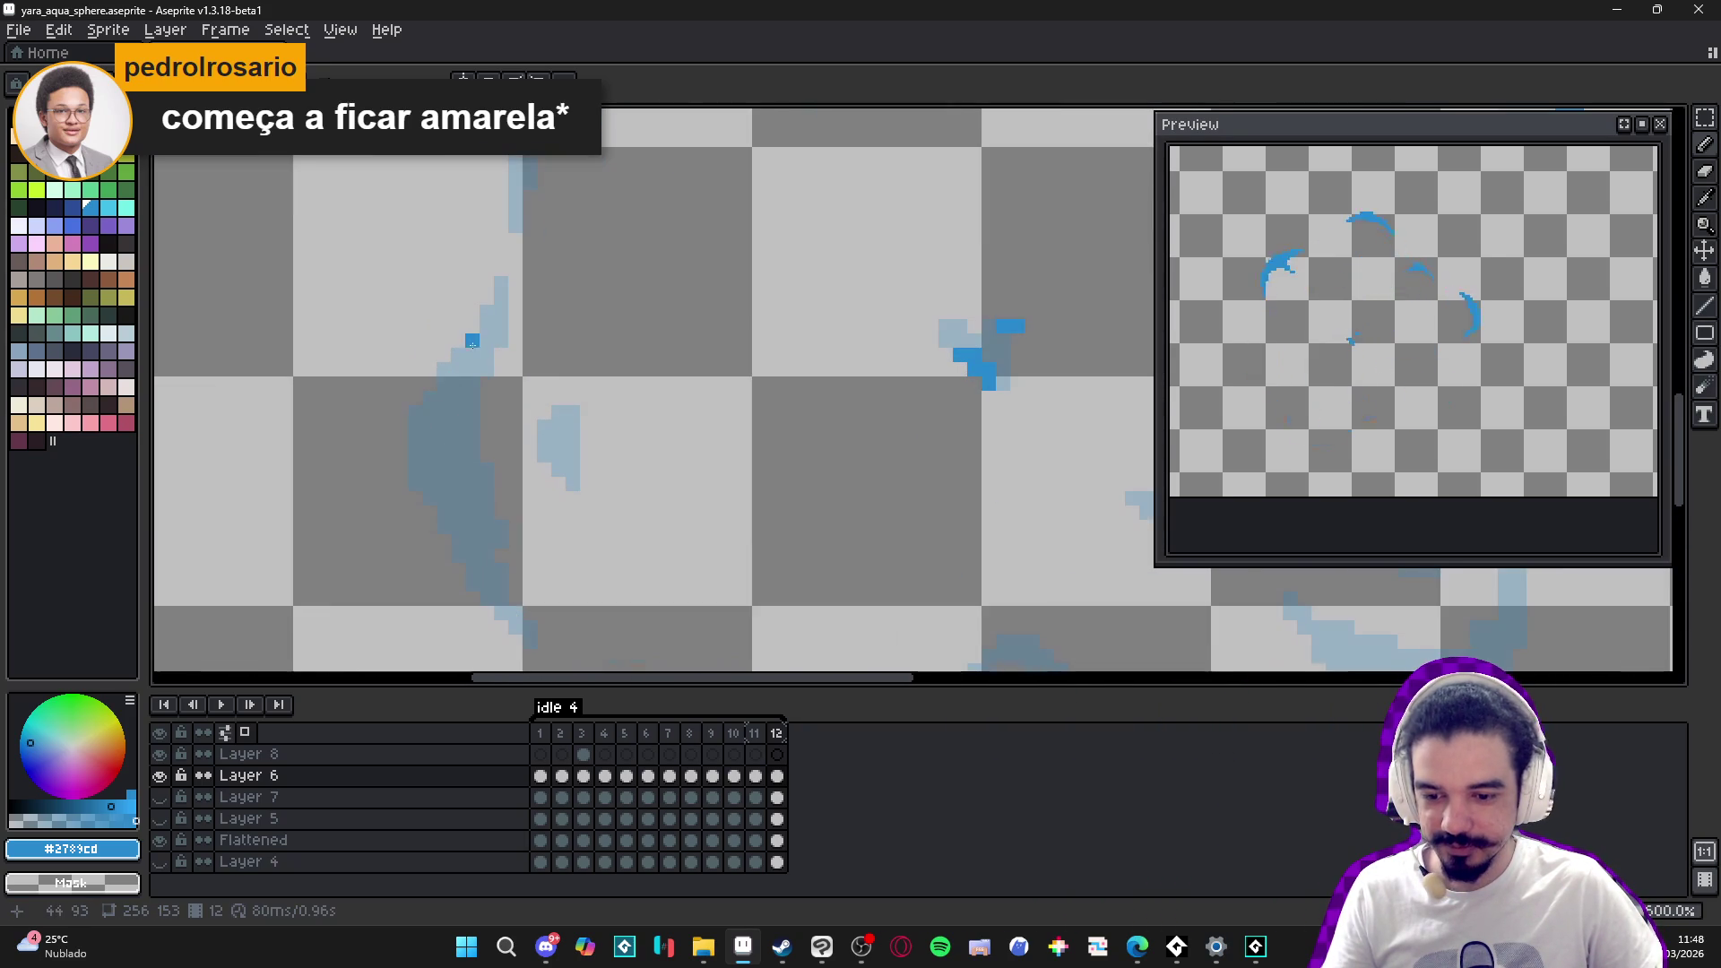
{"action": "mouse_move", "coordinate": [425, 447]}
{"action": "left_mouse_down"}
{"action": "mouse_move", "coordinate": [405, 431]}
{"action": "mouse_move", "coordinate": [409, 491]}
{"action": "mouse_move", "coordinate": [469, 575]}
{"action": "left_mouse_up"}
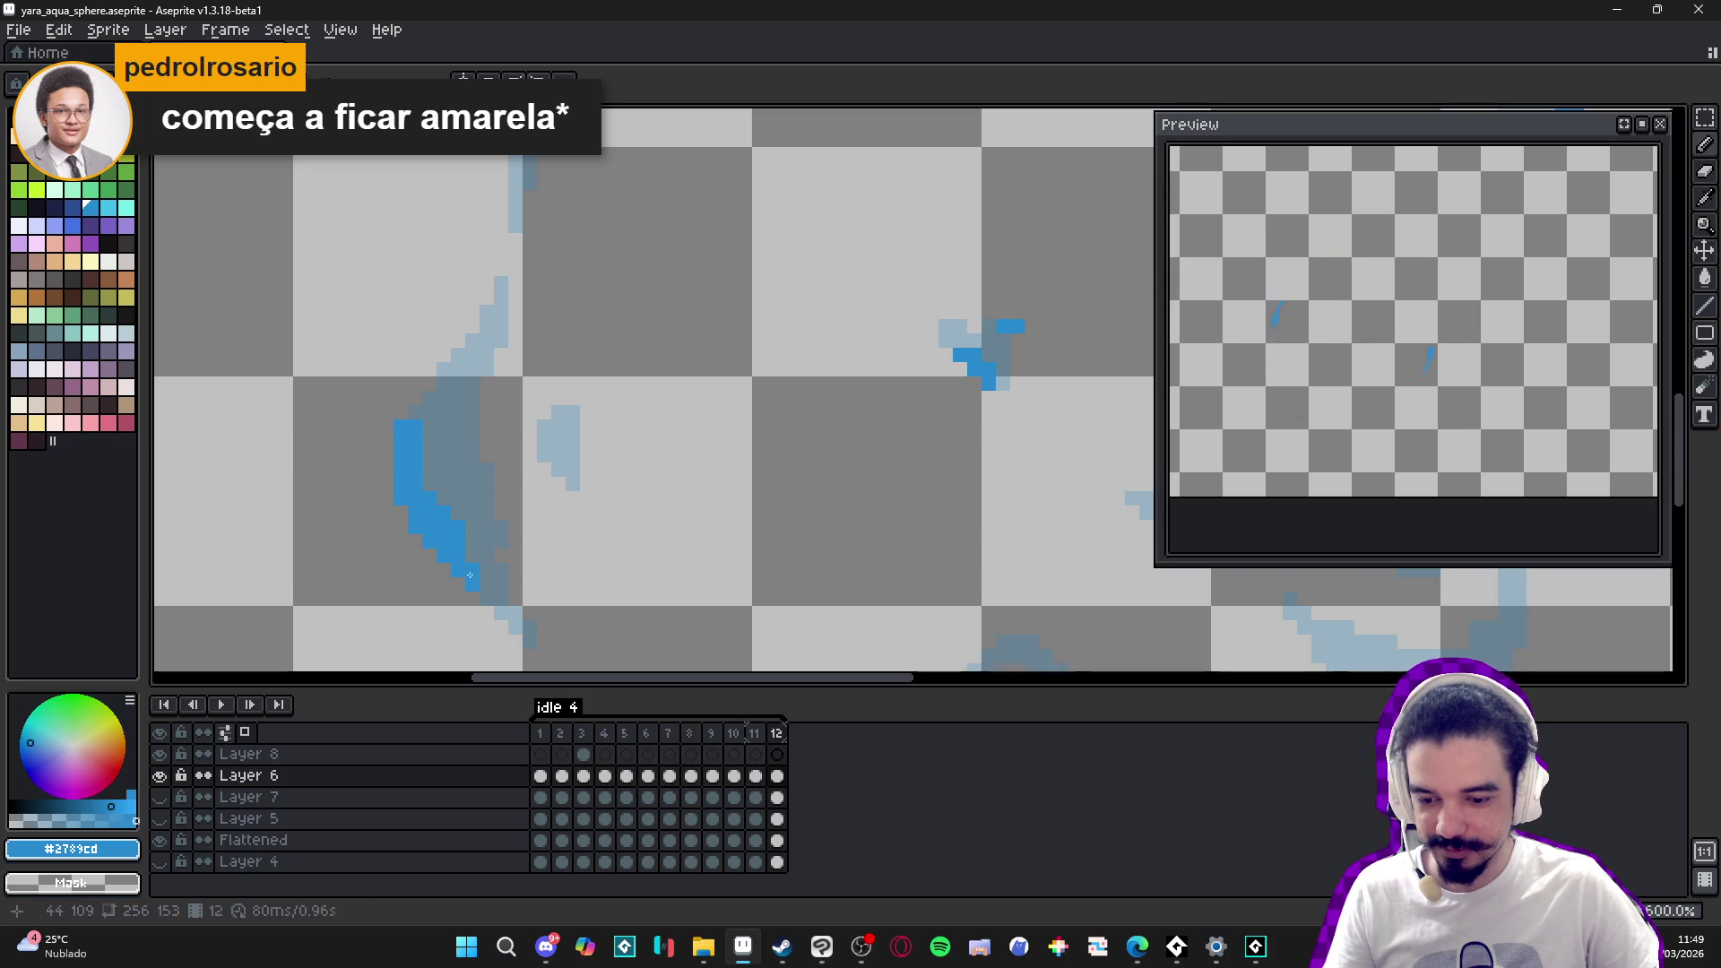
{"action": "mouse_move", "coordinate": [442, 367]}
{"action": "left_mouse_down"}
{"action": "mouse_move", "coordinate": [385, 452]}
{"action": "mouse_move", "coordinate": [439, 381]}
{"action": "mouse_move", "coordinate": [472, 370]}
{"action": "left_mouse_up"}
{"action": "scroll", "coordinate": [538, 432], "scroll_direction": "up", "scroll_amount": 1}
{"action": "left_click_drag", "start_coordinate": [526, 445], "coordinate": [545, 401]}
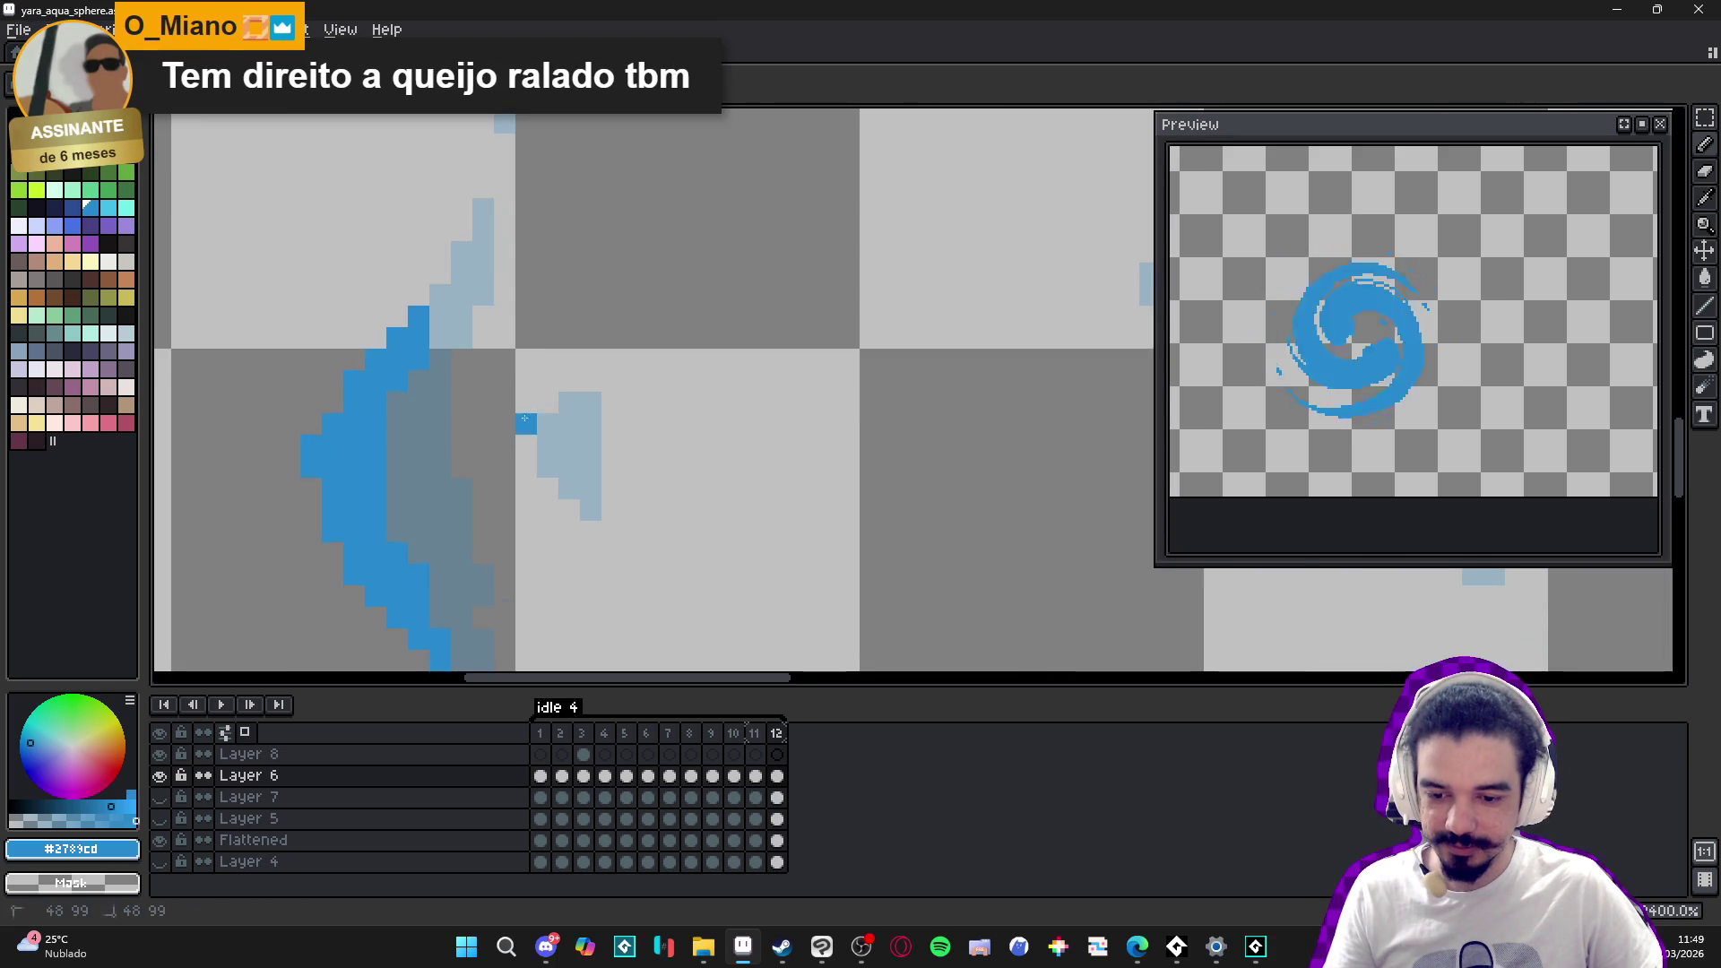
{"action": "scroll", "coordinate": [559, 380], "scroll_direction": "down", "scroll_amount": 2}
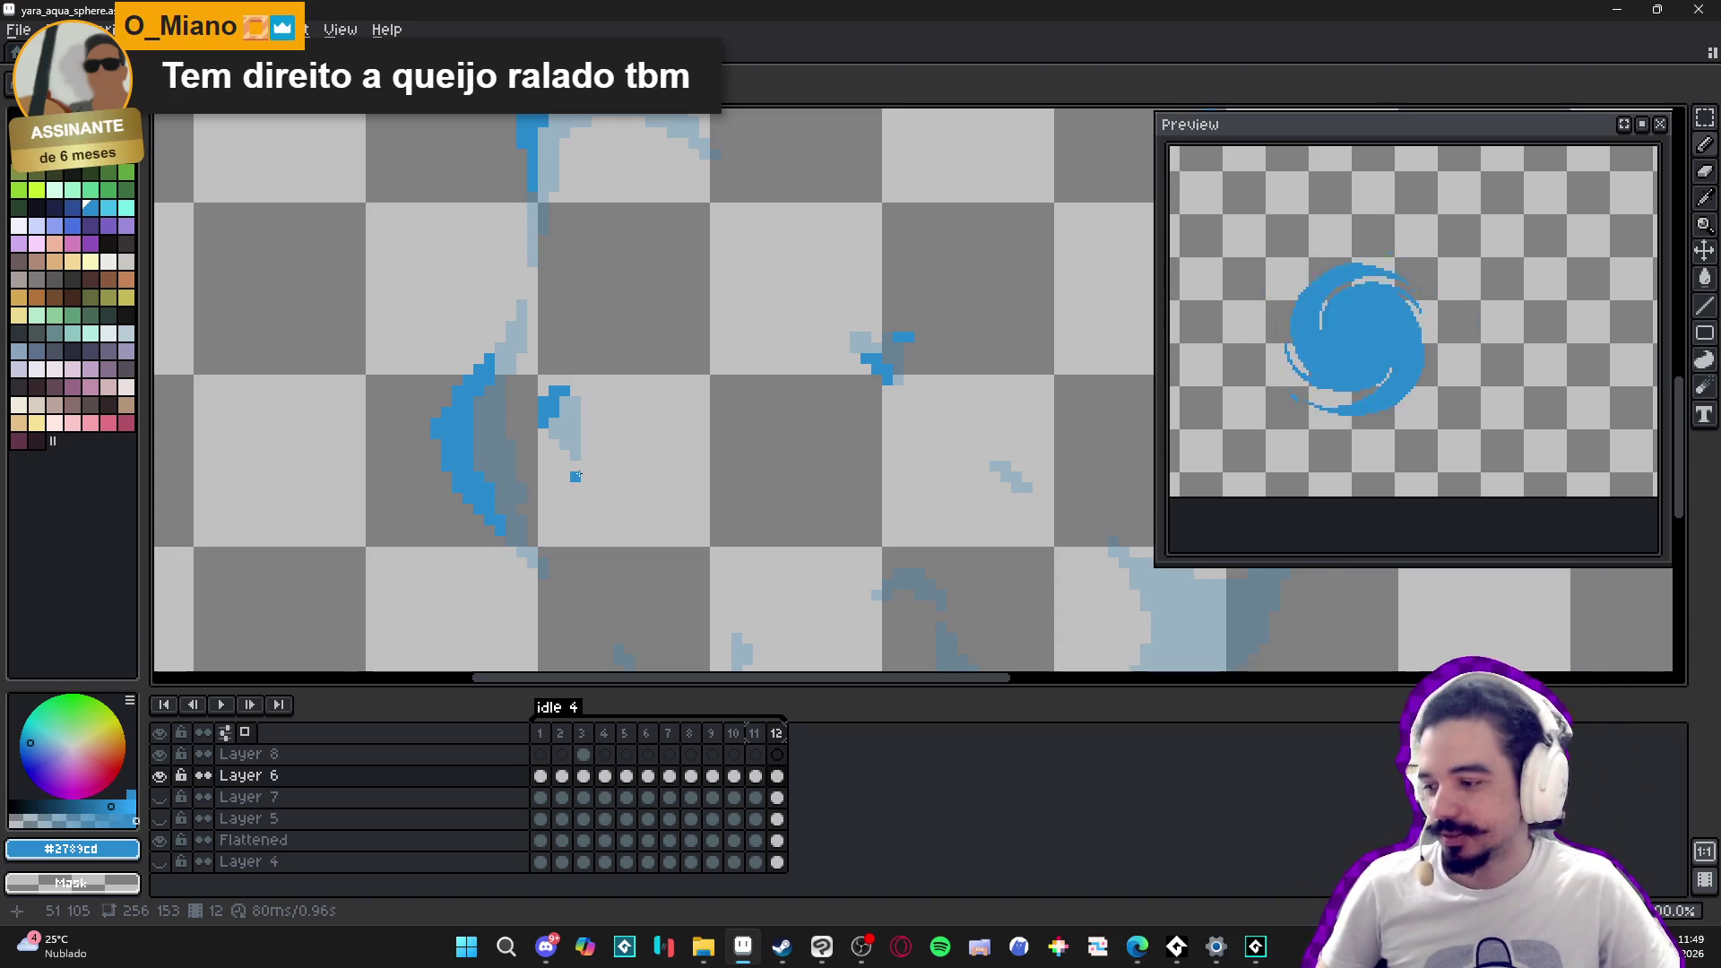
- Paint a blue stroke below the lower curve, a column up from it, and a top row
{"action": "scroll", "coordinate": [715, 419], "scroll_direction": "down", "scroll_amount": 4}
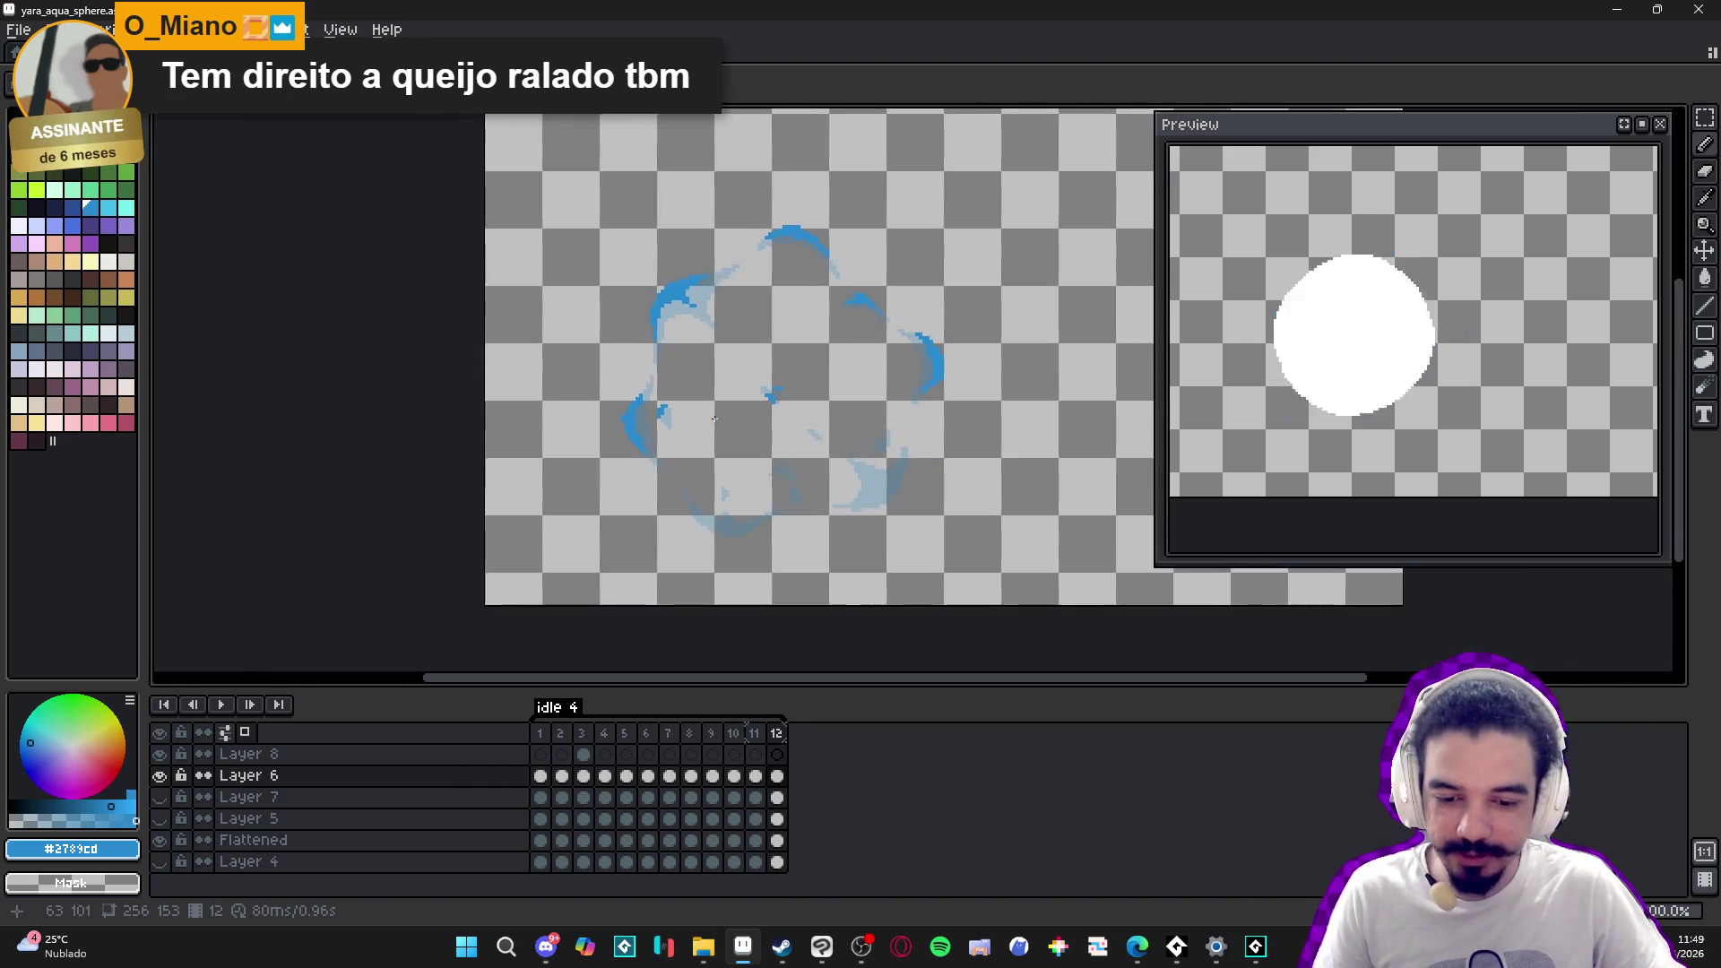
{"action": "scroll", "coordinate": [734, 597], "scroll_direction": "up", "scroll_amount": 3}
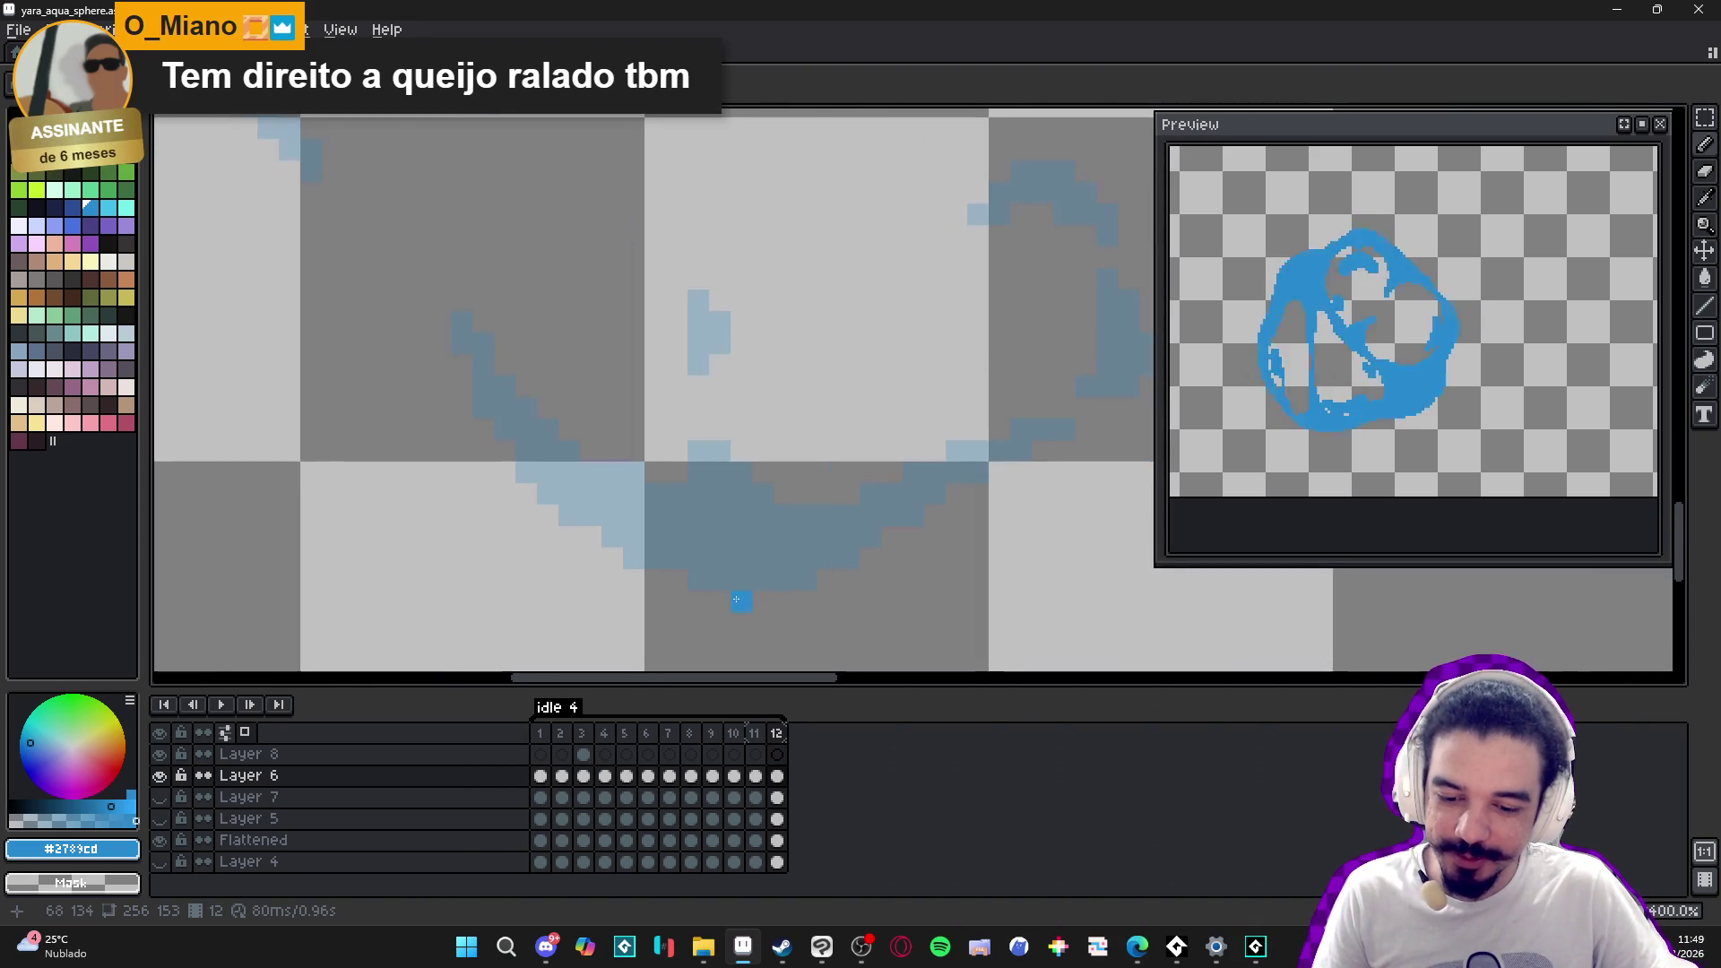
{"action": "mouse_move", "coordinate": [734, 597]}
{"action": "left_mouse_down"}
{"action": "mouse_move", "coordinate": [694, 592]}
{"action": "mouse_move", "coordinate": [807, 591]}
{"action": "mouse_move", "coordinate": [770, 577]}
{"action": "mouse_move", "coordinate": [854, 527]}
{"action": "mouse_move", "coordinate": [914, 515]}
{"action": "mouse_move", "coordinate": [865, 515]}
{"action": "left_mouse_up"}
{"action": "left_click_drag", "start_coordinate": [619, 554], "coordinate": [523, 495]}
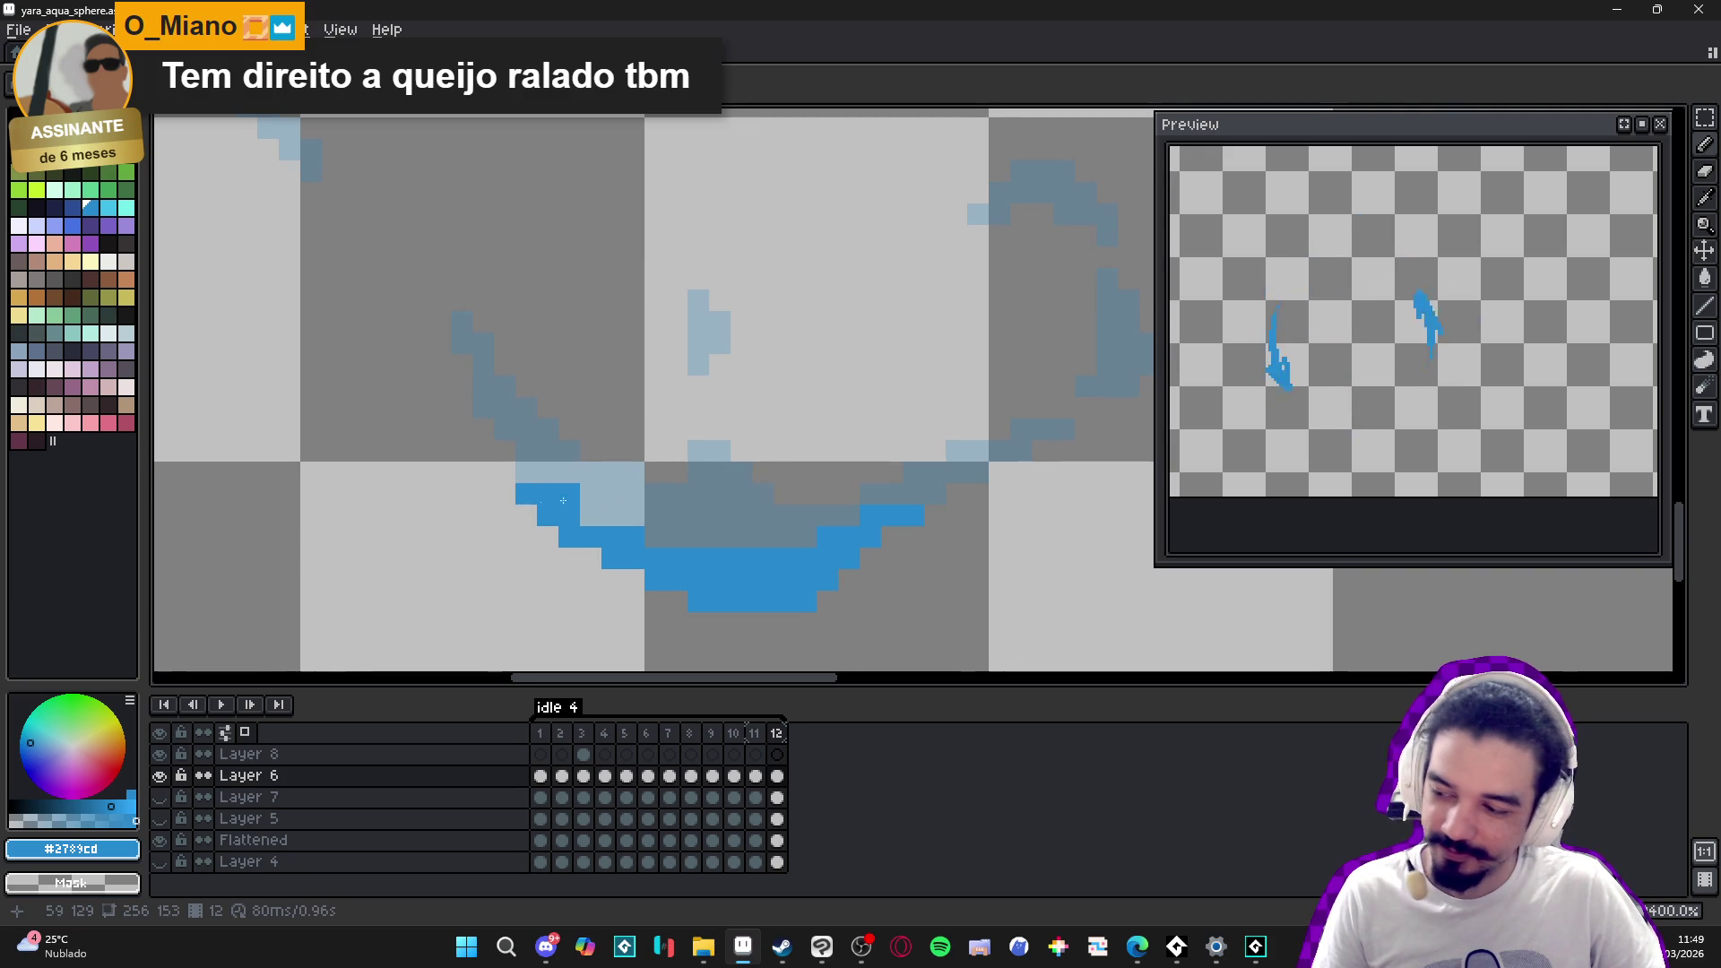
{"action": "scroll", "coordinate": [583, 507], "scroll_direction": "down", "scroll_amount": 5}
{"action": "scroll", "coordinate": [769, 557], "scroll_direction": "up", "scroll_amount": 5}
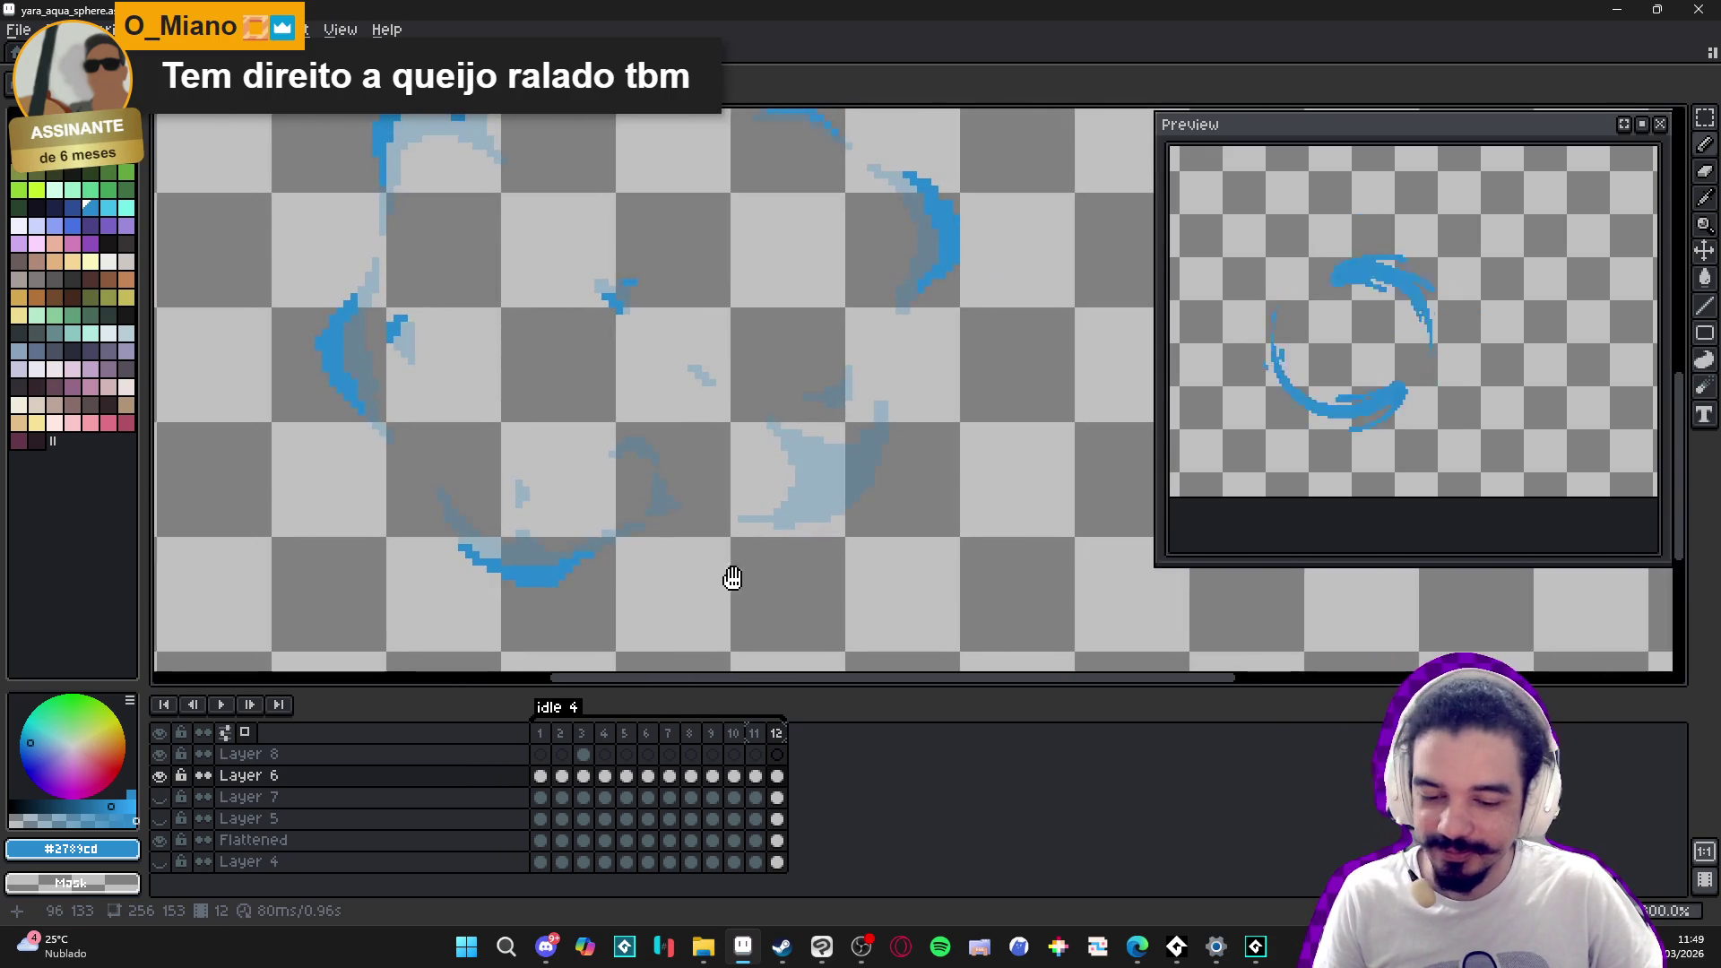
{"action": "mouse_move", "coordinate": [759, 456]}
{"action": "left_mouse_down"}
{"action": "mouse_move", "coordinate": [722, 435]}
{"action": "mouse_move", "coordinate": [701, 363]}
{"action": "left_mouse_up"}
{"action": "left_click_drag", "start_coordinate": [664, 293], "coordinate": [697, 372]}
{"action": "mouse_move", "coordinate": [622, 292]}
{"action": "left_mouse_down"}
{"action": "mouse_move", "coordinate": [587, 275]}
{"action": "mouse_move", "coordinate": [647, 278]}
{"action": "mouse_move", "coordinate": [673, 301]}
{"action": "left_mouse_up"}
- Paint the inner swirl in blue: a diagonal run, the ghost curve, and a column downward
{"action": "scroll", "coordinate": [673, 301], "scroll_direction": "down", "scroll_amount": 2}
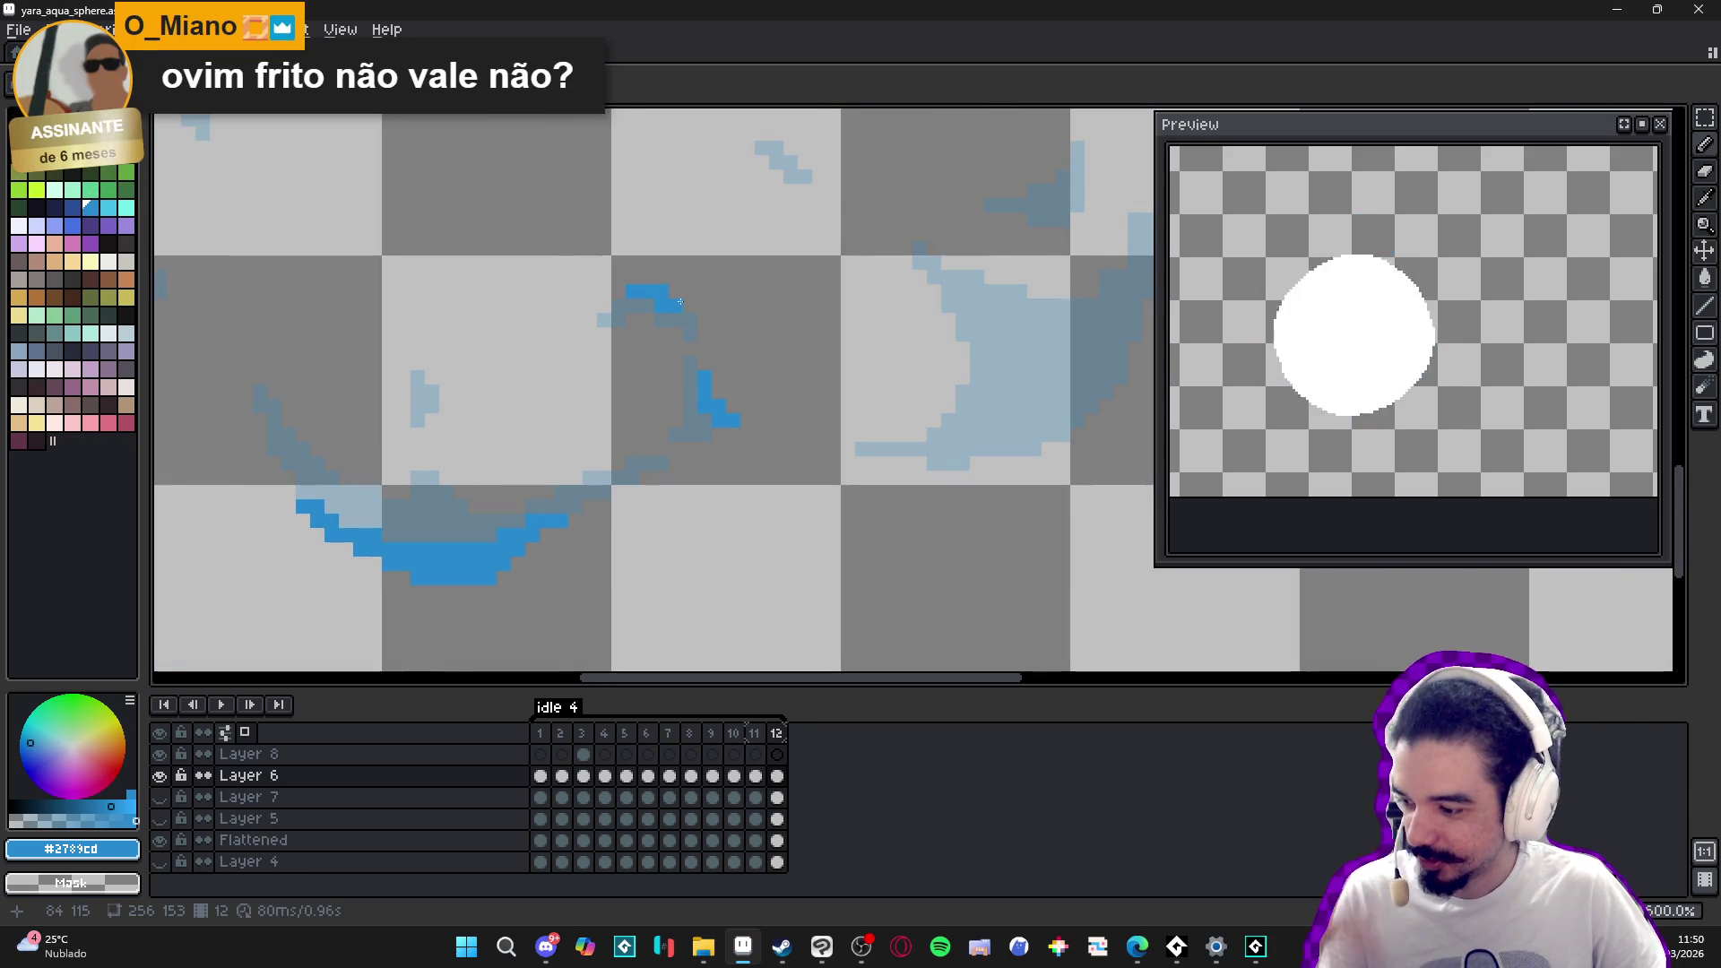
{"action": "scroll", "coordinate": [705, 303], "scroll_direction": "down", "scroll_amount": 5}
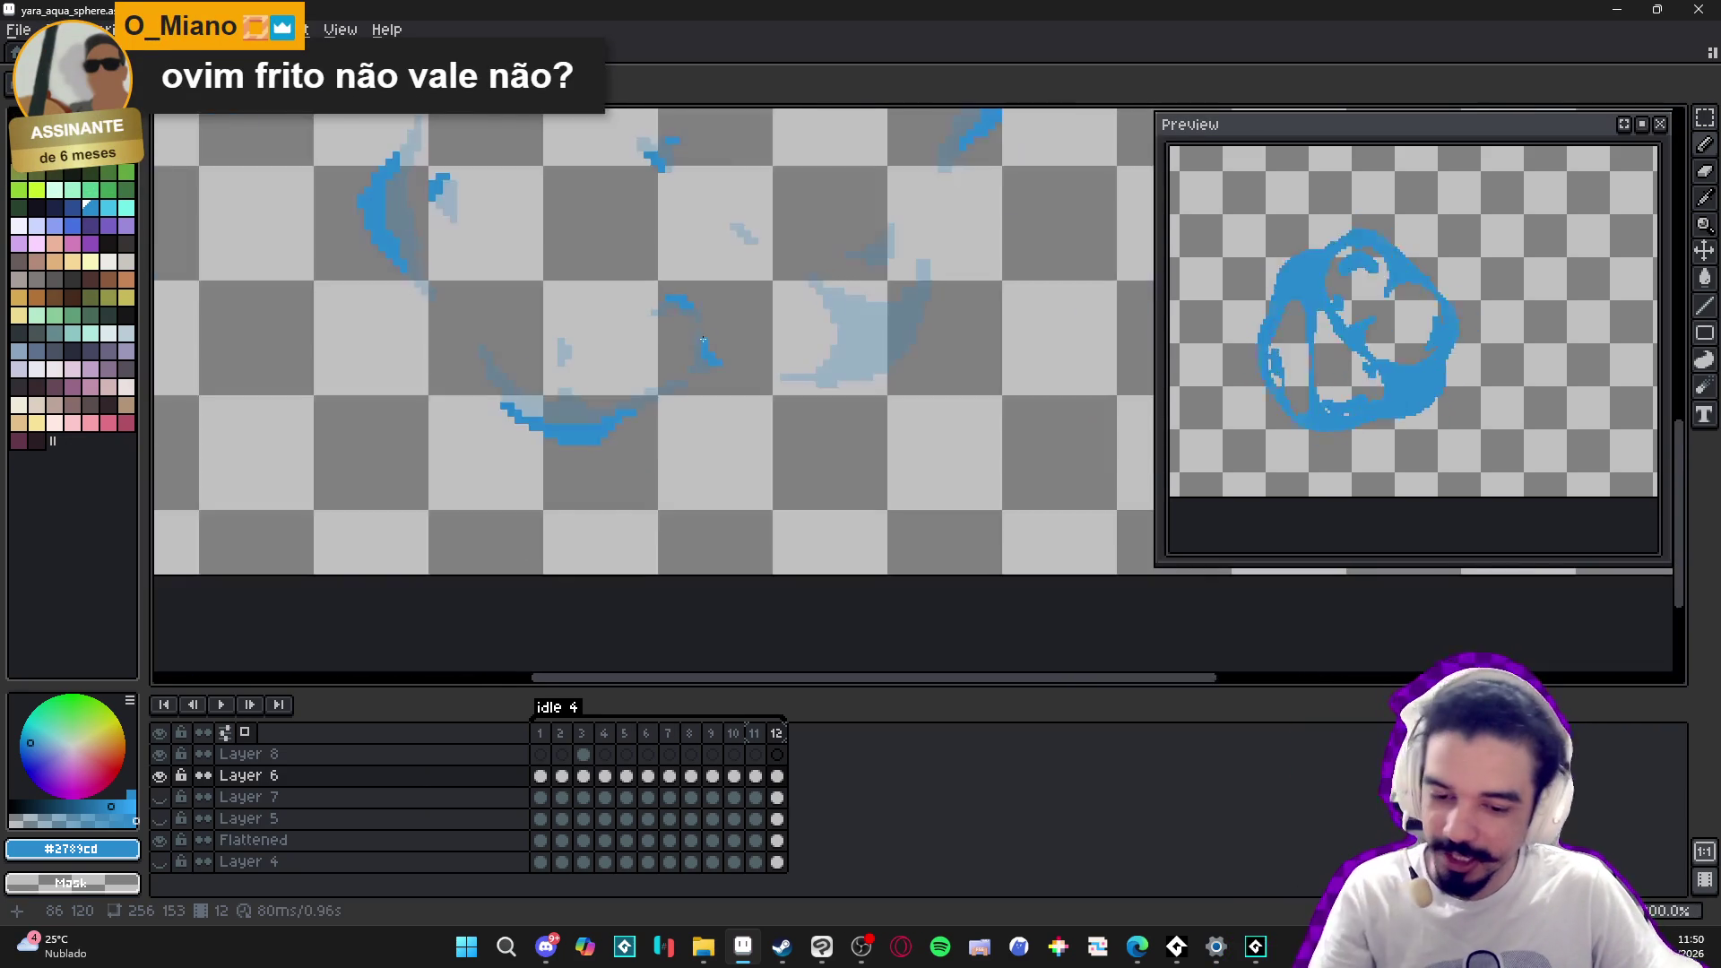
{"action": "scroll", "coordinate": [729, 437], "scroll_direction": "up", "scroll_amount": 2}
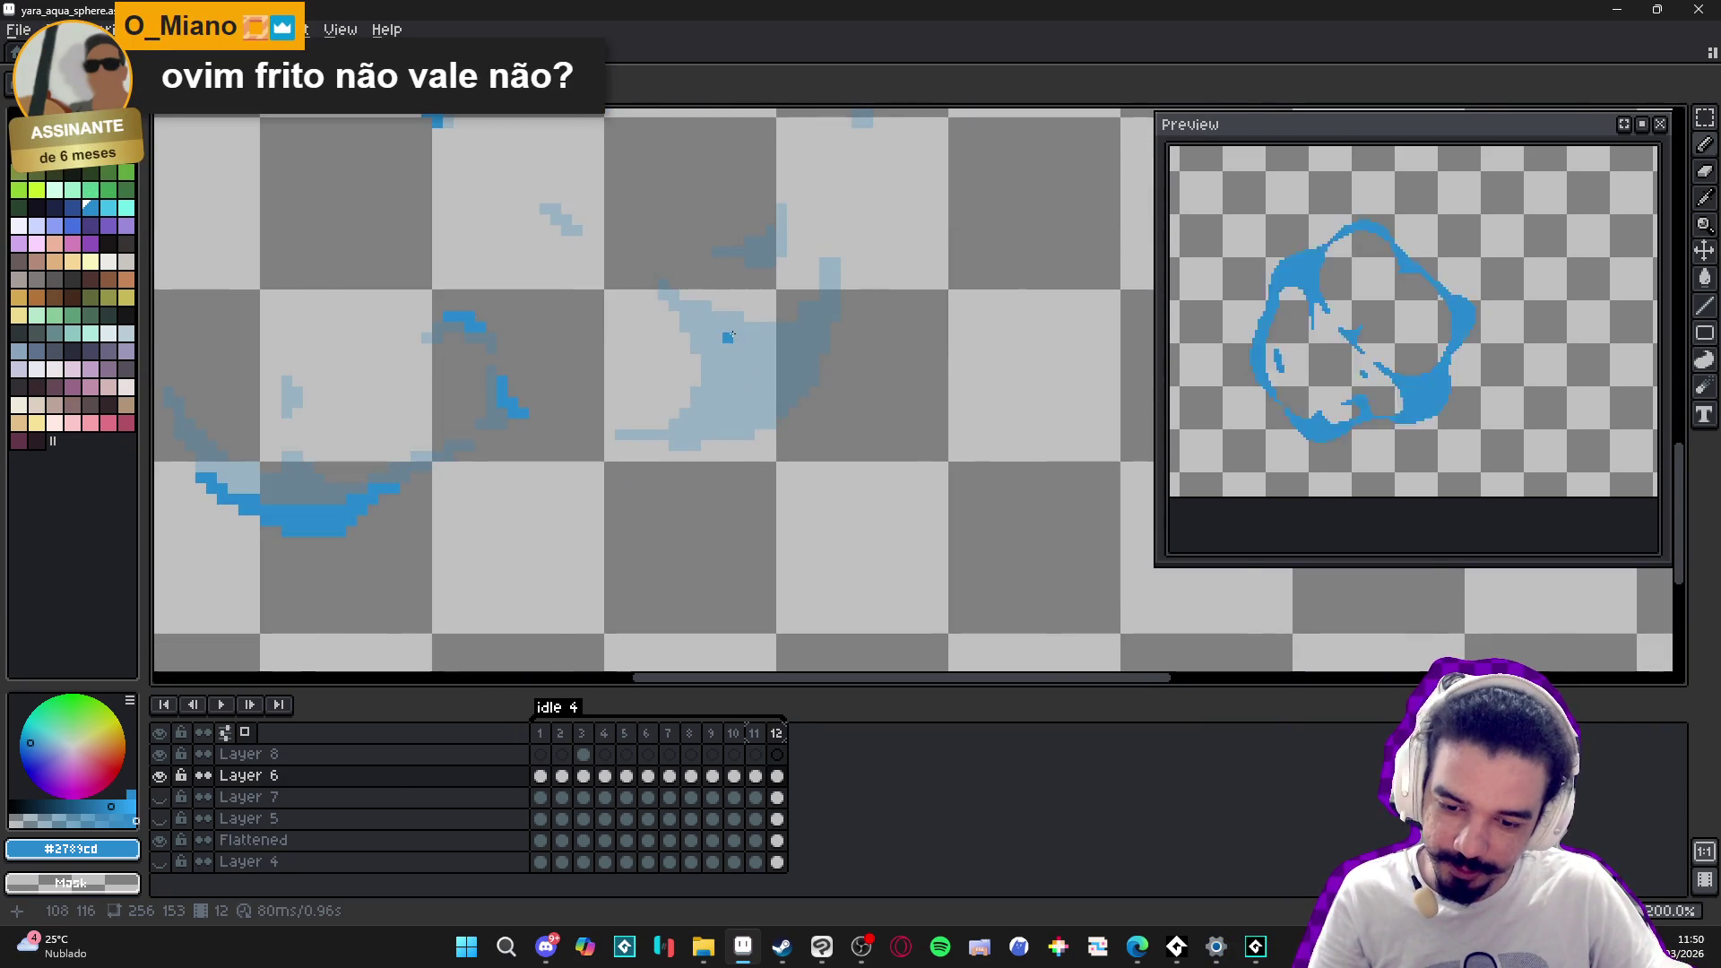
{"action": "scroll", "coordinate": [730, 335], "scroll_direction": "up", "scroll_amount": 2}
{"action": "mouse_move", "coordinate": [746, 388]}
{"action": "left_mouse_down"}
{"action": "mouse_move", "coordinate": [789, 430]}
{"action": "mouse_move", "coordinate": [768, 502]}
{"action": "mouse_move", "coordinate": [811, 449]}
{"action": "mouse_move", "coordinate": [823, 482]}
{"action": "mouse_move", "coordinate": [913, 361]}
{"action": "left_mouse_up"}
{"action": "left_click", "coordinate": [770, 453]}
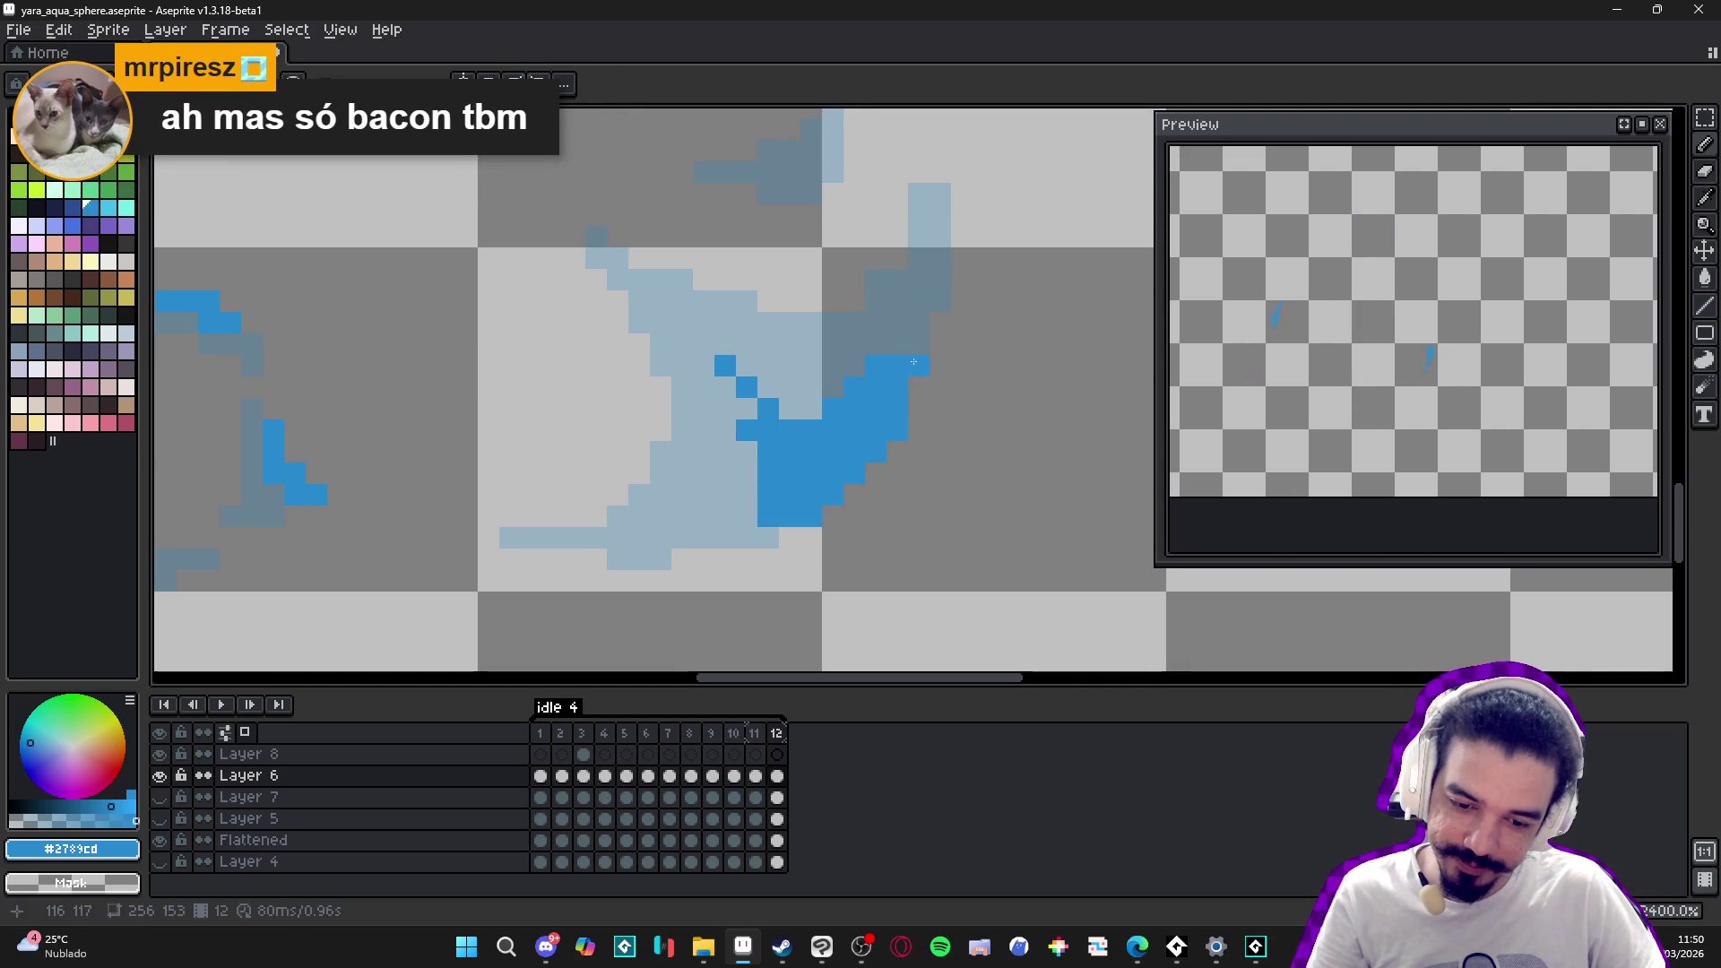
{"action": "mouse_move", "coordinate": [913, 361]}
{"action": "left_mouse_down"}
{"action": "mouse_move", "coordinate": [938, 192]}
{"action": "mouse_move", "coordinate": [918, 233]}
{"action": "mouse_move", "coordinate": [934, 272]}
{"action": "mouse_move", "coordinate": [919, 202]}
{"action": "mouse_move", "coordinate": [919, 242]}
{"action": "left_mouse_up"}
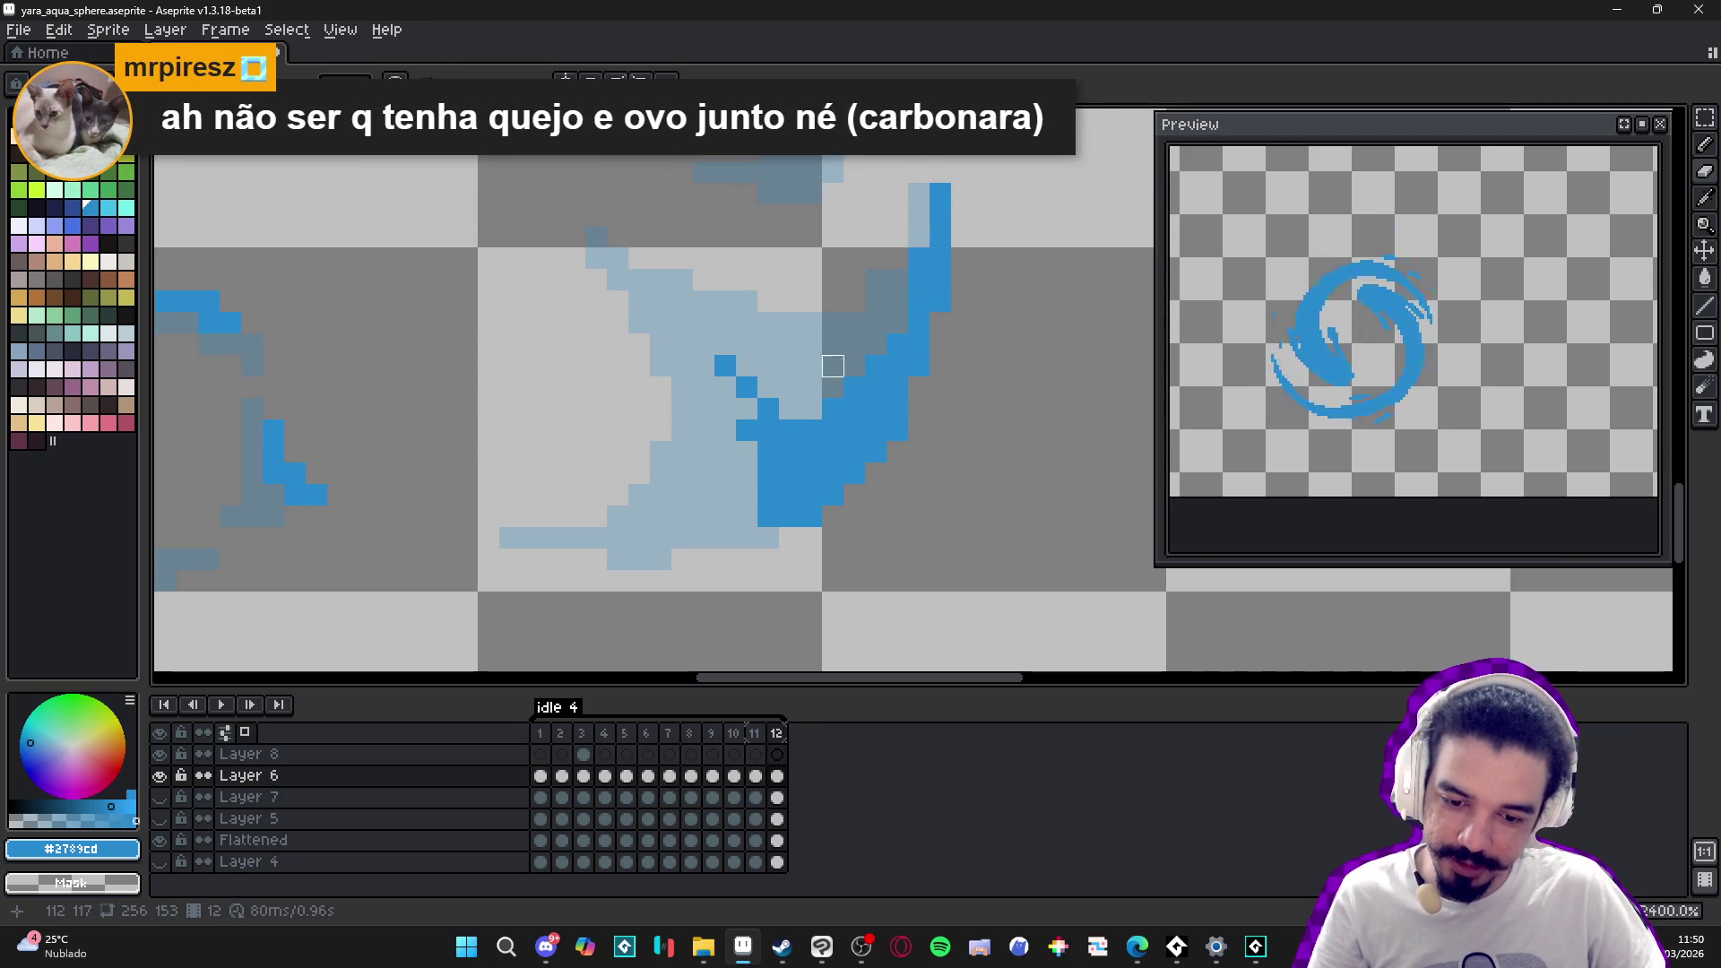
{"action": "mouse_move", "coordinate": [747, 408]}
{"action": "left_mouse_down"}
{"action": "mouse_move", "coordinate": [747, 538]}
{"action": "mouse_move", "coordinate": [661, 537]}
{"action": "mouse_move", "coordinate": [682, 516]}
{"action": "mouse_move", "coordinate": [575, 538]}
{"action": "left_mouse_up"}
{"action": "left_click", "coordinate": [725, 494]}
- Undo a stray pixel, add a three-pixel blue diagonal, and save yara_aqua_sphere.aseprite
{"action": "key", "text": "ctrl+z"}
{"action": "left_click_drag", "start_coordinate": [639, 280], "coordinate": [672, 320]}
{"action": "left_click", "coordinate": [679, 299]}
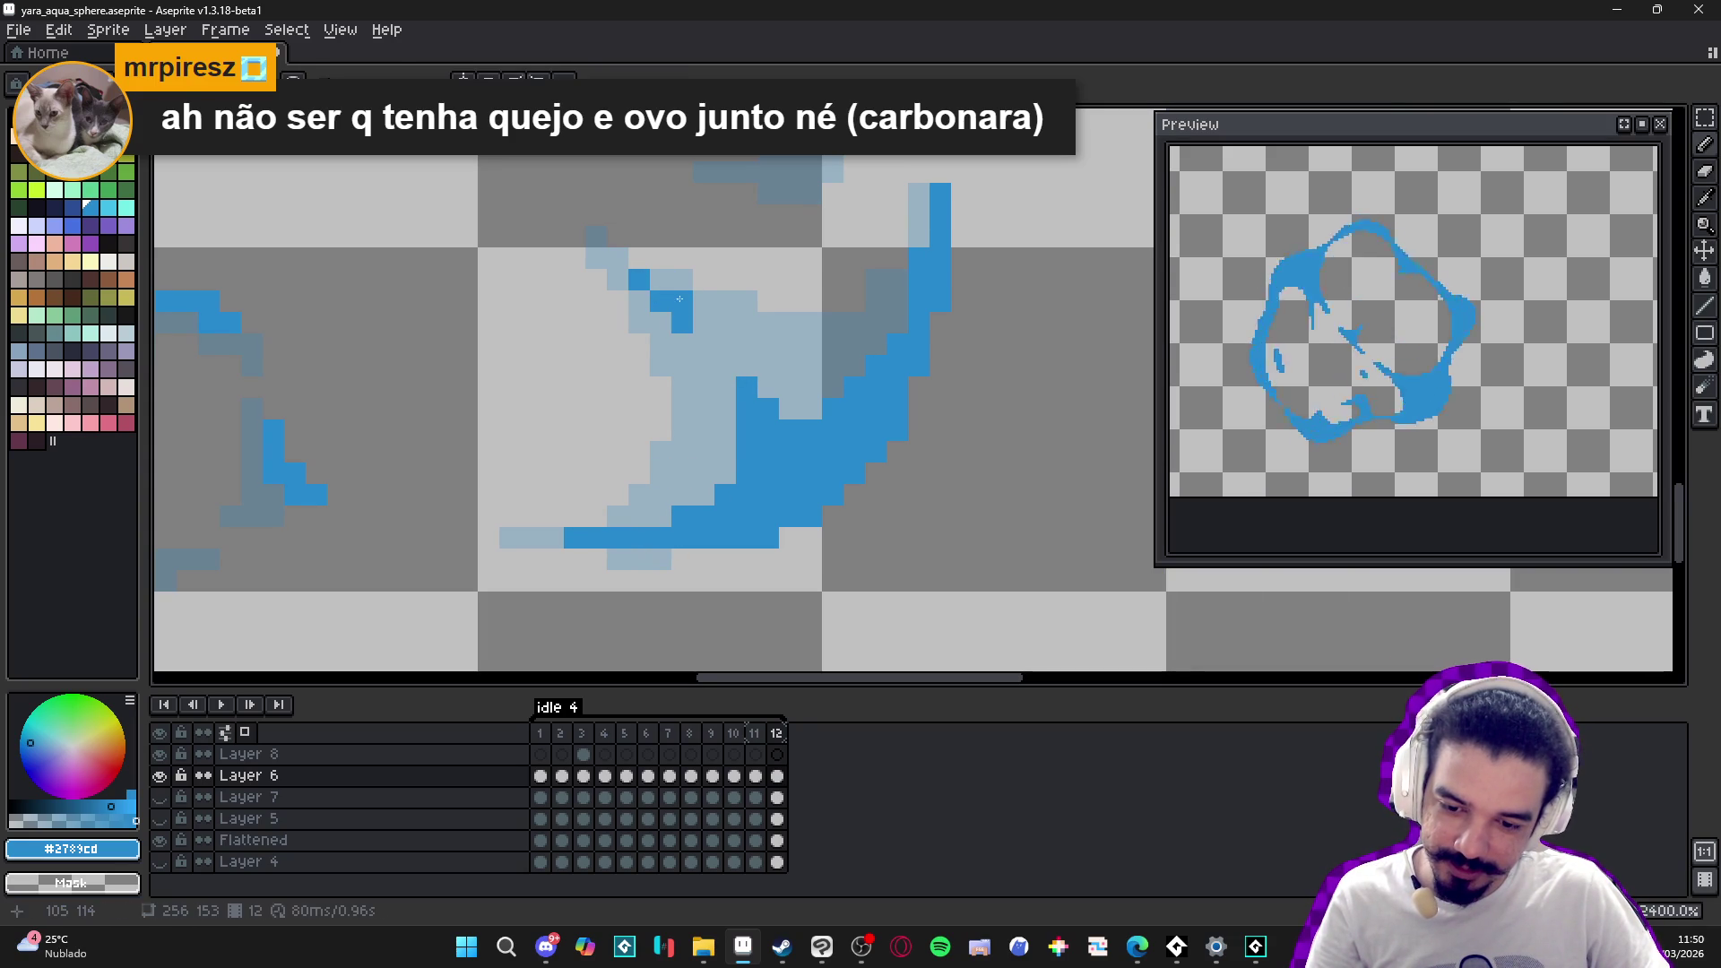
{"action": "scroll", "coordinate": [665, 287], "scroll_direction": "down", "scroll_amount": 7}
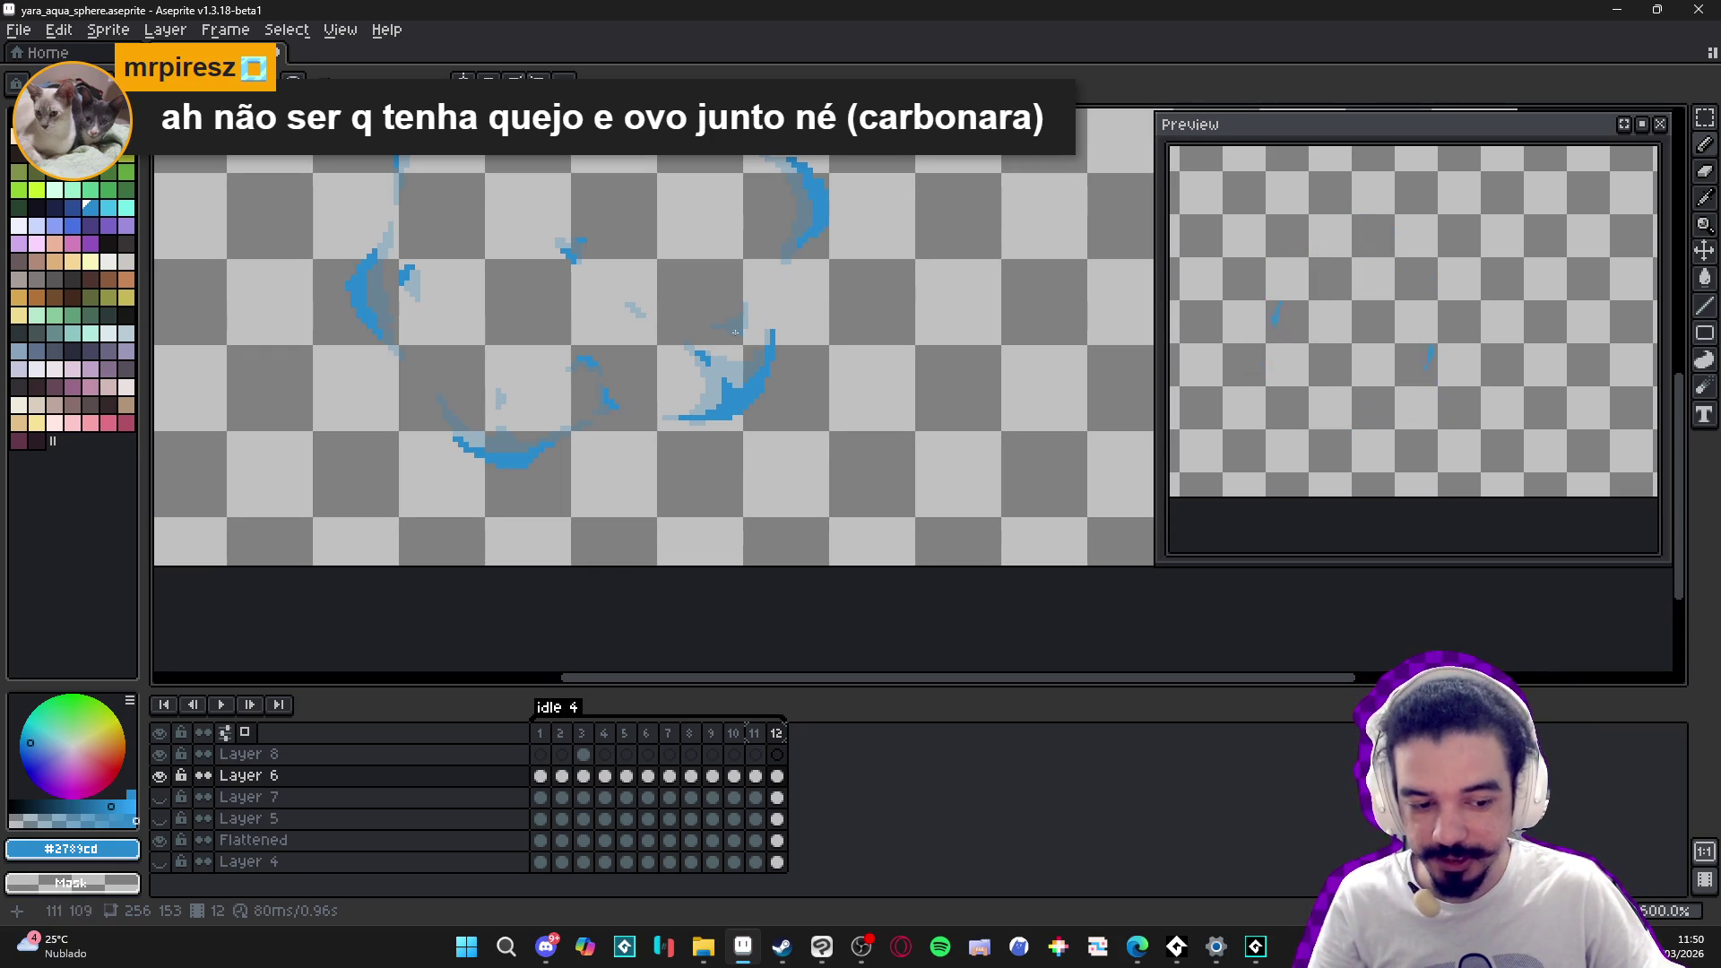
{"action": "key", "text": "ctrl+s"}
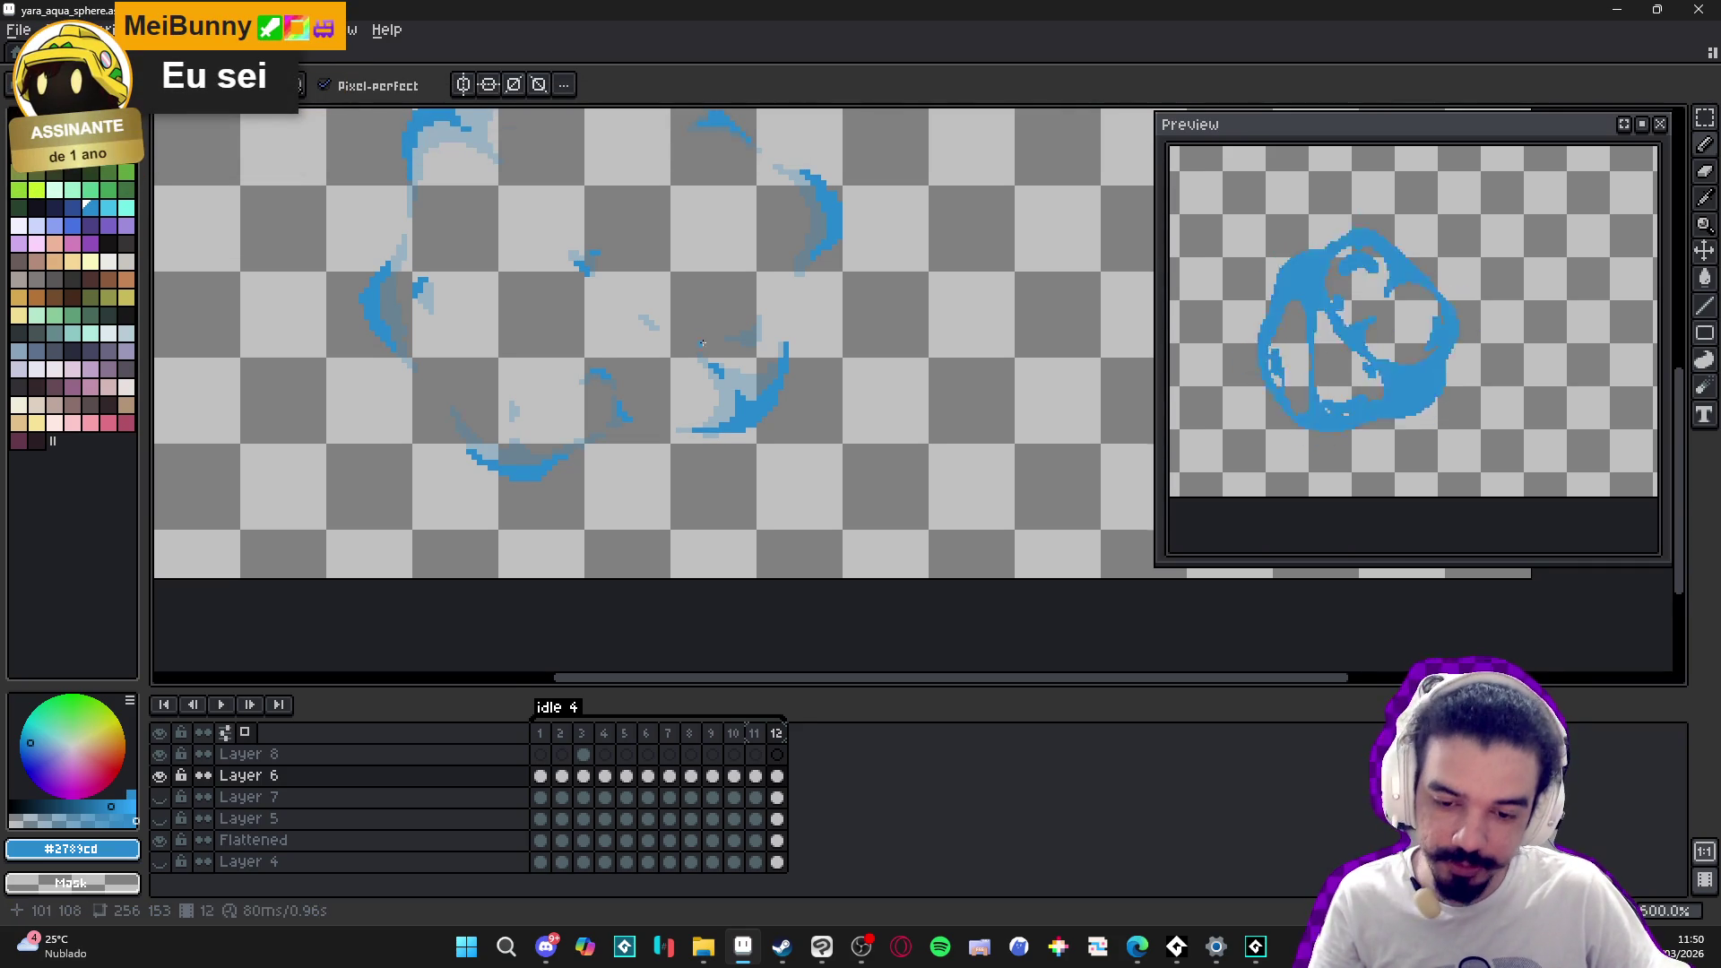
- Review the animation from the first frame, then compare frames 11 and 12
{"action": "scroll", "coordinate": [713, 359], "scroll_direction": "down", "scroll_amount": 2}
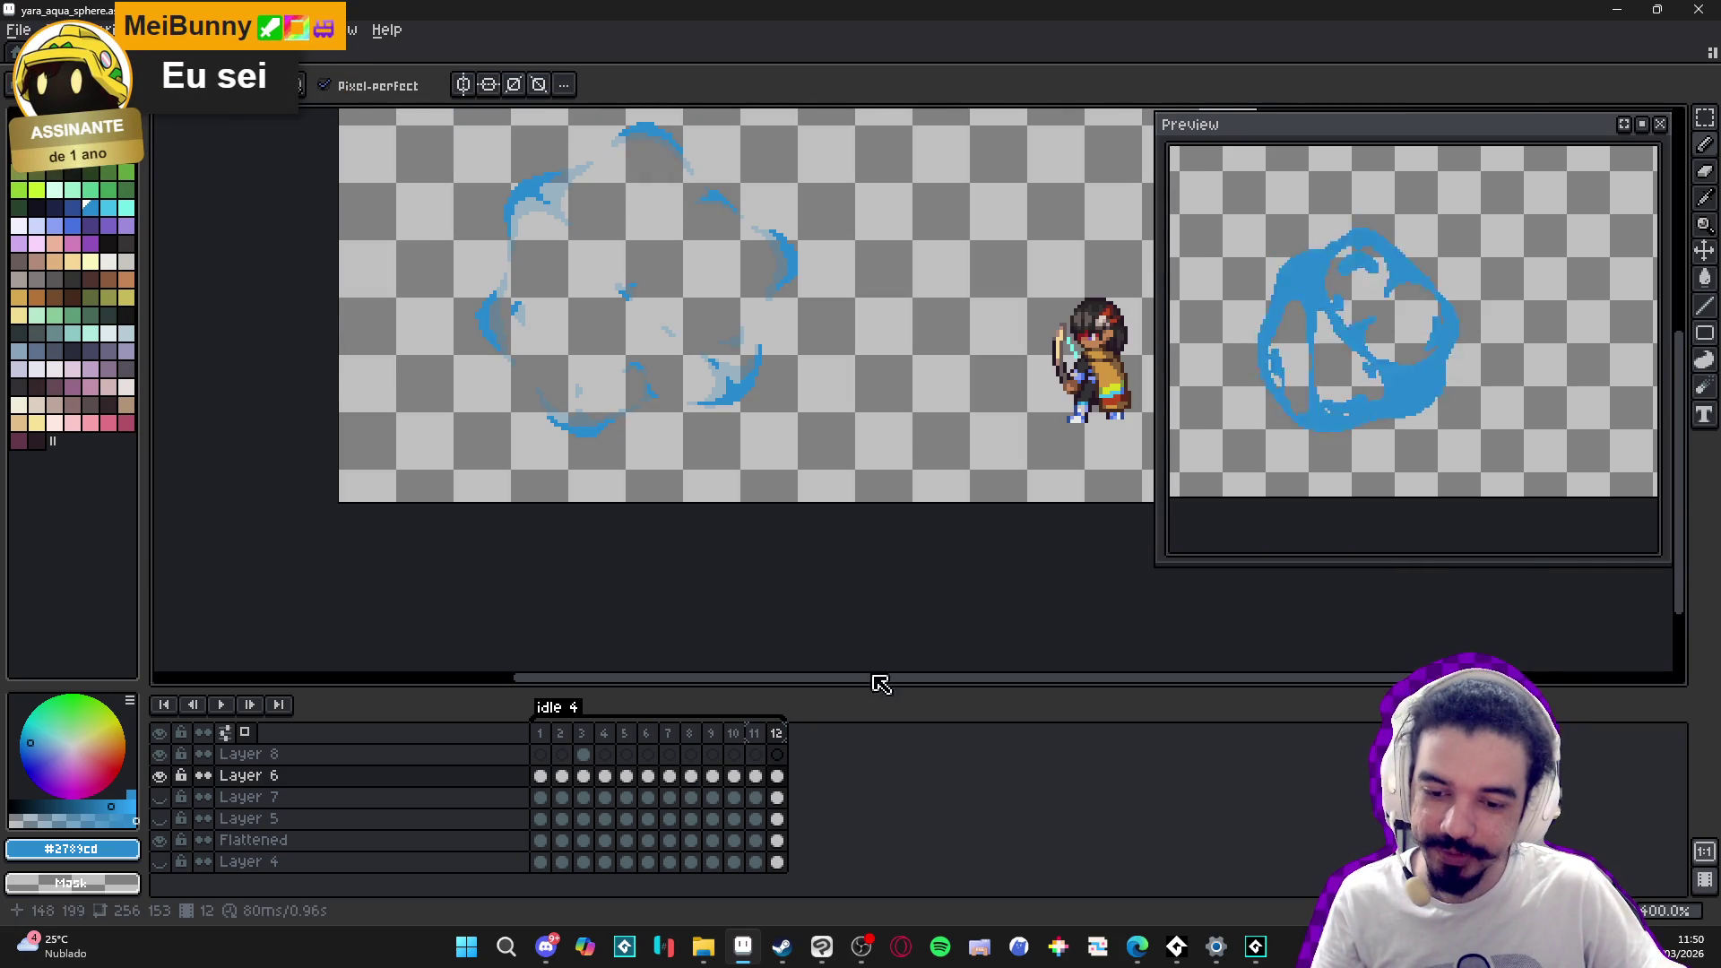
{"action": "left_click", "coordinate": [755, 733]}
{"action": "key", "text": "Home"}
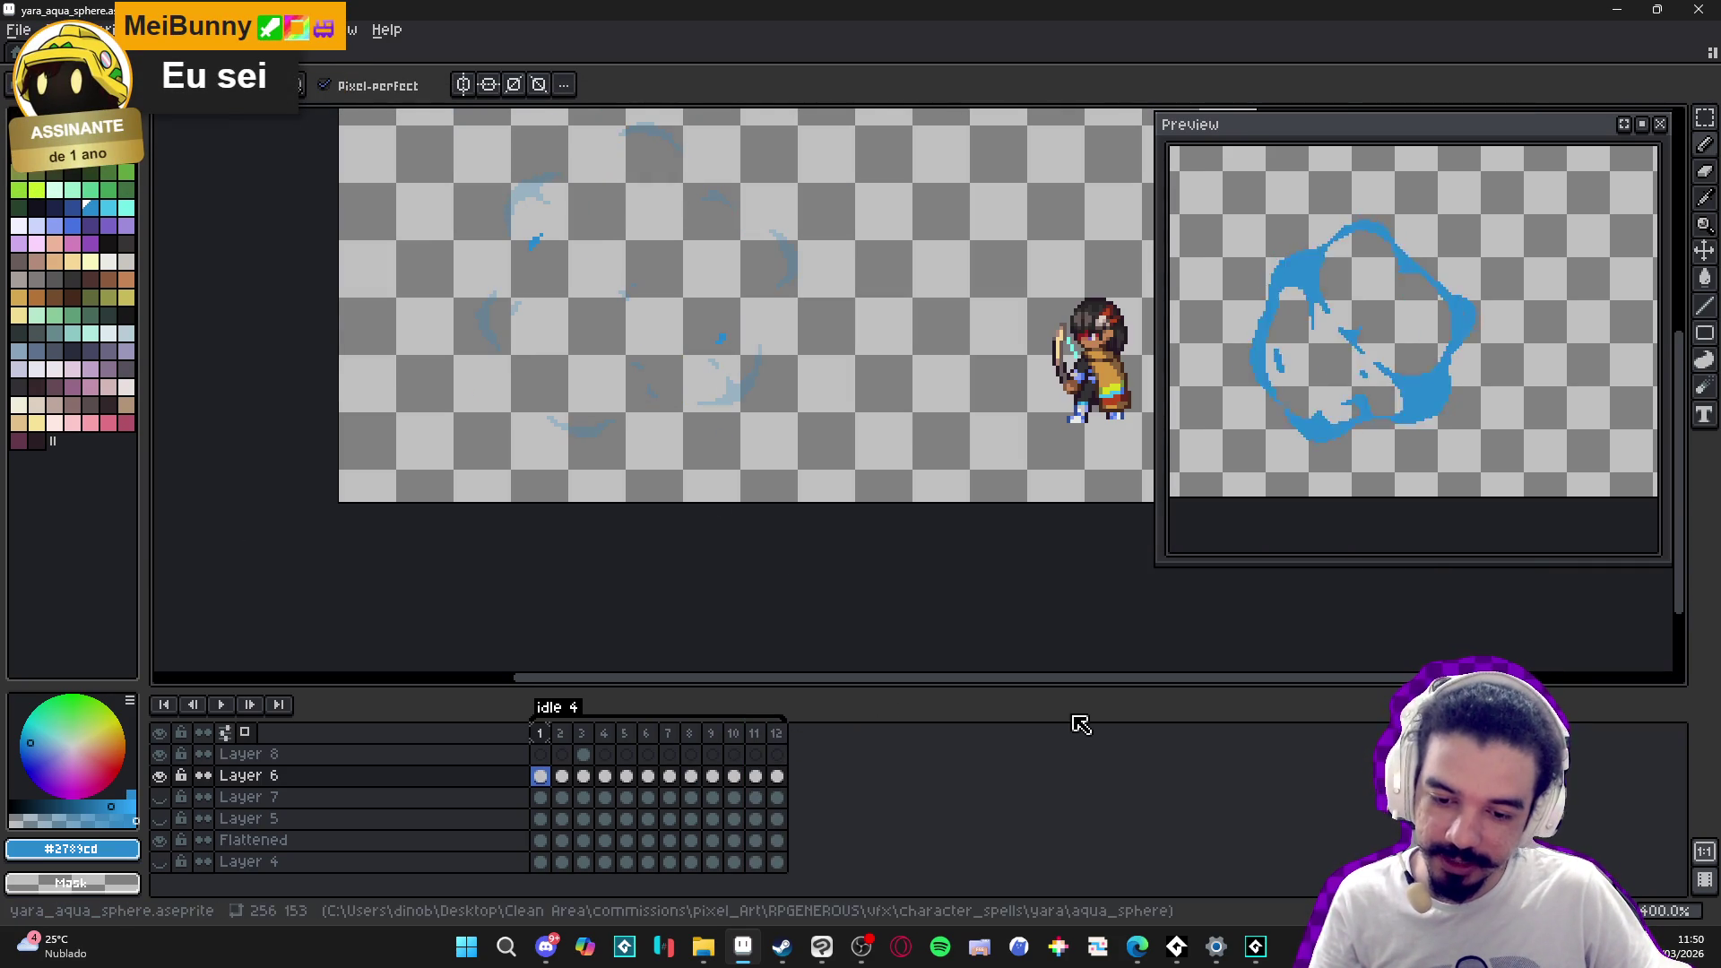
{"action": "left_click", "coordinate": [777, 733]}
{"action": "key", "text": "Left"}
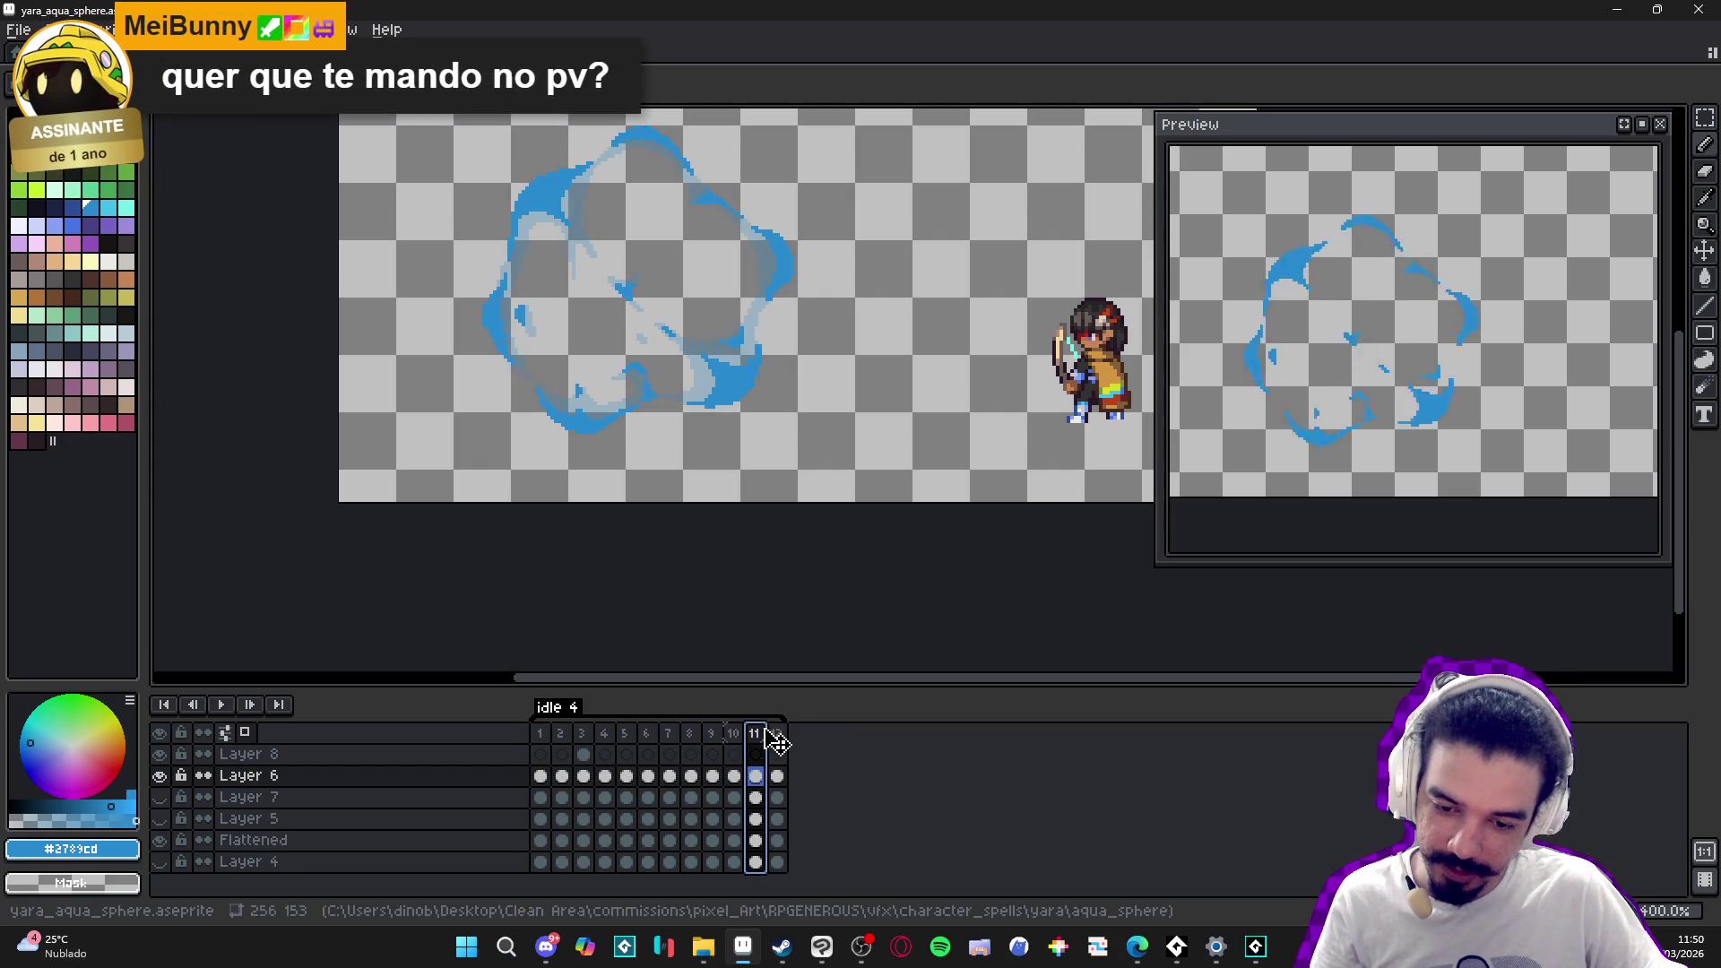
{"action": "left_click", "coordinate": [777, 735]}
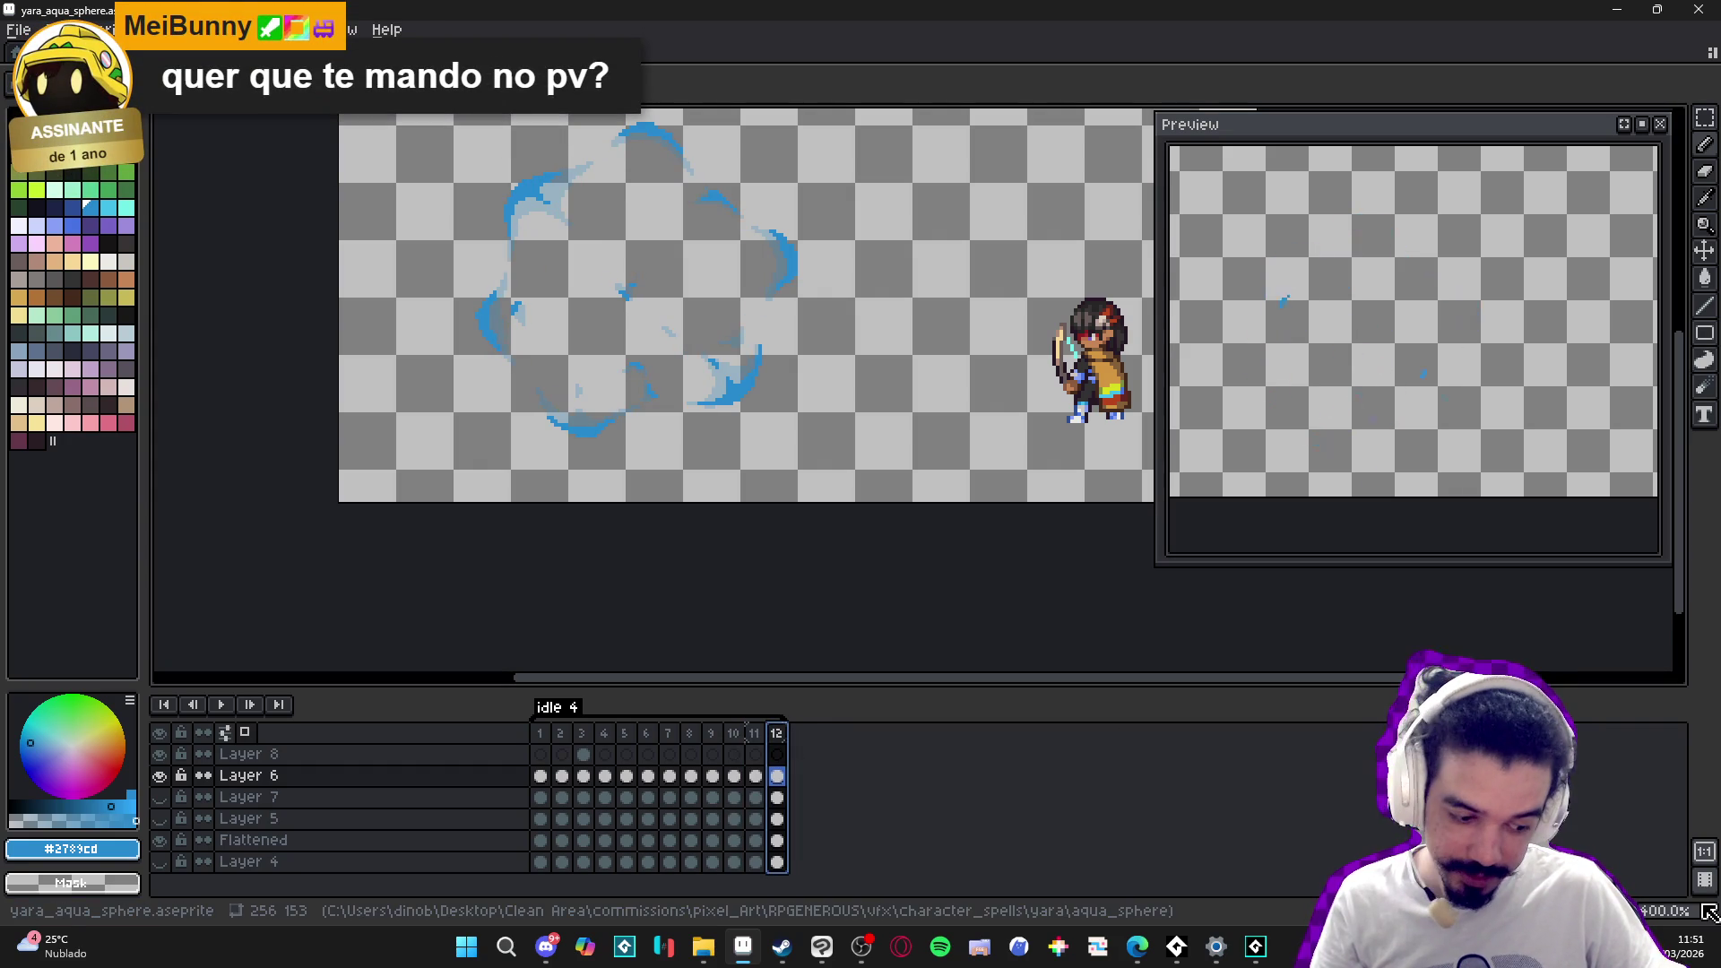
- Add frame 13 after frame 12 and delete the ring copied into it
{"action": "key", "text": "alt+n"}
{"action": "key", "text": "Delete"}
{"action": "scroll", "coordinate": [751, 442], "scroll_direction": "up", "scroll_amount": 3}
- Paint a blue diagonal stroke on frame 13 with a blue block above it
{"action": "mouse_move", "coordinate": [705, 349]}
{"action": "left_mouse_down"}
{"action": "mouse_move", "coordinate": [673, 445]}
{"action": "mouse_move", "coordinate": [721, 443]}
{"action": "mouse_move", "coordinate": [680, 463]}
{"action": "left_mouse_up"}
{"action": "mouse_move", "coordinate": [809, 389]}
{"action": "left_mouse_down"}
{"action": "mouse_move", "coordinate": [657, 442]}
{"action": "mouse_move", "coordinate": [658, 464]}
{"action": "left_mouse_up"}
{"action": "key", "text": "e"}
{"action": "key", "text": "b"}
{"action": "mouse_move", "coordinate": [723, 399]}
{"action": "left_mouse_down"}
{"action": "mouse_move", "coordinate": [744, 399]}
{"action": "mouse_move", "coordinate": [723, 333]}
{"action": "mouse_move", "coordinate": [723, 377]}
{"action": "mouse_move", "coordinate": [778, 425]}
{"action": "left_mouse_up"}
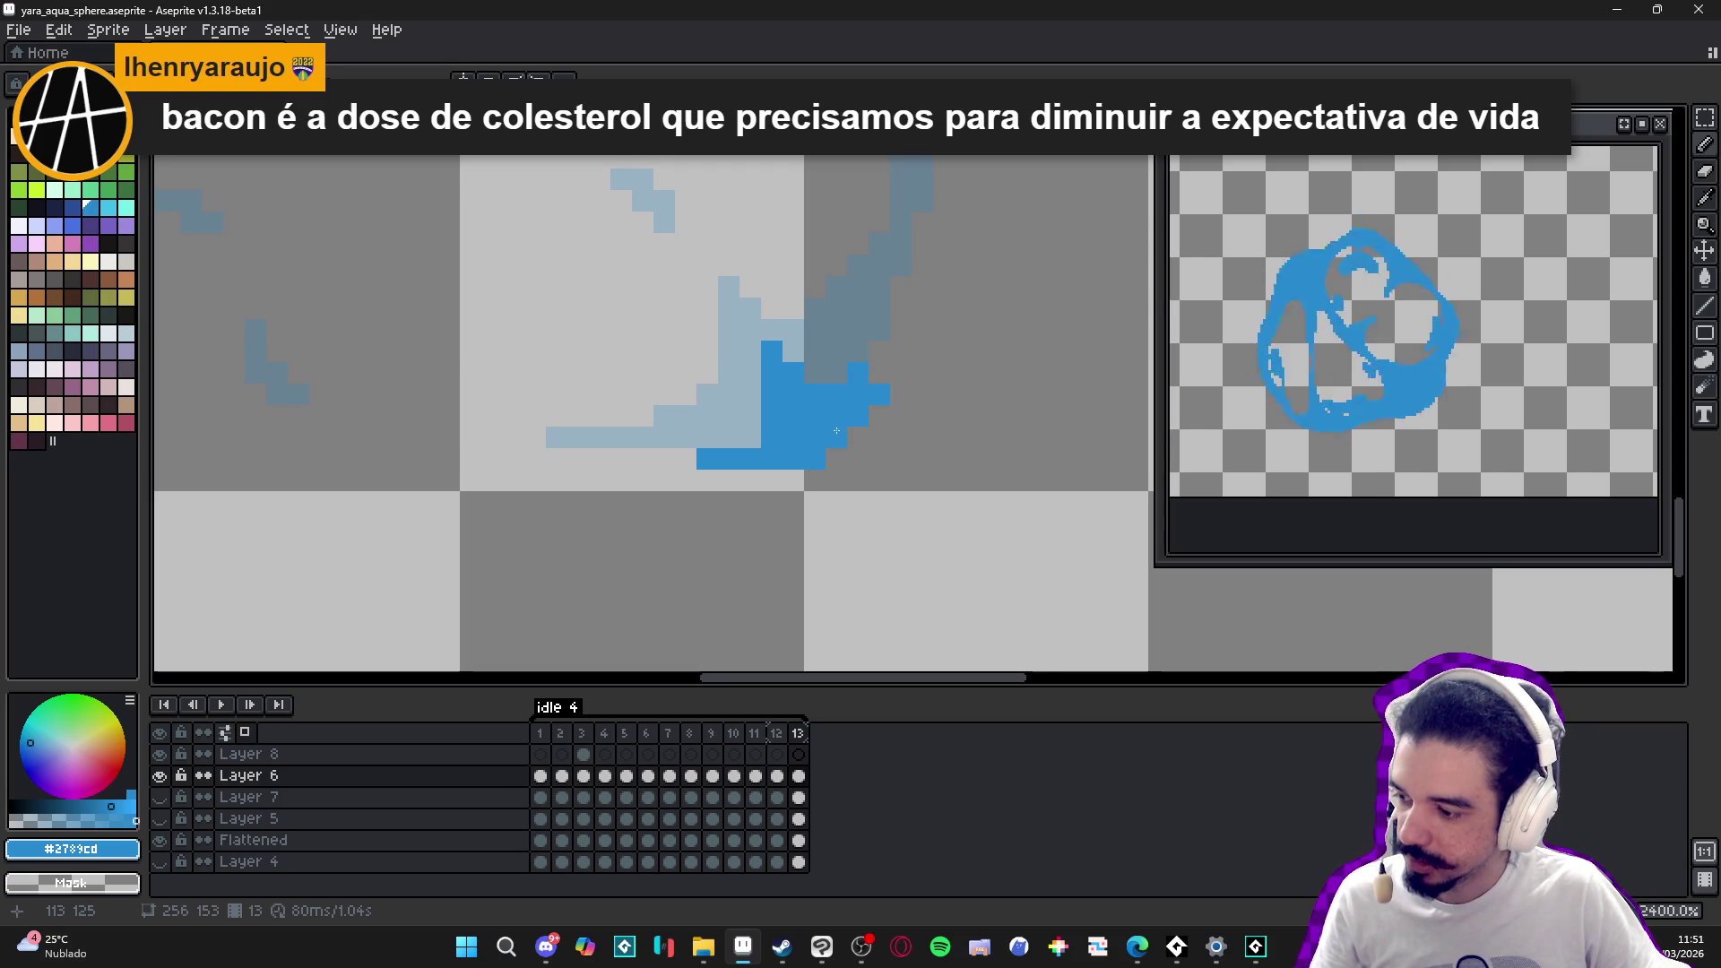
- Ink a solid blue stroke along the lower-right onion-skin splash on frame 13
{"action": "key", "text": "e"}
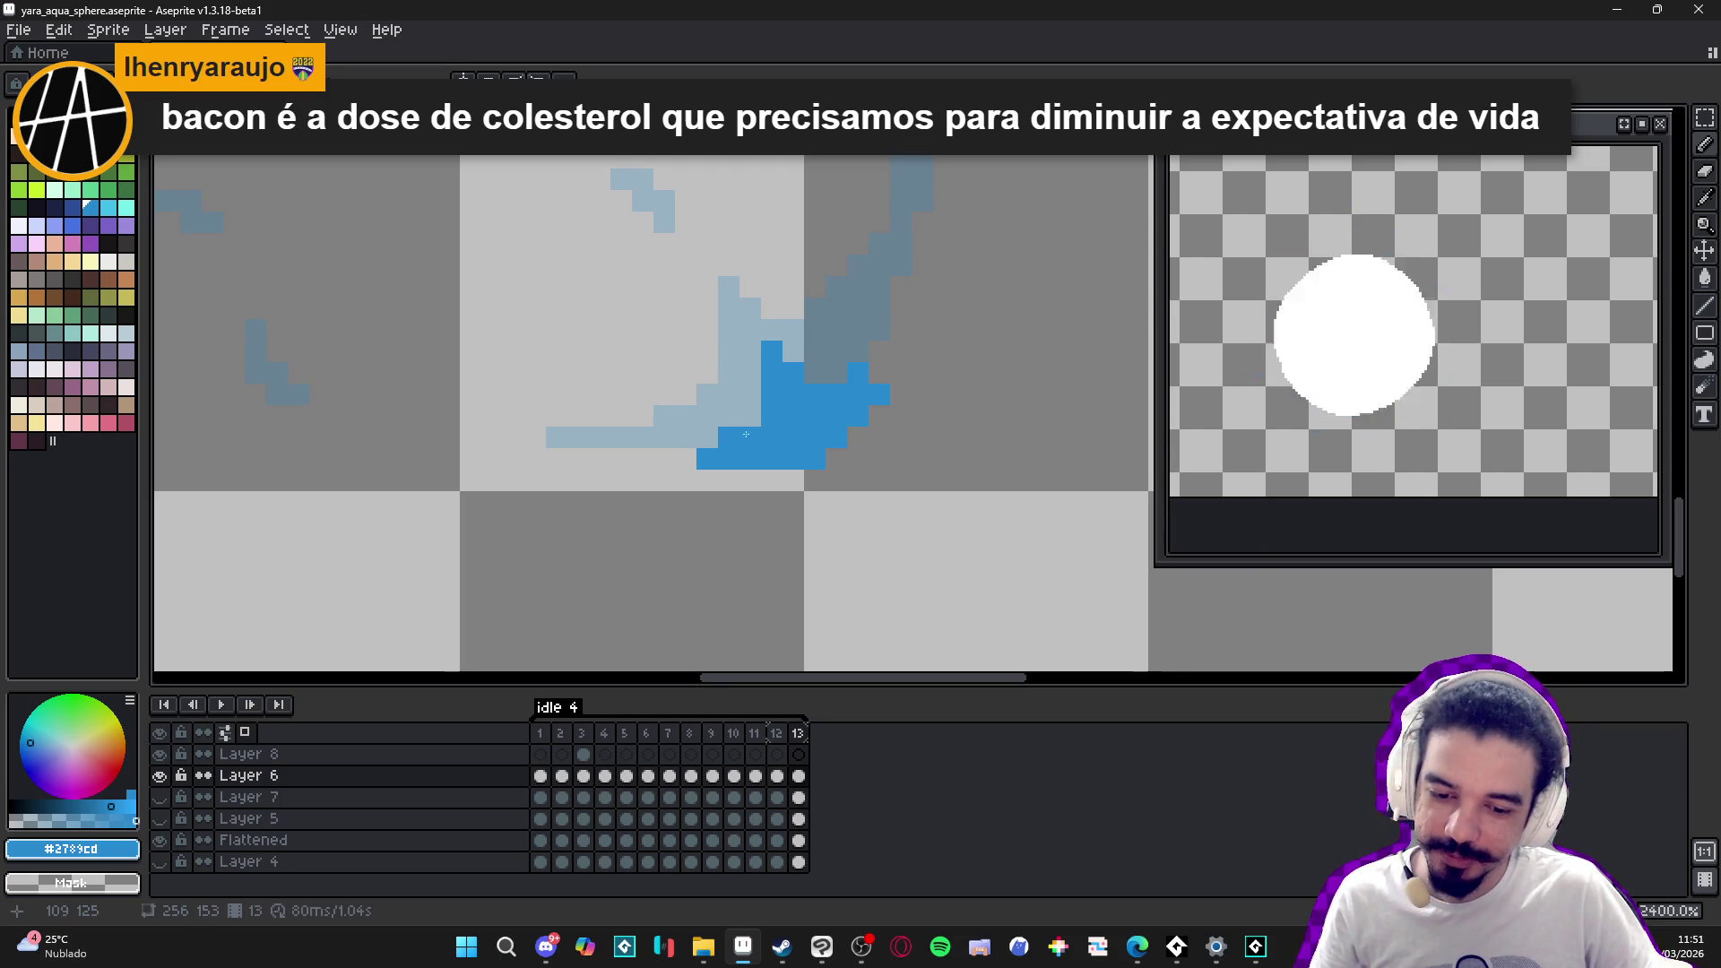
{"action": "scroll", "coordinate": [813, 471], "scroll_direction": "down", "scroll_amount": 3}
{"action": "scroll", "coordinate": [846, 432], "scroll_direction": "up", "scroll_amount": 3}
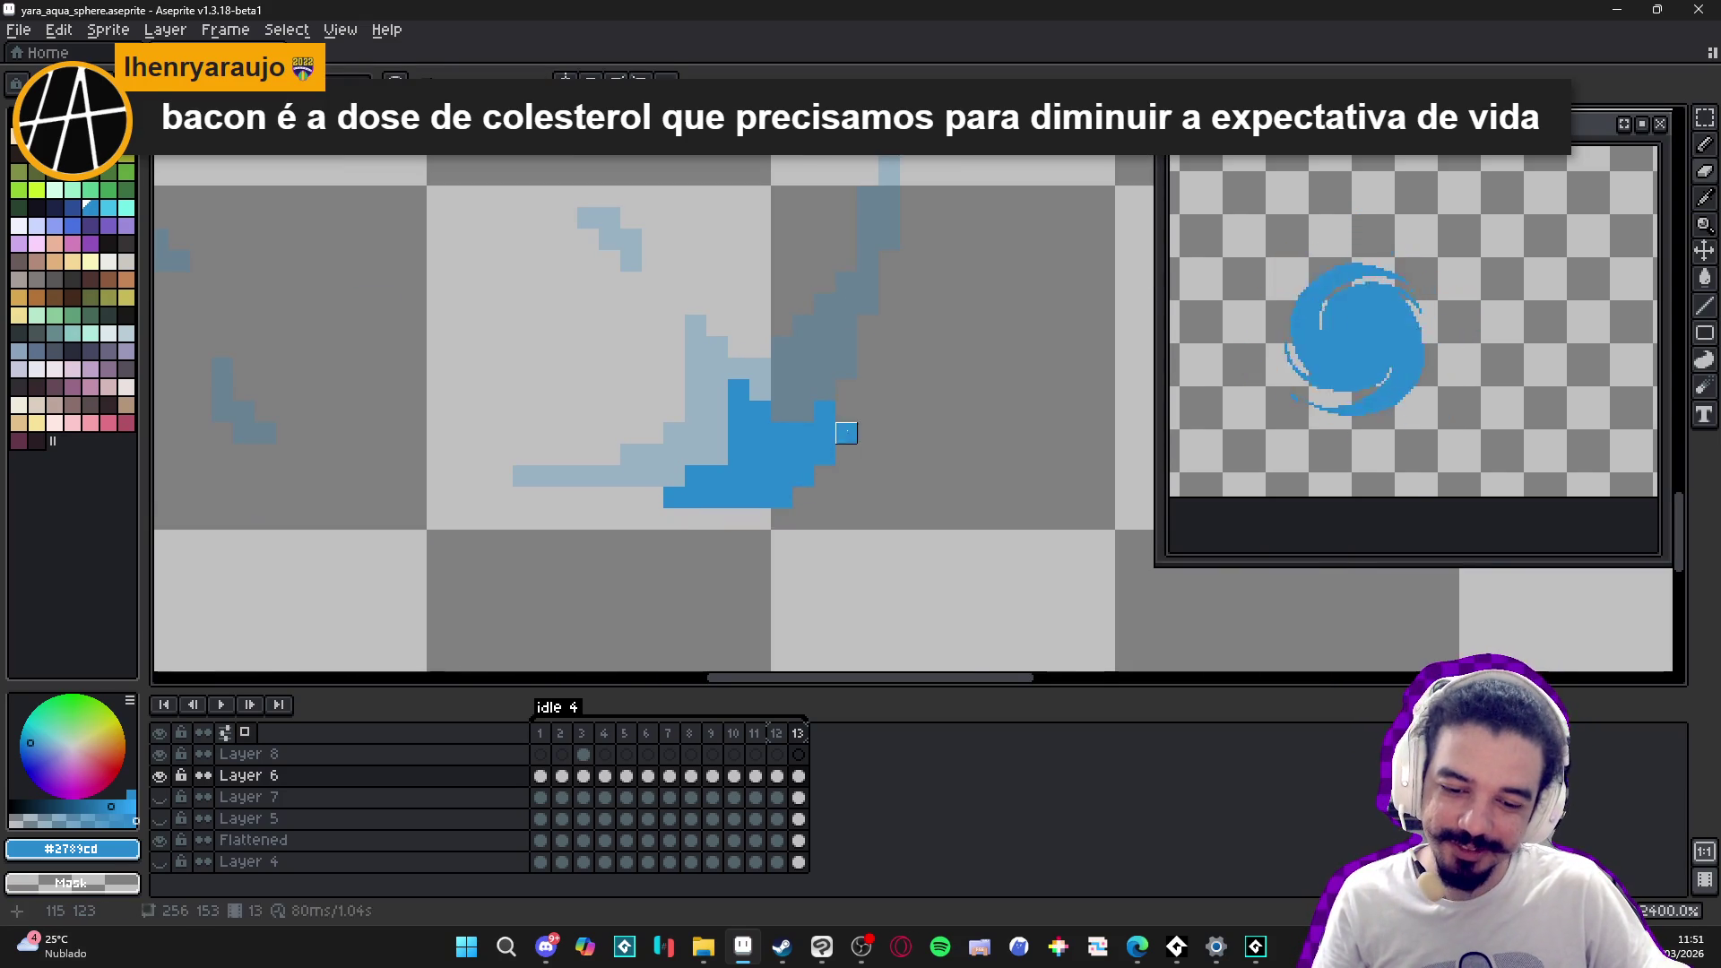
{"action": "scroll", "coordinate": [636, 370], "scroll_direction": "down", "scroll_amount": 3}
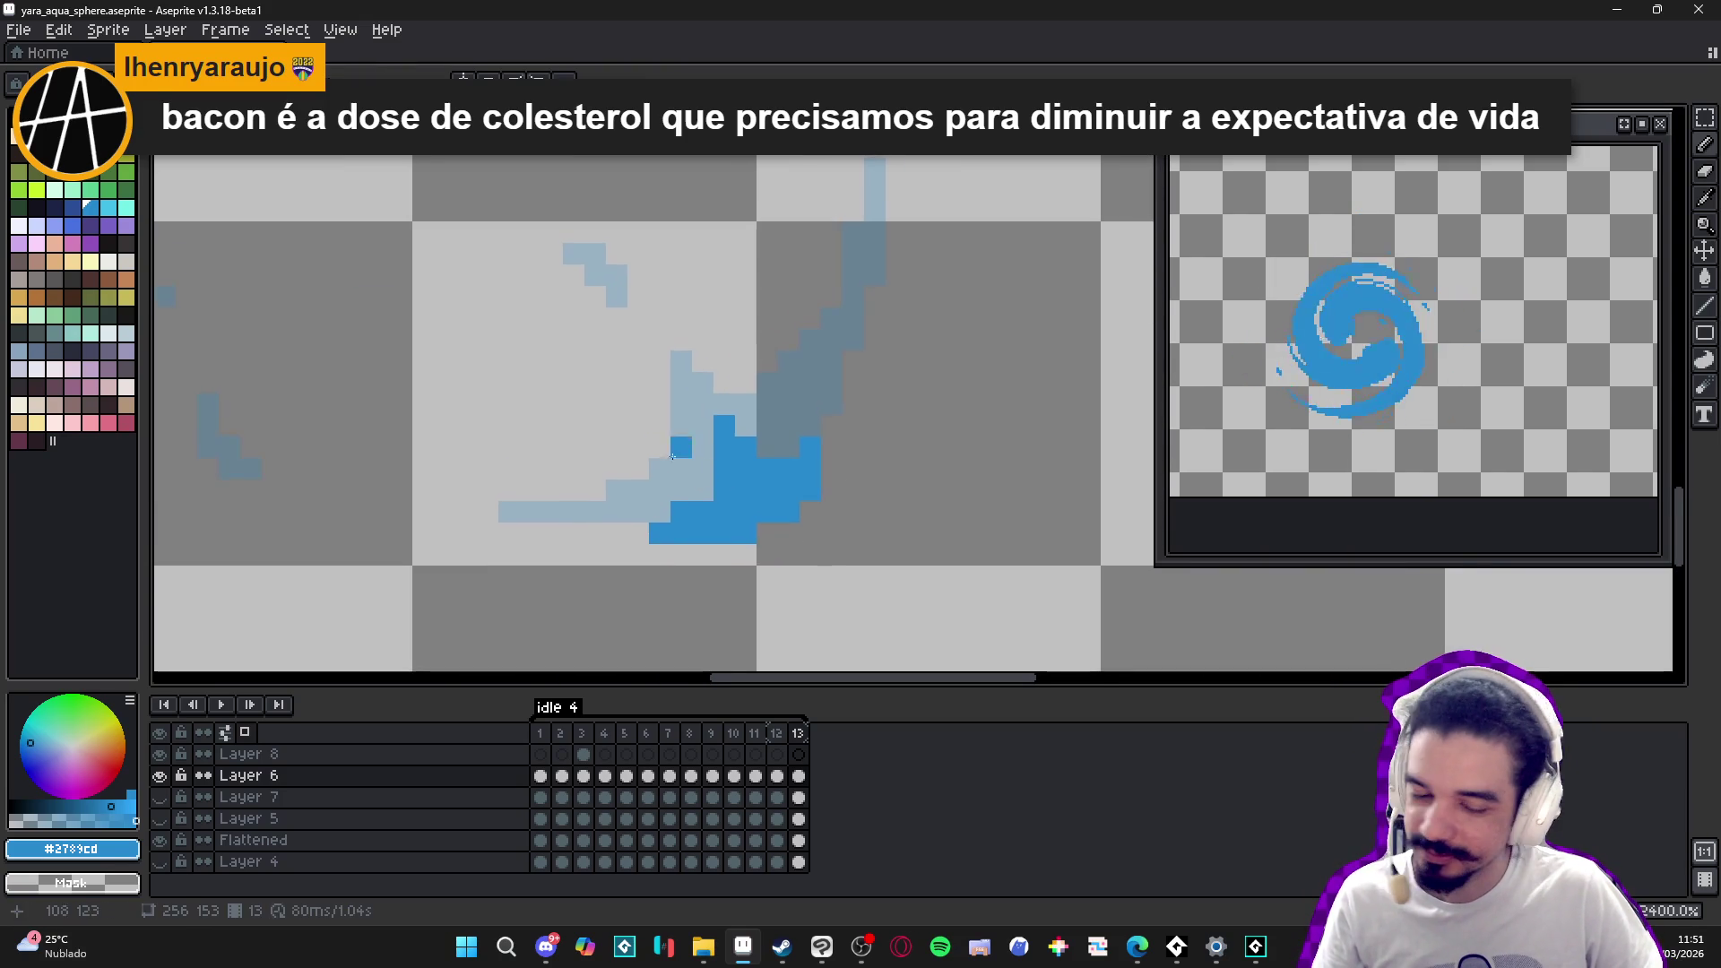
{"action": "scroll", "coordinate": [637, 369], "scroll_direction": "up", "scroll_amount": 3}
{"action": "scroll", "coordinate": [616, 335], "scroll_direction": "down", "scroll_amount": 3}
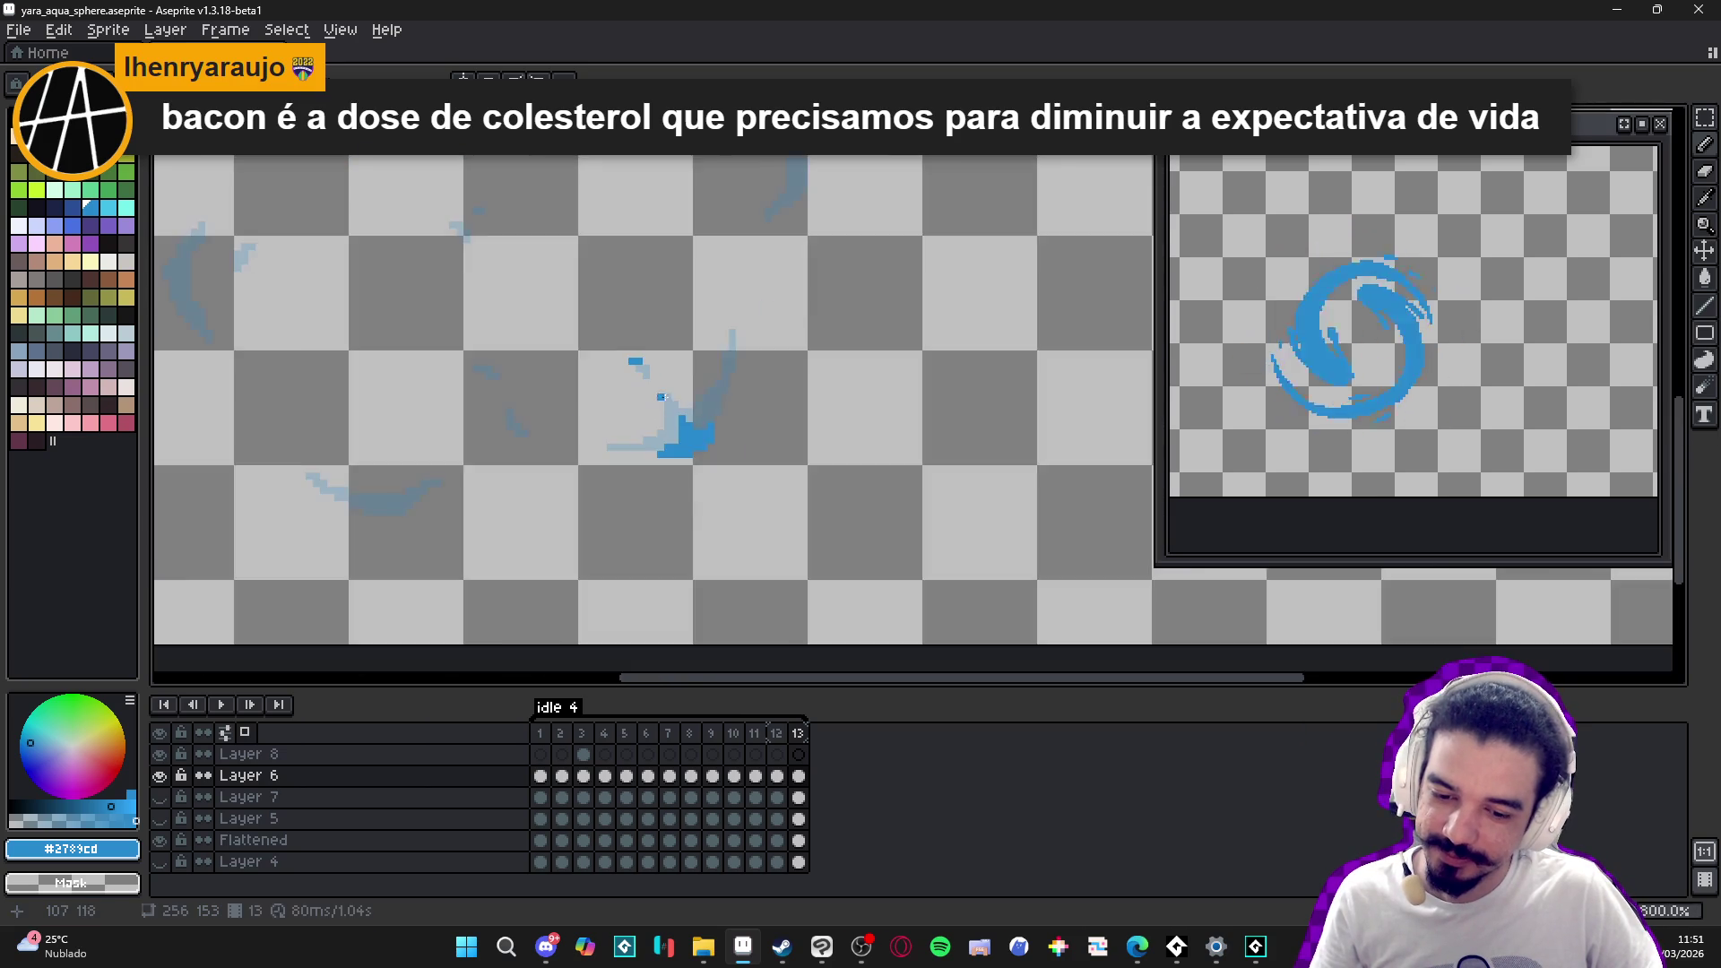
{"action": "scroll", "coordinate": [749, 372], "scroll_direction": "up", "scroll_amount": 3}
{"action": "left_click_drag", "start_coordinate": [770, 309], "coordinate": [741, 391]}
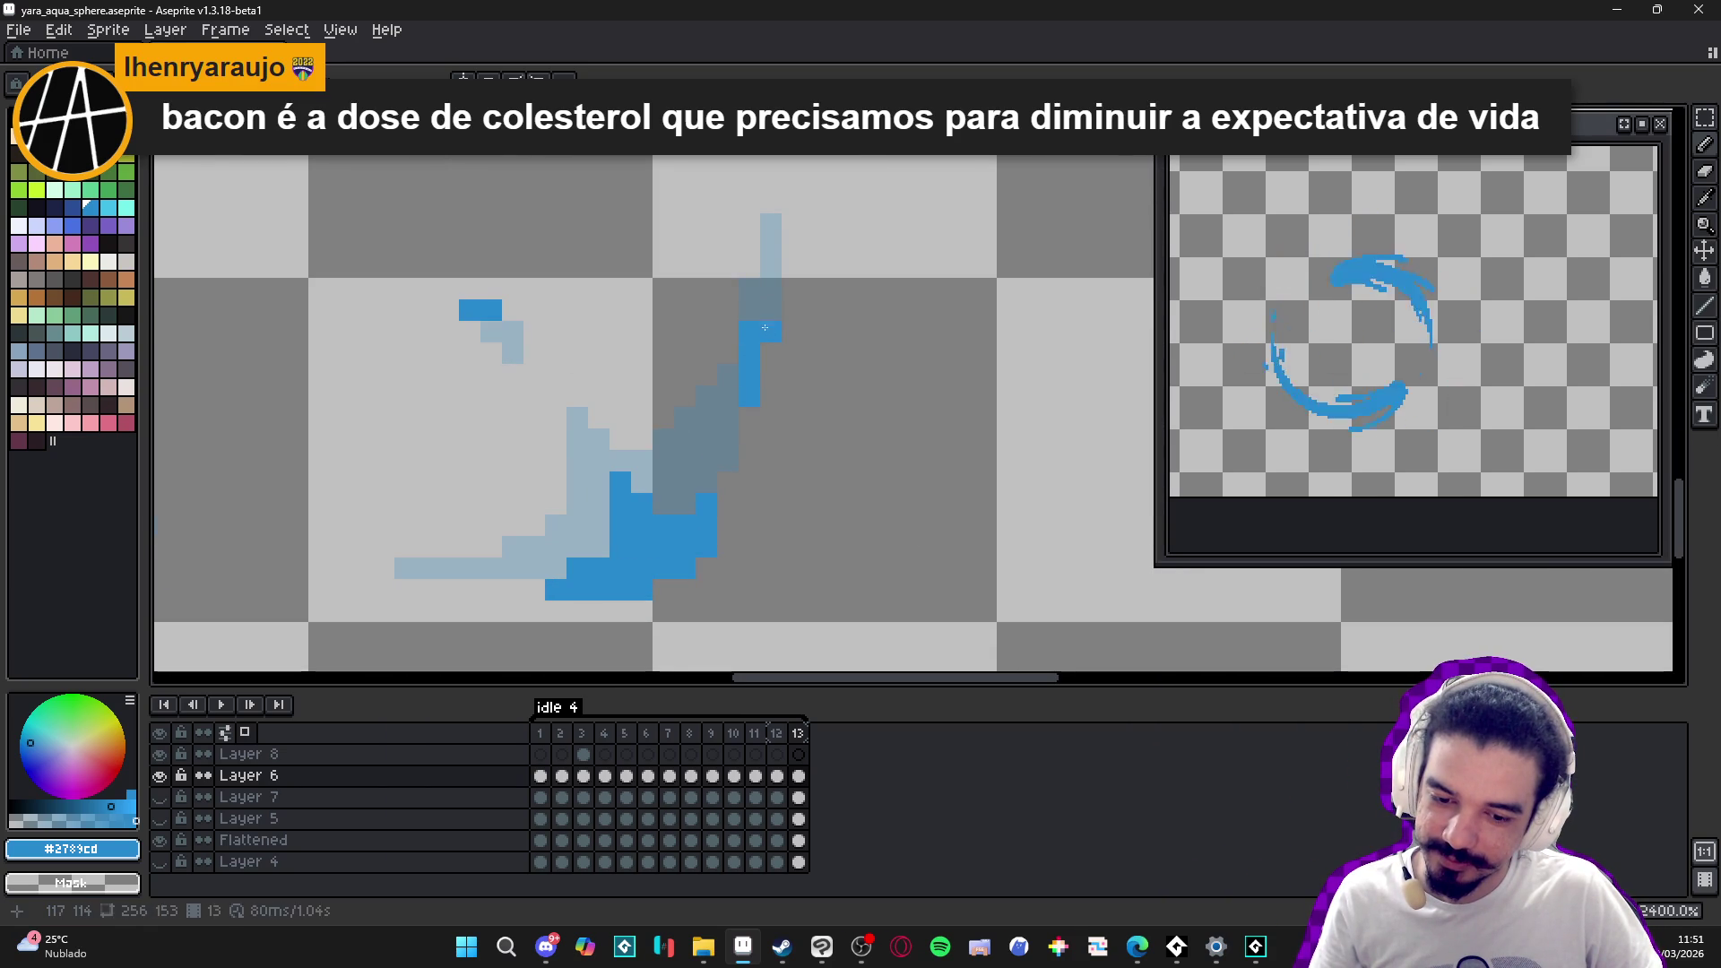
- Extend the blue stroke's left end with a few more pixels
{"action": "scroll", "coordinate": [728, 416], "scroll_direction": "down", "scroll_amount": 3}
{"action": "scroll", "coordinate": [628, 484], "scroll_direction": "up", "scroll_amount": 3}
{"action": "left_click", "coordinate": [623, 459]}
{"action": "left_click", "coordinate": [637, 463]}
{"action": "scroll", "coordinate": [637, 462], "scroll_direction": "down", "scroll_amount": 7}
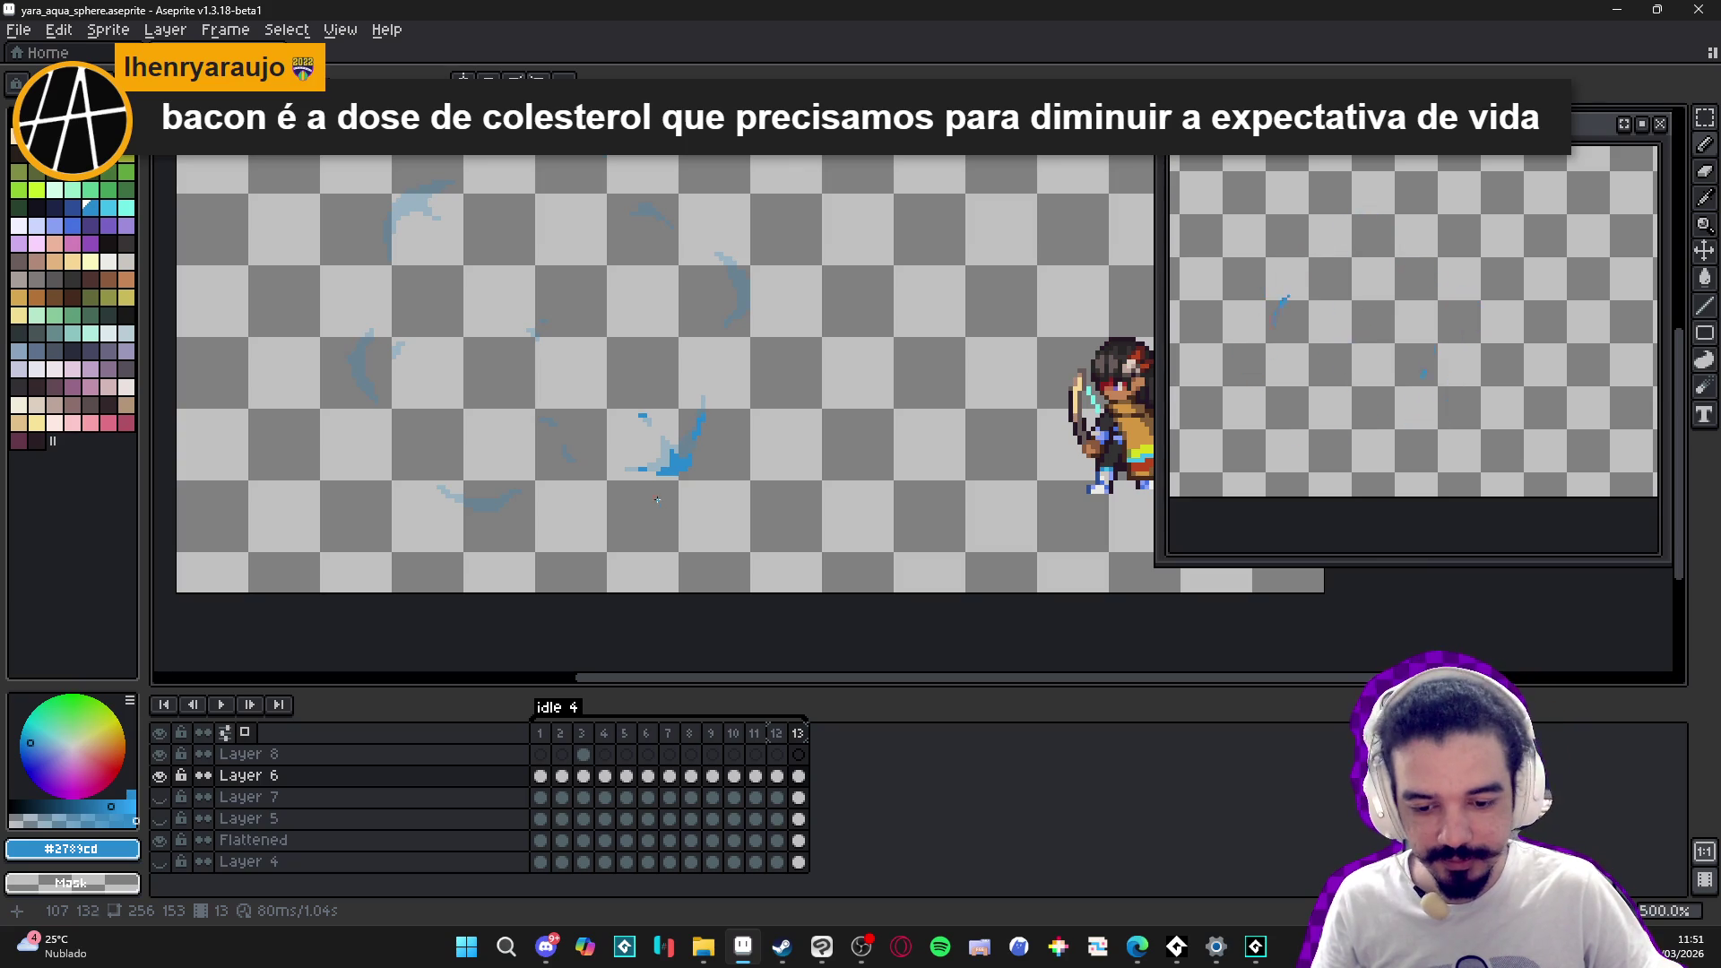
{"action": "scroll", "coordinate": [717, 502], "scroll_direction": "up", "scroll_amount": 1}
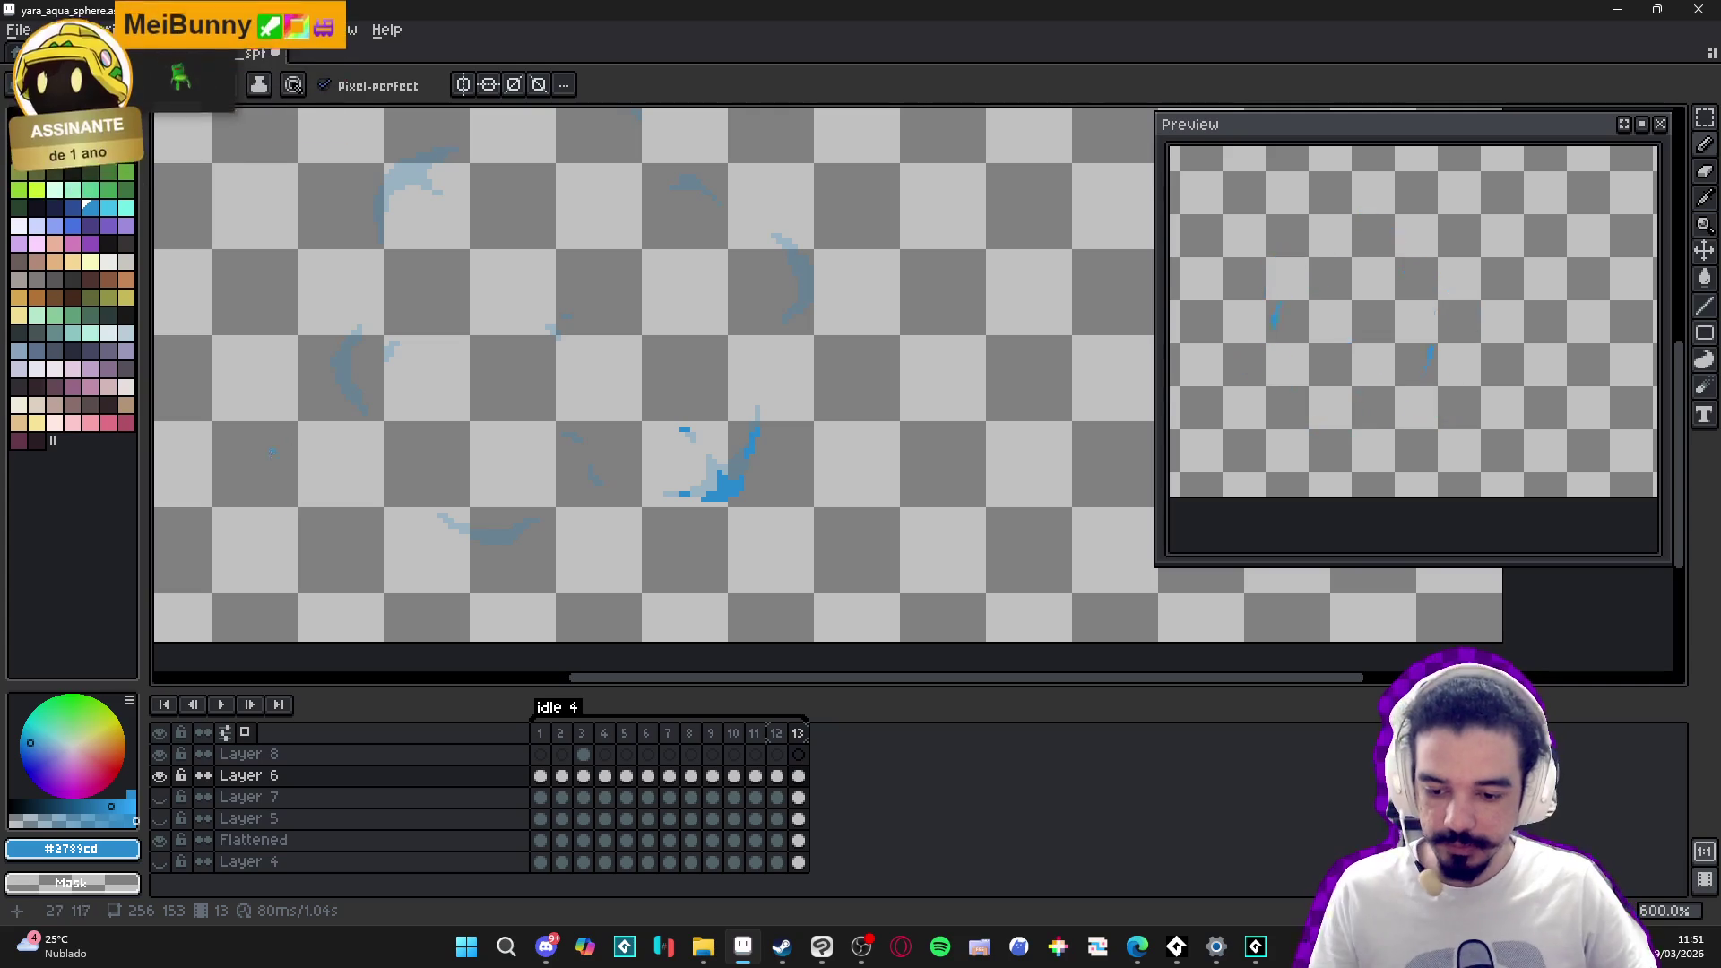
- Extend the lower arc's blue shape up and to the right
{"action": "scroll", "coordinate": [476, 545], "scroll_direction": "up", "scroll_amount": 3}
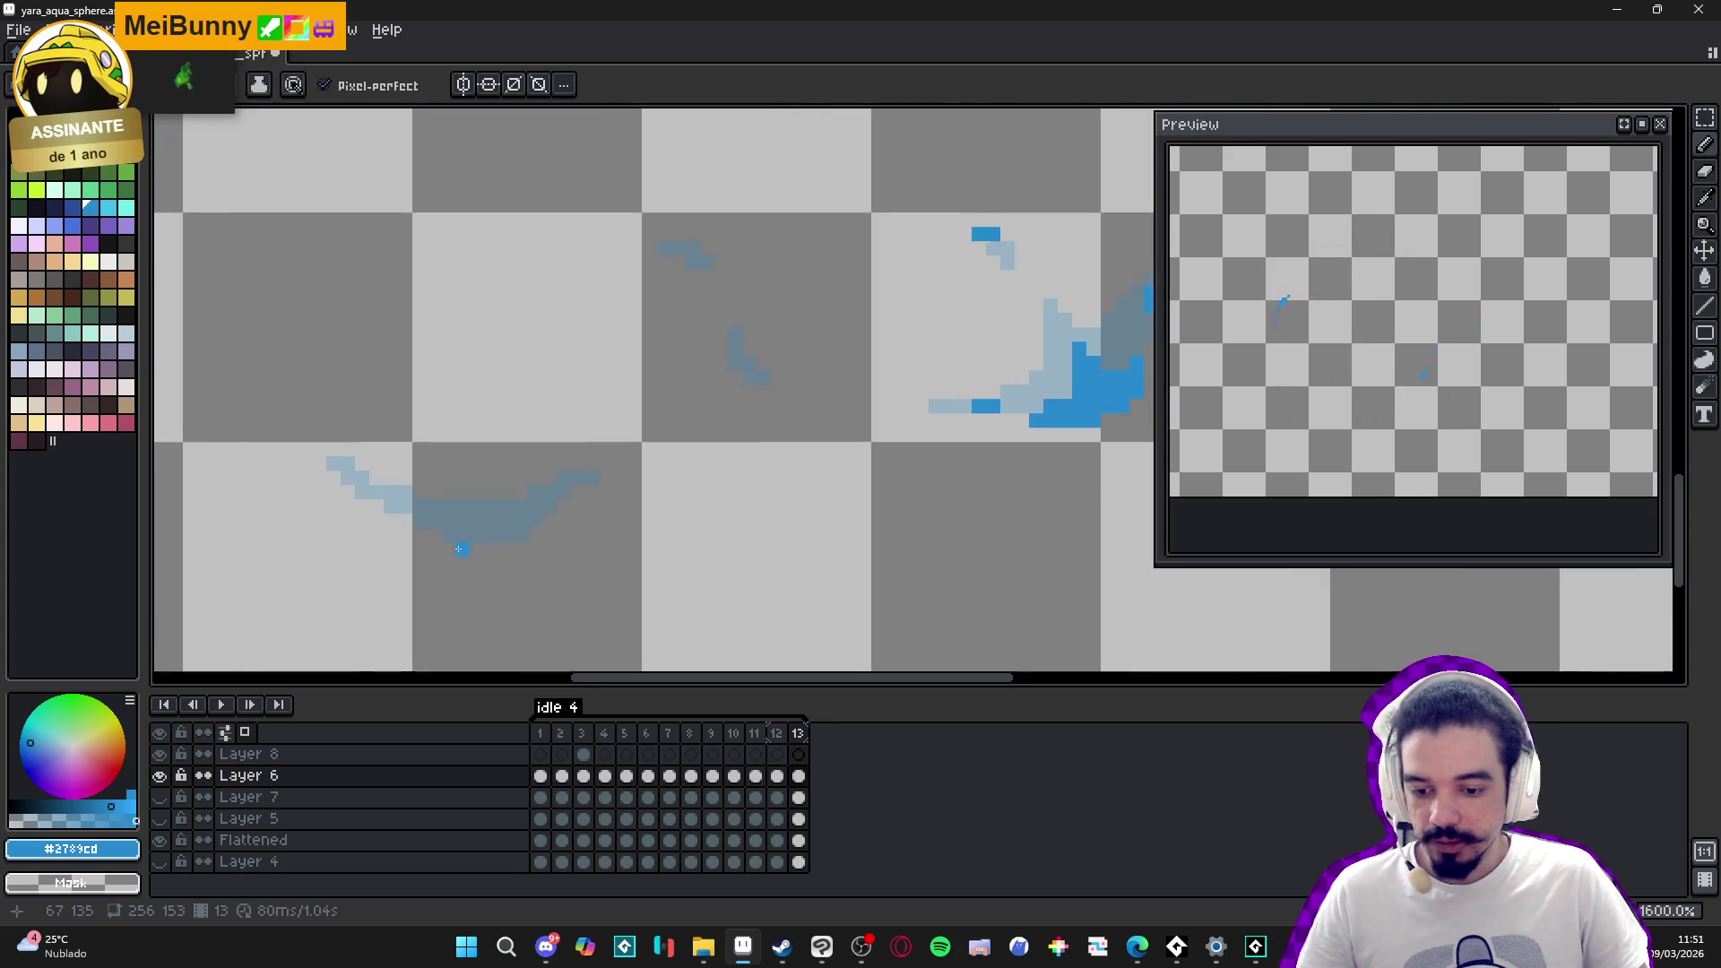
{"action": "left_click", "coordinate": [524, 529]}
{"action": "left_click_drag", "start_coordinate": [532, 532], "coordinate": [545, 517]}
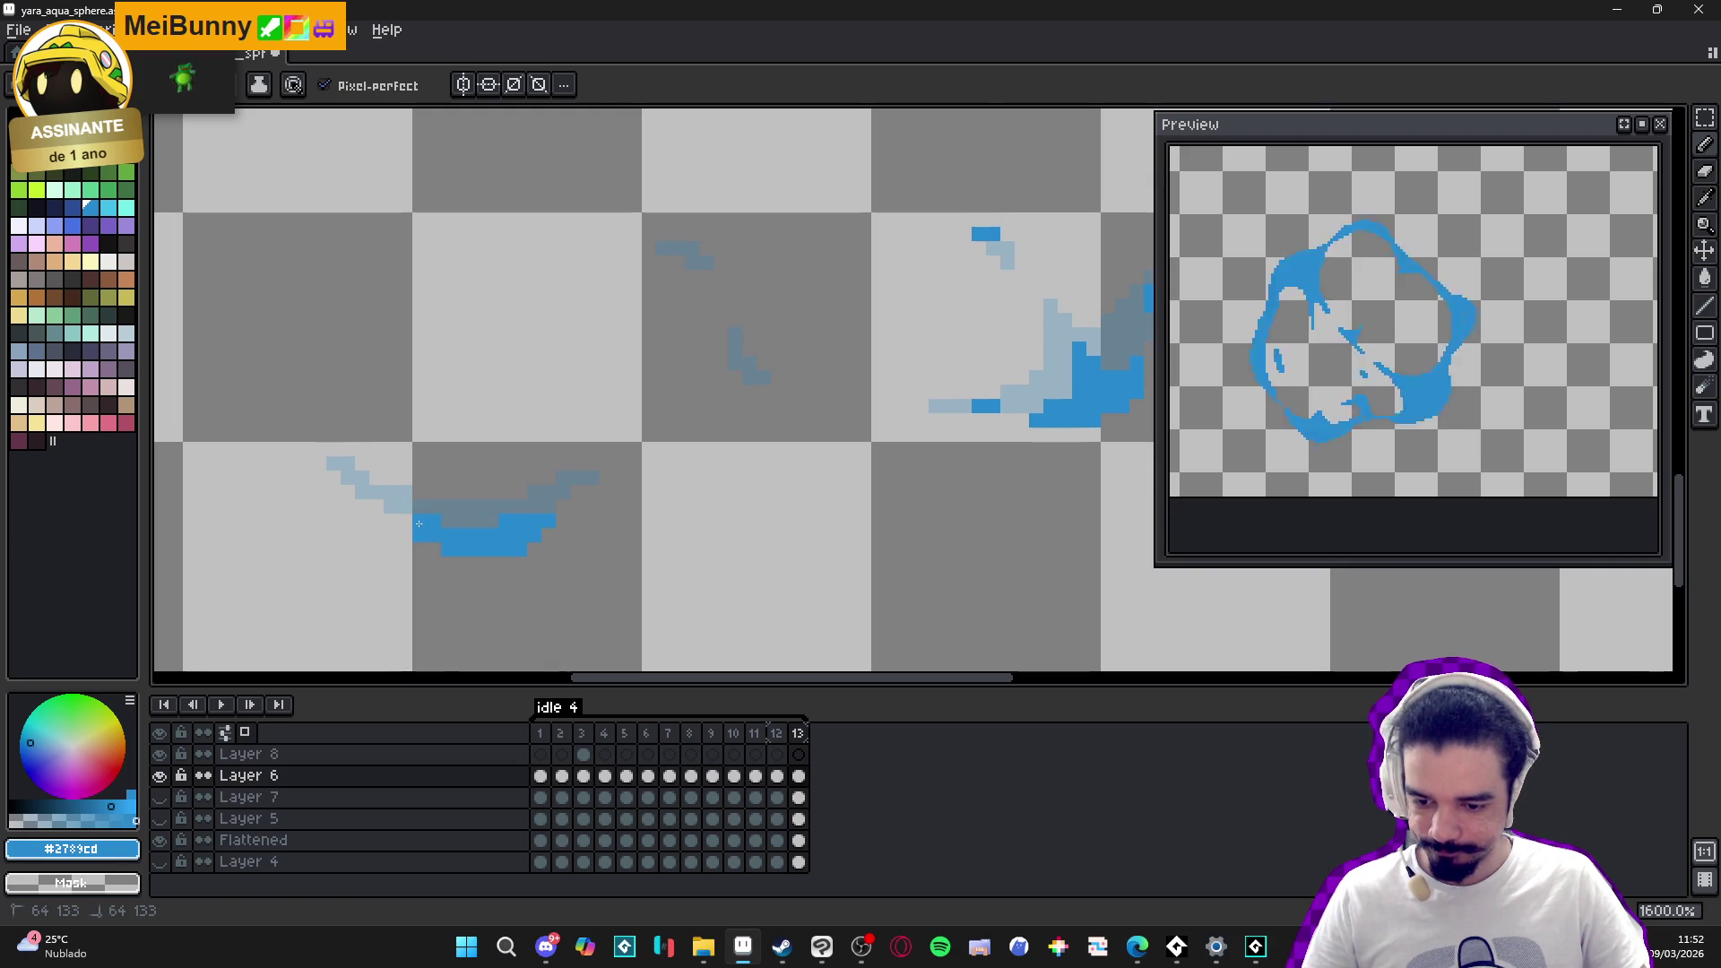
{"action": "scroll", "coordinate": [418, 523], "scroll_direction": "down", "scroll_amount": 3}
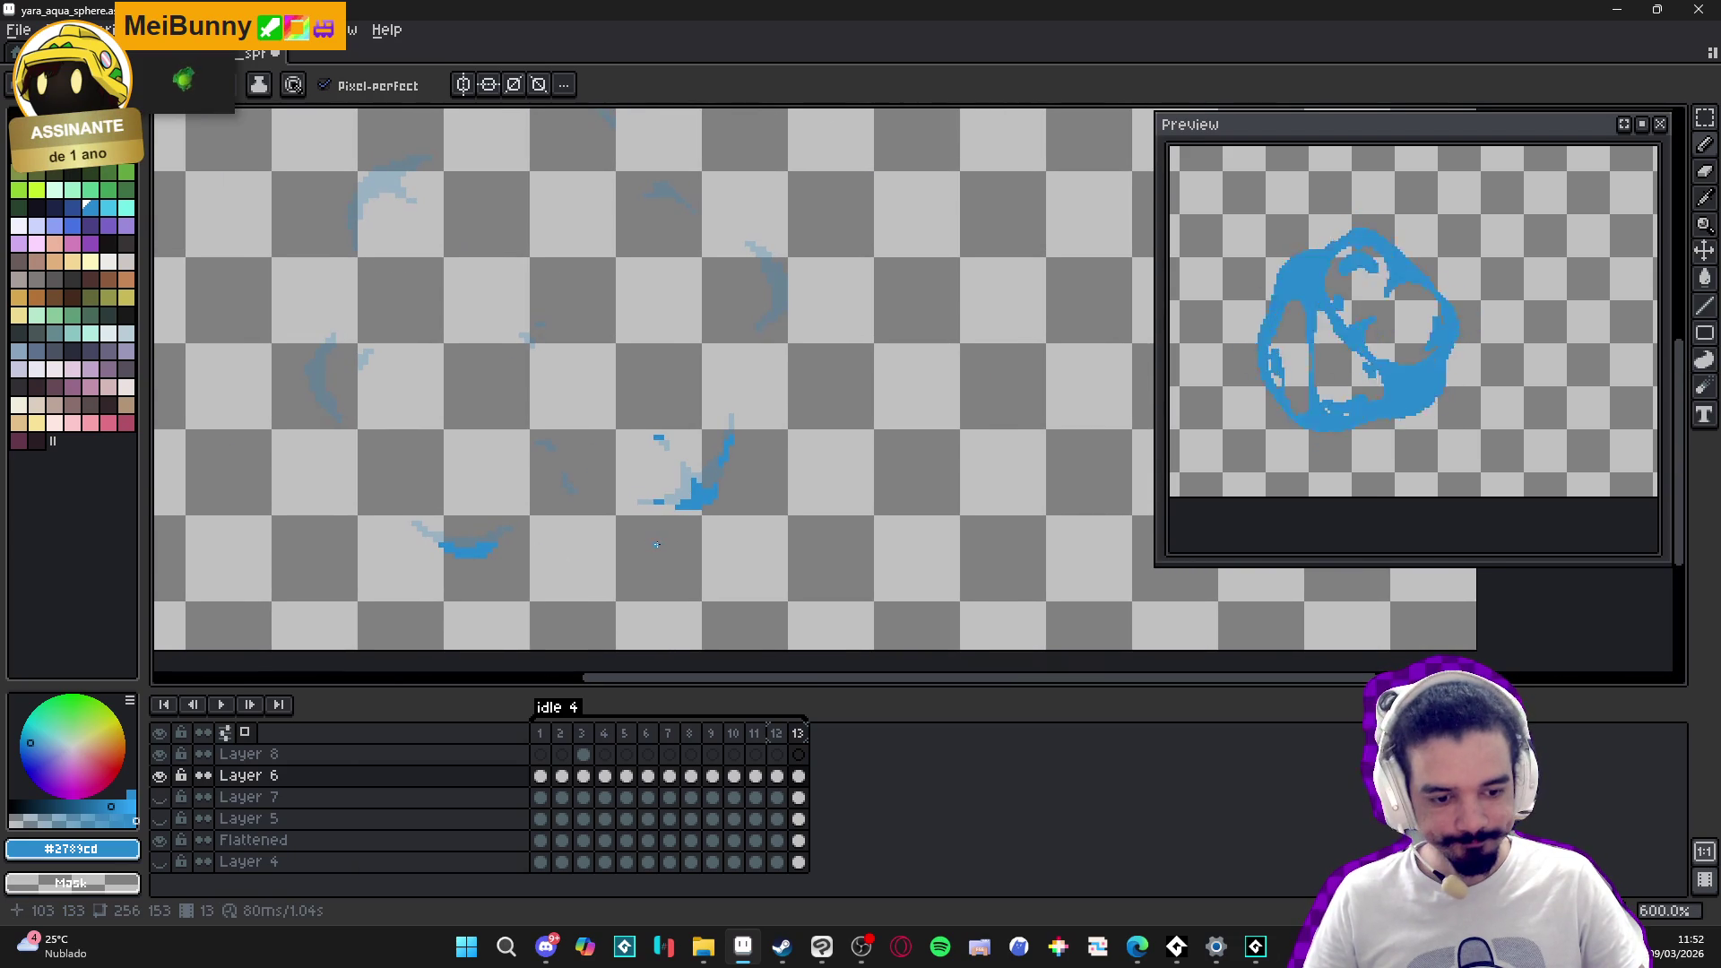
- Ink blue up the left arc and down to its bottom
{"action": "left_click_drag", "start_coordinate": [583, 473], "coordinate": [623, 511]}
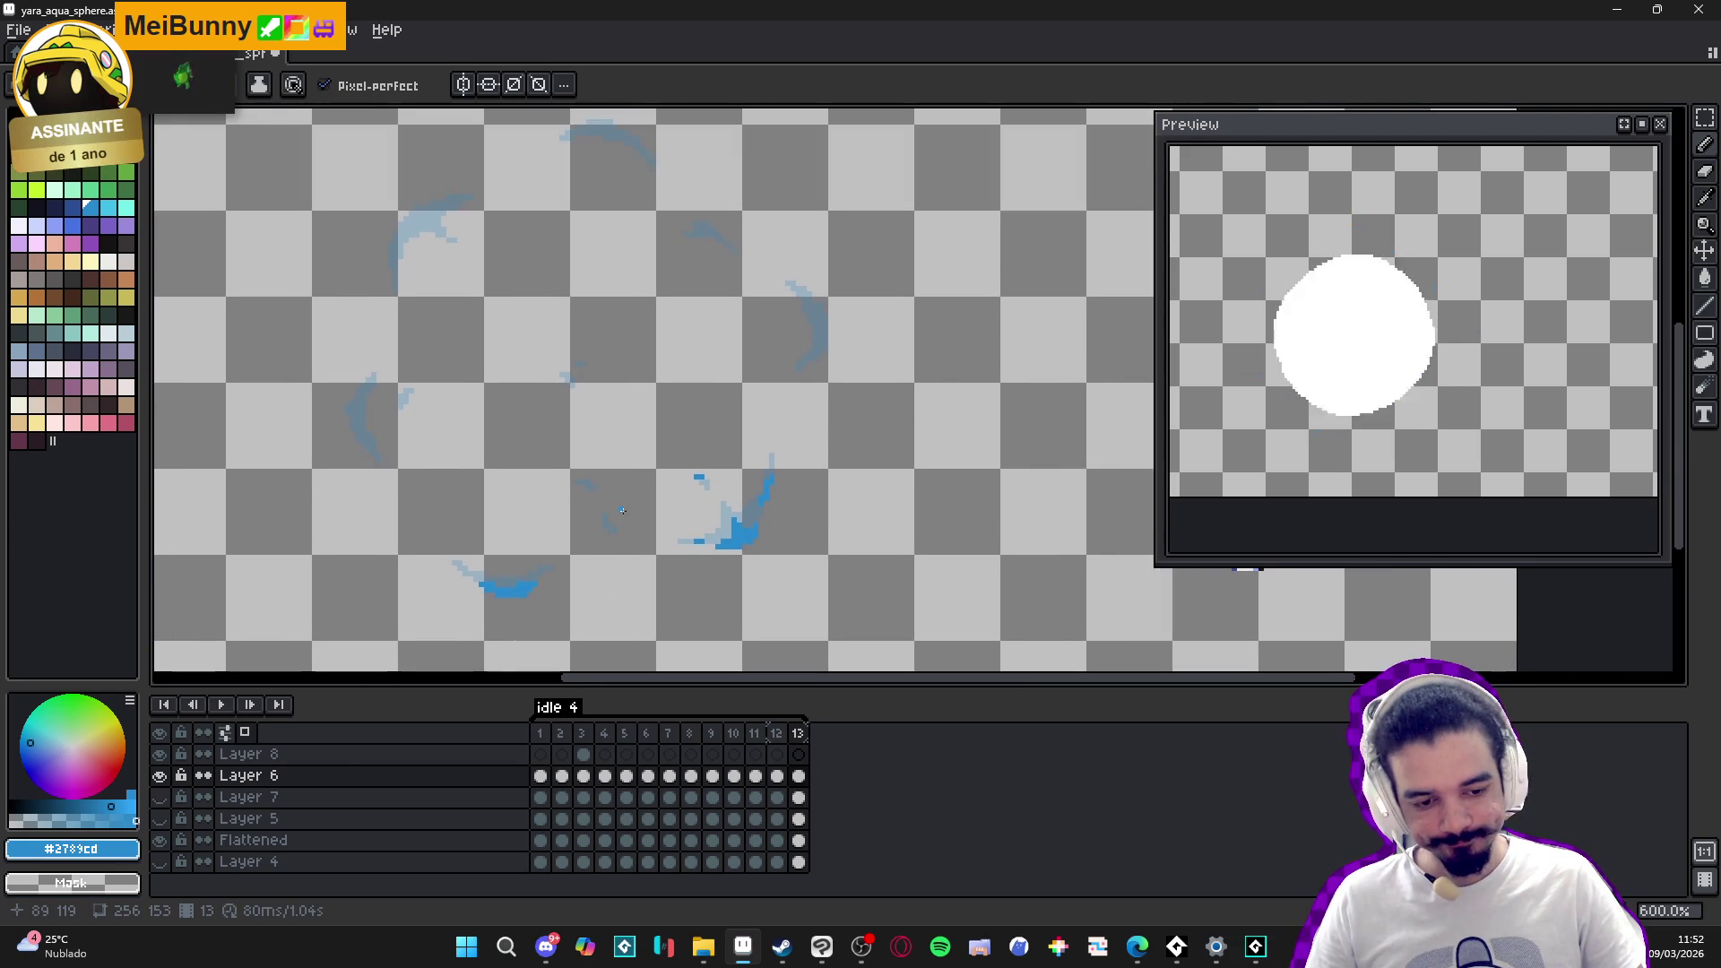
{"action": "scroll", "coordinate": [383, 454], "scroll_direction": "up", "scroll_amount": 4}
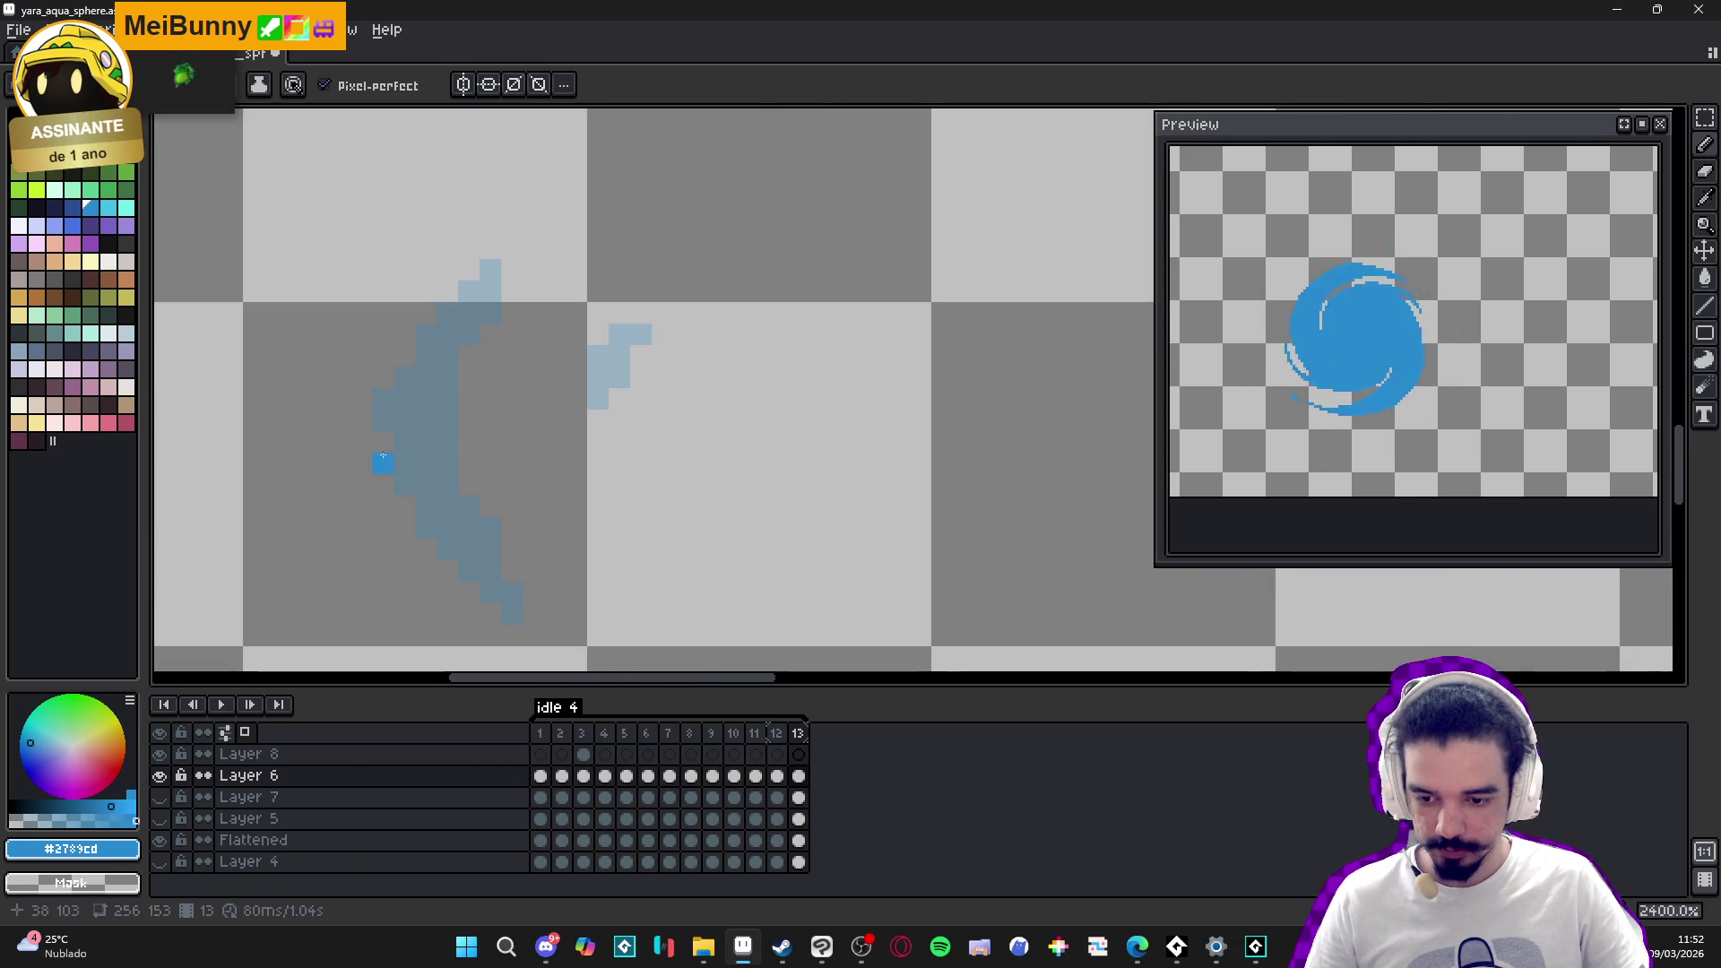
{"action": "mouse_move", "coordinate": [383, 454]}
{"action": "left_mouse_down"}
{"action": "mouse_move", "coordinate": [371, 394]}
{"action": "mouse_move", "coordinate": [406, 357]}
{"action": "left_mouse_up"}
{"action": "left_click_drag", "start_coordinate": [395, 487], "coordinate": [403, 511]}
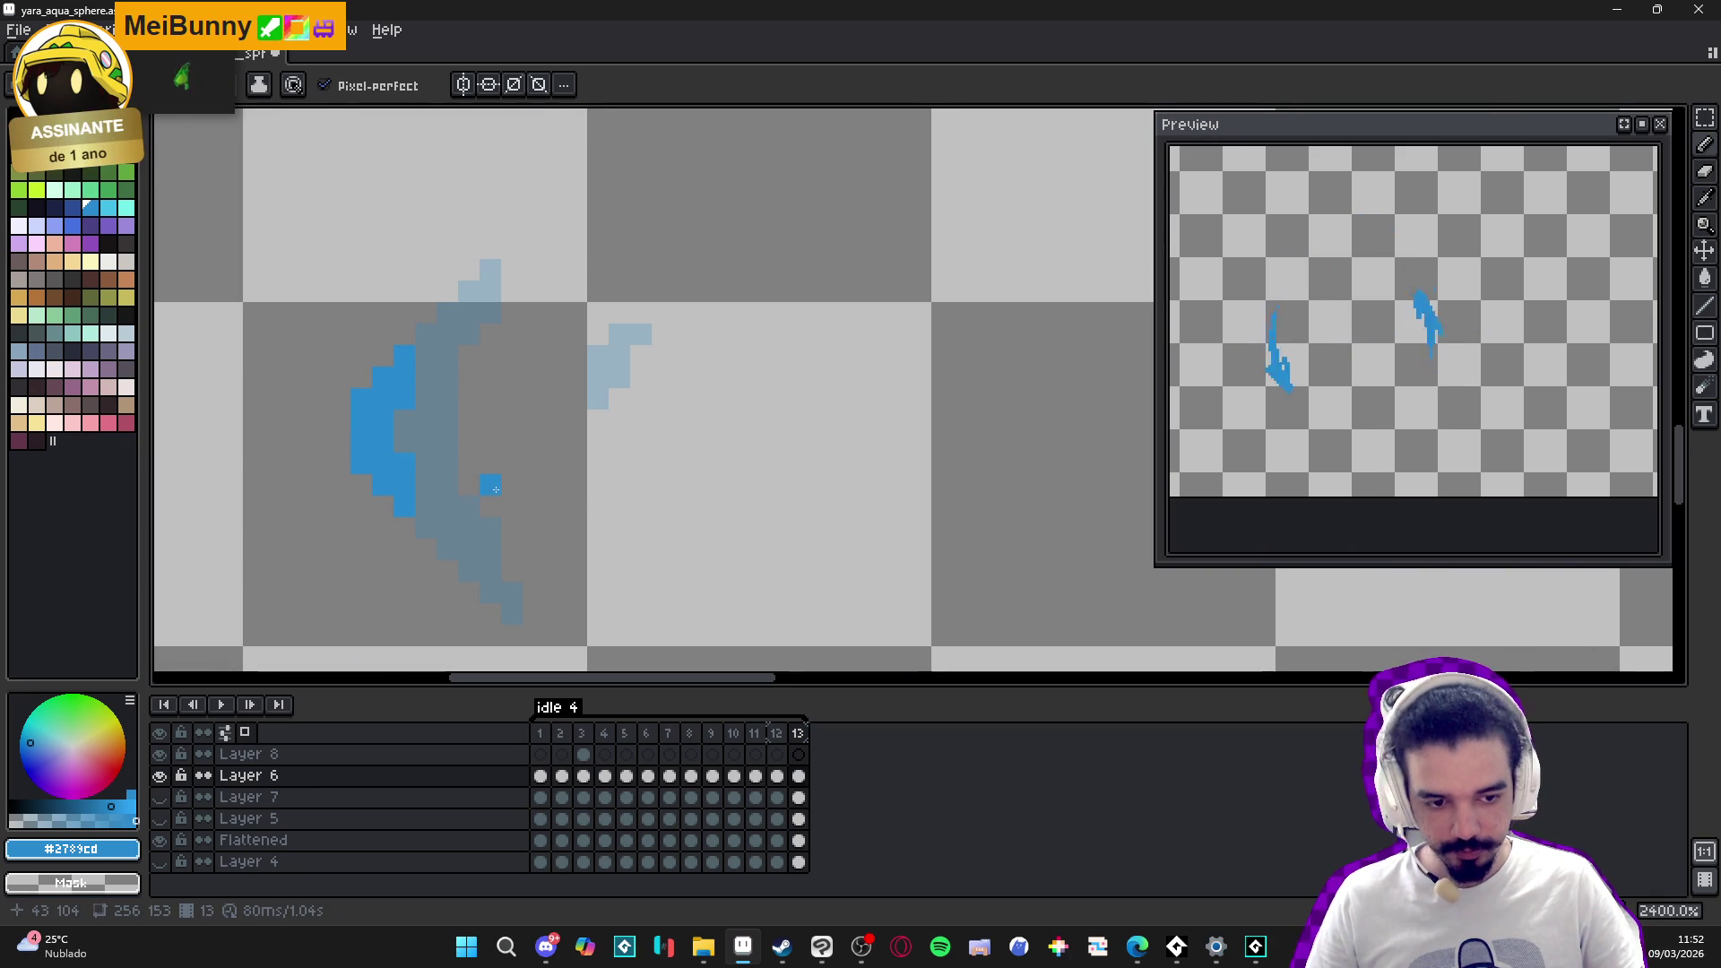
{"action": "scroll", "coordinate": [493, 555], "scroll_direction": "up", "scroll_amount": 1}
{"action": "left_click_drag", "start_coordinate": [497, 603], "coordinate": [472, 573]}
{"action": "scroll", "coordinate": [469, 548], "scroll_direction": "down", "scroll_amount": 3}
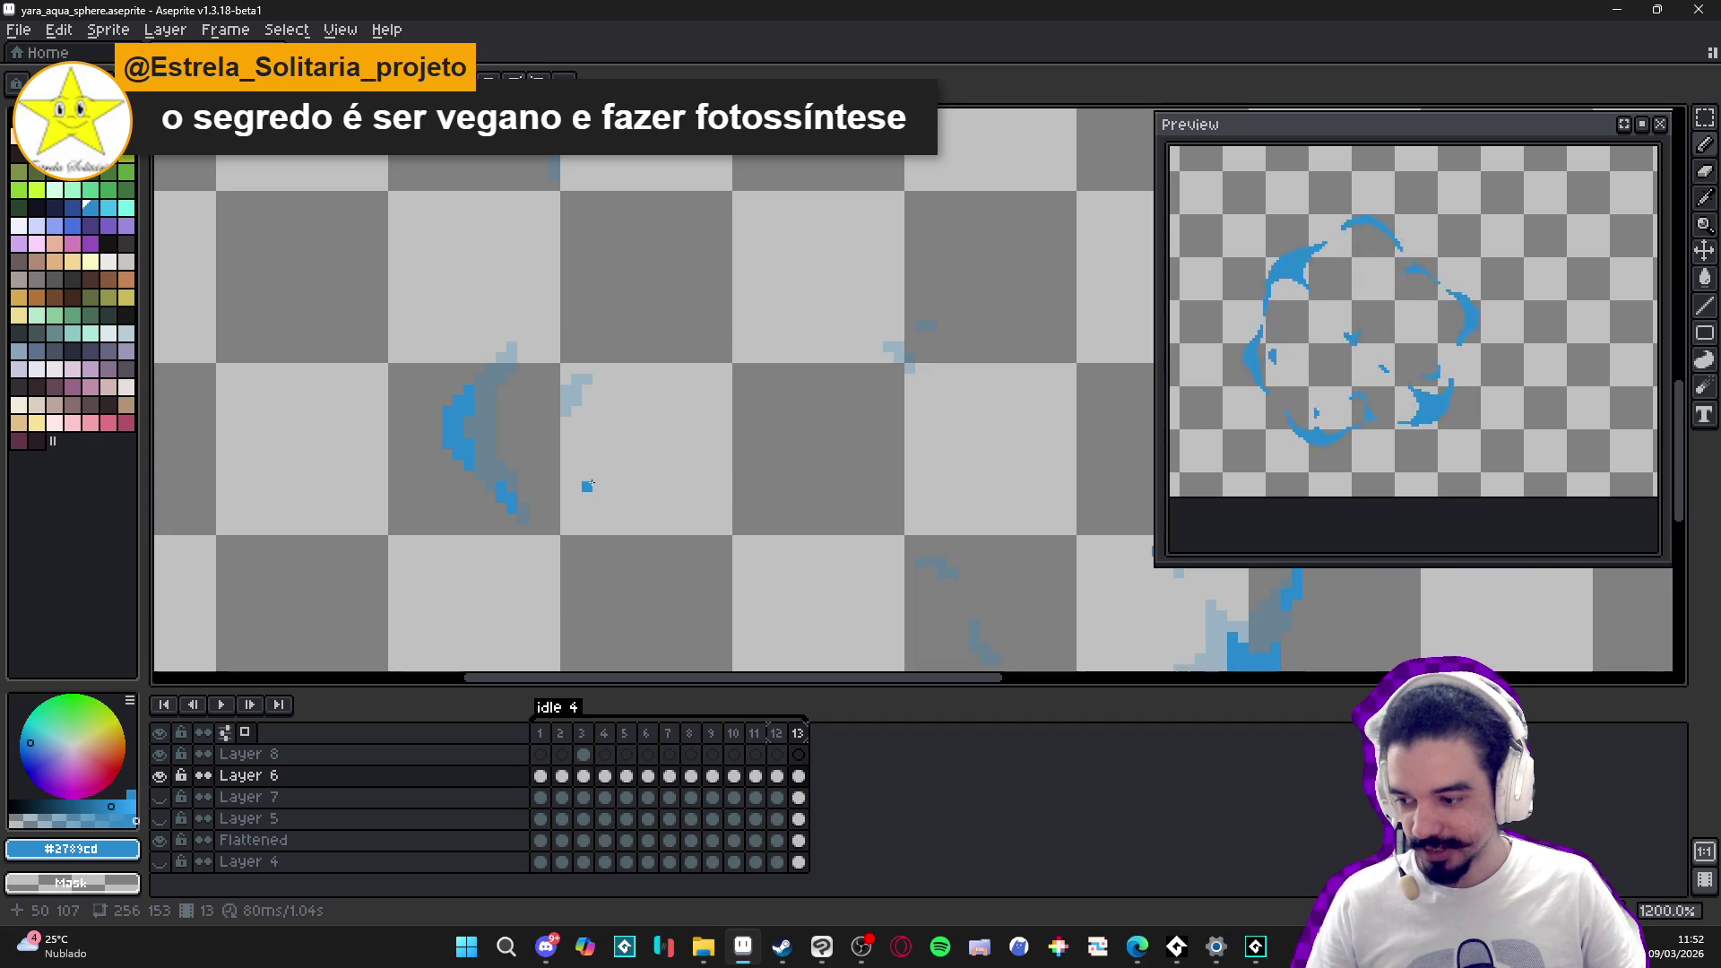
- Ink a diagonal blue stroke and extra blue pixels along frame 13's upper-left arc
{"action": "scroll", "coordinate": [598, 475], "scroll_direction": "down", "scroll_amount": 2}
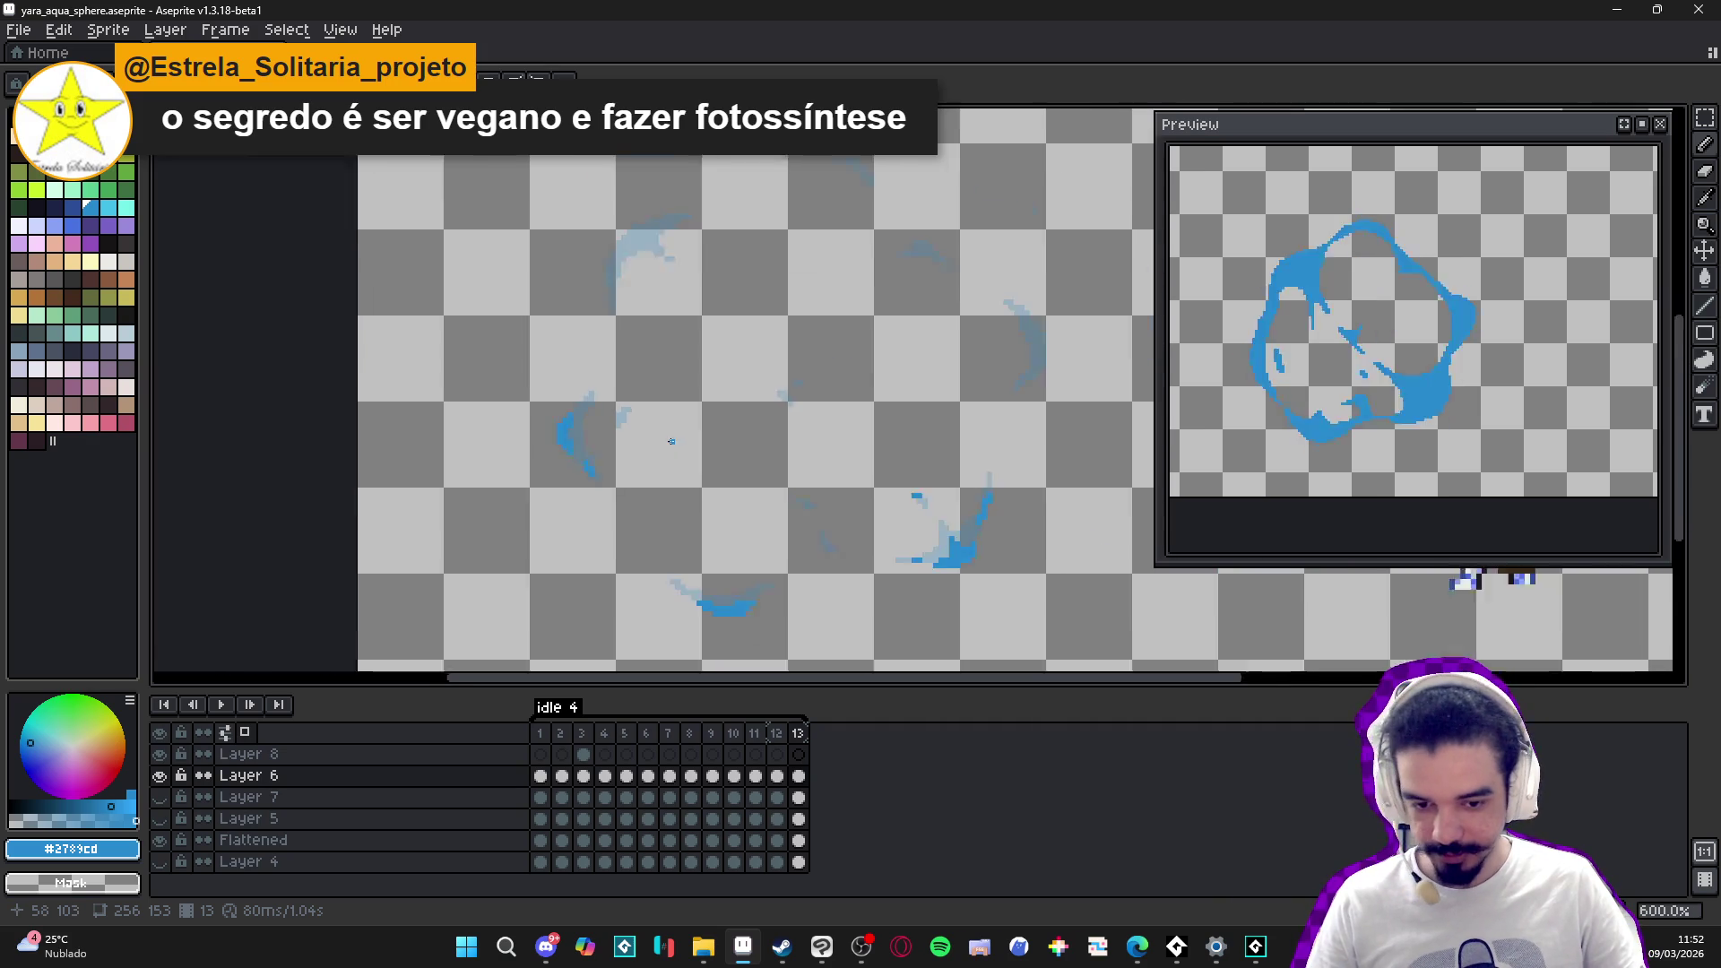
{"action": "scroll", "coordinate": [631, 255], "scroll_direction": "up", "scroll_amount": 3}
{"action": "scroll", "coordinate": [631, 254], "scroll_direction": "up", "scroll_amount": 2}
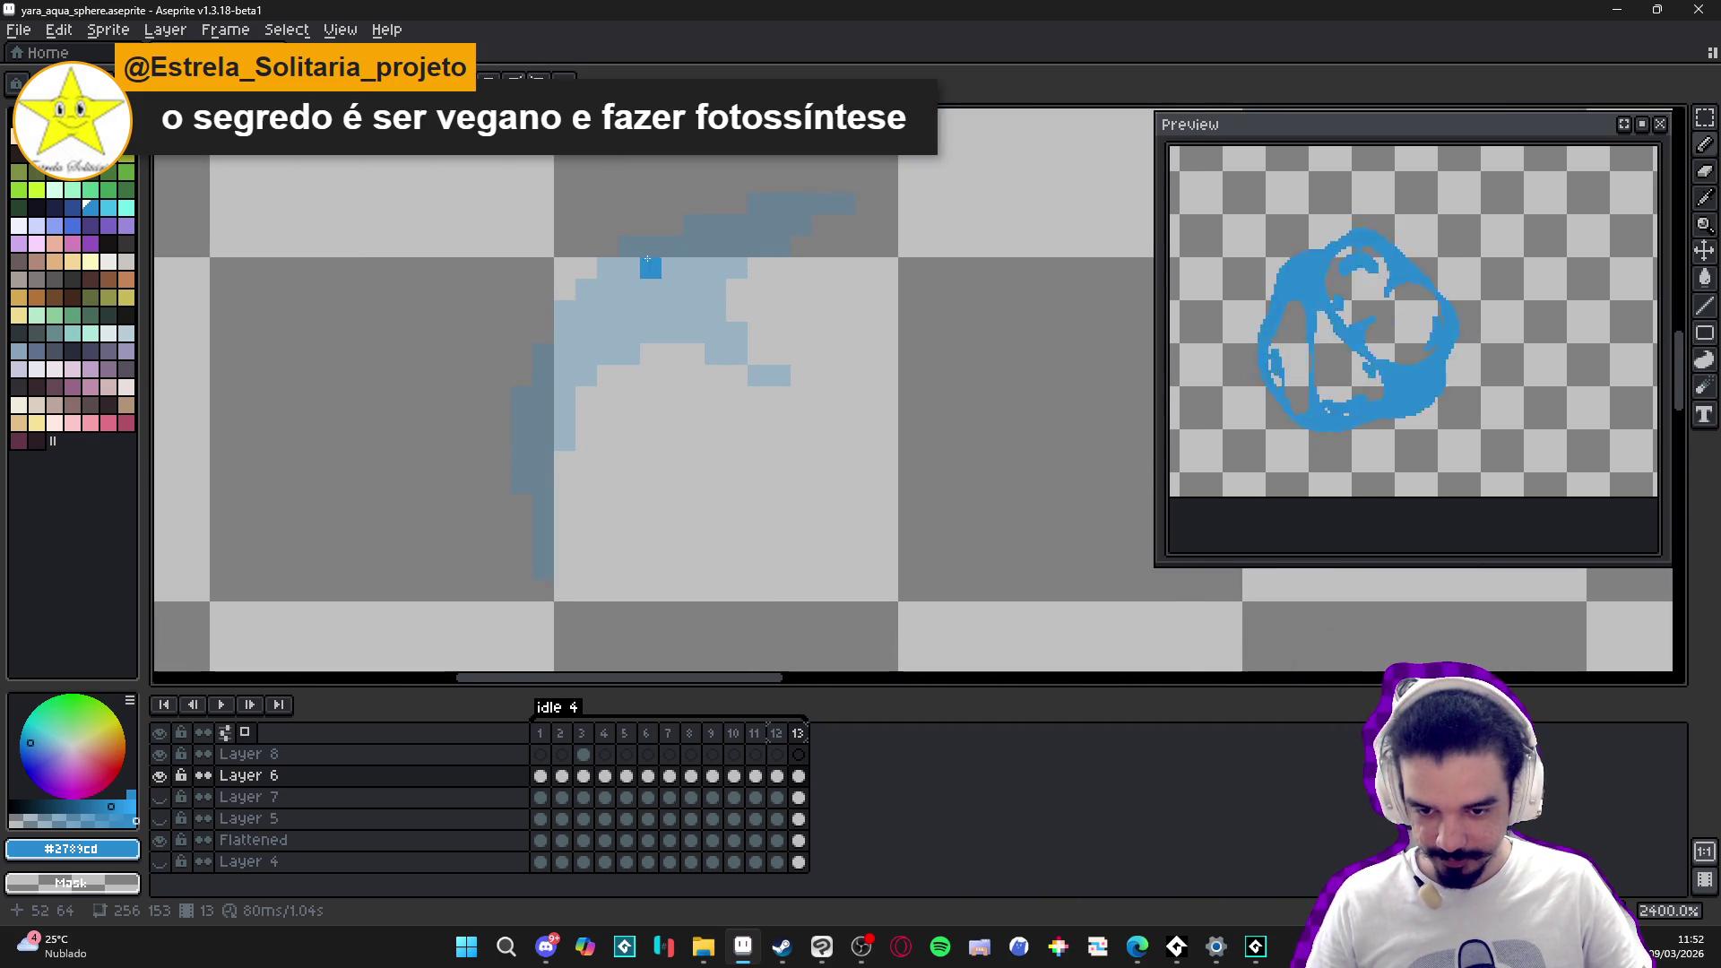
{"action": "left_click_drag", "start_coordinate": [547, 304], "coordinate": [710, 226]}
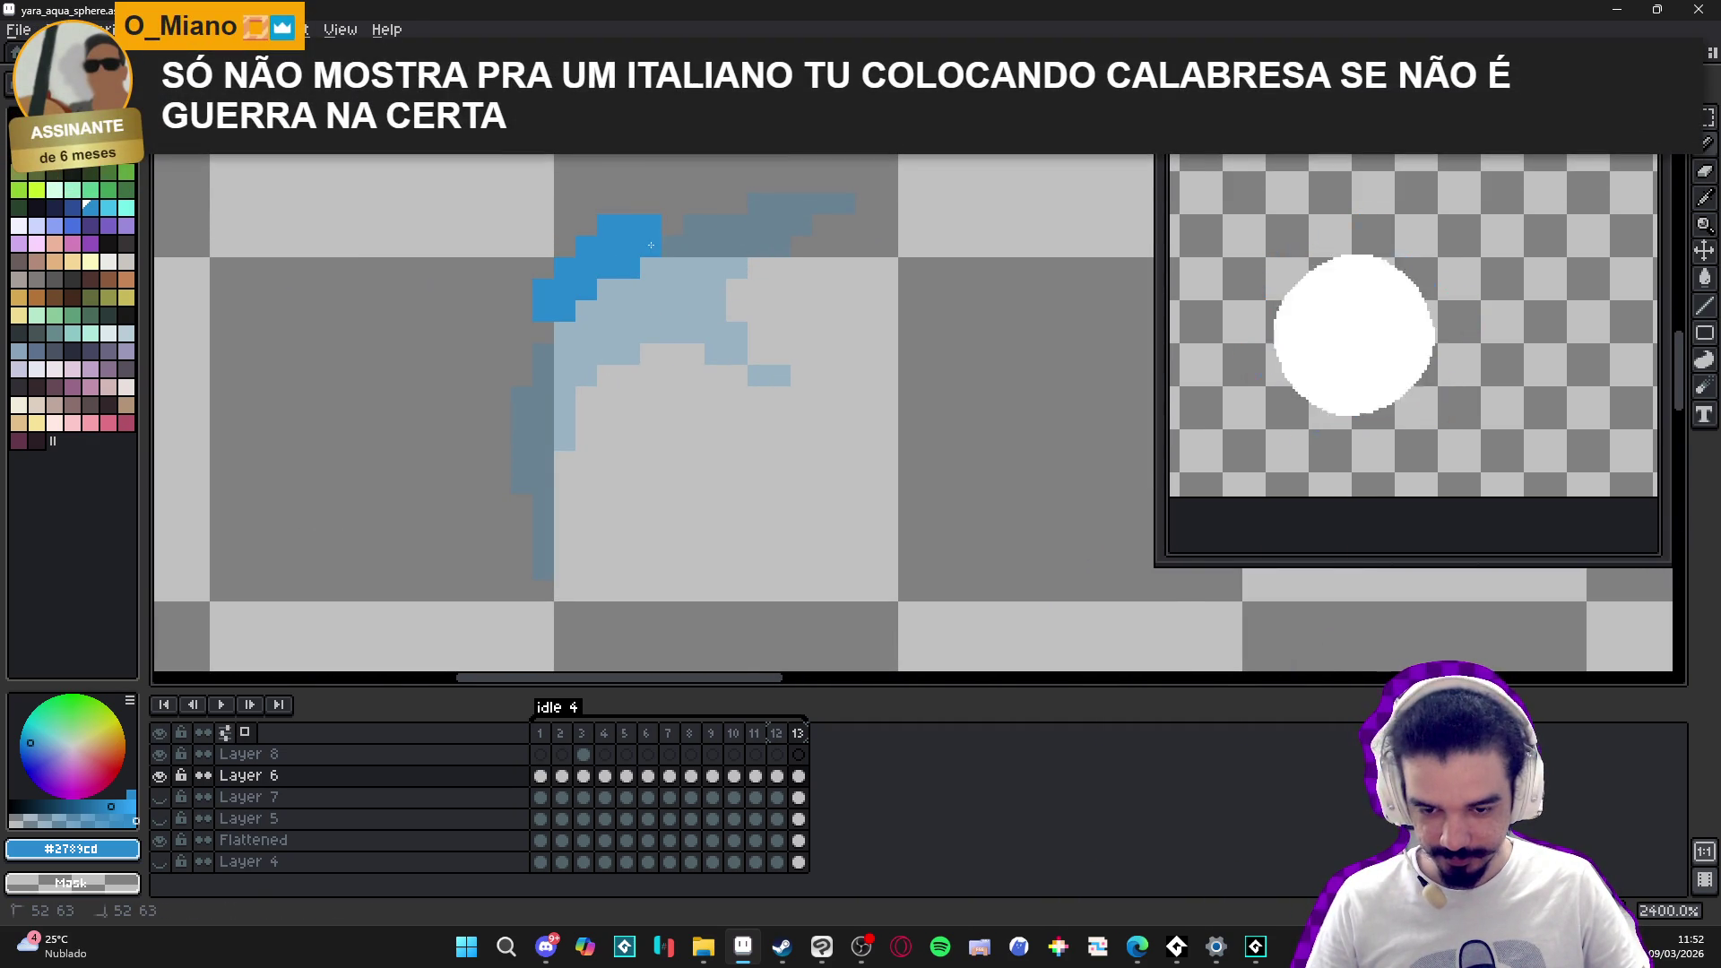
{"action": "left_click", "coordinate": [549, 337]}
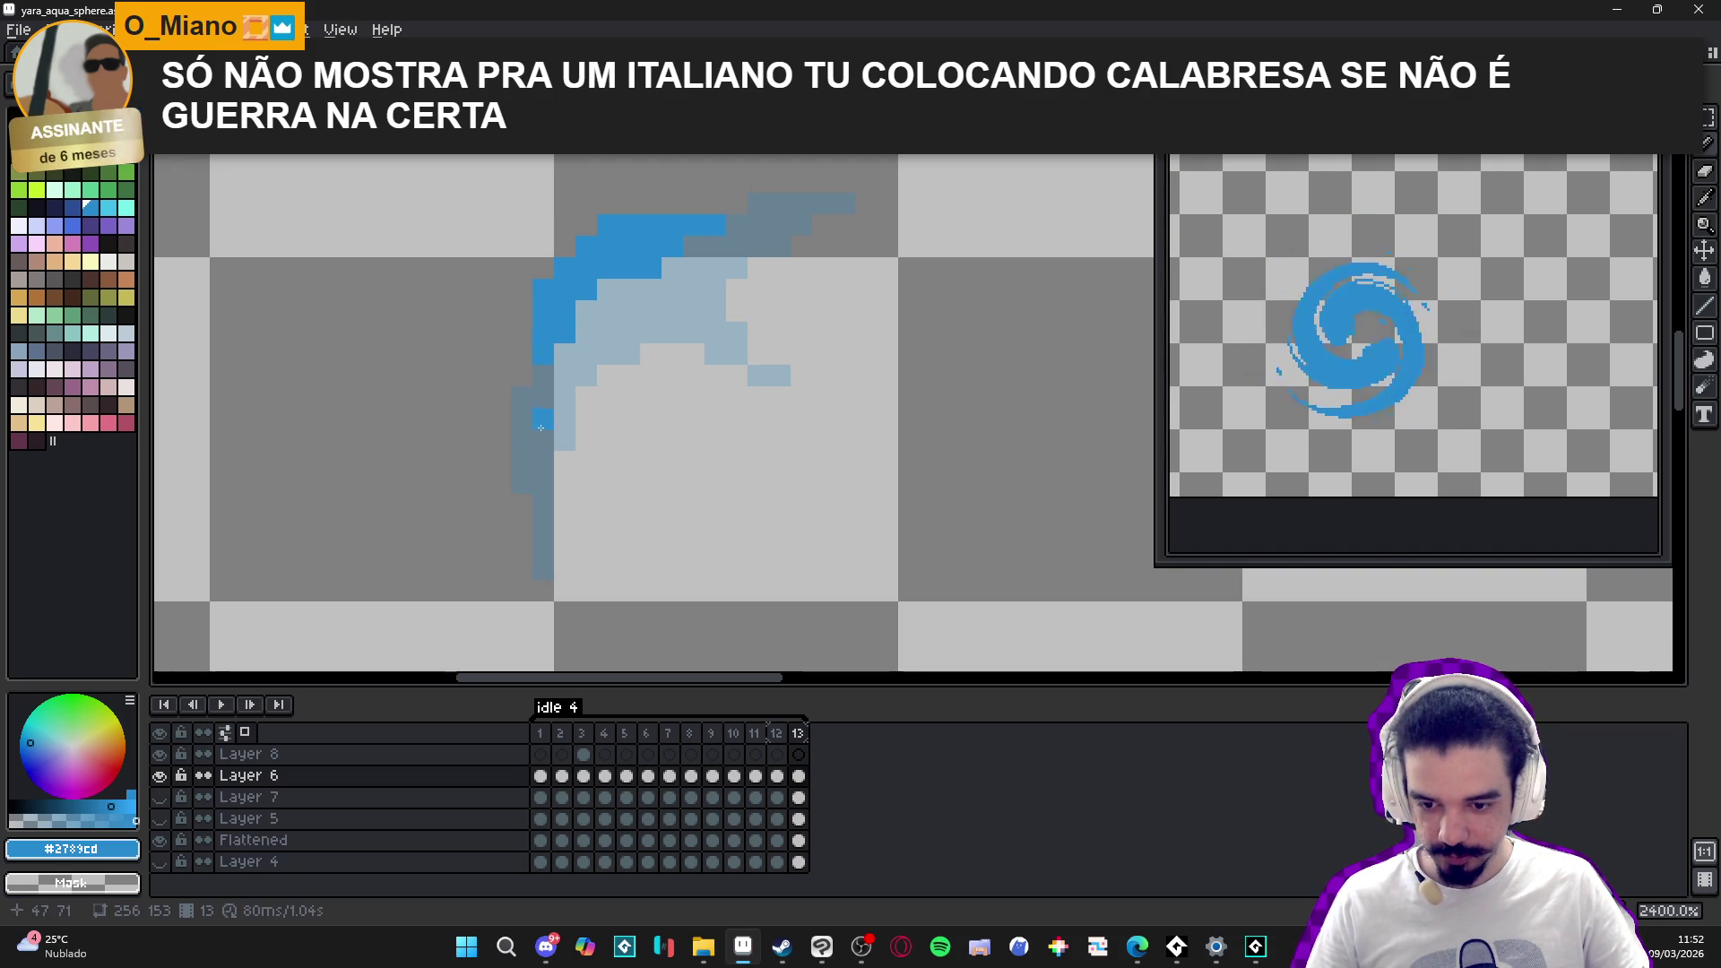
{"action": "mouse_move", "coordinate": [500, 484]}
{"action": "left_mouse_down"}
{"action": "mouse_move", "coordinate": [507, 443]}
{"action": "mouse_move", "coordinate": [538, 549]}
{"action": "left_mouse_up"}
{"action": "left_click_drag", "start_coordinate": [715, 333], "coordinate": [741, 373]}
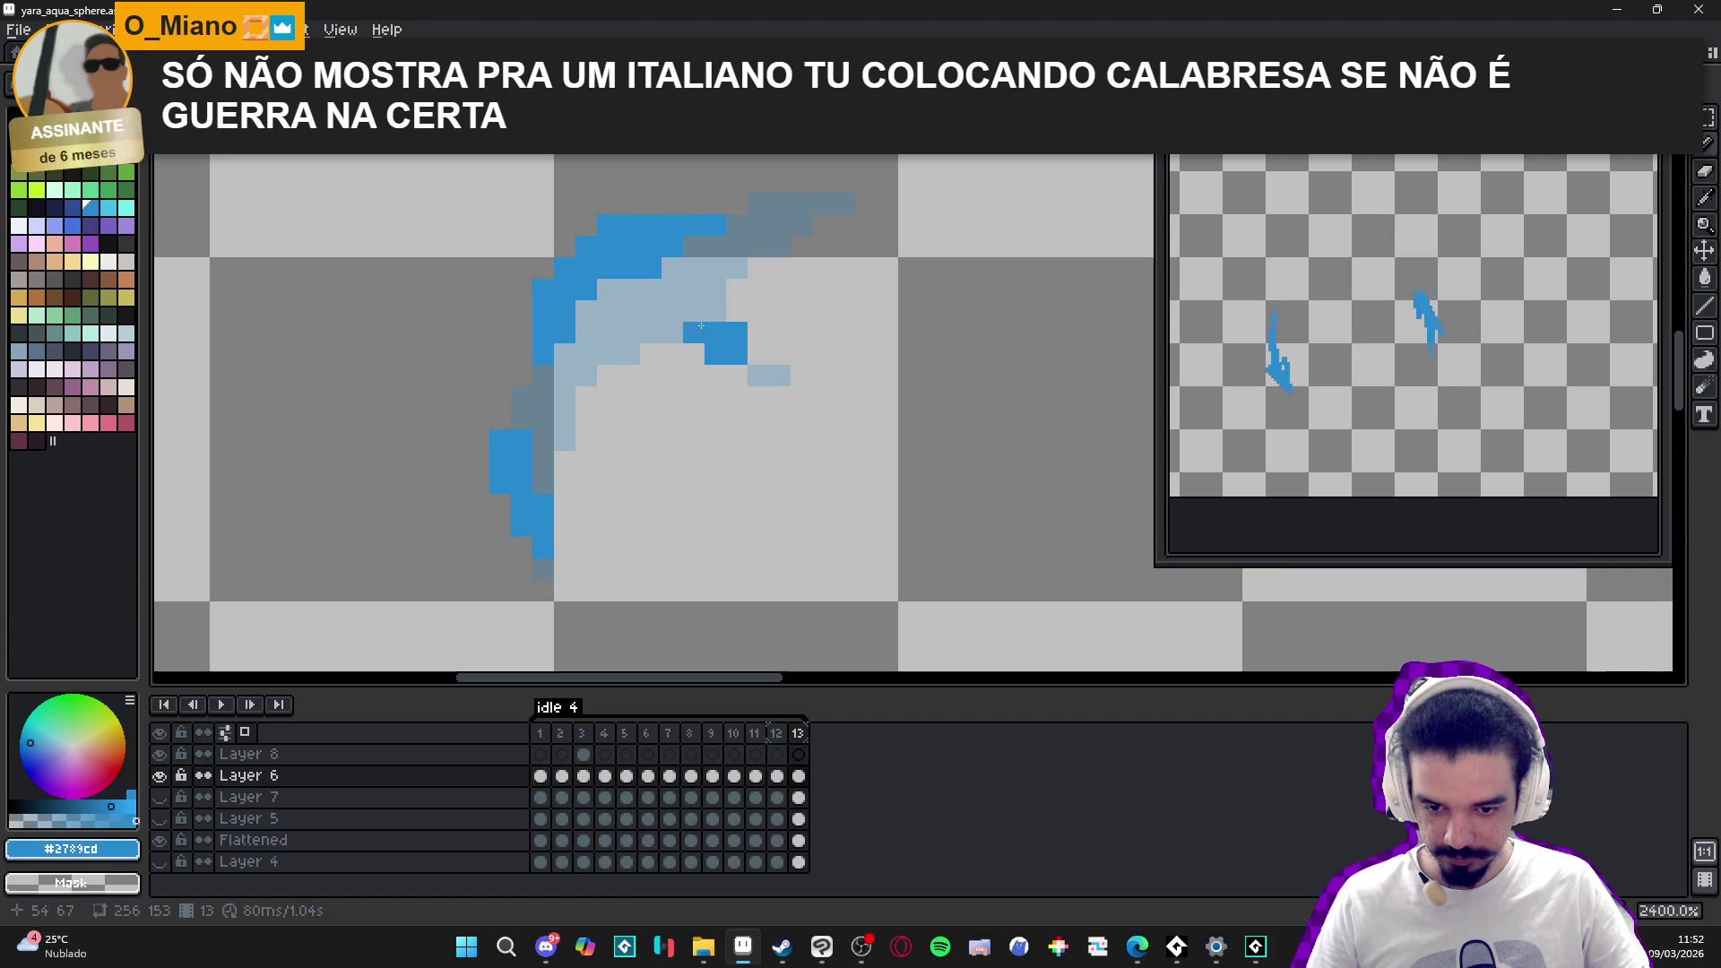
{"action": "left_click", "coordinate": [758, 376]}
- Erase the two stray blue pixels near the light-blue stroke
{"action": "key", "text": "e"}
{"action": "left_click", "coordinate": [737, 332]}
{"action": "left_click", "coordinate": [737, 376]}
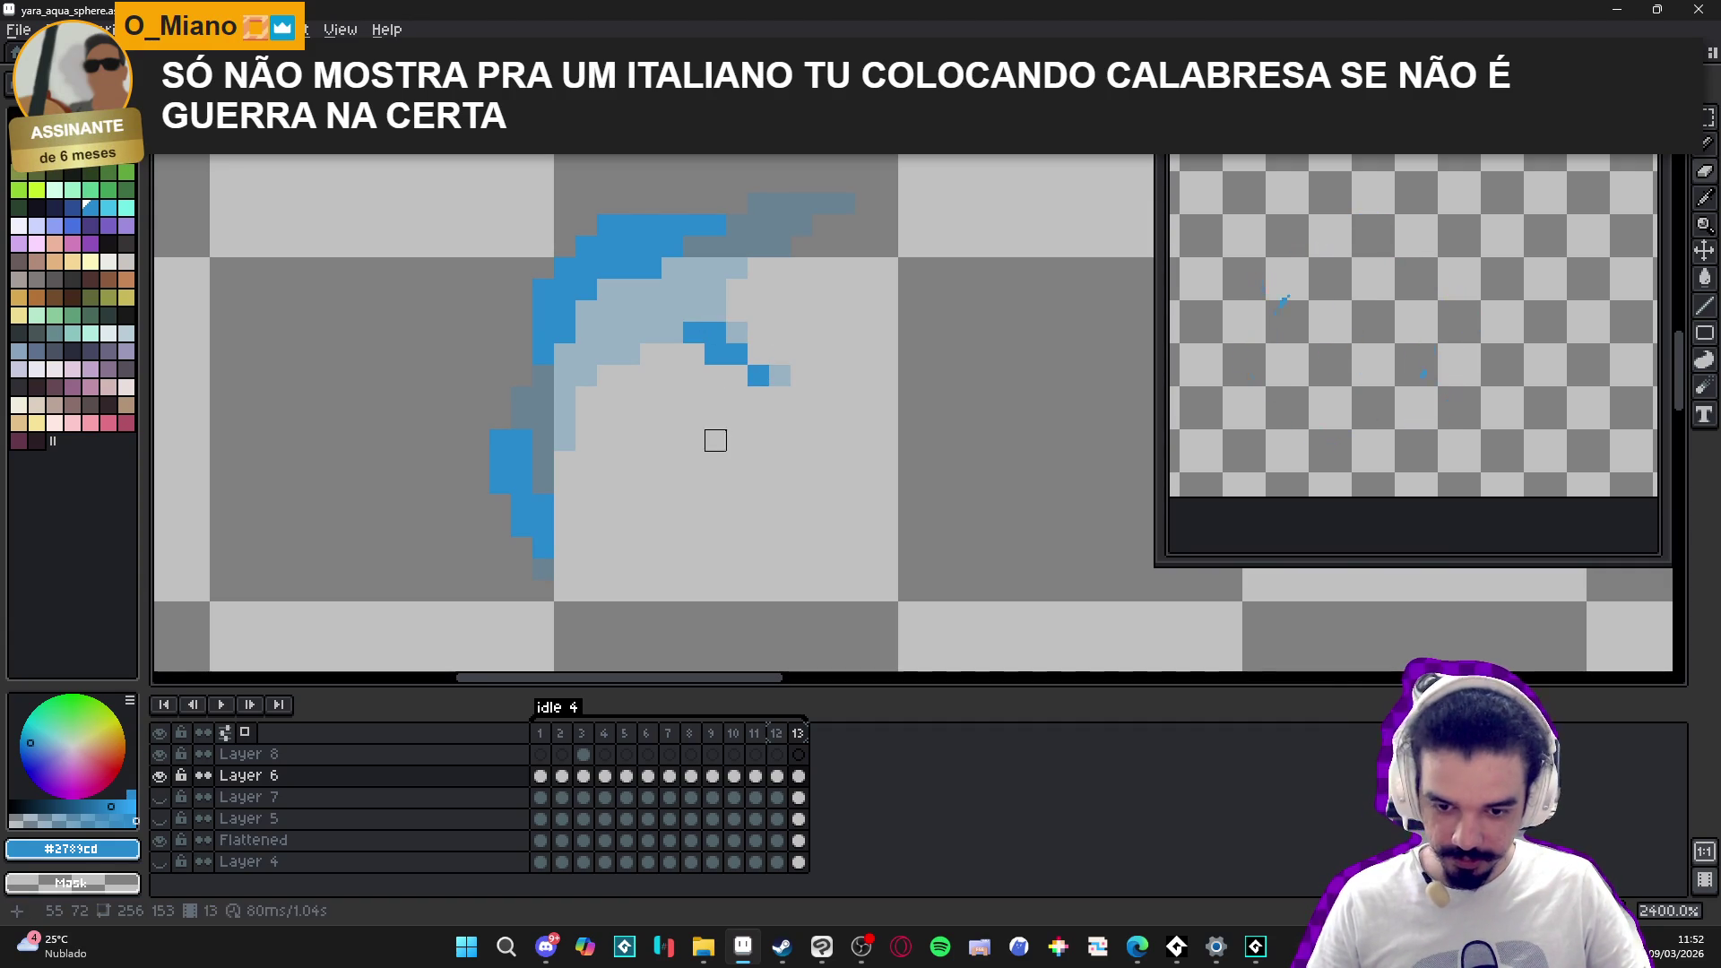
{"action": "scroll", "coordinate": [758, 418], "scroll_direction": "down", "scroll_amount": 4}
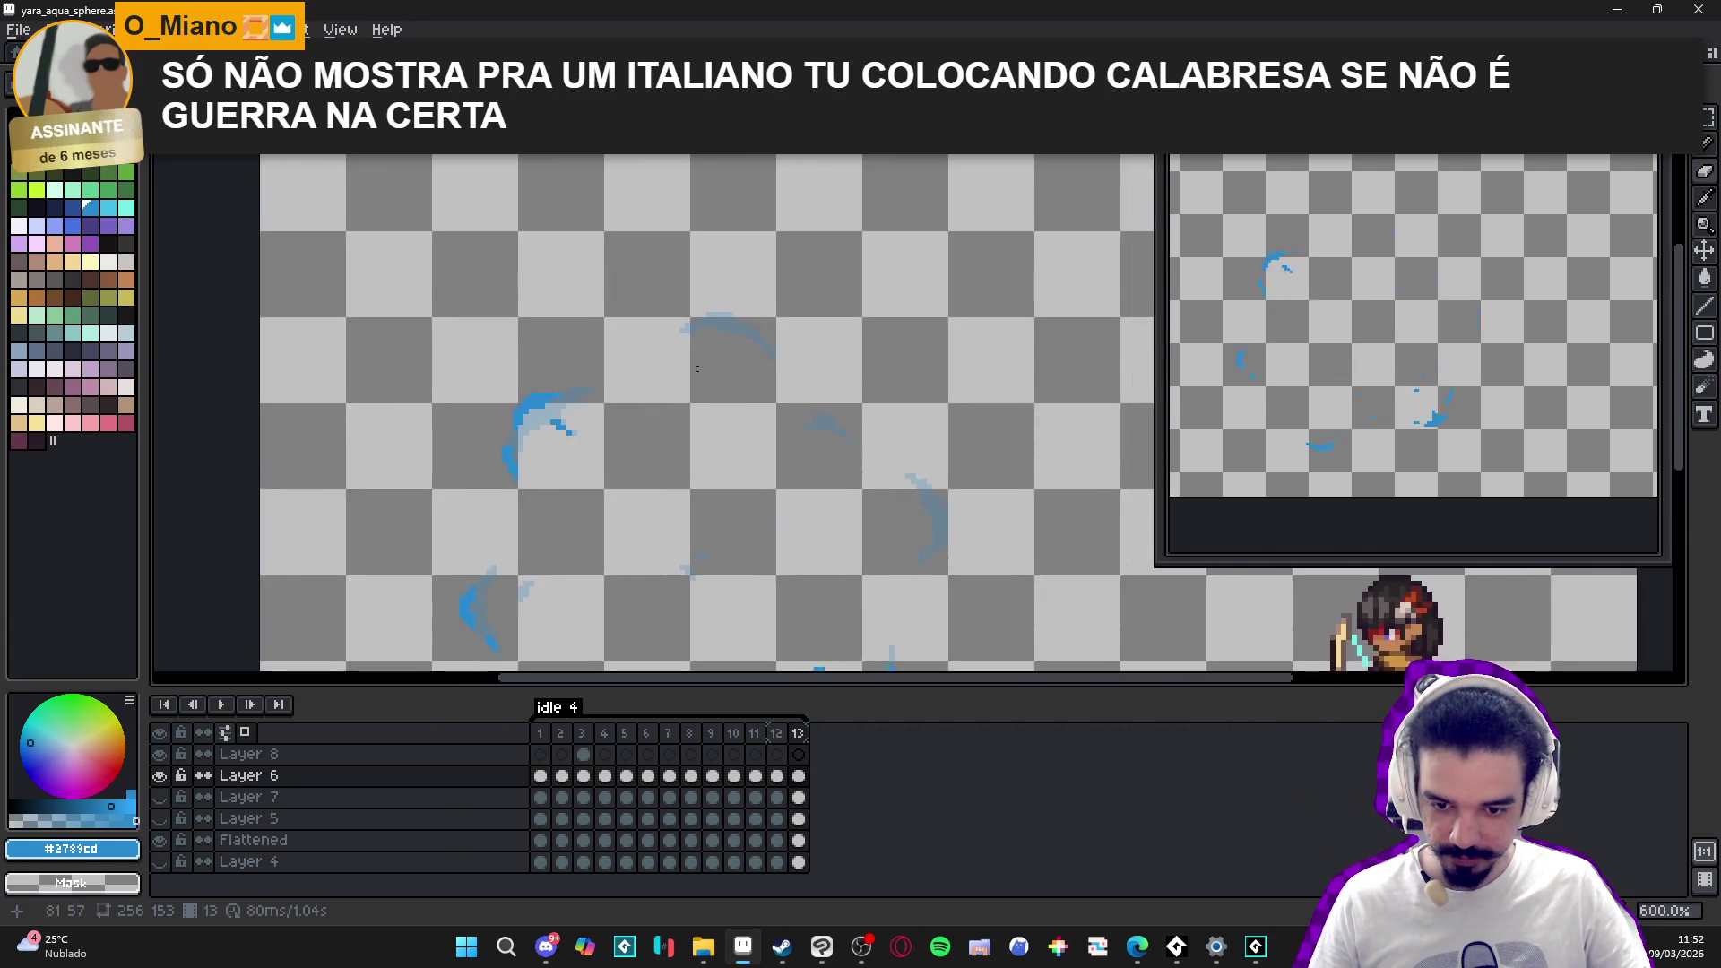
{"action": "scroll", "coordinate": [659, 334], "scroll_direction": "up", "scroll_amount": 6}
- Ink a blue block along the top arc down to its lower right, then save the sprite
{"action": "key", "text": "b"}
{"action": "mouse_move", "coordinate": [659, 334]}
{"action": "left_mouse_down"}
{"action": "mouse_move", "coordinate": [632, 304]}
{"action": "mouse_move", "coordinate": [609, 310]}
{"action": "mouse_move", "coordinate": [726, 304]}
{"action": "mouse_move", "coordinate": [756, 363]}
{"action": "mouse_move", "coordinate": [811, 387]}
{"action": "left_mouse_up"}
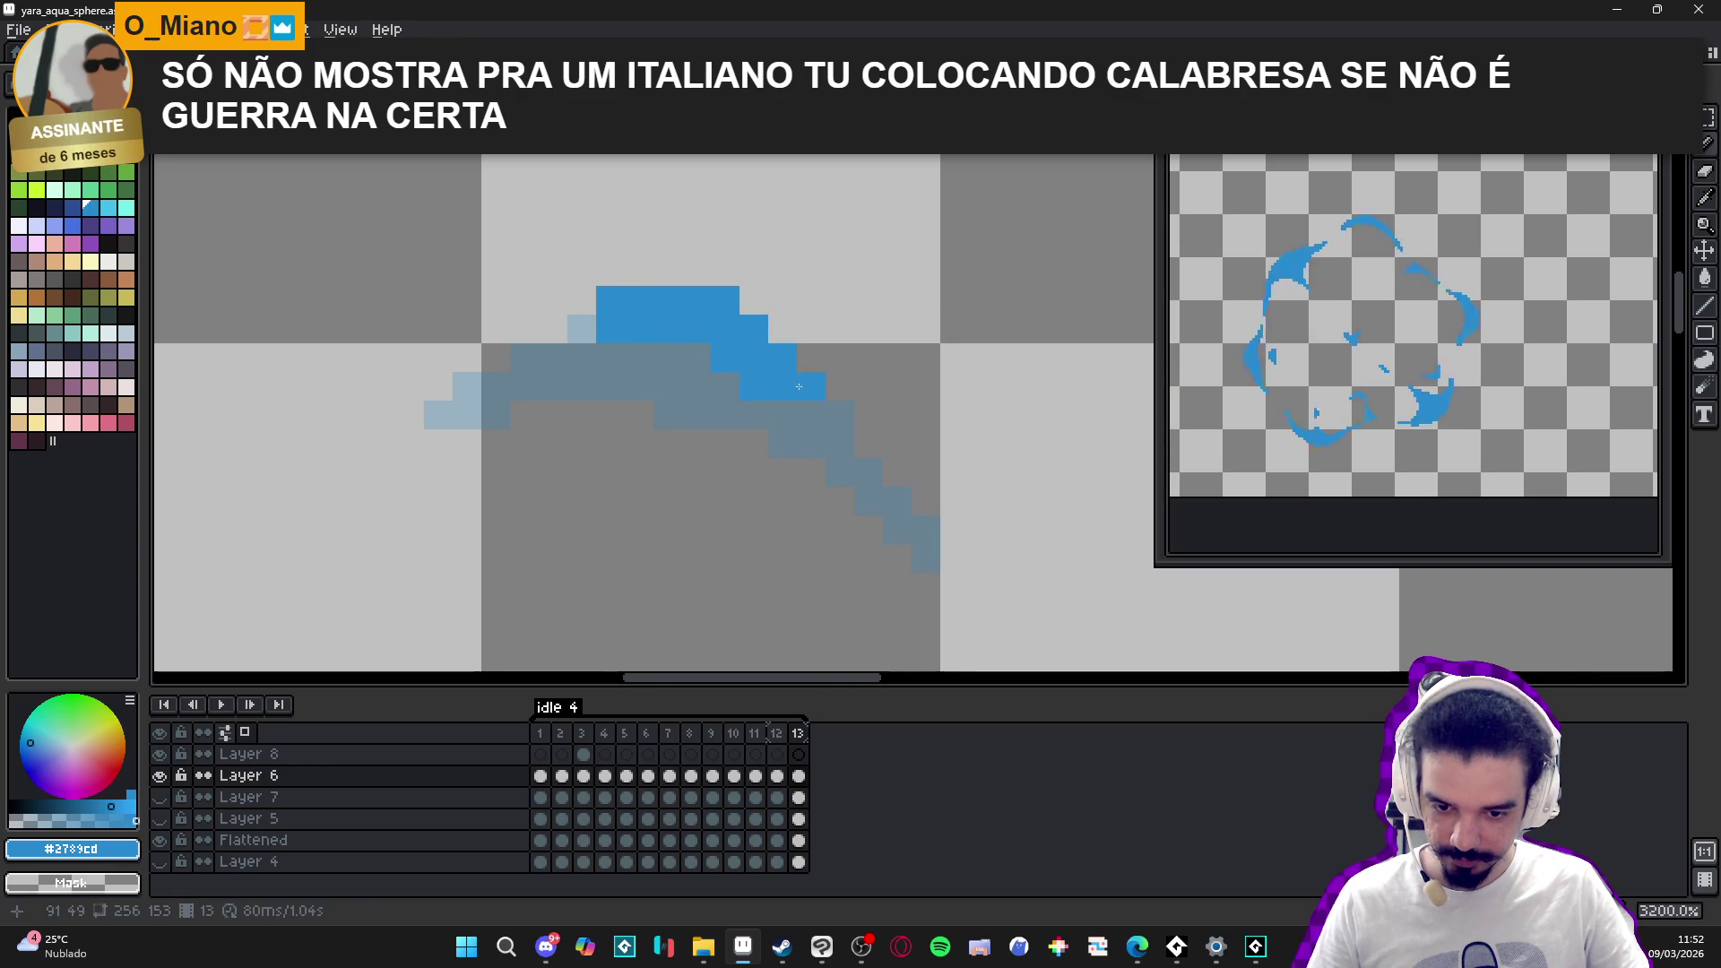
{"action": "left_click", "coordinate": [753, 300]}
{"action": "left_click", "coordinate": [926, 475]}
{"action": "left_click_drag", "start_coordinate": [897, 473], "coordinate": [926, 501]}
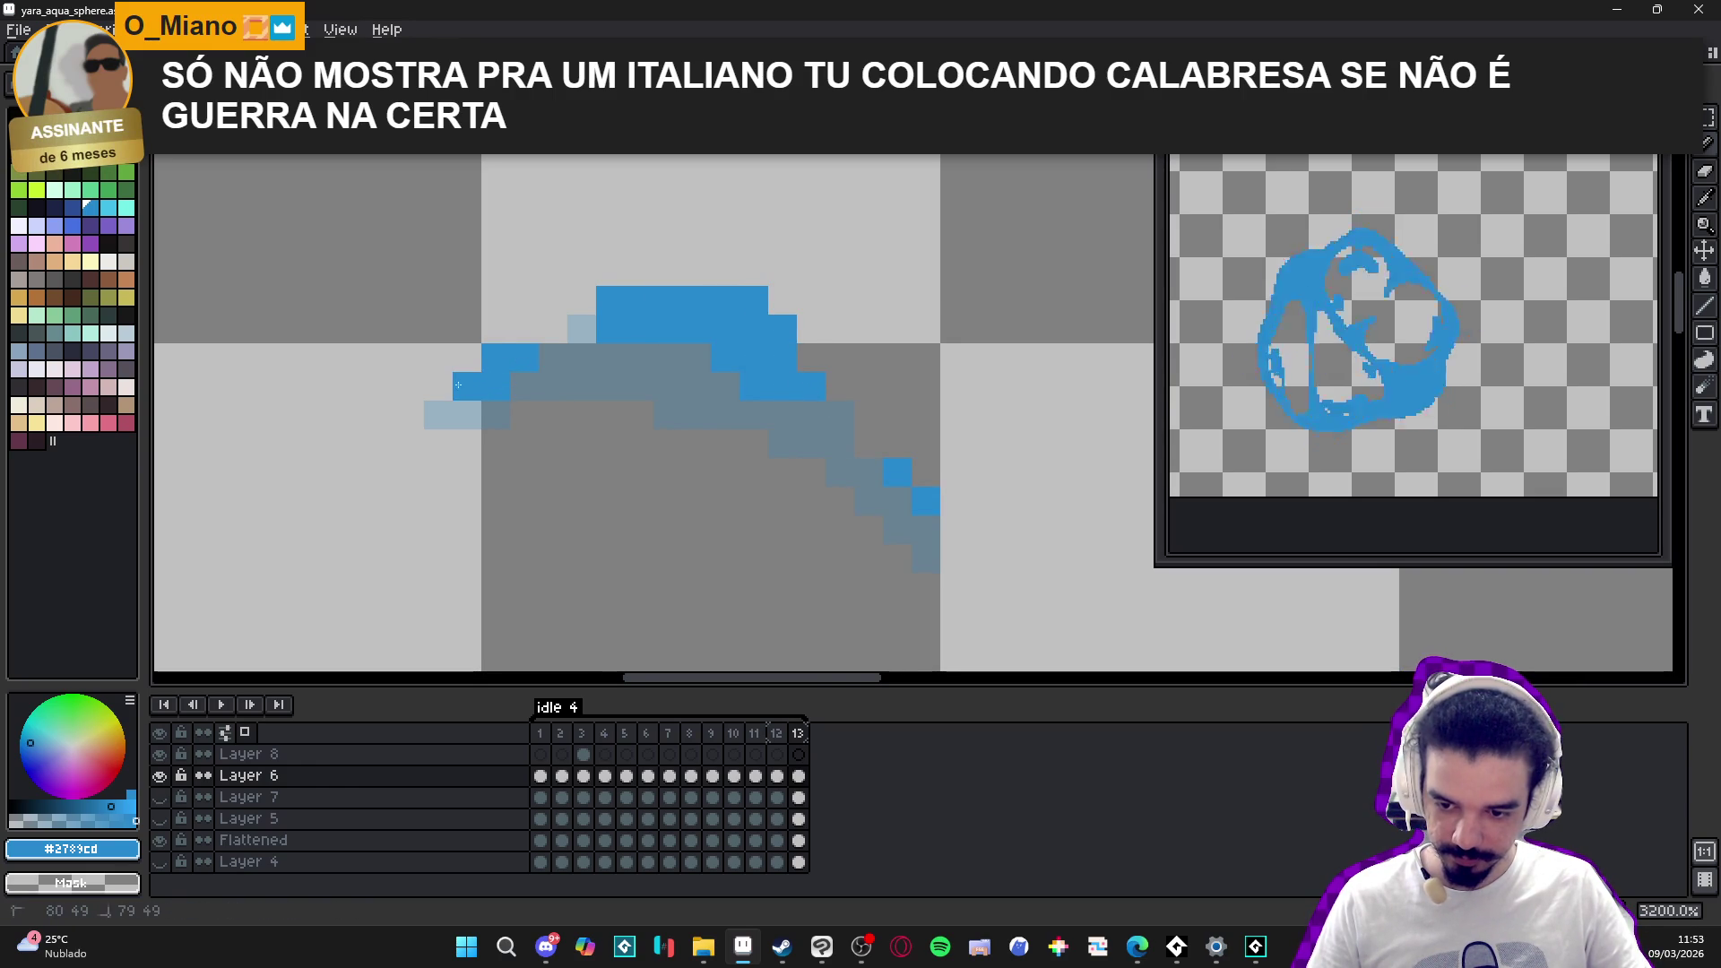
{"action": "scroll", "coordinate": [538, 372], "scroll_direction": "down", "scroll_amount": 5}
{"action": "left_click_drag", "start_coordinate": [567, 382], "coordinate": [567, 339]}
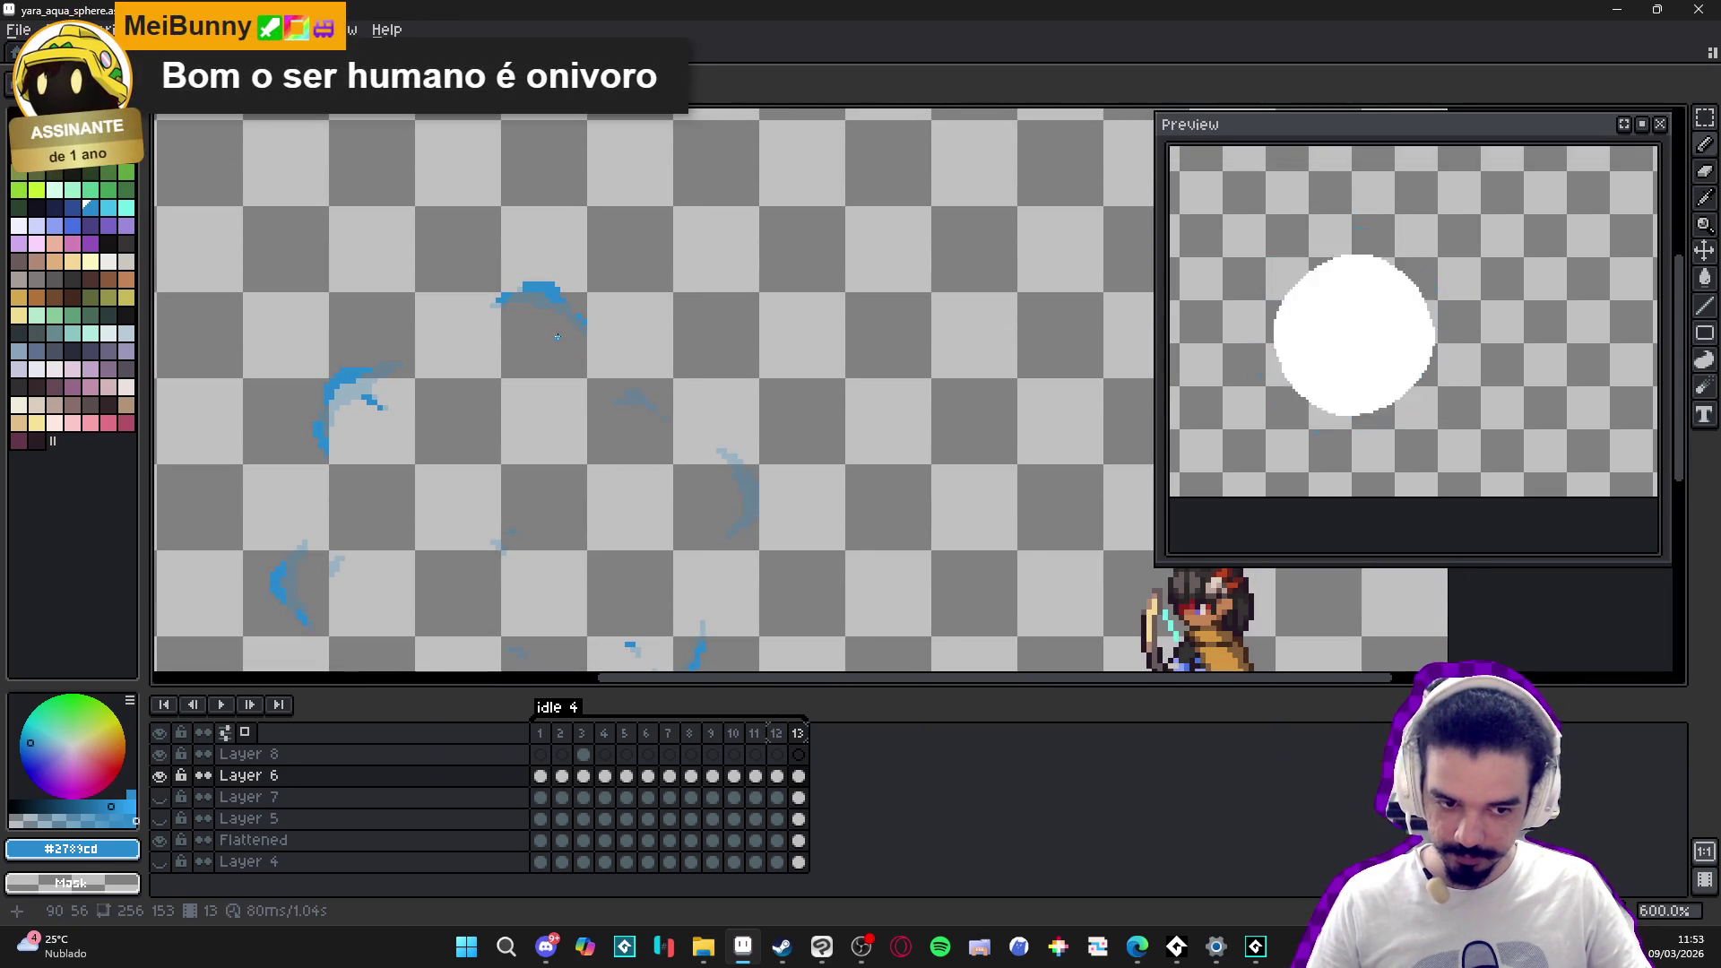
{"action": "scroll", "coordinate": [615, 358], "scroll_direction": "down", "scroll_amount": 1}
{"action": "key", "text": "ctrl+s"}
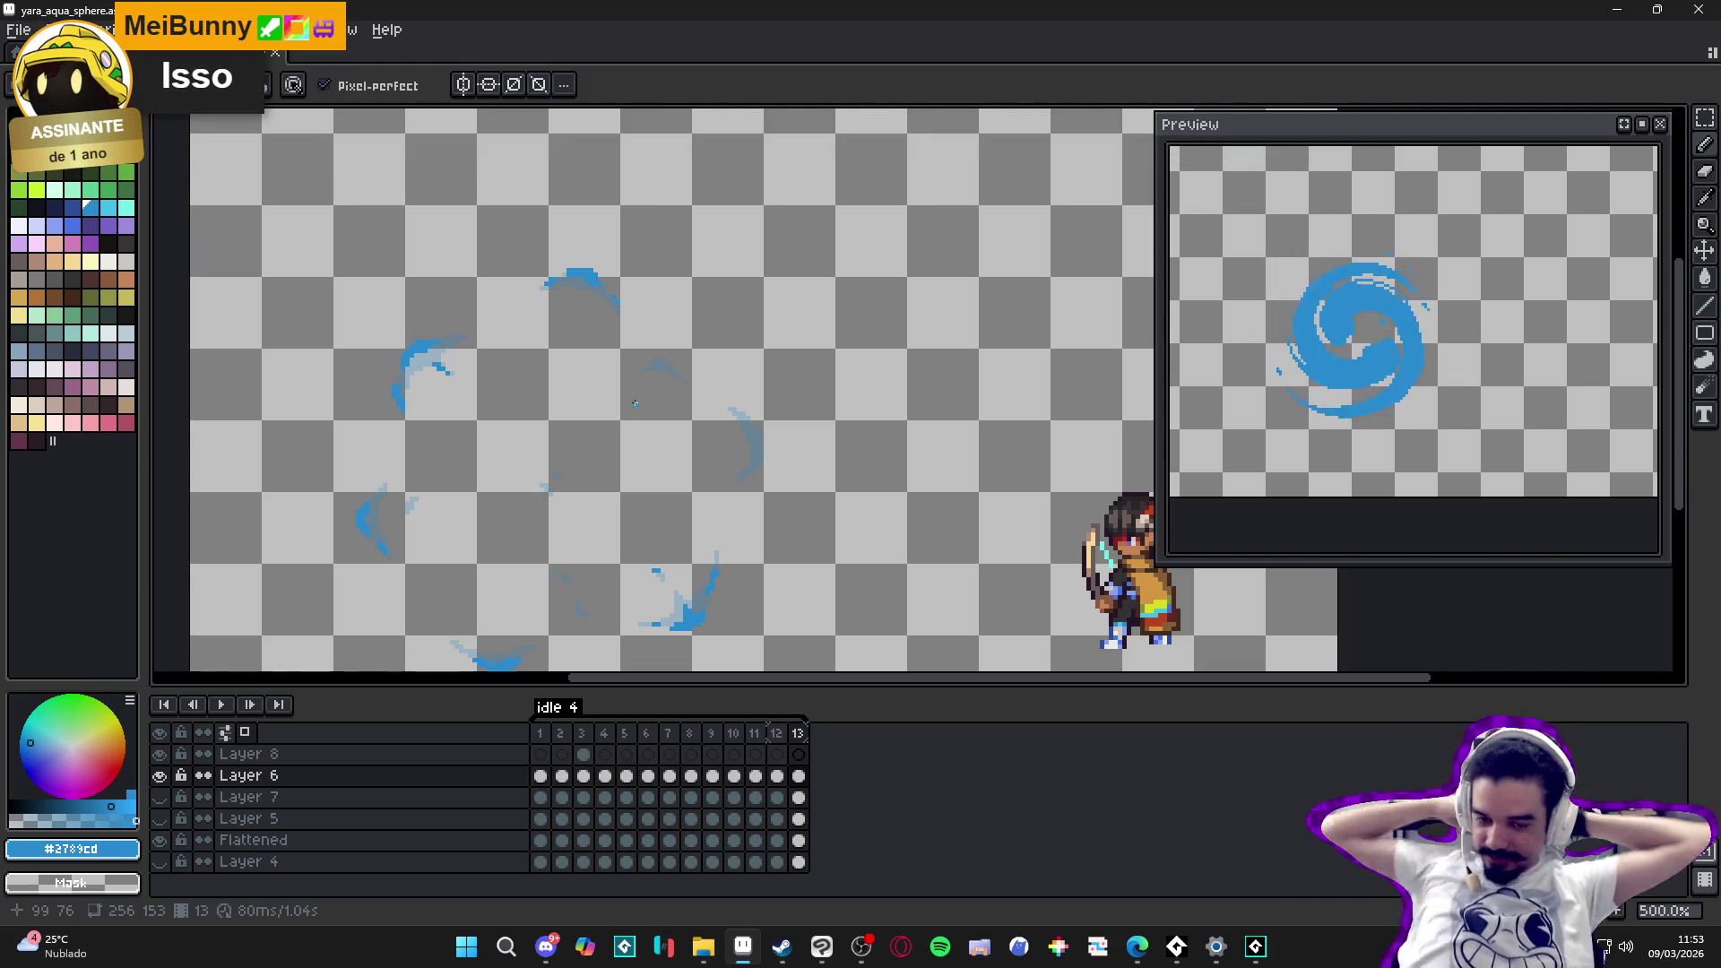
- Fill blue pixels around the small block of the central wisp
{"action": "scroll", "coordinate": [627, 366], "scroll_direction": "up", "scroll_amount": 4}
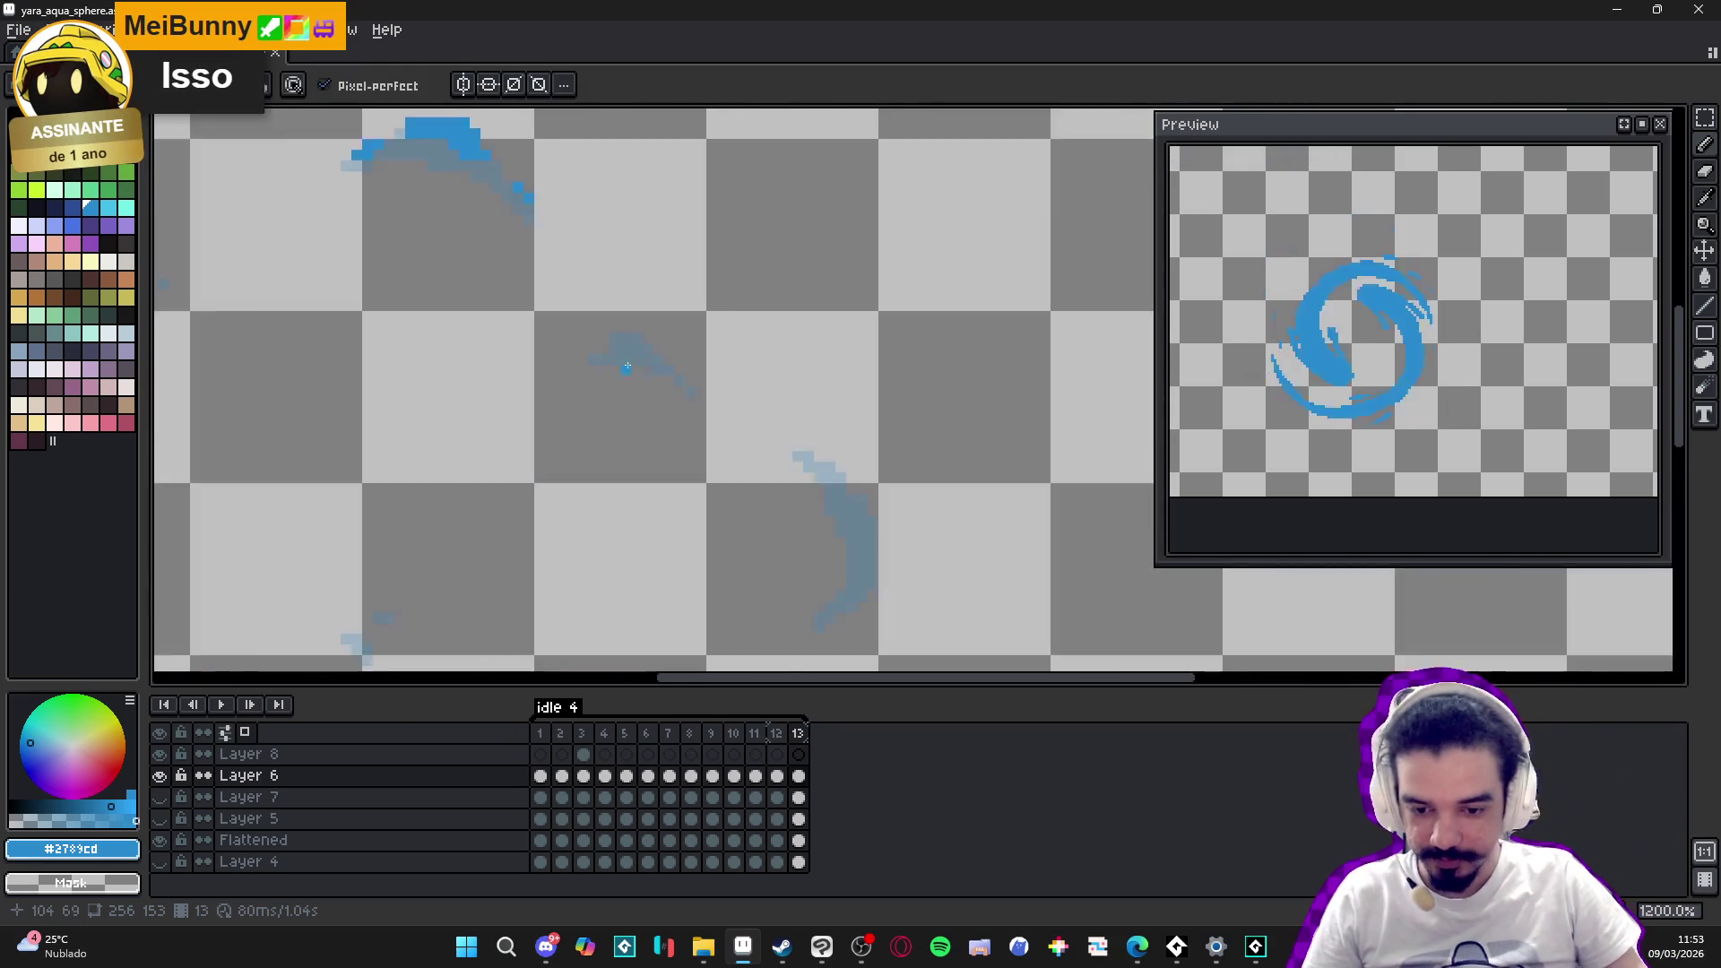
{"action": "scroll", "coordinate": [627, 366], "scroll_direction": "up", "scroll_amount": 3}
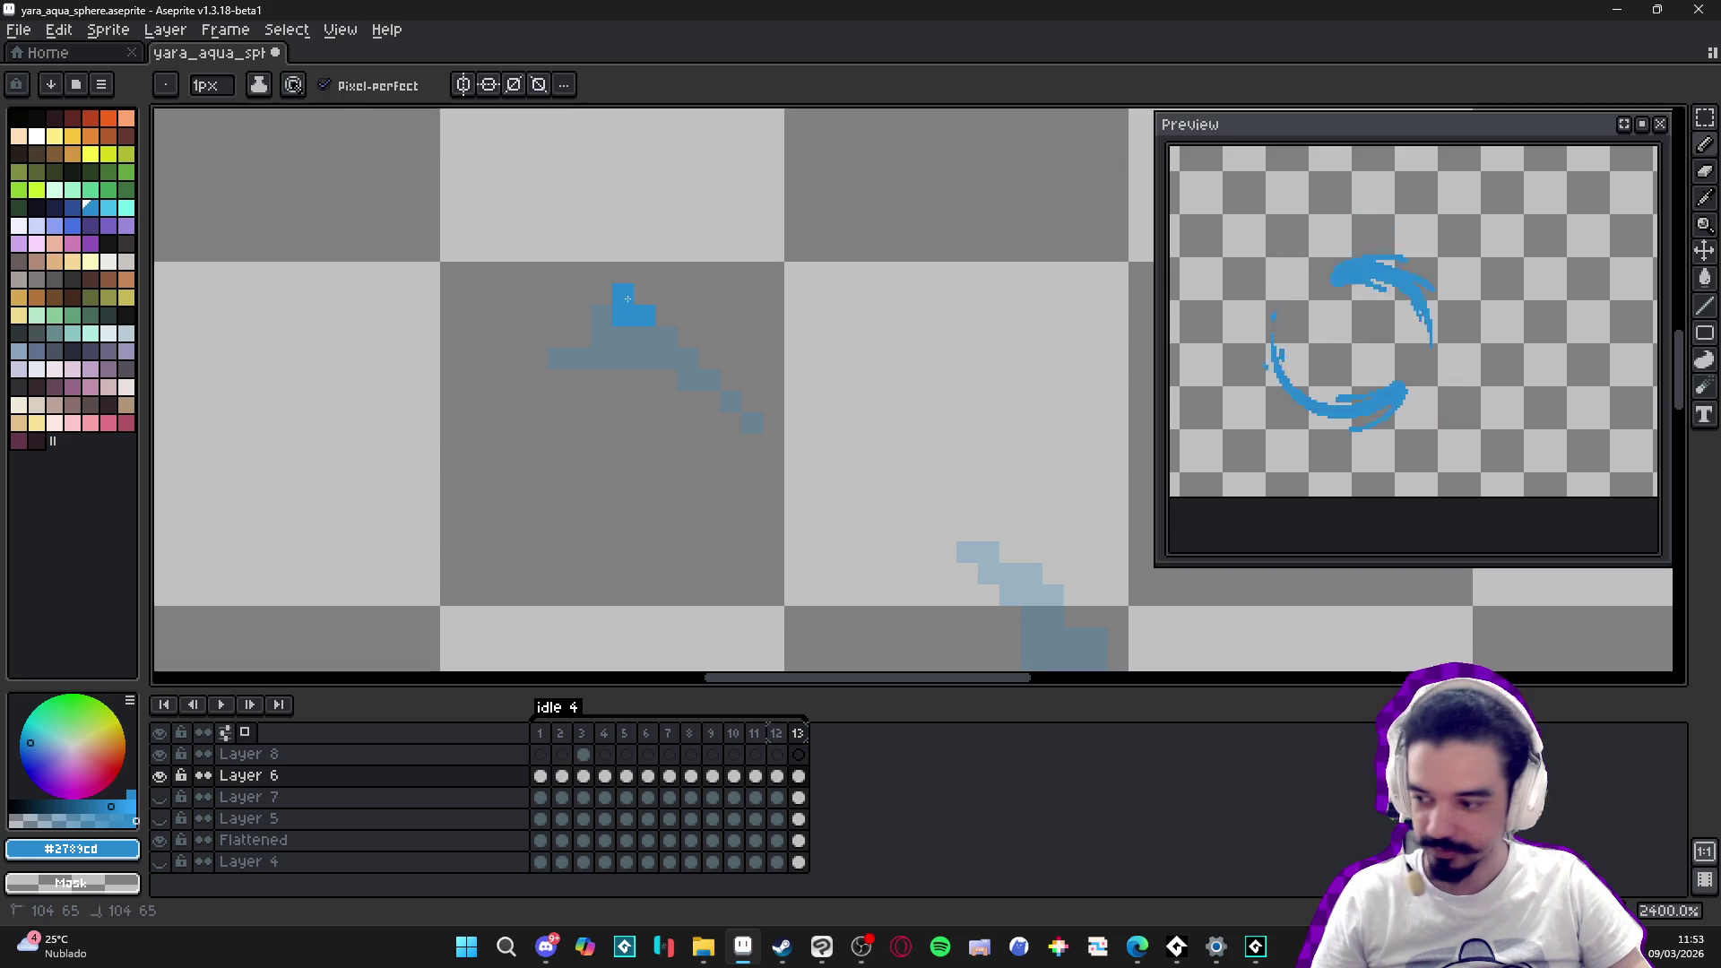
{"action": "left_click", "coordinate": [642, 304]}
{"action": "left_click", "coordinate": [645, 336]}
{"action": "left_click", "coordinate": [666, 315]}
{"action": "left_click", "coordinate": [680, 351]}
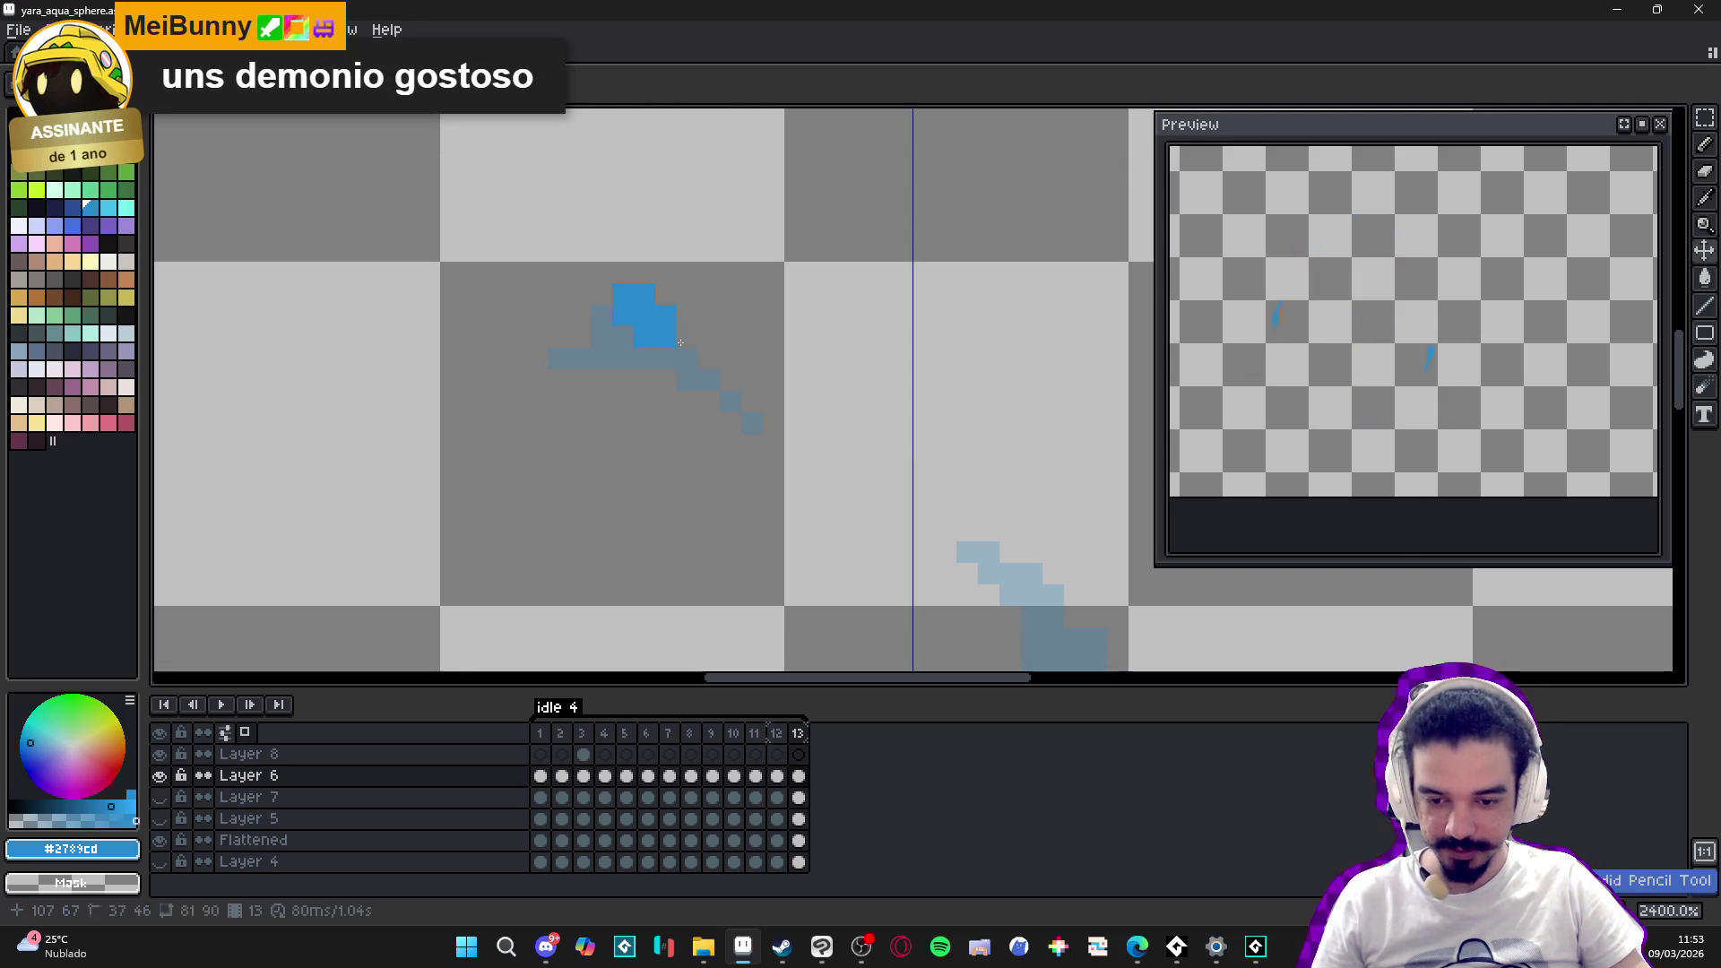
- Extend the right arc's blue upward and up-left, adding blue pixels below the stroke
{"action": "scroll", "coordinate": [682, 345], "scroll_direction": "down", "scroll_amount": 3}
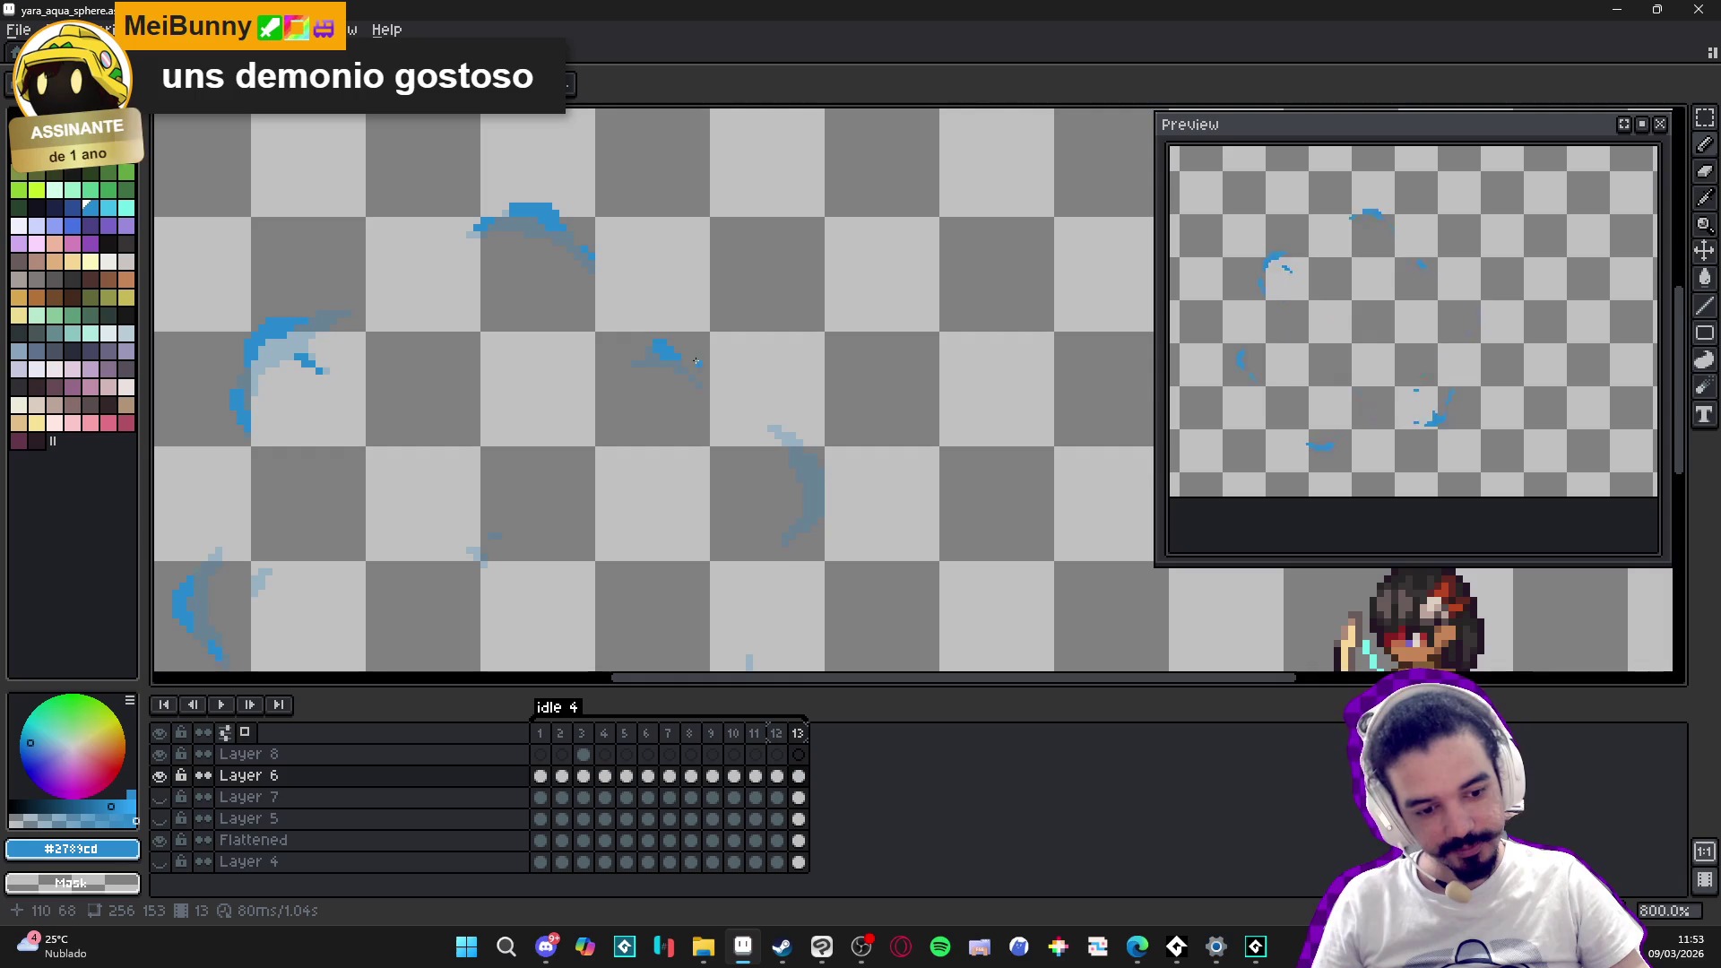
{"action": "scroll", "coordinate": [707, 357], "scroll_direction": "down", "scroll_amount": 3}
{"action": "scroll", "coordinate": [895, 544], "scroll_direction": "up", "scroll_amount": 8}
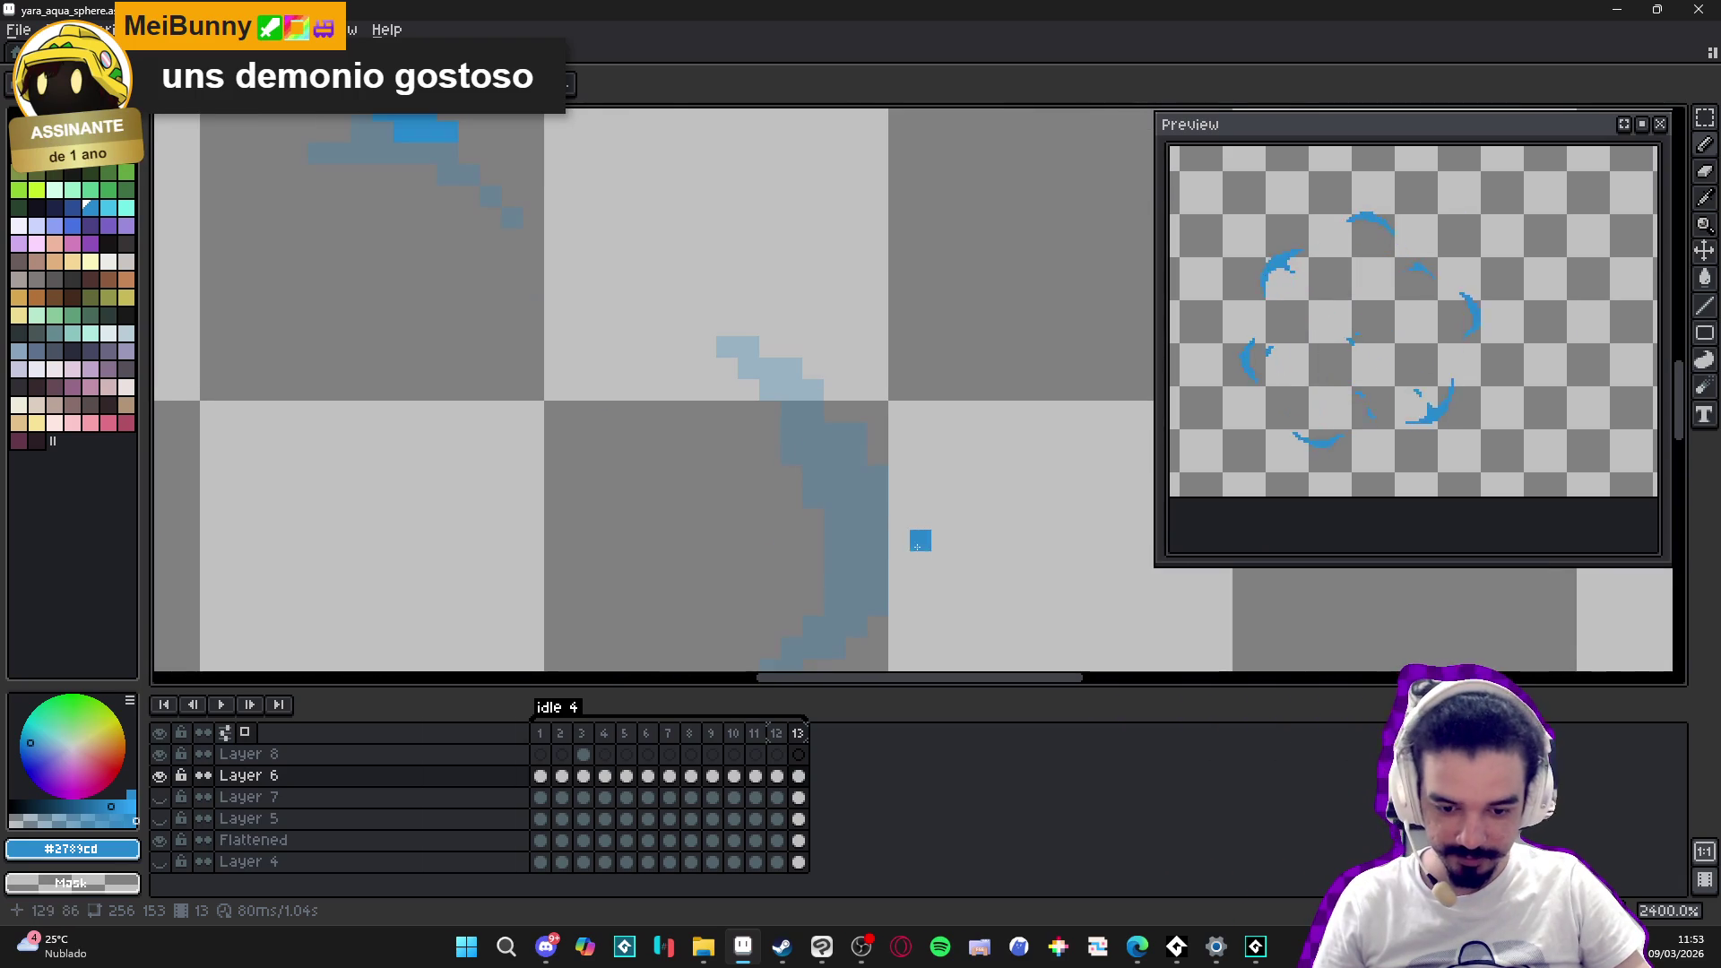
{"action": "left_click_drag", "start_coordinate": [895, 545], "coordinate": [878, 460]}
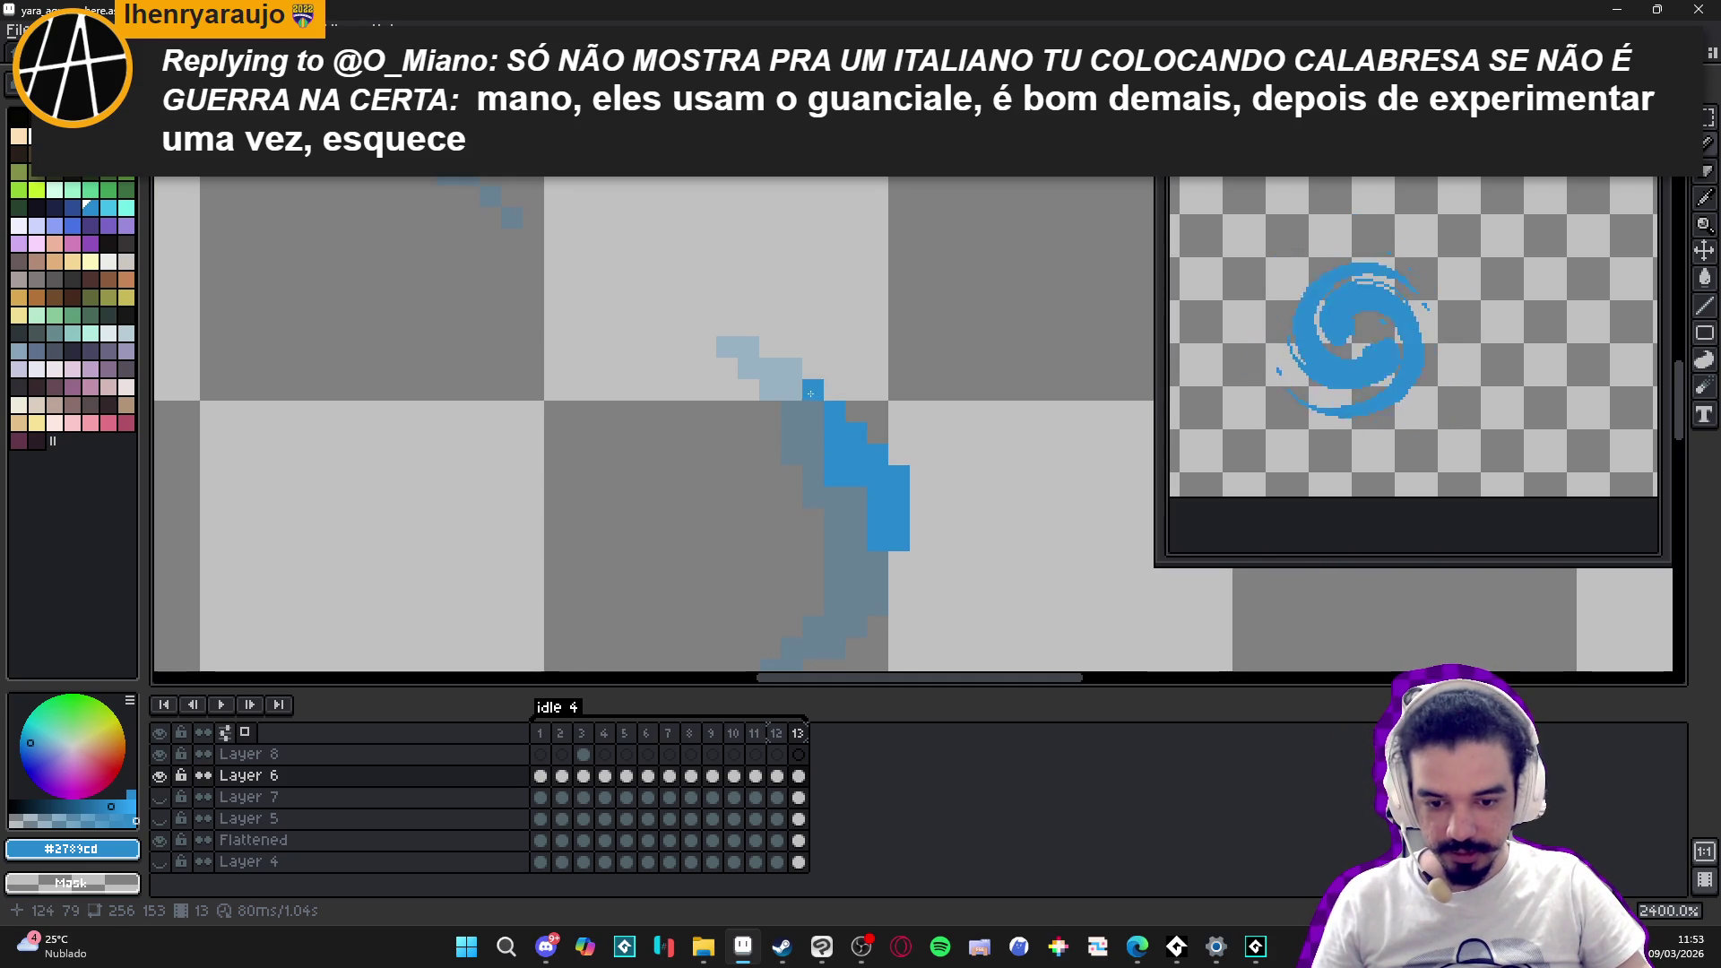
{"action": "mouse_move", "coordinate": [765, 368]}
{"action": "left_mouse_down"}
{"action": "mouse_move", "coordinate": [728, 349]}
{"action": "mouse_move", "coordinate": [728, 324]}
{"action": "mouse_move", "coordinate": [748, 324]}
{"action": "left_mouse_up"}
{"action": "key", "text": "e"}
{"action": "key", "text": "b"}
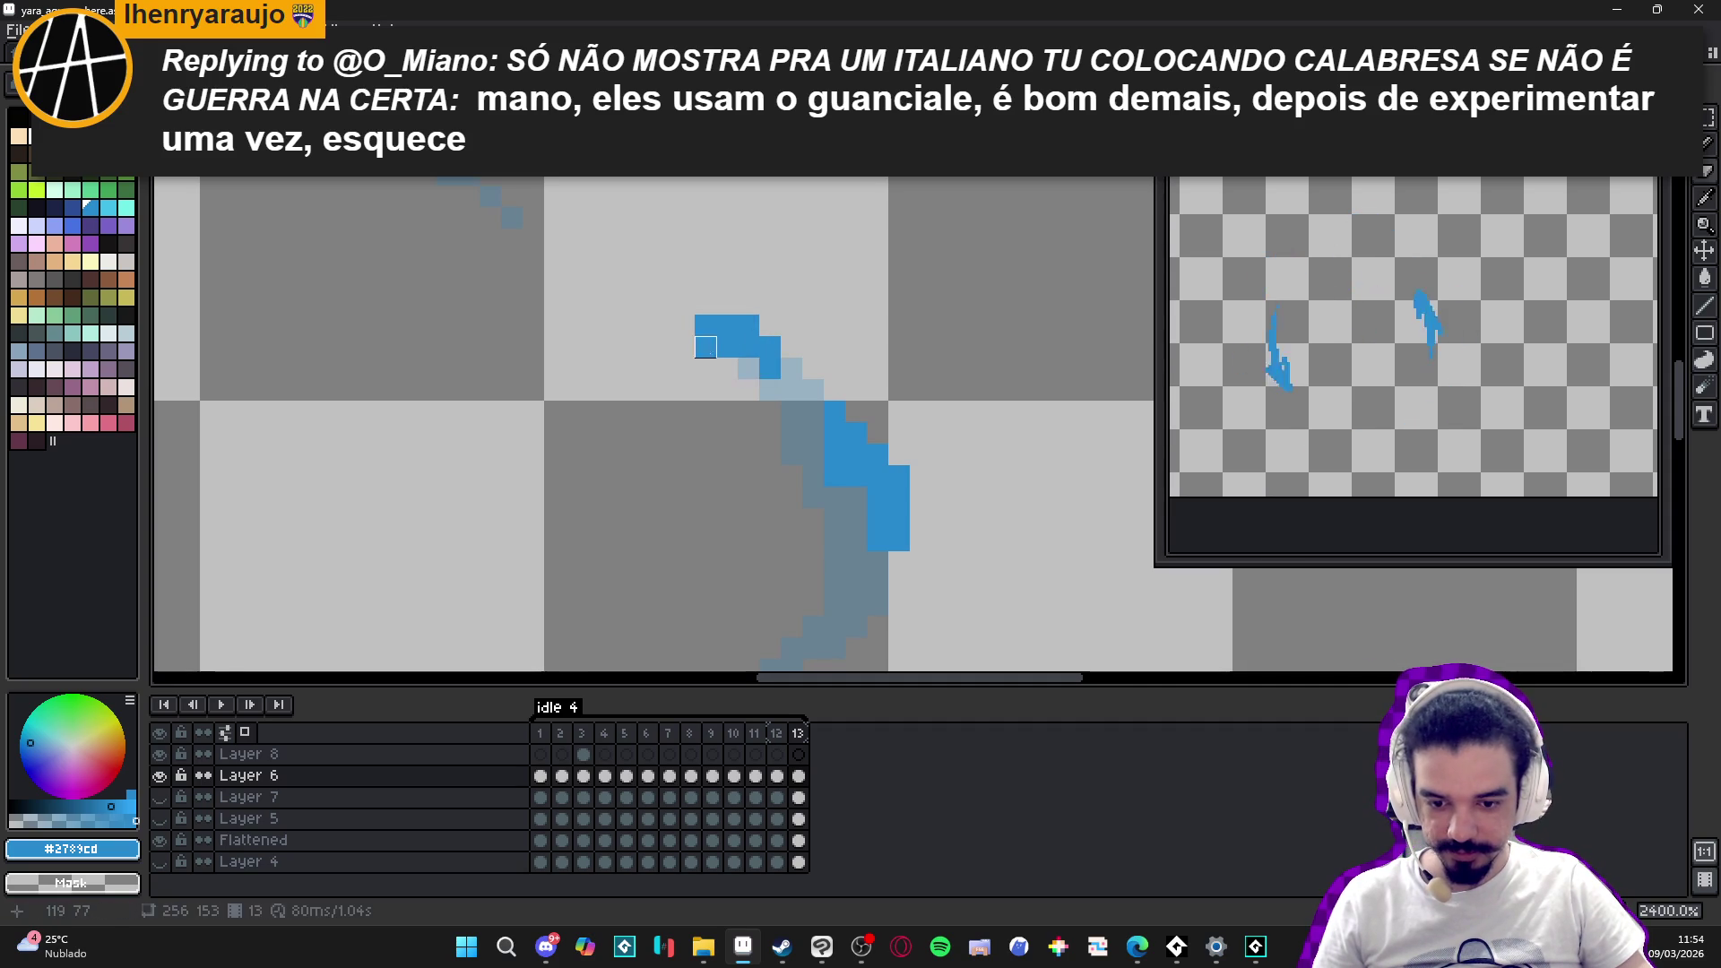
{"action": "scroll", "coordinate": [706, 347], "scroll_direction": "down", "scroll_amount": 2}
{"action": "scroll", "coordinate": [802, 433], "scroll_direction": "up", "scroll_amount": 4}
{"action": "left_click_drag", "start_coordinate": [766, 451], "coordinate": [767, 486]}
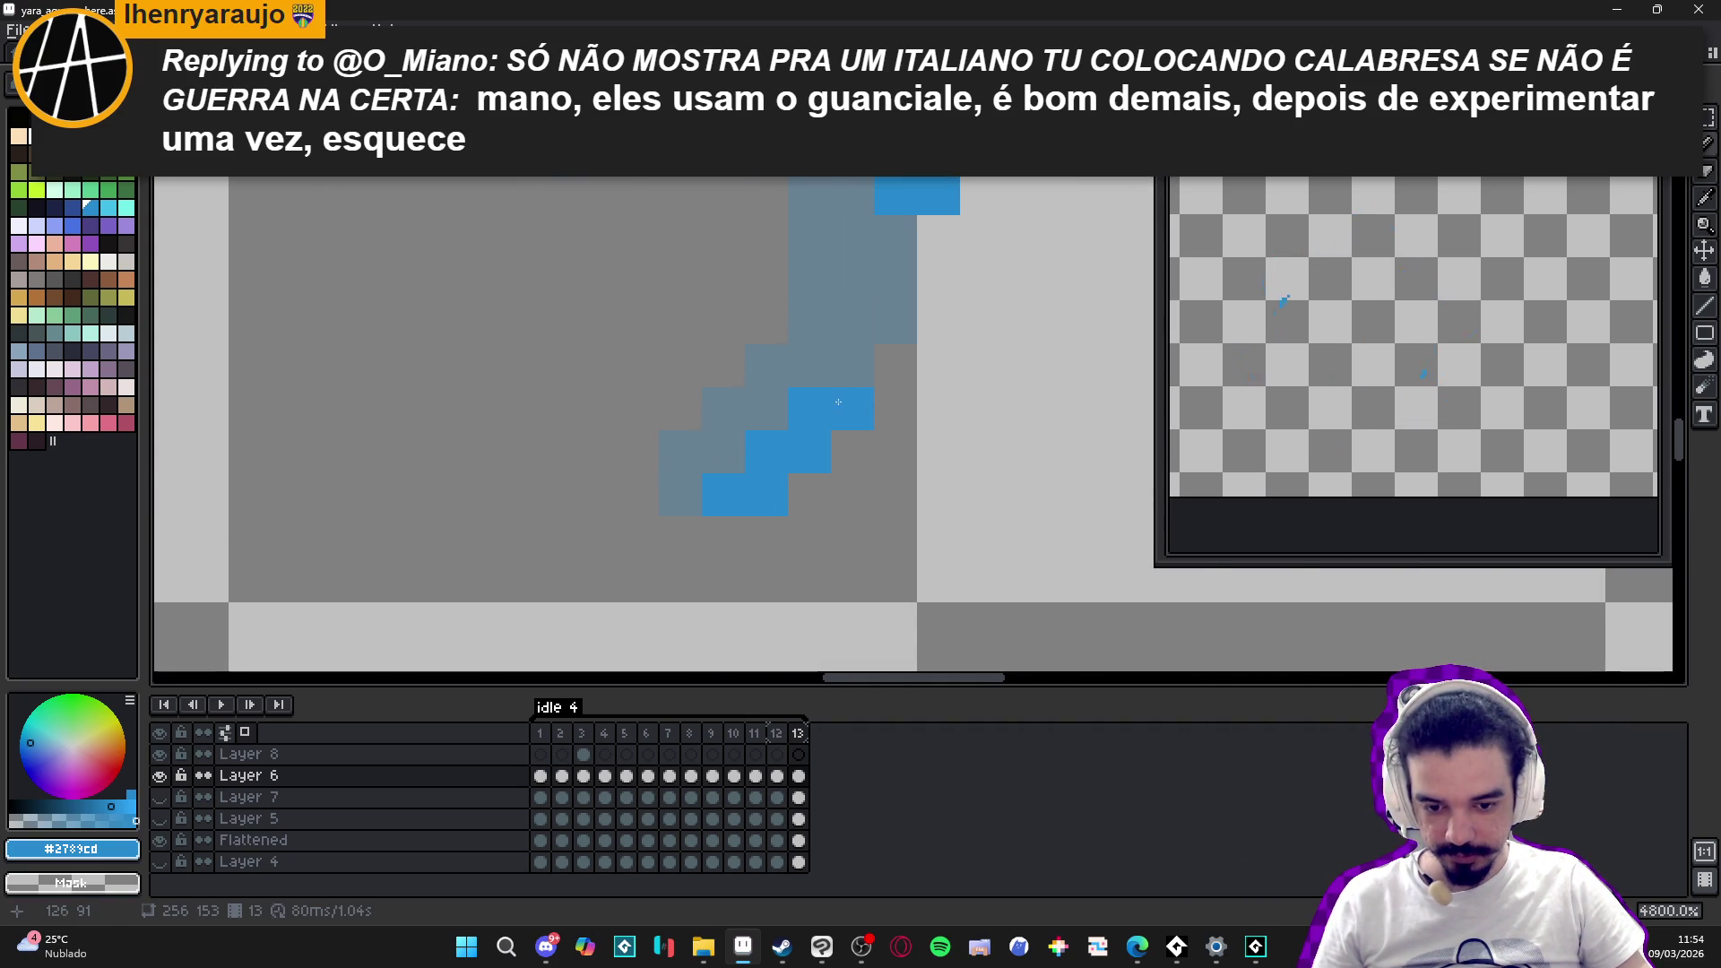
{"action": "scroll", "coordinate": [838, 401], "scroll_direction": "down", "scroll_amount": 3}
{"action": "scroll", "coordinate": [838, 409], "scroll_direction": "down", "scroll_amount": 8}
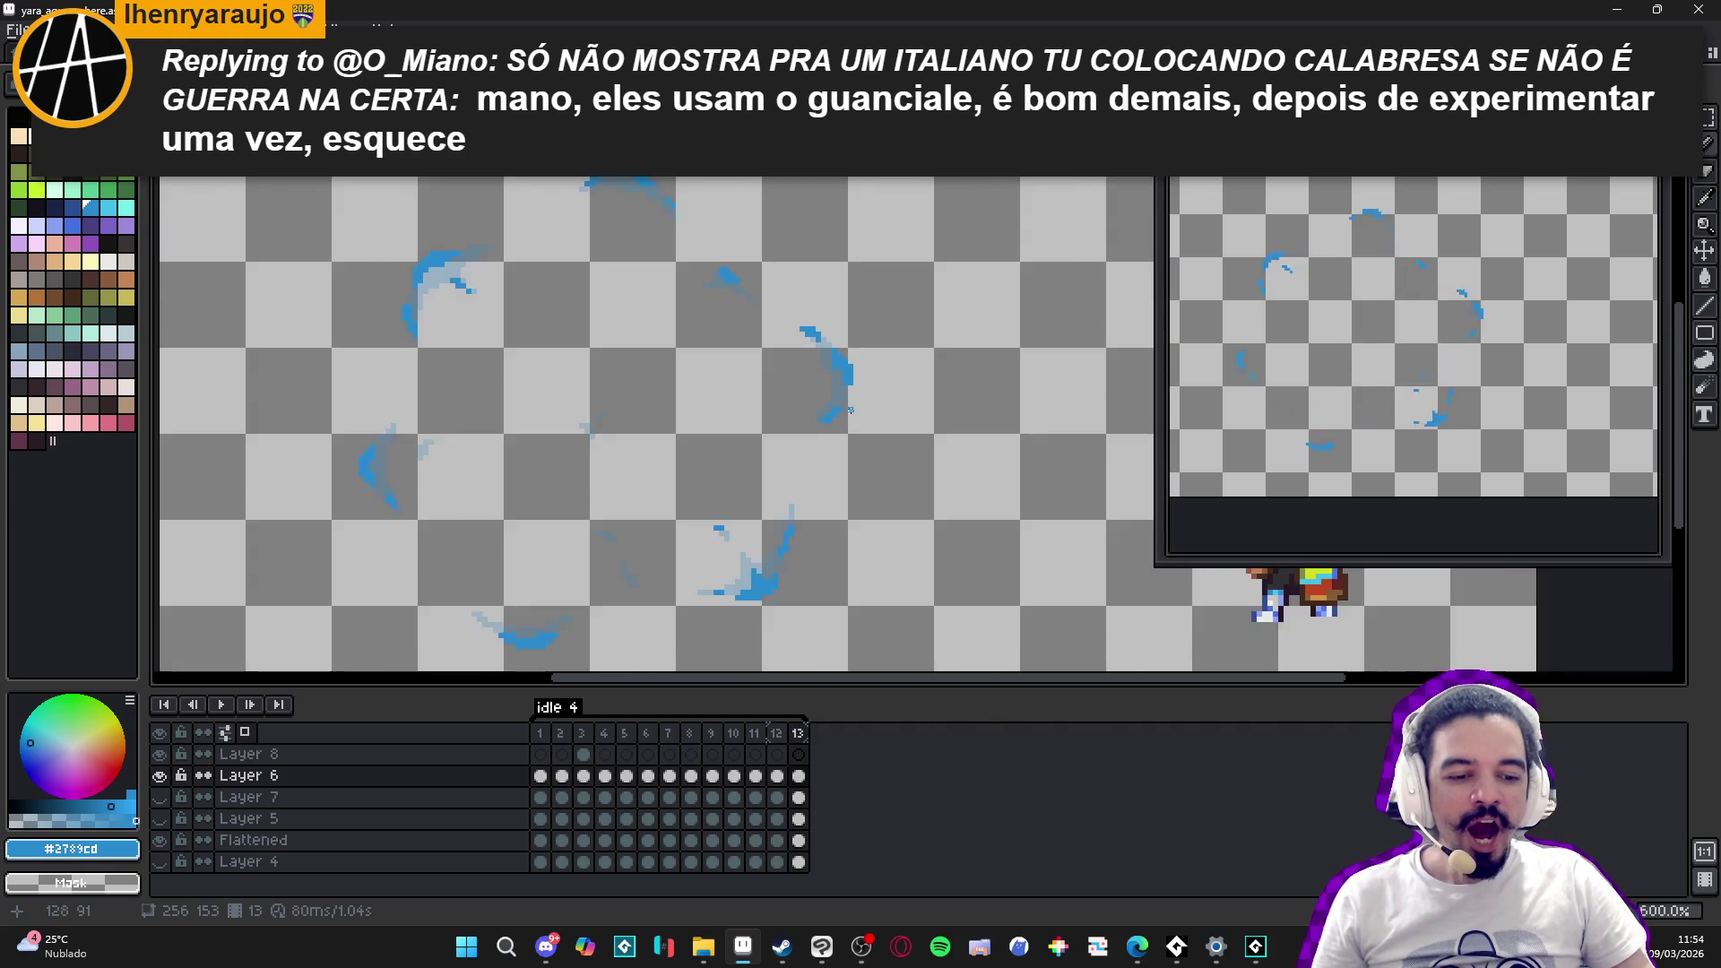